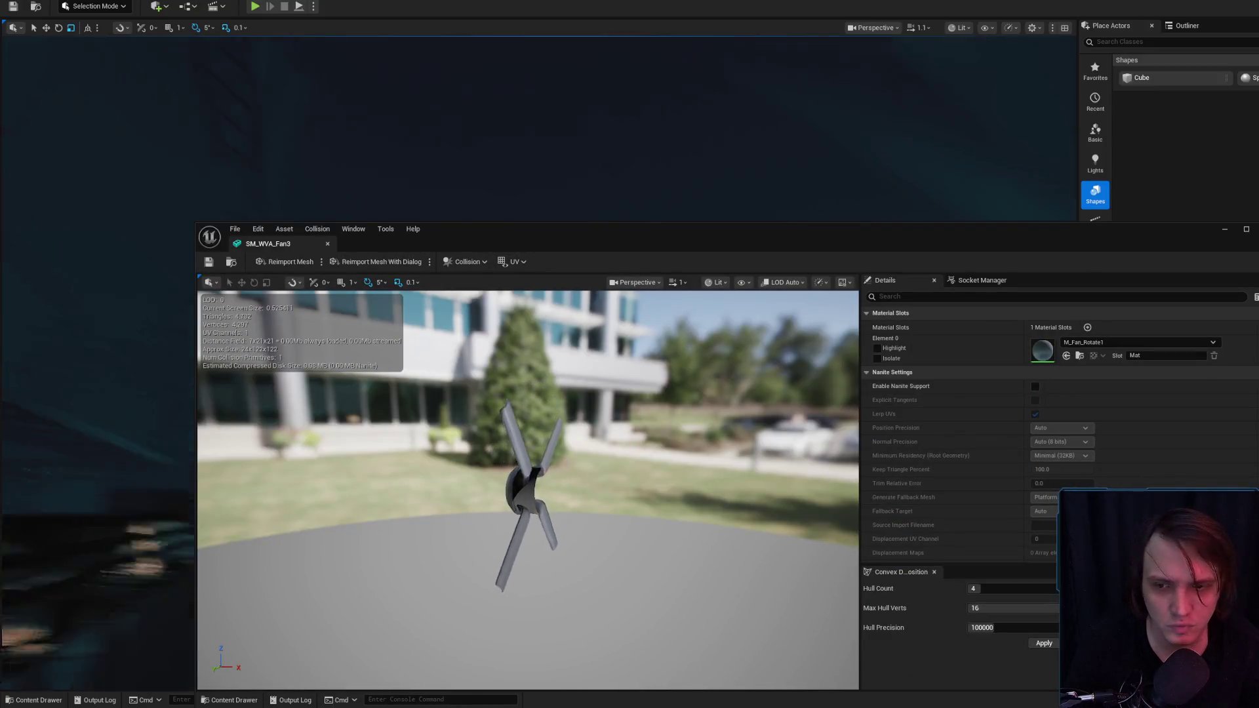
# - Fly the camera up the shaft toward the fan and select its light bulb
pyautogui.click(267, 217)
pyautogui.moveTo(268, 218); pyautogui.dragTo(268, 218)
pyautogui.scroll(-2, 268, 217)
pyautogui.moveTo(781, 289); pyautogui.dragTo(781, 289)
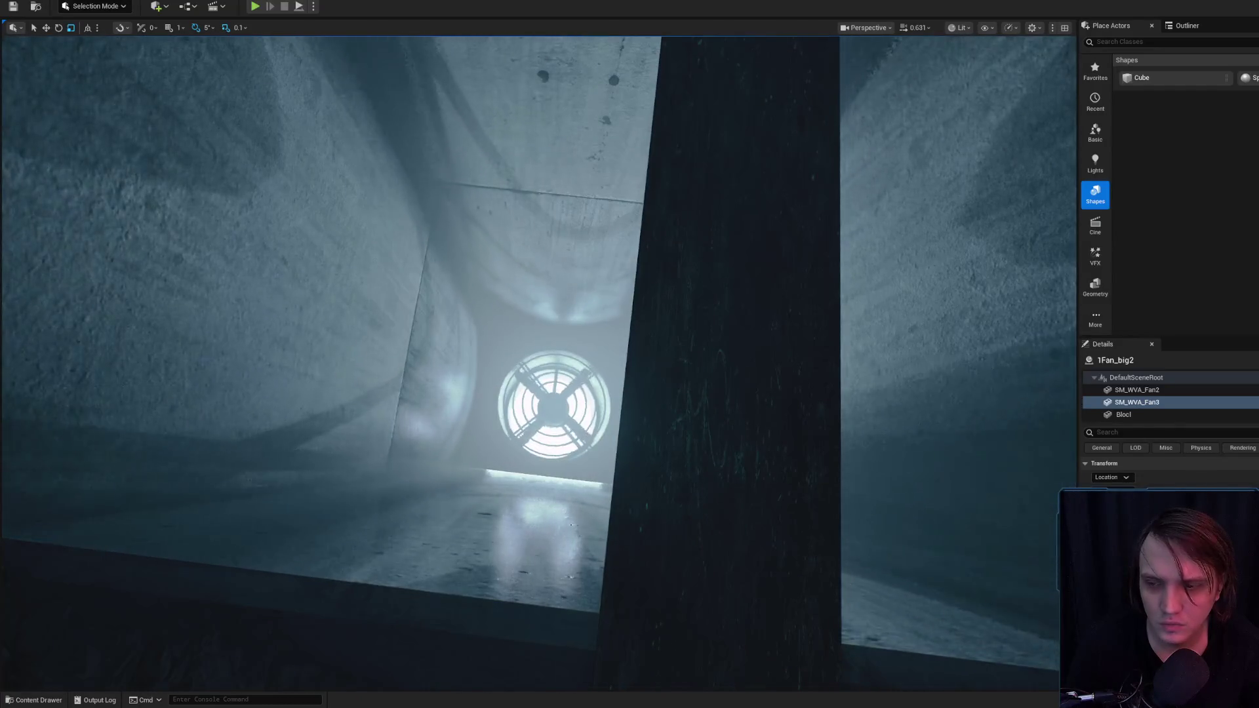
pyautogui.click(604, 169)
pyautogui.moveTo(604, 170); pyautogui.dragTo(592, 157)
# - Select the hanging ceiling light and open MI_Hanging_Ceiling in a window beside the level view
pyautogui.click(593, 161)
pyautogui.hotkey('ctrl', 'space')
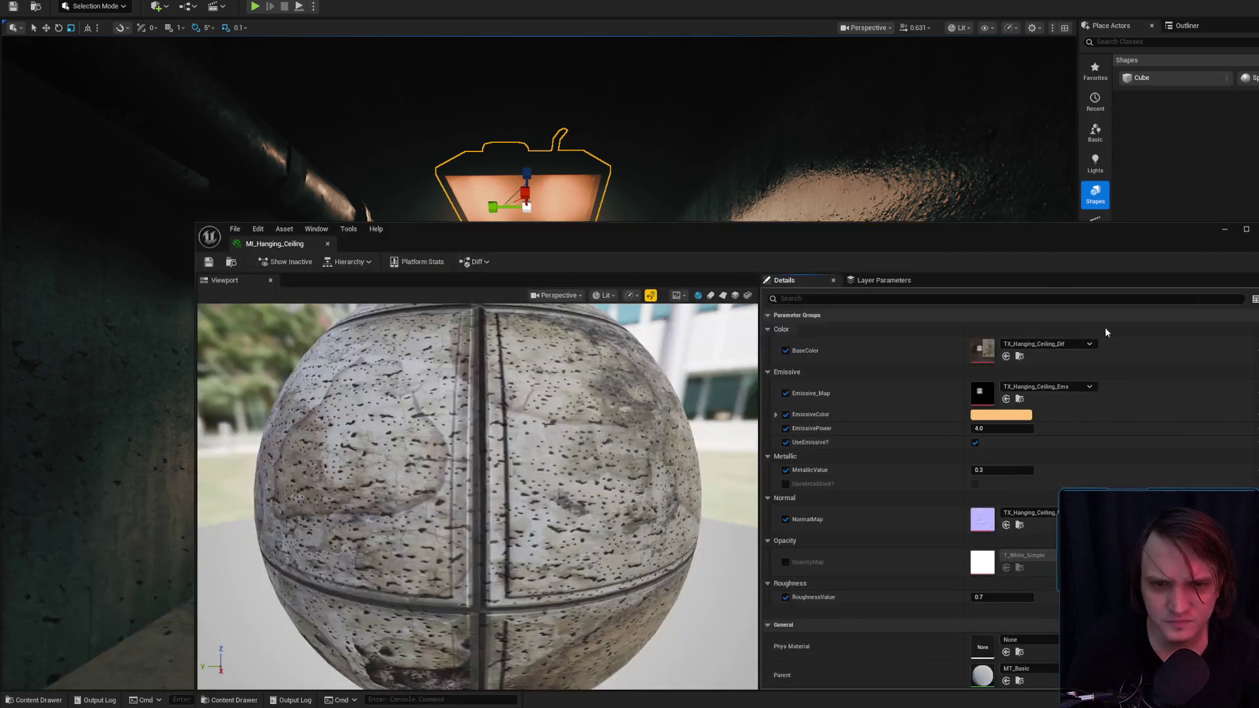
pyautogui.moveTo(753, 239); pyautogui.dragTo(1237, 194)
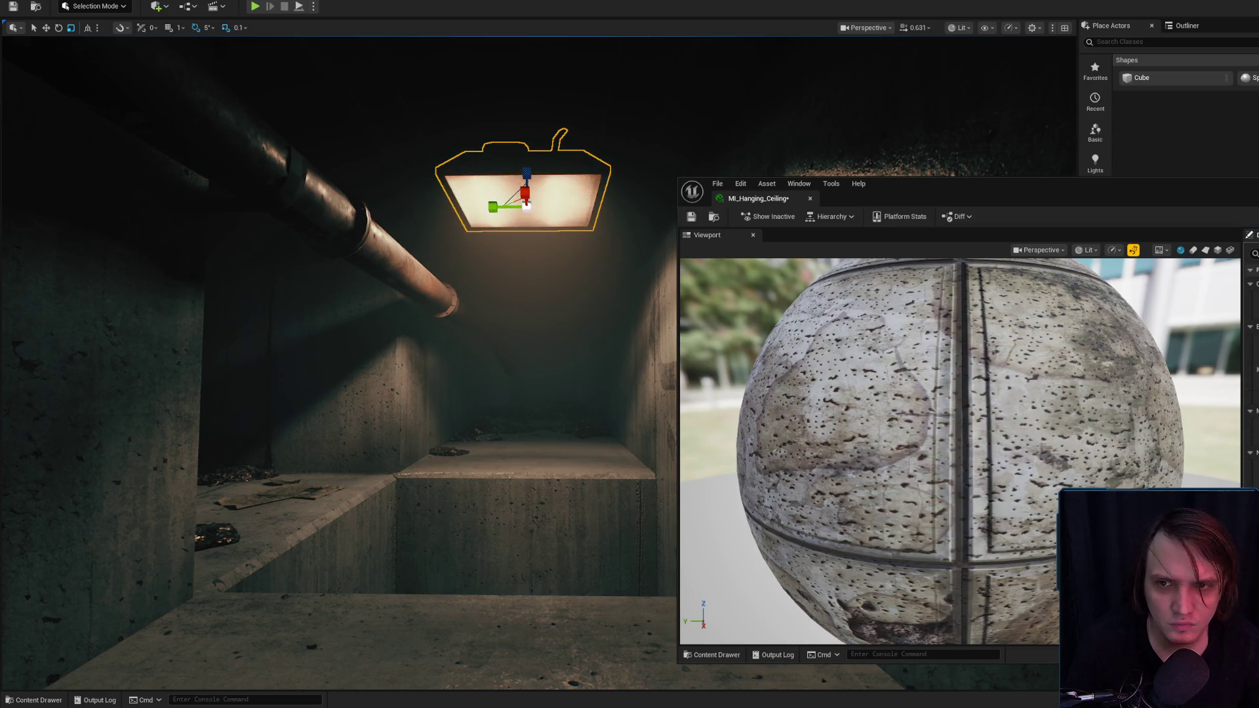
# - Save the hanging ceiling material instance and inspect the corridor's RectLight12 ceiling light
pyautogui.click(690, 218)
pyautogui.click(677, 219)
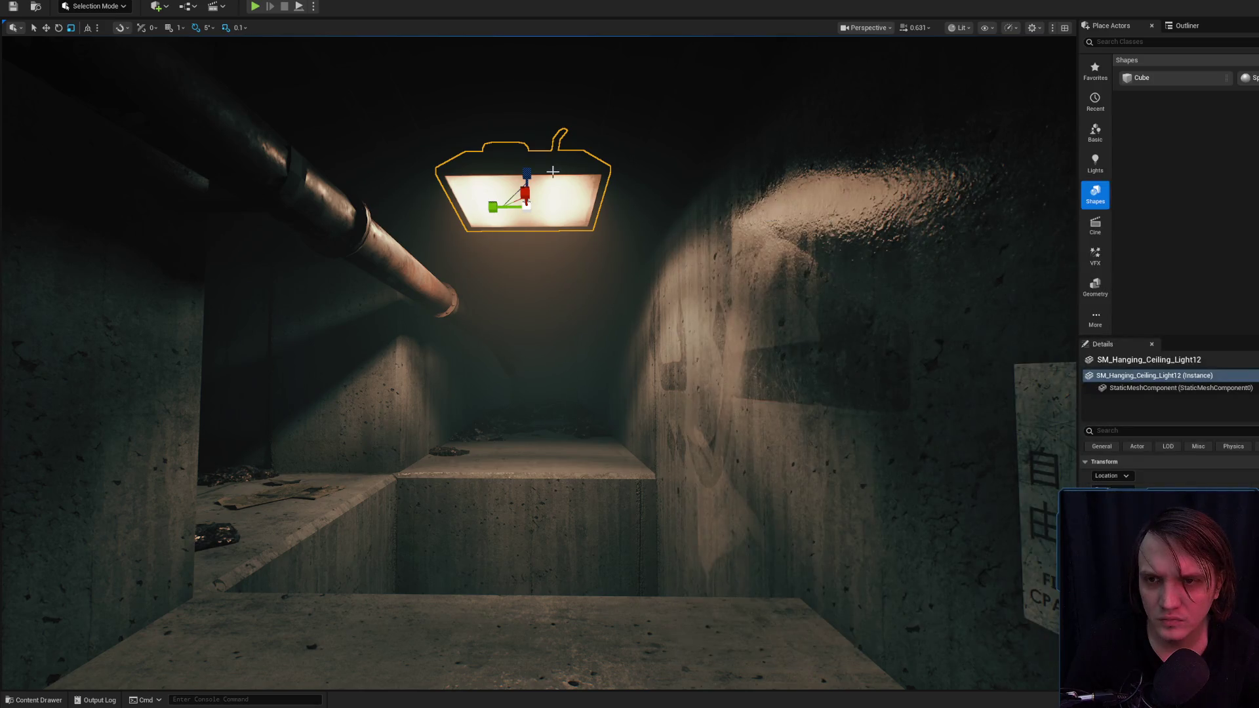
pyautogui.moveTo(555, 171); pyautogui.dragTo(554, 152)
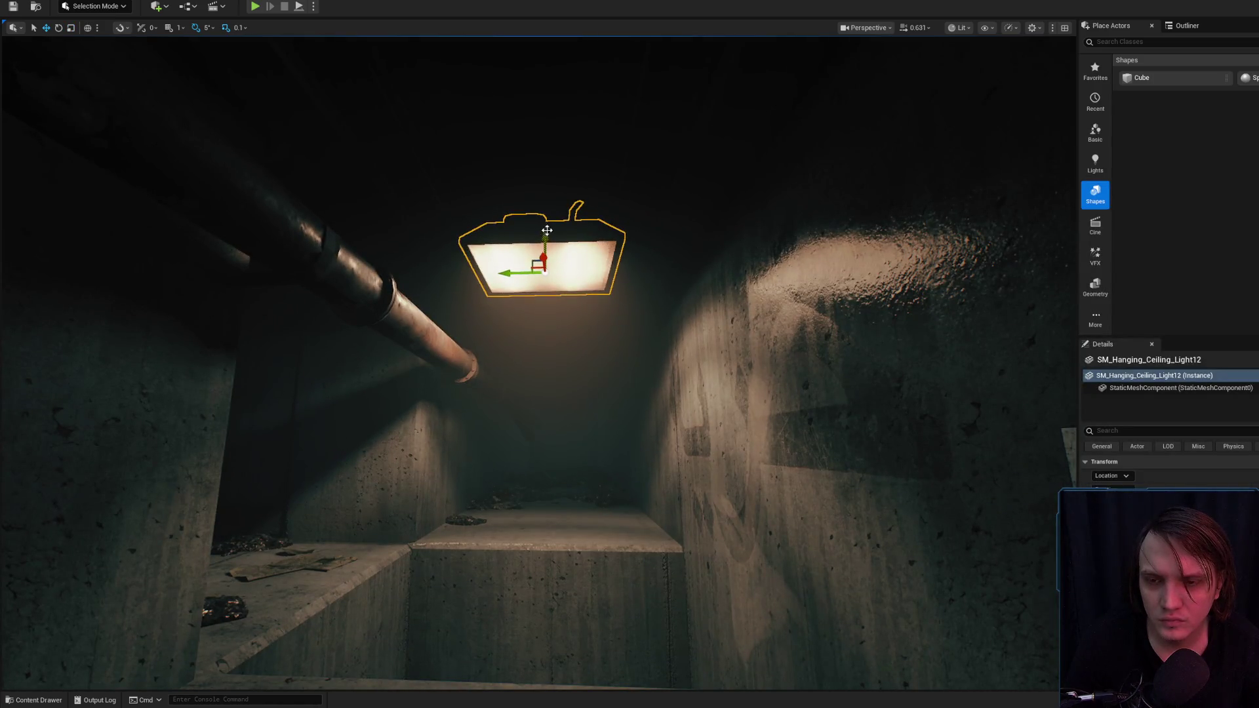
pyautogui.moveTo(562, 238); pyautogui.dragTo(520, 148)
pyautogui.press('g')
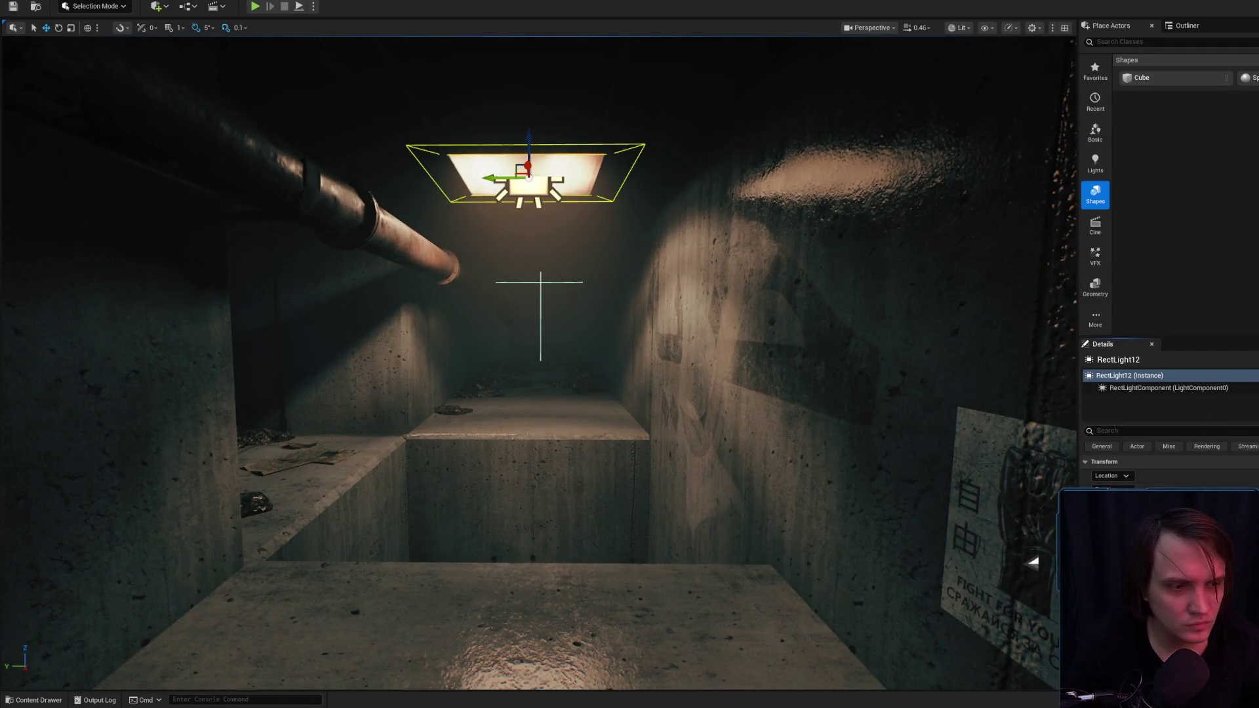
# - Fly down the corridor in game view into the lit concrete shaft and save Level_3_Game
pyautogui.moveTo(540, 282); pyautogui.dragTo(536, 341)
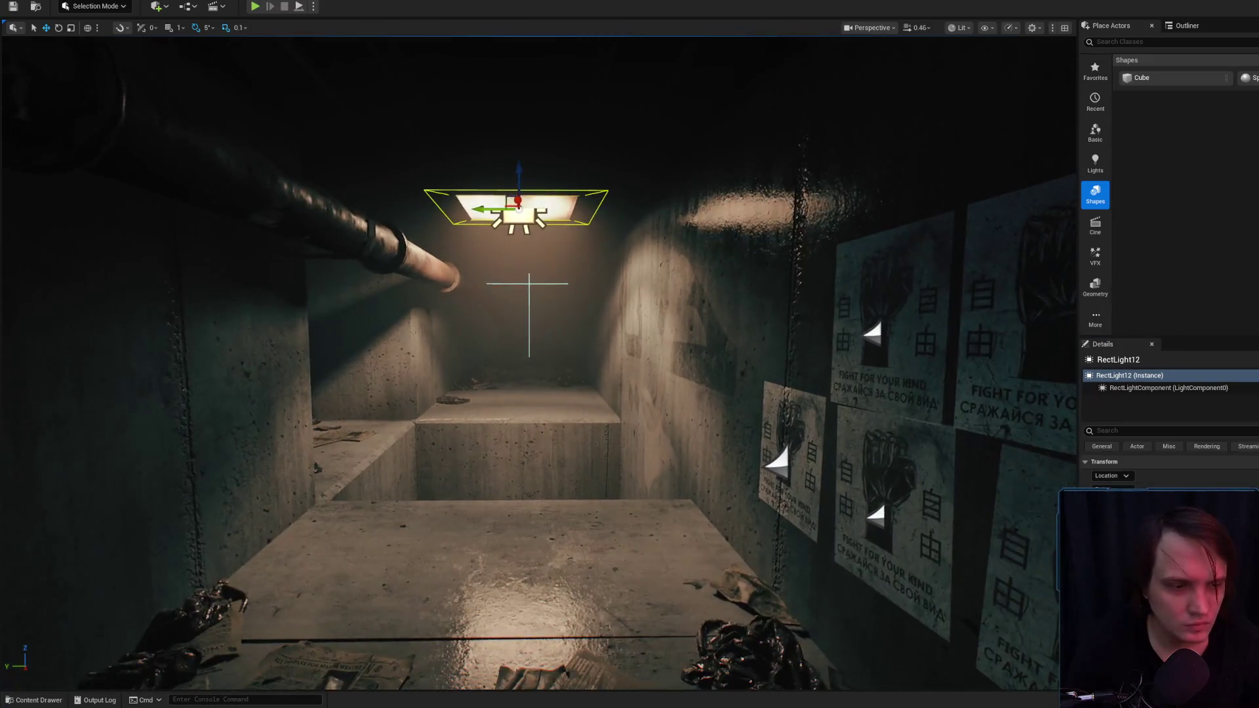
pyautogui.moveTo(529, 284); pyautogui.dragTo(528, 216)
pyautogui.press('g')
pyautogui.scroll(1, 539, 362)
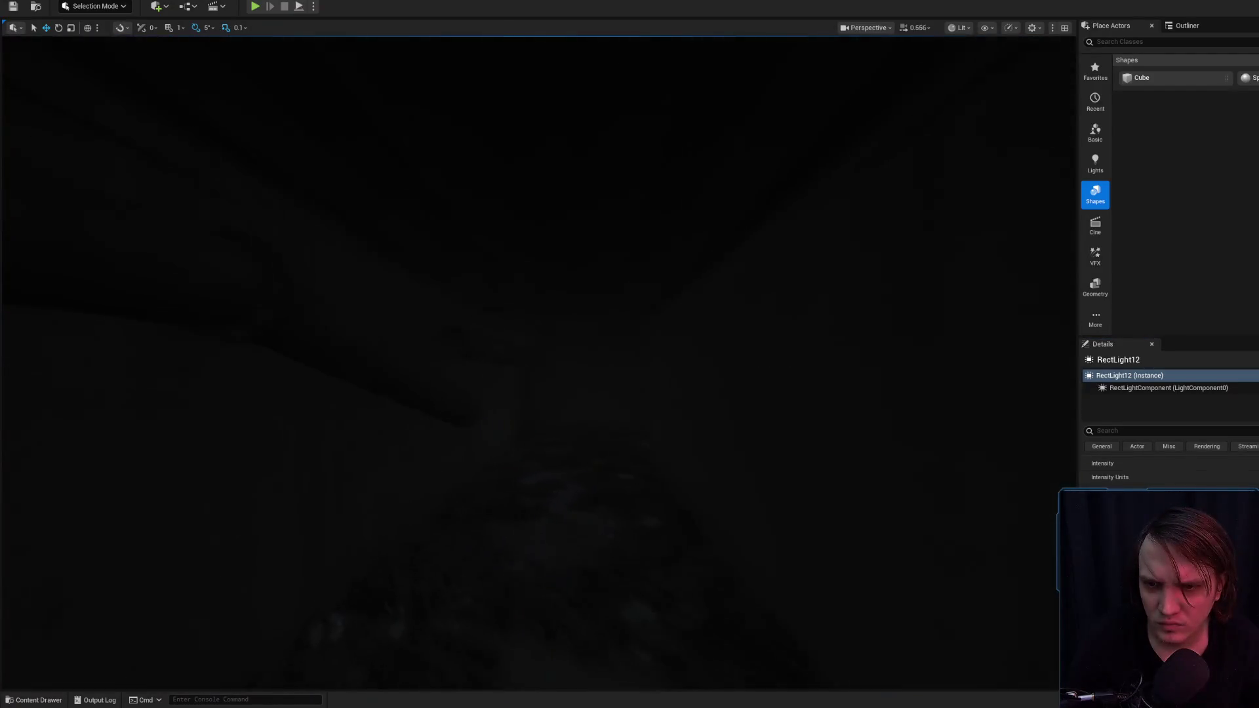
pyautogui.moveTo(539, 362); pyautogui.dragTo(524, 348)
pyautogui.moveTo(603, 439); pyautogui.dragTo(603, 439)
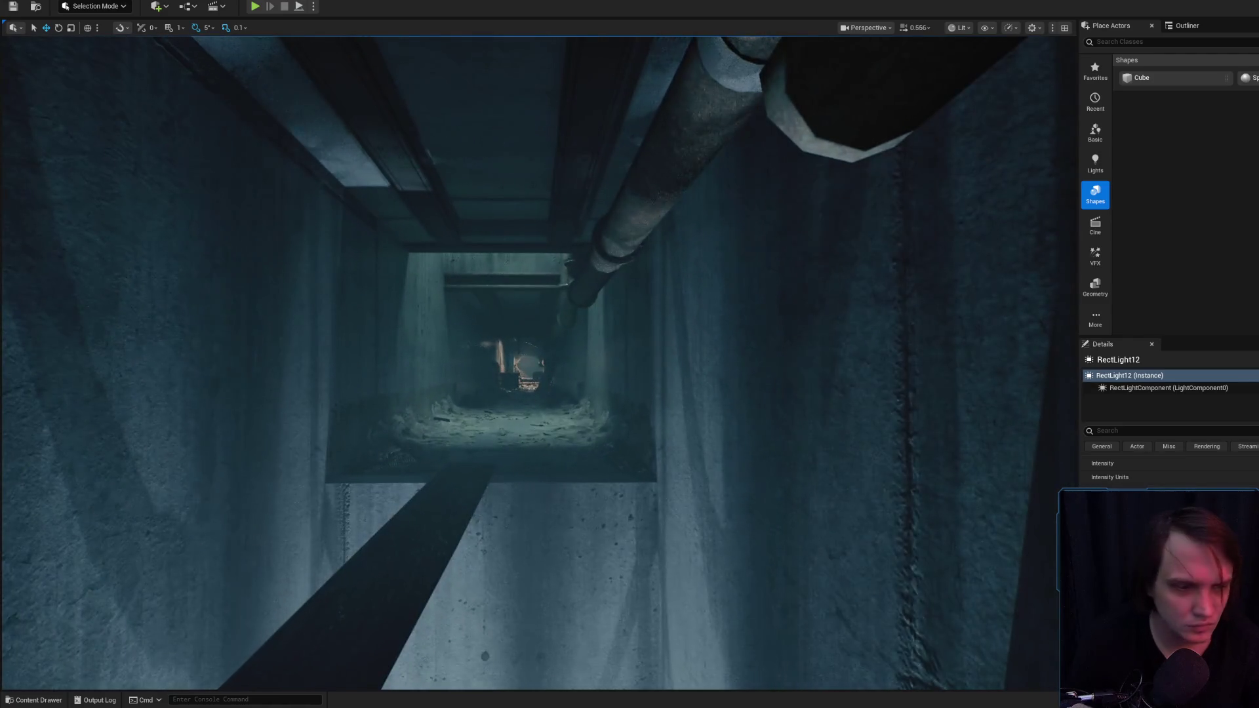
pyautogui.hotkey('ctrl', 'shift', 's')
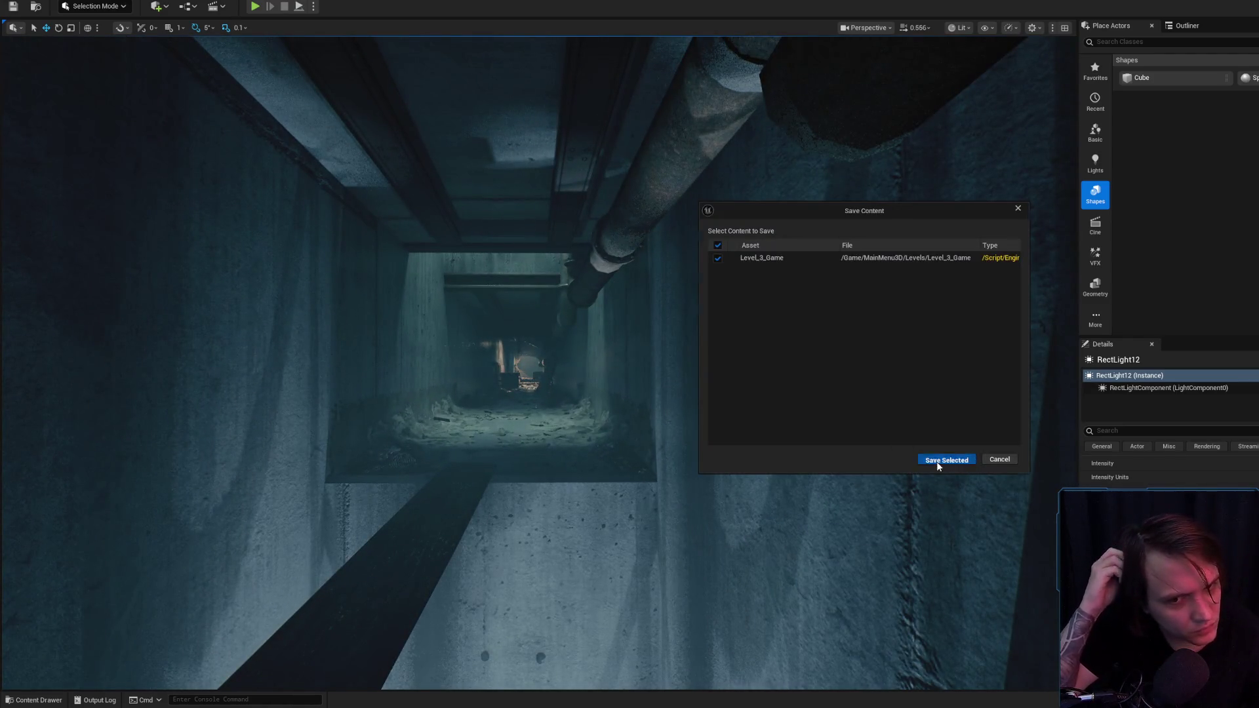
pyautogui.click(937, 460)
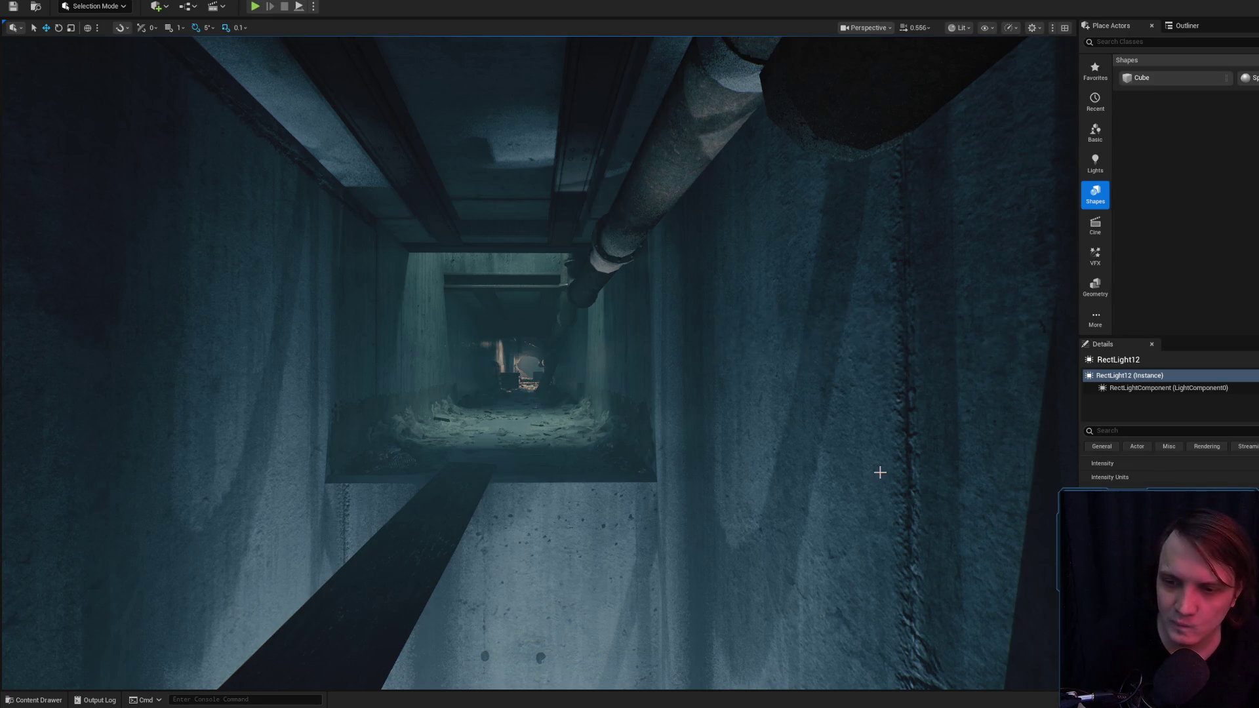
# - Fly past the pallets and the blue doorway onto the grating, then bring up Discord
pyautogui.press('w')
pyautogui.scroll(-1, 537, 360)
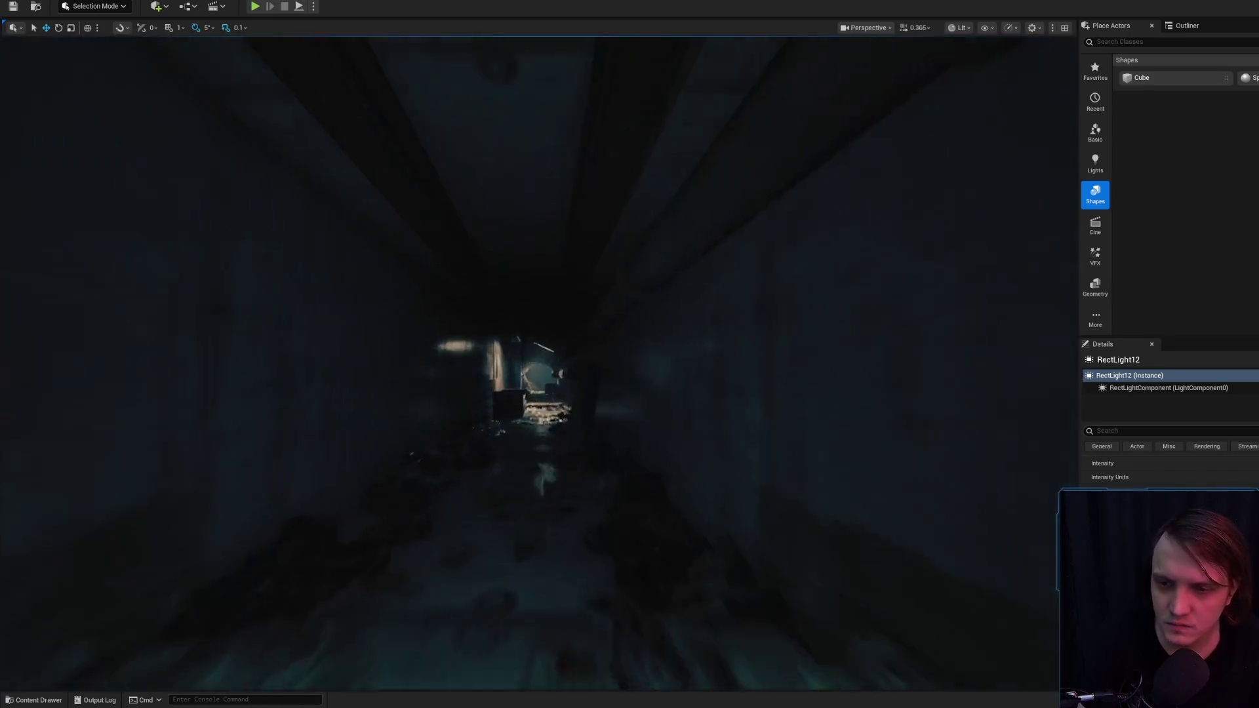
pyautogui.press('w')
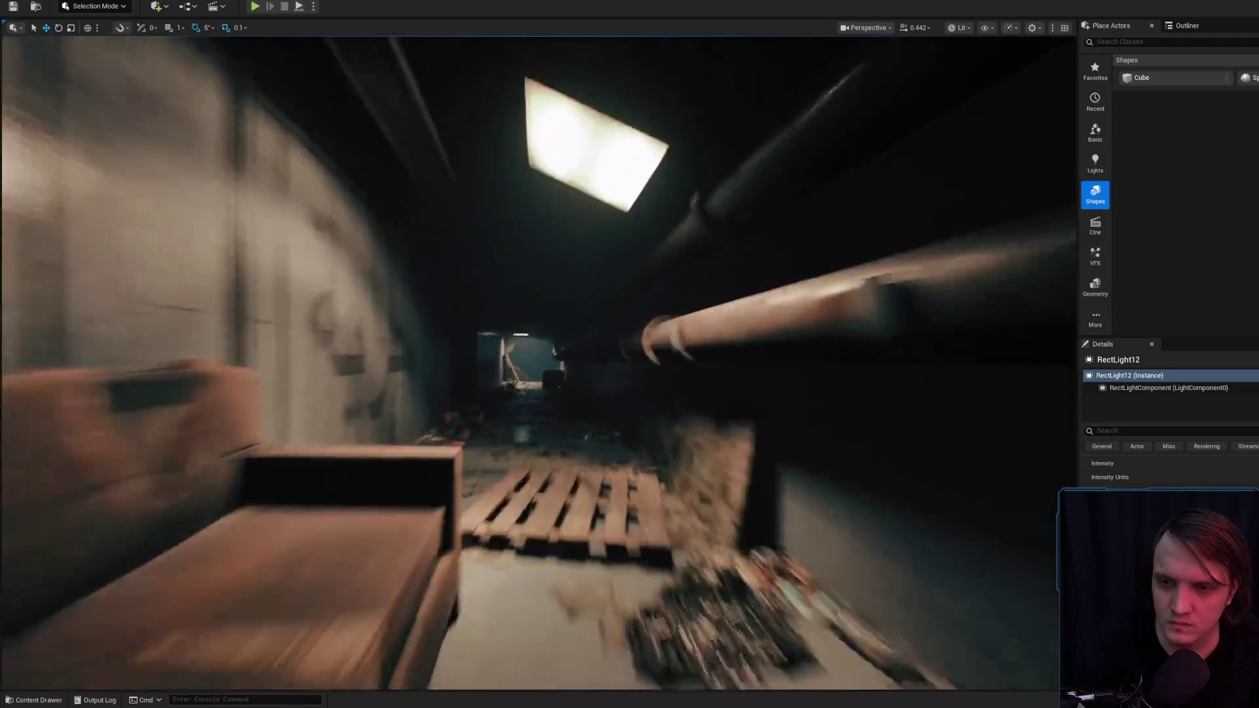
pyautogui.press('w')
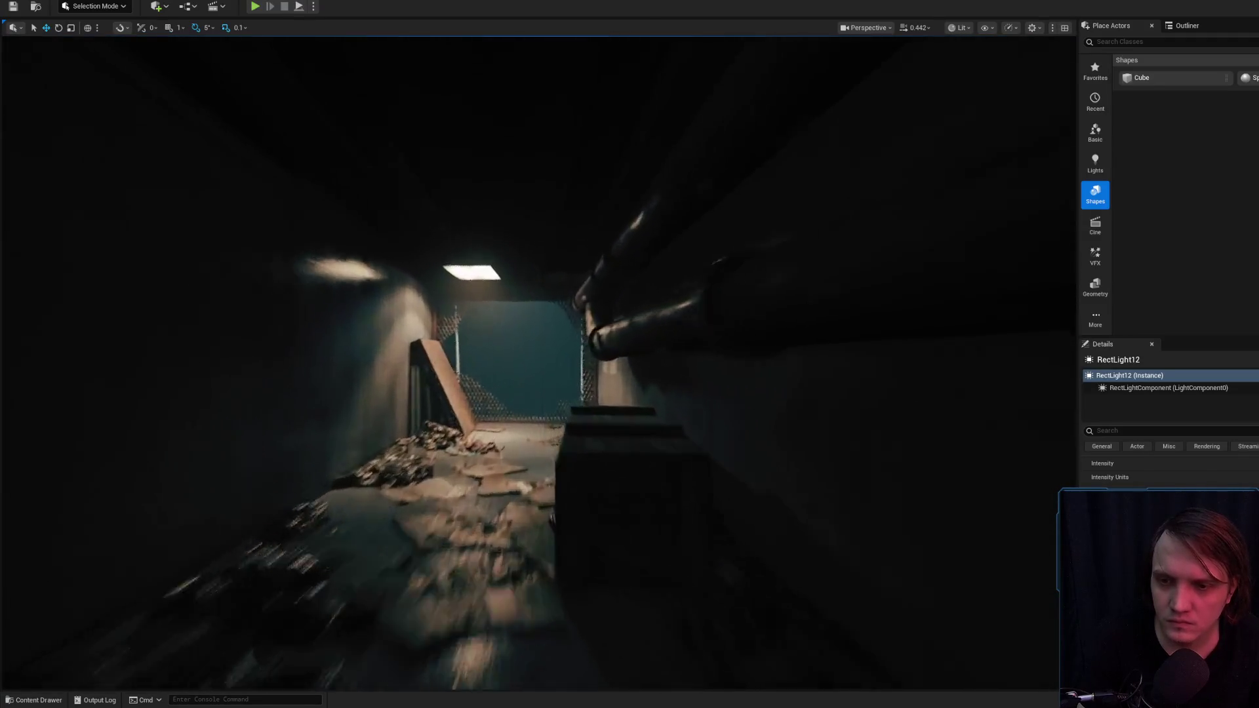
pyautogui.scroll(-1, 537, 360)
pyautogui.press('w')
pyautogui.scroll(1, 537, 360)
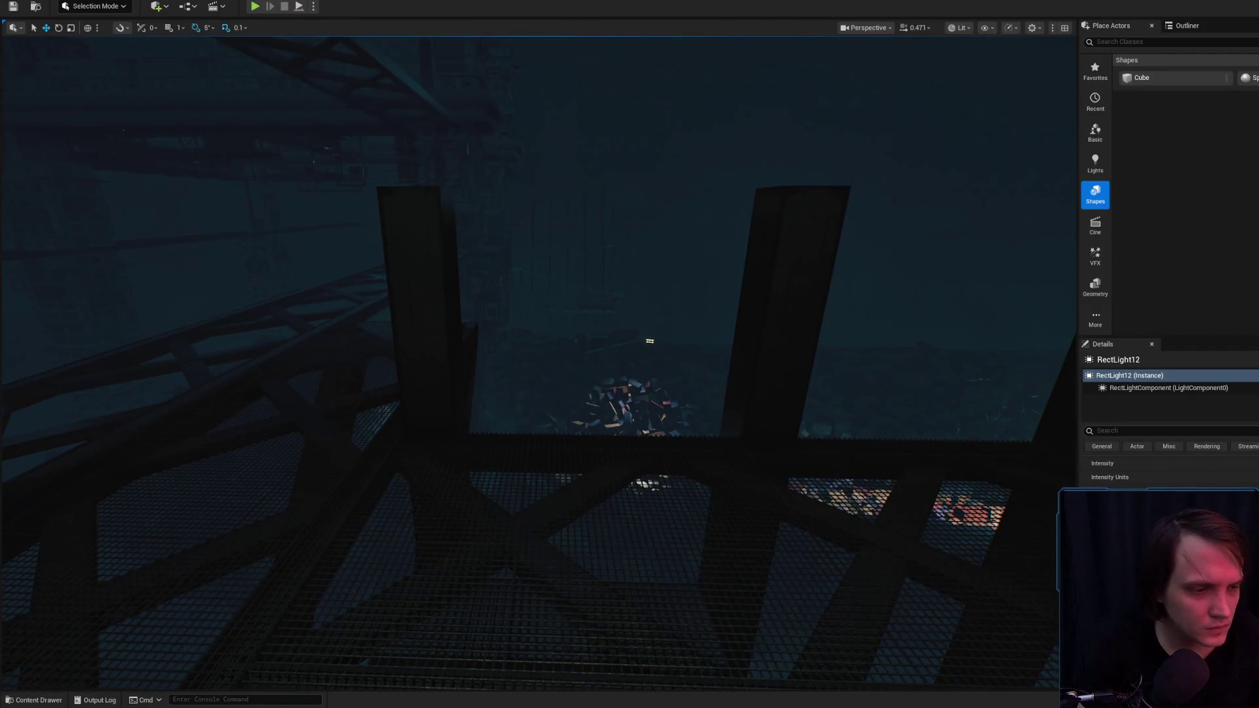
pyautogui.hotkey('alt', 'Tab')
pyautogui.moveTo(501, 53)
pyautogui.mouseDown()
pyautogui.moveTo(549, 81)
pyautogui.moveTo(1077, 80)
pyautogui.moveTo(1160, 91)
pyautogui.mouseUp()
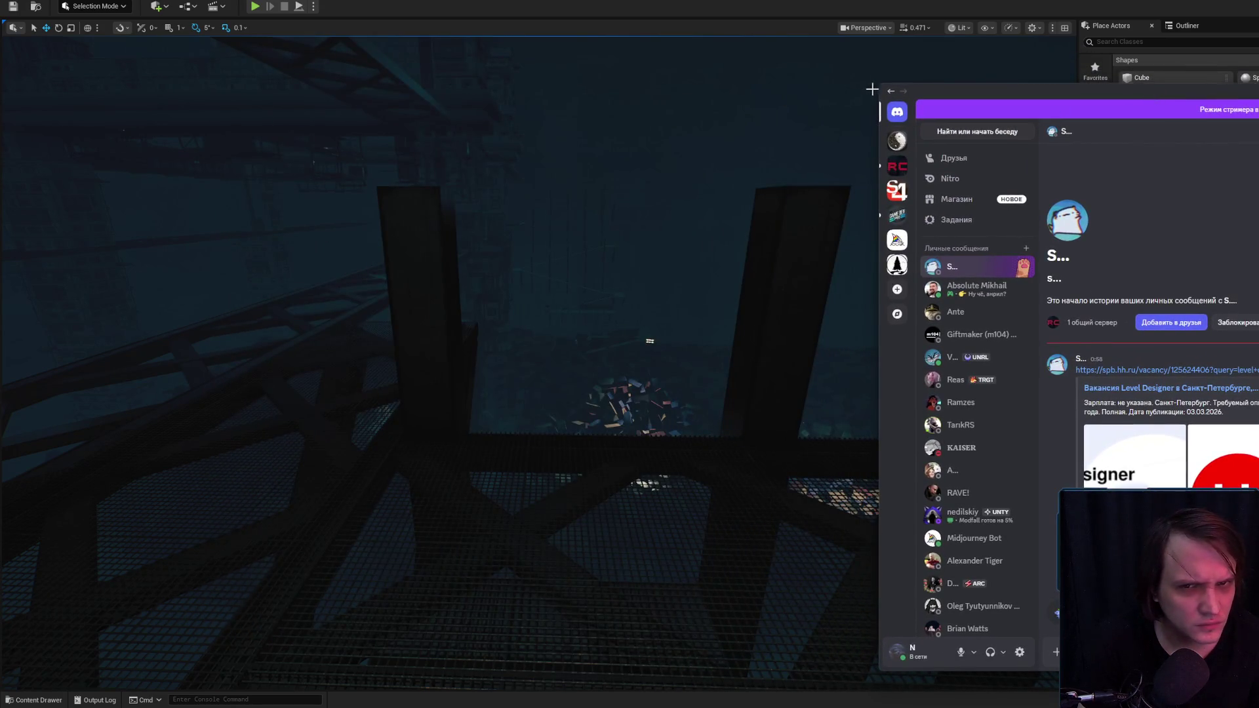
# - Push the Discord chat to the right edge and return to the Unreal editor
pyautogui.moveTo(877, 87); pyautogui.dragTo(1081, 87)
pyautogui.hotkey('alt', 'Tab')
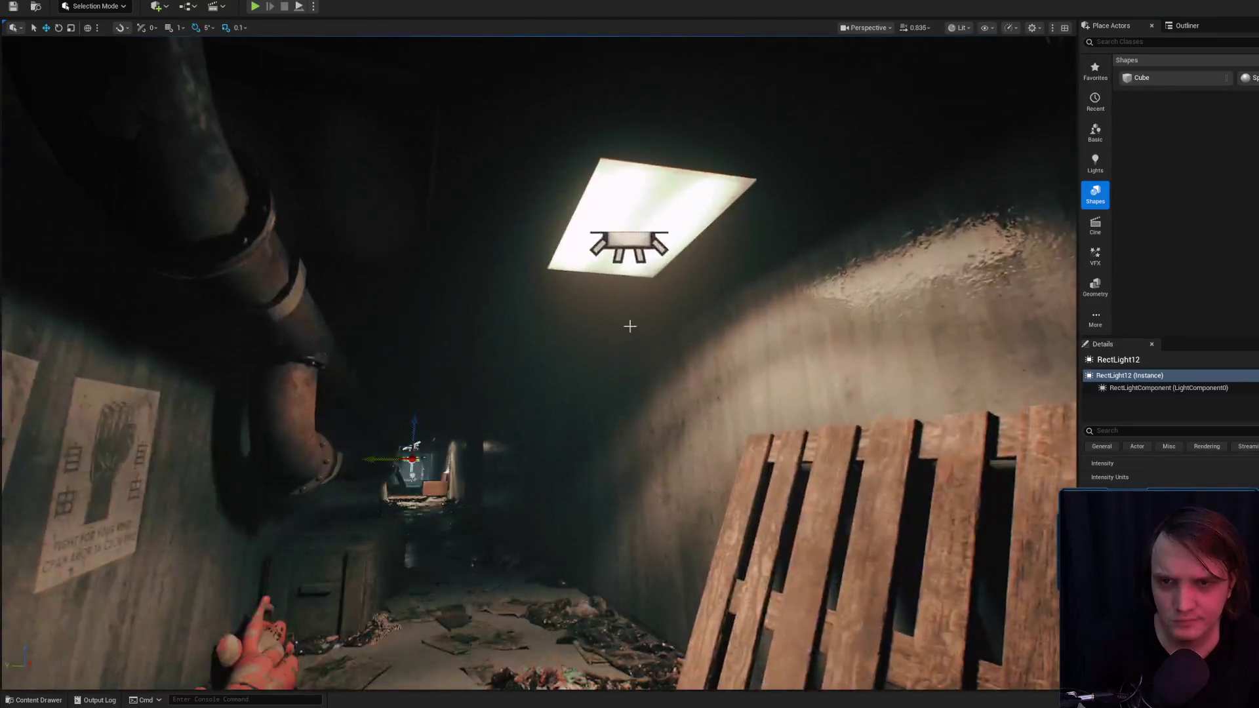
# - Select another corridor actor and save the modified level packages
pyautogui.click(624, 183)
pyautogui.moveTo(625, 187); pyautogui.dragTo(576, 264)
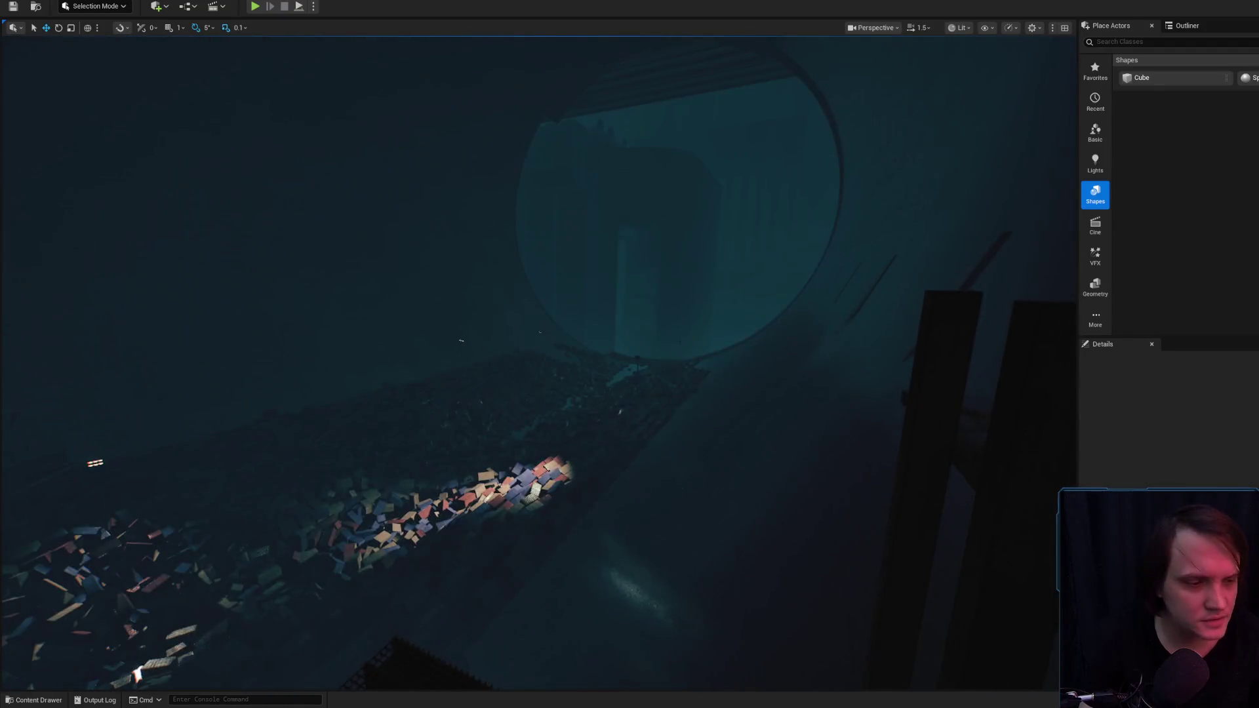
pyautogui.hotkey('ctrl', 's')
pyautogui.click(944, 454)
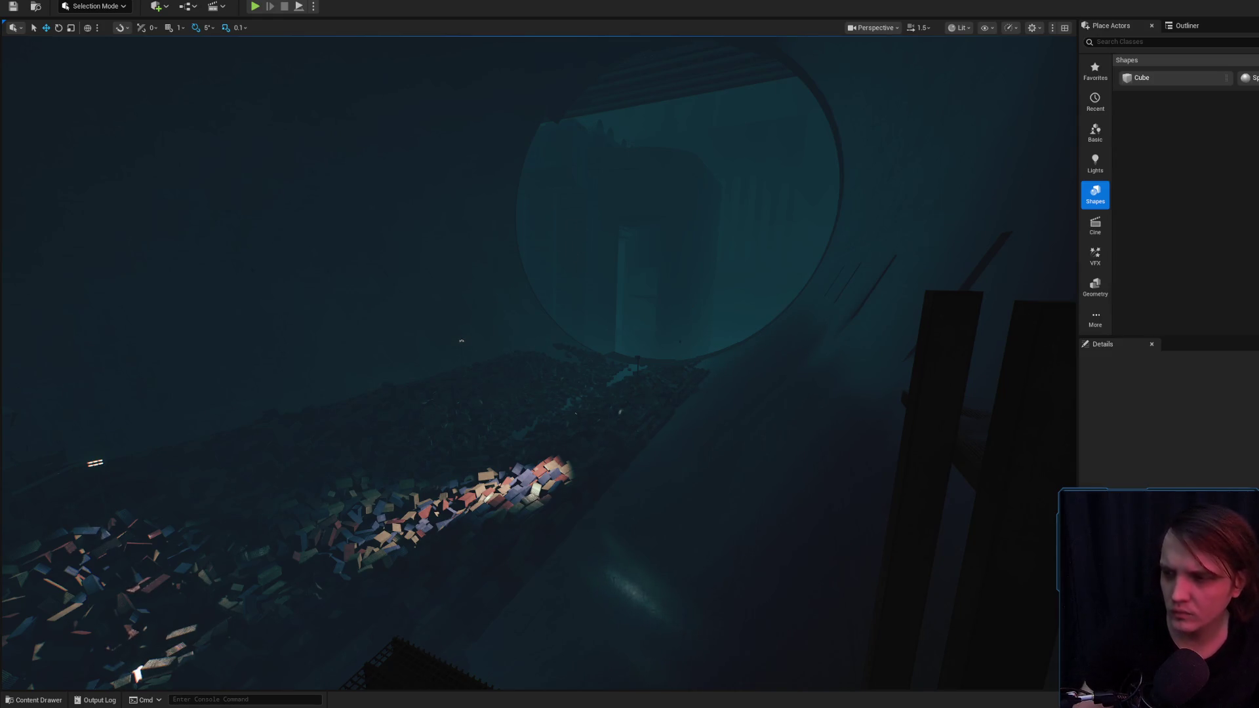
# - Fly the camera to the tunnel opening above the scattered container pile
pyautogui.scroll(3, 538, 354)
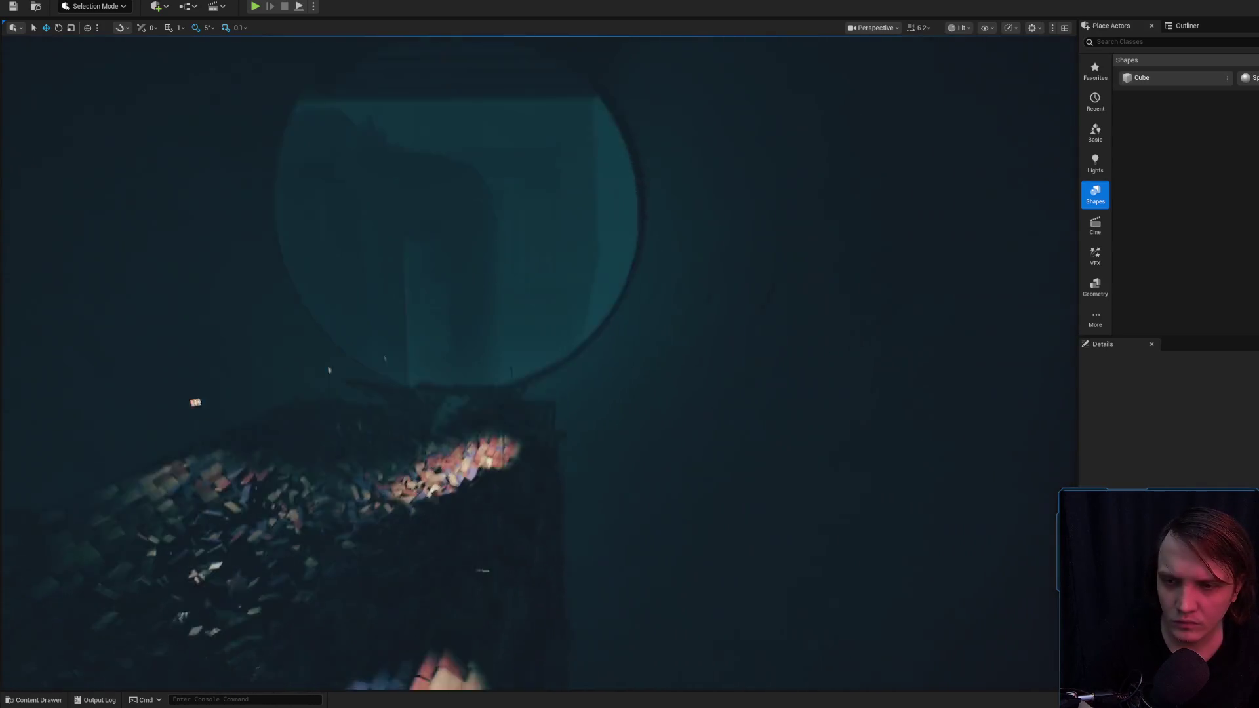
pyautogui.scroll(2, 537, 354)
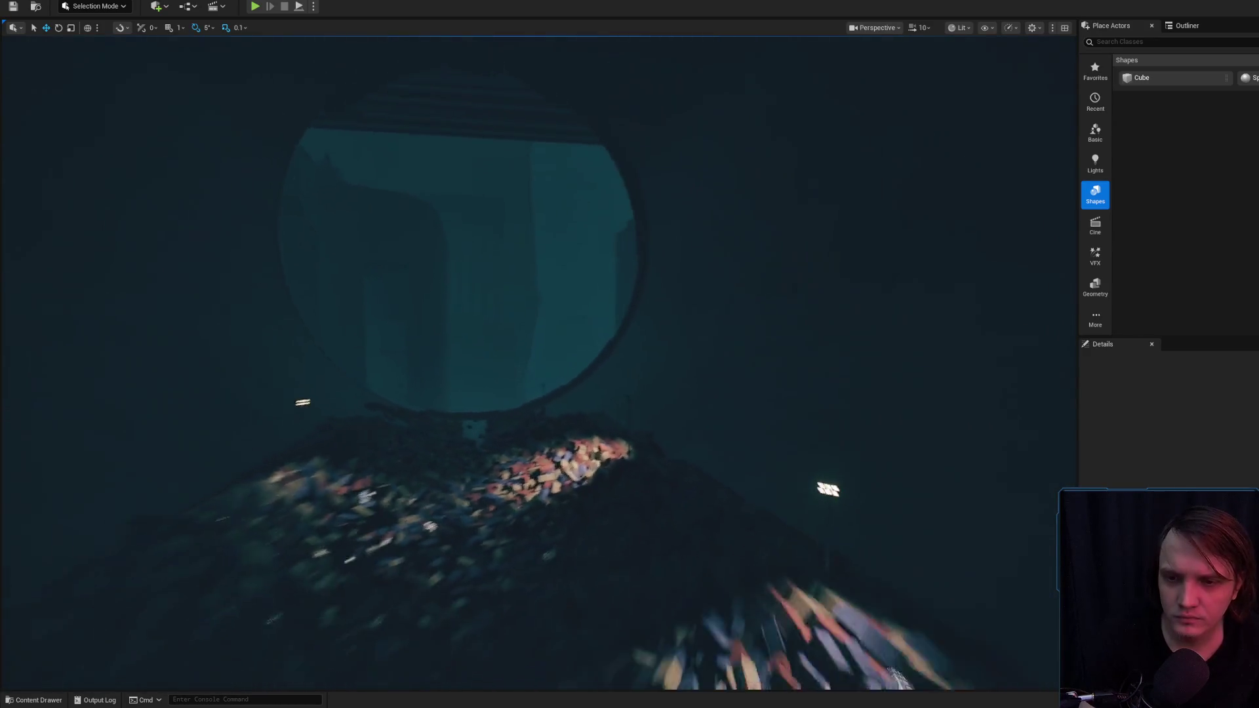
pyautogui.scroll(-1, 538, 354)
pyautogui.scroll(-1, 537, 354)
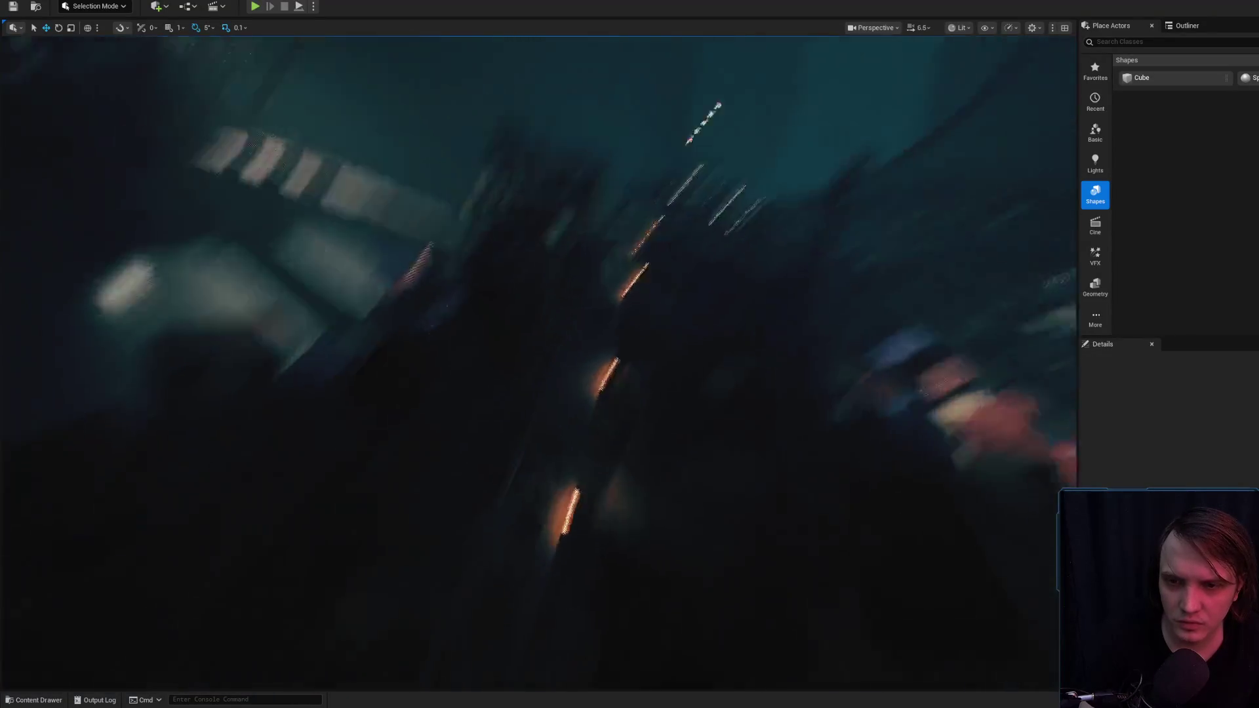
pyautogui.scroll(-1, 768, 322)
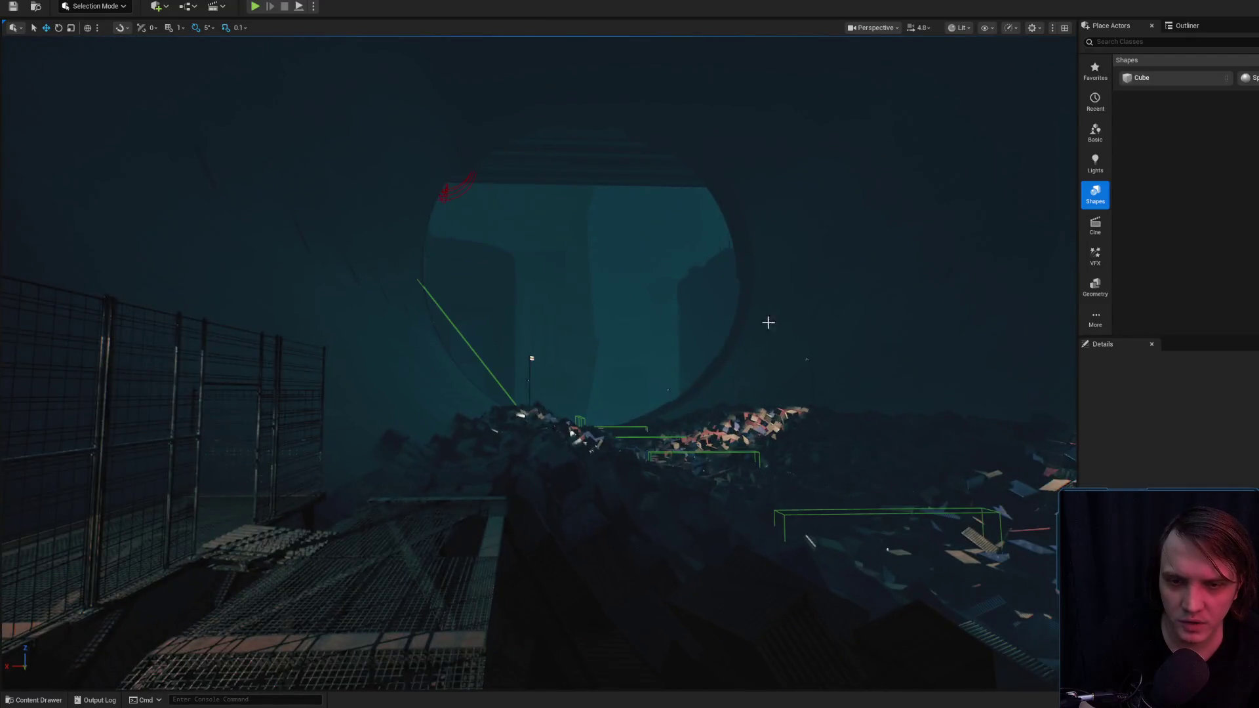
pyautogui.click(806, 359)
pyautogui.scroll(-1, 725, 337)
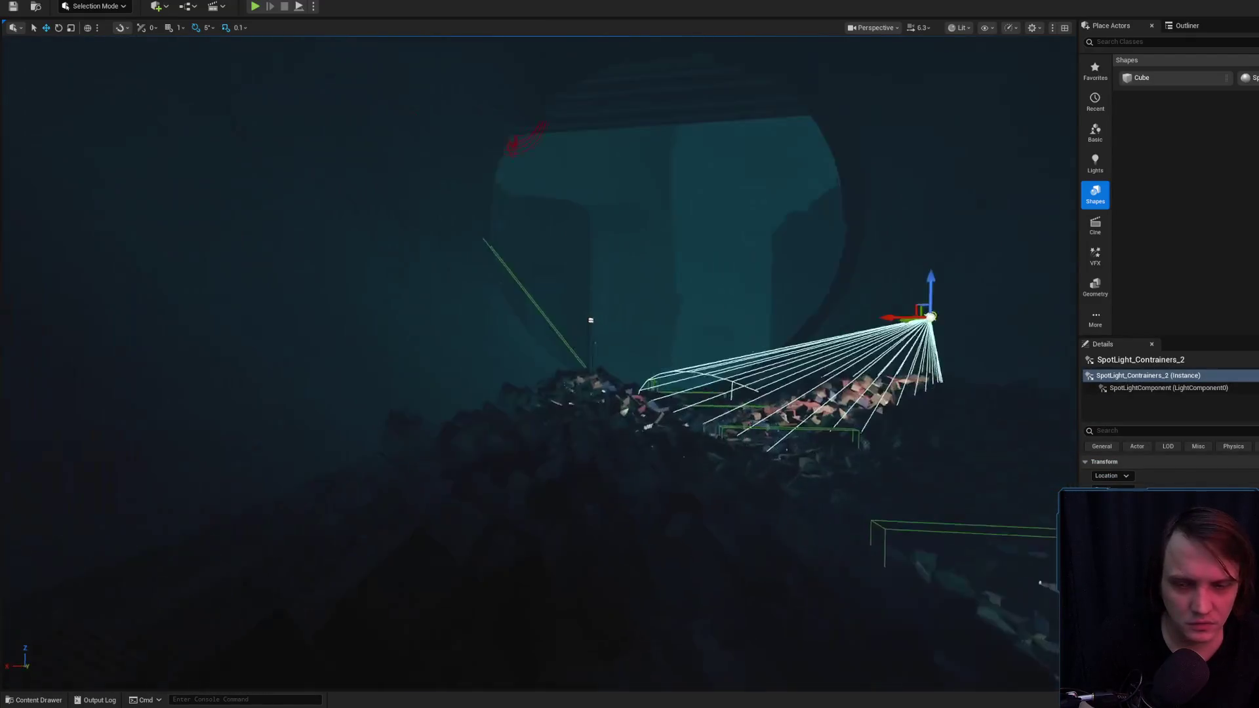
pyautogui.press('w')
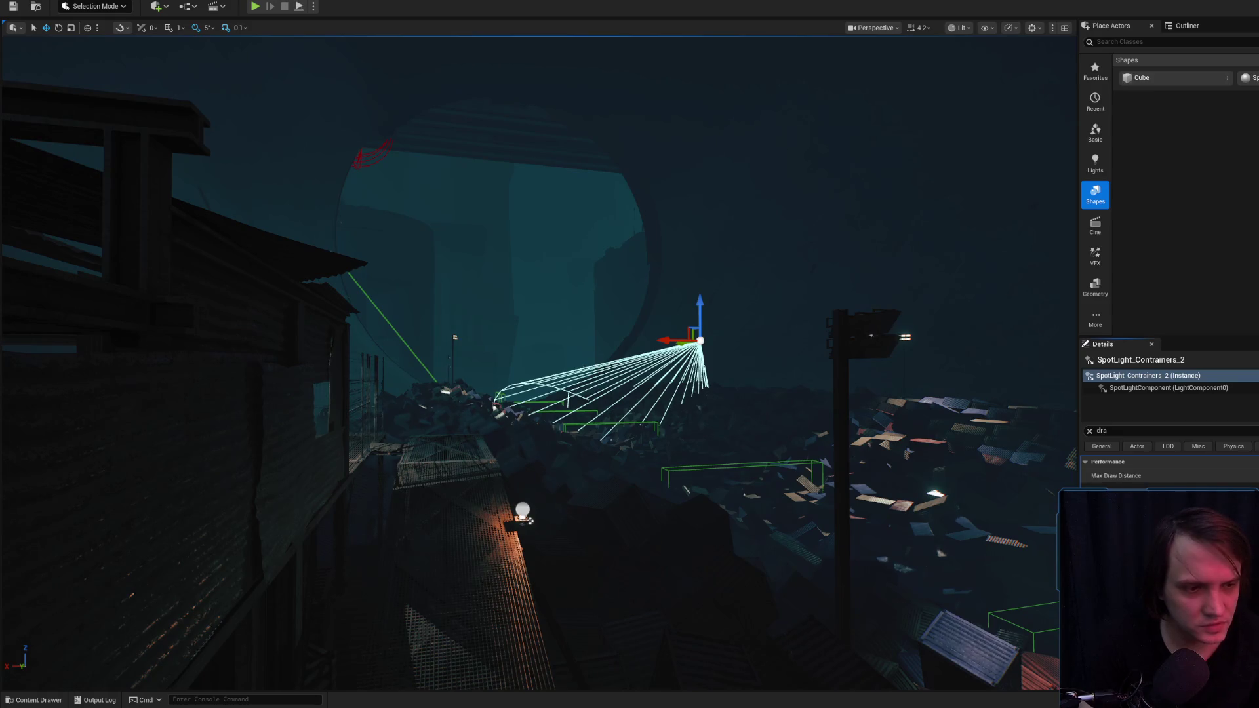
pyautogui.press('w')
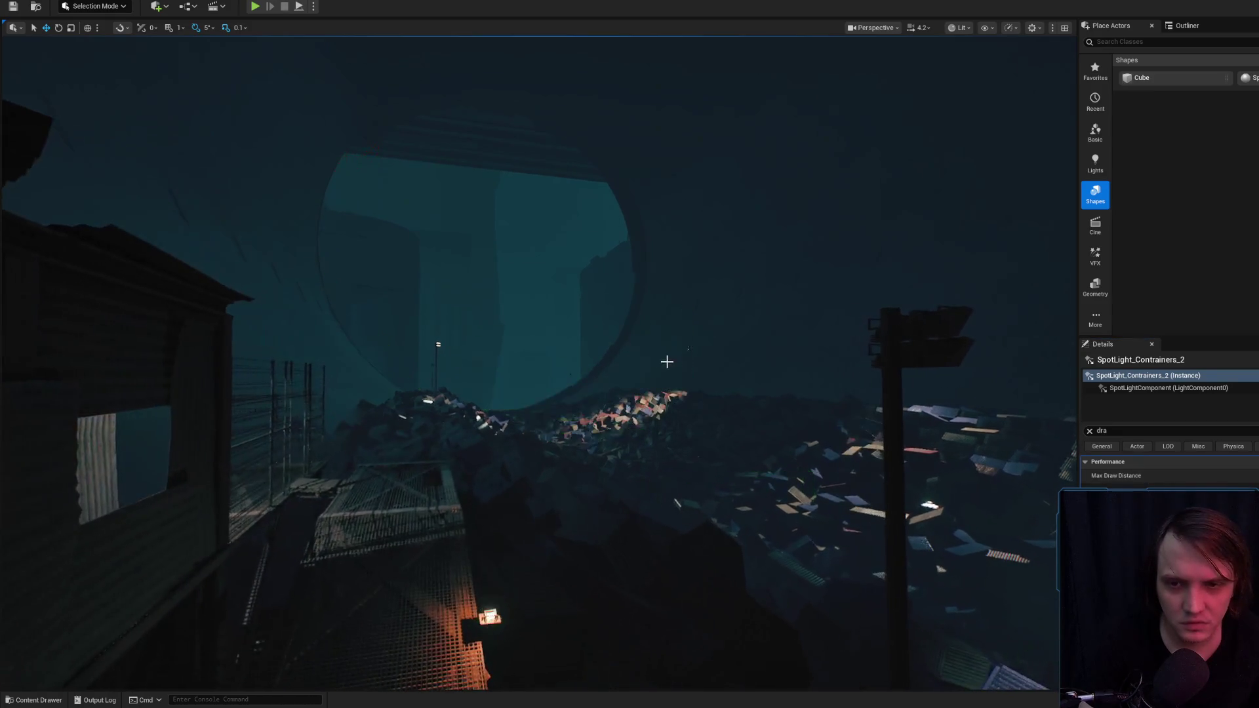
pyautogui.press('s')
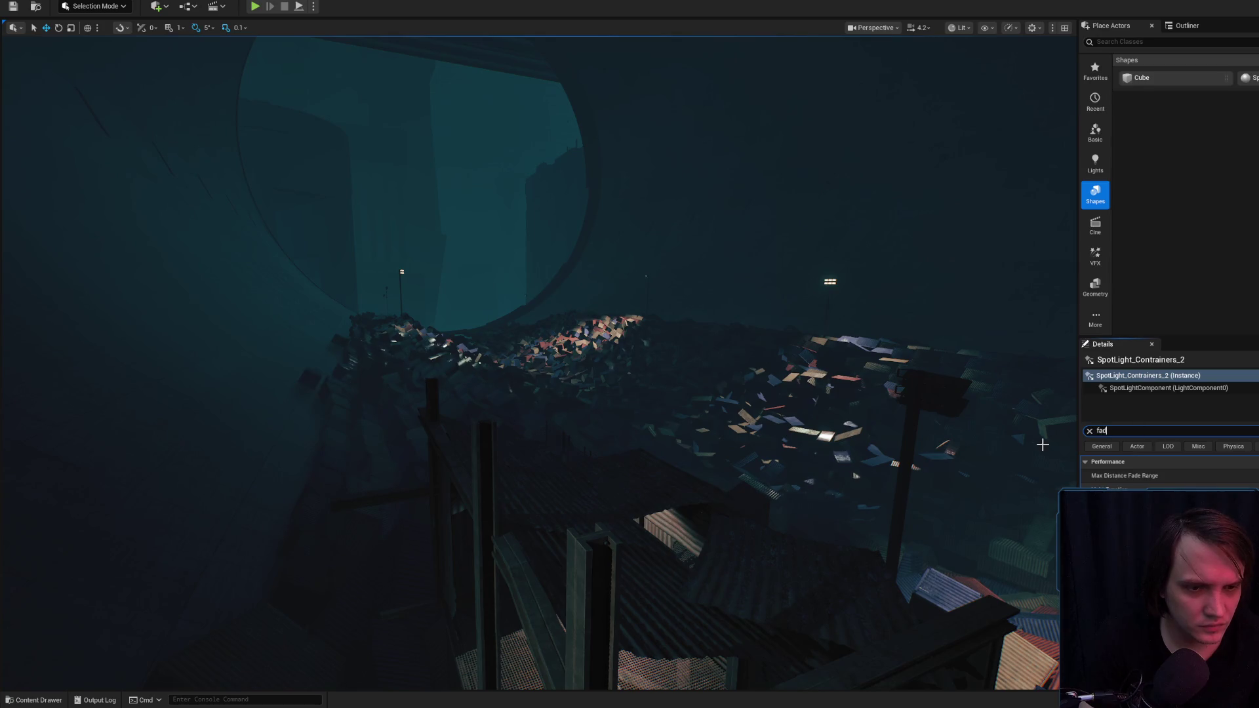
pyautogui.press('w')
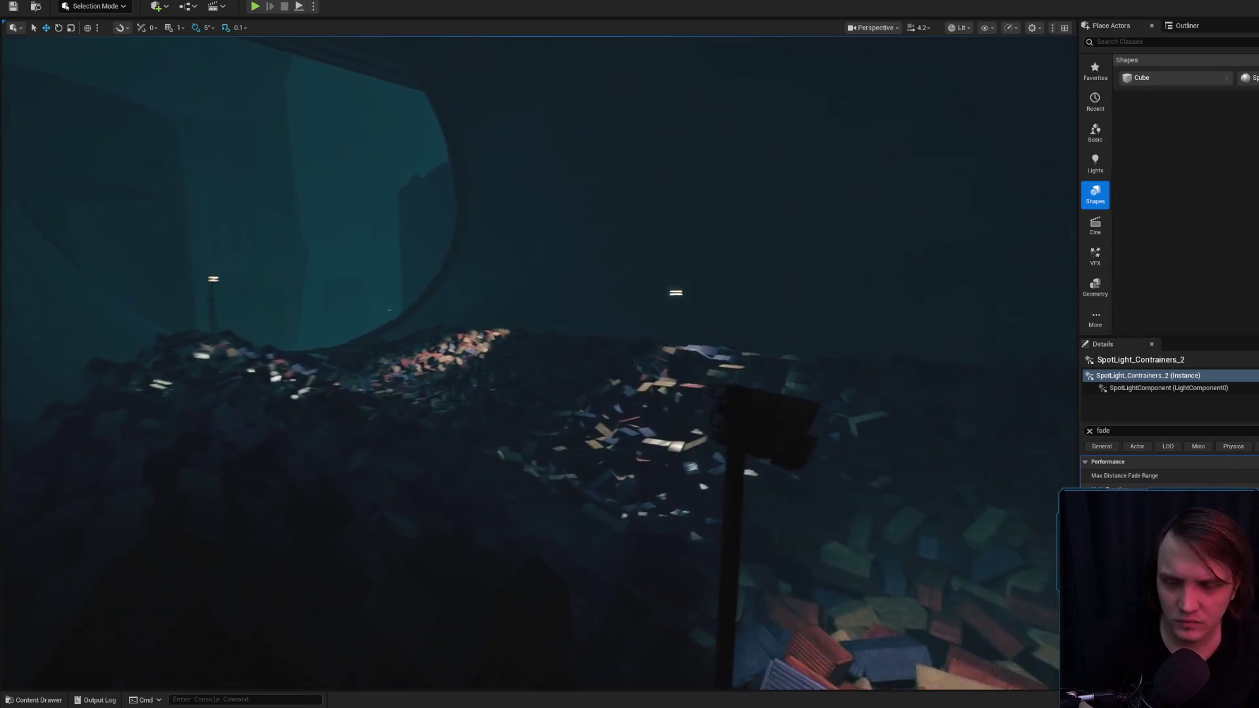
pyautogui.press('s')
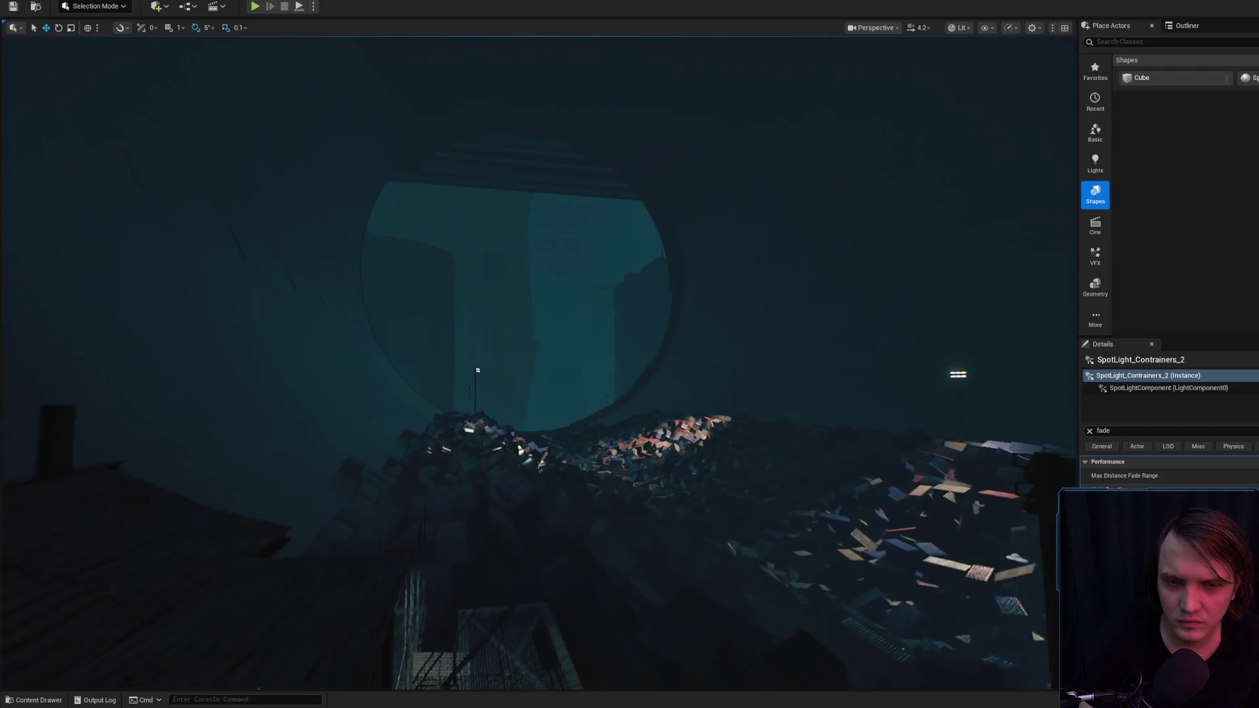
pyautogui.press('w')
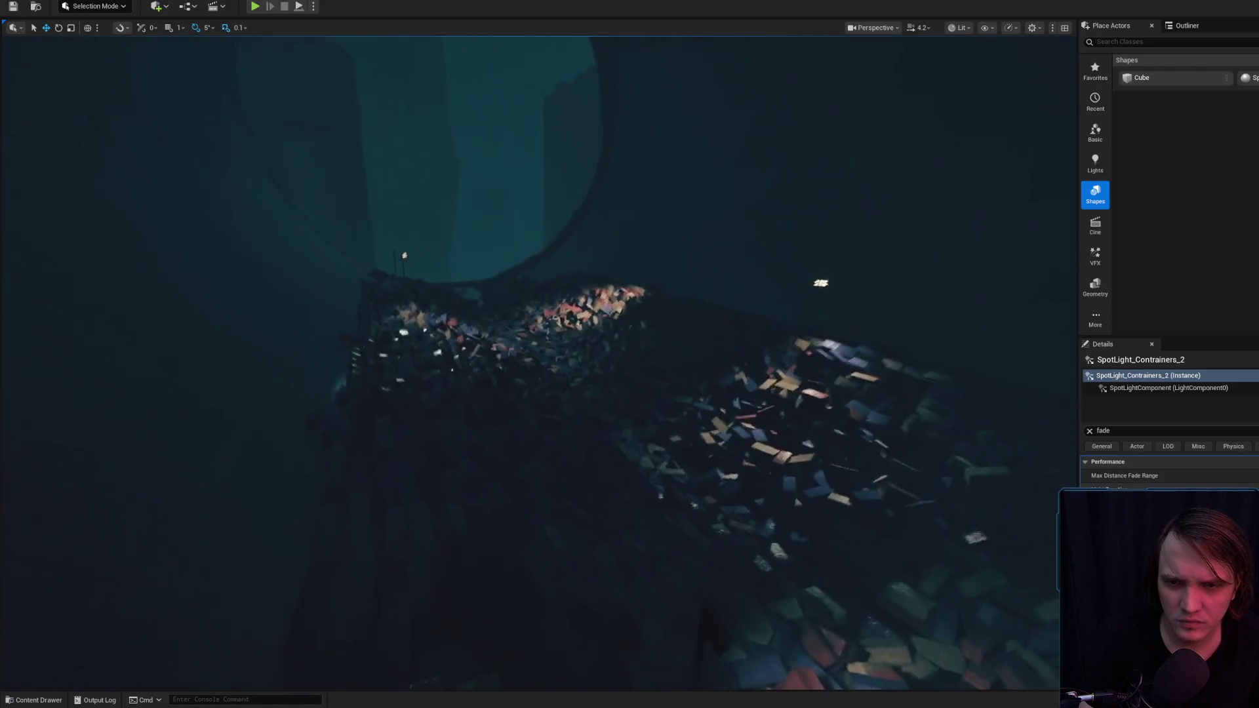
pyautogui.press('w')
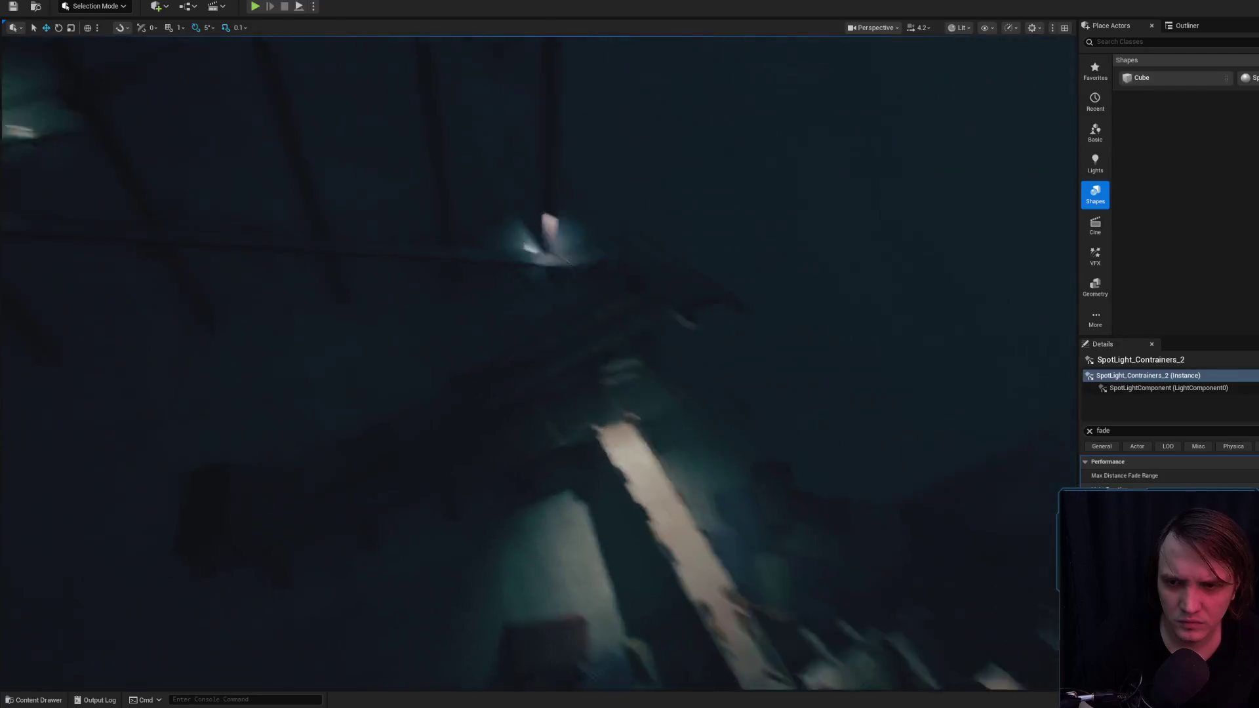
pyautogui.press('s')
pyautogui.scroll(-2, 538, 361)
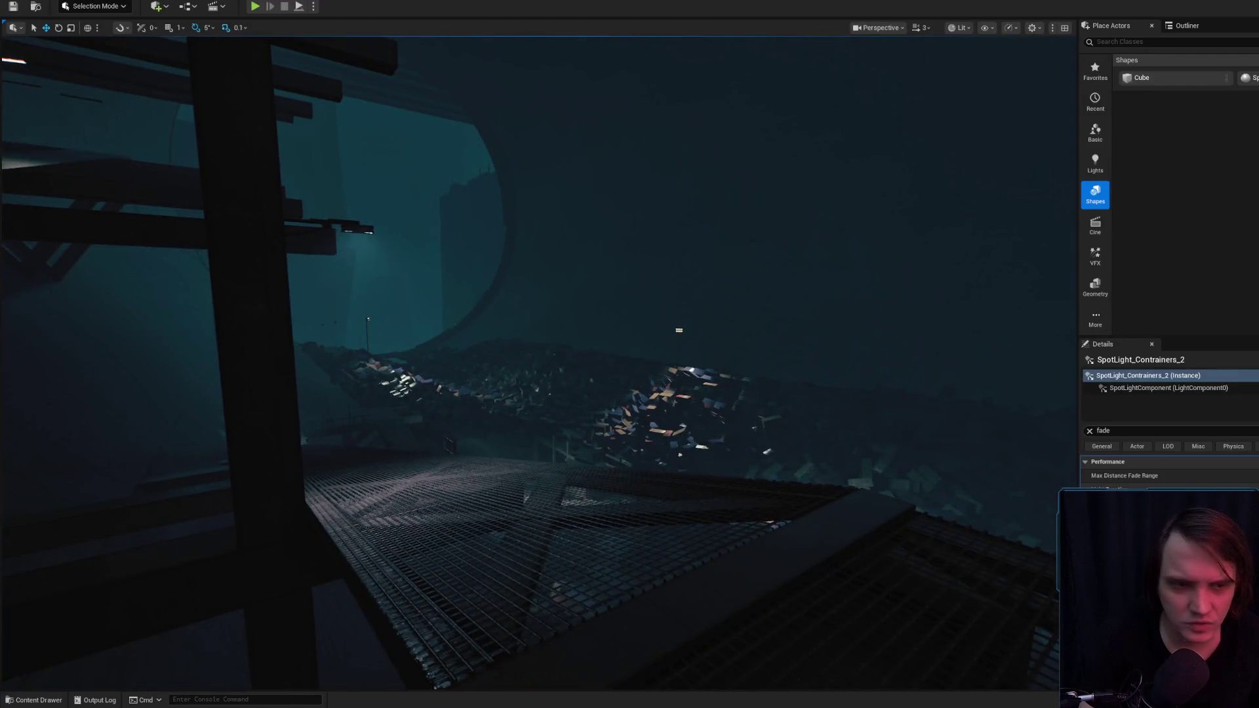
pyautogui.press('f')
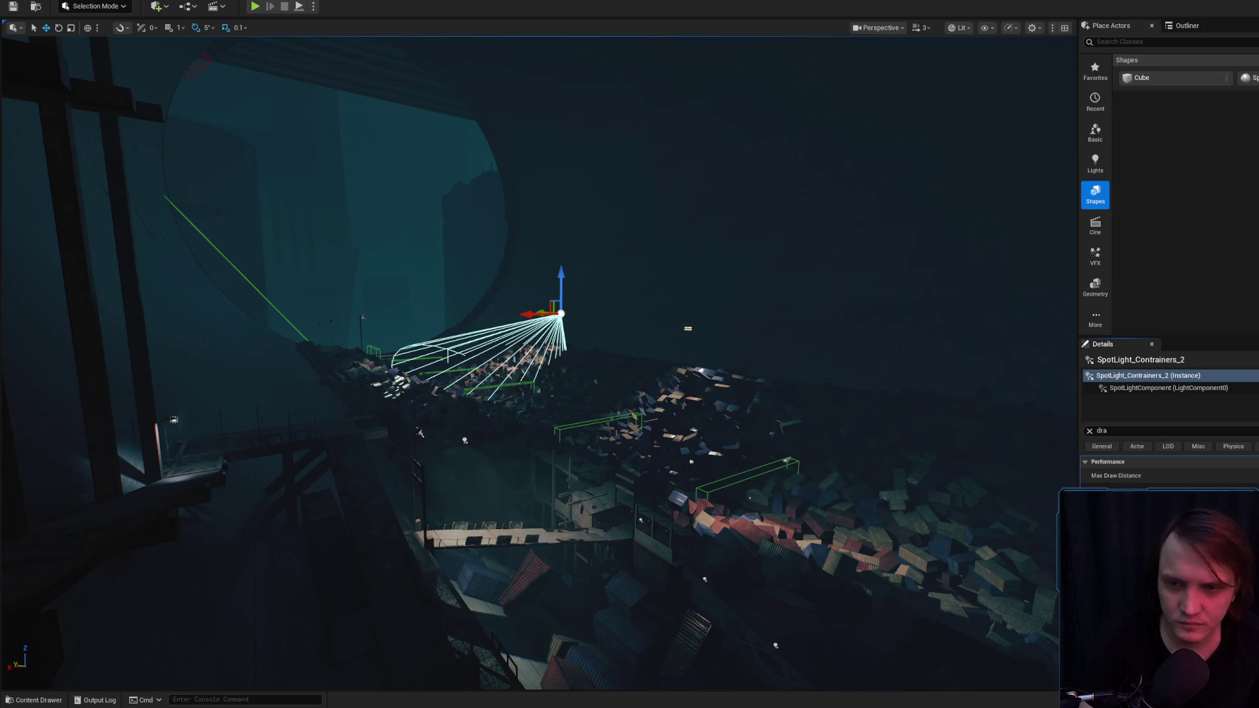
pyautogui.press('w')
pyautogui.scroll(-1, 538, 361)
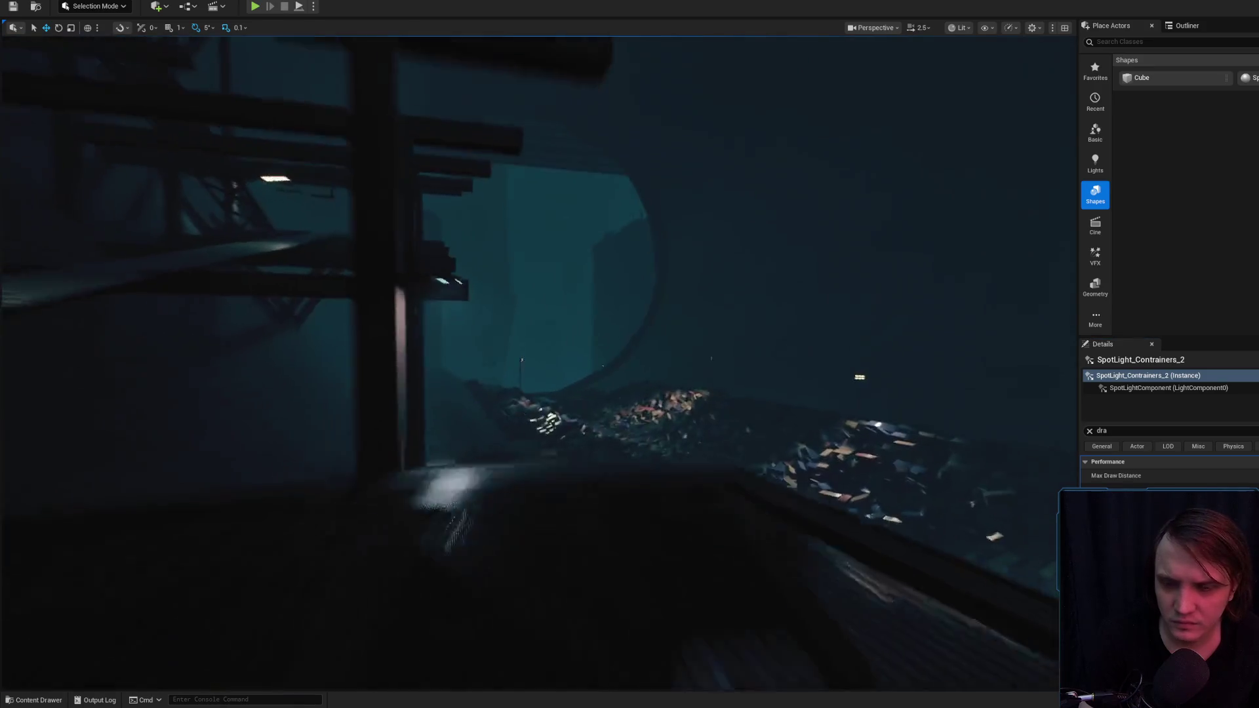
pyautogui.scroll(-1, 537, 361)
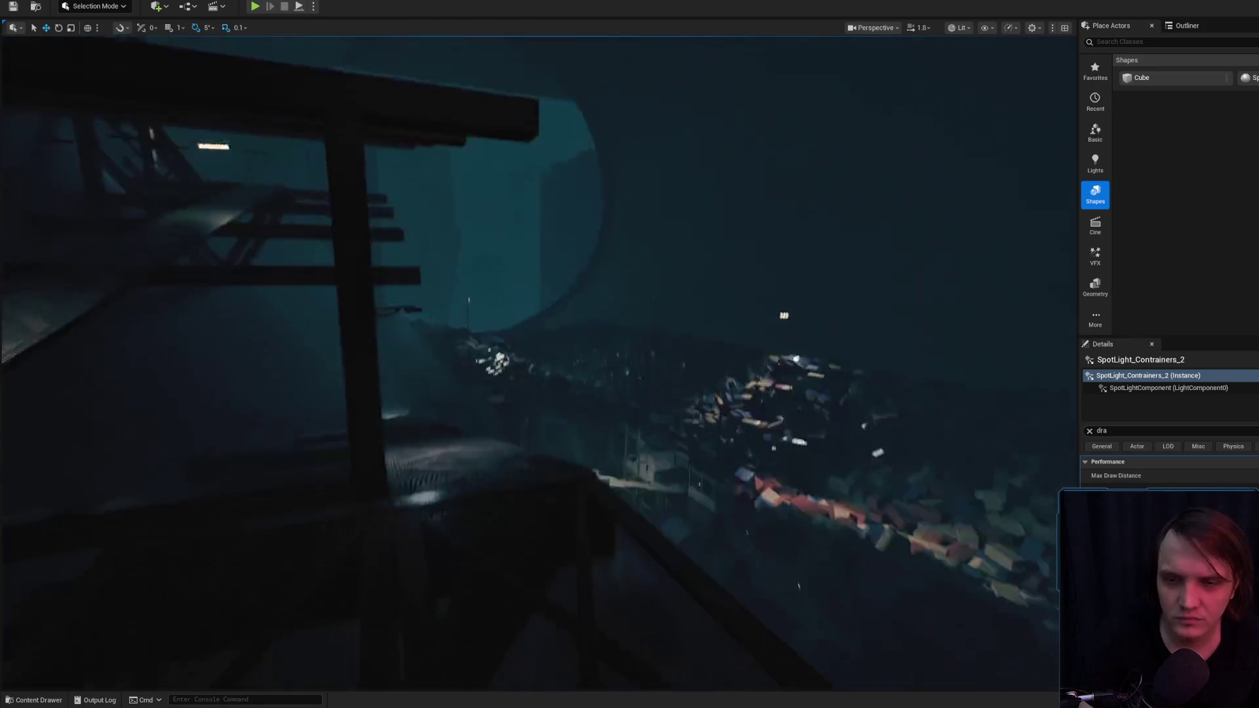
pyautogui.scroll(-1, 538, 361)
pyautogui.press('w')
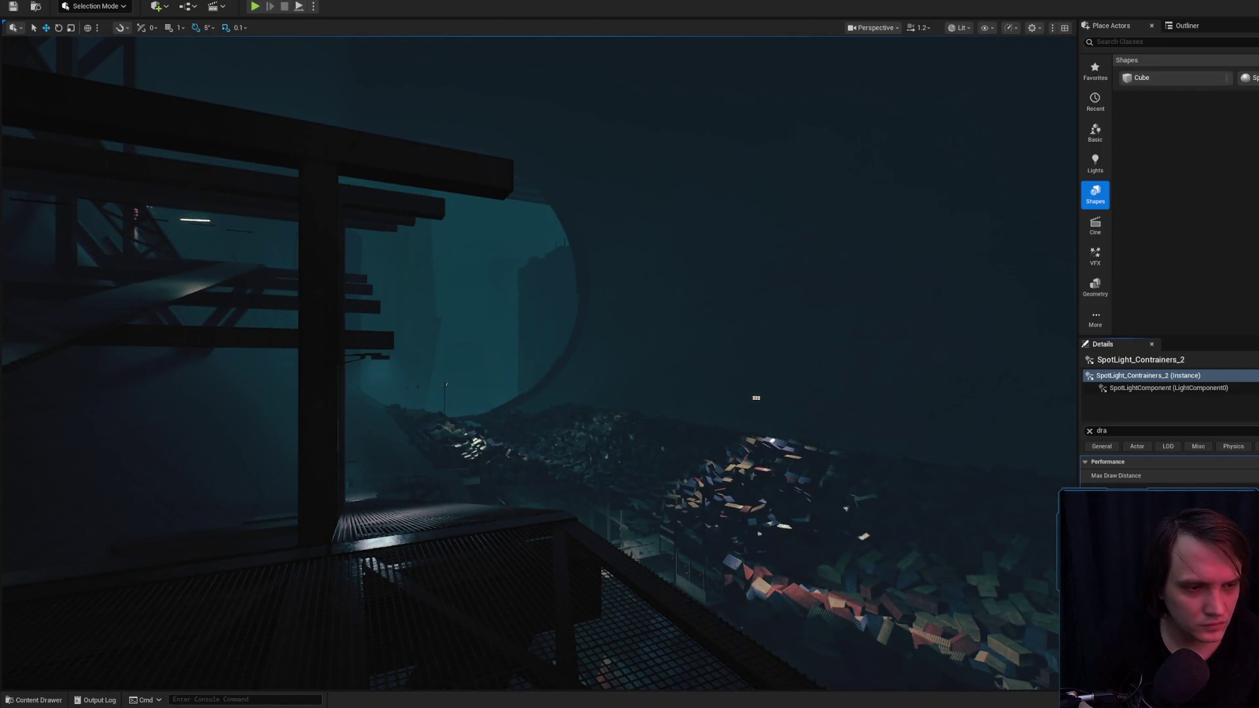
pyautogui.scroll(-1, 537, 361)
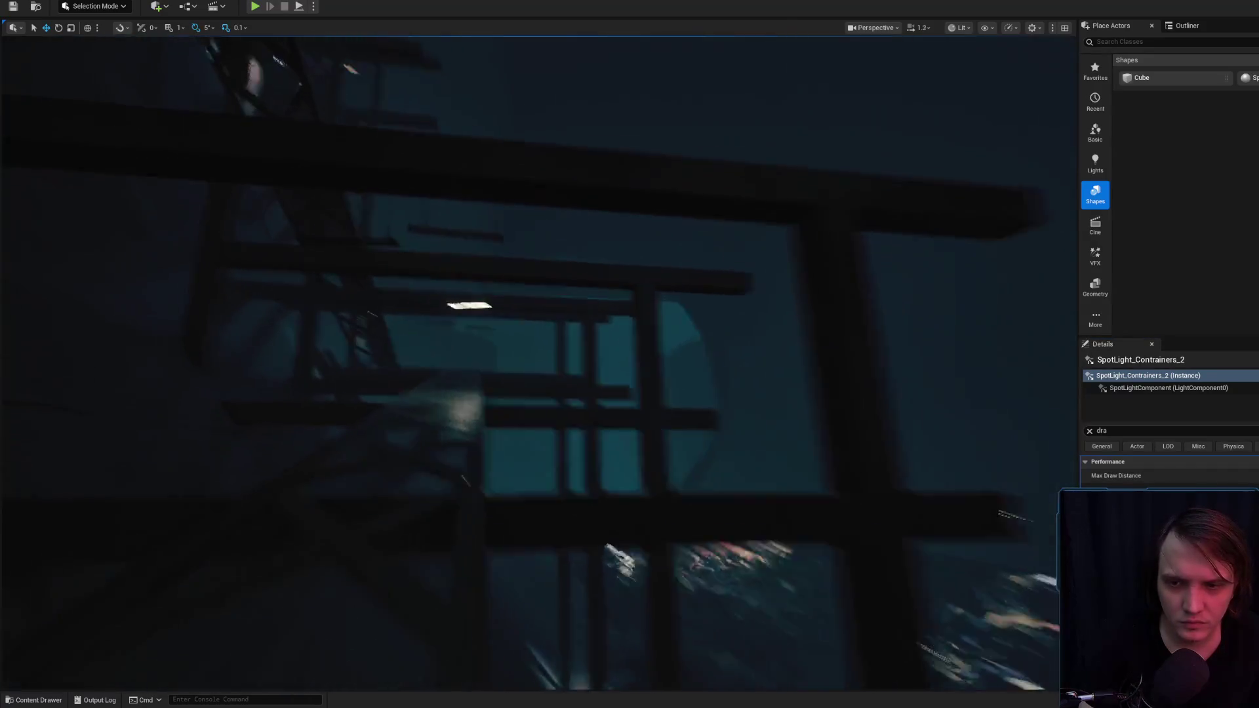
pyautogui.scroll(3, 537, 361)
pyautogui.scroll(-3, 538, 360)
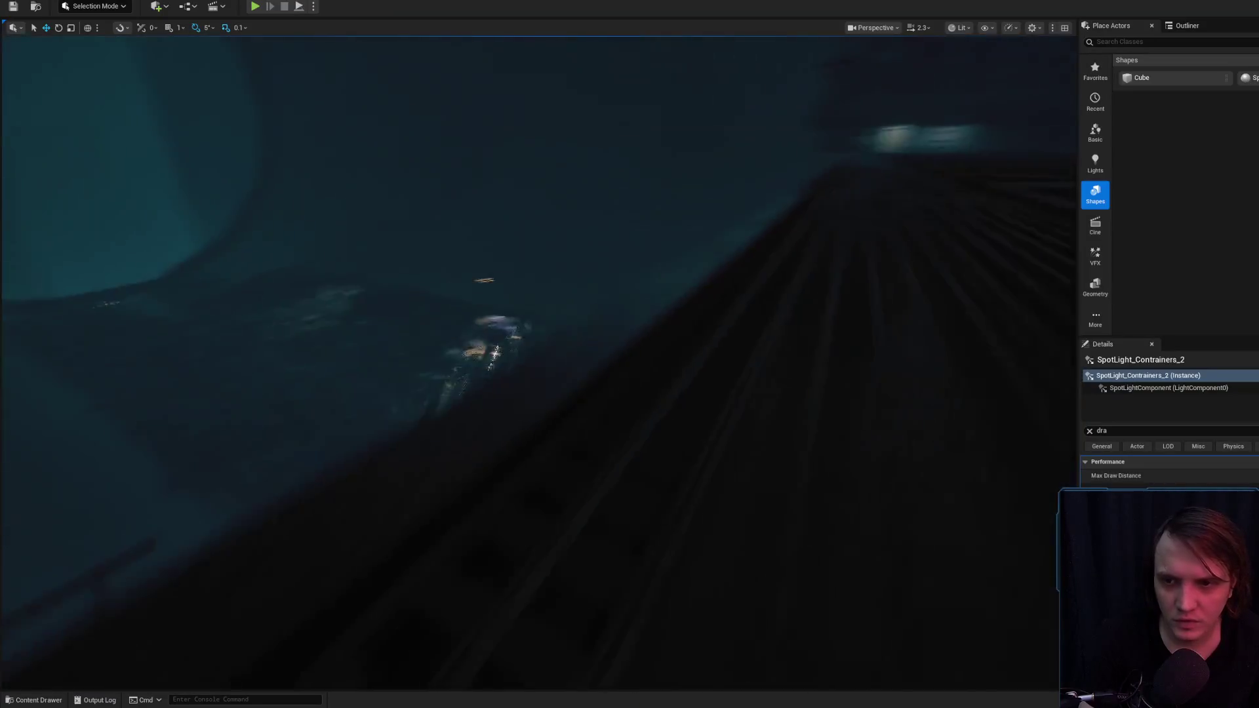
pyautogui.scroll(-2, 538, 361)
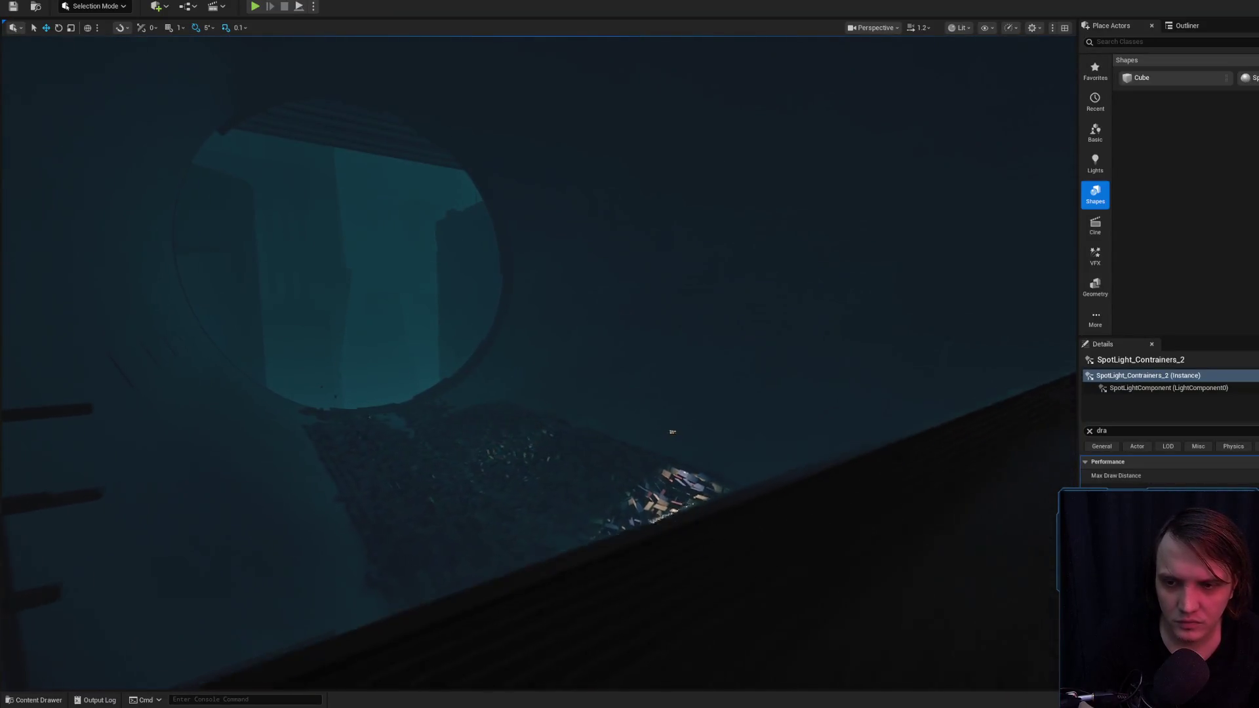
pyautogui.press('s')
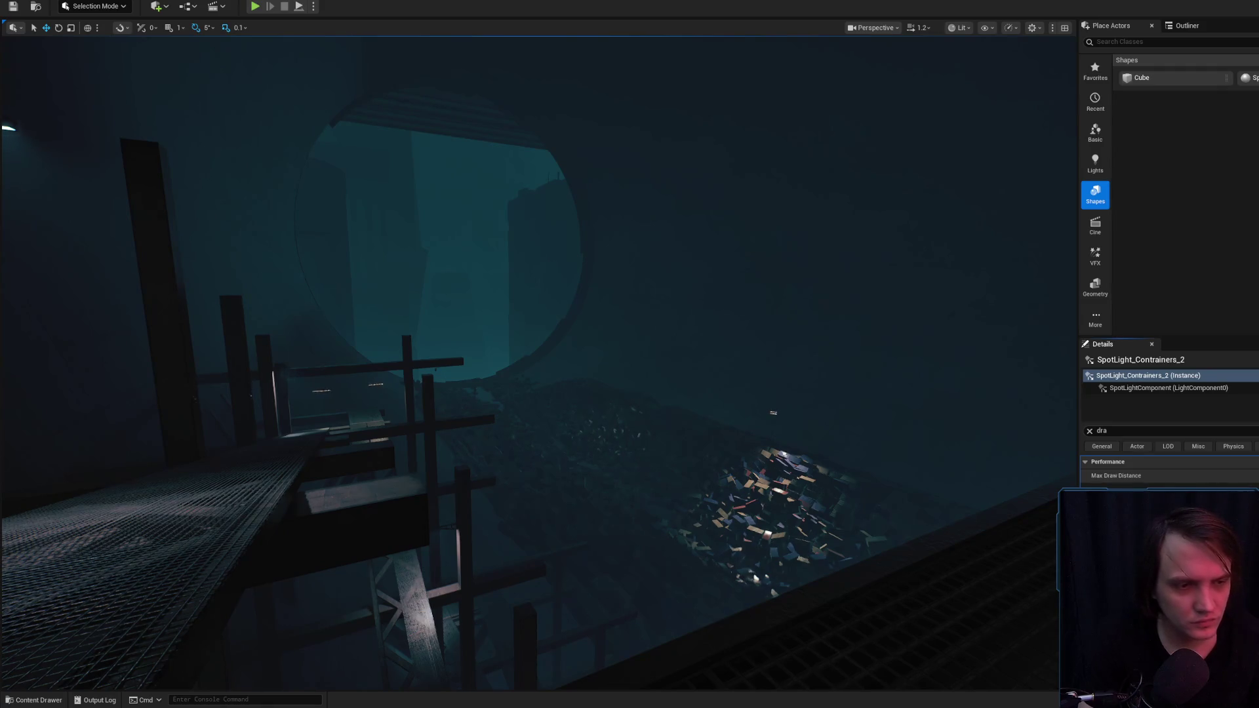
pyautogui.moveTo(836, 463); pyautogui.dragTo(872, 446)
pyautogui.press('d')
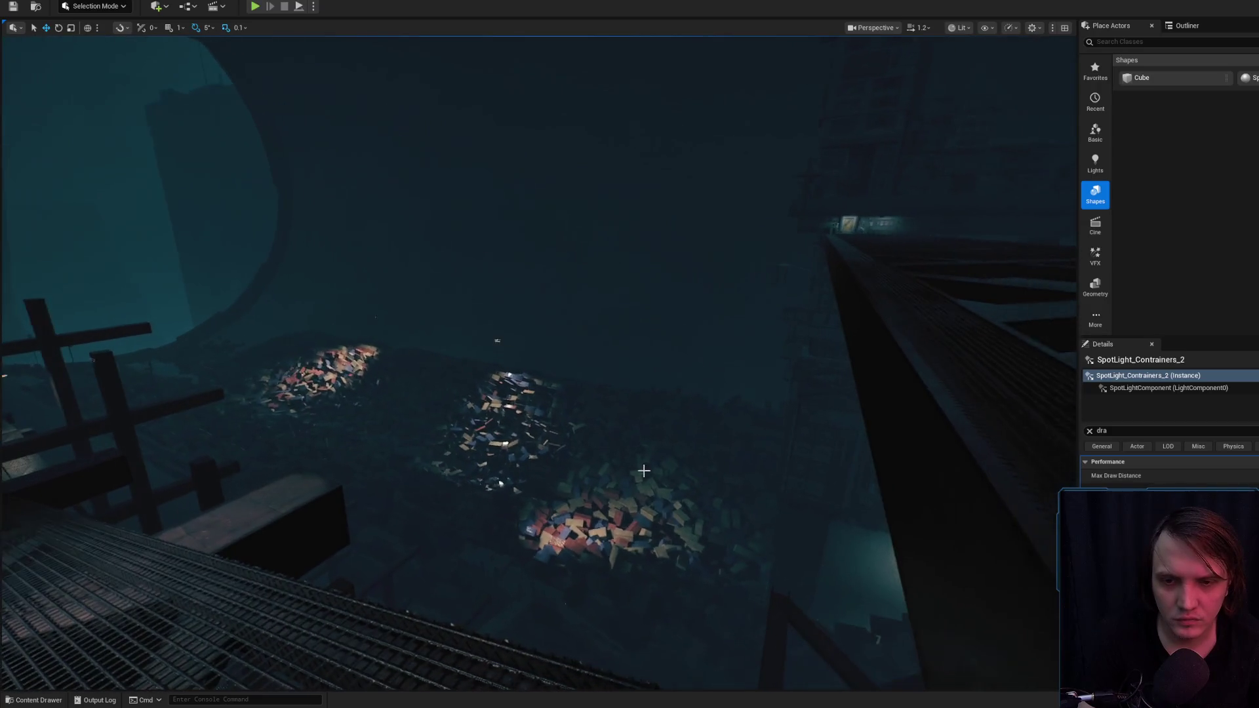
pyautogui.scroll(2, 633, 471)
pyautogui.press('a')
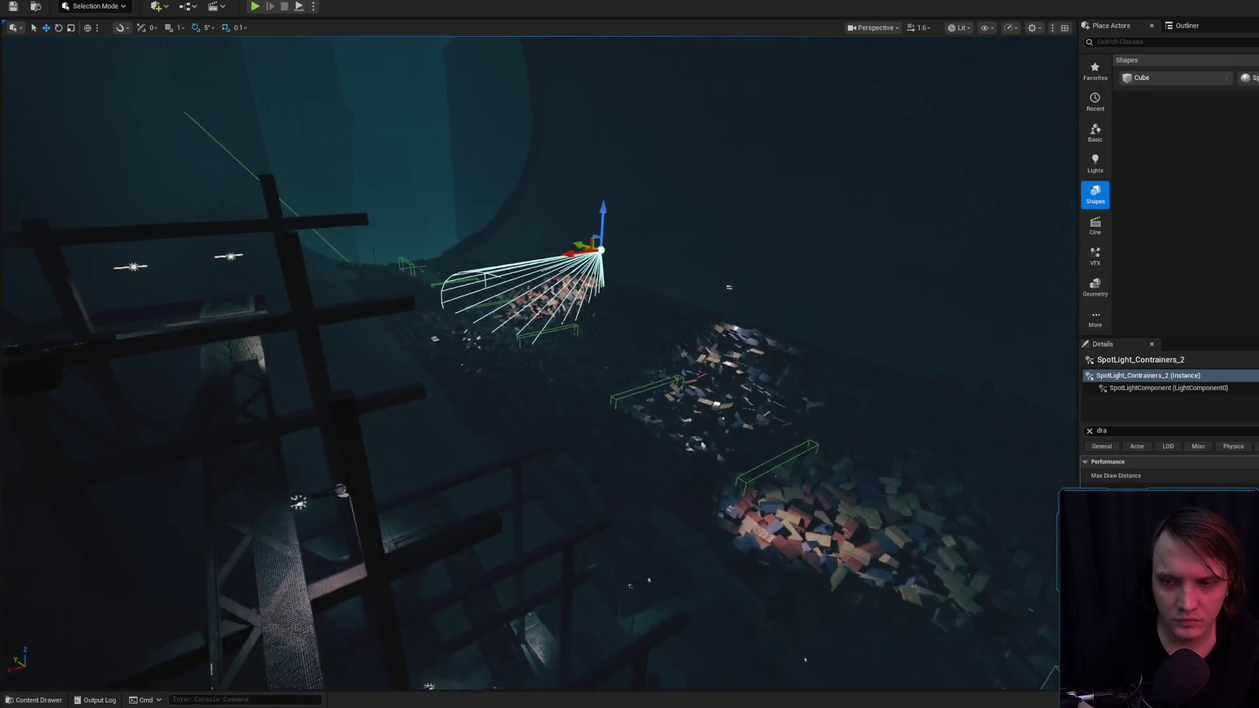
pyautogui.press('w')
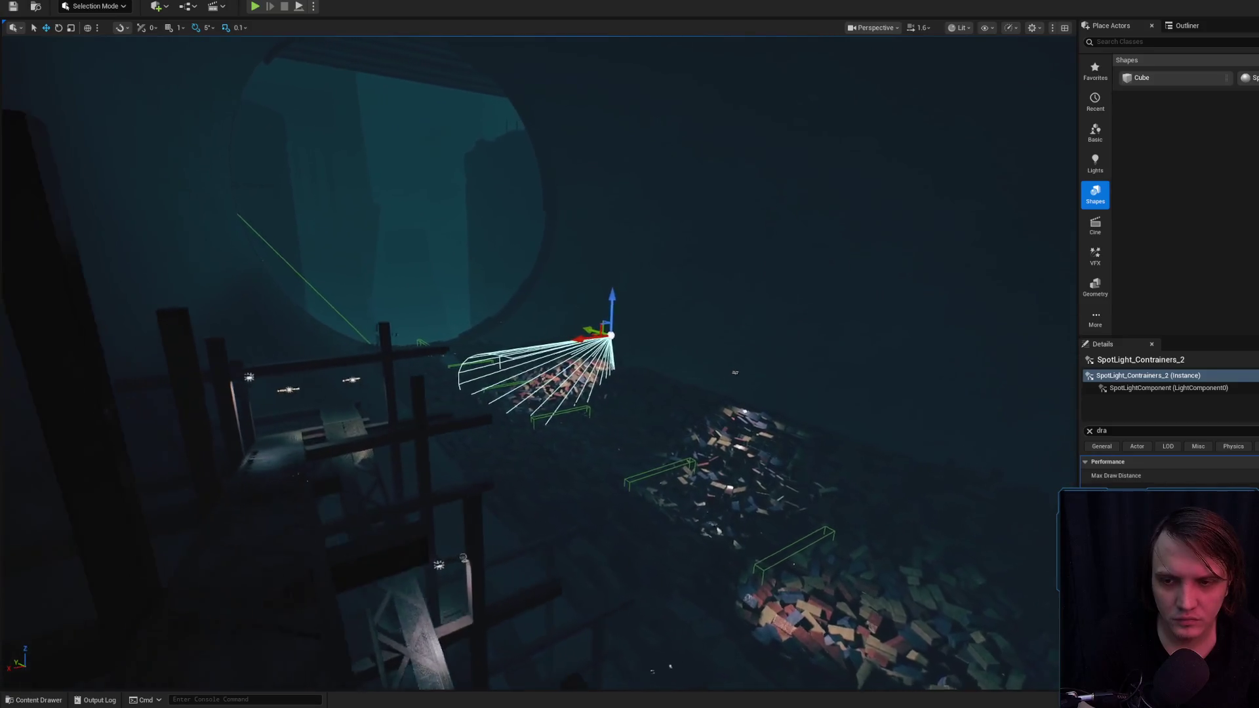
pyautogui.press('w')
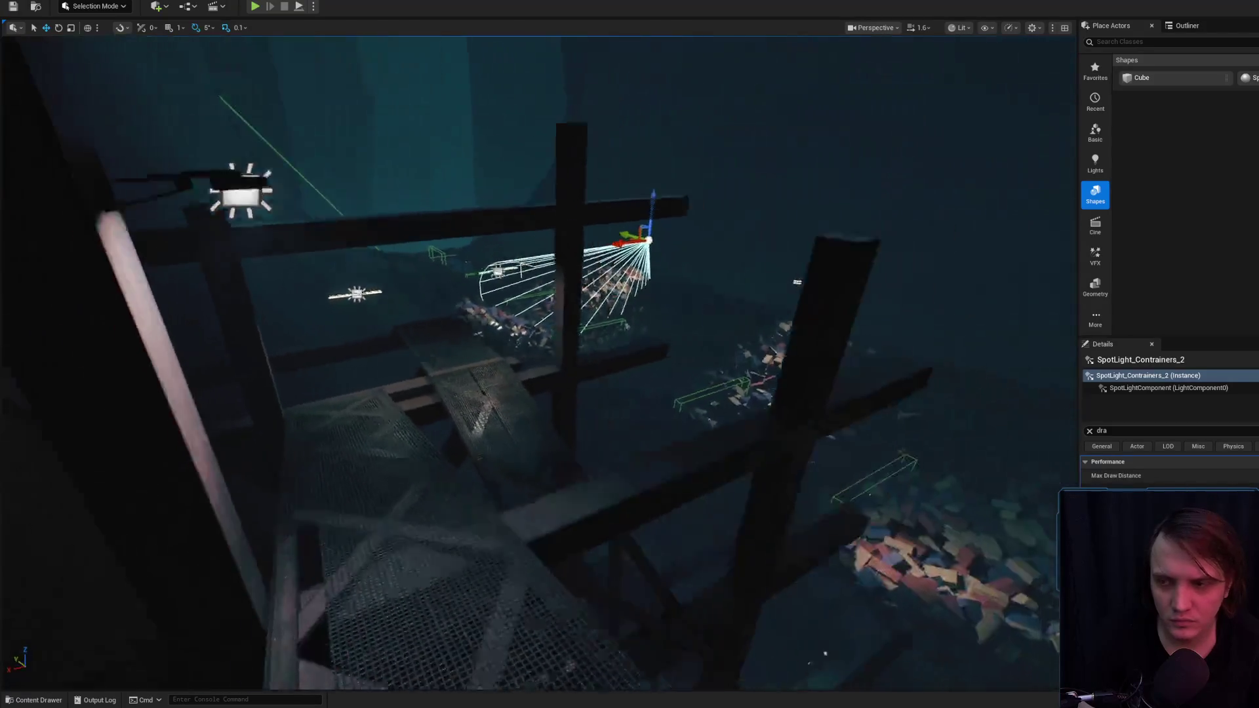
pyautogui.scroll(1, 629, 354)
pyautogui.press('s')
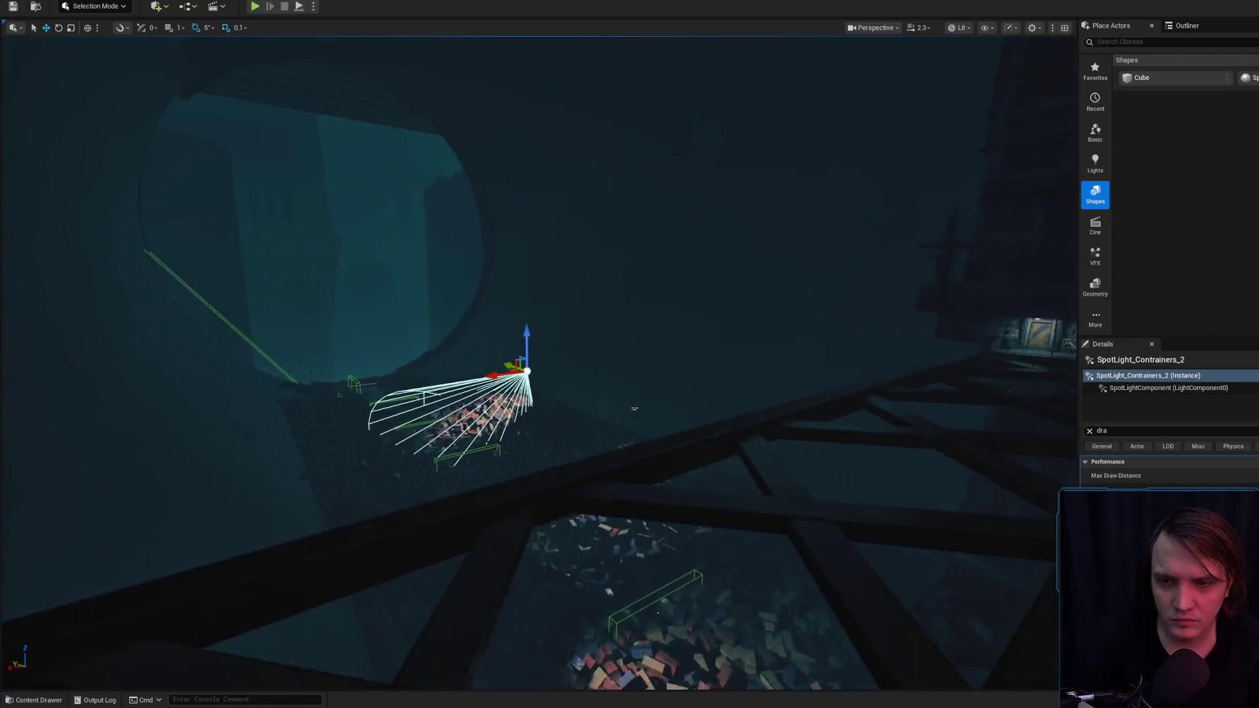
pyautogui.press('w')
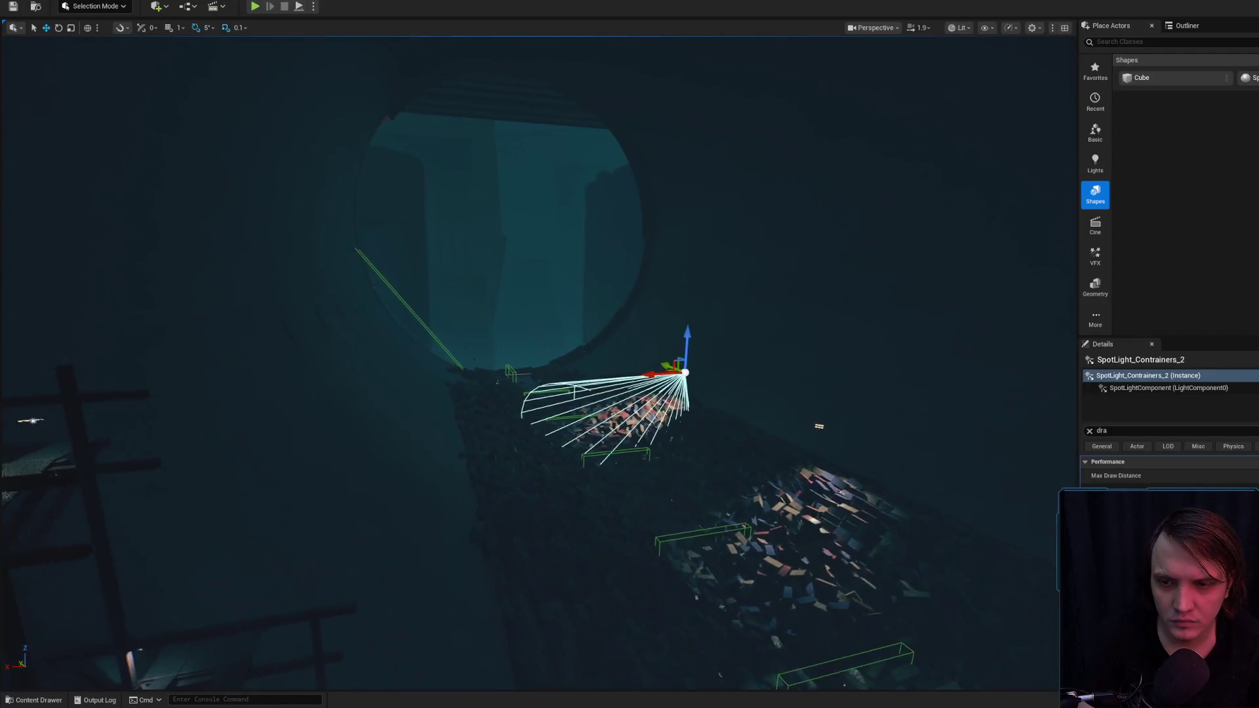
pyautogui.press('d')
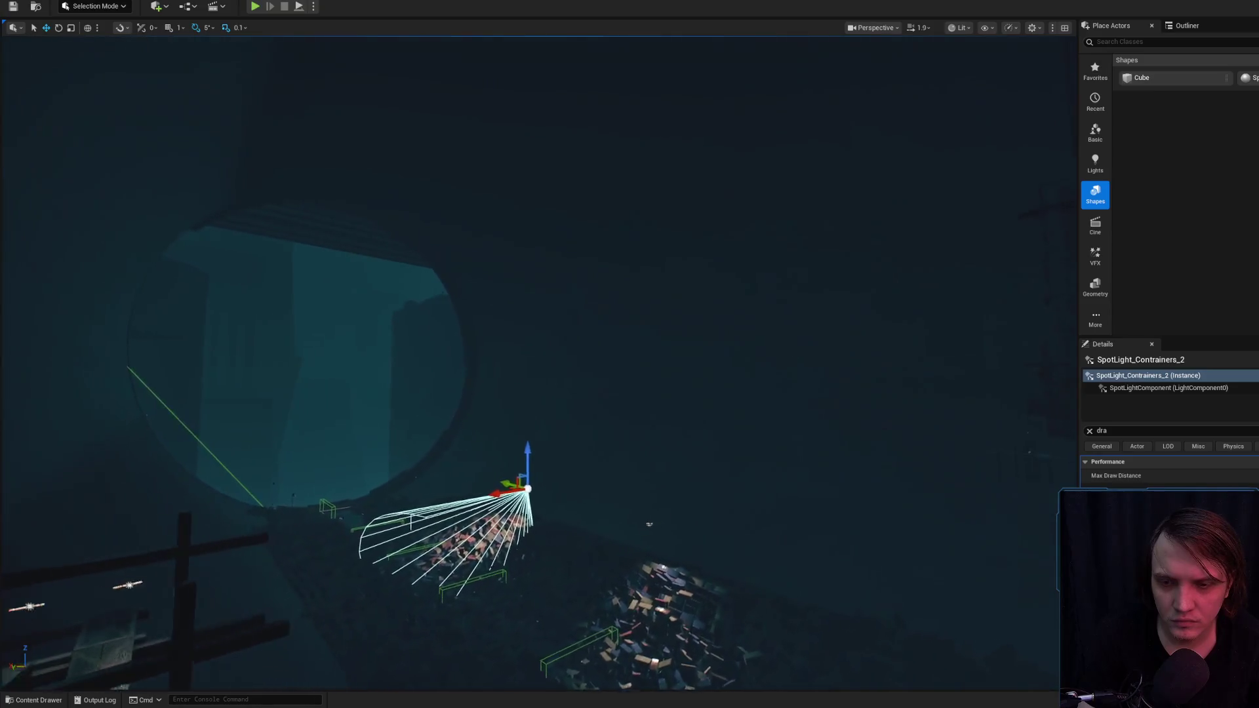
pyautogui.press('d')
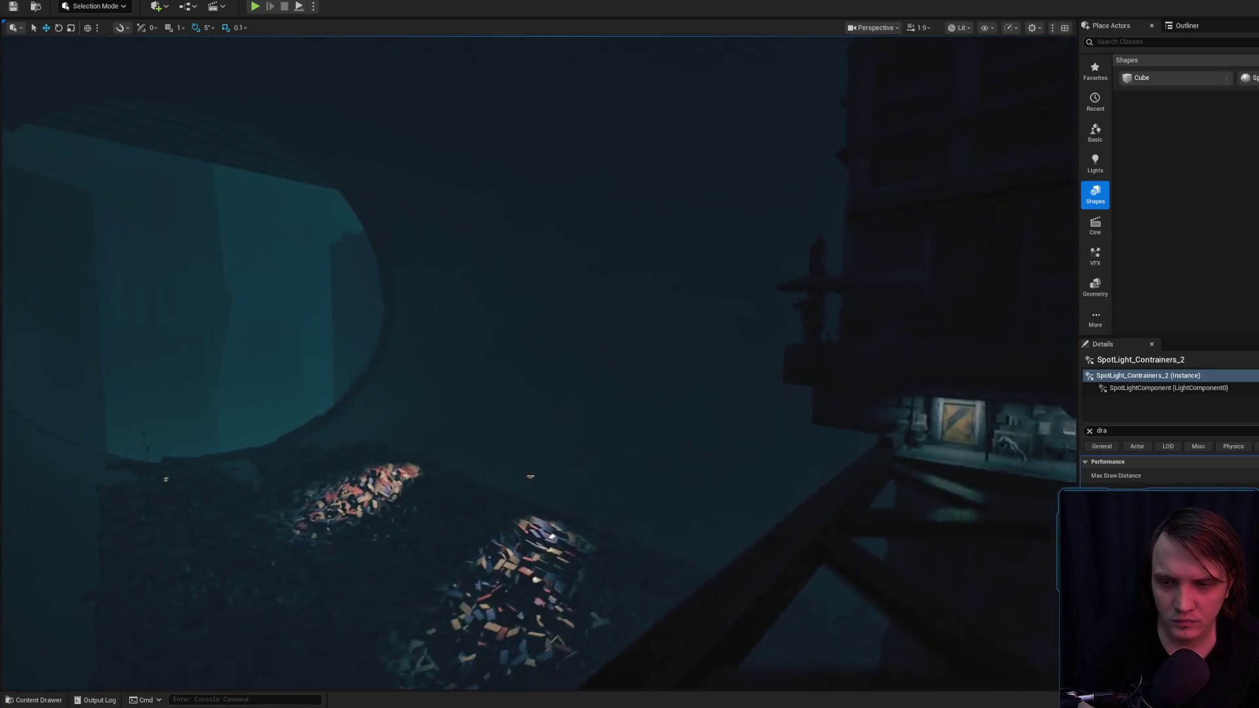
pyautogui.press('w')
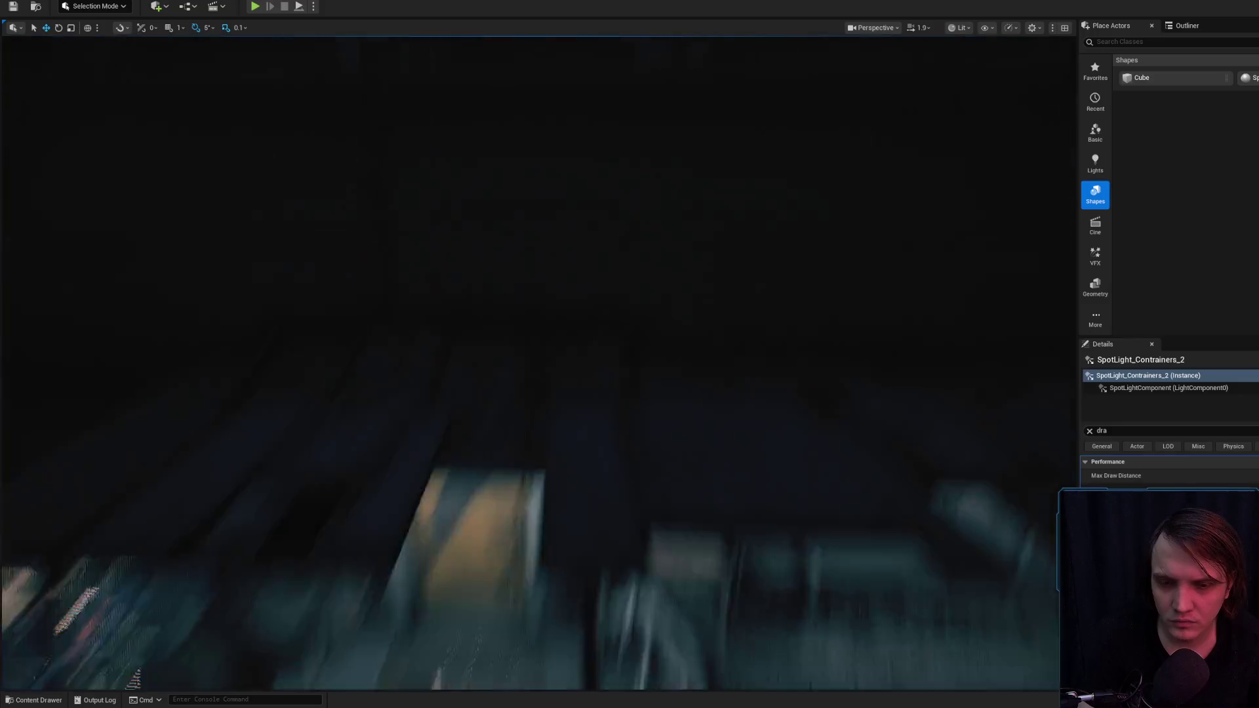
pyautogui.scroll(2, 537, 361)
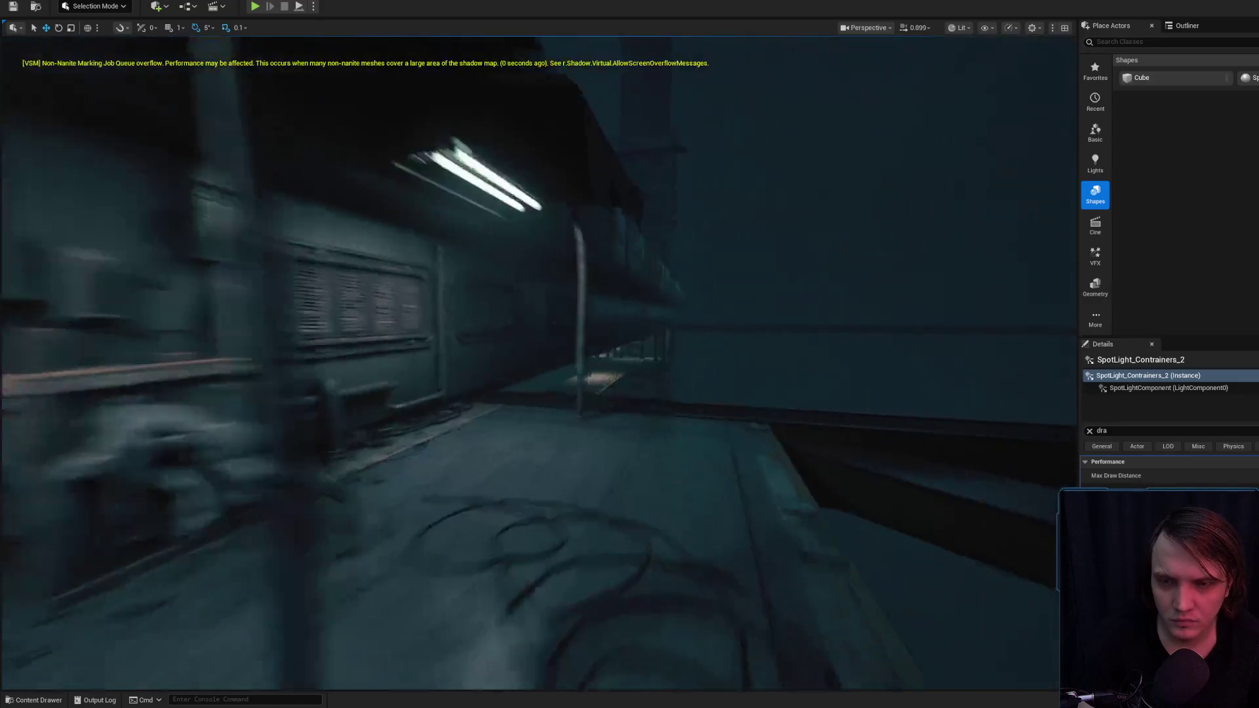
pyautogui.press('w')
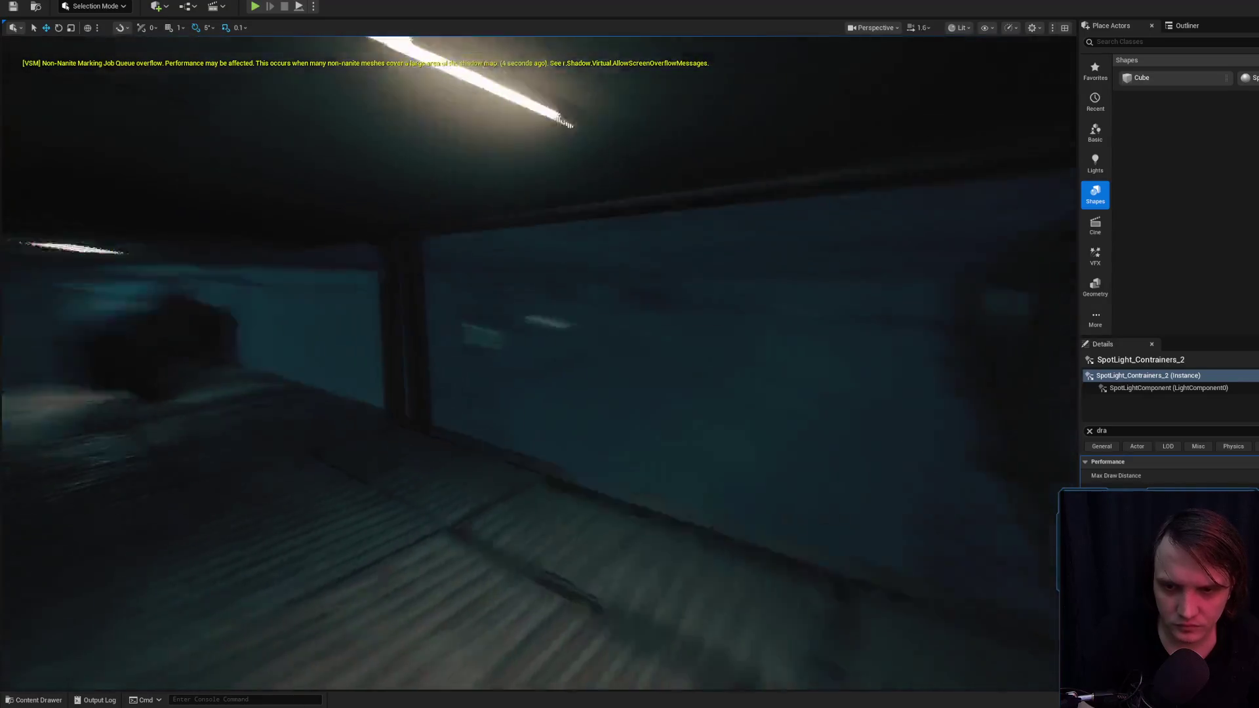
pyautogui.scroll(1, 537, 361)
pyautogui.press('w')
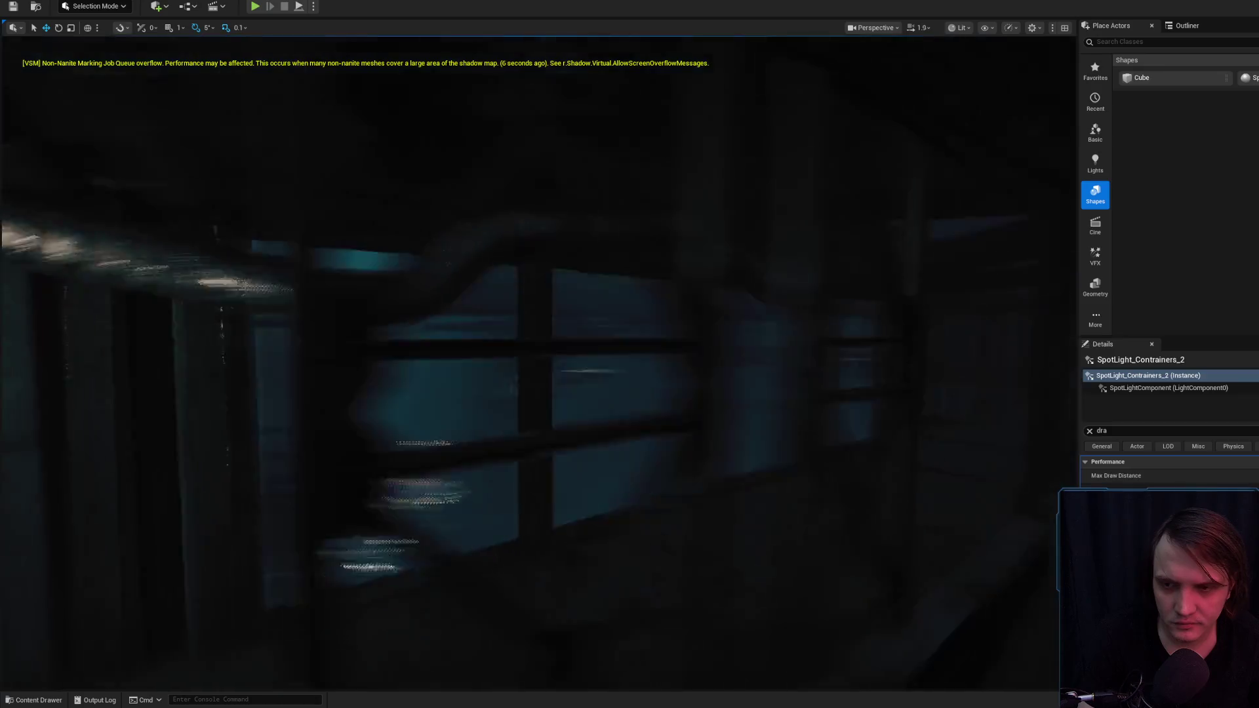
pyautogui.press('s')
pyautogui.scroll(-1, 538, 361)
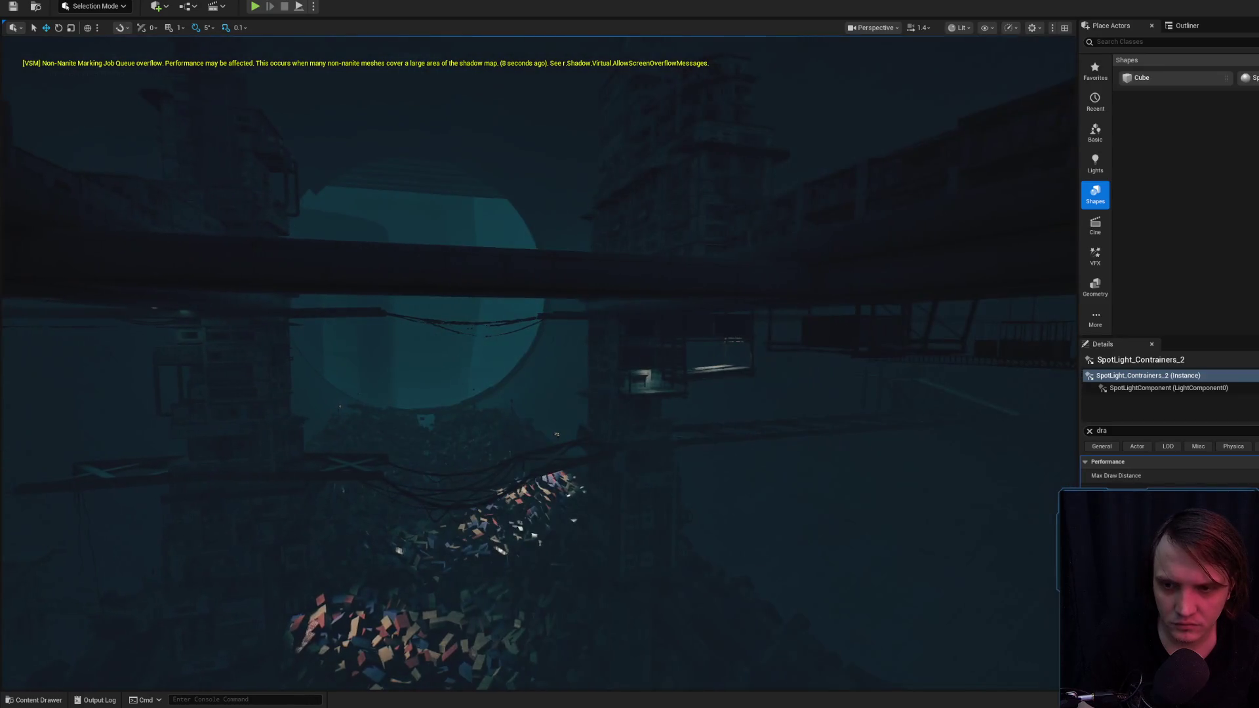
pyautogui.press('w')
pyautogui.scroll(2, 537, 360)
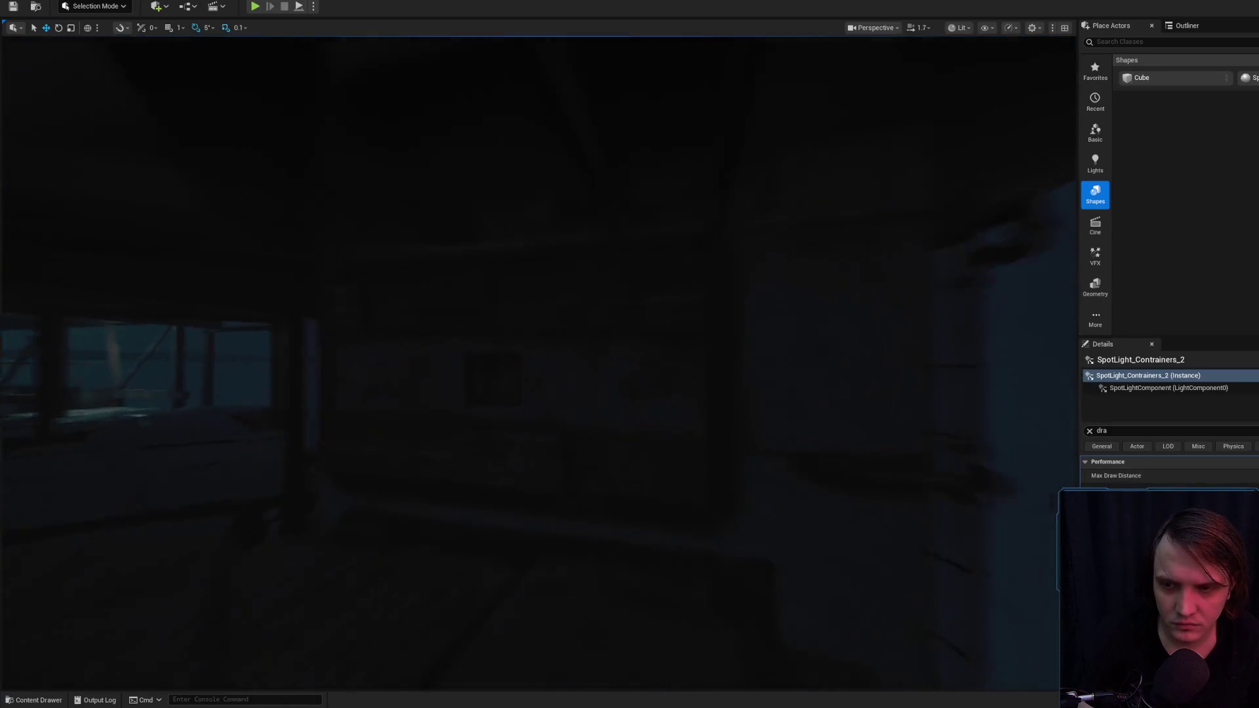
pyautogui.press('w')
pyautogui.scroll(3, 538, 361)
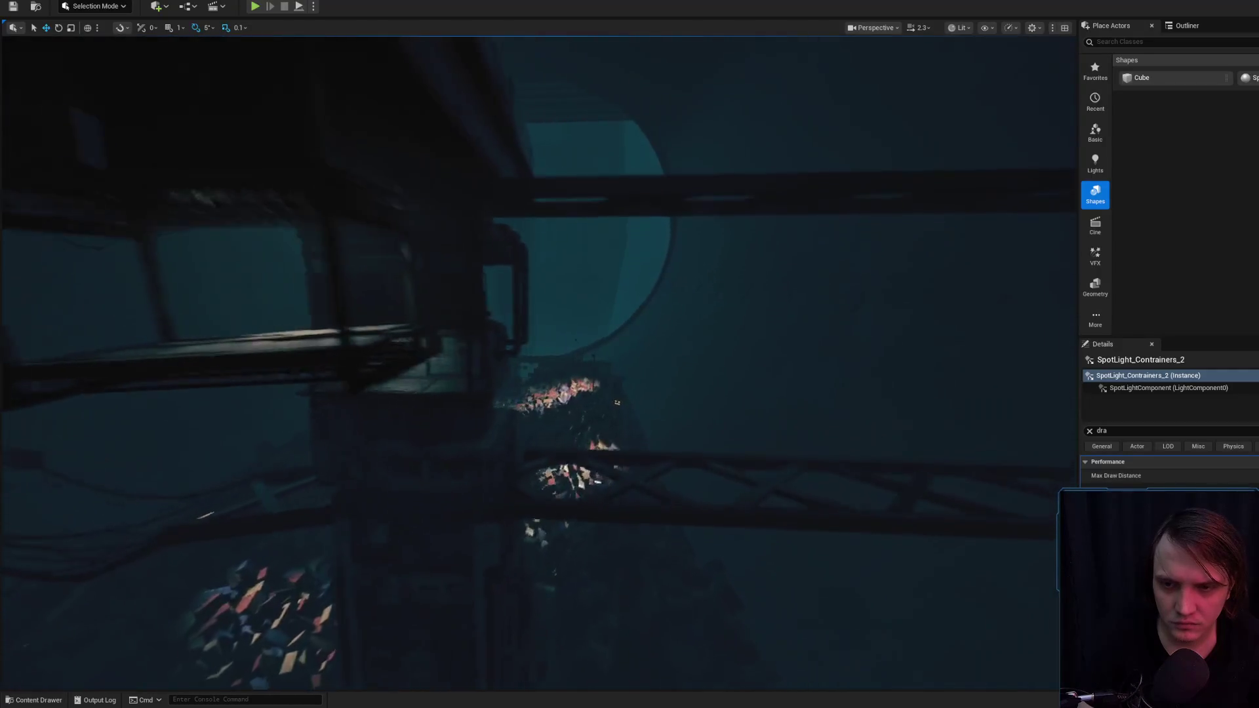
pyautogui.press('w')
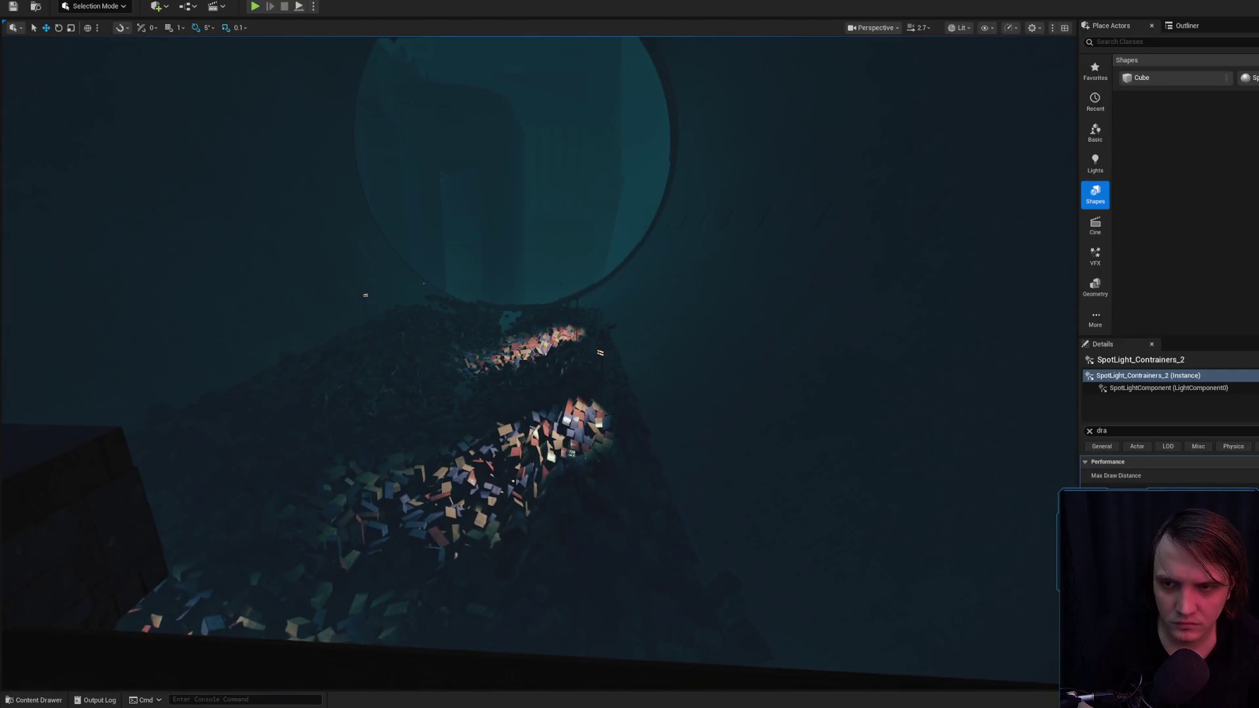
pyautogui.press('w')
pyautogui.scroll(5, 538, 361)
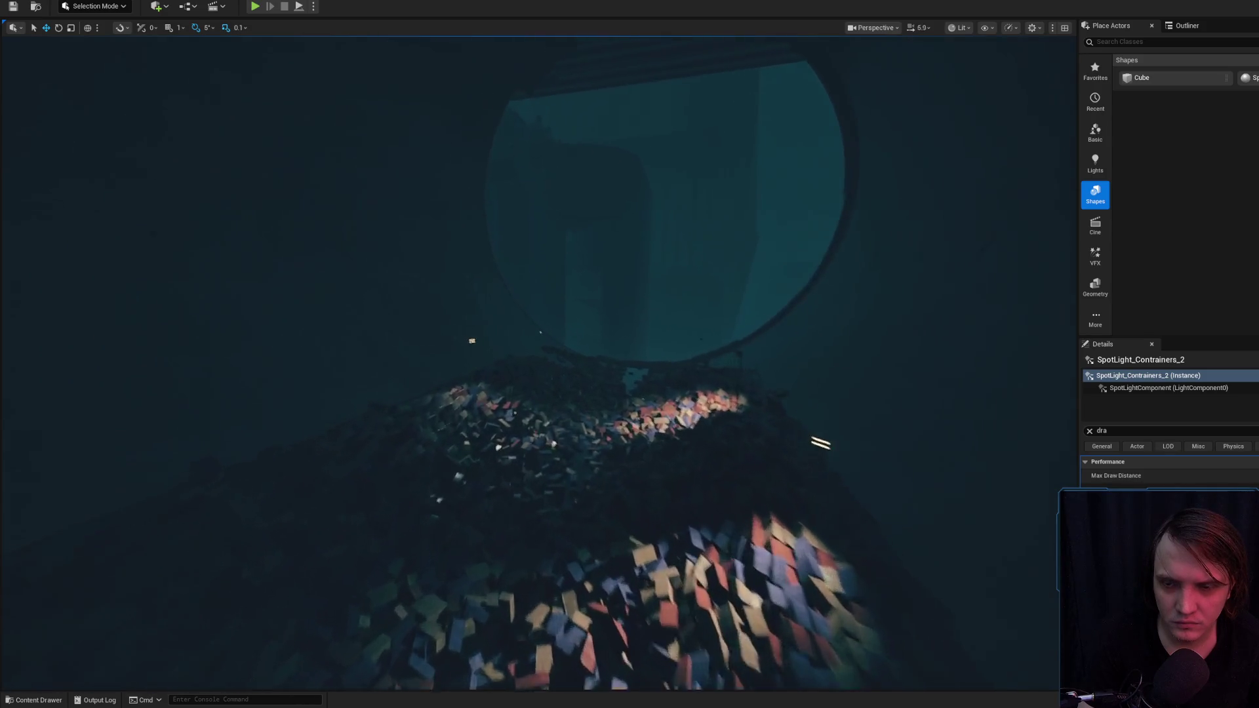
pyautogui.press('w')
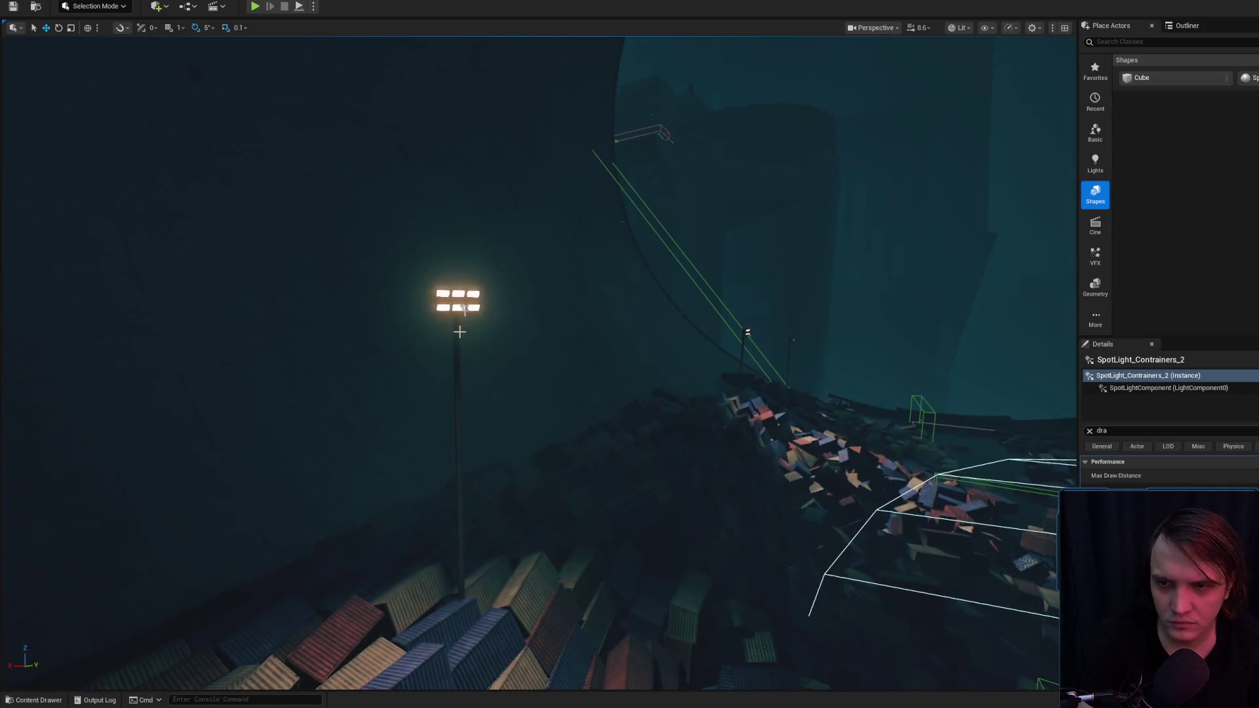
# - Inspect the lamp-post spotlight and SpotLight_Contrainers_2 and _3 over the container pile
pyautogui.click(464, 306)
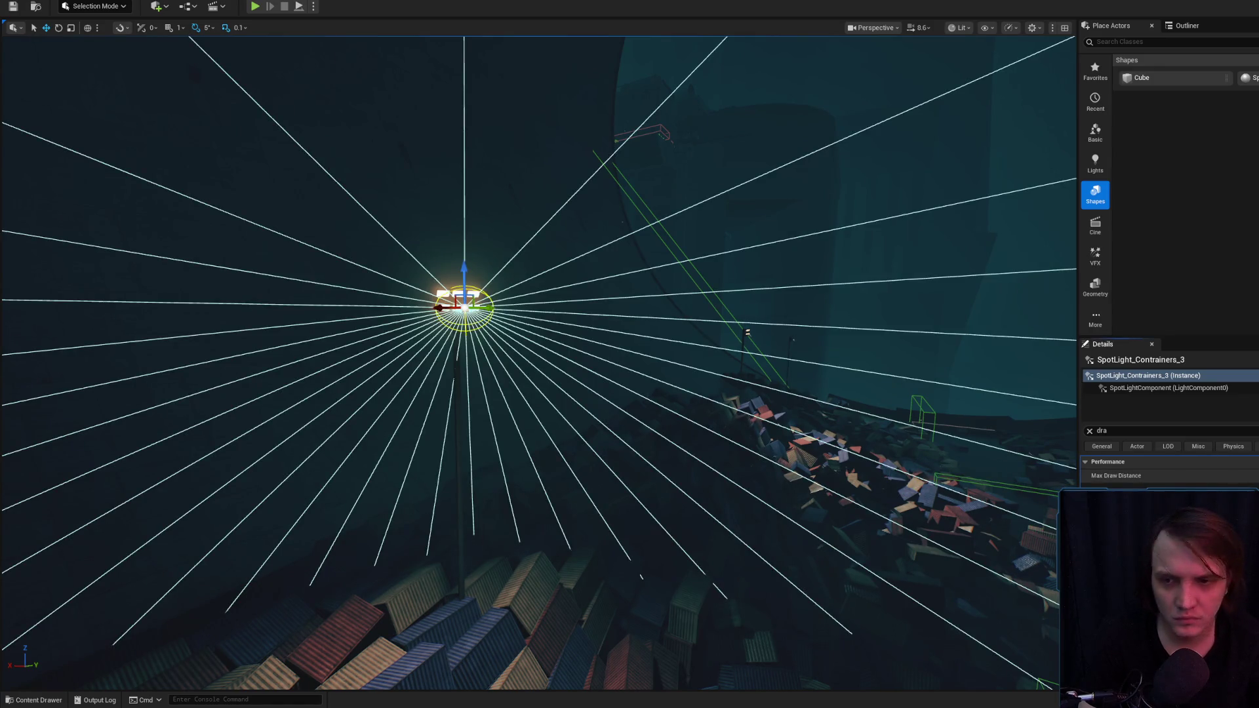
pyautogui.scroll(3, 464, 307)
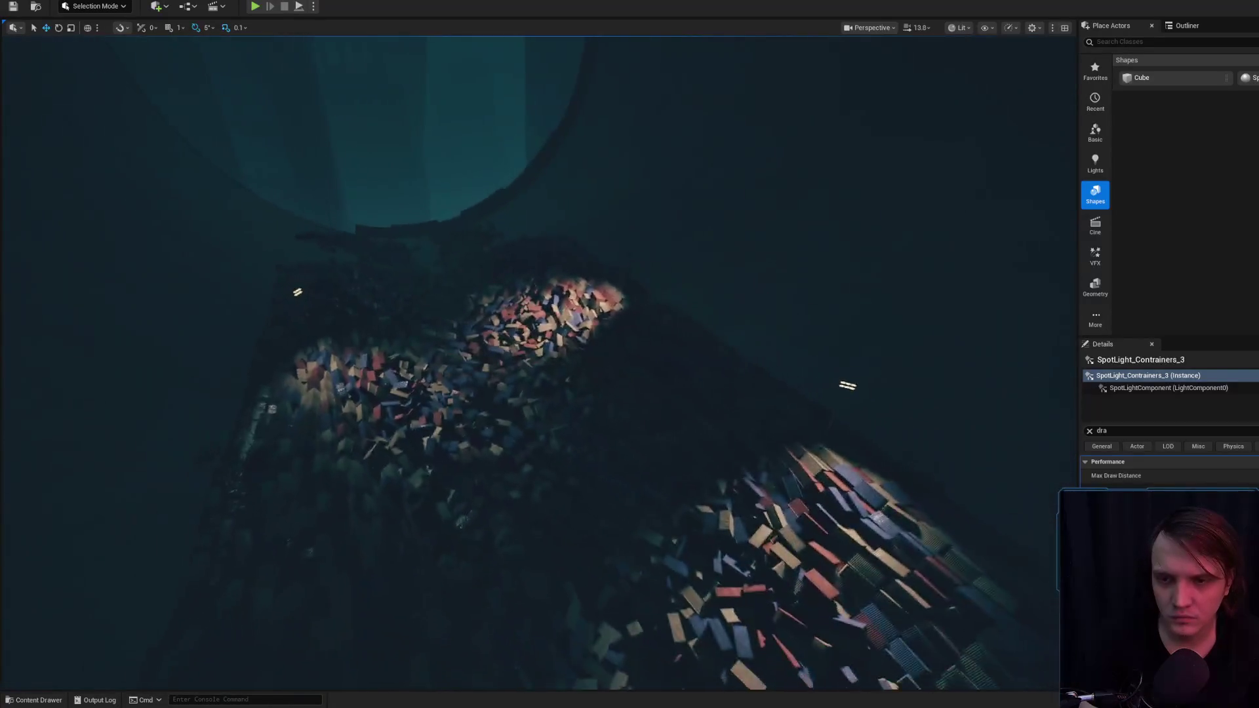
pyautogui.scroll(3, 517, 349)
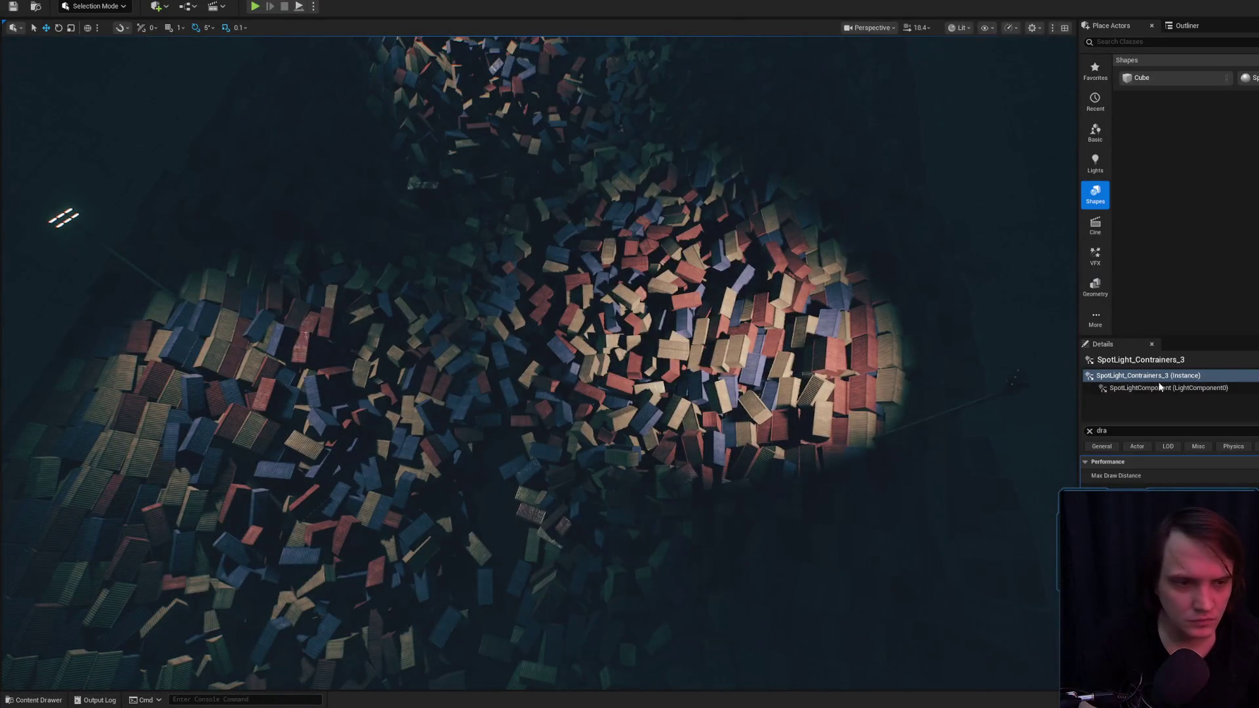
pyautogui.press('f')
pyautogui.click(631, 249)
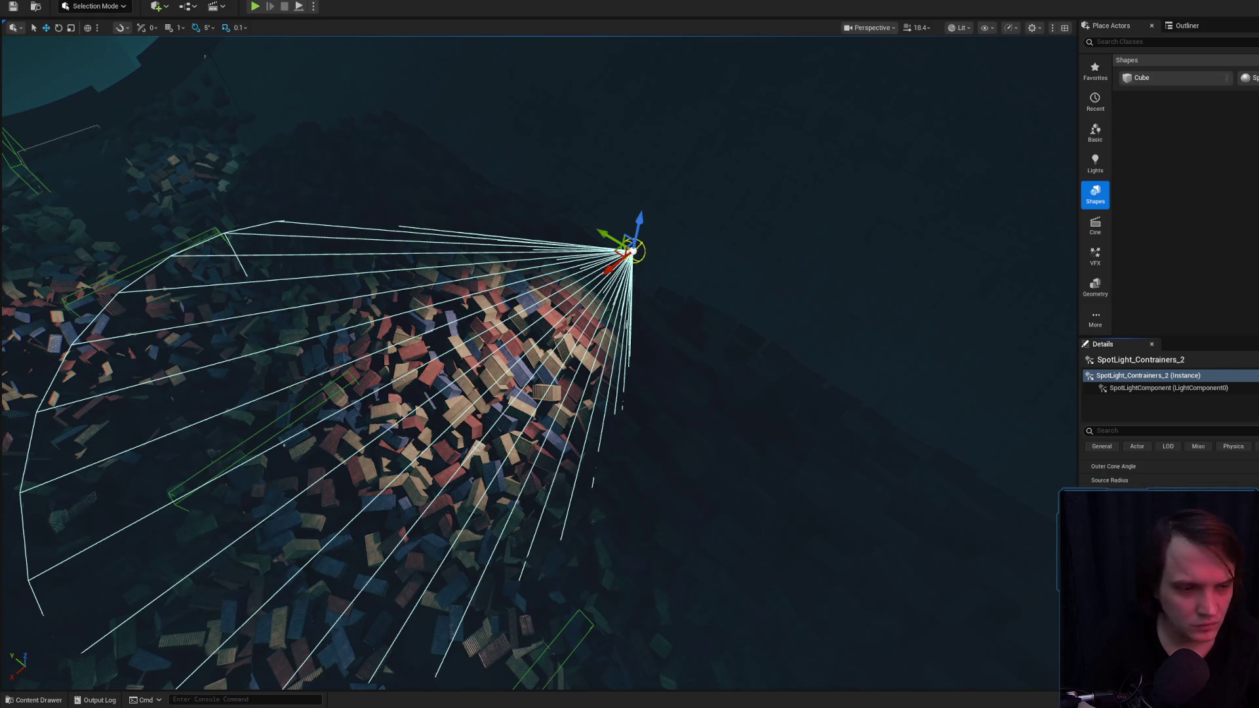
pyautogui.moveTo(855, 437); pyautogui.dragTo(884, 410)
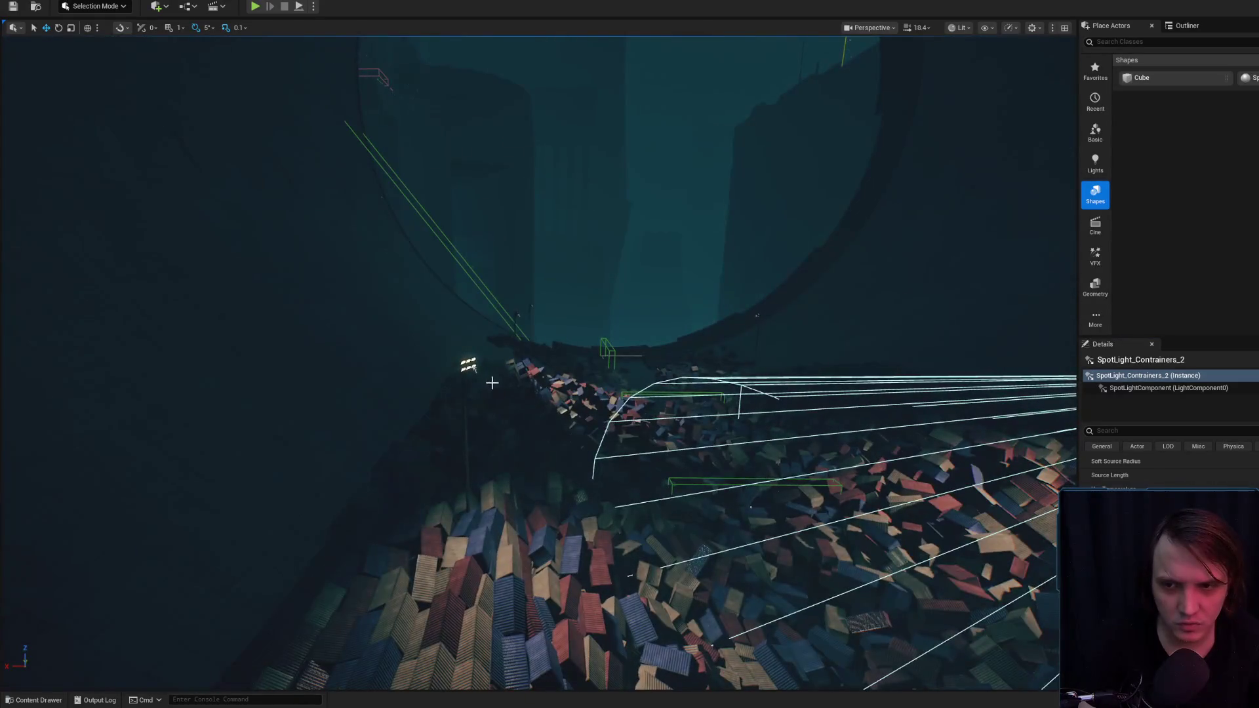
pyautogui.click(471, 365)
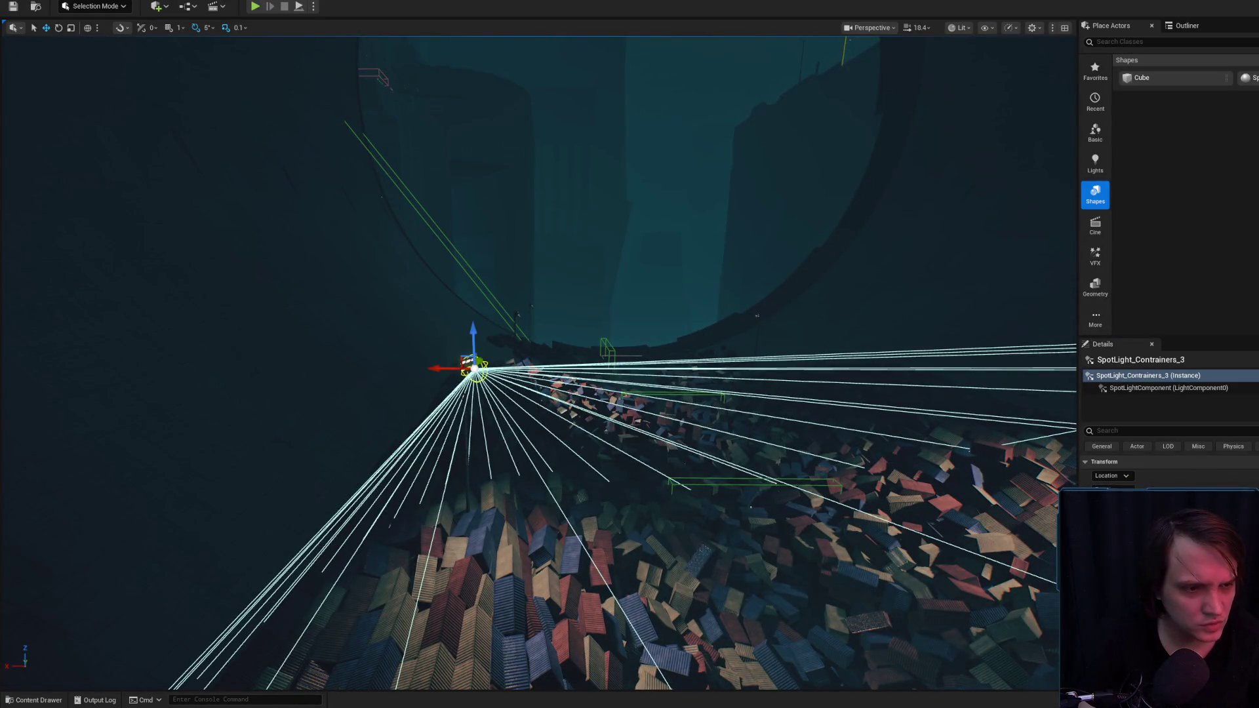
pyautogui.moveTo(699, 437); pyautogui.dragTo(699, 420)
pyautogui.moveTo(532, 344); pyautogui.dragTo(532, 344)
# - Check SpotLight_Contrainers_4 and _5, fly over the pile, and save Level_3_Game
pyautogui.click(578, 343)
pyautogui.press('f')
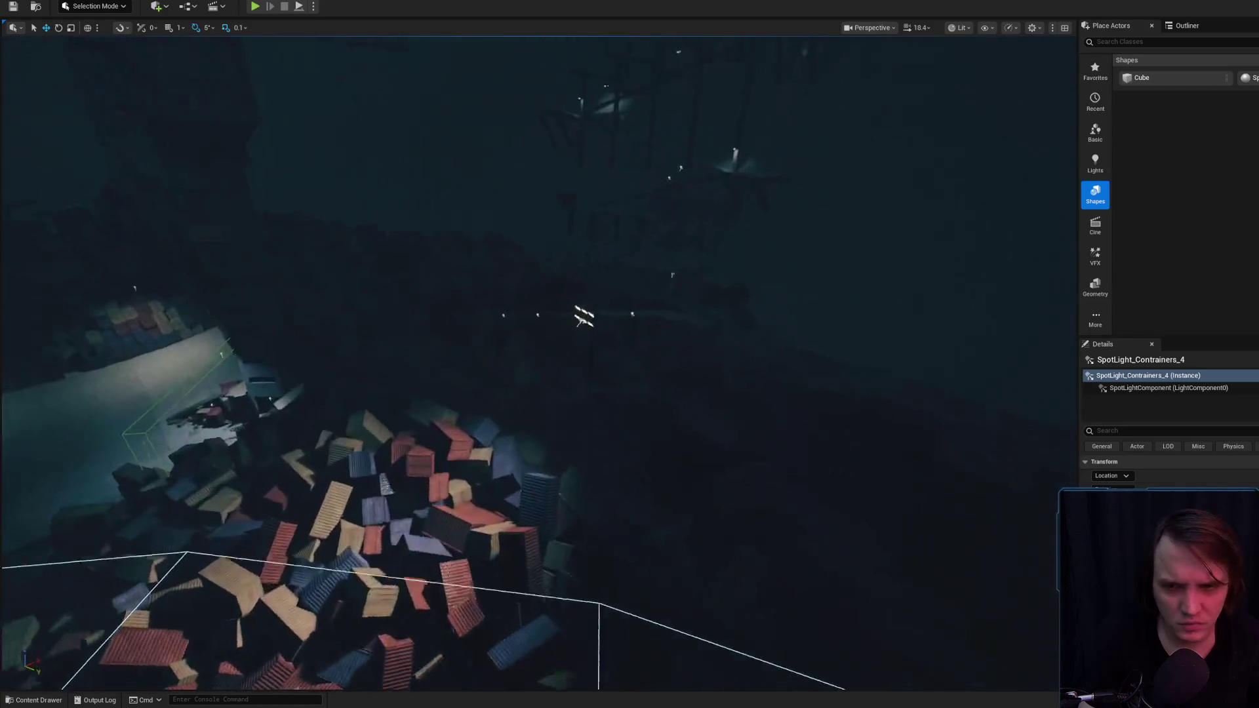
pyautogui.scroll(3, 590, 320)
pyautogui.click(616, 292)
pyautogui.moveTo(616, 292); pyautogui.dragTo(714, 279)
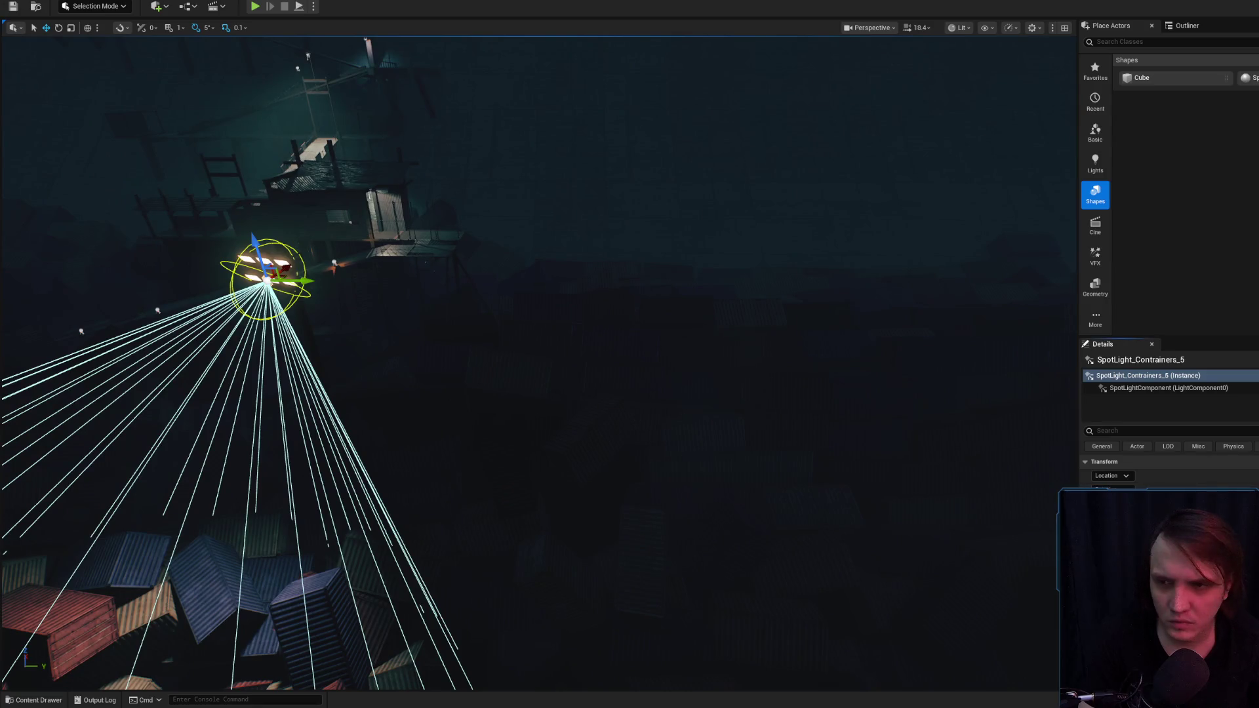
pyautogui.moveTo(714, 279)
pyautogui.mouseDown()
pyautogui.moveTo(630, 302)
pyautogui.moveTo(689, 315)
pyautogui.mouseUp()
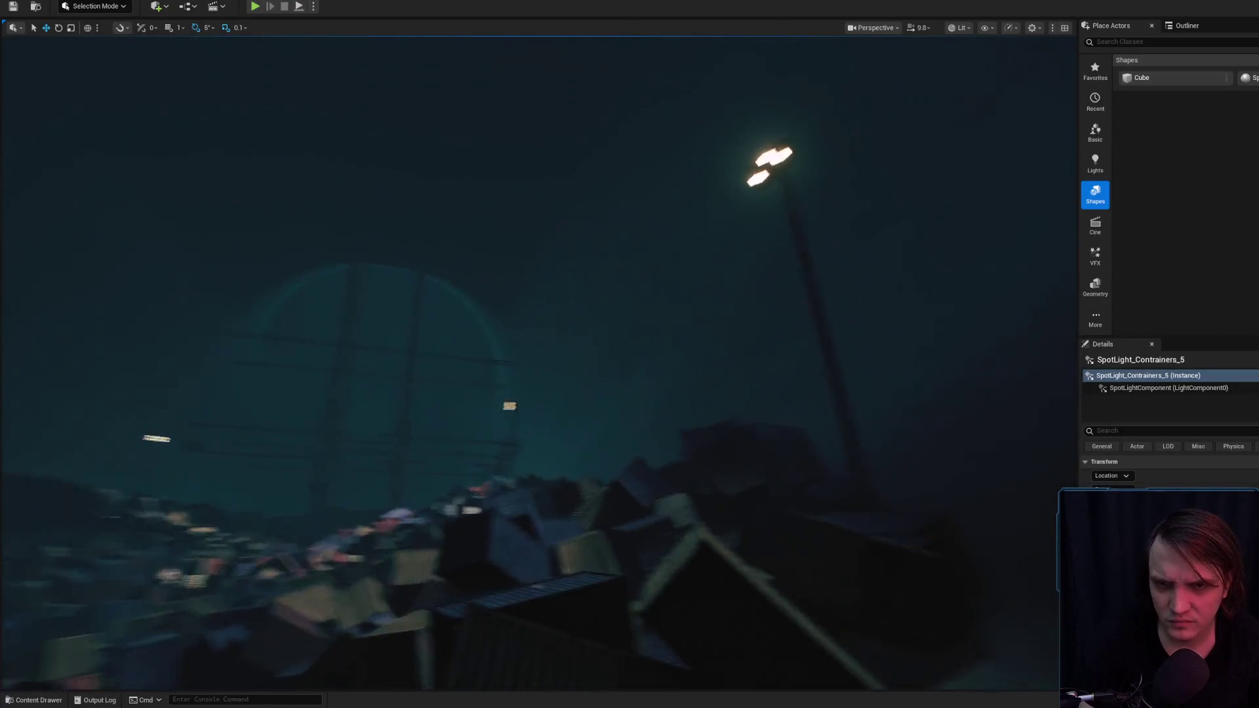
pyautogui.scroll(-1, 538, 364)
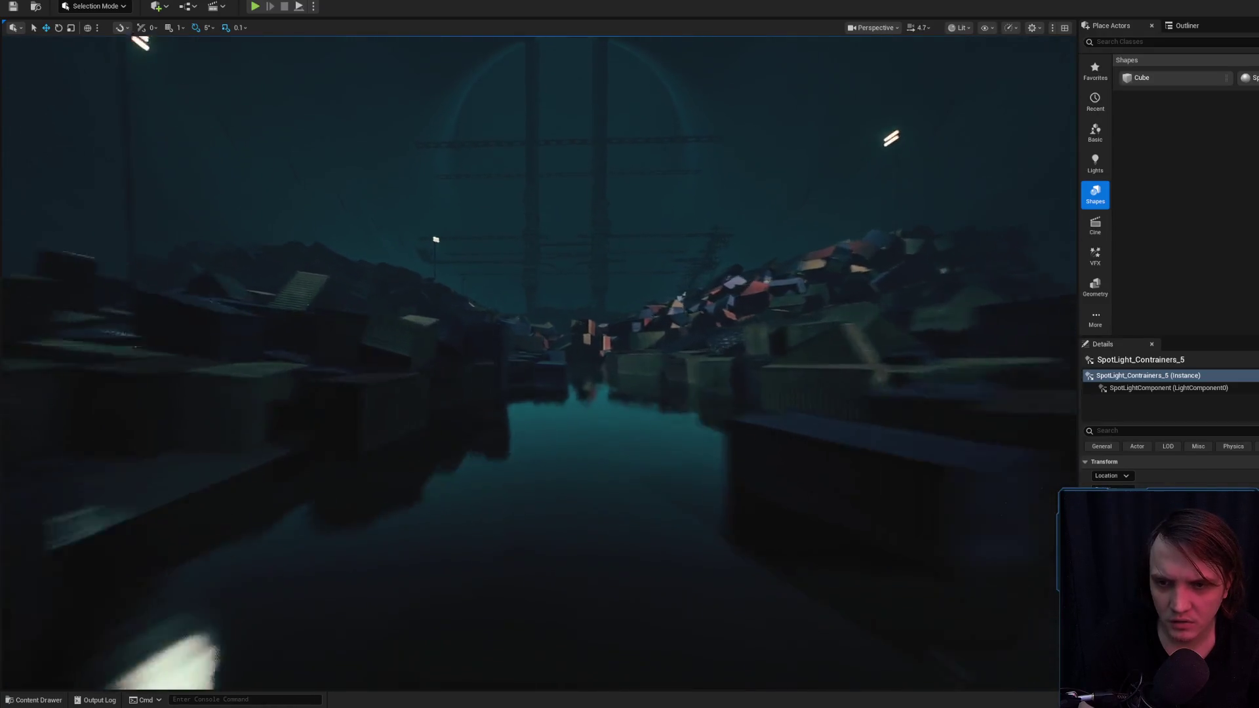
pyautogui.scroll(-1, 538, 364)
pyautogui.scroll(1, 538, 363)
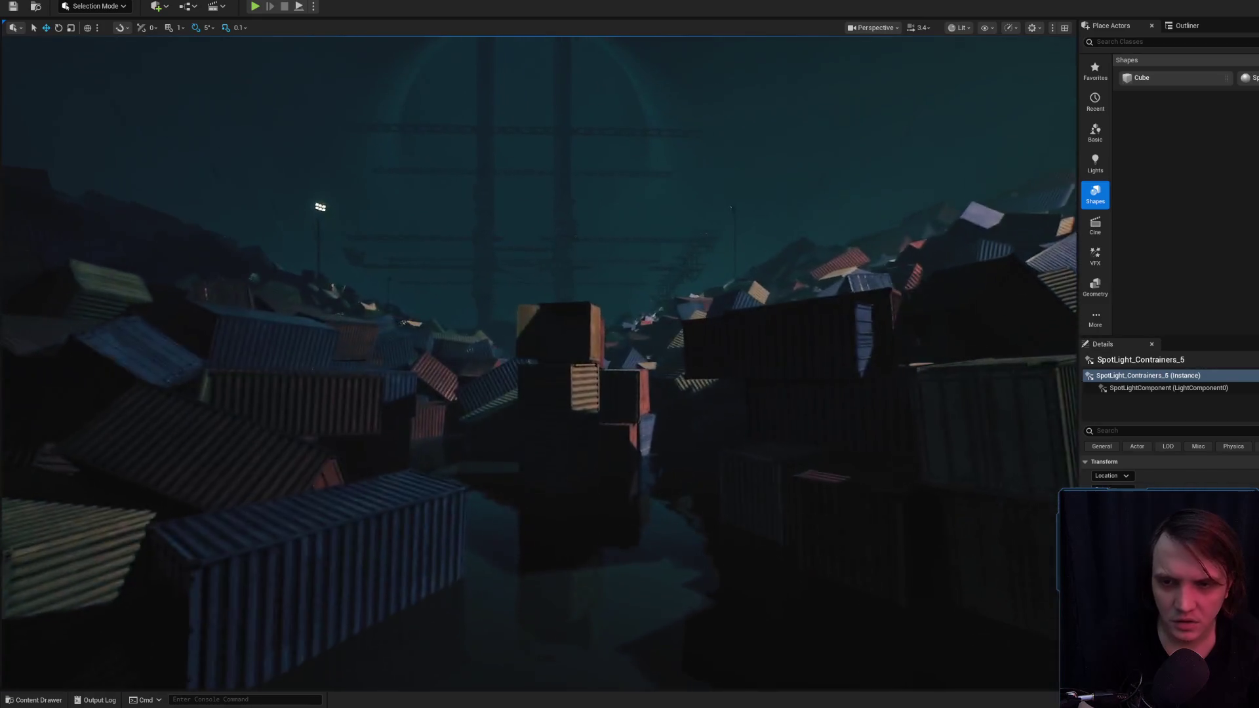
pyautogui.hotkey('ctrl', 'shift', 's')
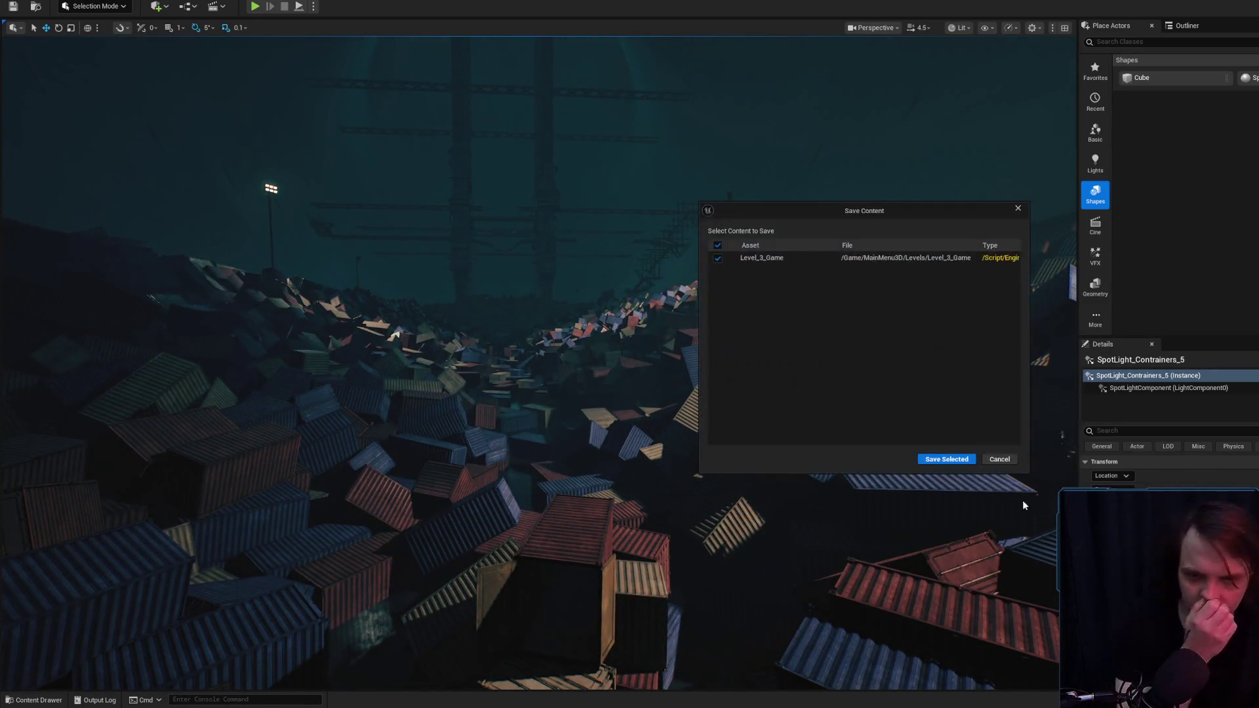
pyautogui.click(966, 463)
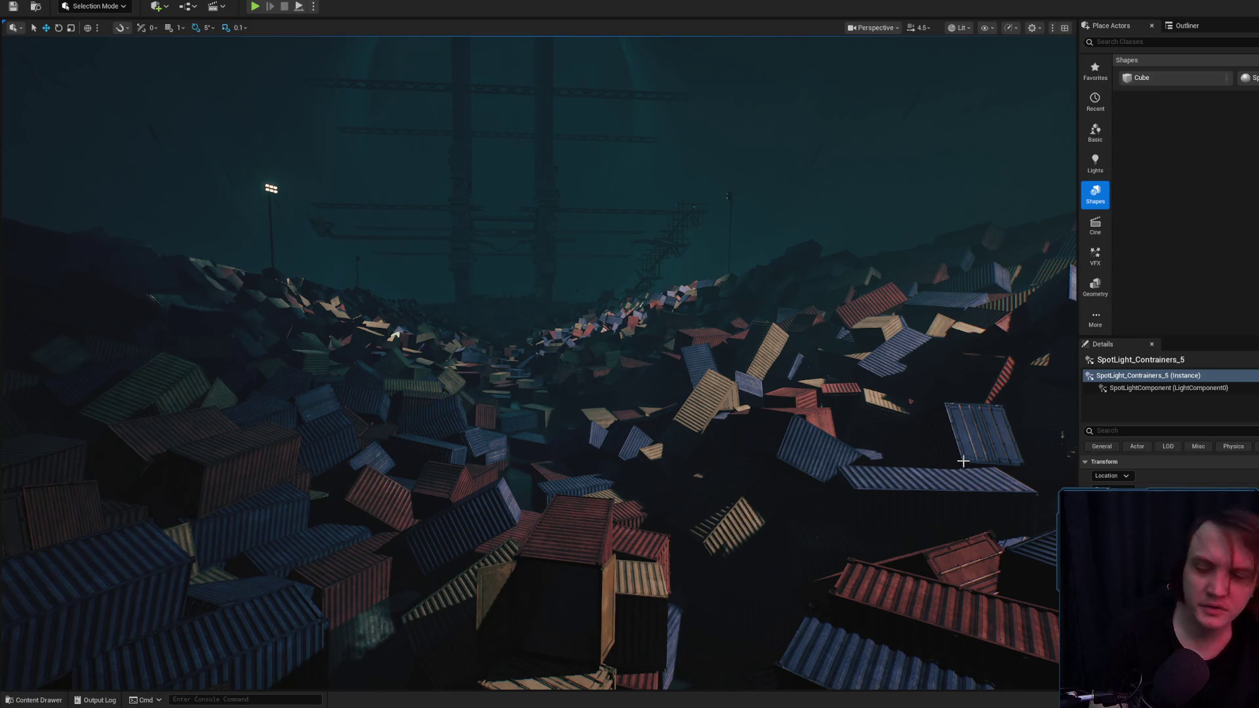
# - Fly between the towers to the red-lit containers and open the RotorObsct_3.1 Blueprint
pyautogui.scroll(5, 966, 462)
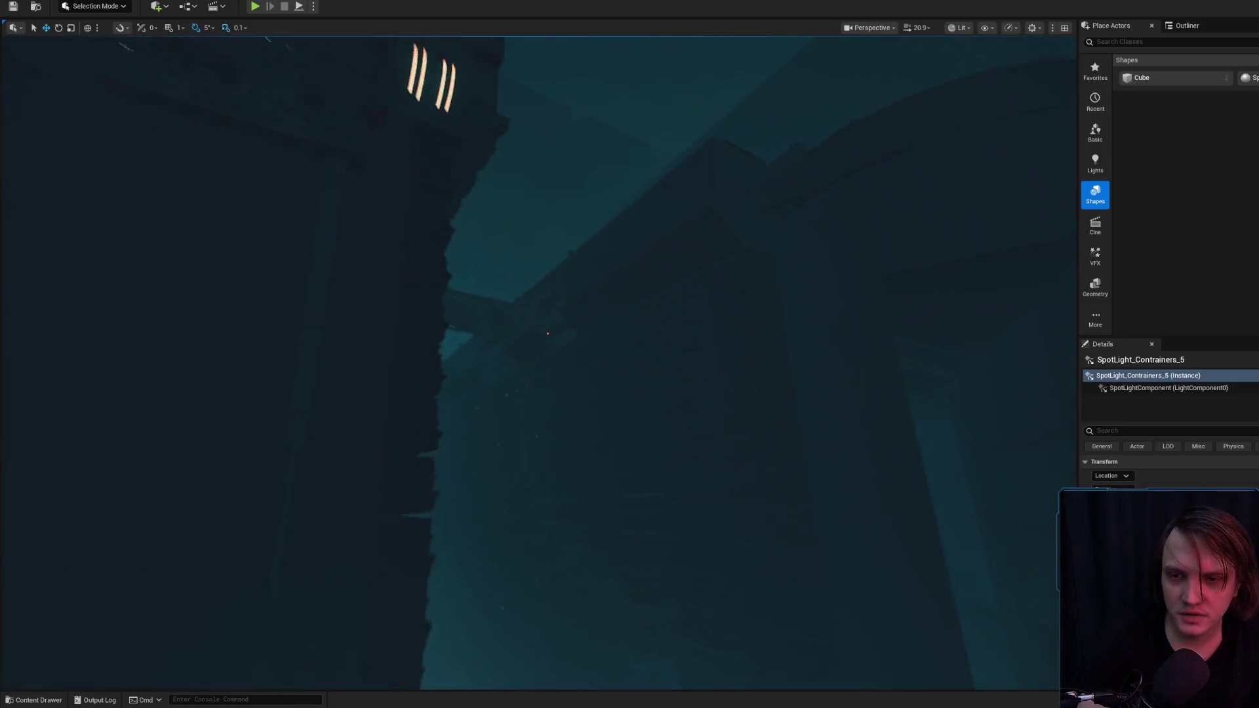
pyautogui.scroll(1, 537, 361)
pyautogui.press('w')
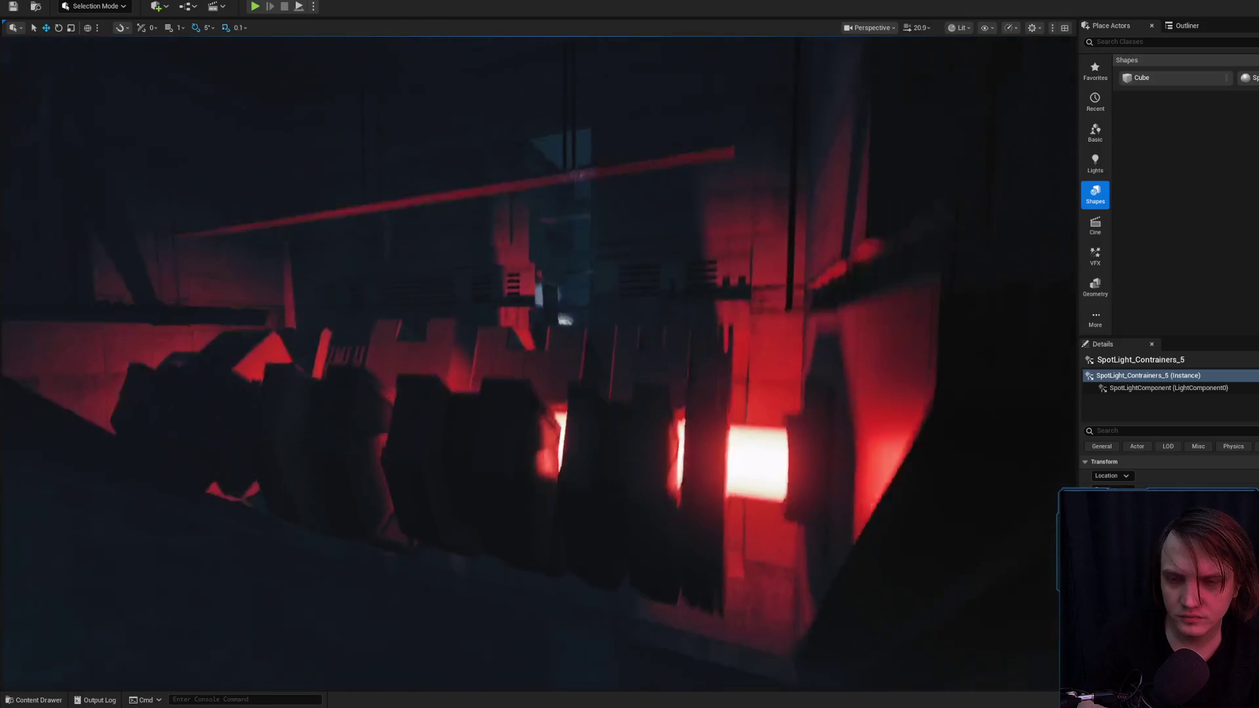
pyautogui.scroll(-3, 538, 361)
pyautogui.scroll(-1, 537, 361)
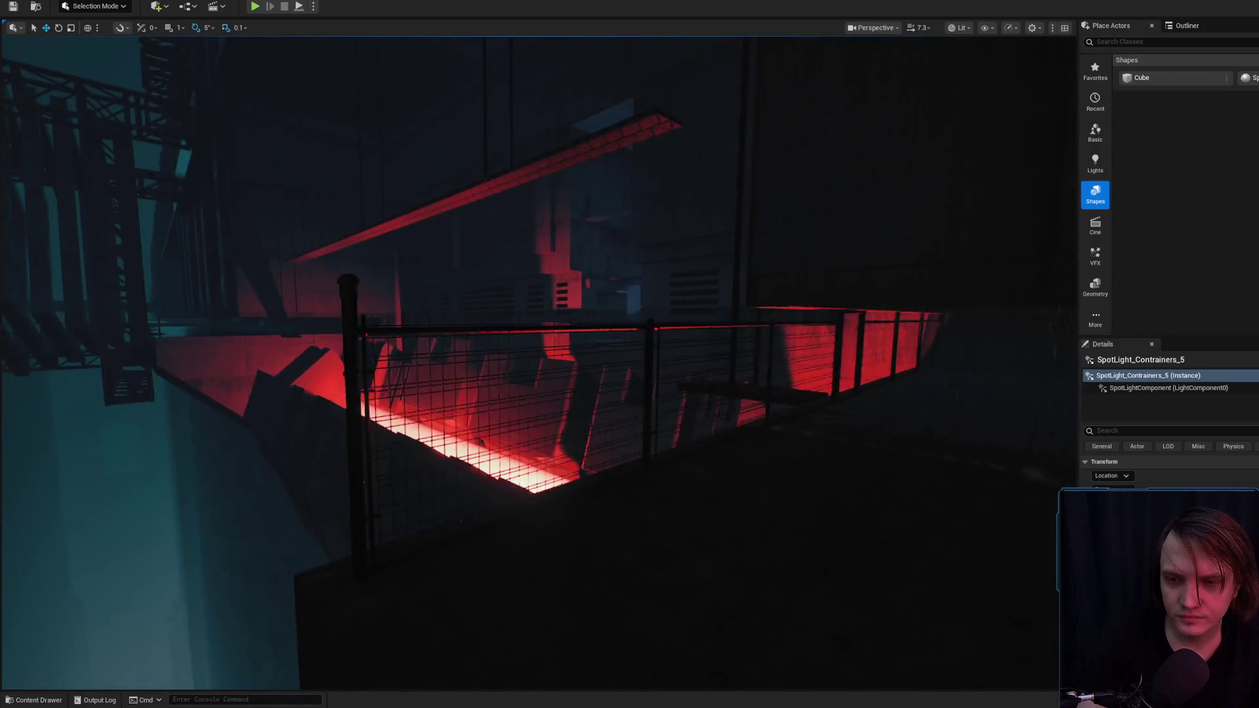
pyautogui.scroll(-2, 629, 361)
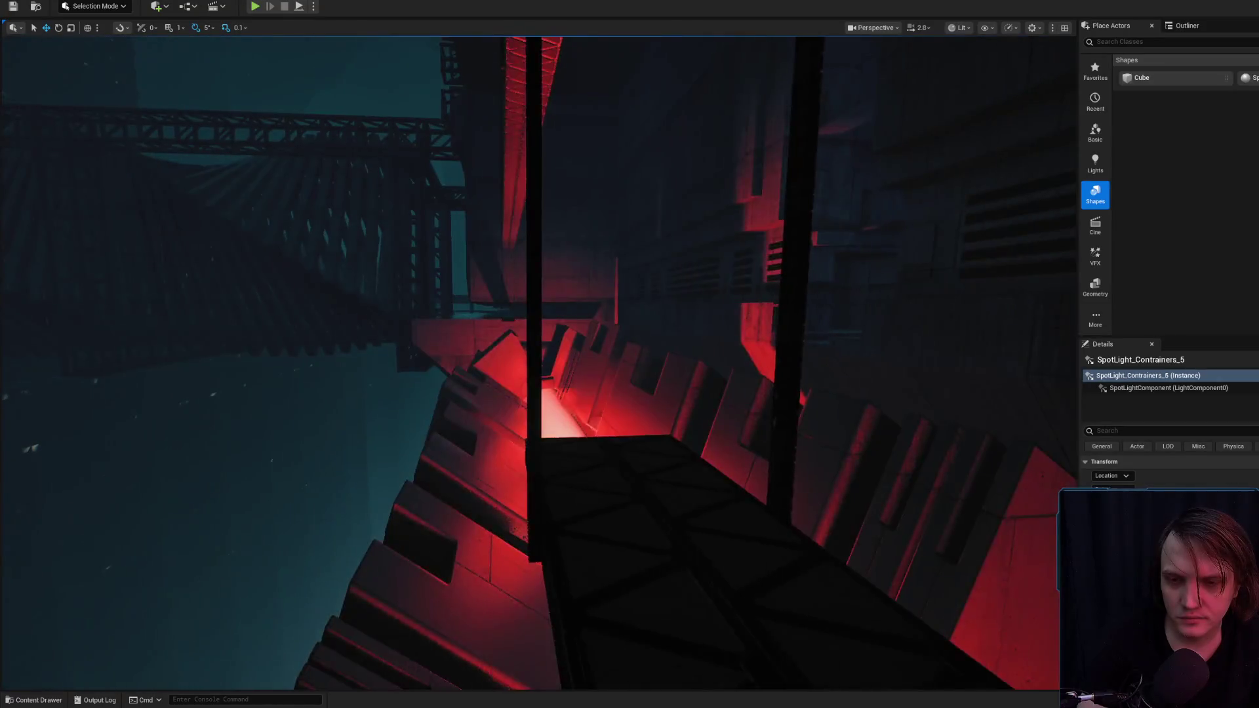
pyautogui.click(636, 392)
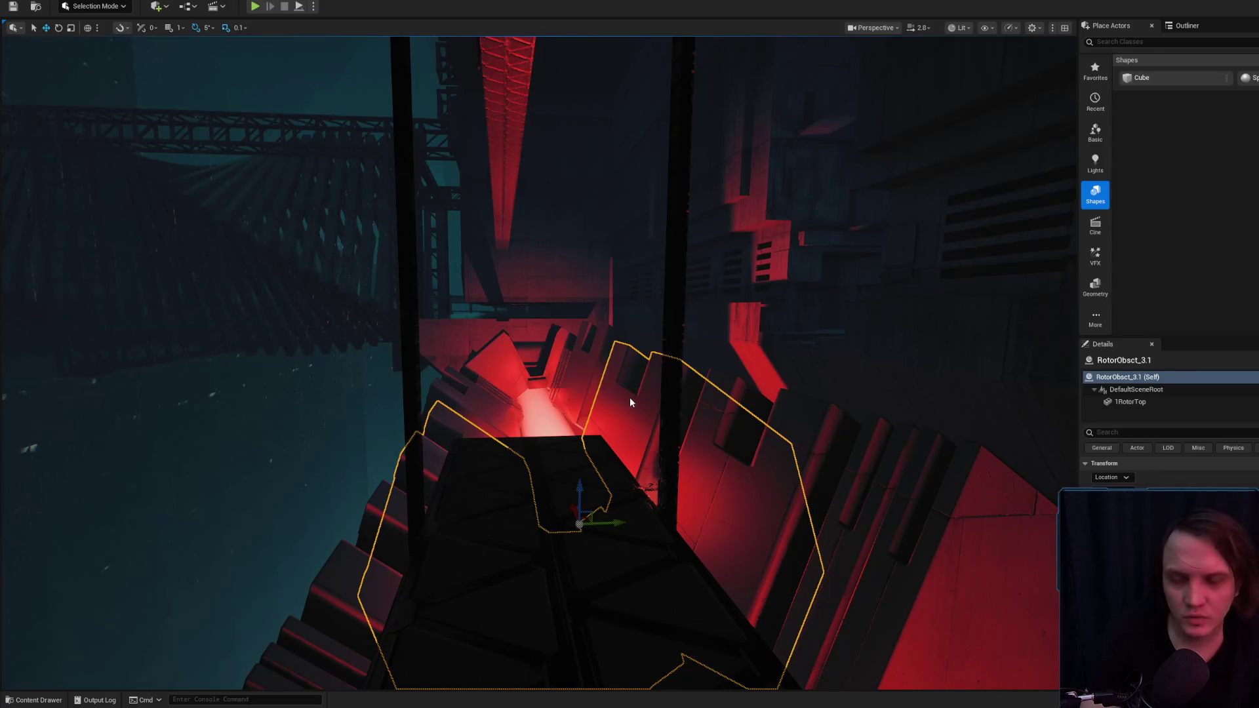
pyautogui.hotkey('ctrl', 'e')
# - Select the RotorObsct_1 rotor and locate its Blueprint in the Content Drawer
pyautogui.click(565, 321)
pyautogui.moveTo(565, 321); pyautogui.dragTo(603, 308)
pyautogui.scroll(2, 809, 403)
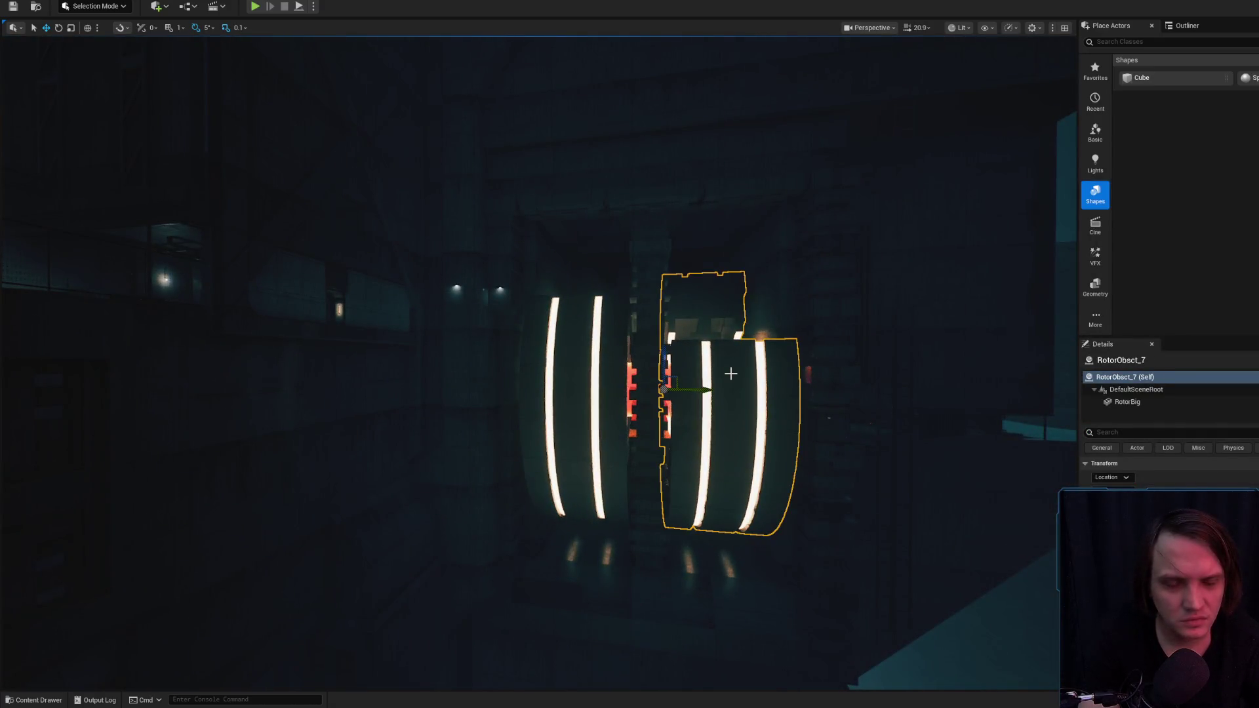
pyautogui.hotkey('ctrl', 'space')
pyautogui.moveTo(700, 396)
pyautogui.mouseDown()
pyautogui.moveTo(577, 328)
pyautogui.moveTo(549, 437)
pyautogui.moveTo(503, 412)
pyautogui.mouseUp()
pyautogui.click(502, 423)
pyautogui.hotkey('ctrl', 'b')
# - Open the RotorObsct_1 Blueprint, rearrange its Event Tick and Branch nodes, and return to the level
pyautogui.doubleClick(390, 538)
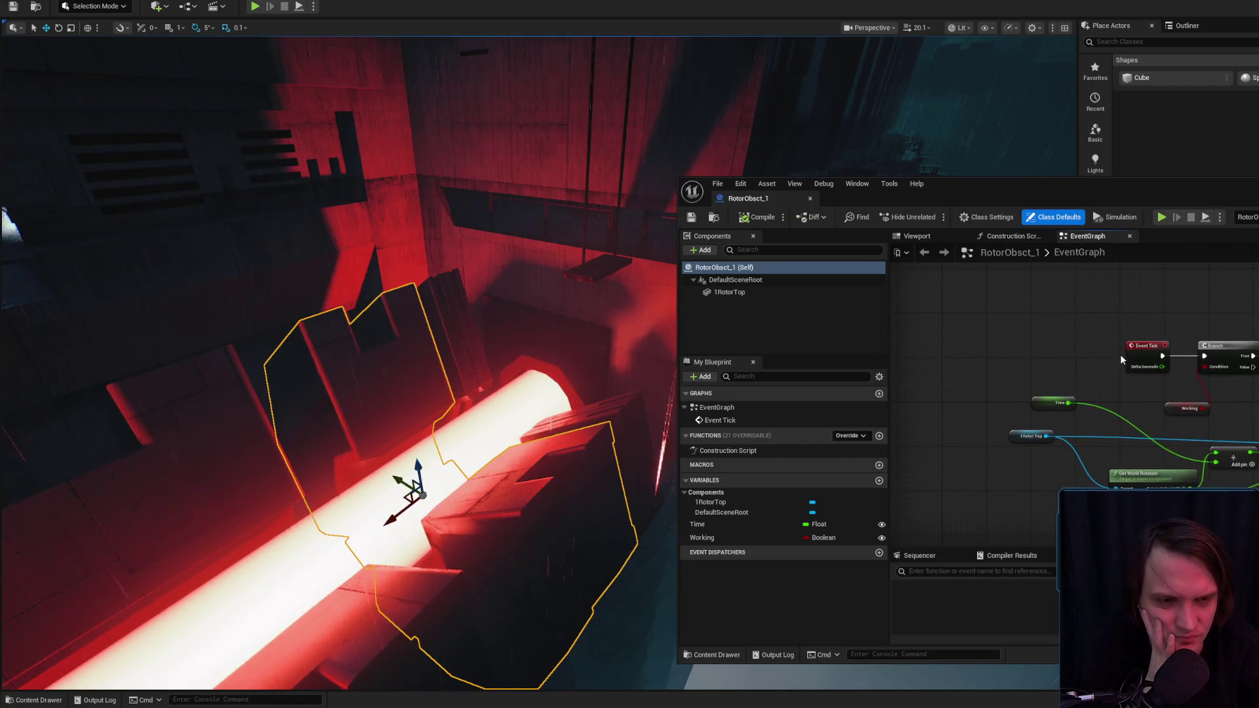
pyautogui.moveTo(1128, 354); pyautogui.dragTo(1057, 349)
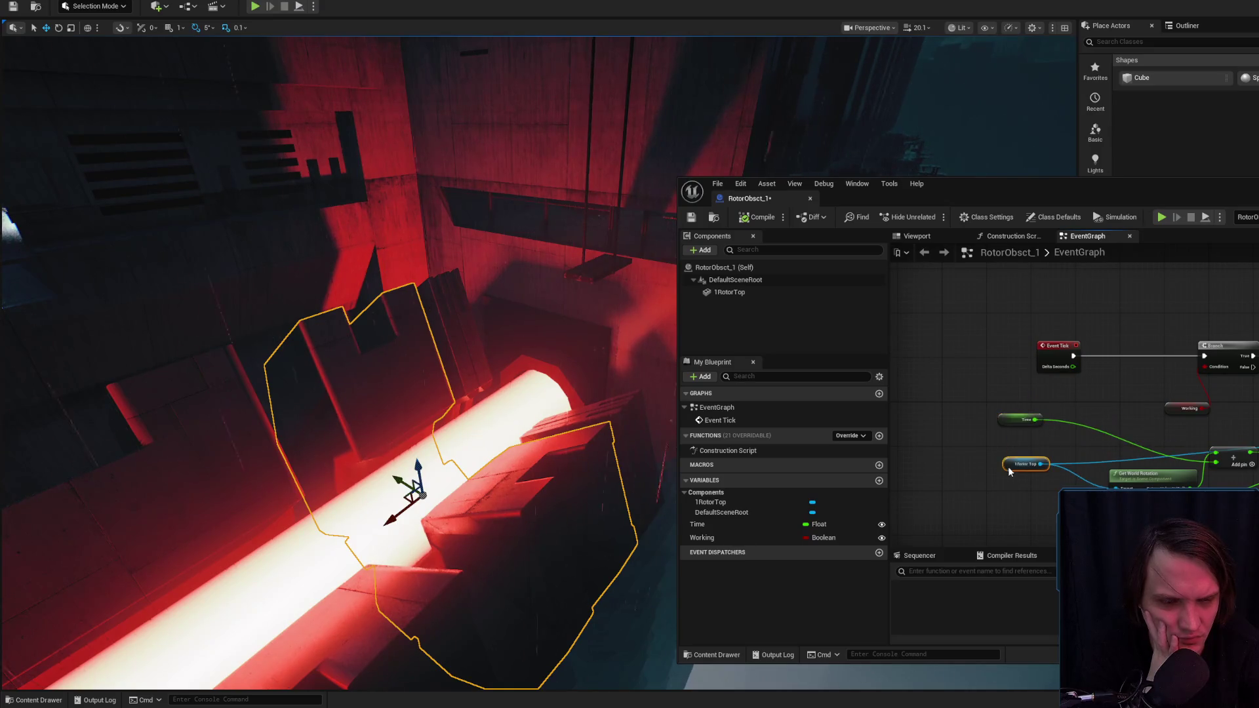
pyautogui.moveTo(1188, 349)
pyautogui.mouseDown()
pyautogui.moveTo(1075, 347)
pyautogui.moveTo(1060, 330)
pyautogui.mouseUp()
pyautogui.moveTo(1219, 198); pyautogui.dragTo(1137, 203)
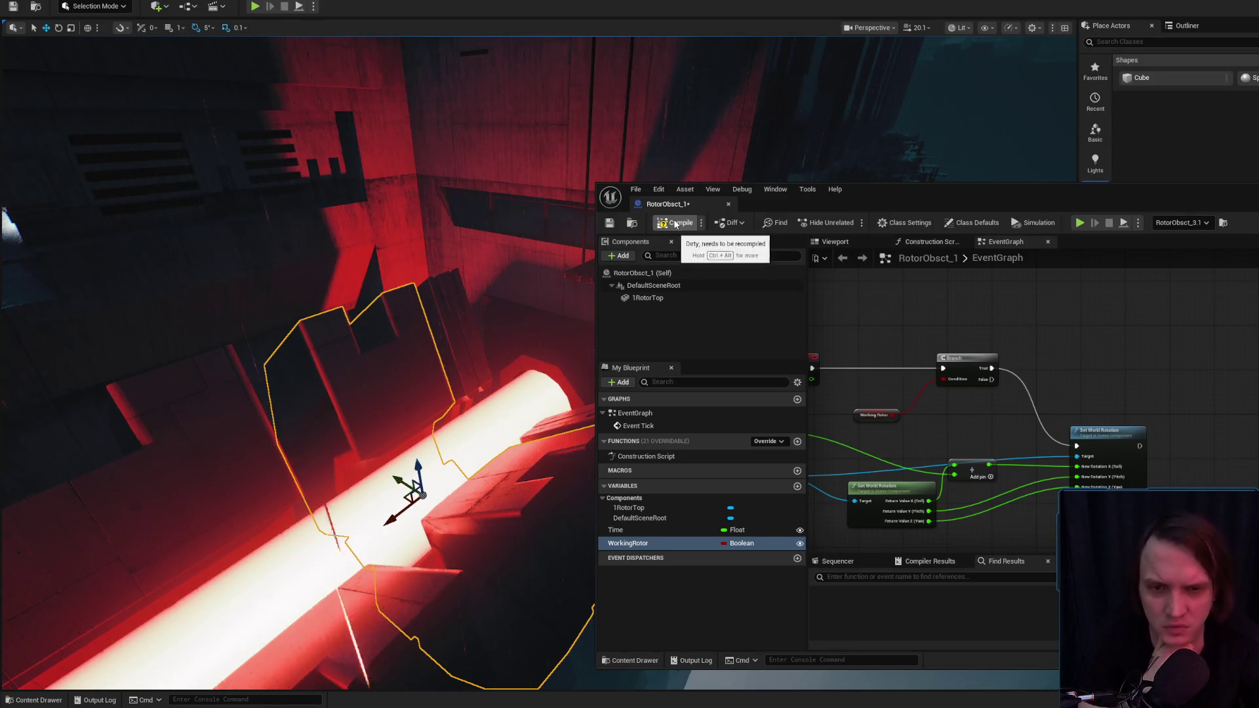
pyautogui.hotkey('alt', 'Tab')
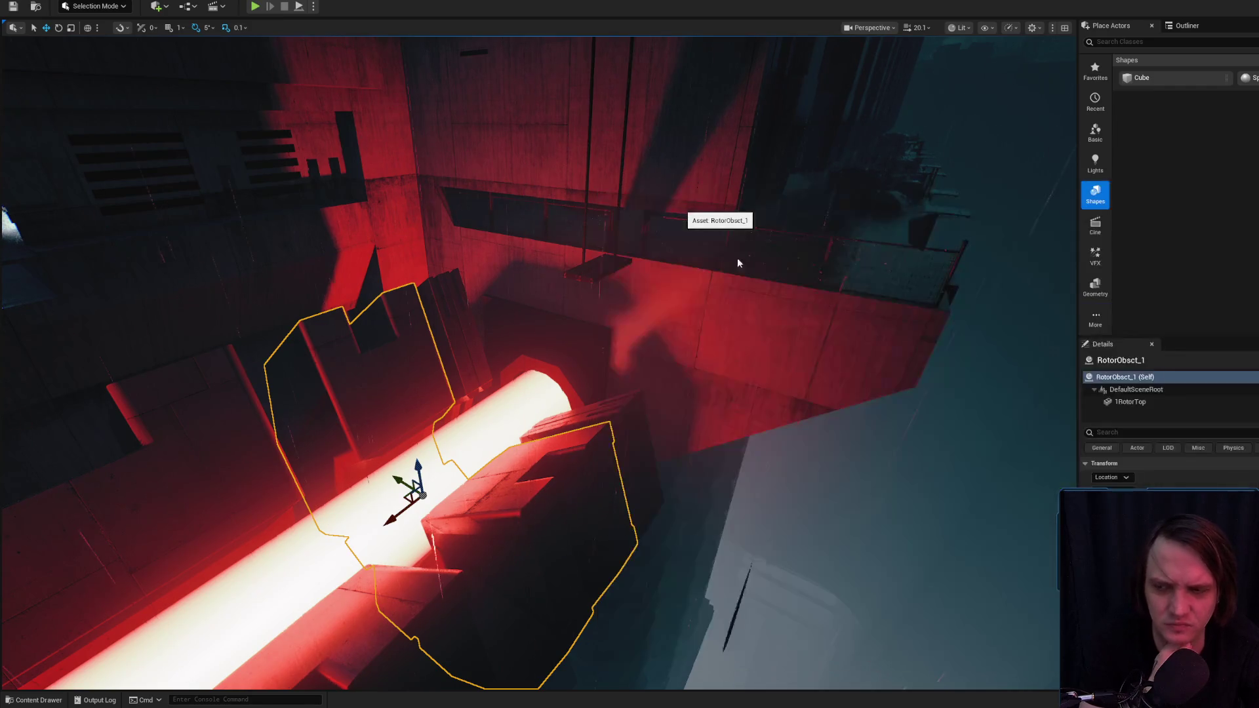
pyautogui.moveTo(786, 342)
pyautogui.mouseDown()
pyautogui.moveTo(725, 300)
pyautogui.moveTo(677, 348)
pyautogui.moveTo(680, 400)
pyautogui.moveTo(576, 500)
pyautogui.mouseUp()
# - Rotate the middle rotor to -120 degrees and RotorObsct_1 to -145 degrees
pyautogui.click(472, 498)
pyautogui.moveTo(430, 465)
pyautogui.mouseDown()
pyautogui.moveTo(430, 524)
pyautogui.moveTo(434, 468)
pyautogui.moveTo(554, 411)
pyautogui.moveTo(541, 396)
pyautogui.mouseUp()
pyautogui.scroll(-10, 554, 411)
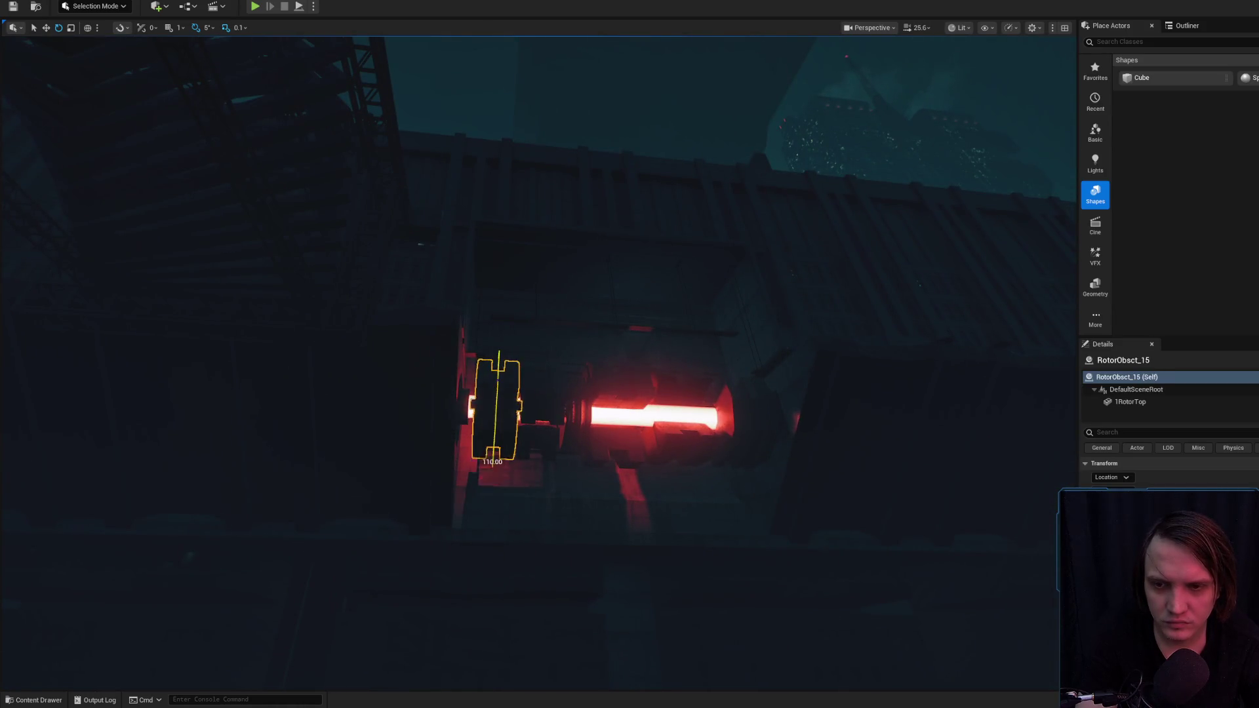
pyautogui.moveTo(493, 456); pyautogui.dragTo(497, 378)
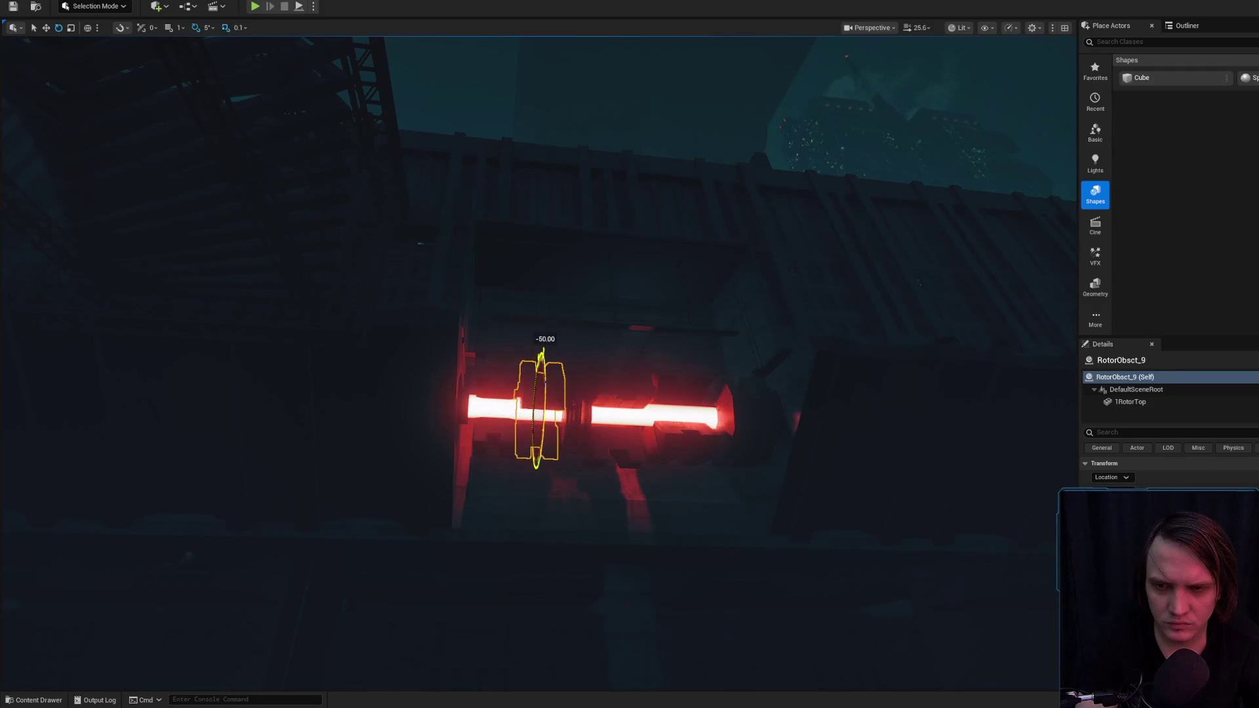
pyautogui.moveTo(601, 366); pyautogui.dragTo(601, 366)
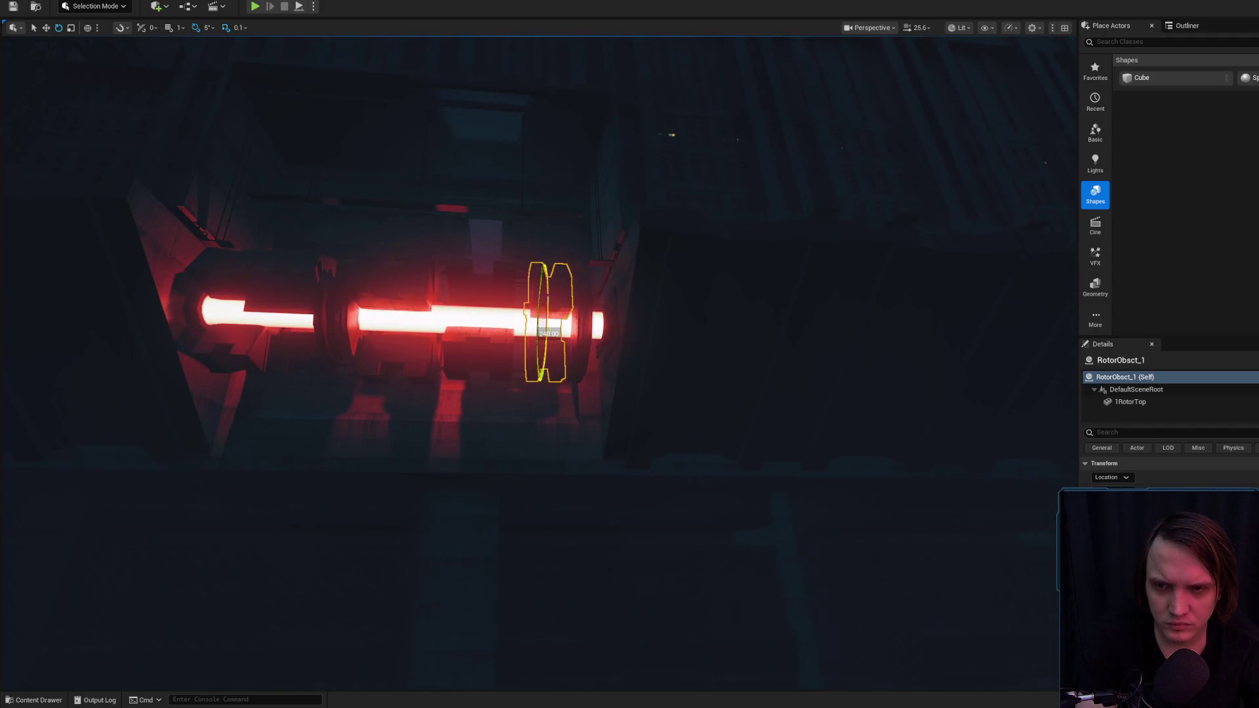
pyautogui.moveTo(557, 382); pyautogui.dragTo(557, 382)
pyautogui.press('f')
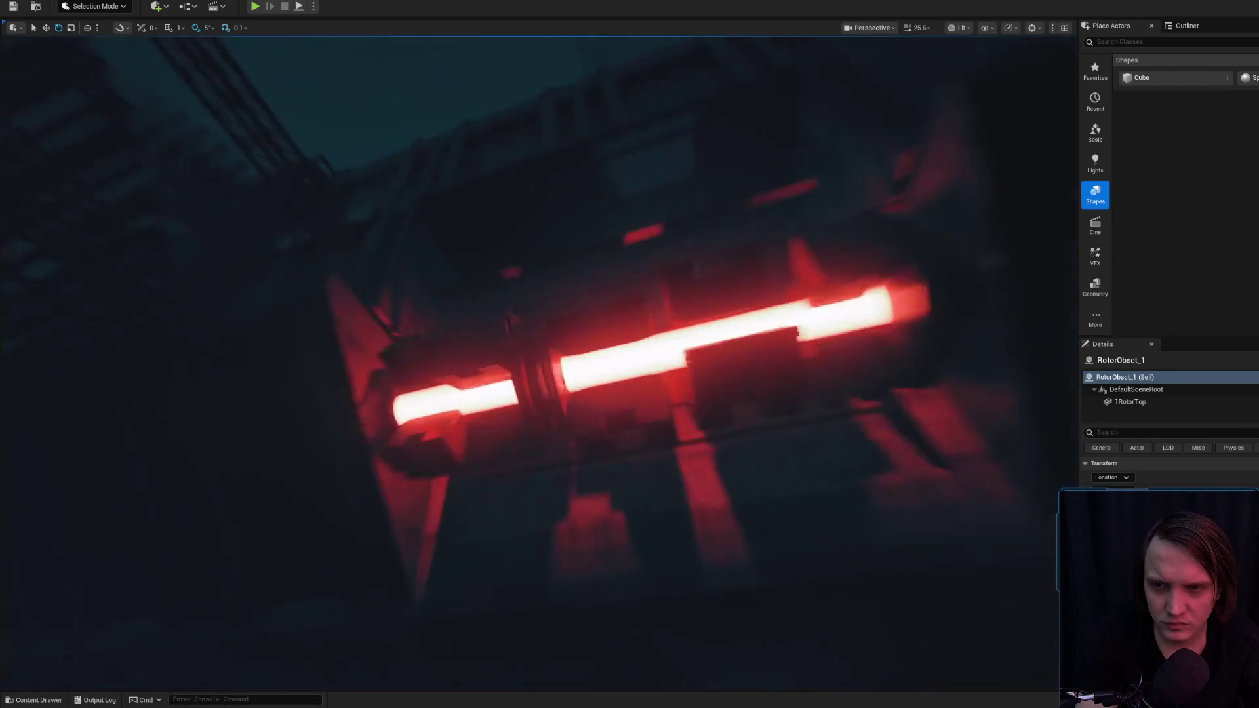
pyautogui.moveTo(539, 392)
pyautogui.mouseDown()
pyautogui.moveTo(535, 409)
pyautogui.moveTo(459, 354)
pyautogui.mouseUp()
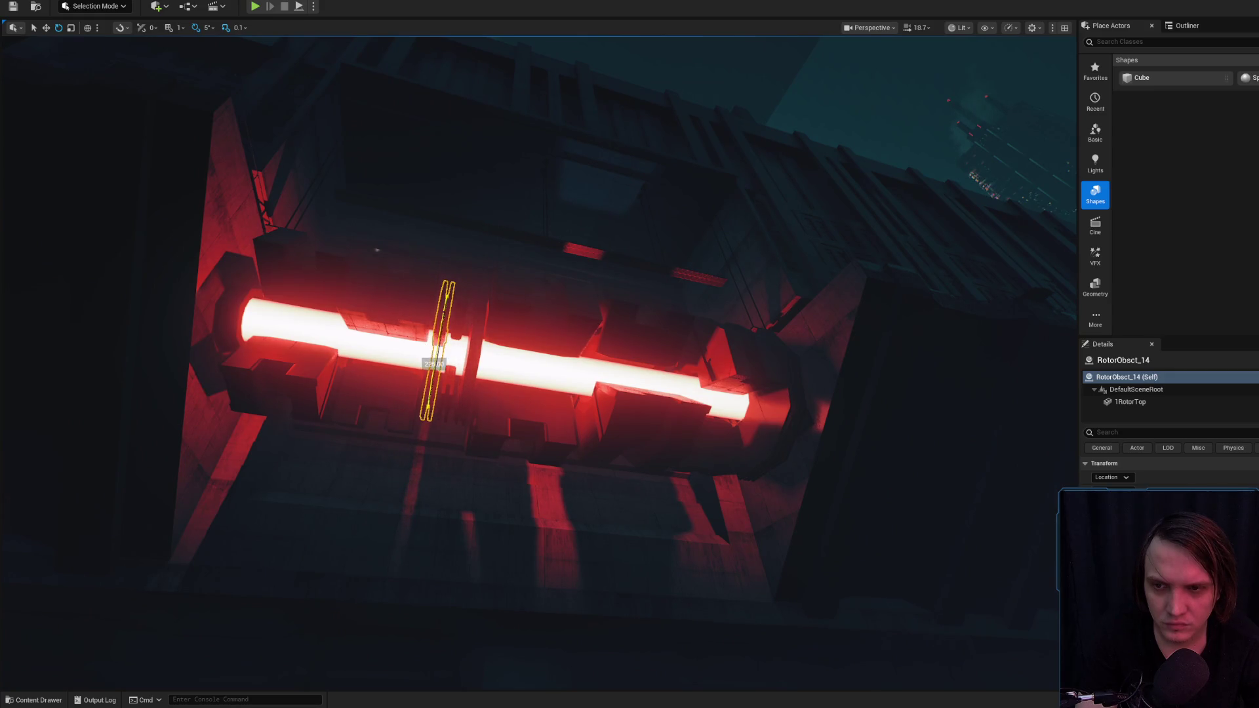
# - Preview the shaft without editor overlays and turn the rotor 45 degrees about its axis
pyautogui.press('g')
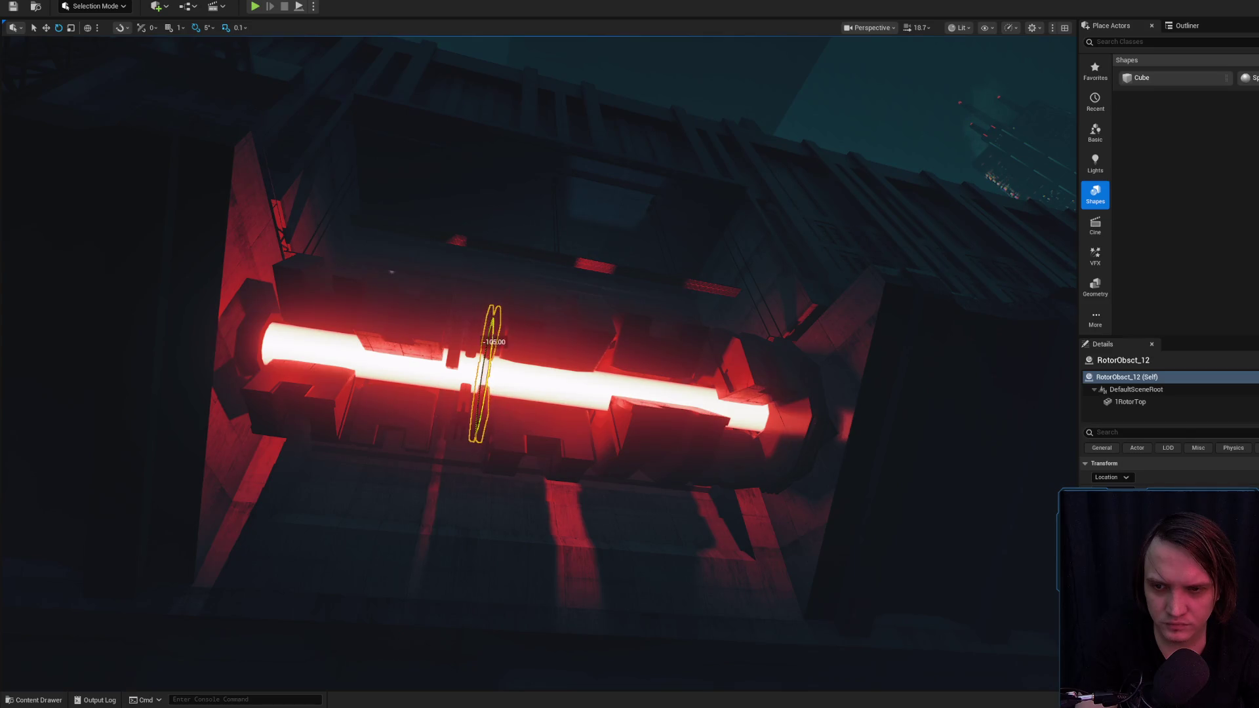
pyautogui.scroll(-10, 569, 367)
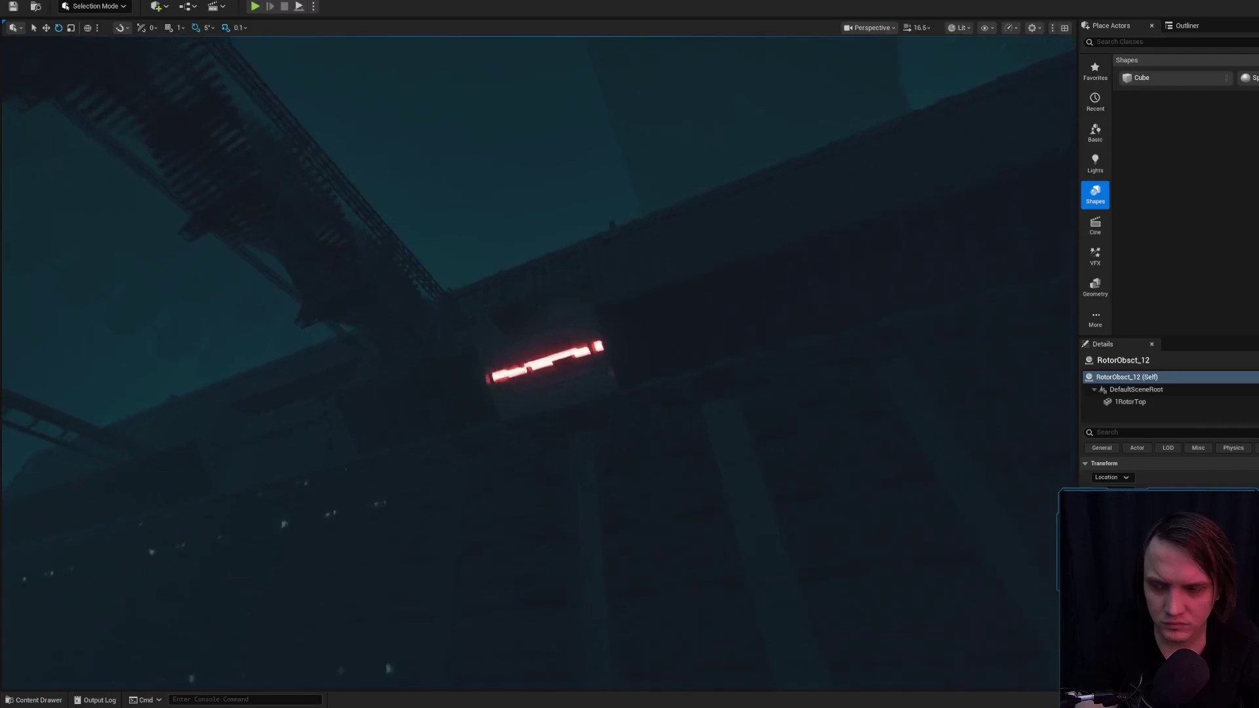
pyautogui.scroll(3, 570, 367)
pyautogui.scroll(5, 570, 366)
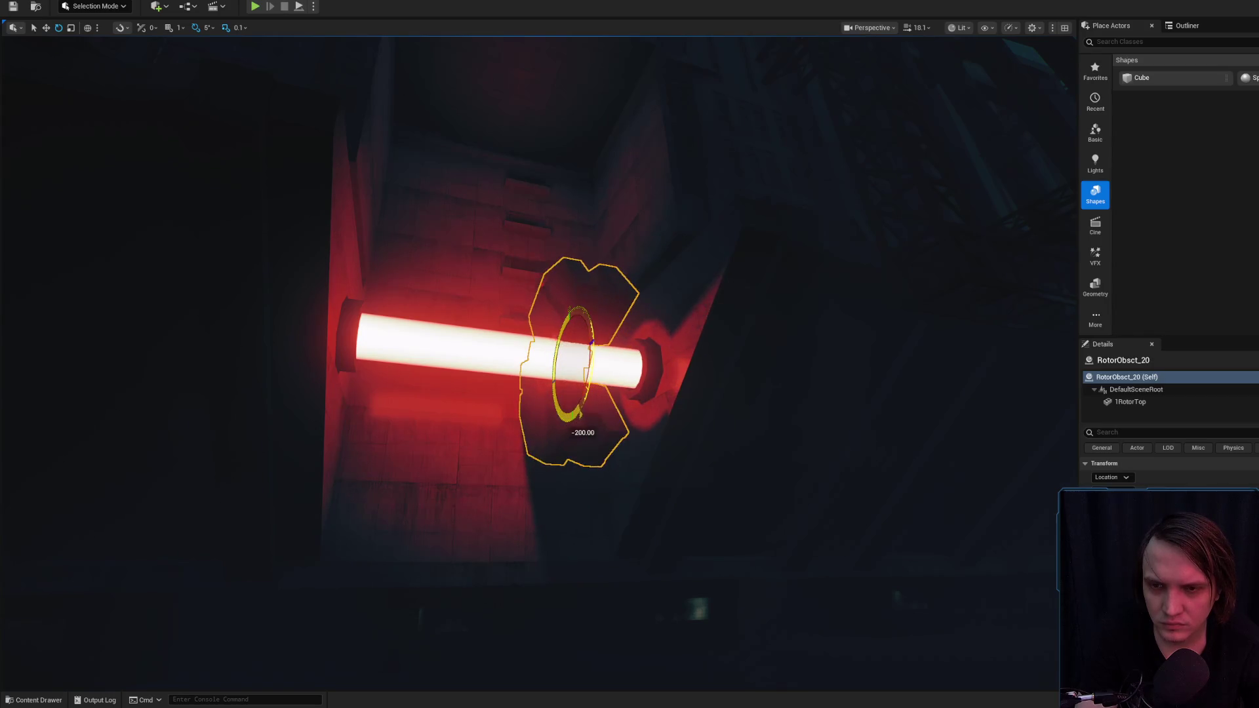
pyautogui.scroll(-4, 570, 366)
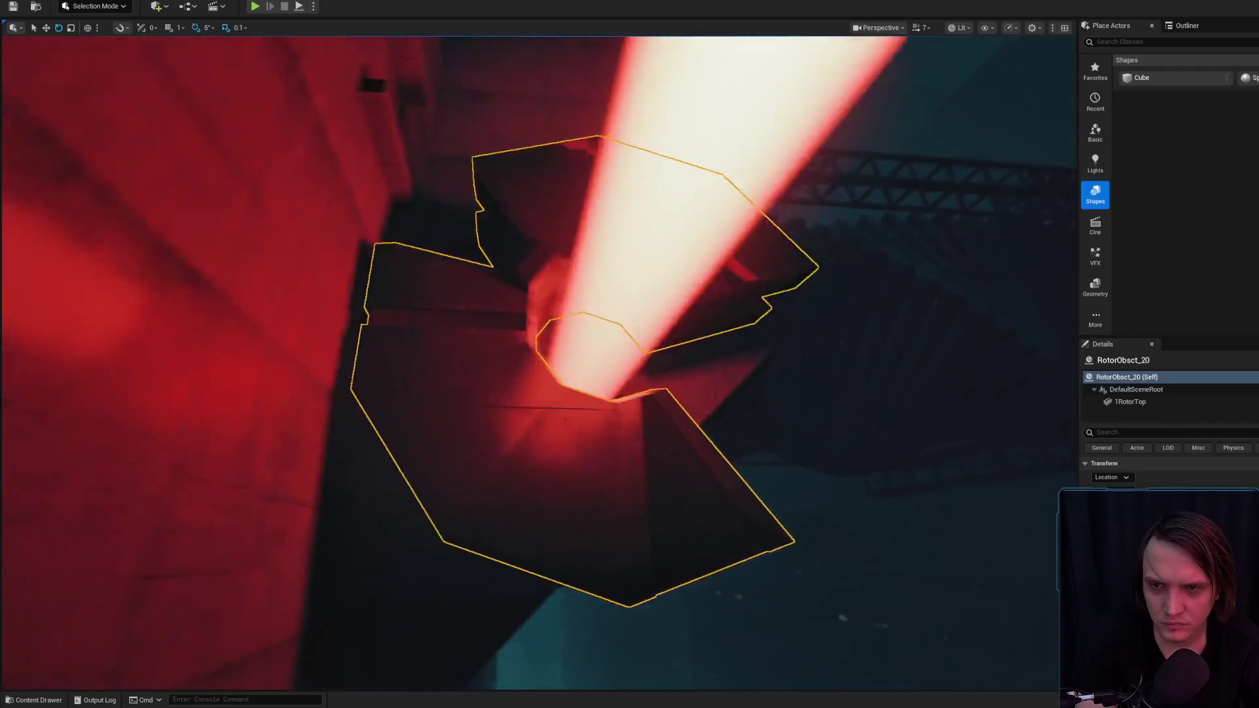
pyautogui.scroll(-2, 570, 366)
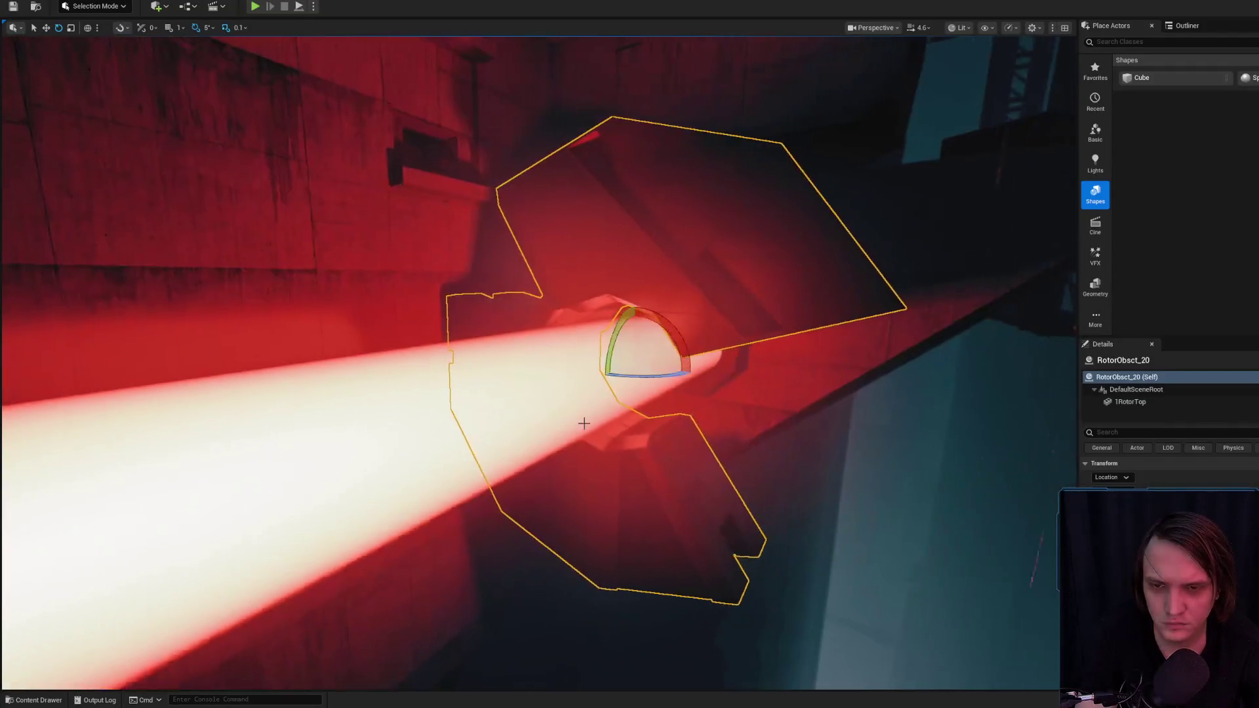
pyautogui.scroll(-2, 584, 414)
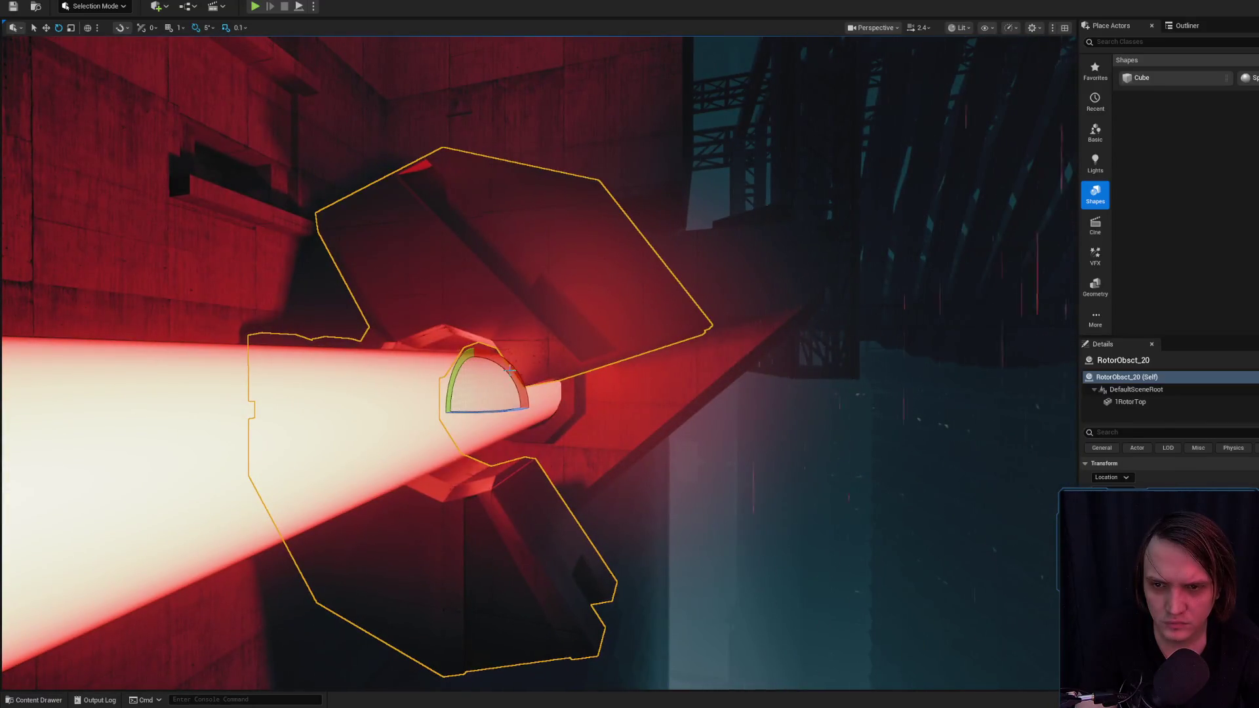
pyautogui.moveTo(510, 371)
pyautogui.mouseDown()
pyautogui.moveTo(533, 388)
pyautogui.moveTo(472, 458)
pyautogui.moveTo(430, 466)
pyautogui.moveTo(427, 356)
pyautogui.moveTo(459, 301)
pyautogui.moveTo(686, 383)
pyautogui.mouseUp()
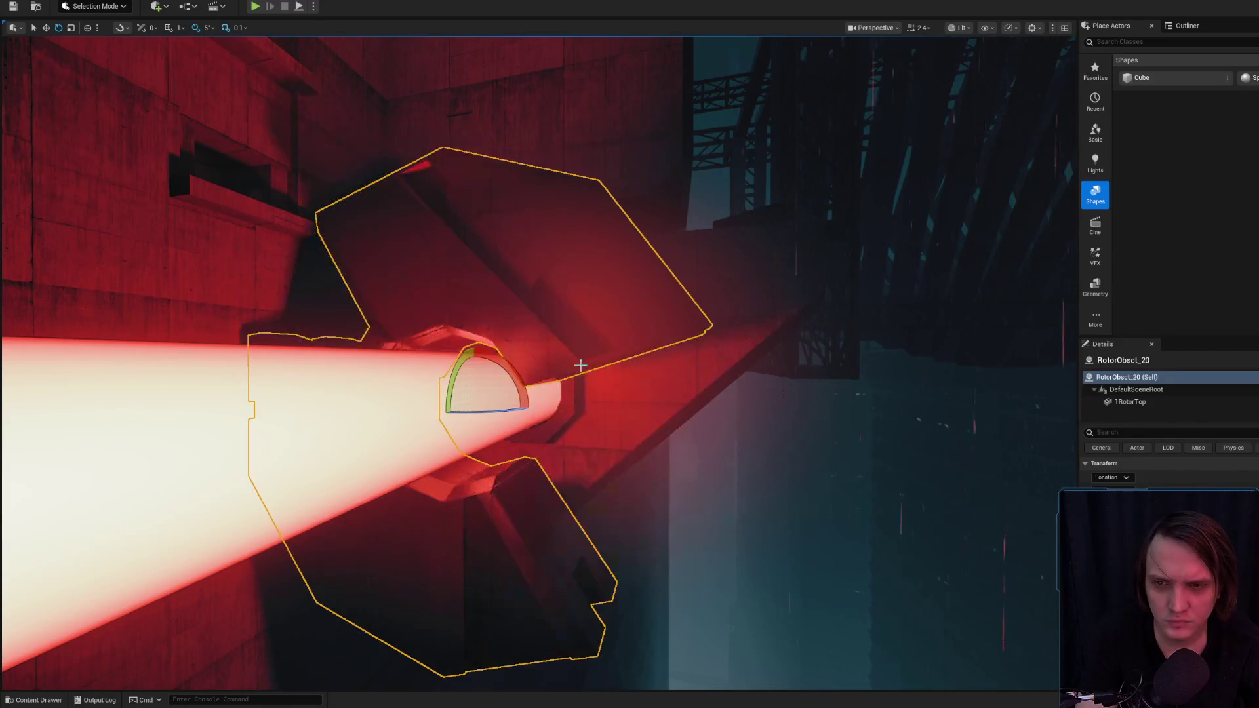
pyautogui.scroll(3, 523, 394)
# - Fly to the dark roof area and start playing the level from there
pyautogui.press('w')
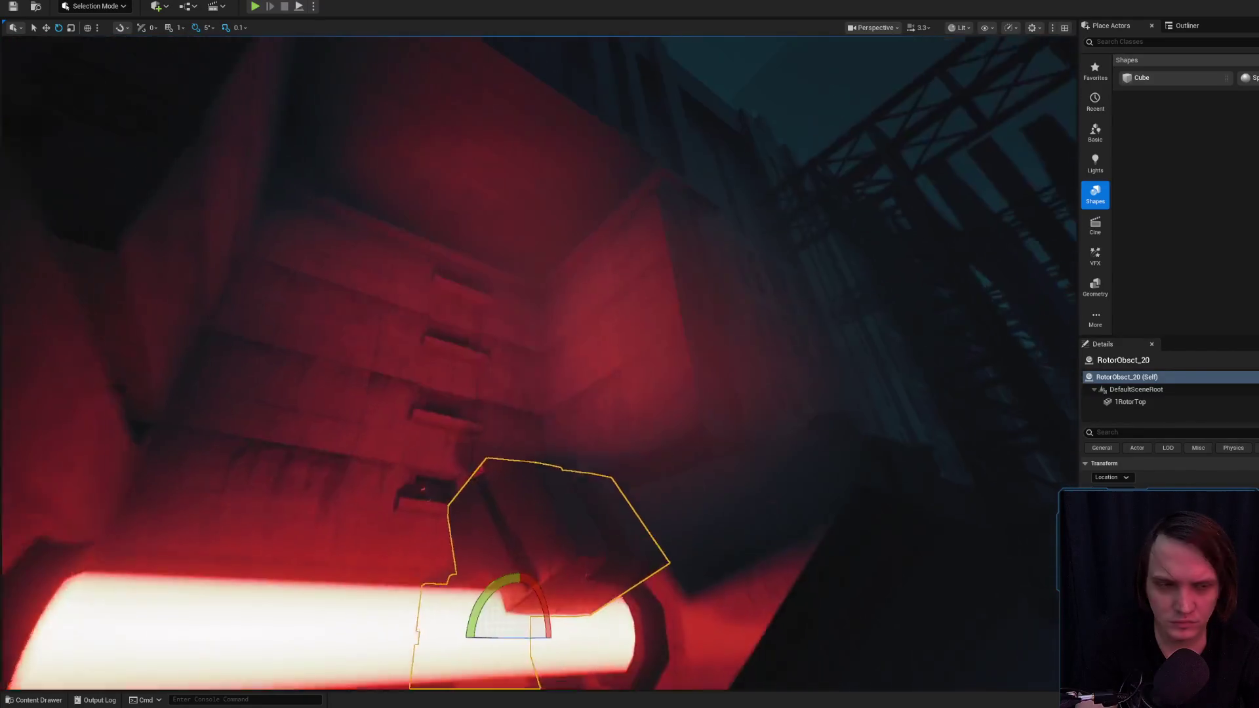
pyautogui.press('w')
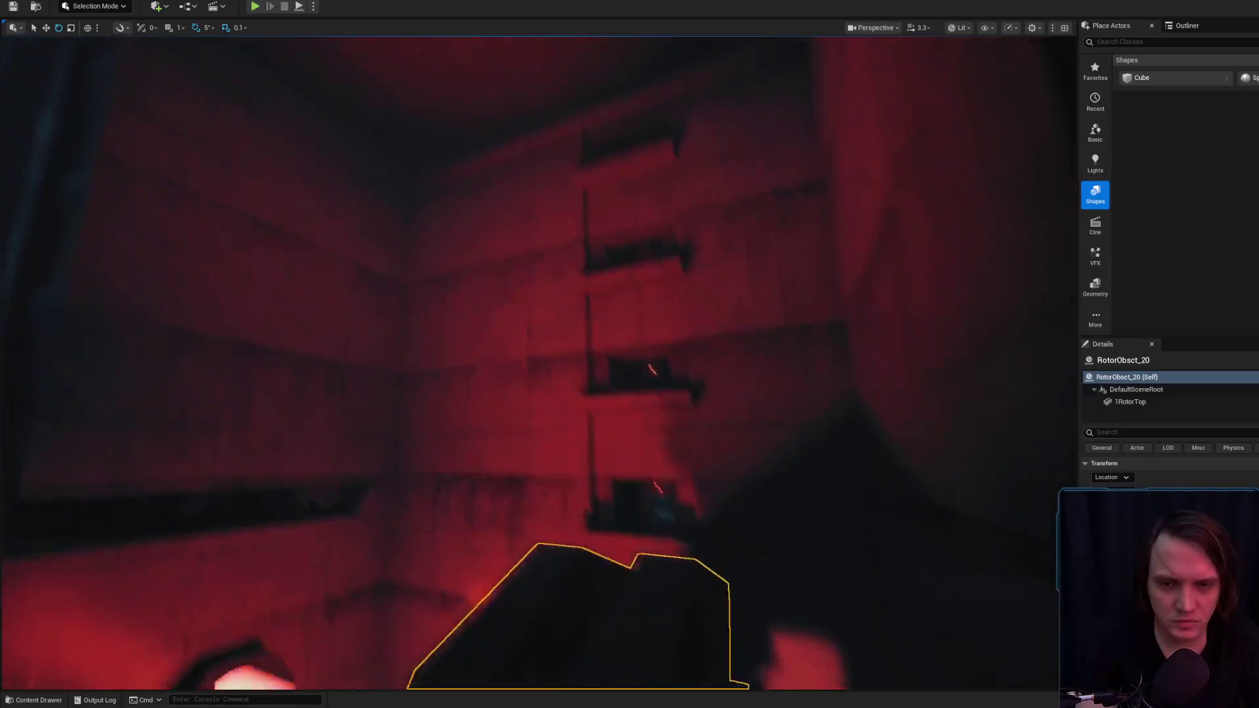
pyautogui.press('w')
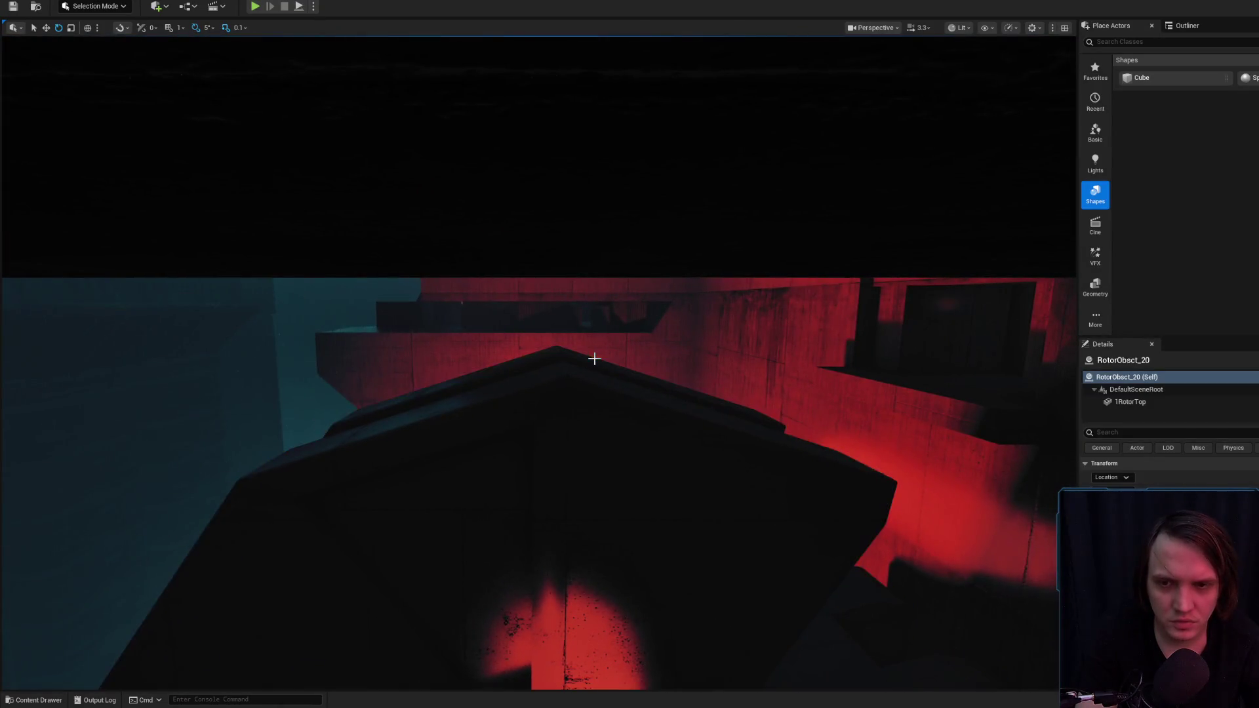
pyautogui.press('w')
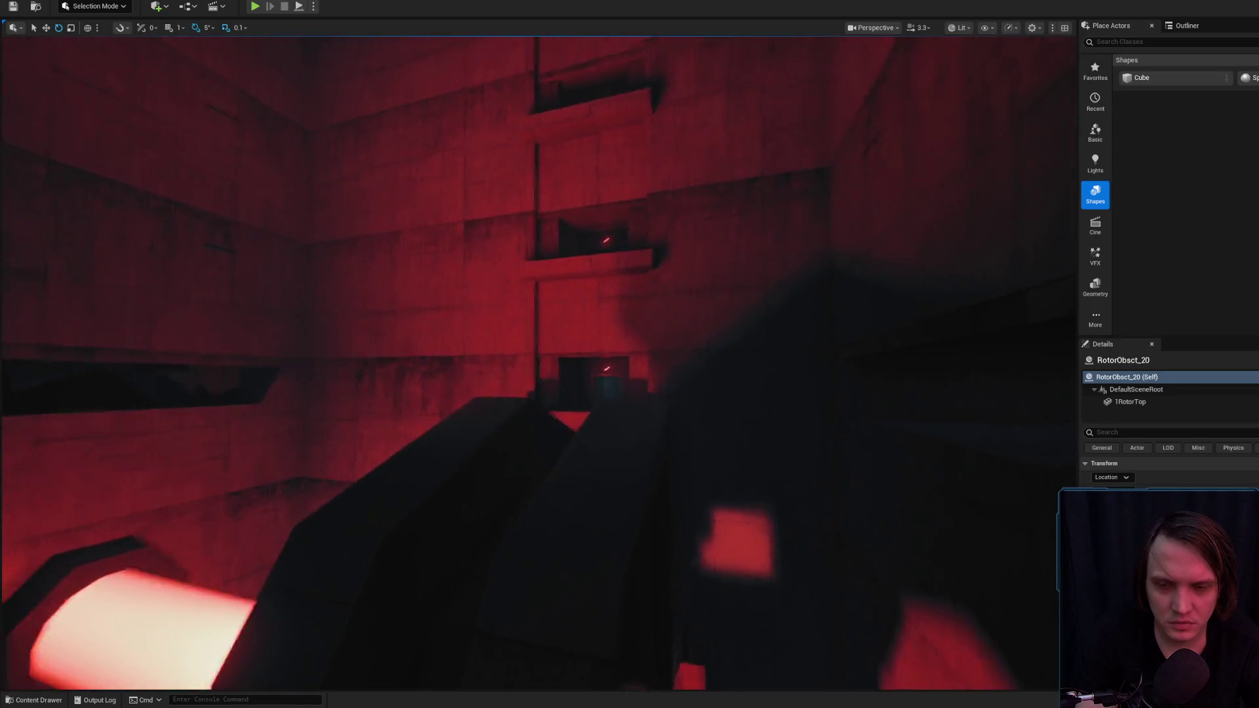
pyautogui.rightClick(573, 556)
pyautogui.click(609, 549)
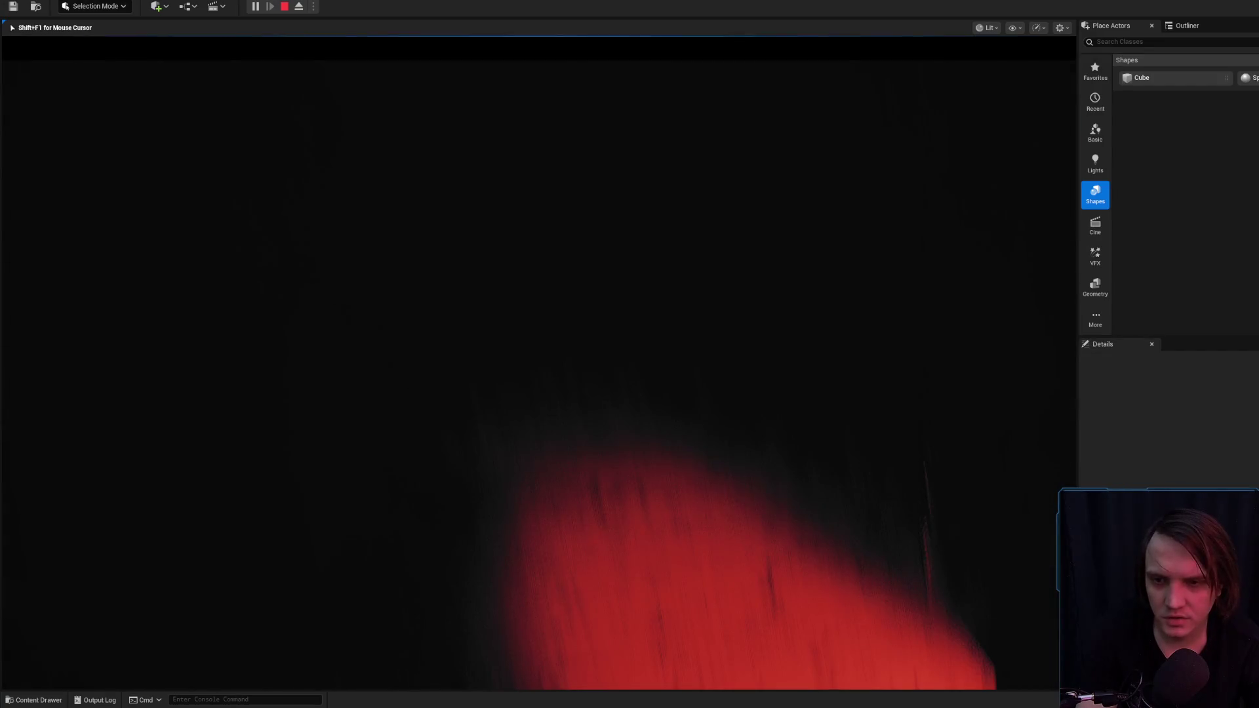
pyautogui.press('Escape')
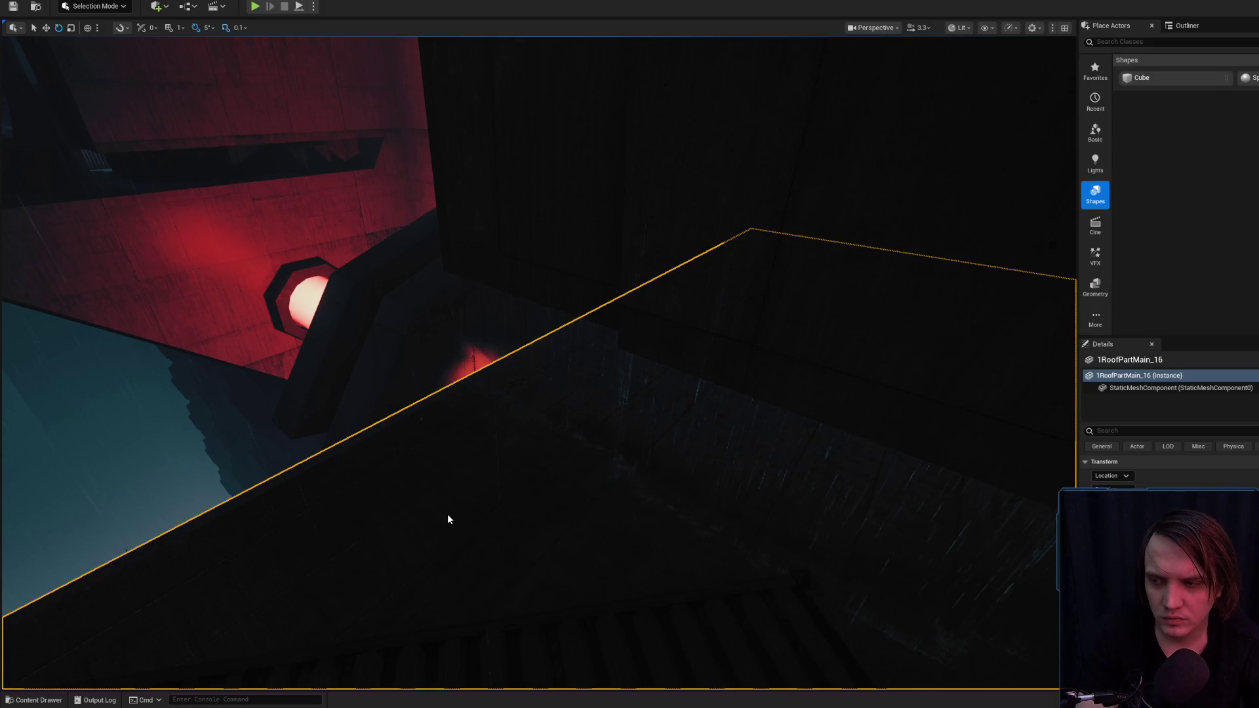
pyautogui.hotkey('alt', 'p')
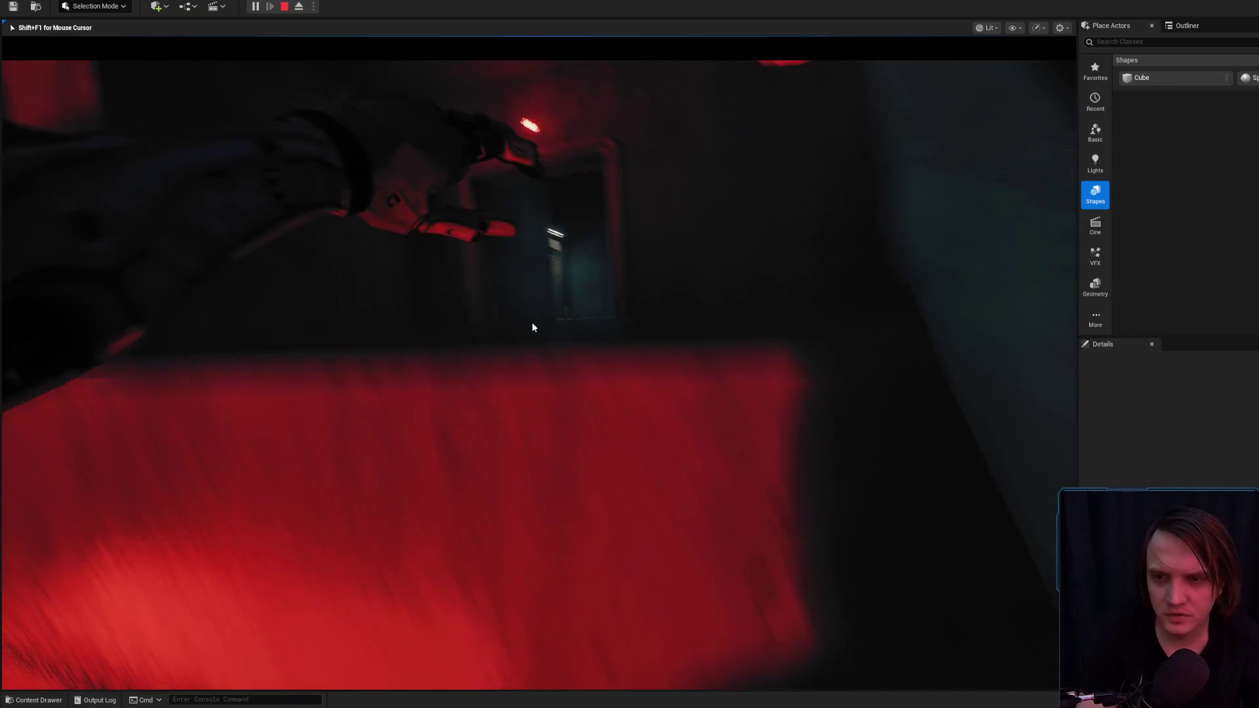
pyautogui.press('Escape')
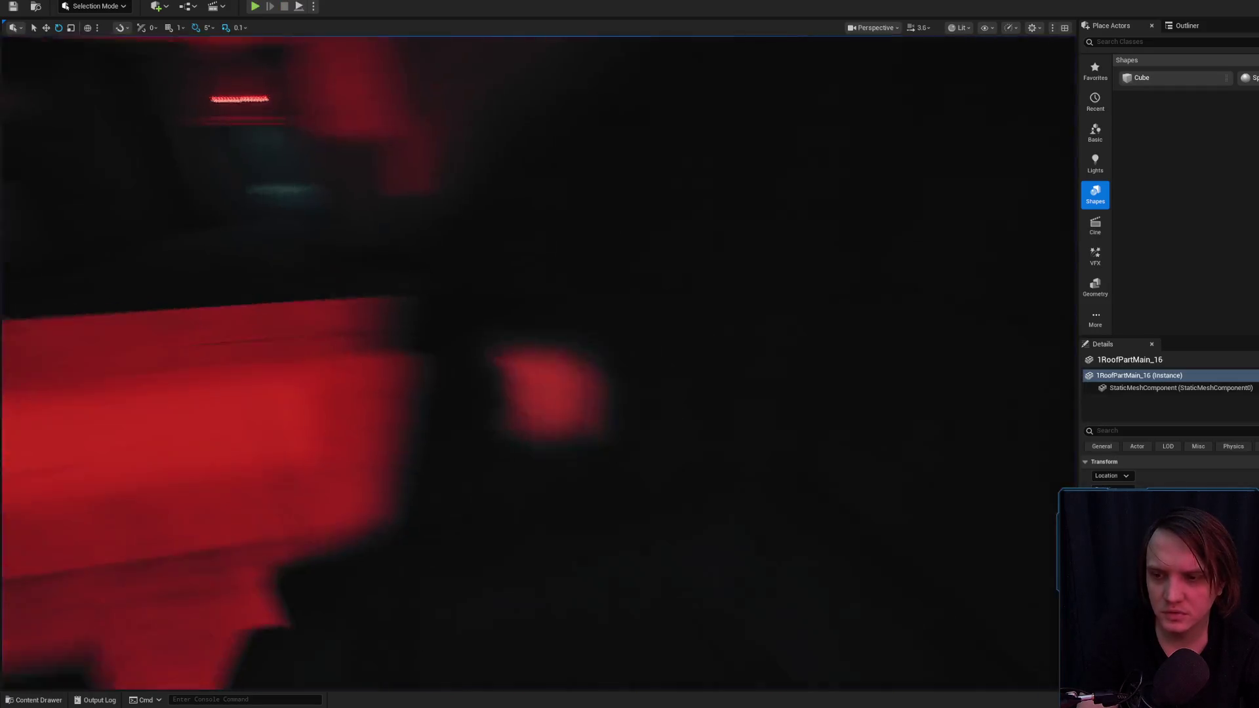
pyautogui.press('Escape')
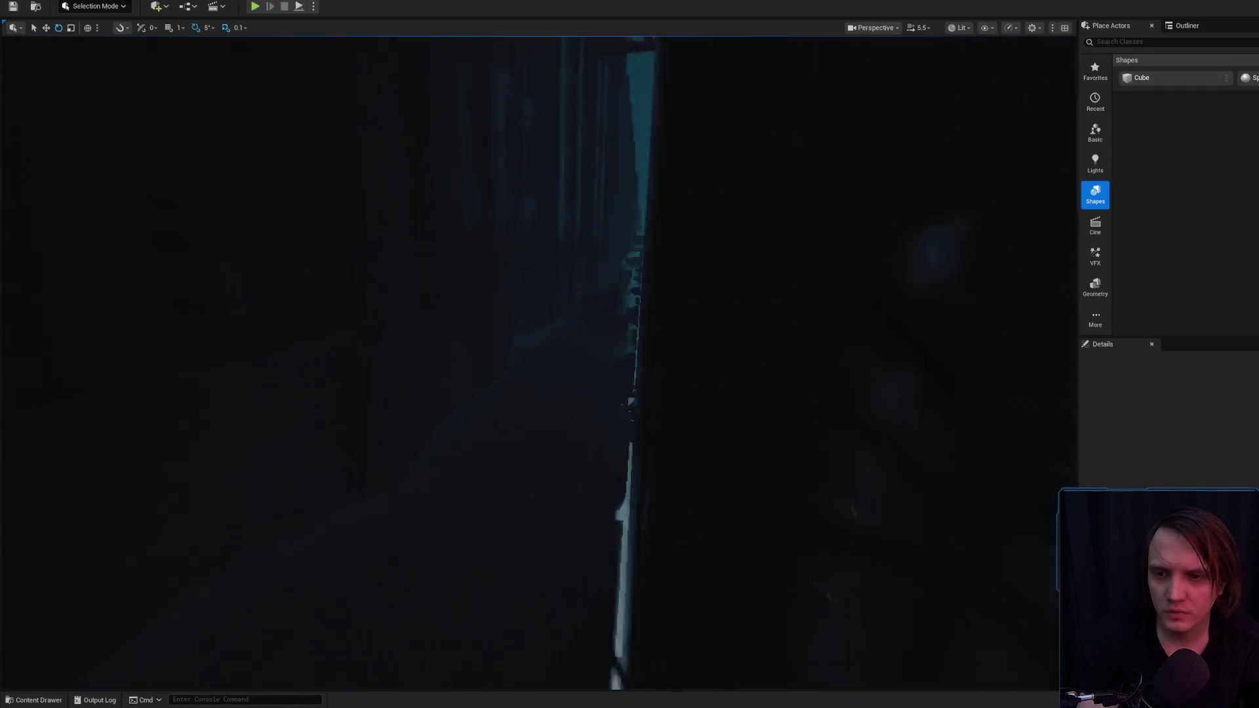
pyautogui.scroll(-3, 538, 360)
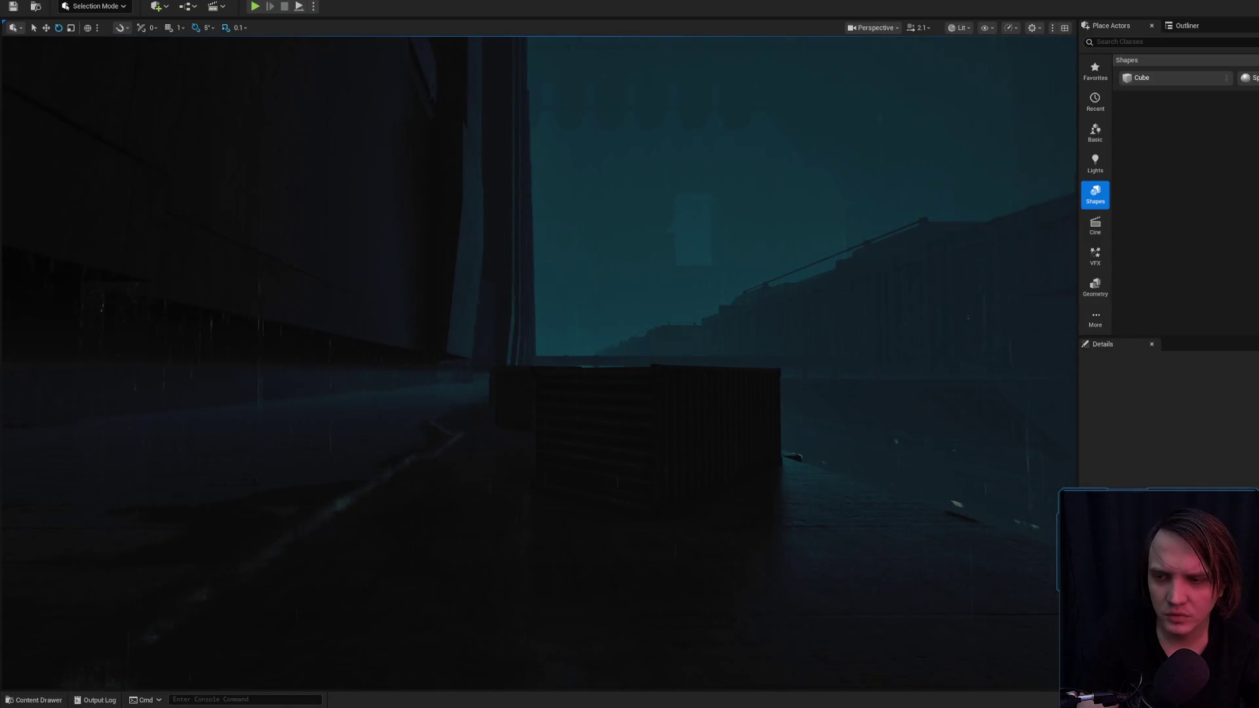
pyautogui.press('w')
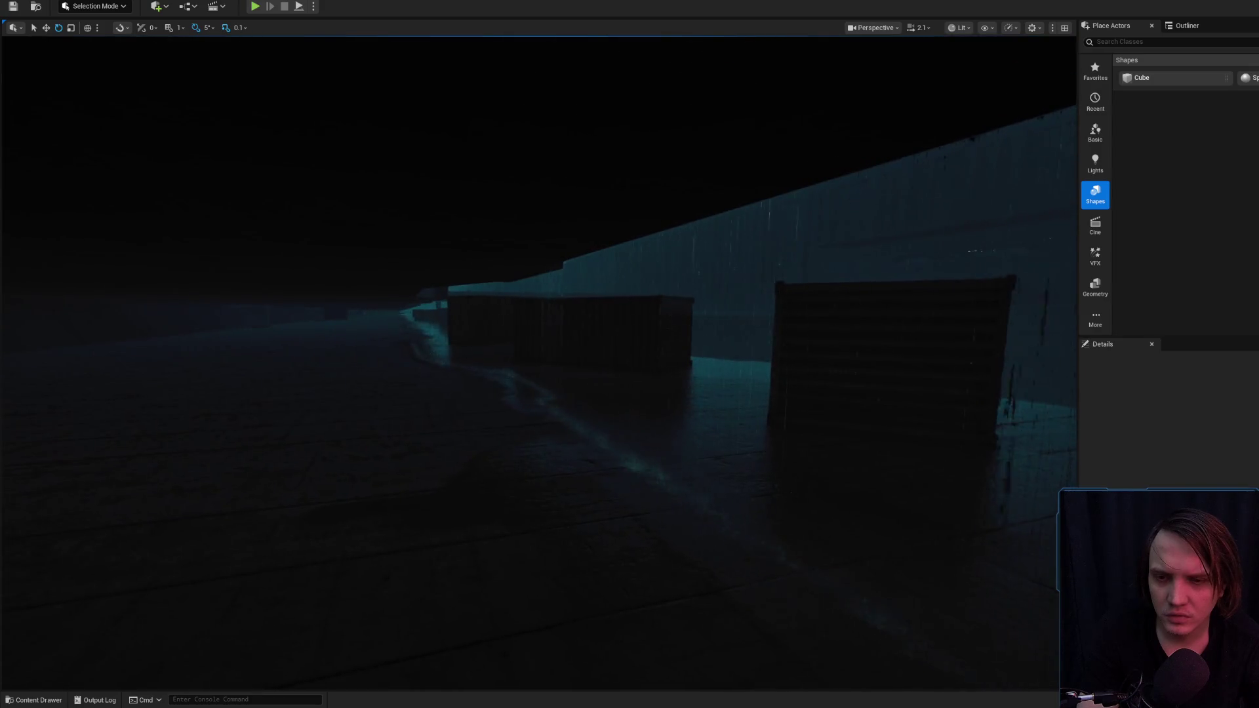
pyautogui.press('s')
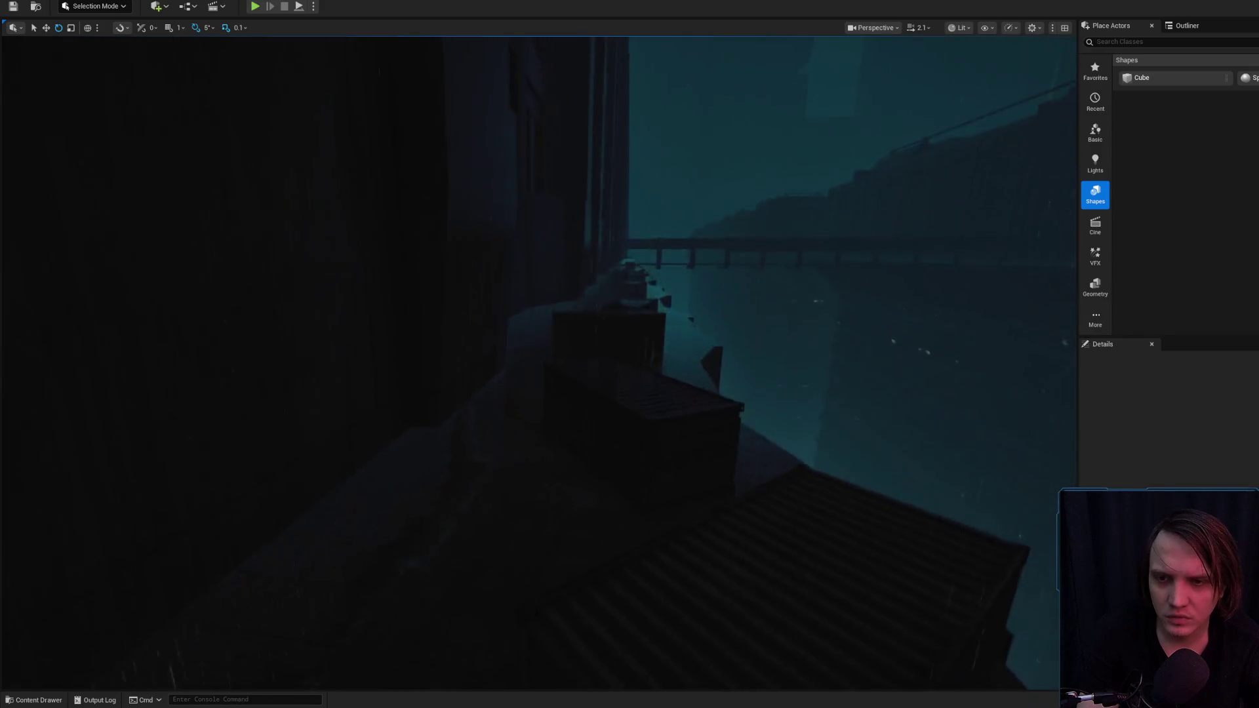
pyautogui.scroll(3, 537, 360)
pyautogui.press('w')
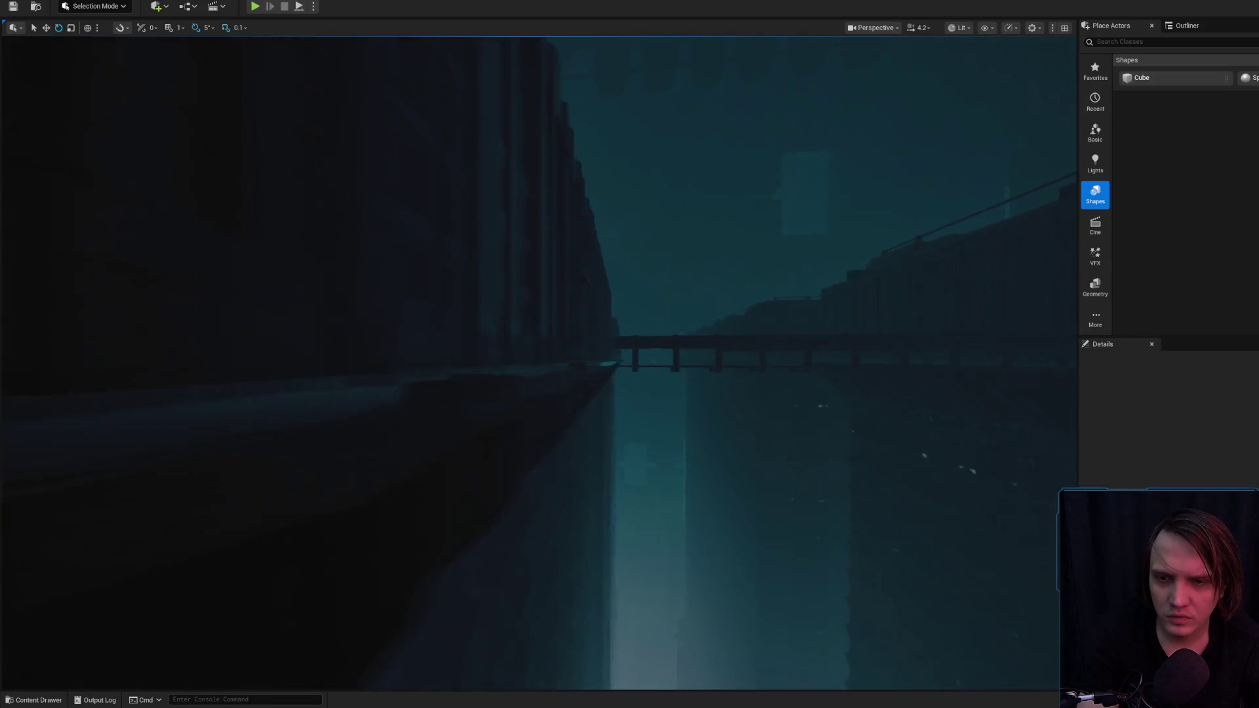
pyautogui.scroll(2, 538, 361)
pyautogui.press('w')
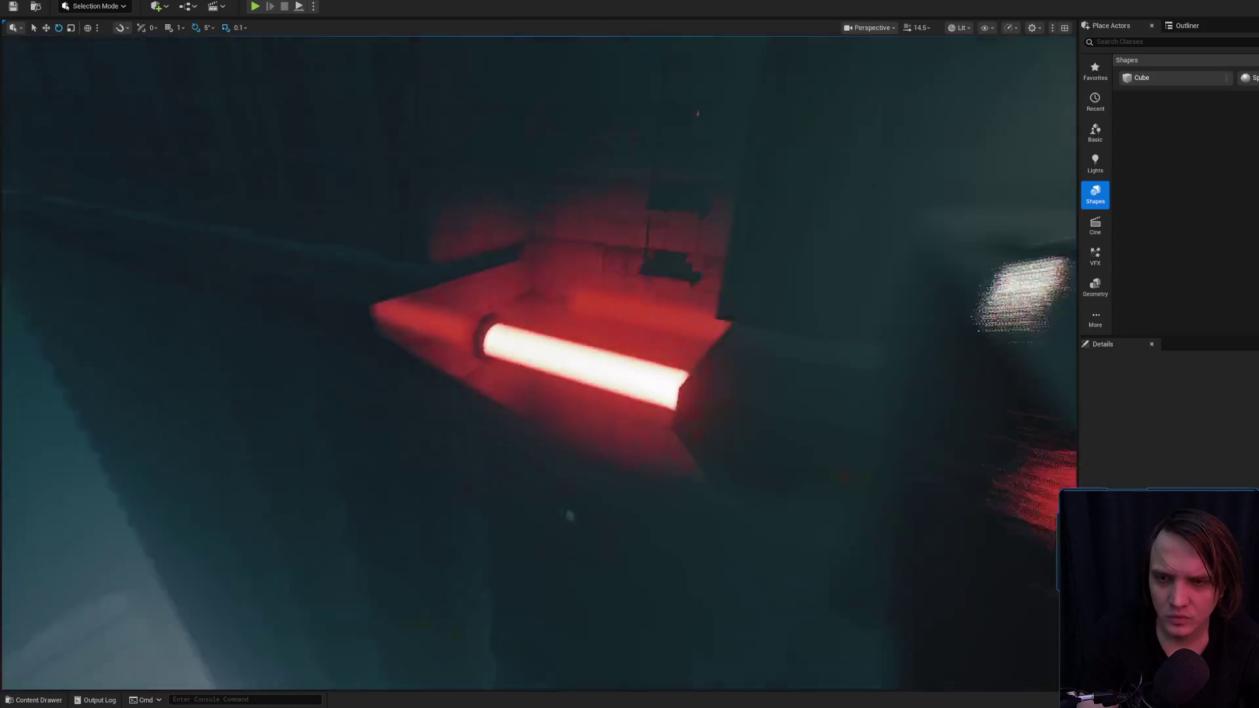
pyautogui.press('s')
pyautogui.click(351, 299)
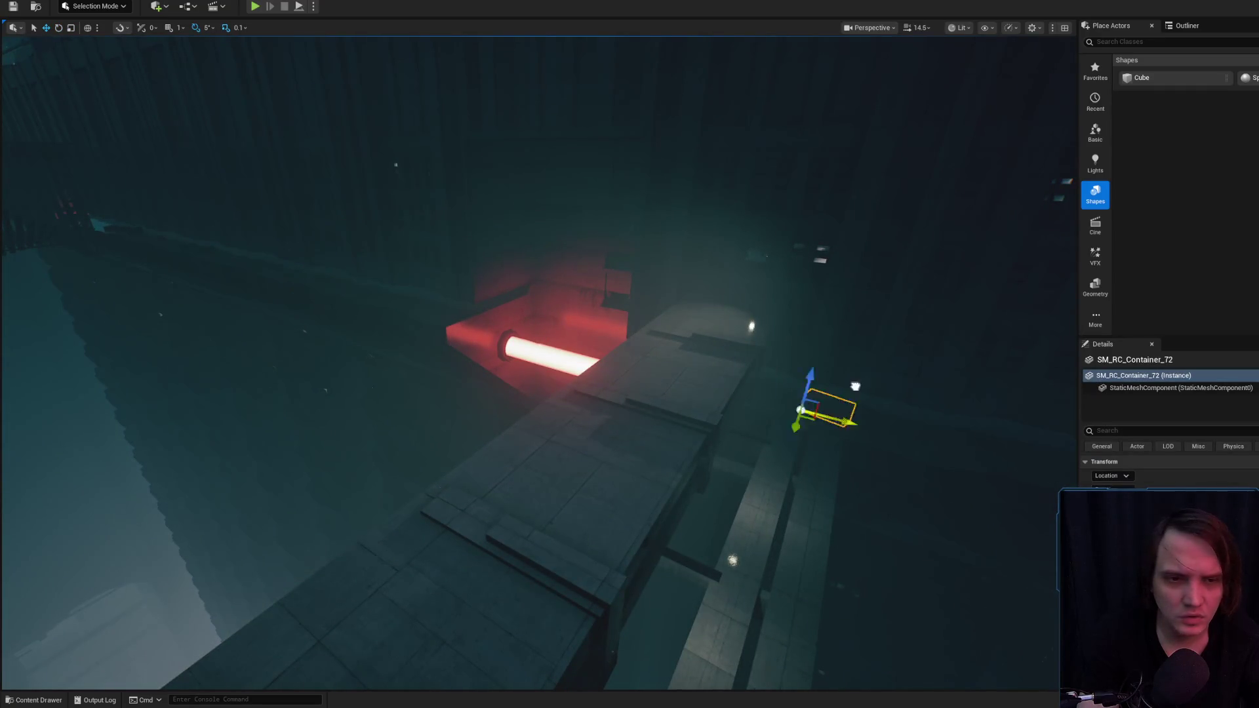
# - Frame the selected container, cycle its scale and move tools, then clear the selection
pyautogui.press('f')
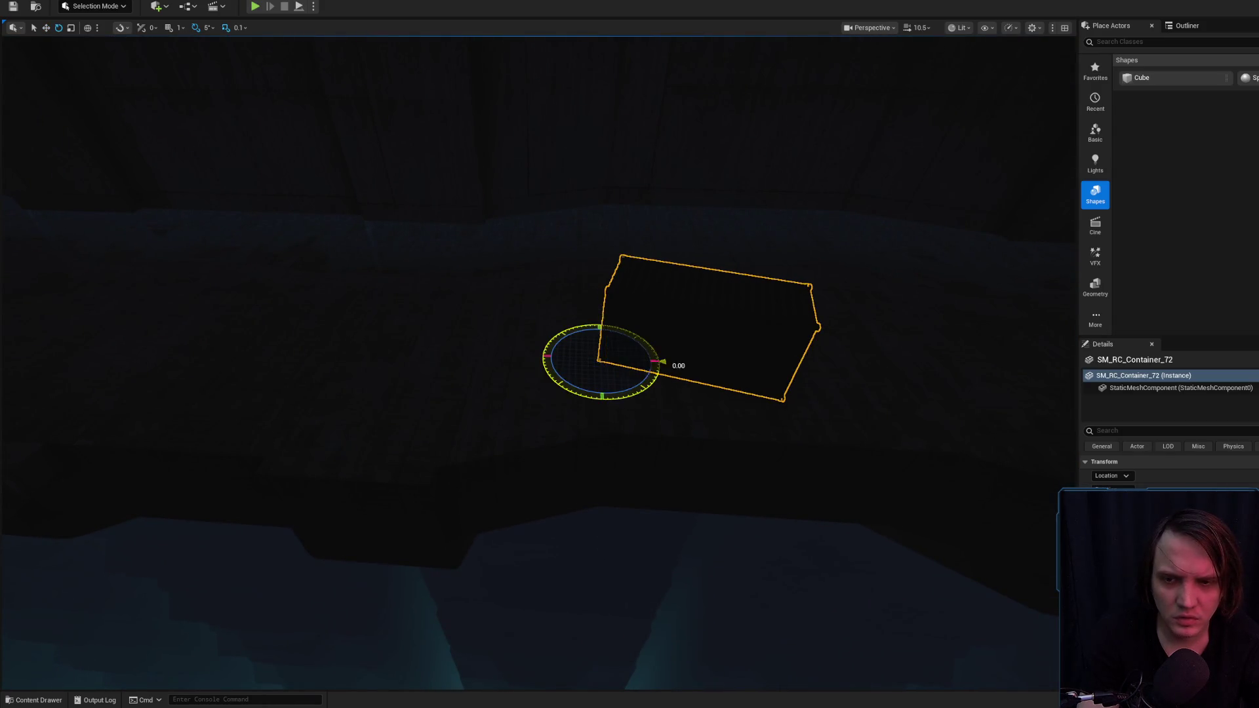
pyautogui.press('r')
pyautogui.moveTo(460, 409)
pyautogui.mouseDown()
pyautogui.moveTo(655, 418)
pyautogui.moveTo(210, 603)
pyautogui.mouseUp()
pyautogui.press('w')
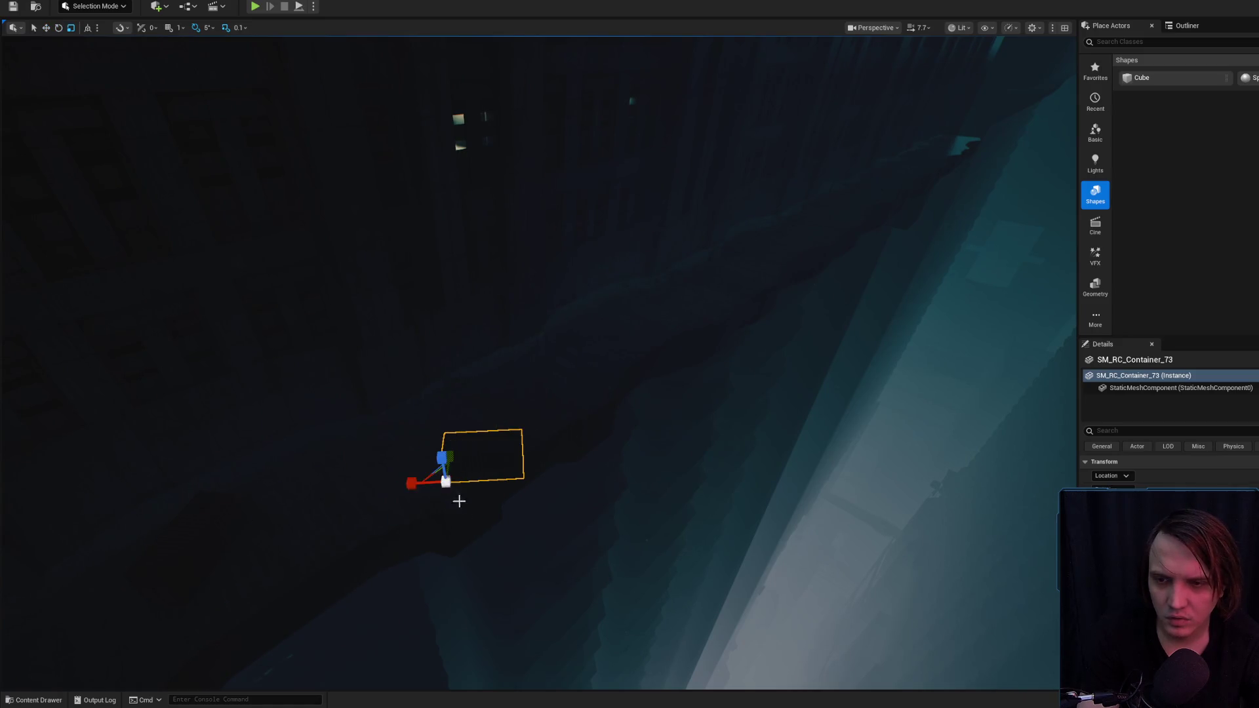
pyautogui.press('Escape')
pyautogui.moveTo(537, 354)
pyautogui.mouseDown()
pyautogui.moveTo(499, 328)
pyautogui.moveTo(433, 354)
pyautogui.mouseUp()
pyautogui.moveTo(551, 333); pyautogui.dragTo(472, 338)
# - Switch the viewport to Lighting Only, then Detail Lighting, and select the walkway container
pyautogui.click(959, 27)
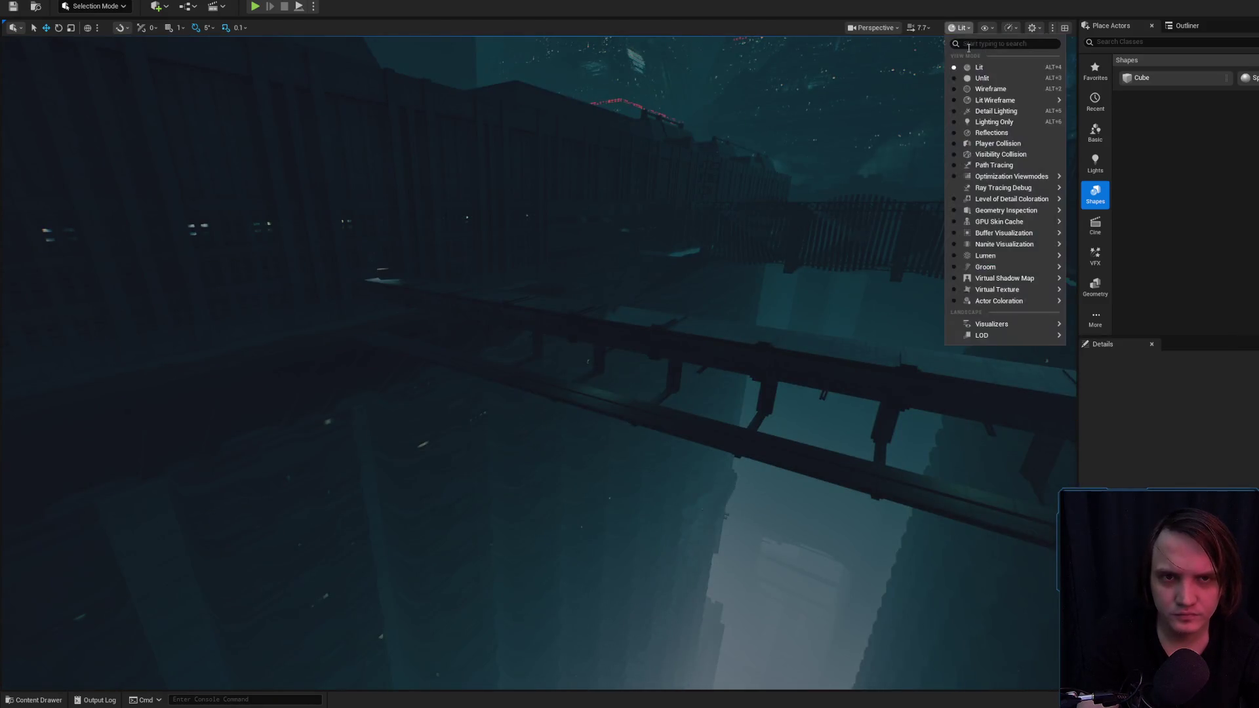
pyautogui.click(994, 122)
pyautogui.moveTo(674, 236); pyautogui.dragTo(622, 262)
pyautogui.click(939, 29)
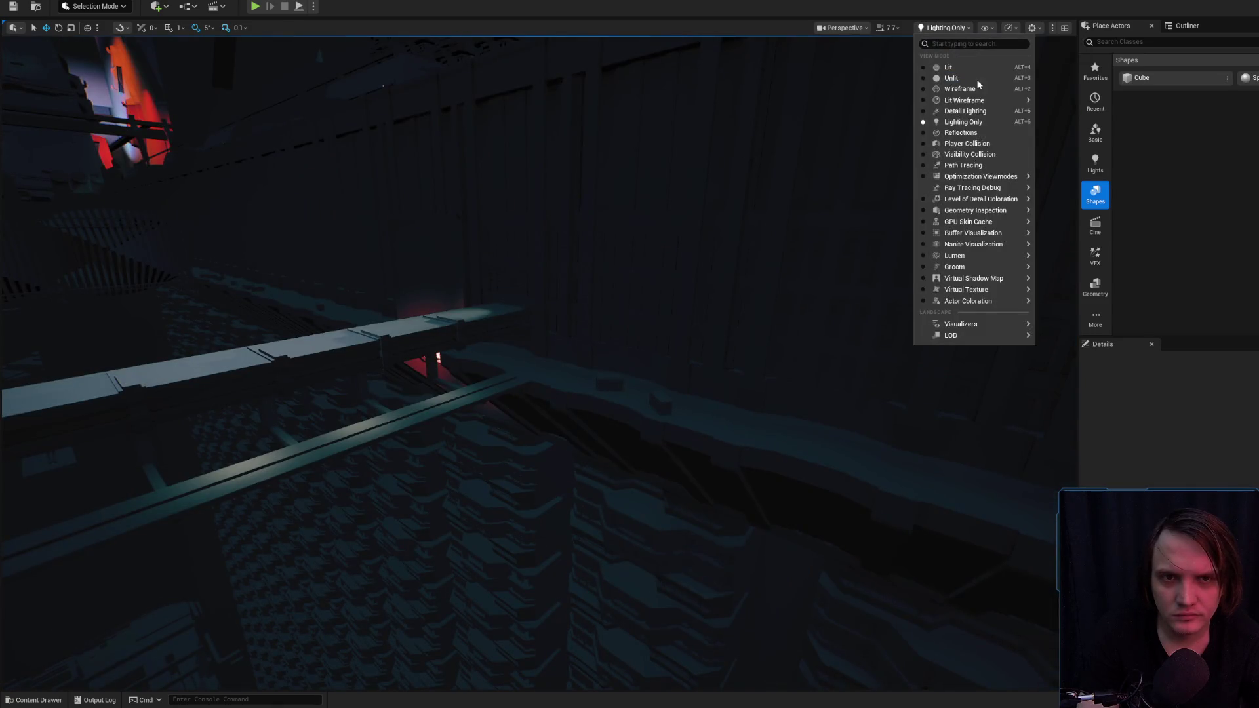
pyautogui.click(975, 113)
pyautogui.click(655, 395)
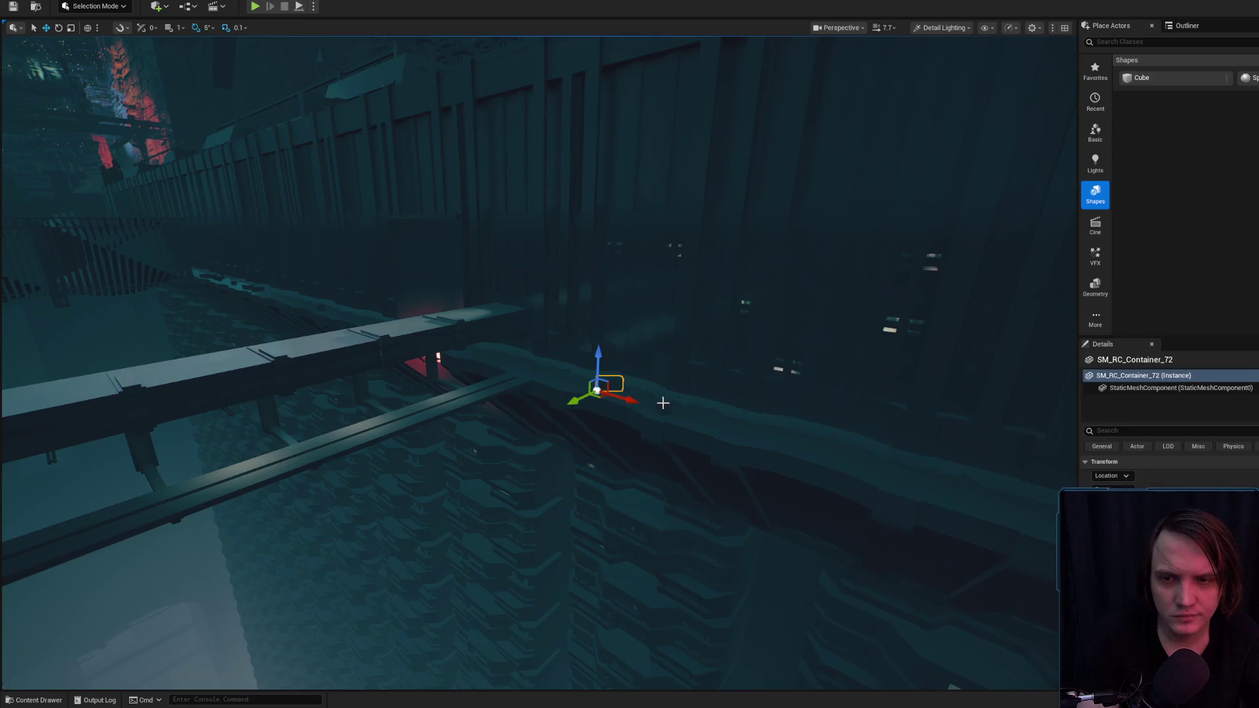
pyautogui.moveTo(655, 395); pyautogui.dragTo(983, 425)
# - Alt-drag a copy of the container further left along the walkway
pyautogui.moveTo(250, 355); pyautogui.dragTo(433, 427)
pyautogui.moveTo(618, 439); pyautogui.dragTo(217, 394)
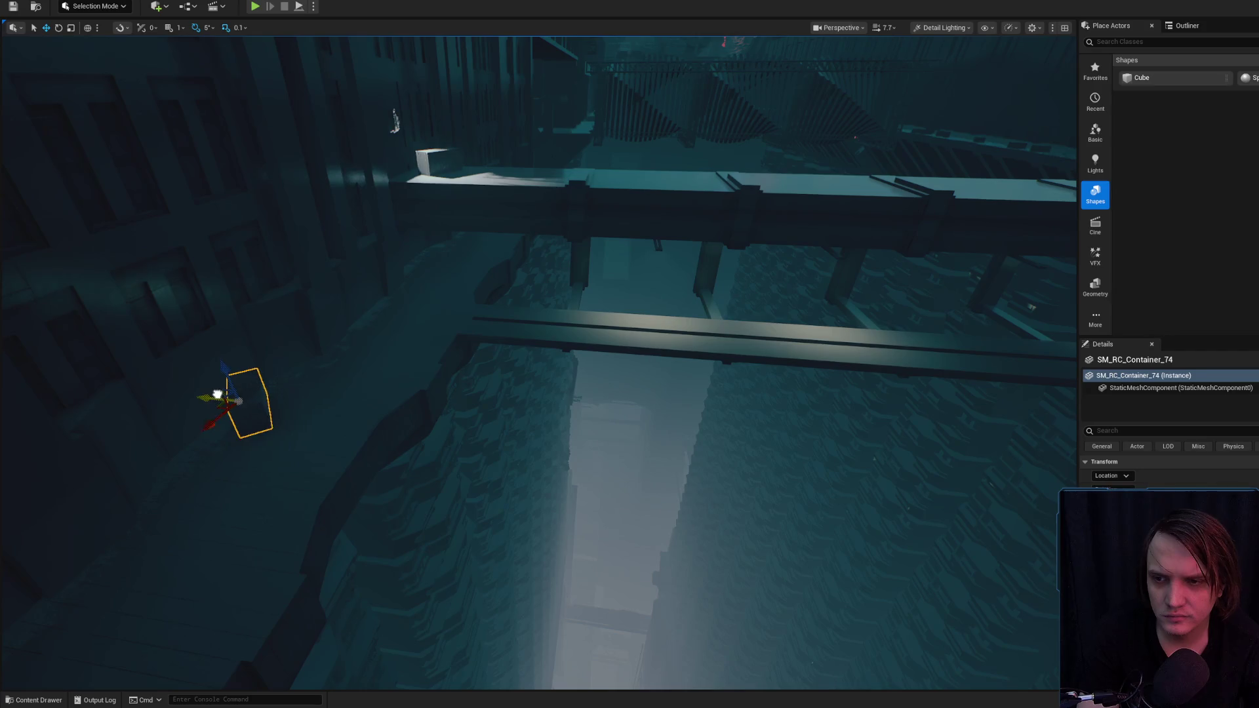
pyautogui.moveTo(340, 395)
pyautogui.mouseDown()
pyautogui.moveTo(388, 403)
pyautogui.moveTo(680, 280)
pyautogui.mouseUp()
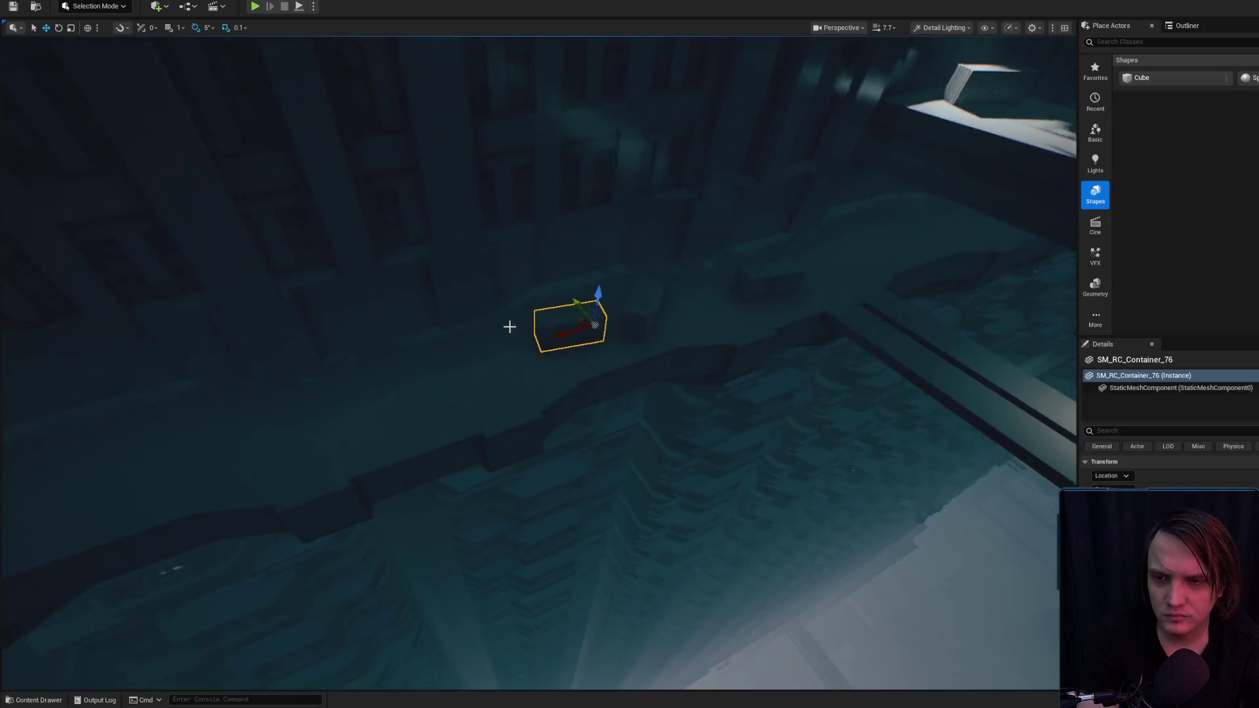
pyautogui.press('w')
pyautogui.scroll(-1, 505, 326)
pyautogui.scroll(-3, 533, 334)
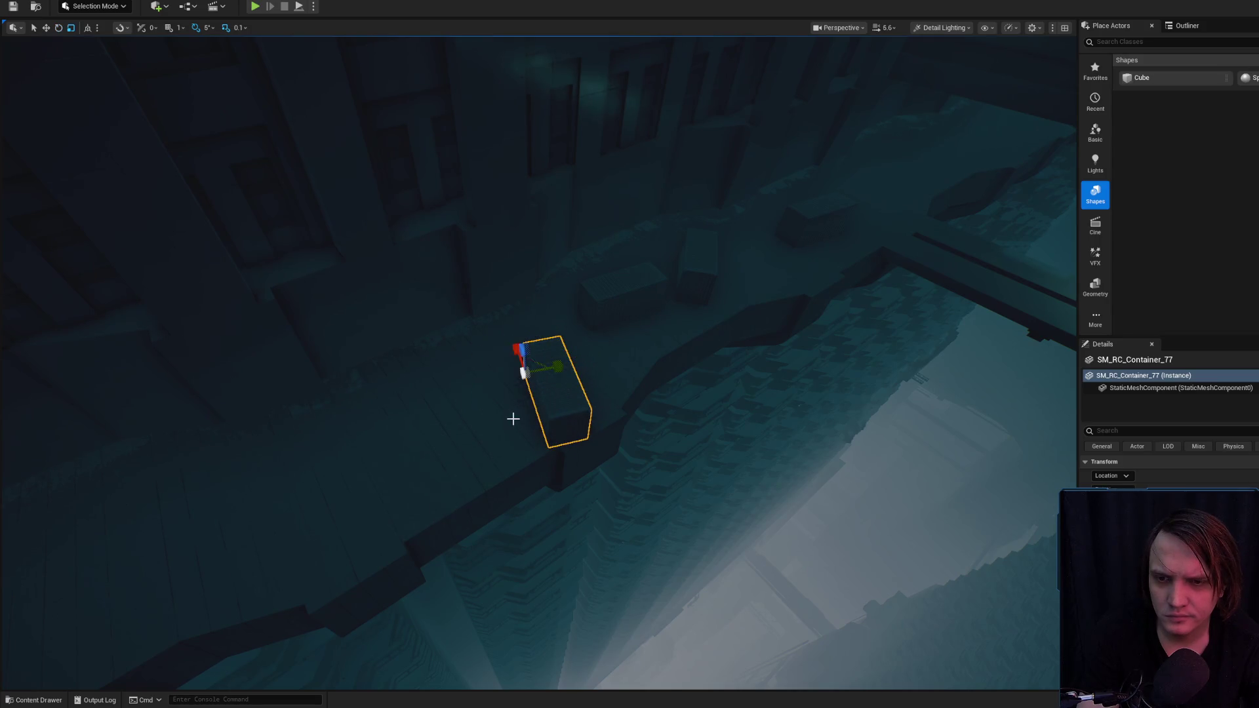
# - Inspect one of the placed containers on the walkway, then clear the selection
pyautogui.press('Escape')
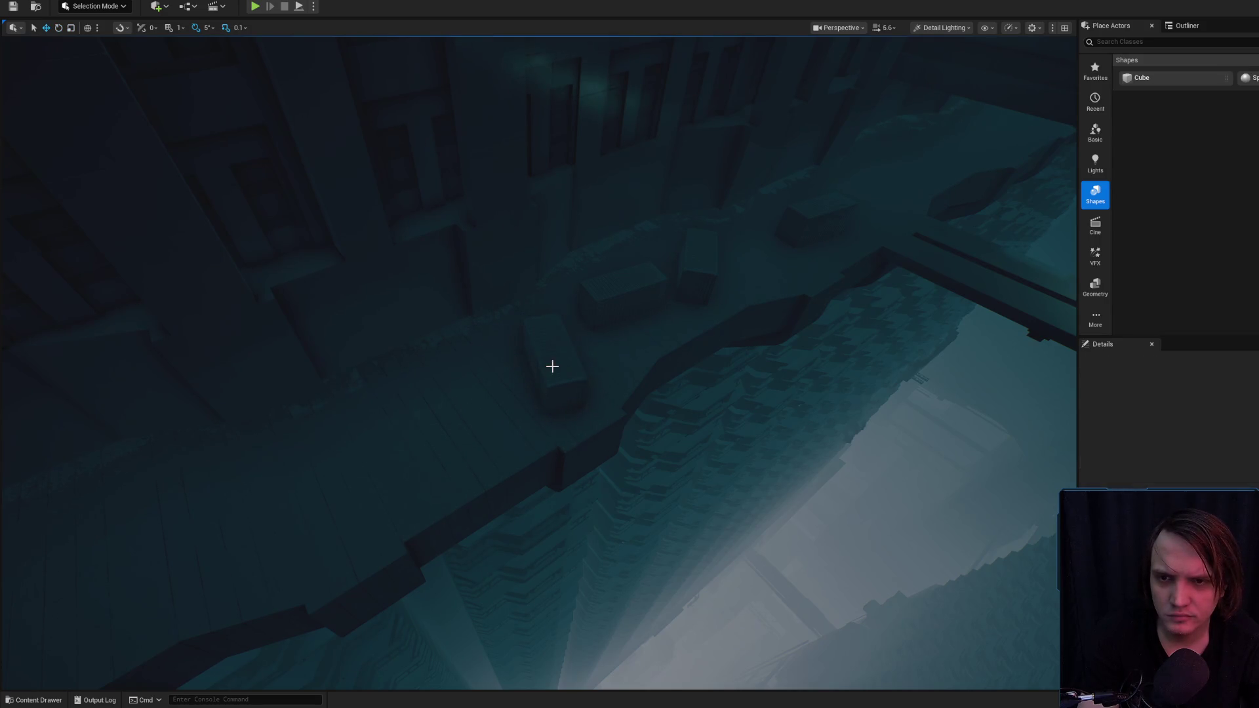
pyautogui.moveTo(545, 365); pyautogui.dragTo(577, 308)
pyautogui.click(866, 382)
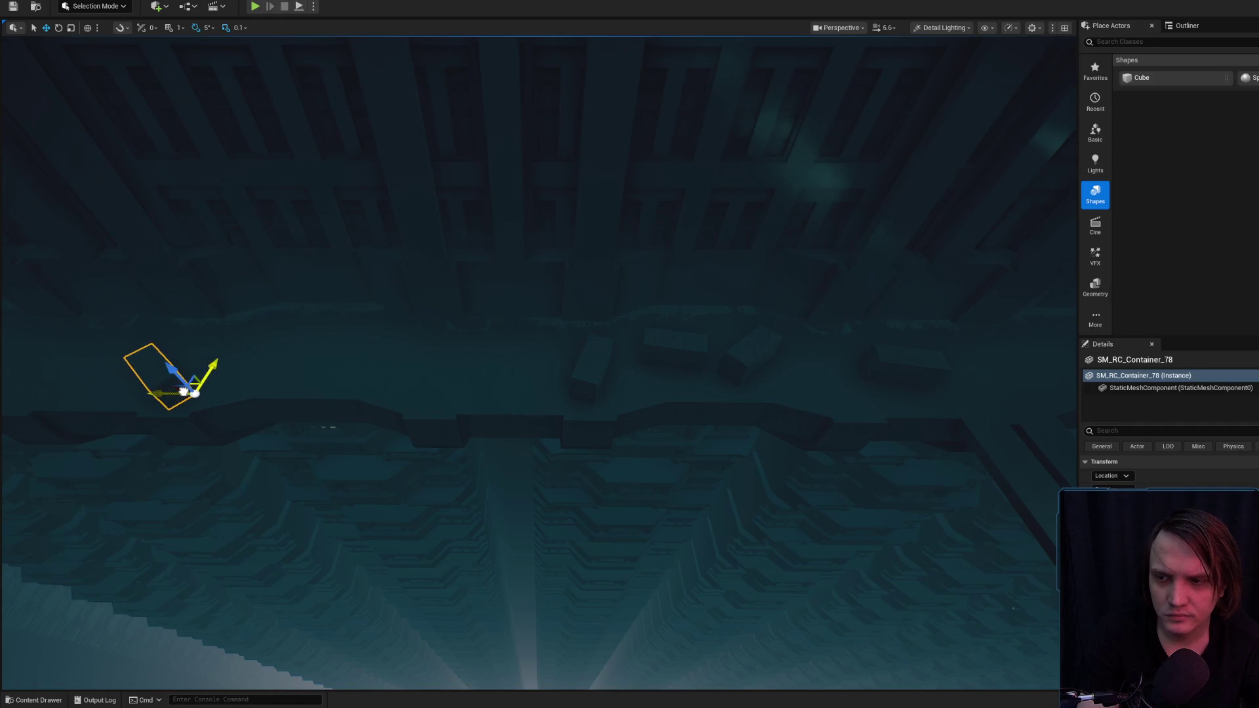
pyautogui.press('Escape')
pyautogui.moveTo(544, 367); pyautogui.dragTo(544, 308)
pyautogui.moveTo(378, 366)
pyautogui.mouseDown()
pyautogui.moveTo(367, 354)
pyautogui.moveTo(354, 367)
pyautogui.moveTo(367, 376)
pyautogui.moveTo(378, 366)
pyautogui.mouseUp()
# - Select the shipping container SM_RC_Container_79 and switch to the rotate gizmo
pyautogui.click(889, 402)
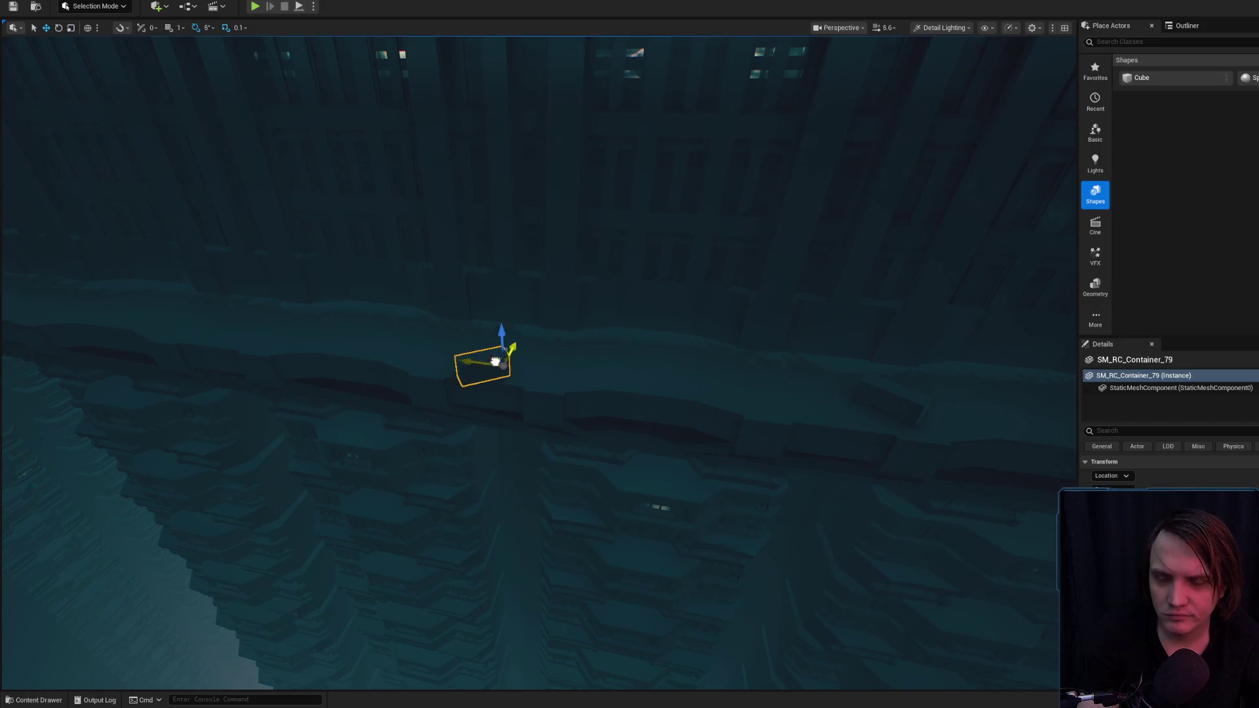
pyautogui.press('Escape')
pyautogui.moveTo(494, 350); pyautogui.dragTo(494, 289)
pyautogui.click(489, 427)
pyautogui.scroll(3, 554, 451)
pyautogui.press('e')
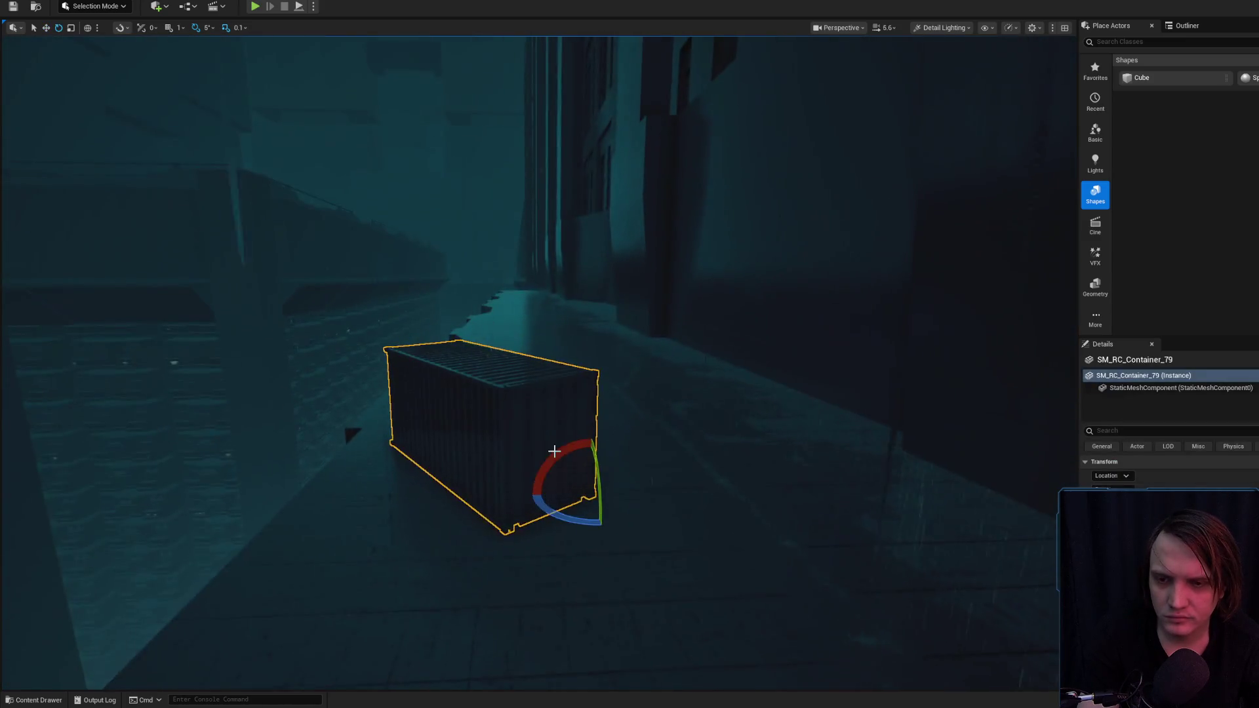
# - Turn SM_RC_Container_79 by 90 degrees, then select the small container on the walkway
pyautogui.moveTo(568, 454)
pyautogui.mouseDown()
pyautogui.moveTo(544, 511)
pyautogui.moveTo(590, 445)
pyautogui.moveTo(580, 216)
pyautogui.moveTo(603, 78)
pyautogui.moveTo(588, 125)
pyautogui.moveTo(577, 328)
pyautogui.moveTo(617, 247)
pyautogui.mouseUp()
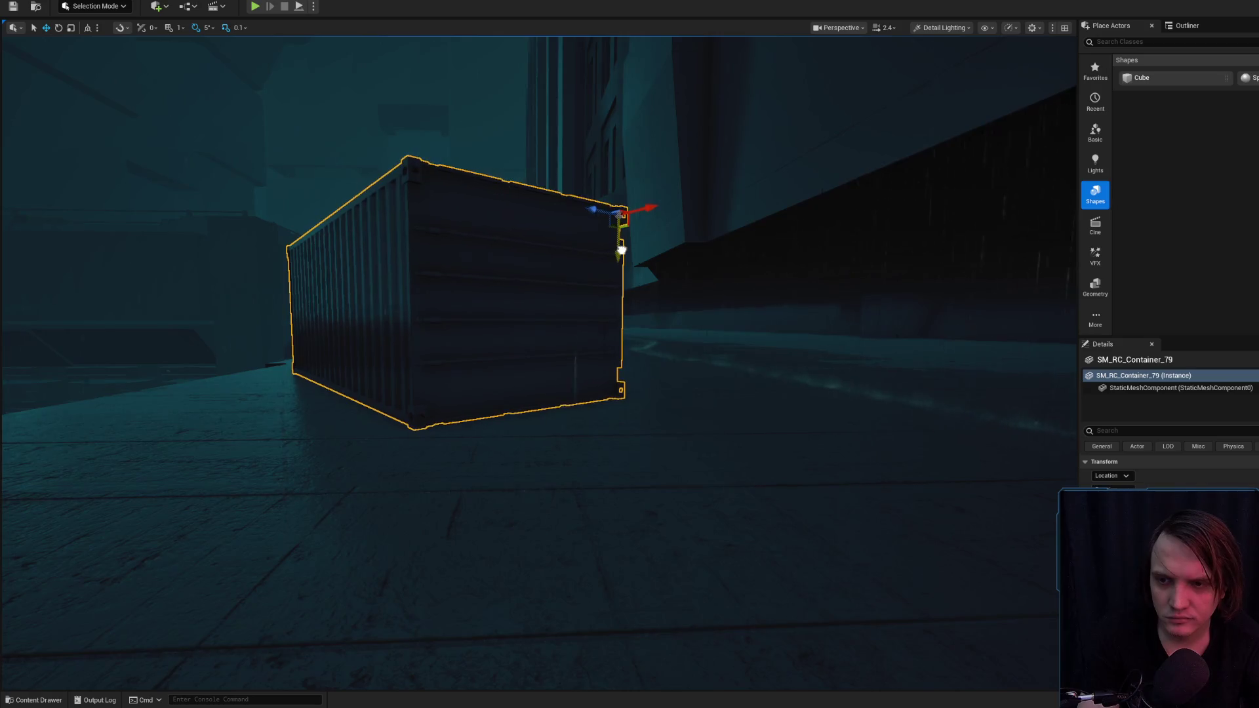
pyautogui.moveTo(620, 282); pyautogui.dragTo(621, 282)
pyautogui.scroll(2, 603, 364)
pyautogui.moveTo(603, 364); pyautogui.dragTo(603, 364)
pyautogui.scroll(2, 603, 363)
pyautogui.click(333, 332)
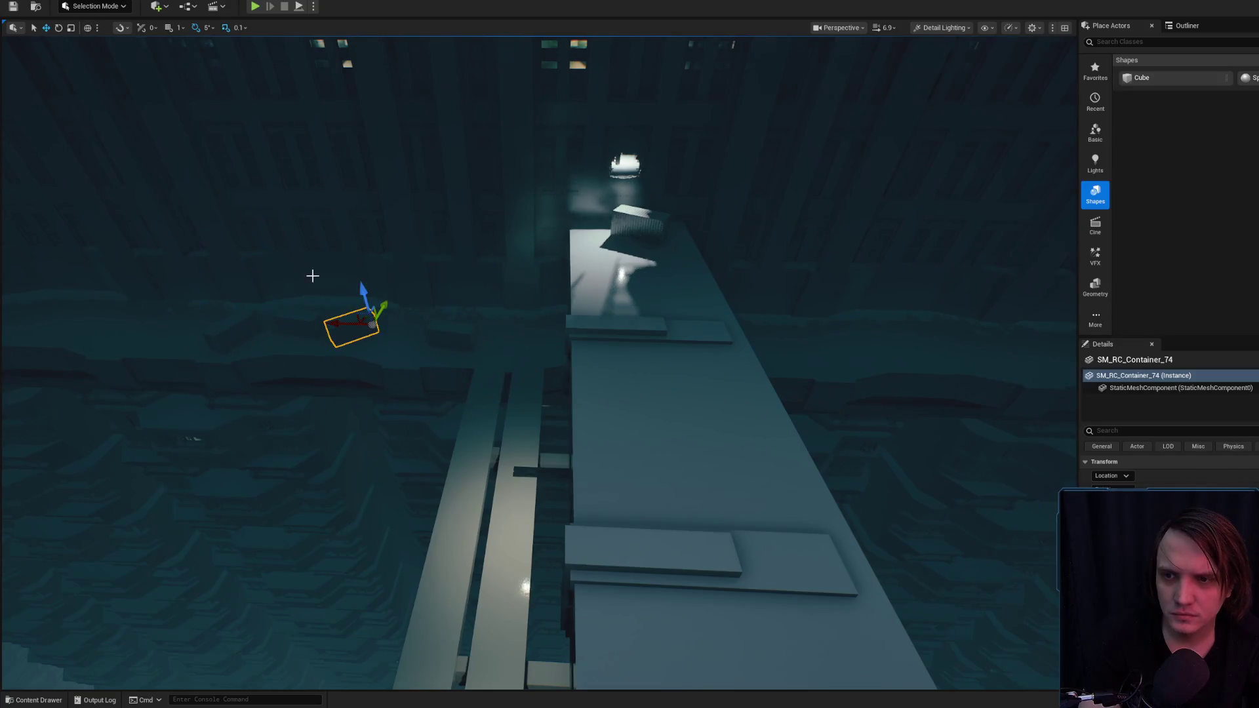
# - Frame SM_RC_Container_81 and spin it around its vertical axis
pyautogui.press('f')
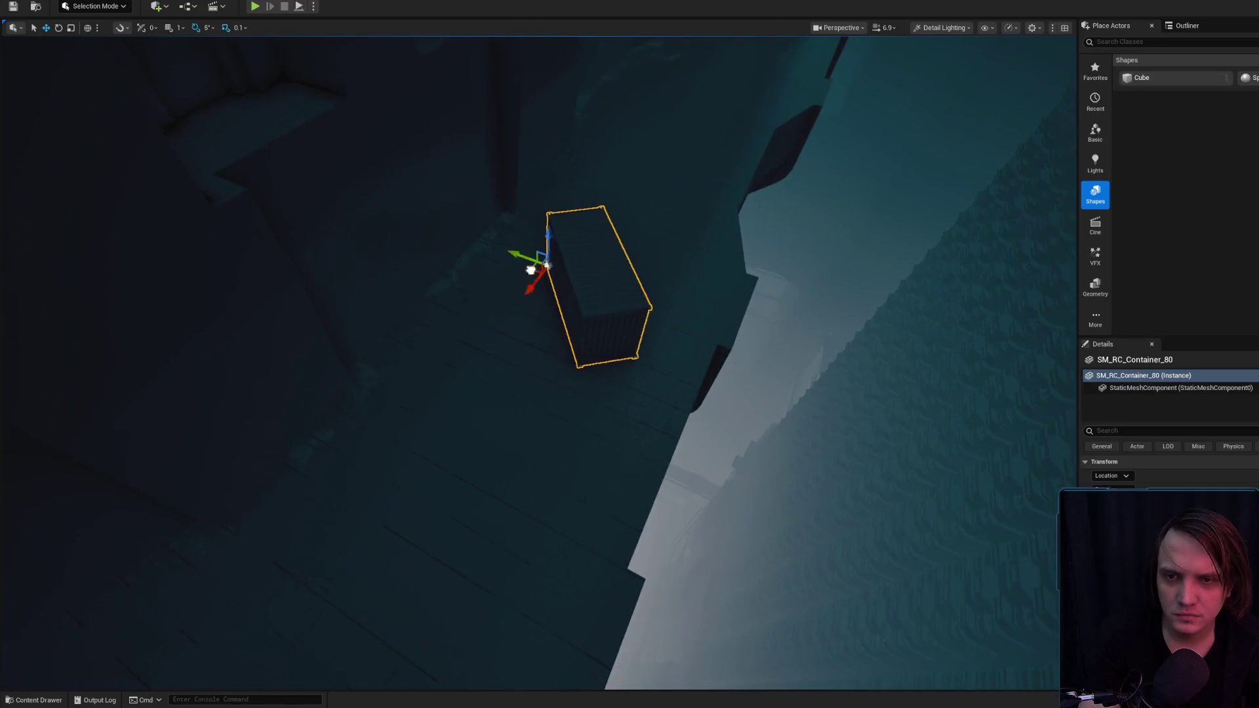
pyautogui.moveTo(461, 328); pyautogui.dragTo(462, 328)
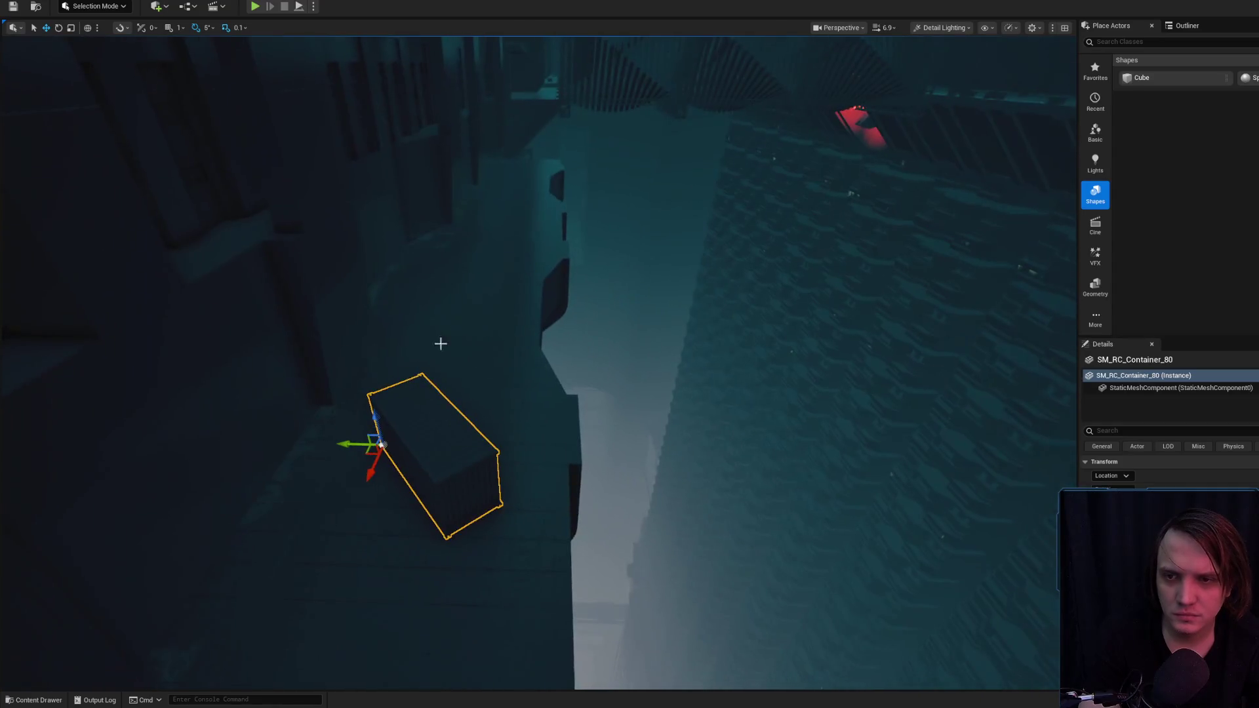
pyautogui.press('f')
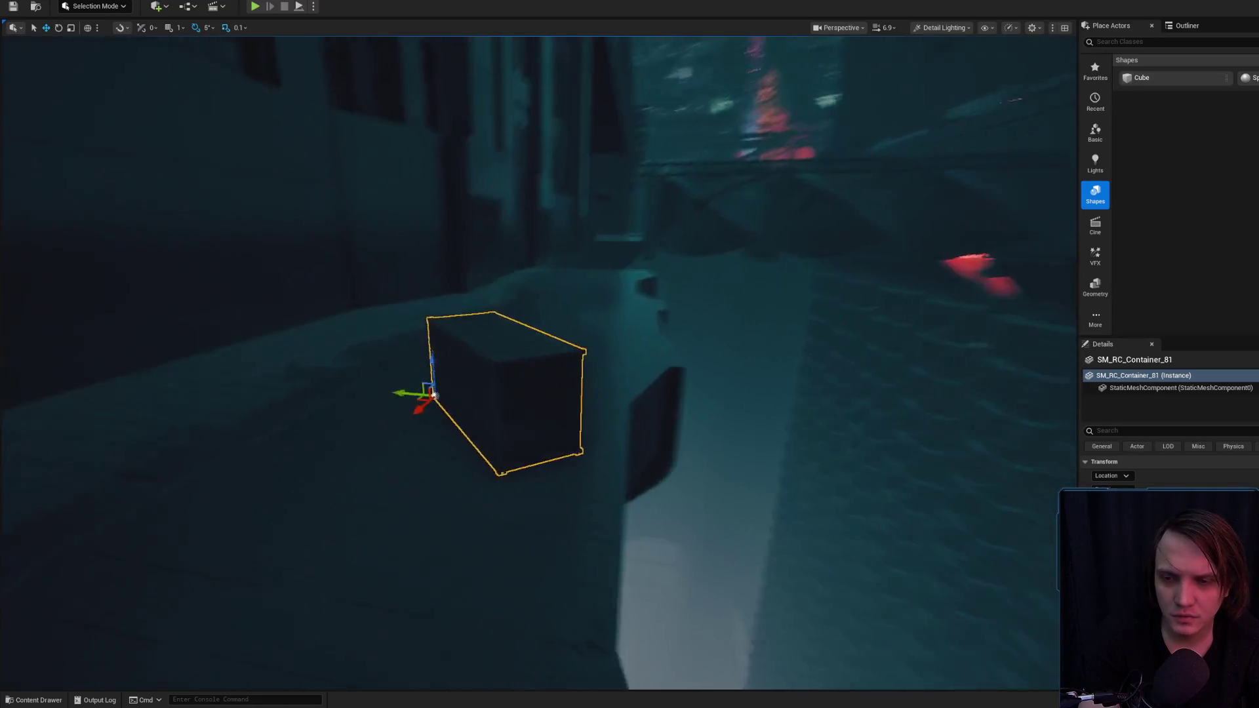
pyautogui.moveTo(536, 329); pyautogui.dragTo(536, 330)
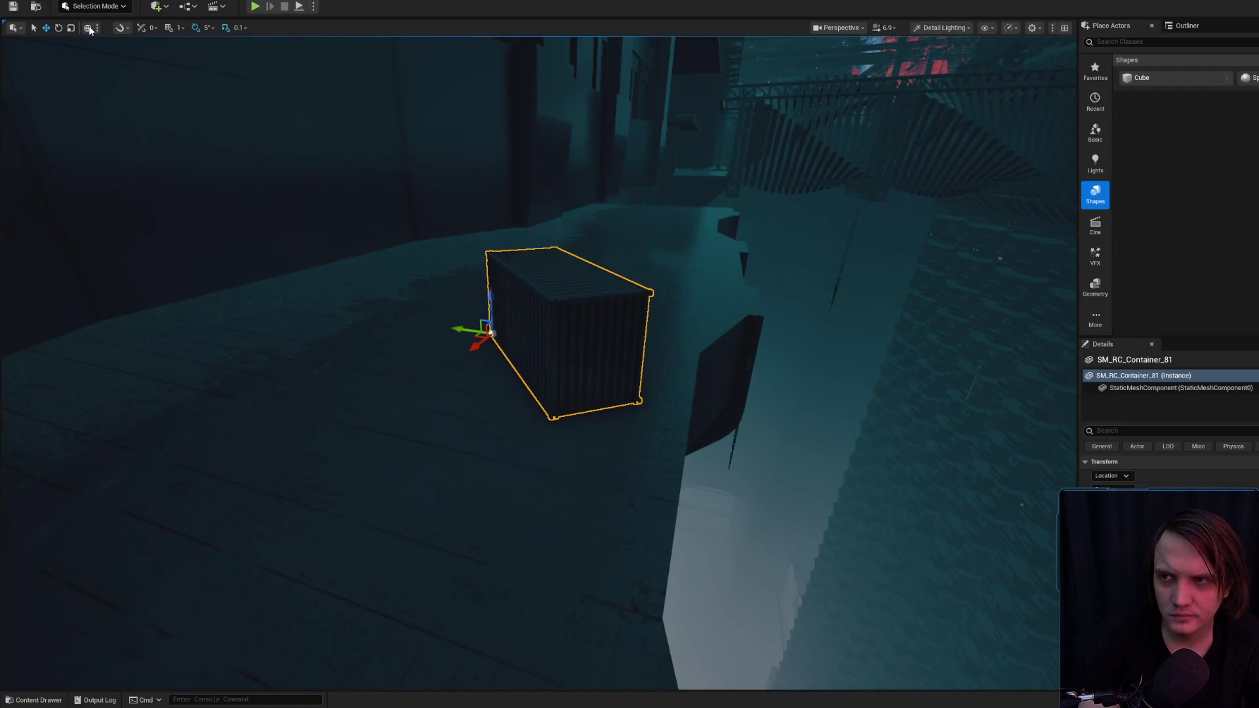
pyautogui.press('e')
pyautogui.moveTo(508, 216)
pyautogui.mouseDown()
pyautogui.moveTo(498, 200)
pyautogui.moveTo(482, 275)
pyautogui.moveTo(474, 257)
pyautogui.mouseUp()
pyautogui.scroll(-3, 555, 212)
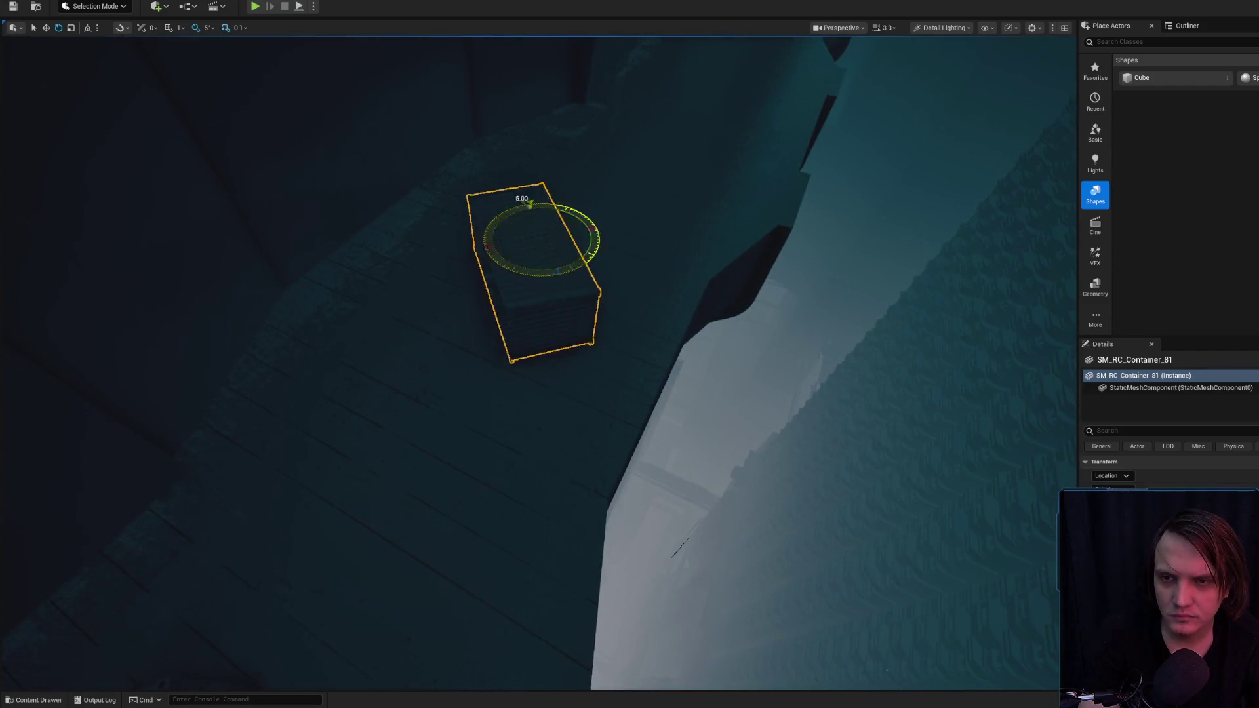
# - Alt-drag a copy of the container nearby and rotate the new copy
pyautogui.press('r')
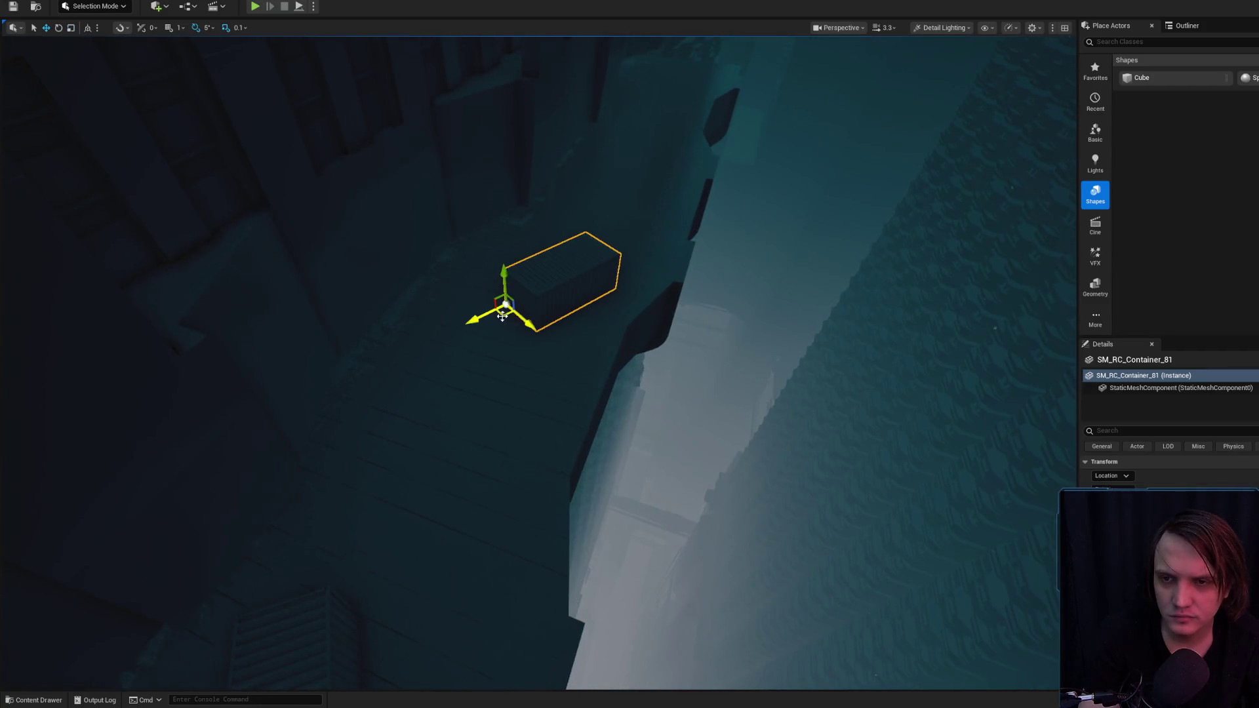
pyautogui.keyDown('alt'); pyautogui.moveTo(447, 364); pyautogui.dragTo(577, 206); pyautogui.keyUp('alt')
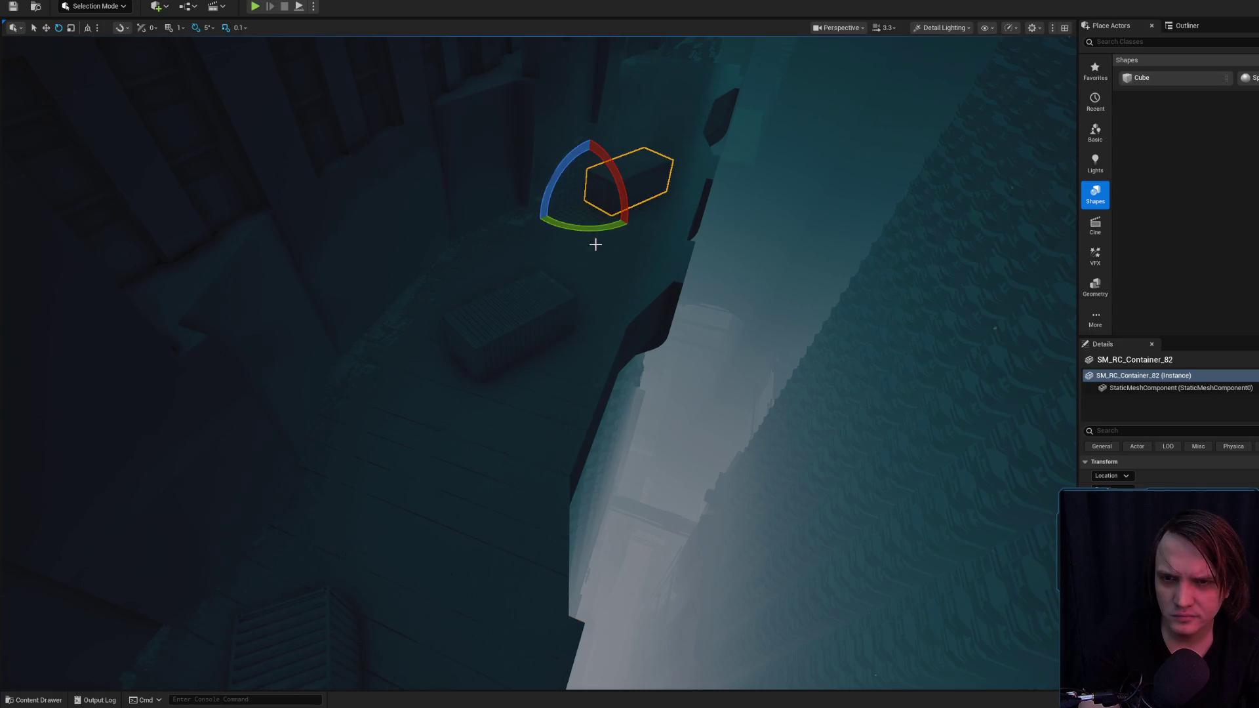
pyautogui.press('f')
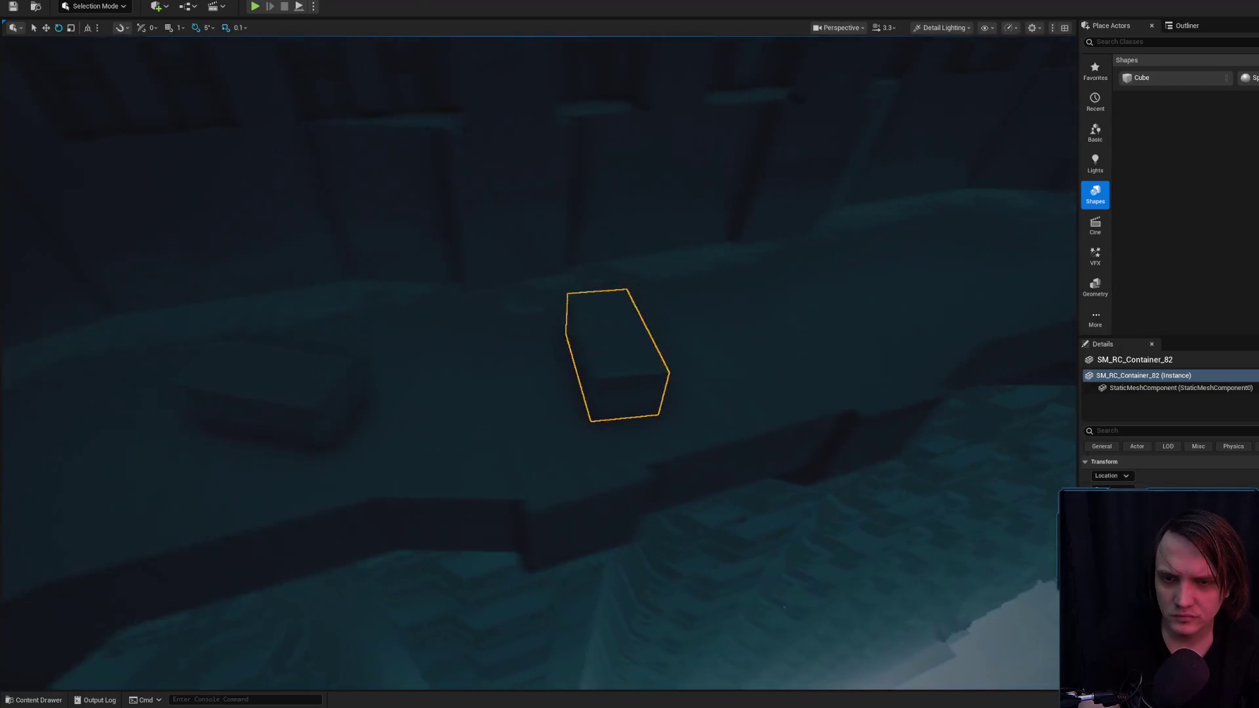
pyautogui.moveTo(804, 251); pyautogui.dragTo(758, 267)
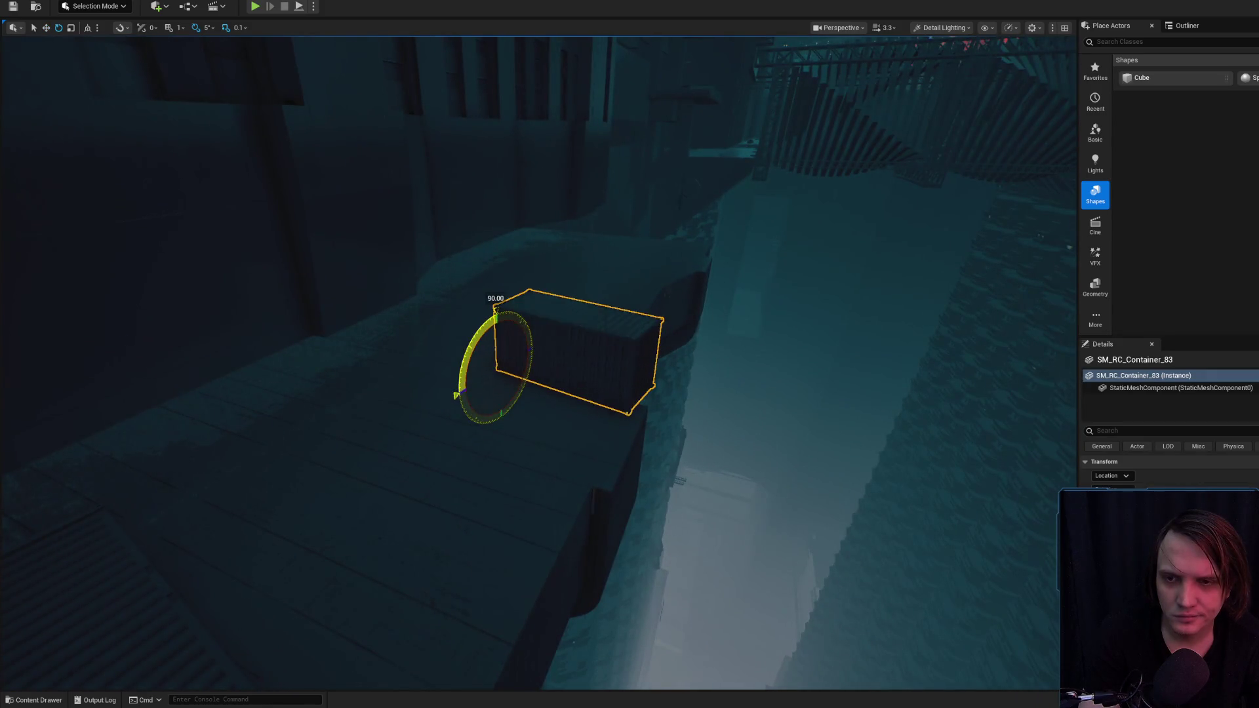
pyautogui.moveTo(495, 404); pyautogui.dragTo(494, 392)
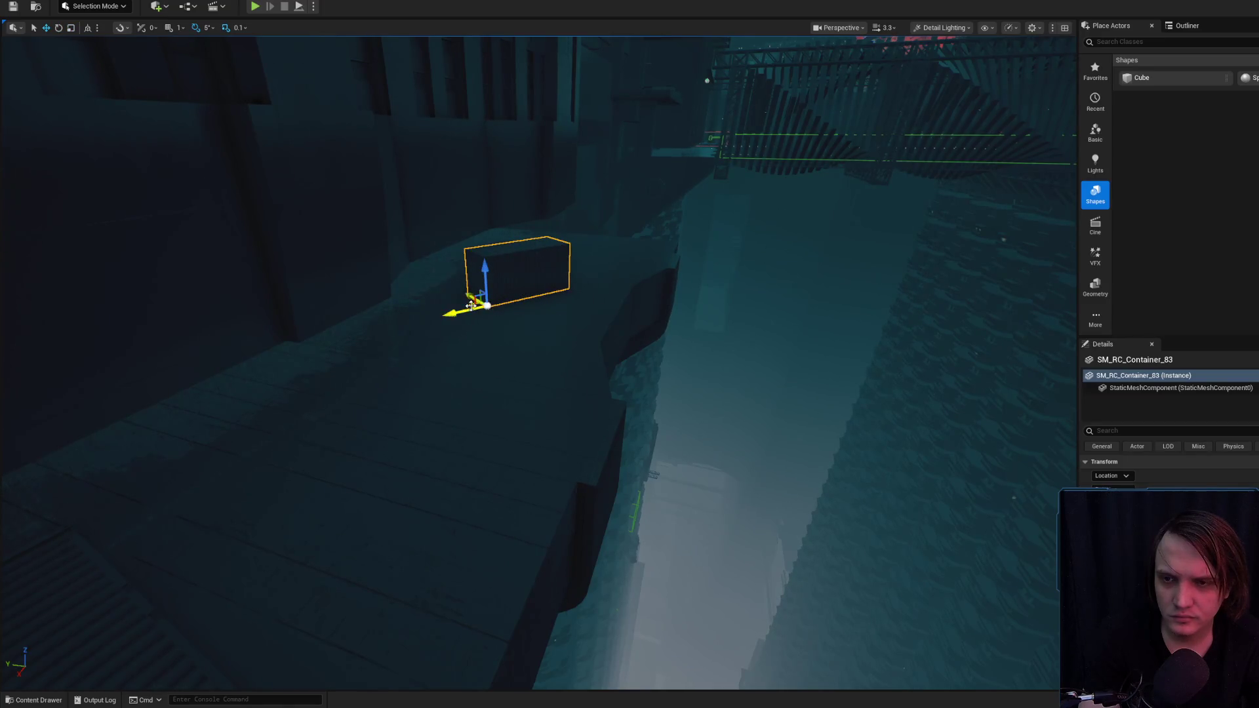
# - Select the container SM_RC_Container_83 near the water
pyautogui.moveTo(518, 360); pyautogui.dragTo(547, 361)
pyautogui.click(481, 383)
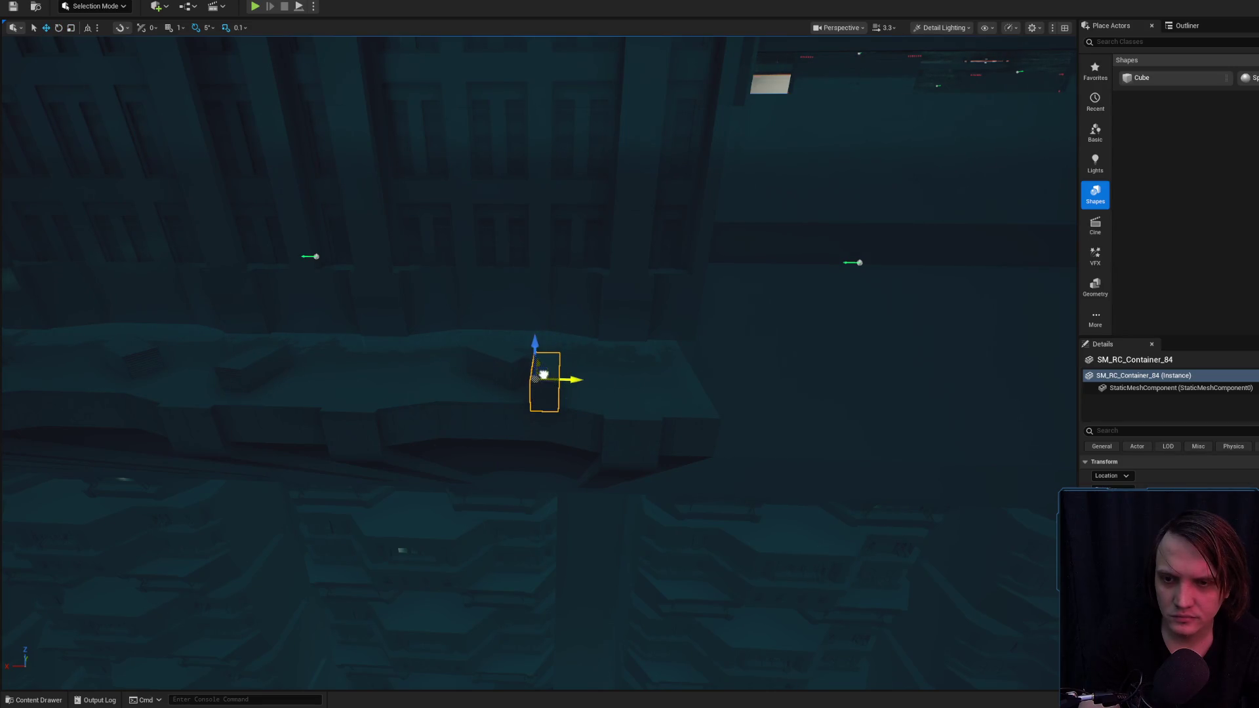
pyautogui.moveTo(559, 364)
pyautogui.mouseDown()
pyautogui.moveTo(525, 367)
pyautogui.moveTo(512, 346)
pyautogui.moveTo(564, 347)
pyautogui.moveTo(566, 367)
pyautogui.mouseUp()
pyautogui.scroll(1, 521, 362)
pyautogui.scroll(1, 537, 347)
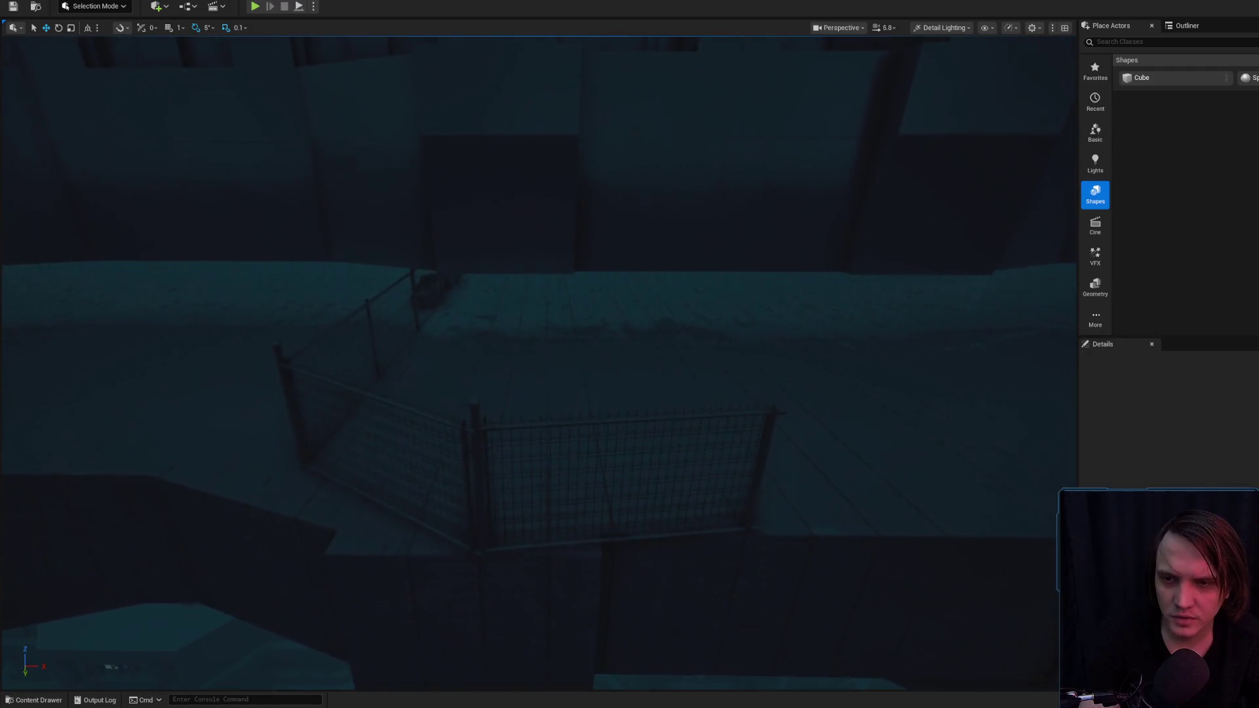
# - Select both the right and left fence sections
pyautogui.click(496, 427)
pyautogui.keyDown('ctrl'); pyautogui.click(291, 444); pyautogui.keyUp('ctrl')
pyautogui.moveTo(291, 444)
pyautogui.mouseDown()
pyautogui.moveTo(416, 337)
pyautogui.moveTo(347, 331)
pyautogui.moveTo(439, 372)
pyautogui.moveTo(546, 326)
pyautogui.mouseUp()
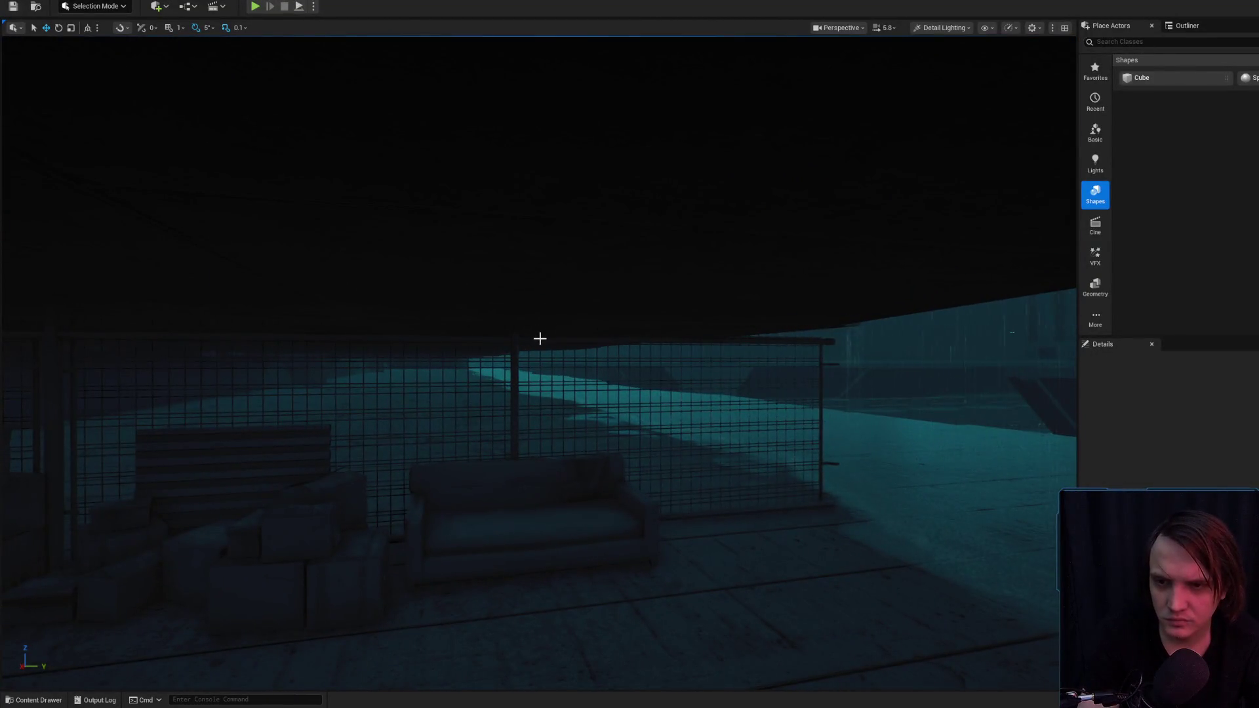
# - Alt-drag ChainlinkFence_Short_A16 to place a copy to its right
pyautogui.click(540, 338)
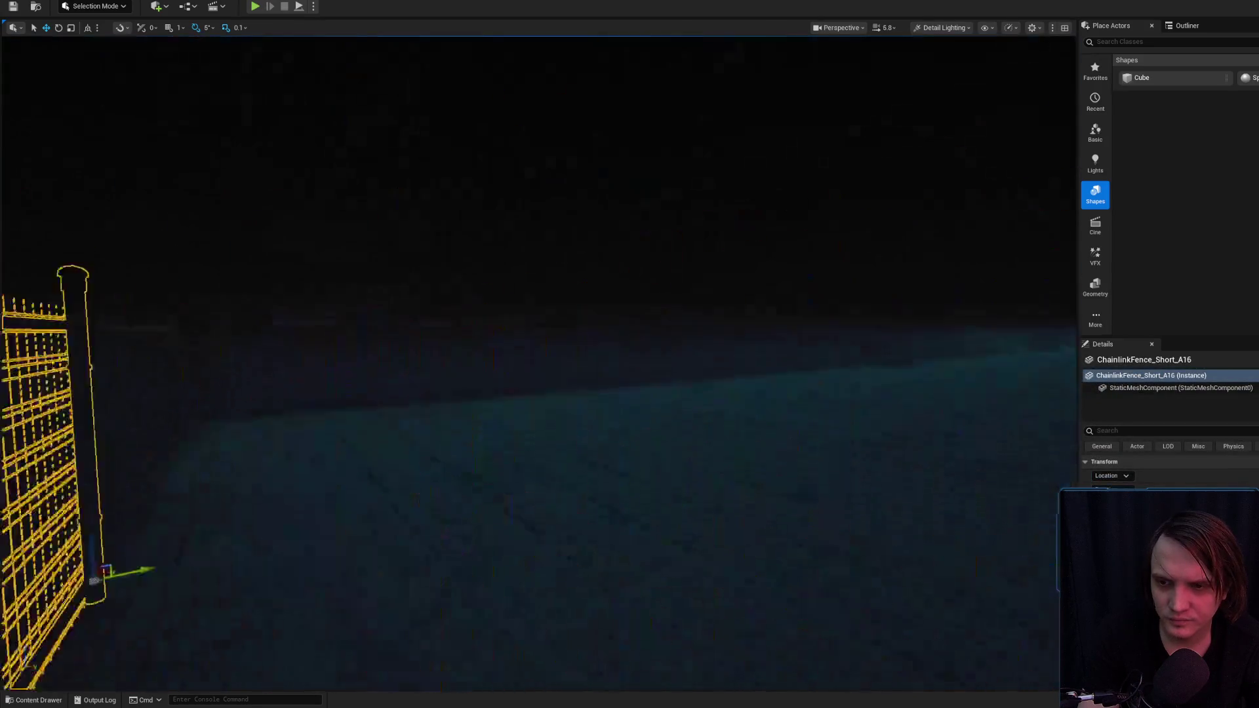
pyautogui.moveTo(593, 424); pyautogui.dragTo(593, 424)
pyautogui.scroll(-2, 593, 424)
pyautogui.press('f')
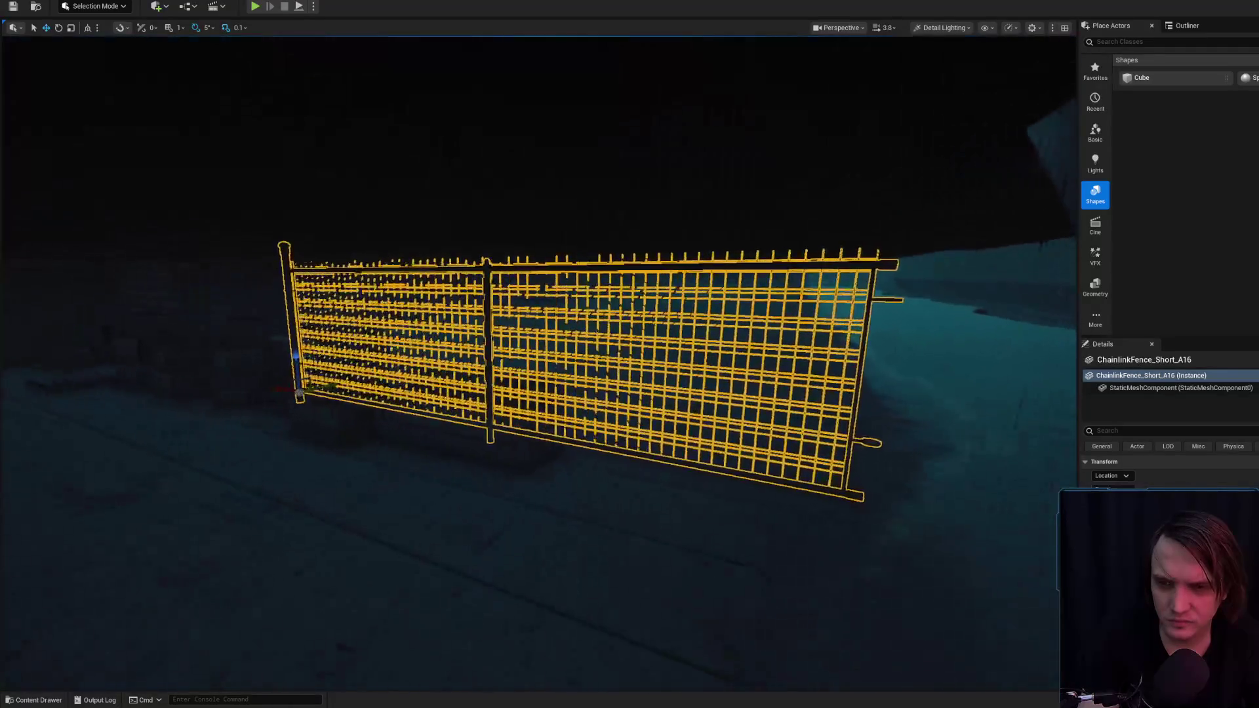
pyautogui.moveTo(303, 391)
pyautogui.keyDown('alt'); pyautogui.mouseDown()
pyautogui.moveTo(804, 455)
pyautogui.moveTo(758, 442)
pyautogui.moveTo(861, 502)
pyautogui.mouseUp(); pyautogui.keyUp('alt')
# - Nudge the duplicated fence ChainlinkFence_Short_A17 slightly along X into line
pyautogui.hotkey('ctrl', 'space')
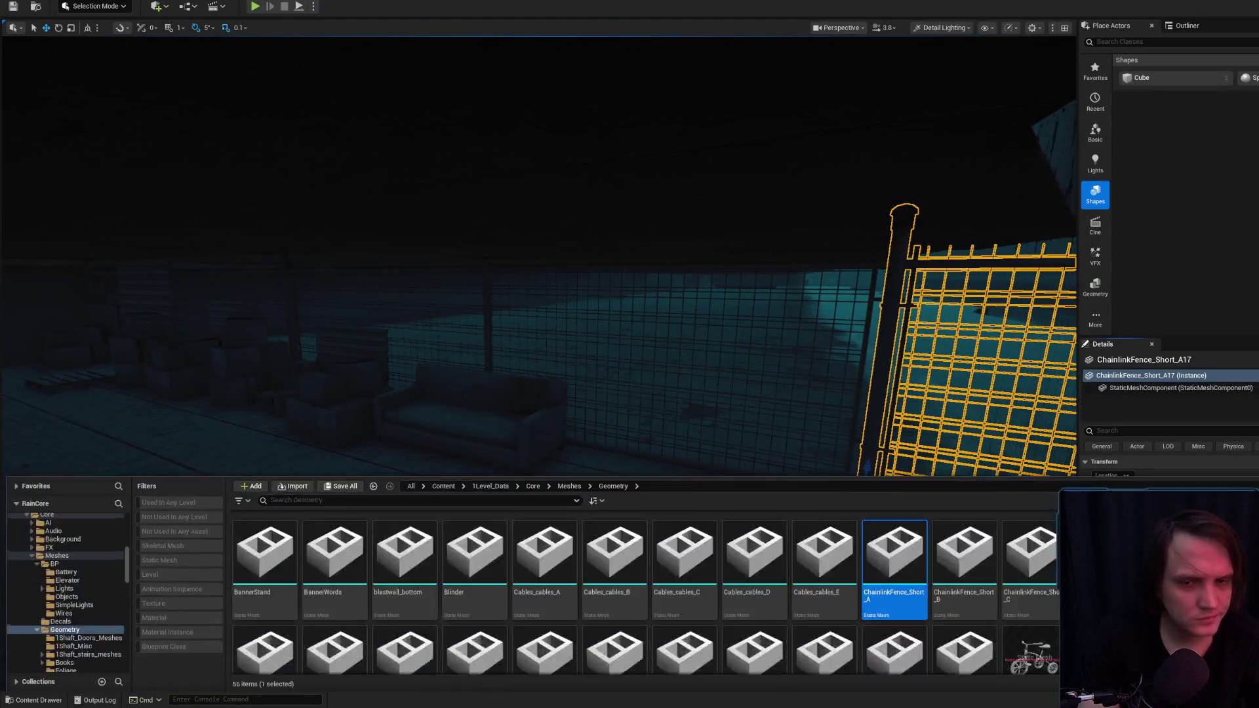
pyautogui.hotkey('ctrl', 'space')
pyautogui.press('f')
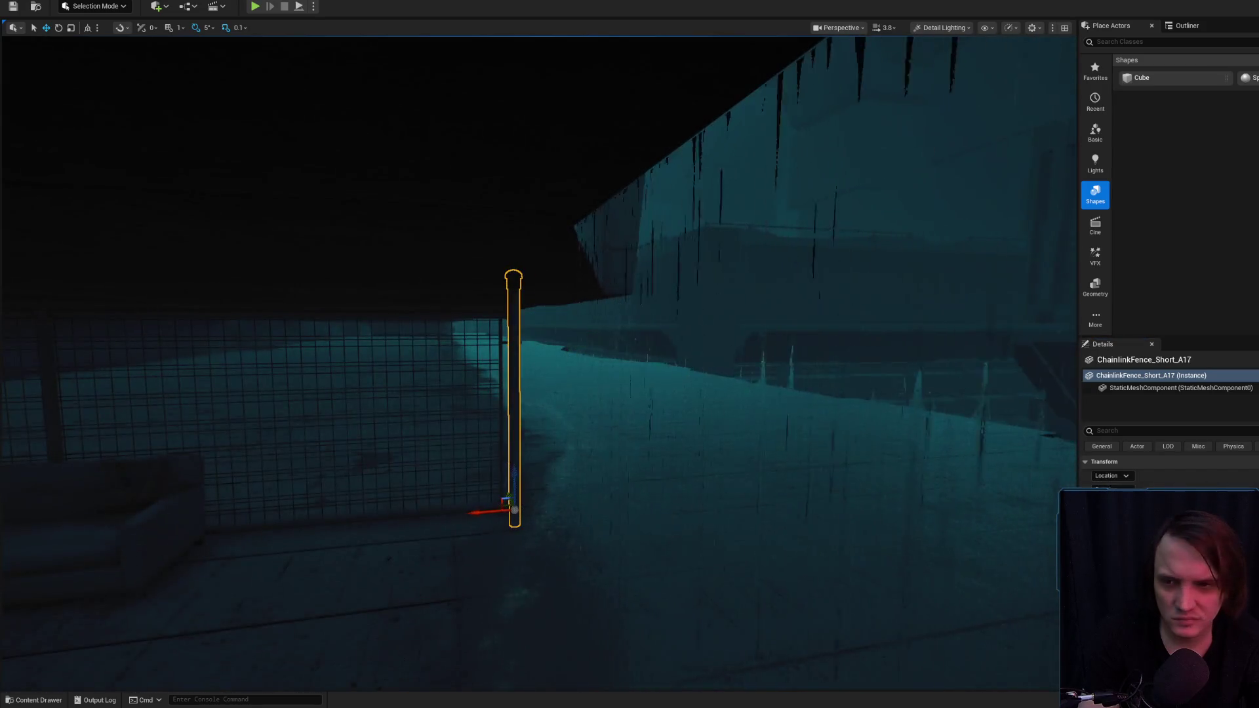
pyautogui.scroll(5, 559, 467)
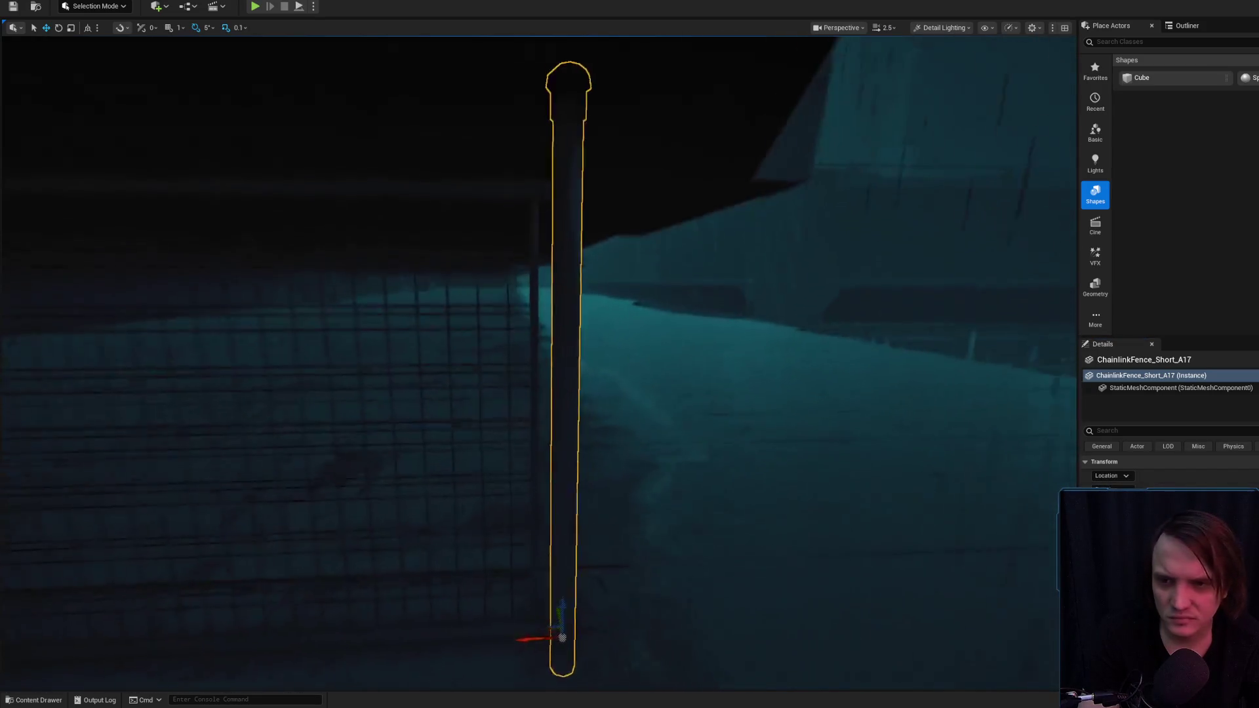
pyautogui.moveTo(545, 515); pyautogui.dragTo(564, 516)
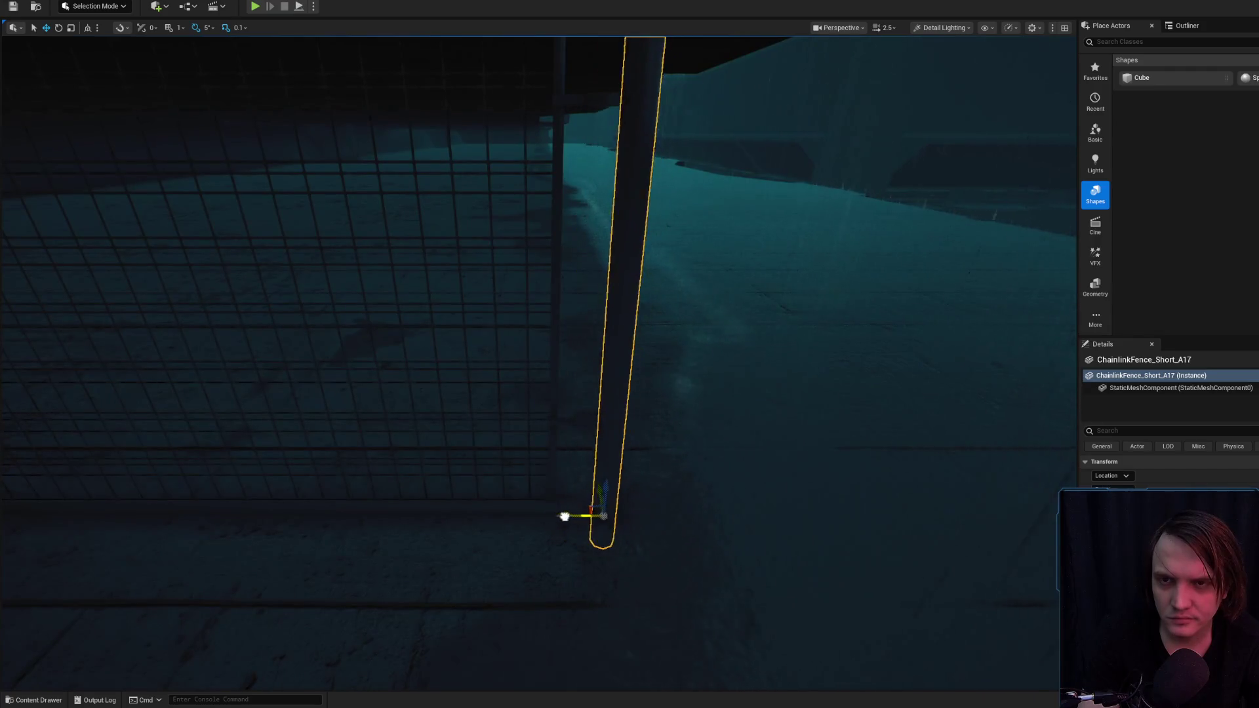
pyautogui.press('Escape')
pyautogui.moveTo(593, 430)
pyautogui.mouseDown()
pyautogui.moveTo(611, 371)
pyautogui.moveTo(577, 393)
pyautogui.moveTo(597, 377)
pyautogui.moveTo(557, 373)
pyautogui.mouseUp()
# - Save the Level_3_Game map, then pick a Chrome profile
pyautogui.scroll(-2, 590, 373)
pyautogui.scroll(3, 570, 379)
pyautogui.scroll(2, 565, 379)
pyautogui.scroll(2, 560, 375)
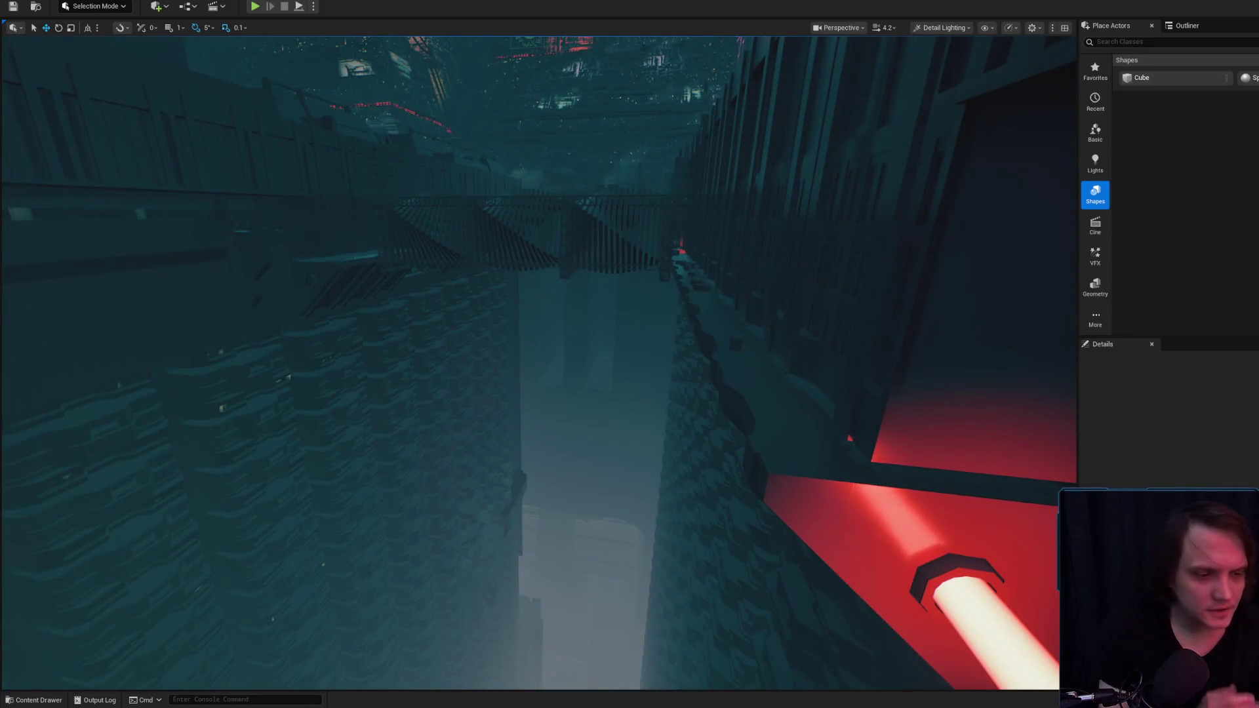
pyautogui.hotkey('ctrl', 'shift', 's')
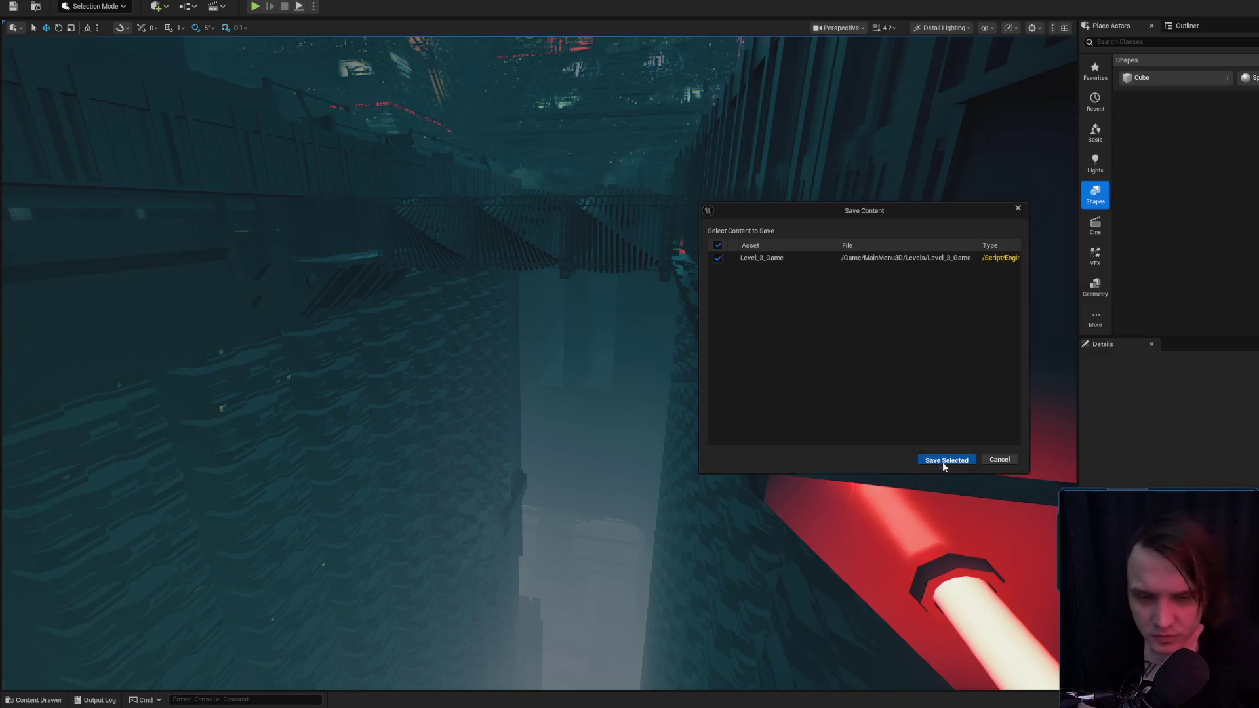
pyautogui.click(942, 461)
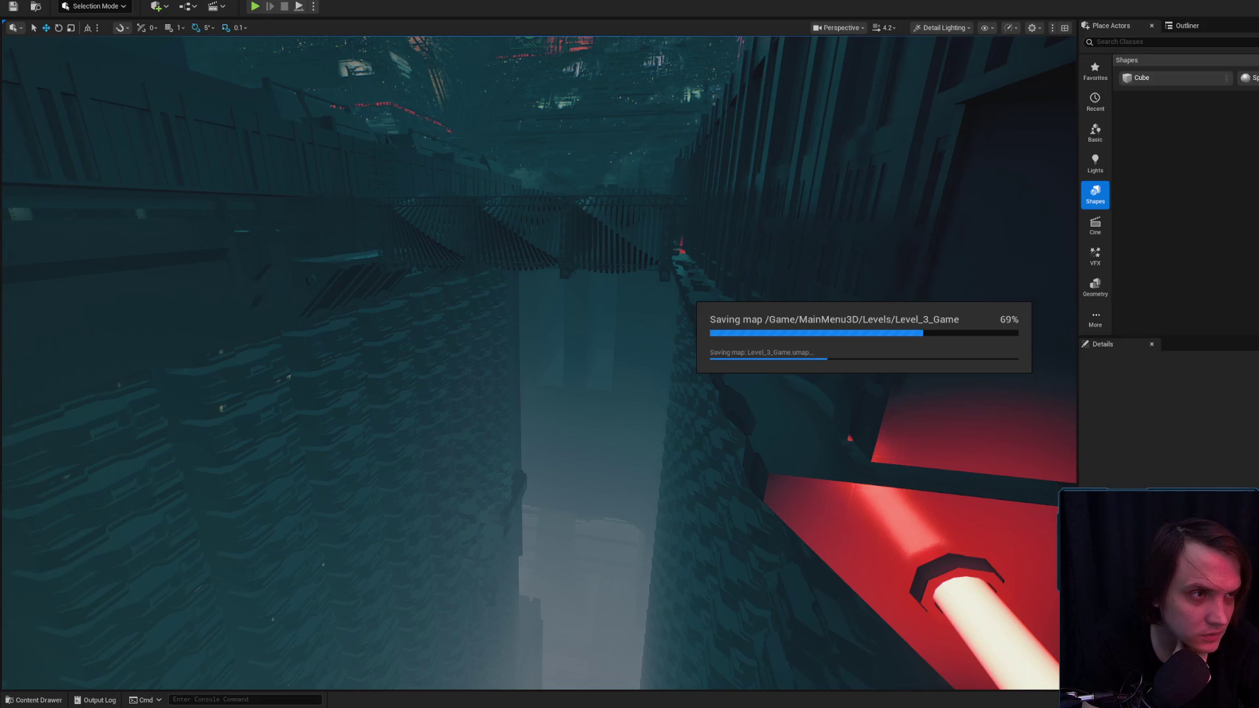
pyautogui.click(725, 410)
# - Narrow the Chrome window into the top right, then return to the level editor
pyautogui.moveTo(1017, 113)
pyautogui.mouseDown()
pyautogui.moveTo(1042, 176)
pyautogui.moveTo(1258, 225)
pyautogui.mouseUp()
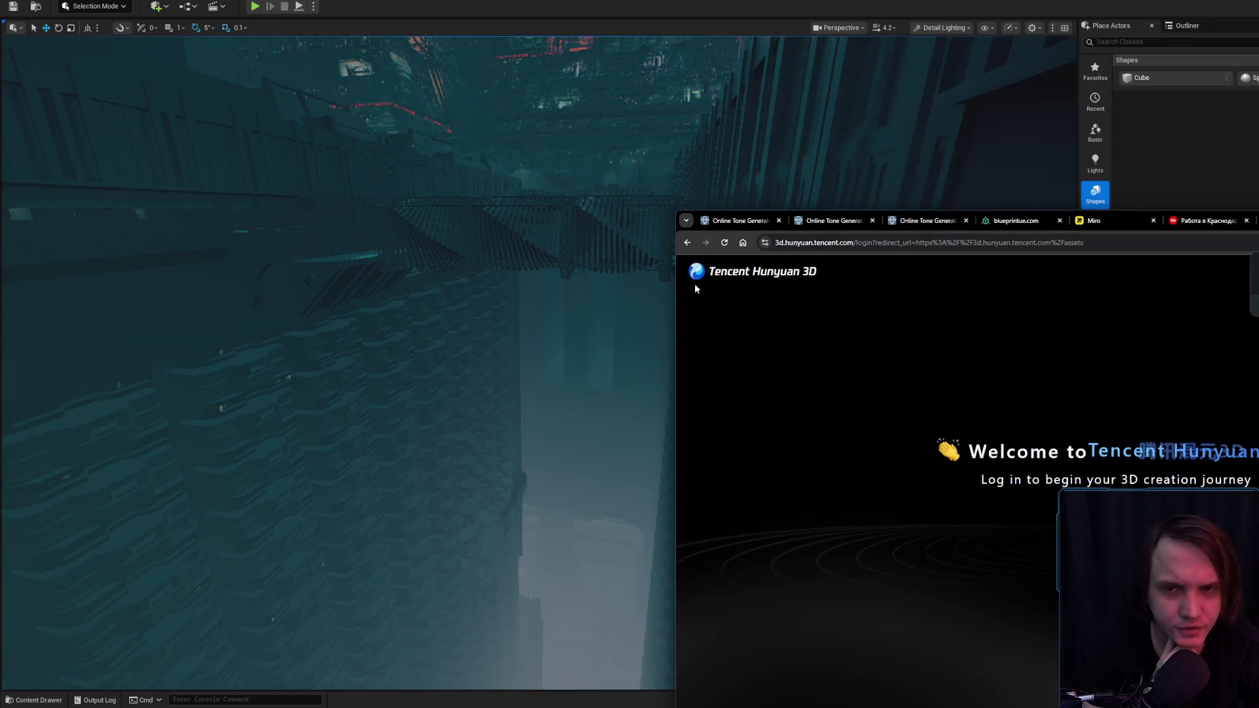
pyautogui.moveTo(674, 286); pyautogui.dragTo(1091, 287)
pyautogui.moveTo(1110, 221); pyautogui.dragTo(1147, 33)
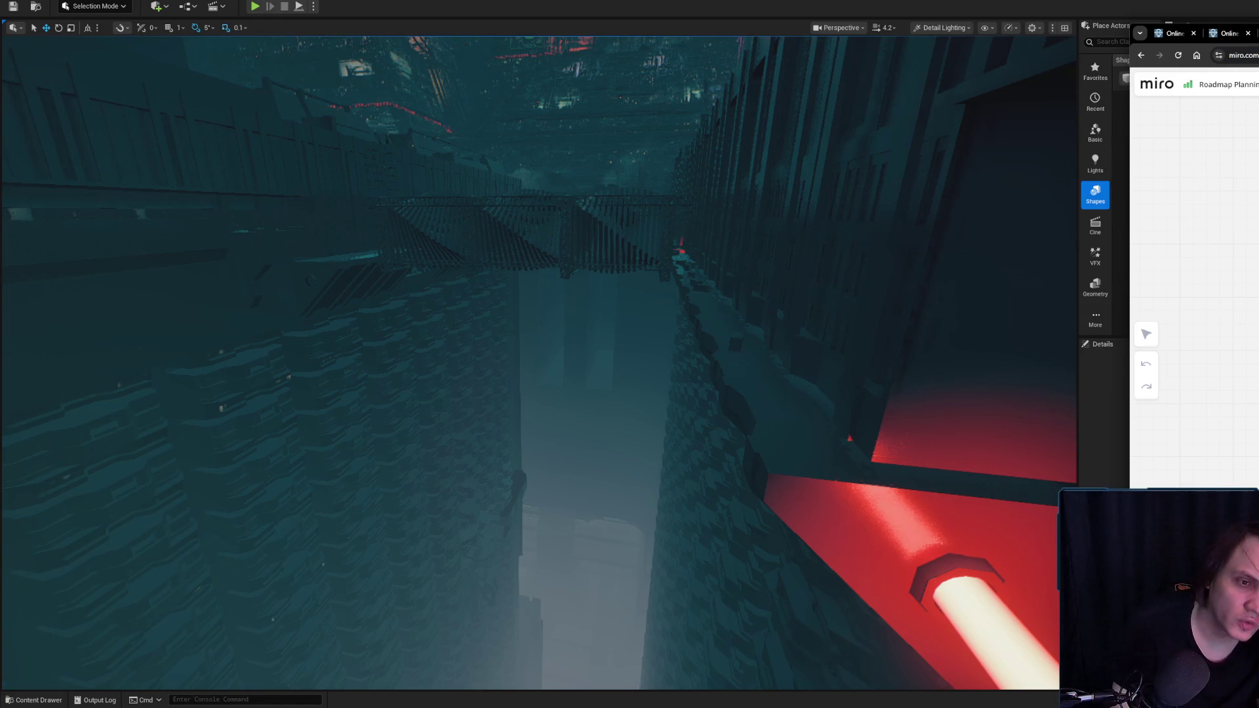
pyautogui.click(621, 206)
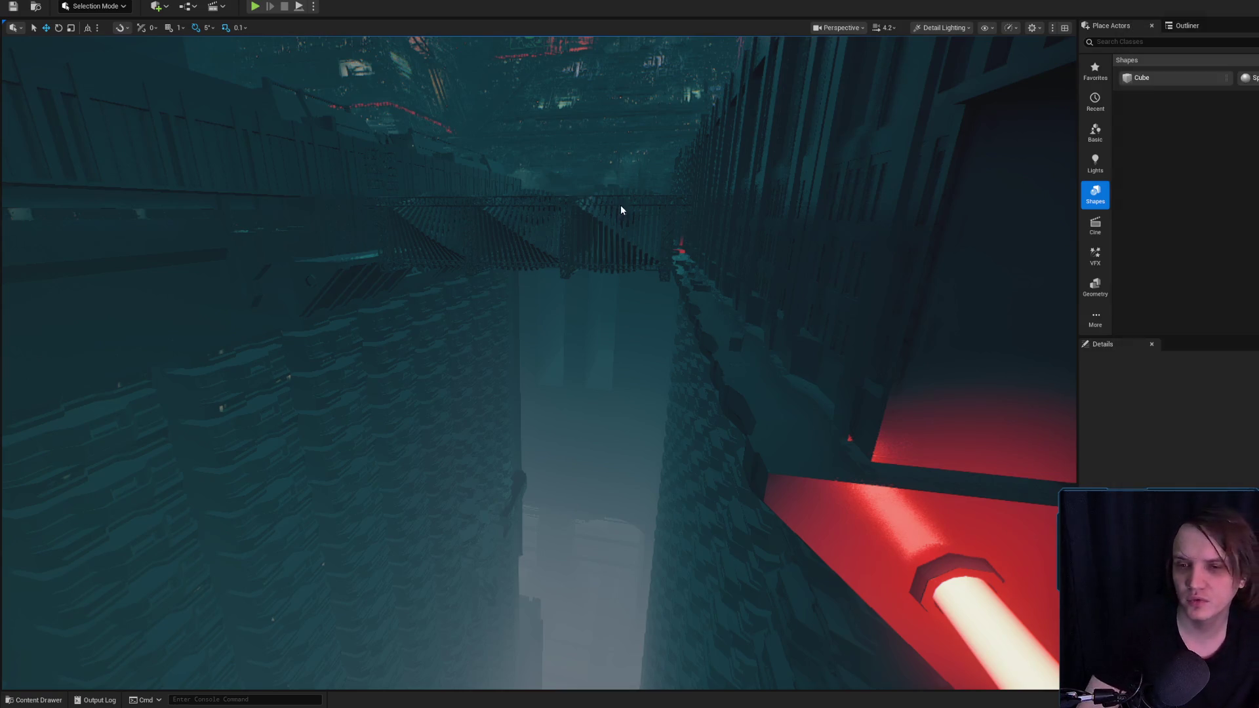
# - Fly through the level to the shipping container on the metal floor grates
pyautogui.scroll(5, 621, 205)
pyautogui.press('w')
pyautogui.scroll(1, 538, 360)
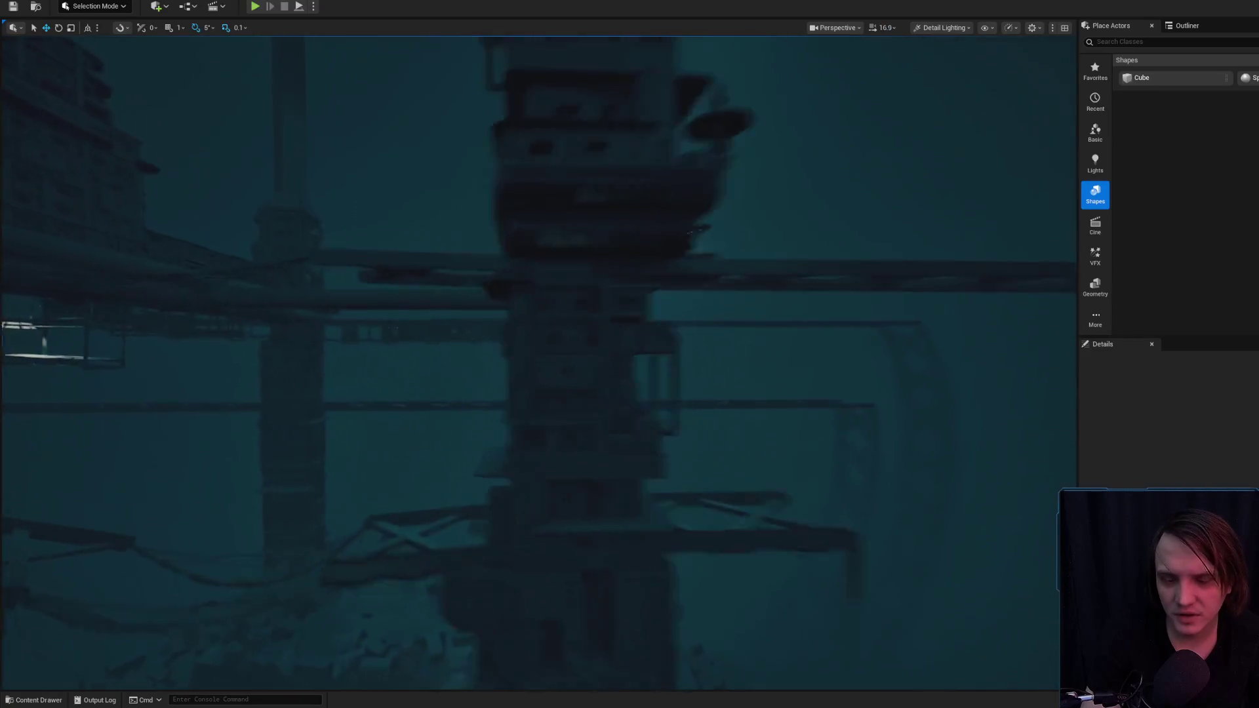
pyautogui.scroll(-4, 589, 322)
pyautogui.scroll(-3, 539, 361)
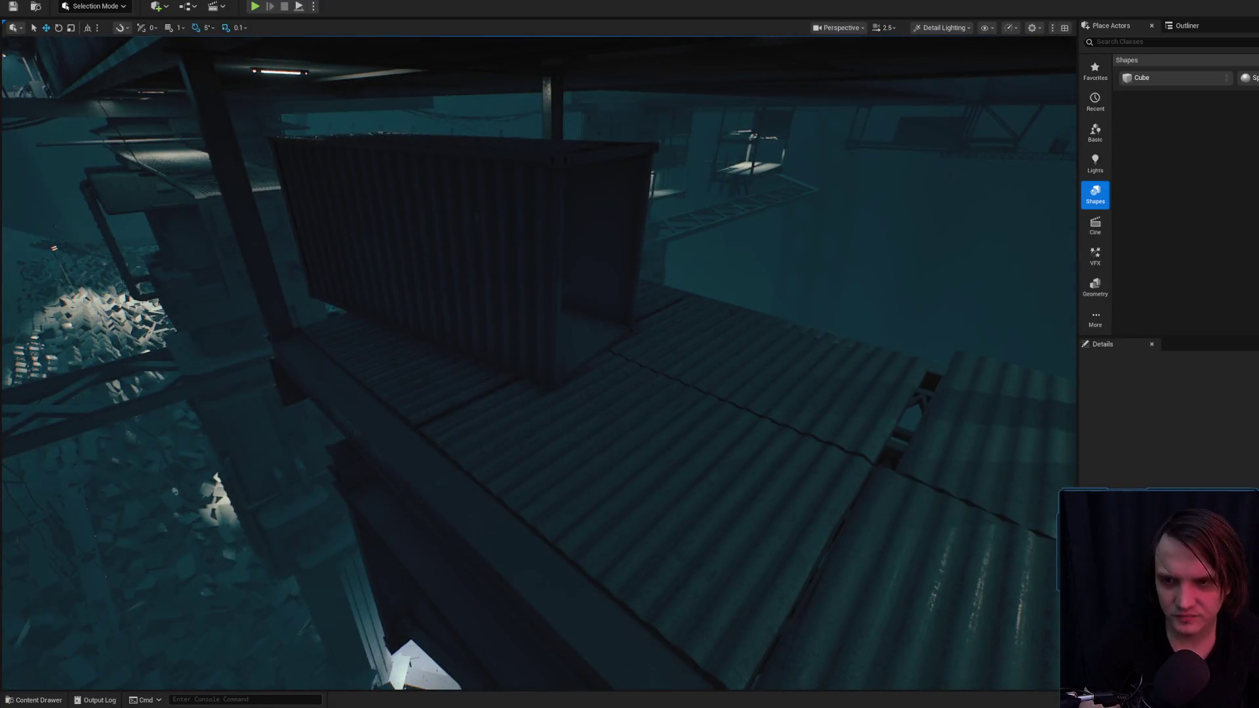
# - Duplicate the metal floor piece under the container with Ctrl+D and frame it
pyautogui.click(461, 374)
pyautogui.hotkey('ctrl', 'space')
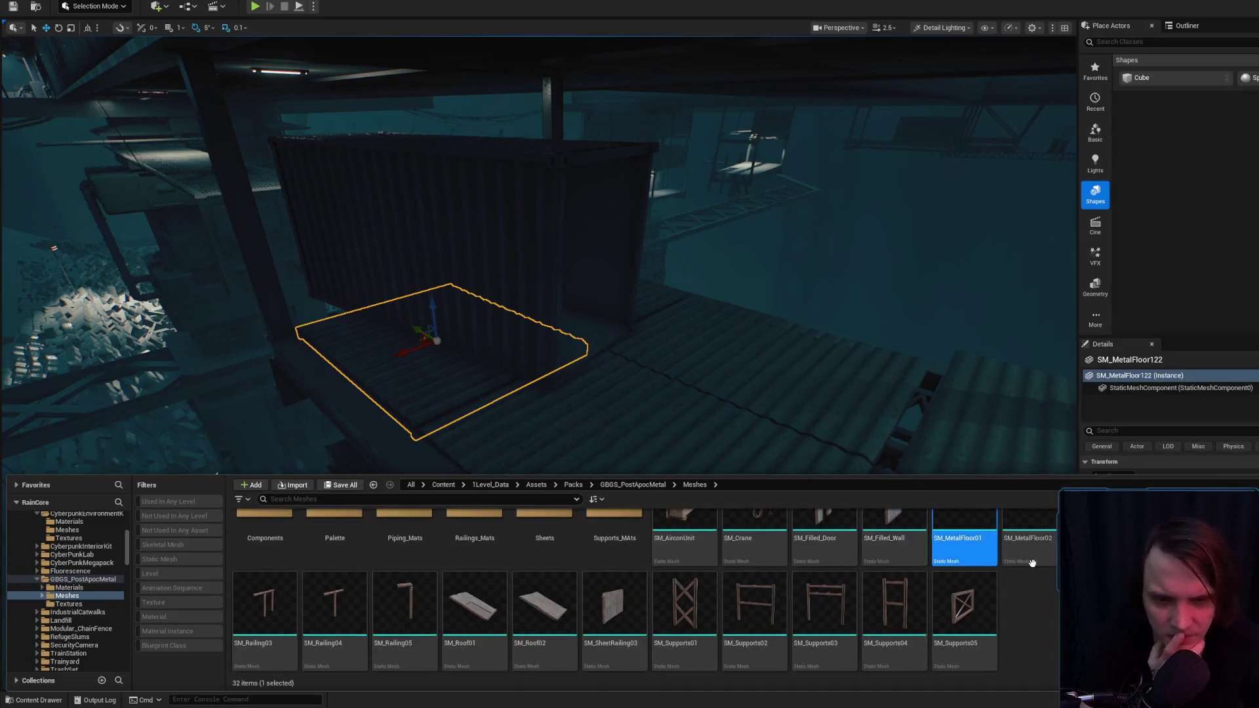
pyautogui.hotkey('ctrl', 'space')
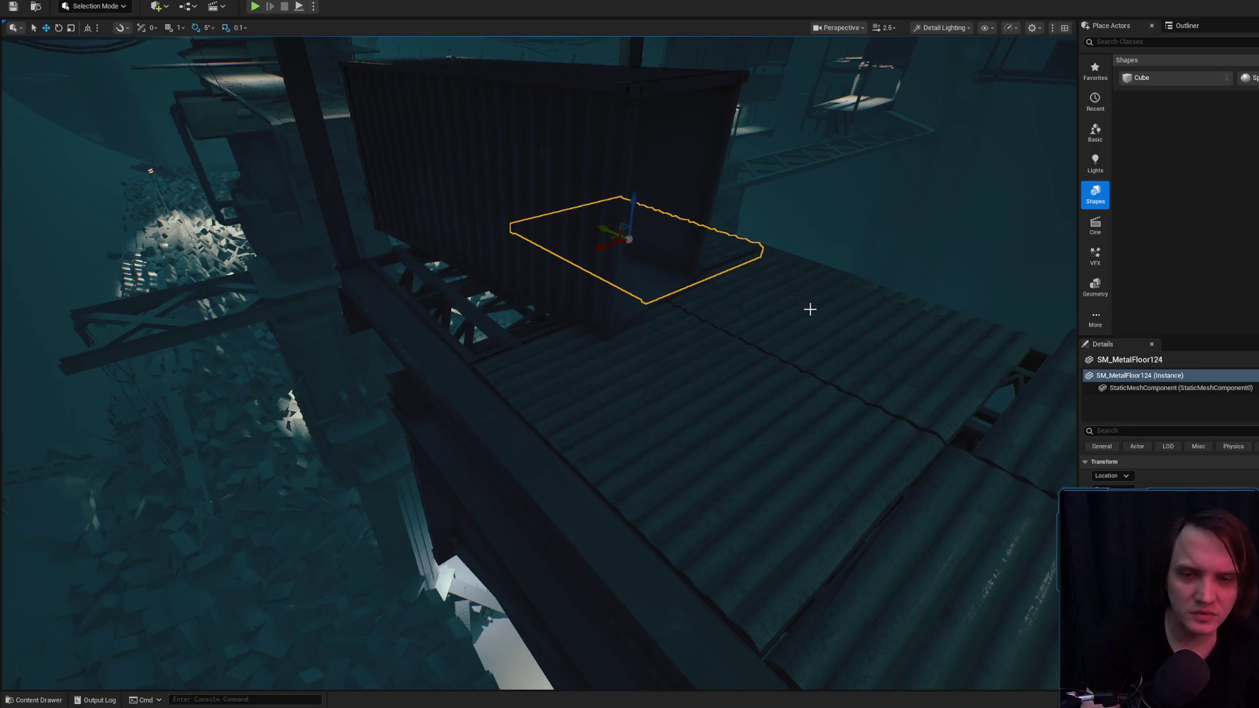
pyautogui.hotkey('ctrl', 'd')
pyautogui.press('f')
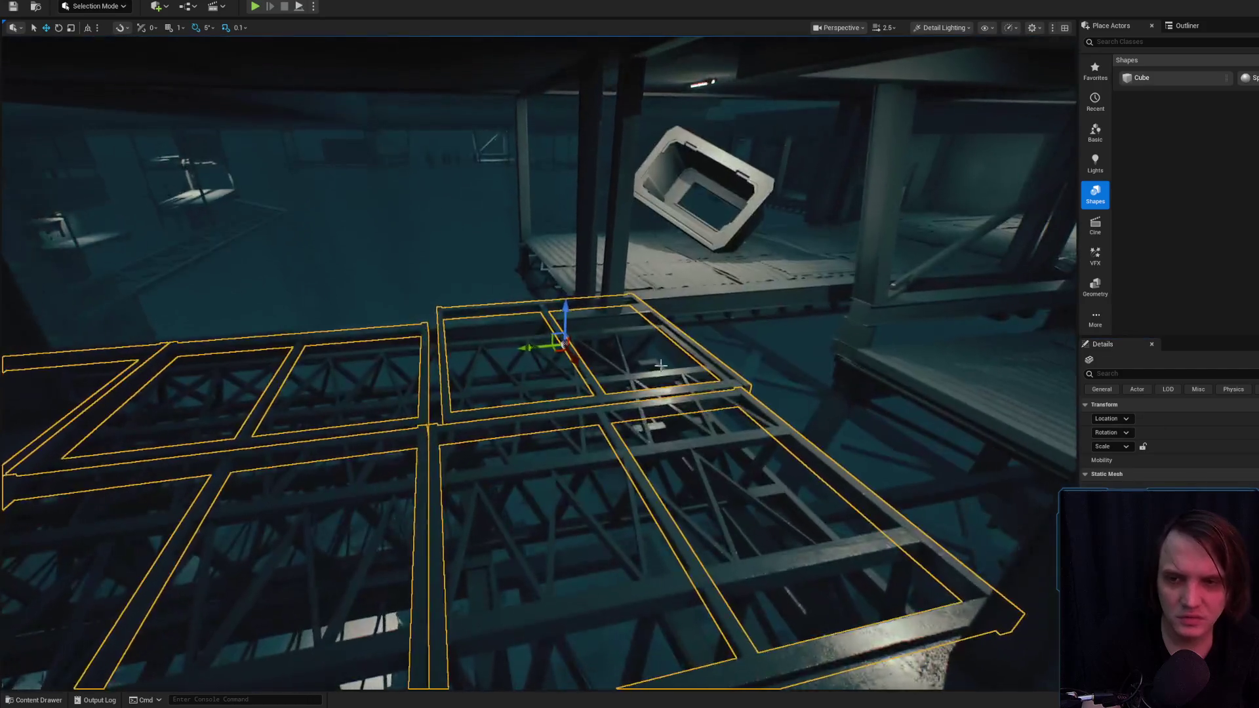
# - Inspect the floor pieces, stair and upper plate beneath the structure
pyautogui.press('Escape')
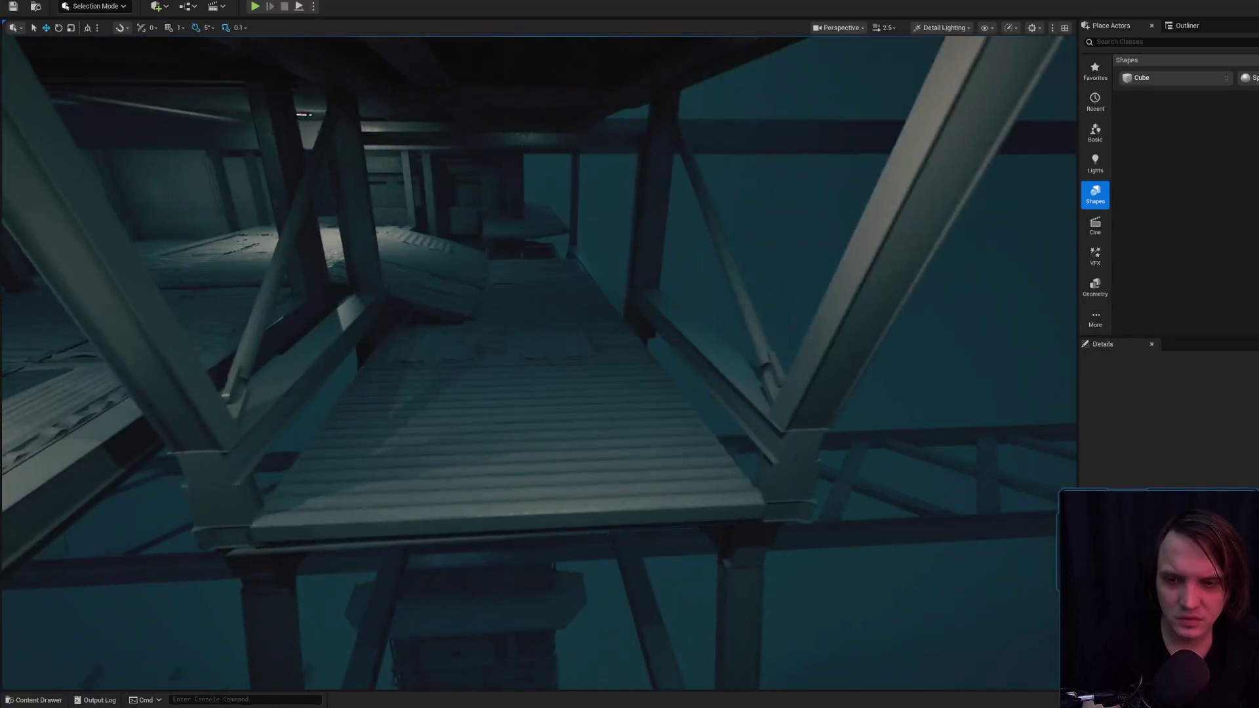
pyautogui.click(590, 445)
pyautogui.keyDown('ctrl'); pyautogui.click(539, 313); pyautogui.keyUp('ctrl')
pyautogui.keyDown('ctrl'); pyautogui.click(462, 409); pyautogui.keyUp('ctrl')
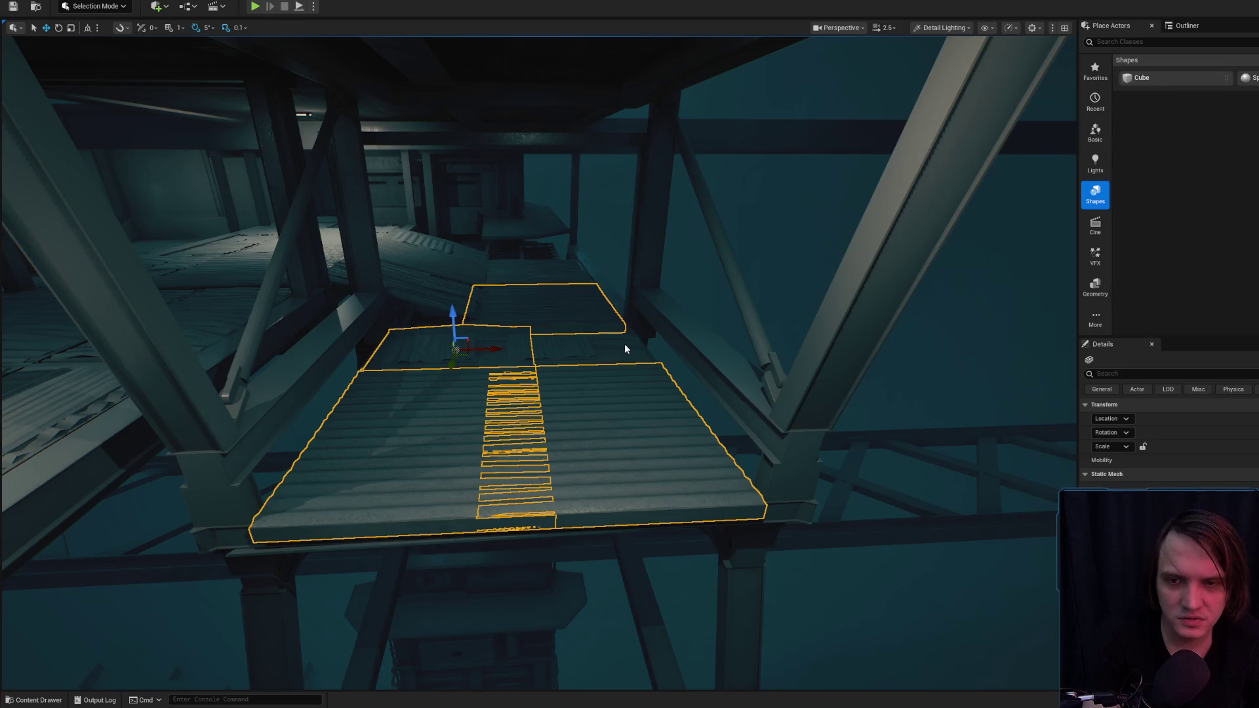
pyautogui.moveTo(568, 346); pyautogui.dragTo(554, 399)
pyautogui.press('Escape')
# - Inspect more floor pieces near the hatch, ending on SM_MetalFloor50
pyautogui.click(562, 441)
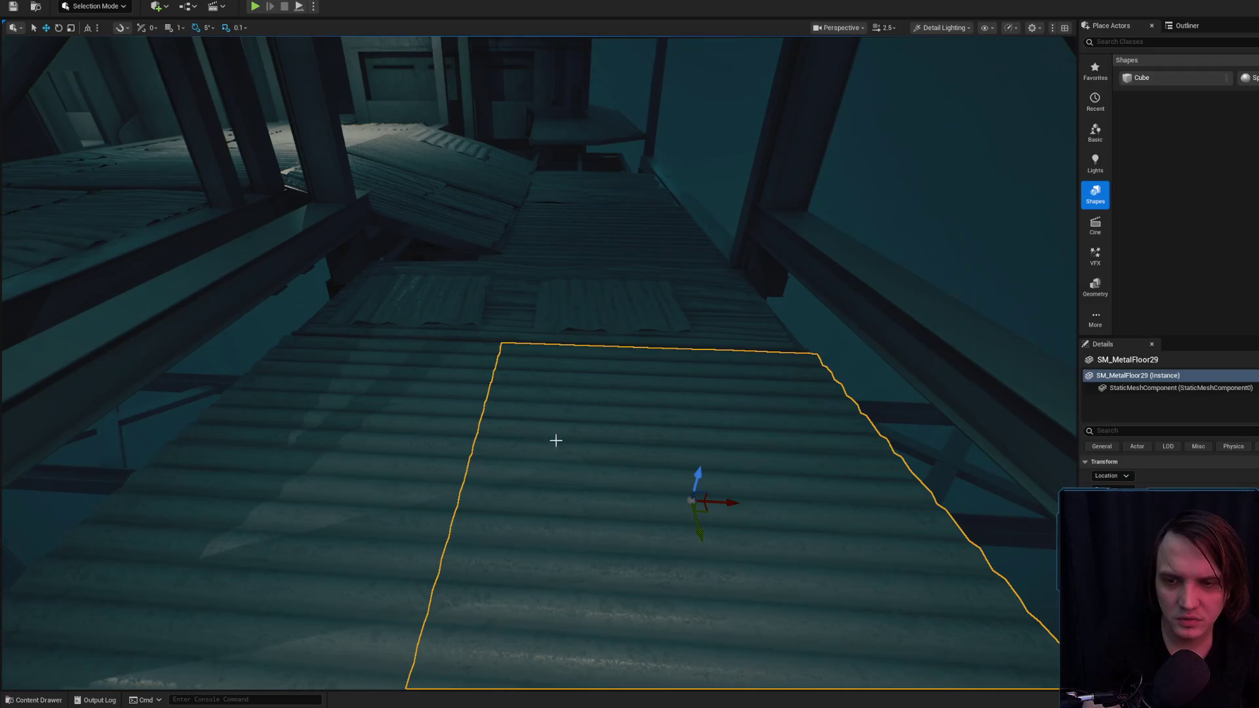
pyautogui.moveTo(562, 441); pyautogui.dragTo(447, 374)
pyautogui.keyDown('ctrl'); pyautogui.click(516, 298); pyautogui.keyUp('ctrl')
pyautogui.keyDown('ctrl'); pyautogui.click(716, 303); pyautogui.keyUp('ctrl')
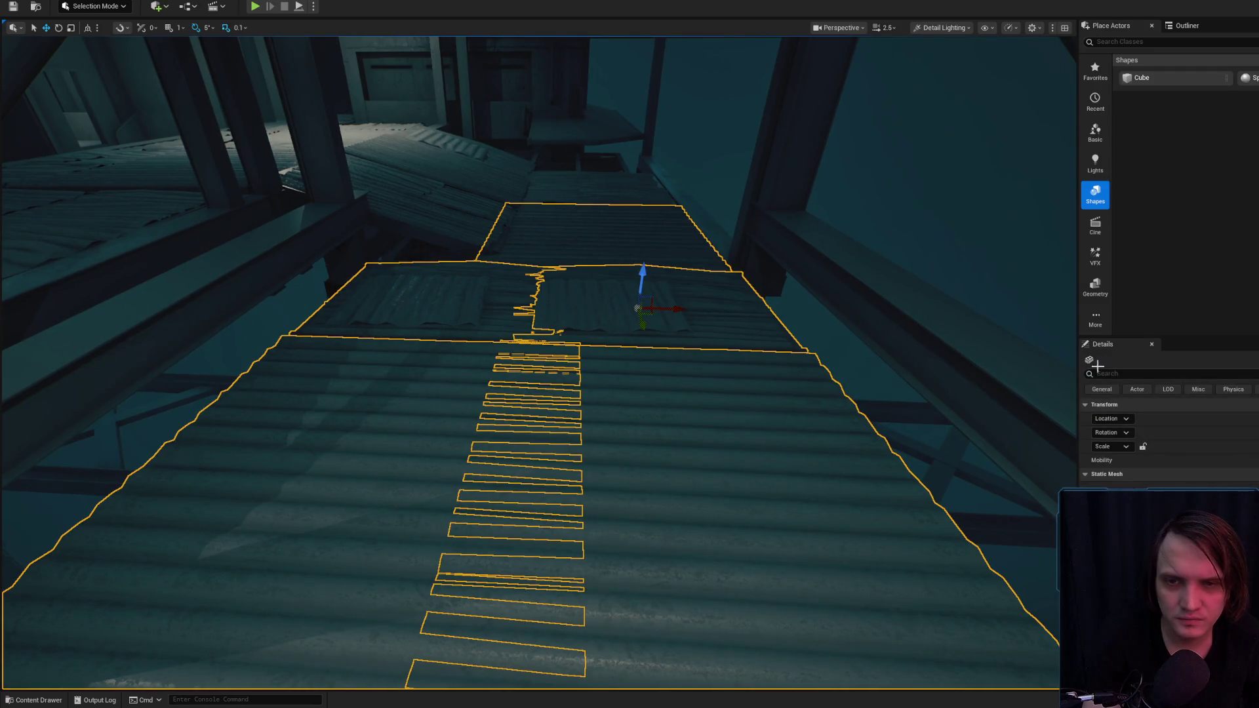
pyautogui.press('Escape')
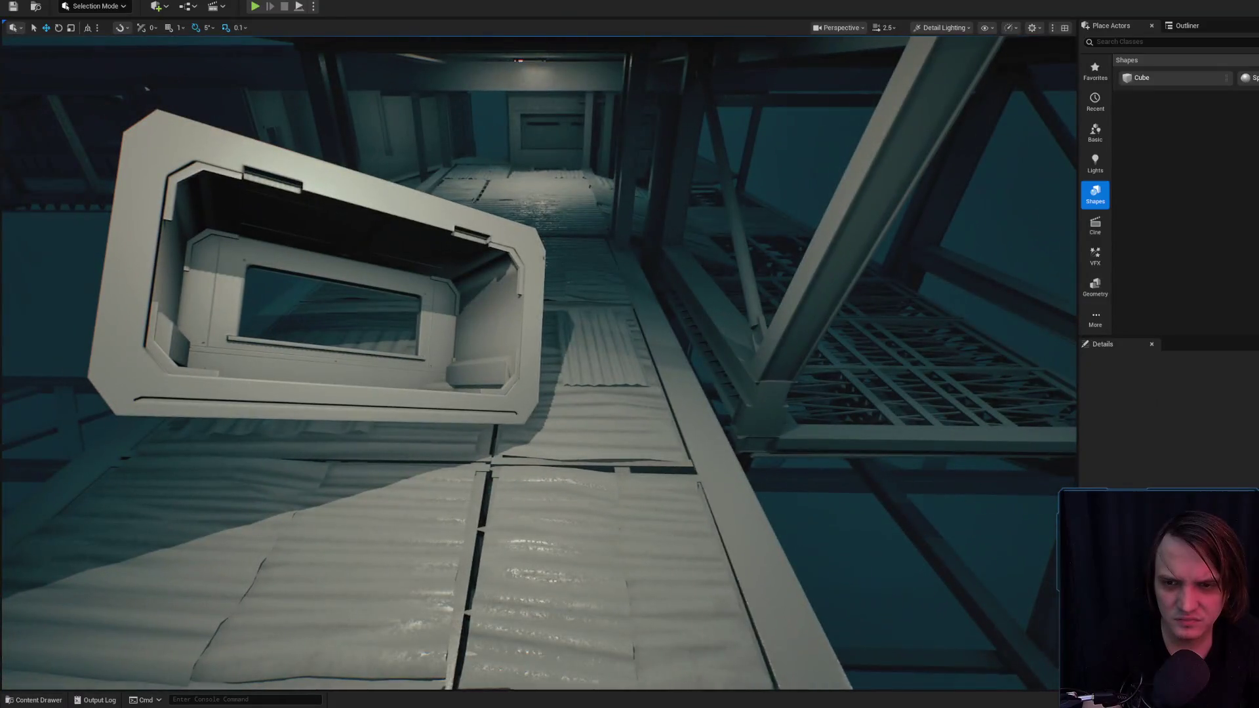
pyautogui.click(404, 455)
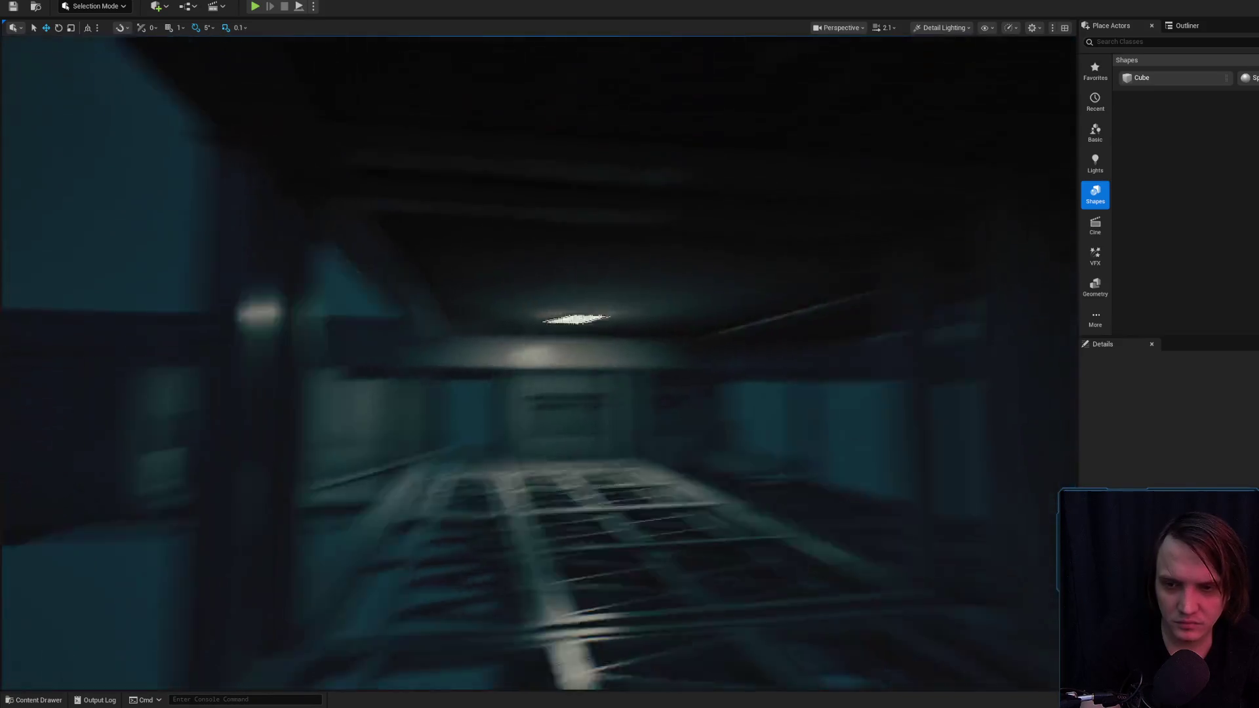
pyautogui.click(590, 455)
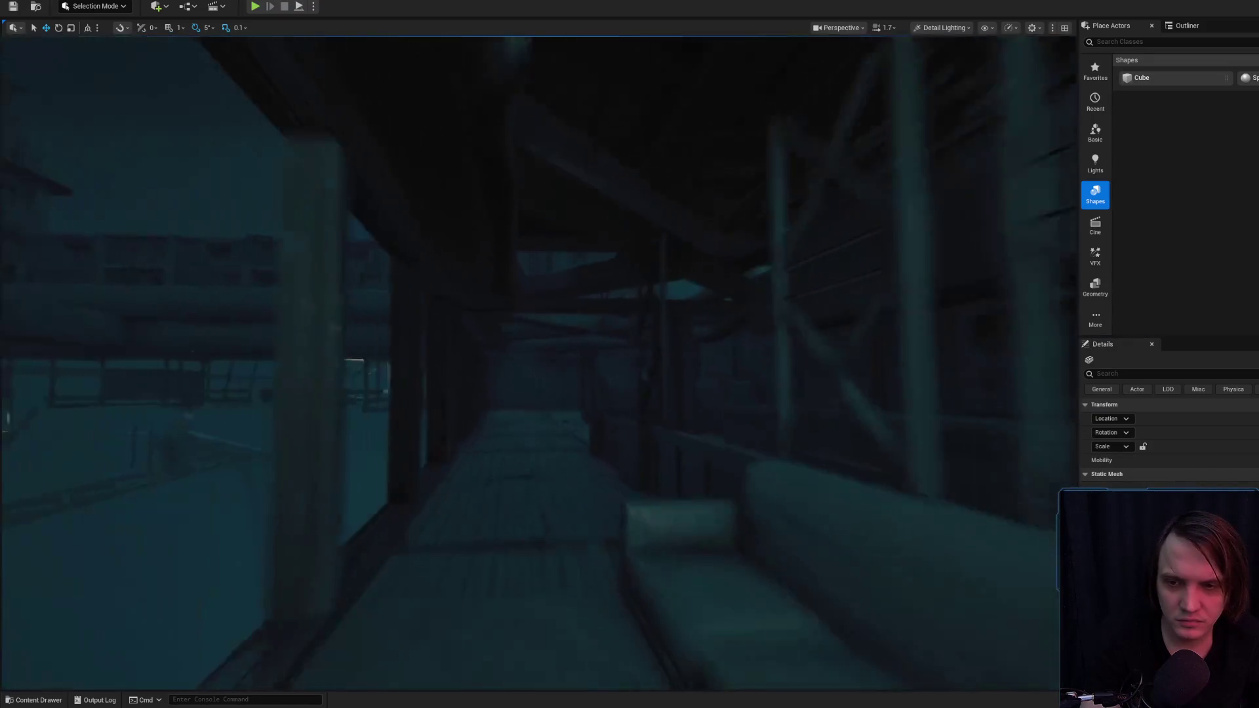
# - Select the walkway floor piece and the lower floor piece
pyautogui.click(590, 426)
pyautogui.keyDown('ctrl'); pyautogui.click(540, 631); pyautogui.keyUp('ctrl')
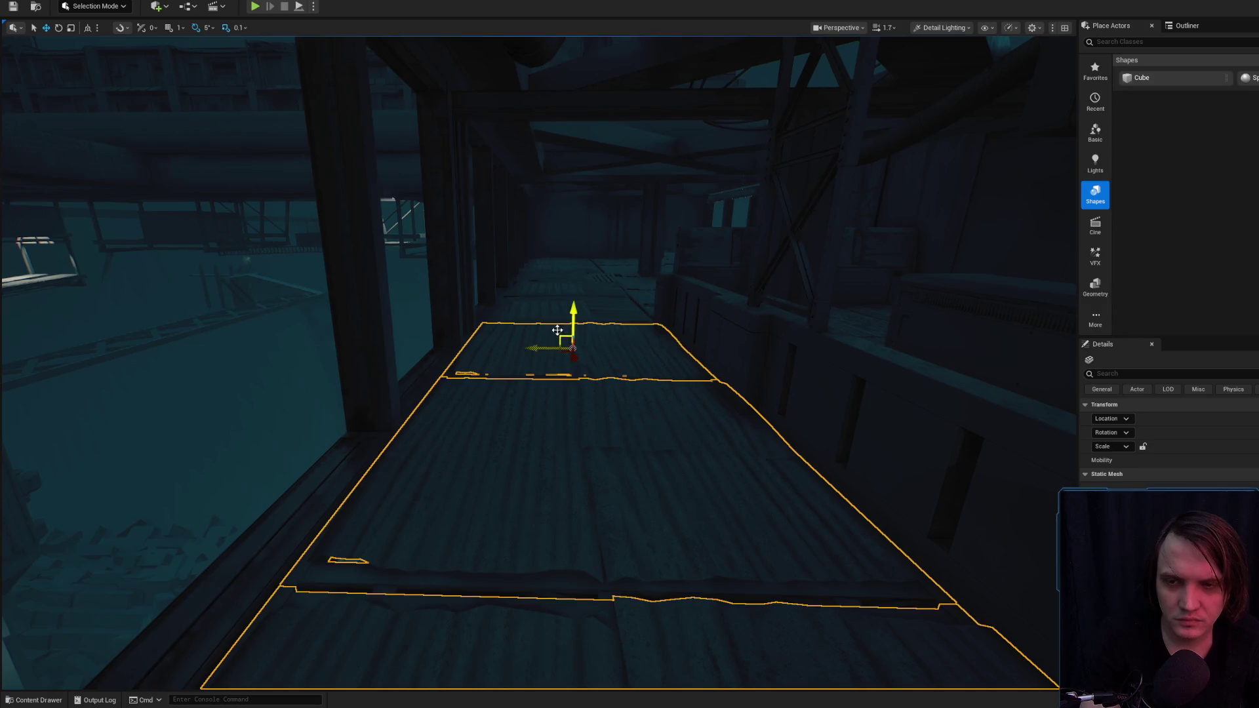
pyautogui.moveTo(561, 403); pyautogui.dragTo(561, 403)
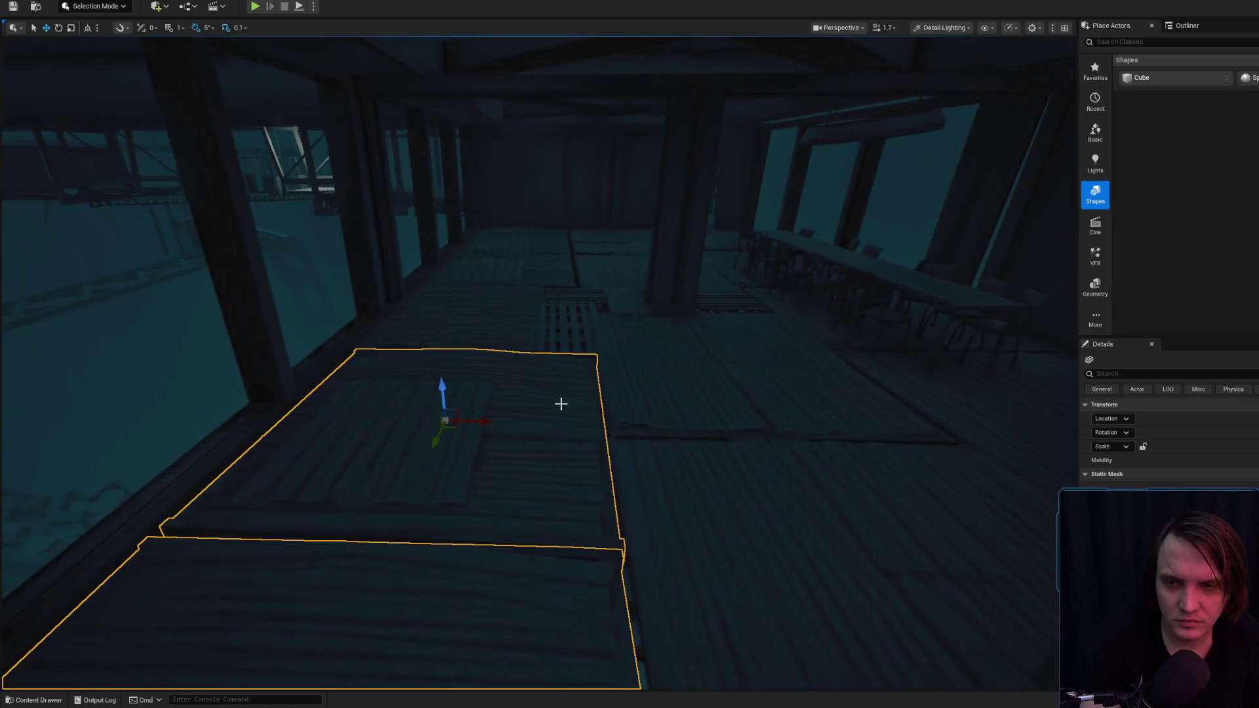
pyautogui.moveTo(692, 483)
pyautogui.mouseDown()
pyautogui.moveTo(686, 548)
pyautogui.moveTo(646, 486)
pyautogui.moveTo(616, 393)
pyautogui.mouseUp()
pyautogui.moveTo(609, 345)
pyautogui.mouseDown()
pyautogui.moveTo(620, 399)
pyautogui.moveTo(718, 435)
pyautogui.moveTo(682, 365)
pyautogui.moveTo(646, 411)
pyautogui.mouseUp()
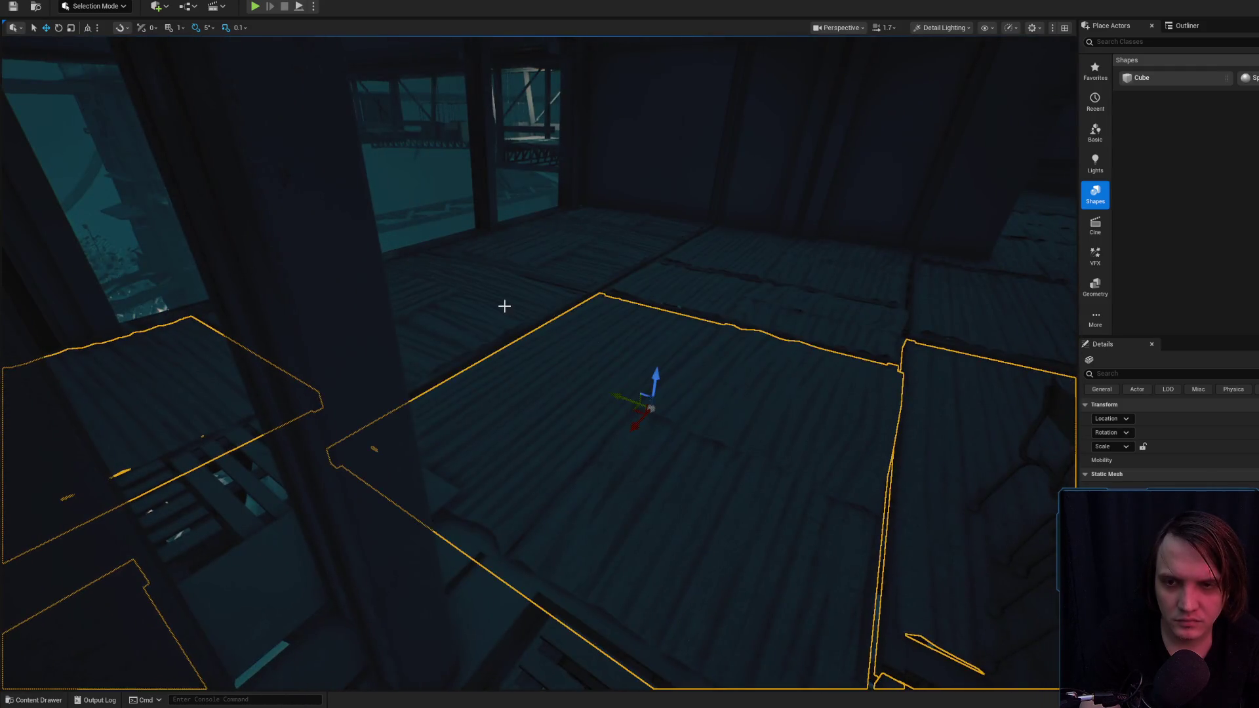
pyautogui.moveTo(658, 269)
pyautogui.mouseDown()
pyautogui.moveTo(682, 300)
pyautogui.moveTo(660, 352)
pyautogui.mouseUp()
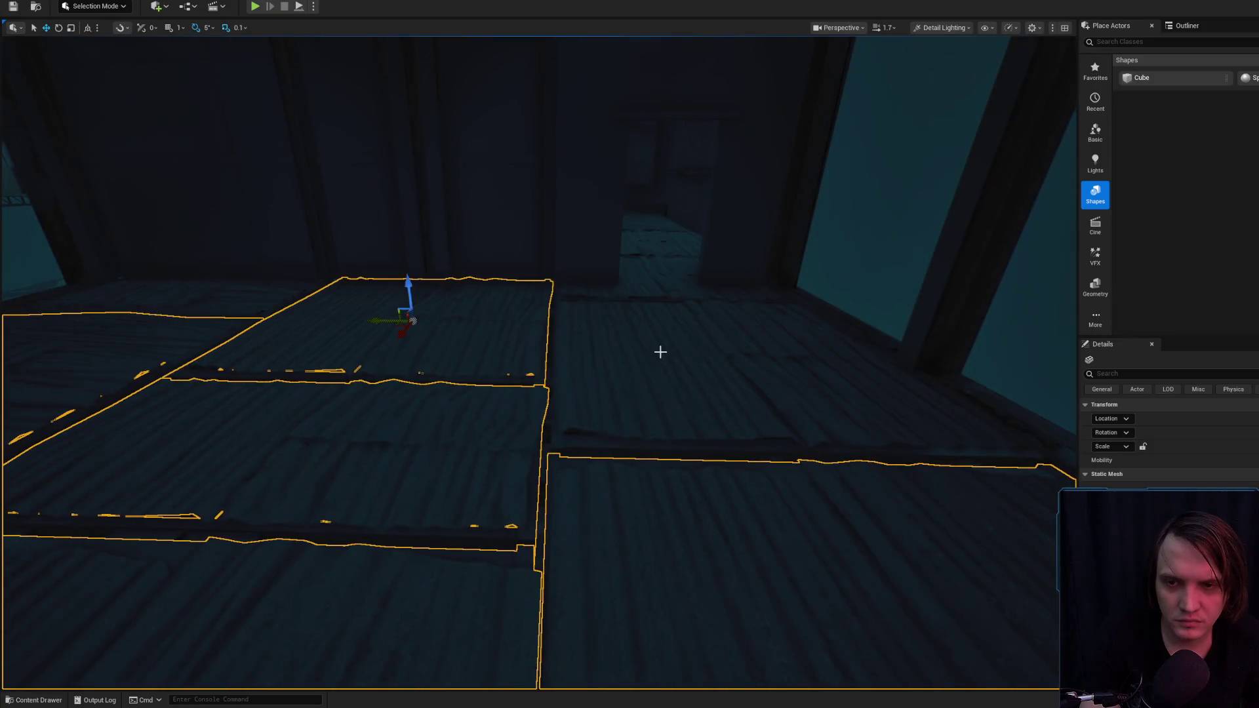
pyautogui.moveTo(672, 280)
pyautogui.mouseDown()
pyautogui.moveTo(643, 328)
pyautogui.moveTo(655, 354)
pyautogui.moveTo(520, 298)
pyautogui.mouseUp()
pyautogui.moveTo(575, 474); pyautogui.dragTo(571, 541)
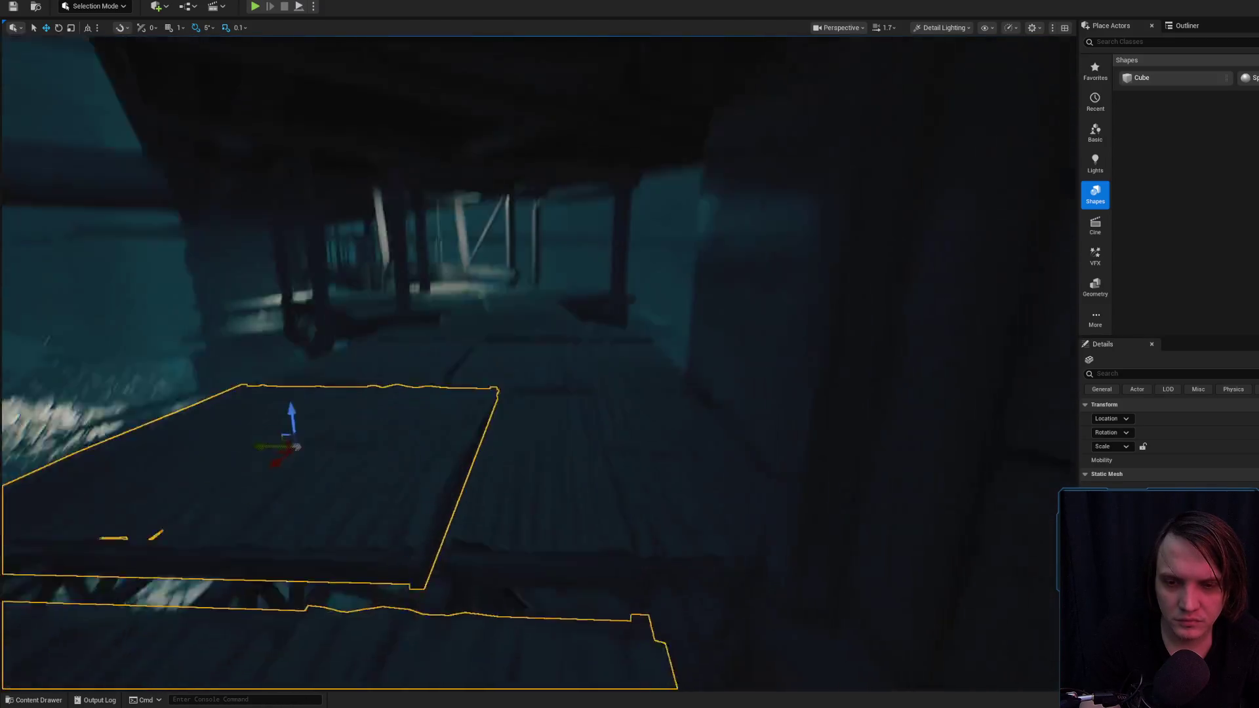
# - Add six more corrugated floor plates to the selection
pyautogui.keyDown('ctrl'); pyautogui.click(592, 434); pyautogui.keyUp('ctrl')
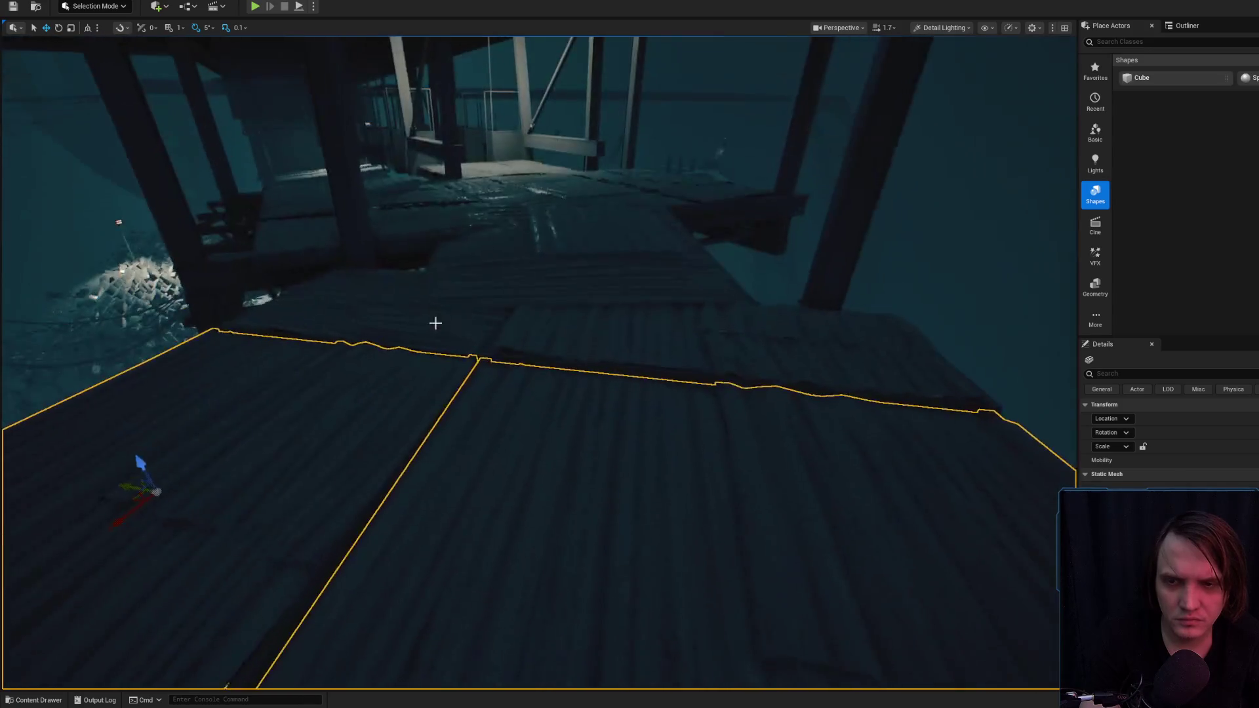
pyautogui.keyDown('ctrl'); pyautogui.click(511, 308); pyautogui.keyUp('ctrl')
pyautogui.keyDown('ctrl'); pyautogui.click(577, 314); pyautogui.keyUp('ctrl')
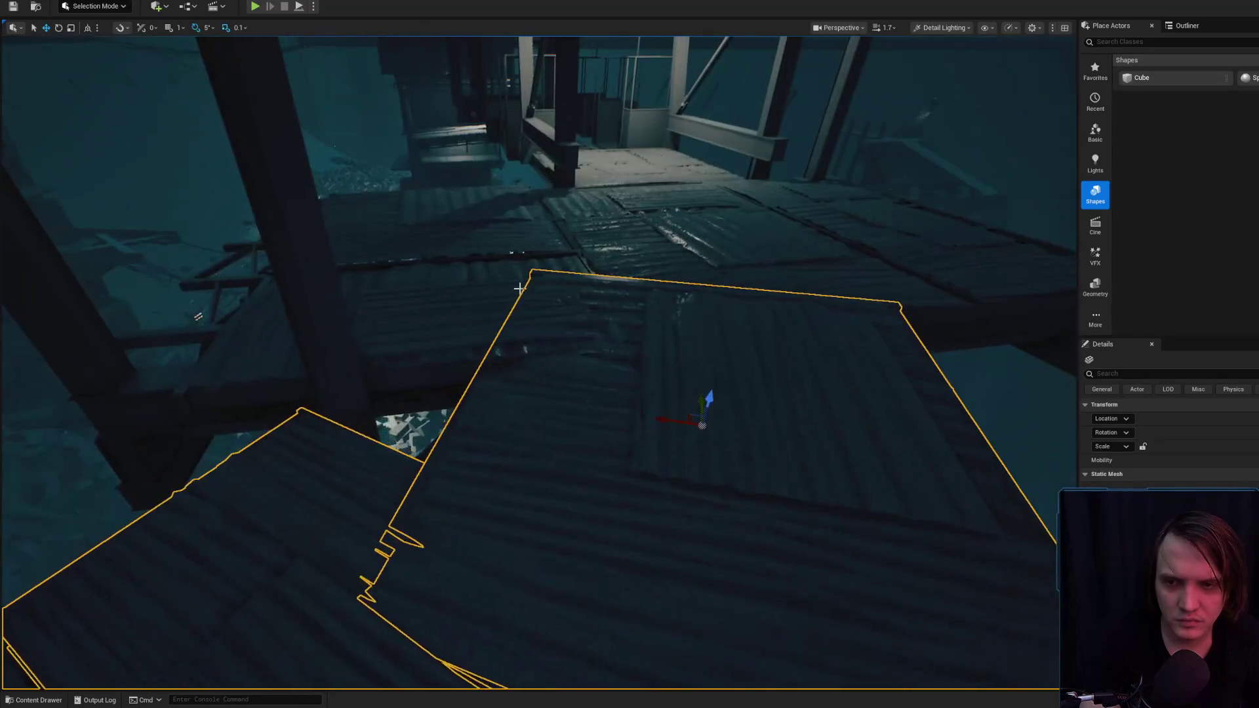
pyautogui.keyDown('ctrl'); pyautogui.click(472, 269); pyautogui.keyUp('ctrl')
pyautogui.keyDown('ctrl'); pyautogui.click(470, 245); pyautogui.keyUp('ctrl')
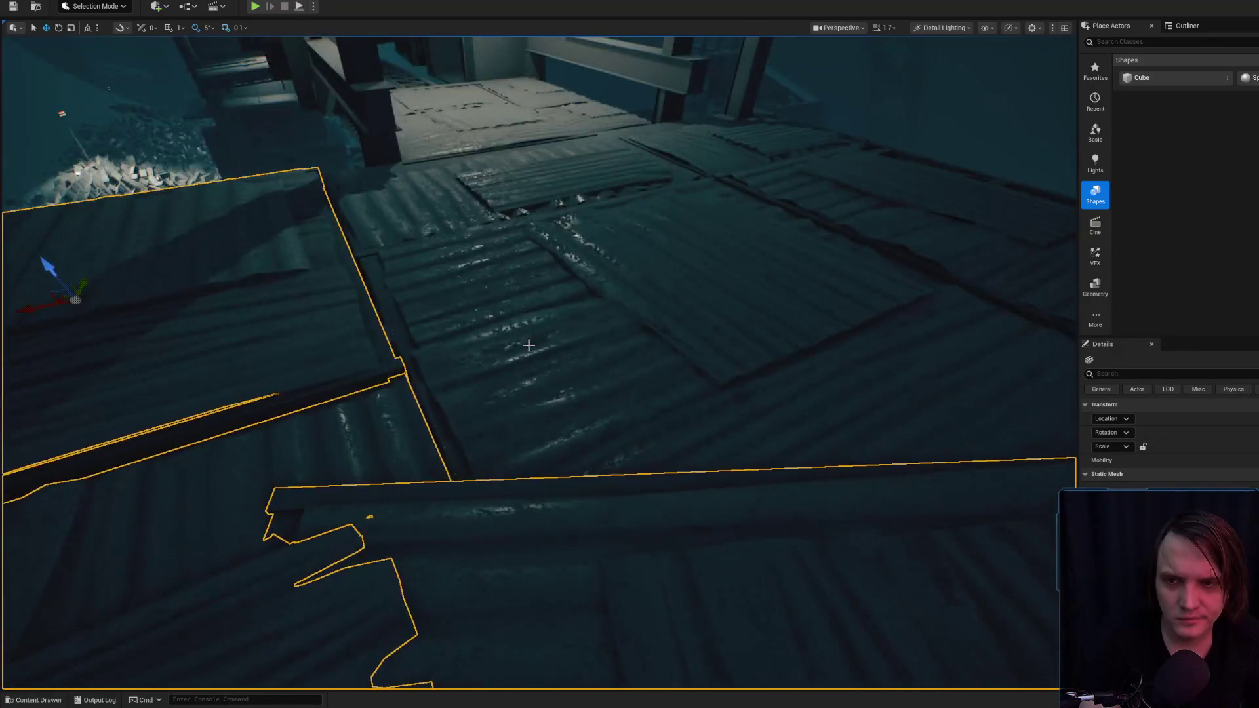
pyautogui.keyDown('ctrl'); pyautogui.click(590, 252); pyautogui.keyUp('ctrl')
pyautogui.moveTo(444, 249)
pyautogui.mouseDown()
pyautogui.moveTo(624, 402)
pyautogui.moveTo(618, 413)
pyautogui.mouseUp()
# - Add the last three plates, swap all for metal grates, and preview in game view
pyautogui.keyDown('ctrl'); pyautogui.click(502, 387); pyautogui.keyUp('ctrl')
pyautogui.keyDown('ctrl'); pyautogui.click(741, 337); pyautogui.keyUp('ctrl')
pyautogui.keyDown('ctrl'); pyautogui.click(610, 236); pyautogui.keyUp('ctrl')
pyautogui.press('f')
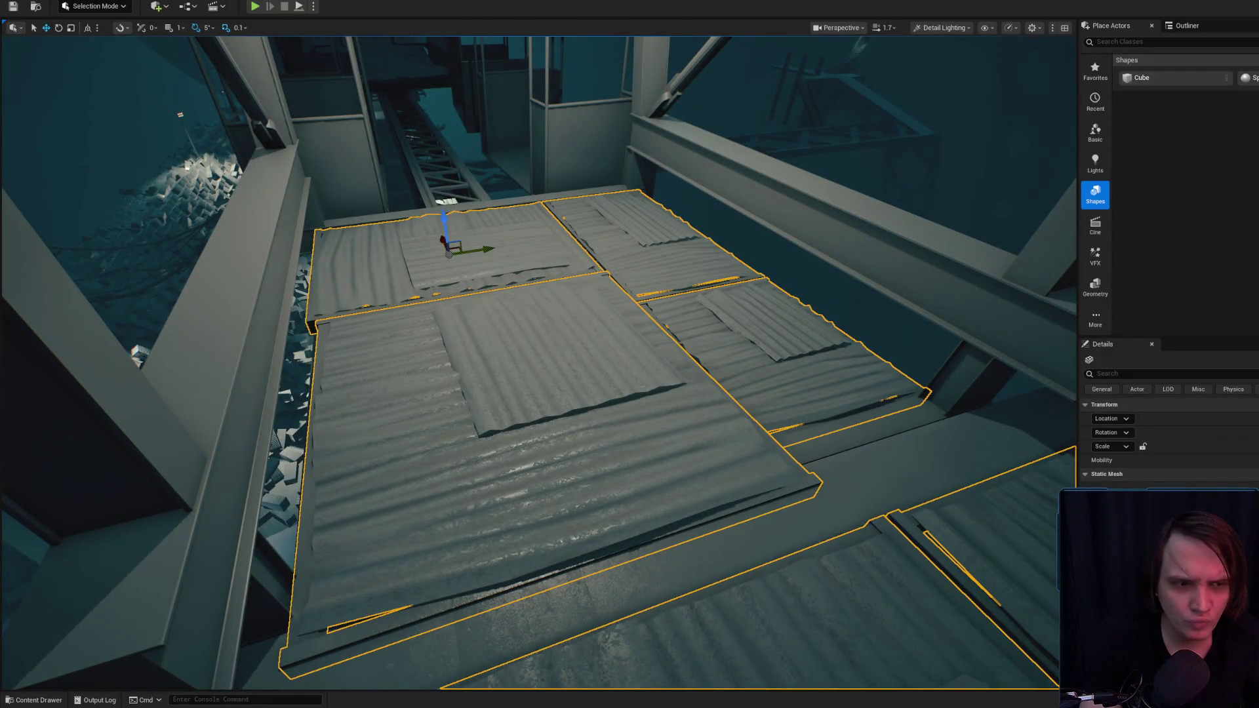
pyautogui.click(1114, 486)
pyautogui.moveTo(1012, 407)
pyautogui.mouseDown()
pyautogui.moveTo(787, 328)
pyautogui.moveTo(739, 359)
pyautogui.mouseUp()
pyautogui.press('g')
pyautogui.press('g')
pyautogui.press('g')
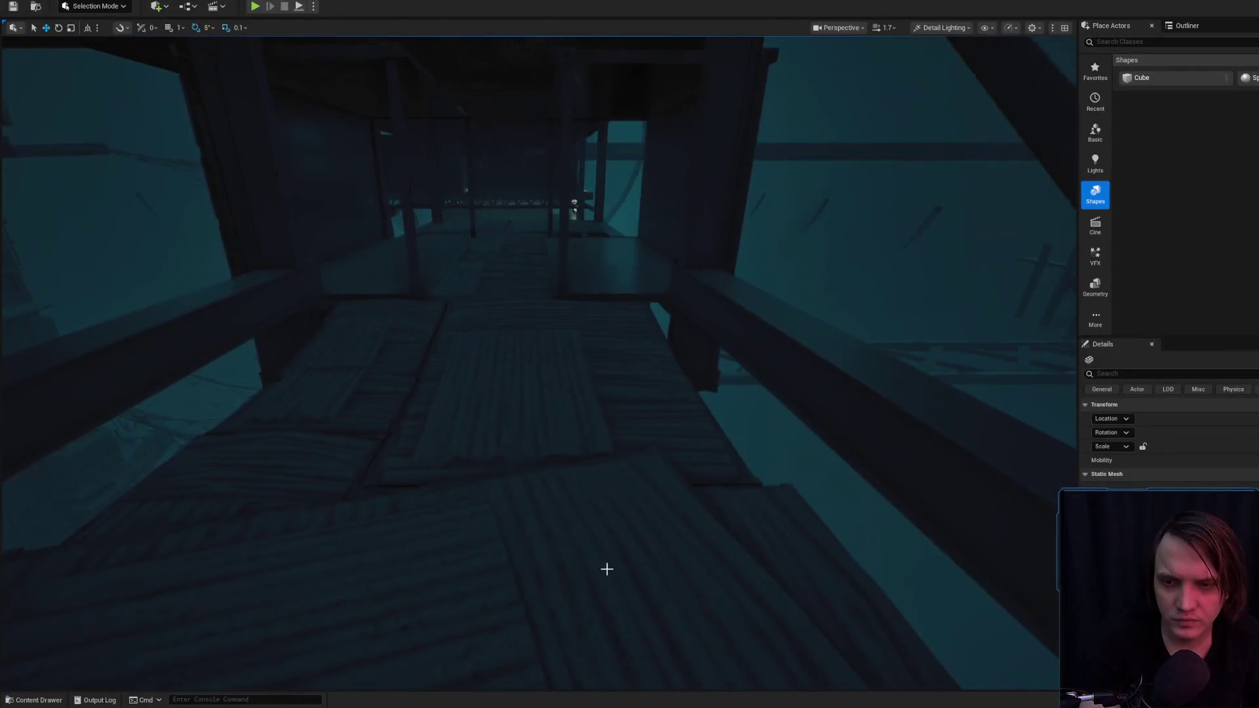
# - Select six floor planks across the platform
pyautogui.click(603, 570)
pyautogui.keyDown('ctrl'); pyautogui.click(543, 356); pyautogui.keyUp('ctrl')
pyautogui.keyDown('ctrl'); pyautogui.click(367, 341); pyautogui.keyUp('ctrl')
pyautogui.keyDown('ctrl'); pyautogui.click(475, 315); pyautogui.keyUp('ctrl')
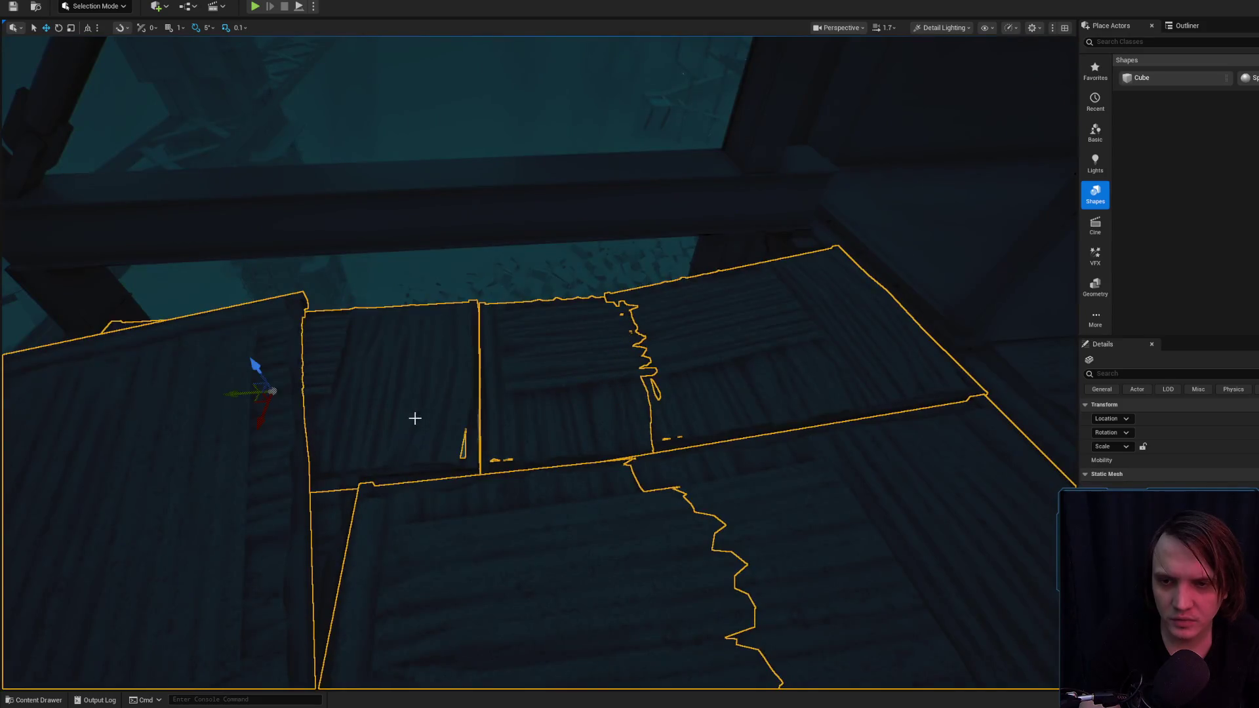
pyautogui.keyDown('ctrl'); pyautogui.click(528, 426); pyautogui.keyUp('ctrl')
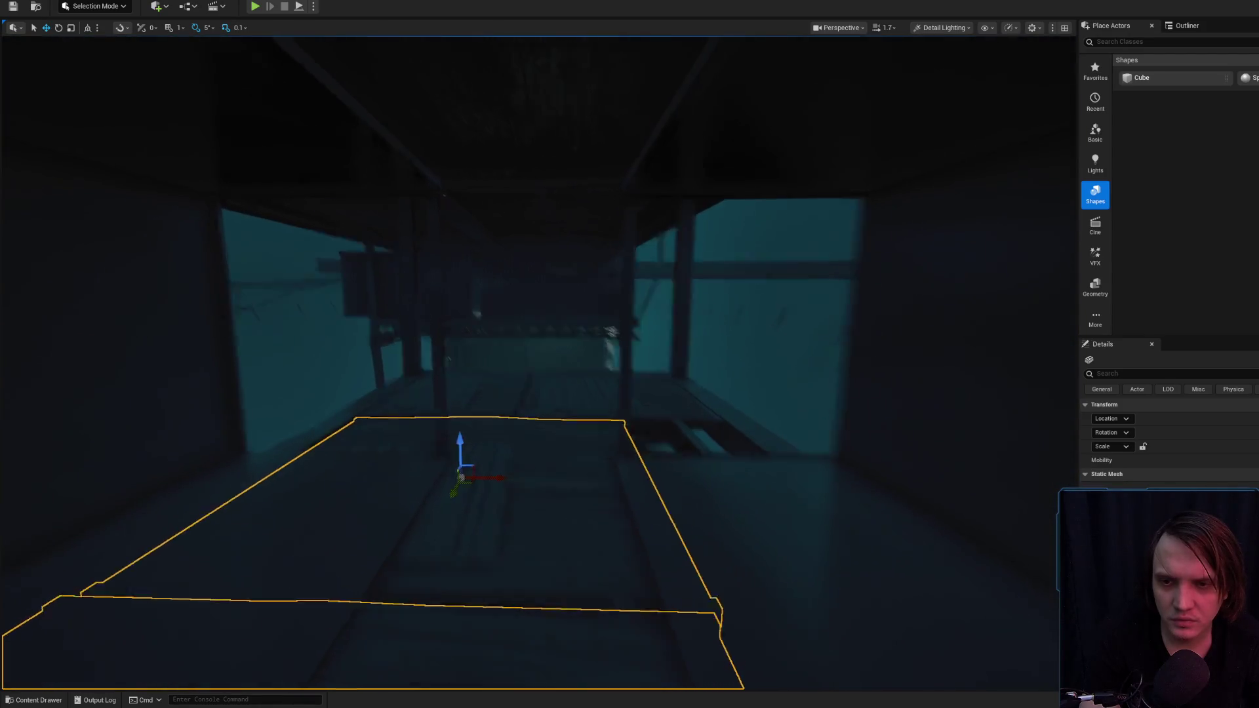
pyautogui.keyDown('ctrl'); pyautogui.click(623, 394); pyautogui.keyUp('ctrl')
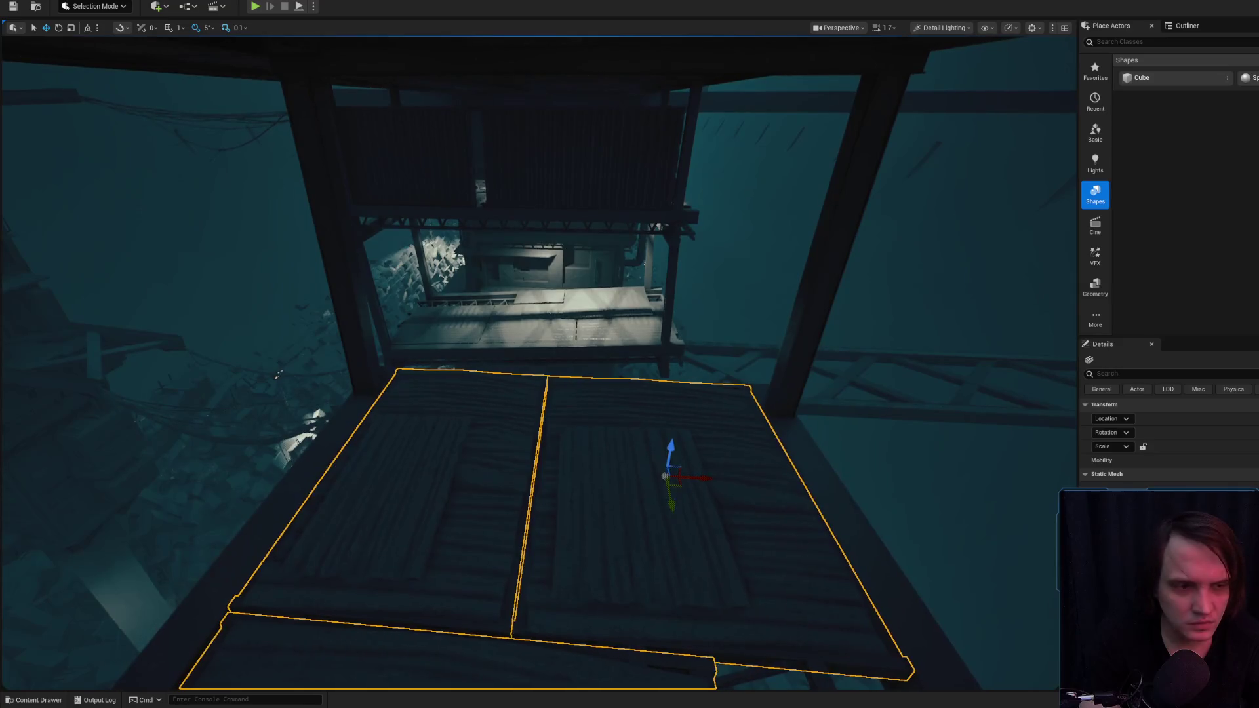
# - Slide the central container in the truss tunnel to the right
pyautogui.scroll(5, 276, 374)
pyautogui.scroll(5, 578, 407)
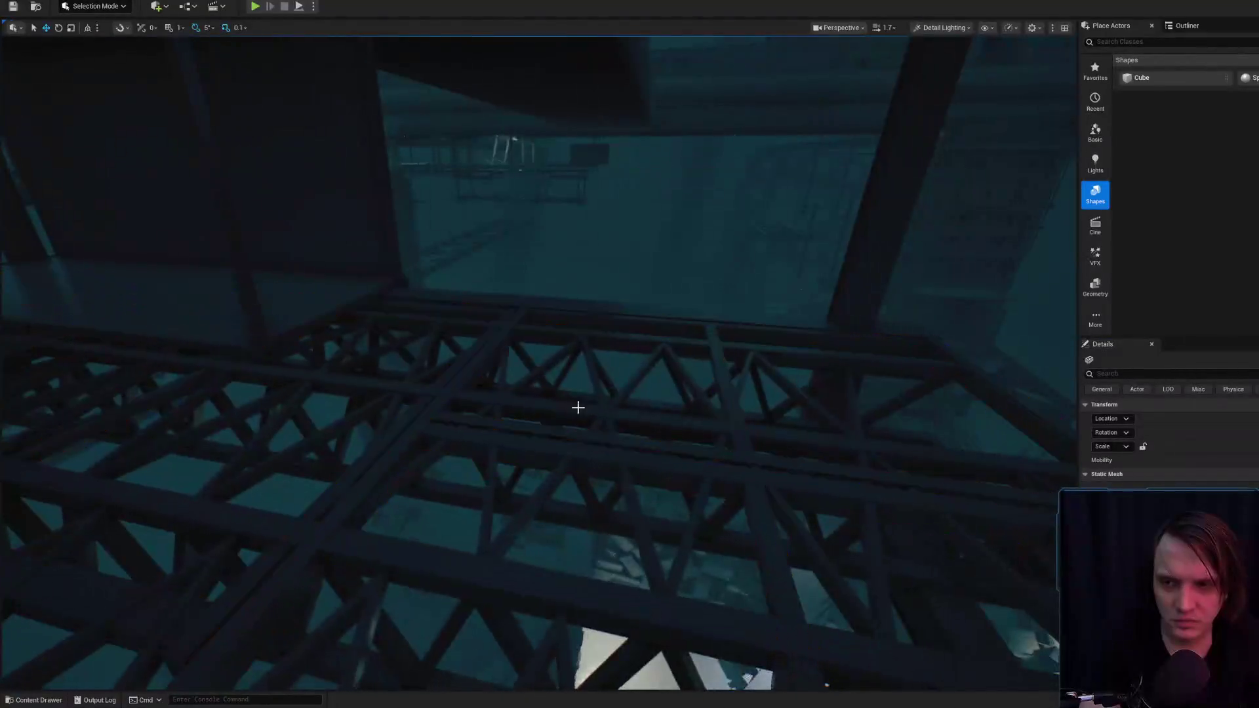
pyautogui.scroll(5, 427, 374)
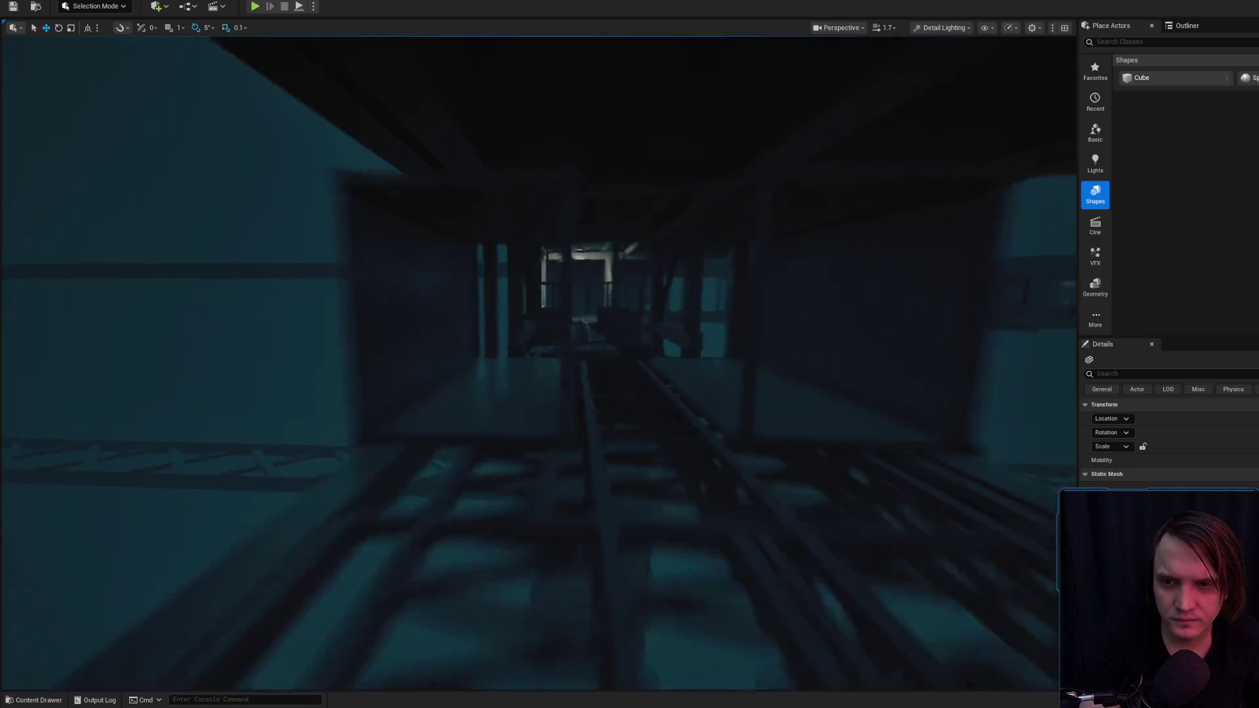
pyautogui.click(447, 466)
pyautogui.moveTo(447, 465)
pyautogui.mouseDown()
pyautogui.moveTo(459, 427)
pyautogui.moveTo(590, 426)
pyautogui.mouseUp()
pyautogui.click(499, 383)
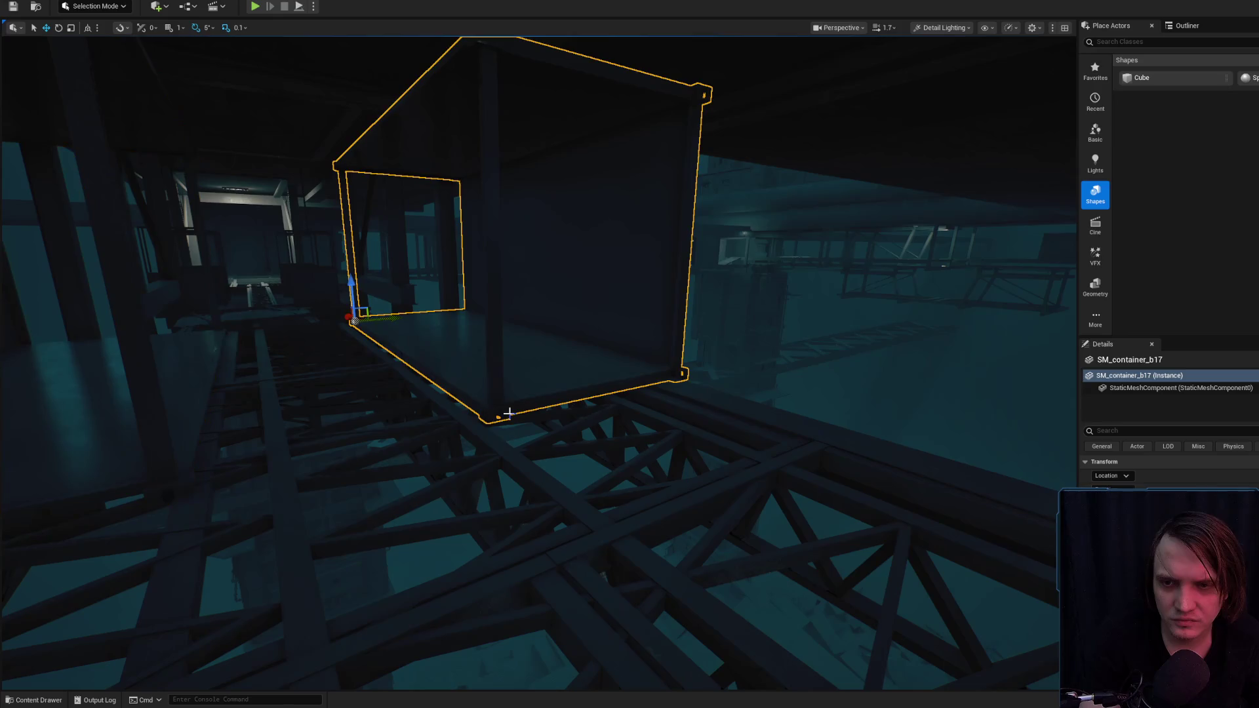
pyautogui.moveTo(367, 320); pyautogui.dragTo(445, 319)
pyautogui.press('Escape')
pyautogui.moveTo(500, 380)
pyautogui.mouseDown()
pyautogui.moveTo(500, 328)
pyautogui.moveTo(459, 341)
pyautogui.moveTo(432, 393)
pyautogui.moveTo(432, 309)
pyautogui.moveTo(393, 262)
pyautogui.mouseUp()
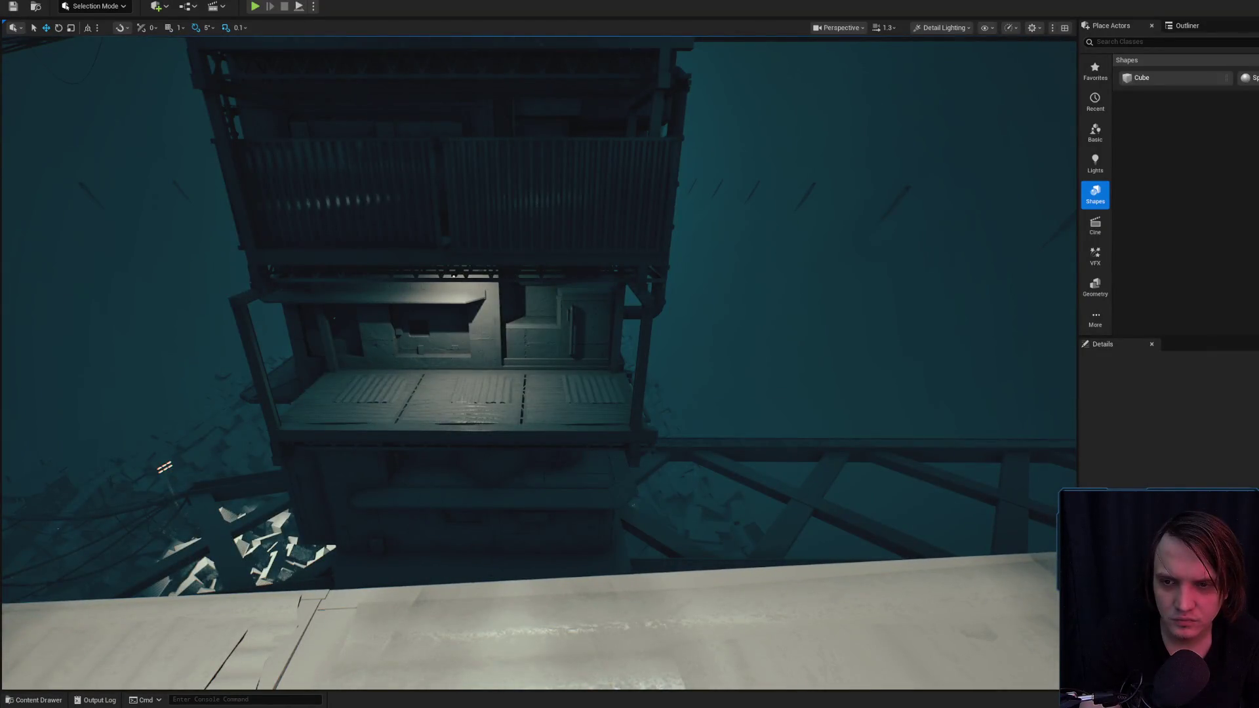
# - Rotate floor panels SM_MetalFloor125 and SM_MetalFloor127 by about 95° each so the corrugation turns
pyautogui.click(352, 387)
pyautogui.press('f')
pyautogui.scroll(-2, 311, 343)
pyautogui.press('e')
pyautogui.moveTo(311, 343)
pyautogui.mouseDown()
pyautogui.moveTo(259, 342)
pyautogui.moveTo(344, 335)
pyautogui.moveTo(377, 305)
pyautogui.moveTo(357, 323)
pyautogui.mouseUp()
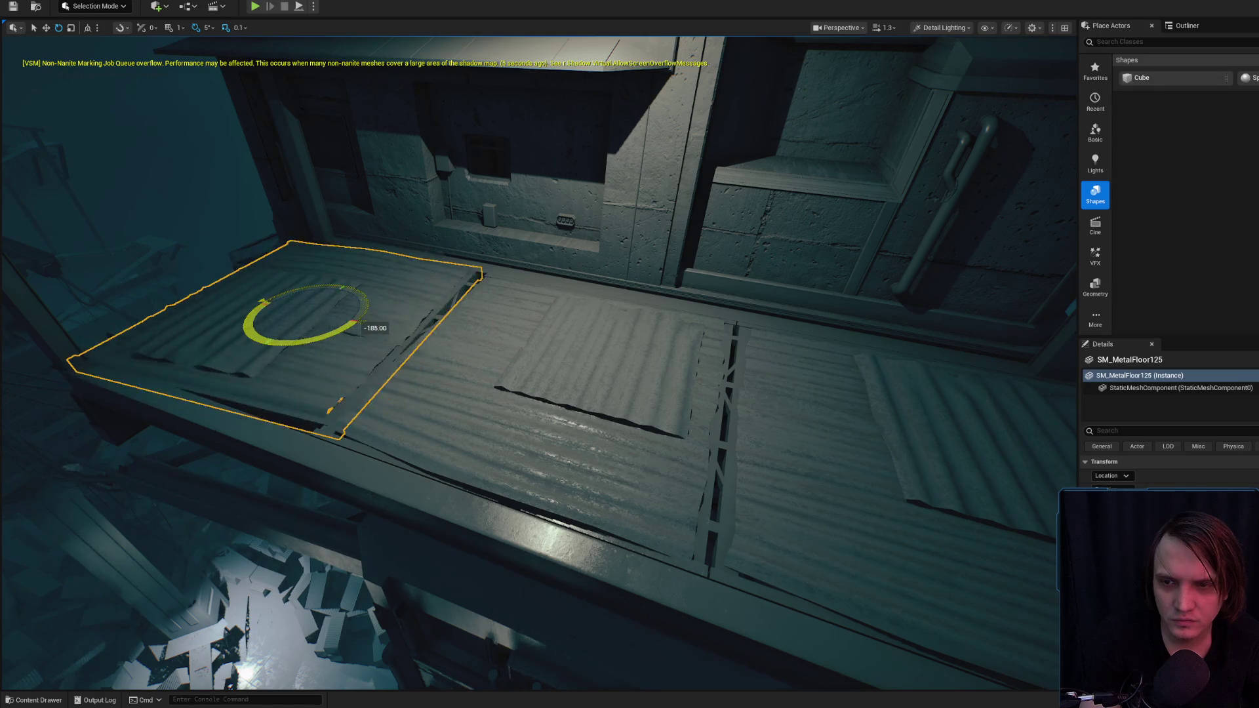
pyautogui.click(416, 368)
pyautogui.press('f')
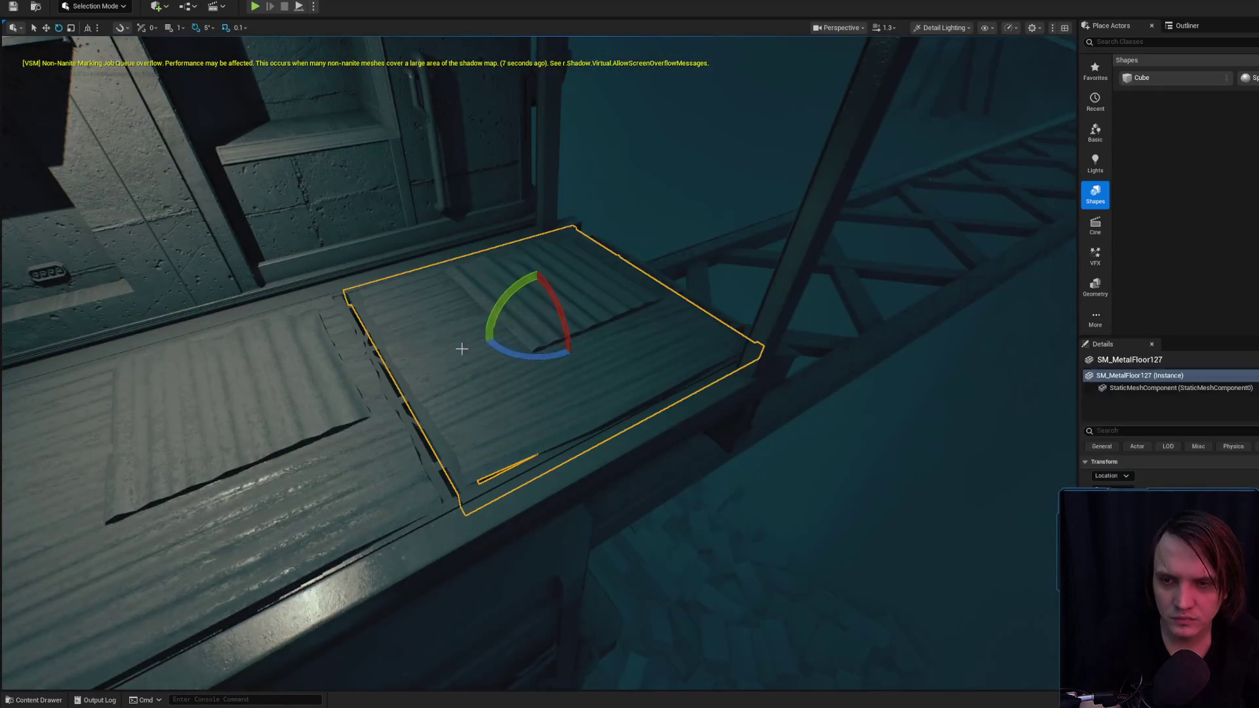
pyautogui.moveTo(362, 307); pyautogui.dragTo(368, 299)
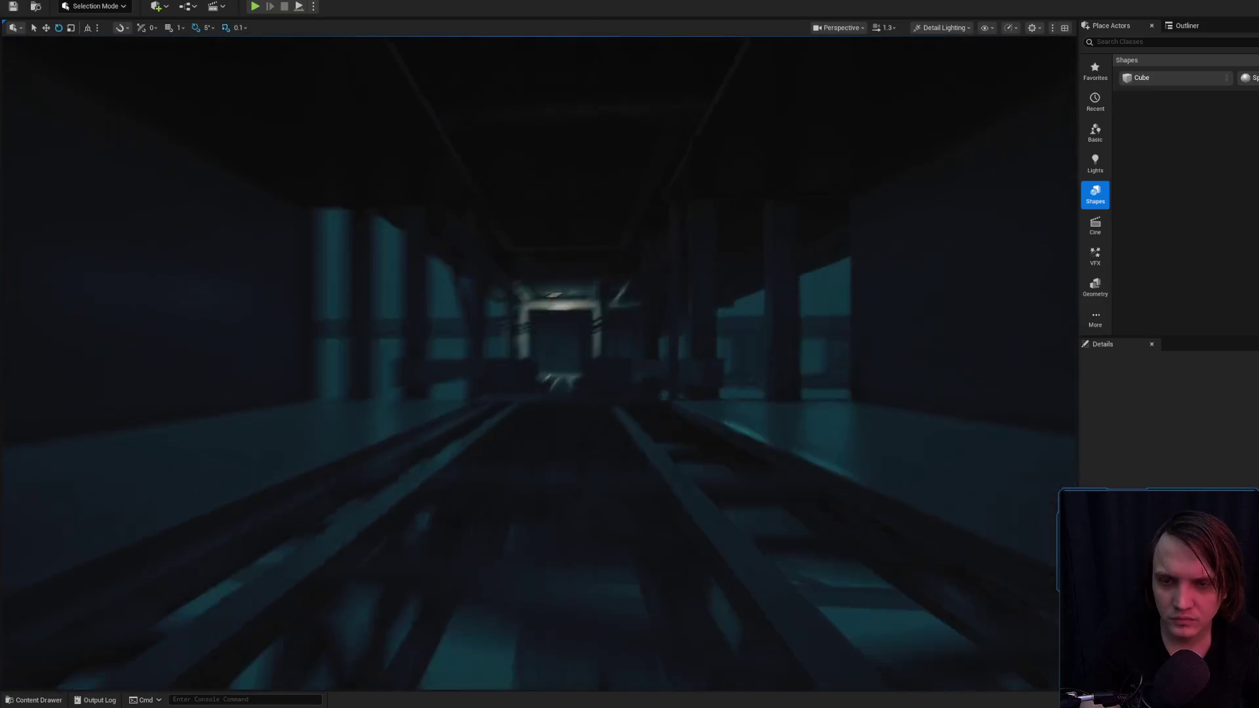
pyautogui.scroll(2, 538, 360)
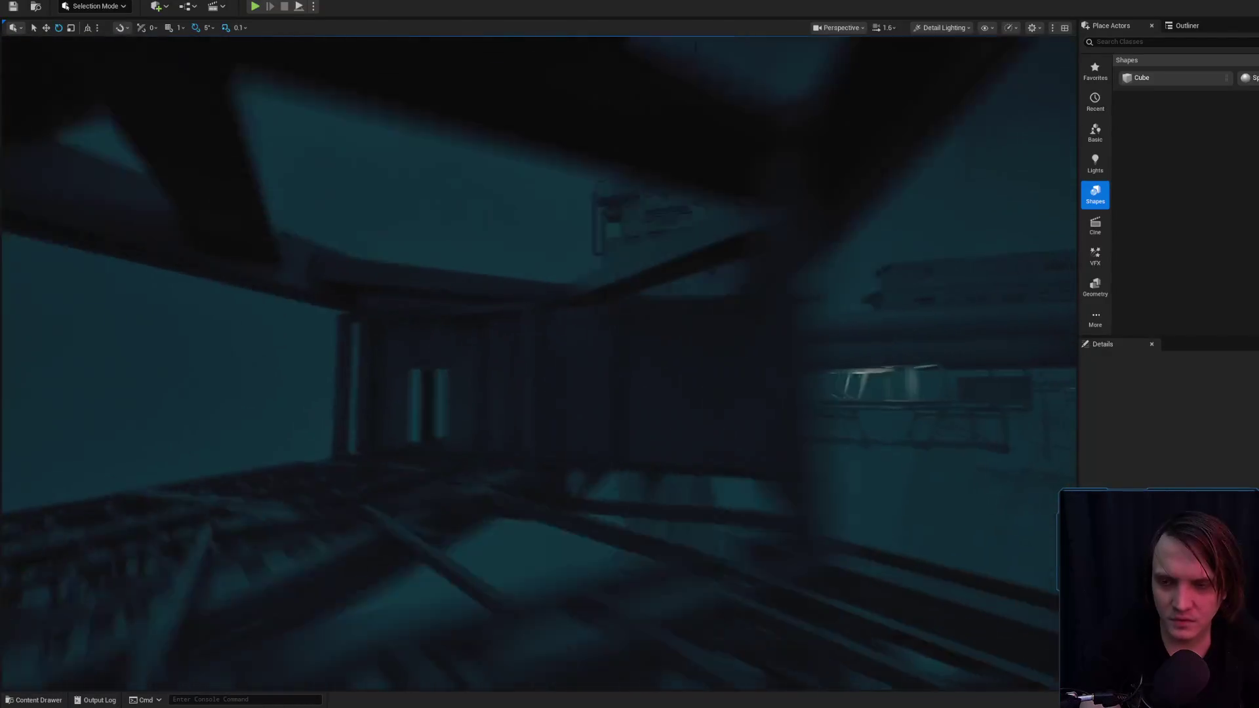
pyautogui.scroll(1, 538, 361)
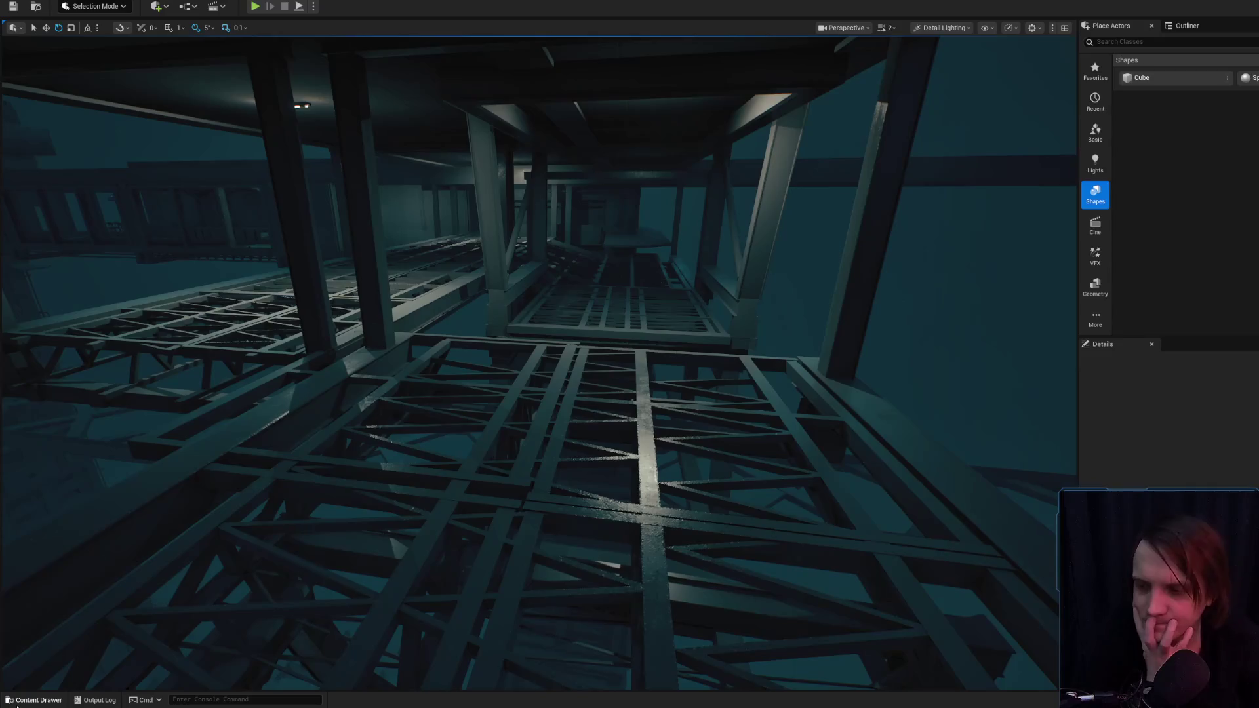
# - Filter the Content folder to static meshes matching 'panel', then save the Level_3_Game map
pyautogui.click(21, 700)
pyautogui.scroll(5, 80, 639)
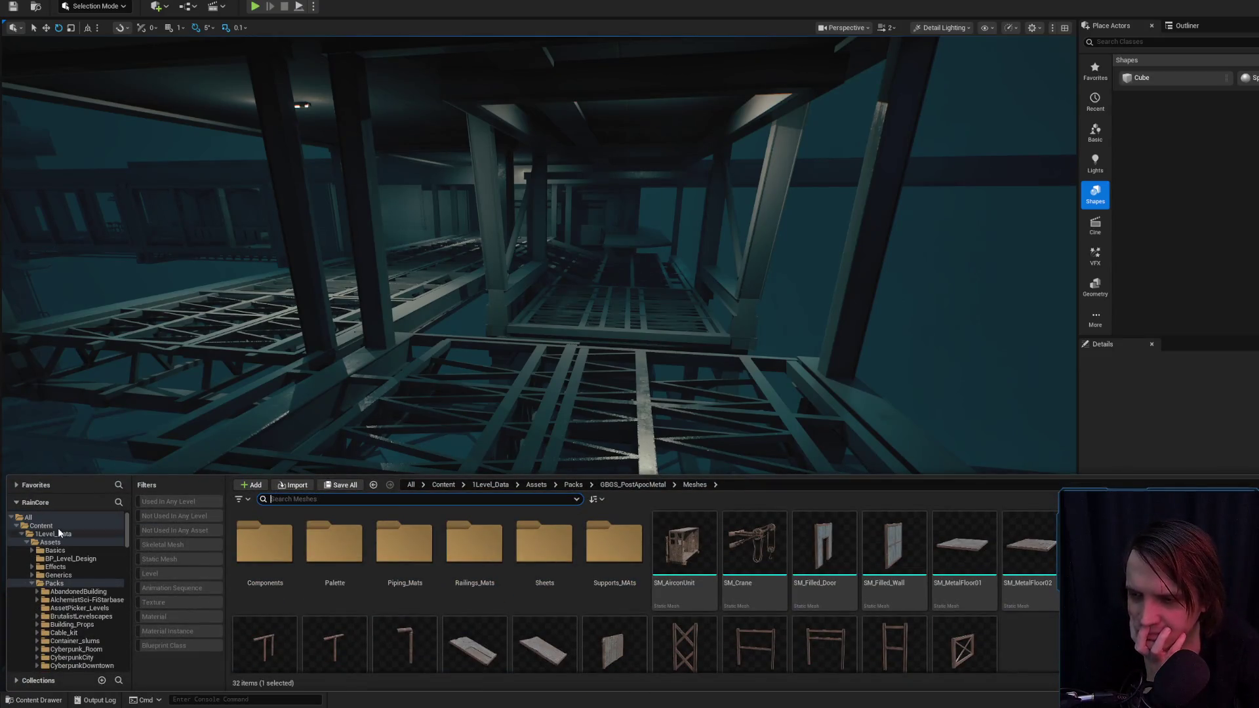
pyautogui.click(58, 527)
pyautogui.click(146, 561)
pyautogui.click(295, 501)
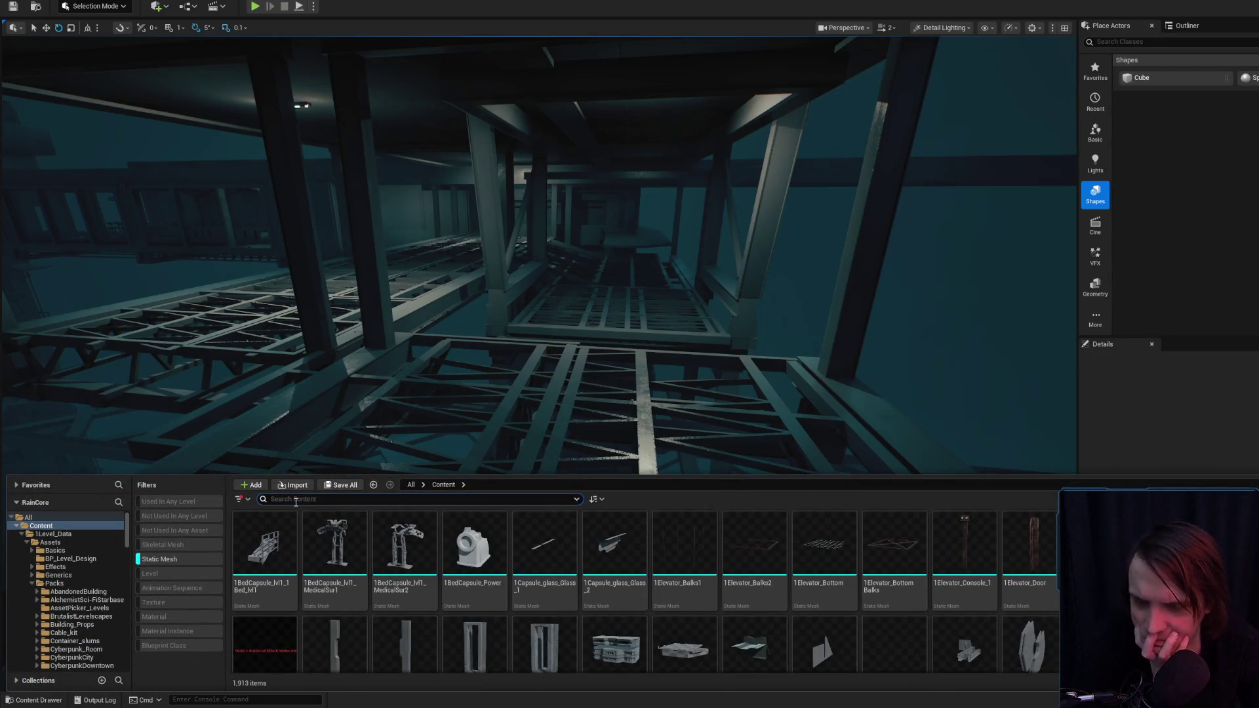
pyautogui.write('pan')
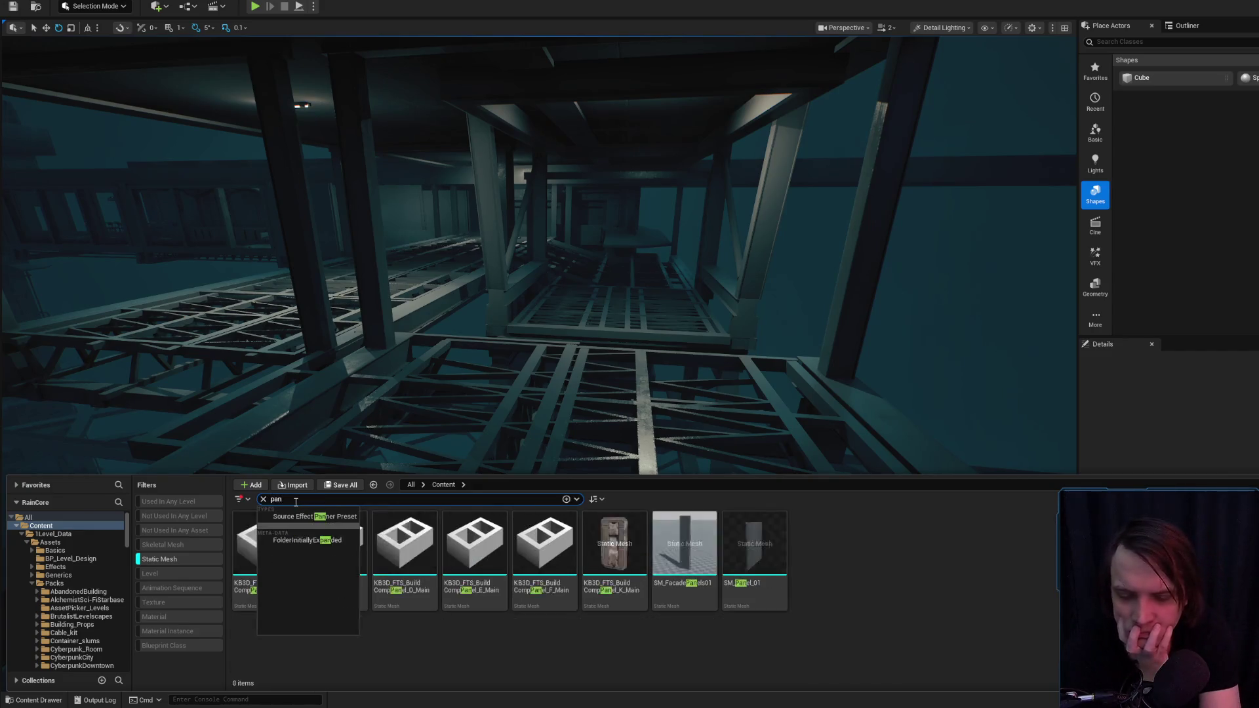
pyautogui.write('el')
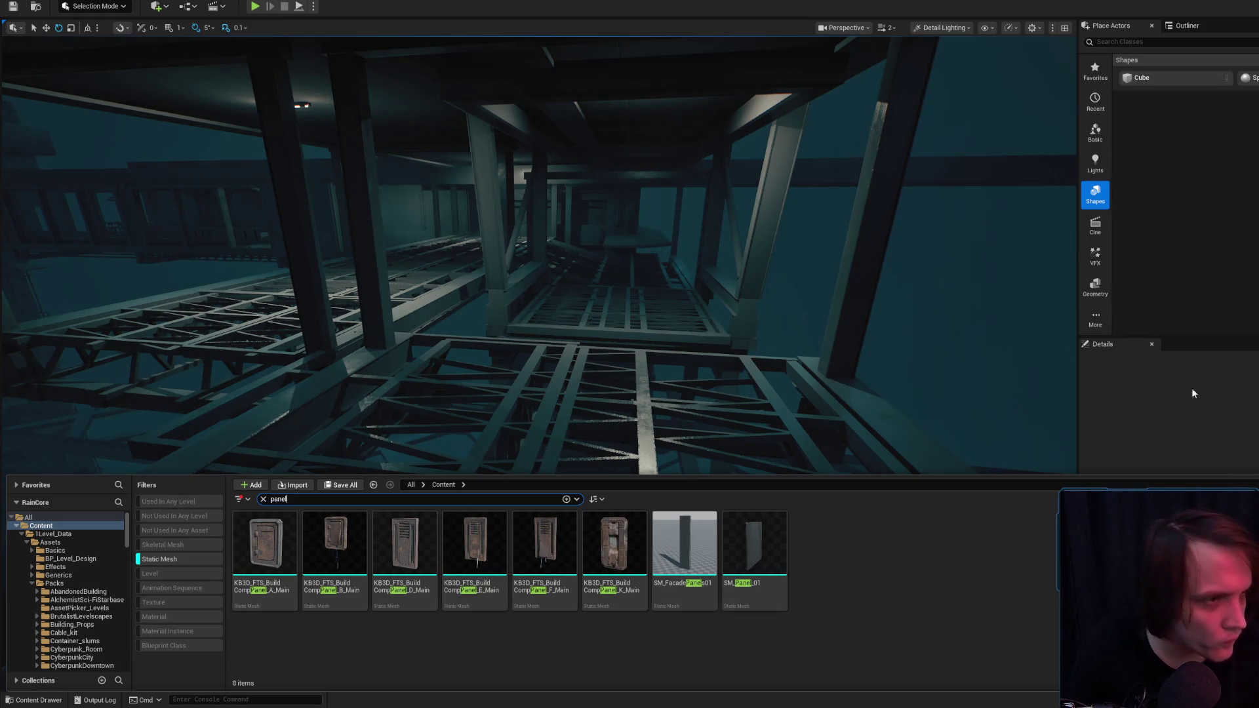
pyautogui.hotkey('ctrl', 's')
pyautogui.click(945, 462)
# - In a new Chrome tab, search Google Images for 'cyberpunk flooring'
pyautogui.hotkey('alt', 'Tab')
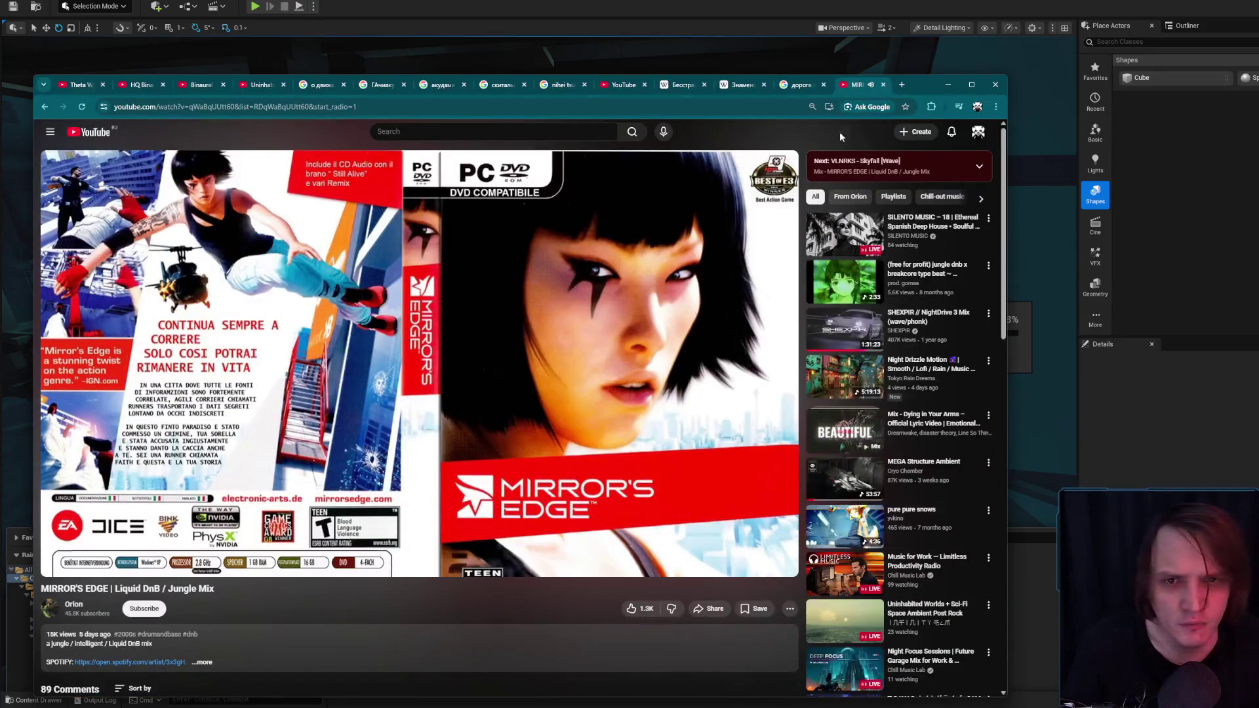
pyautogui.click(901, 84)
pyautogui.write('cyberphnk')
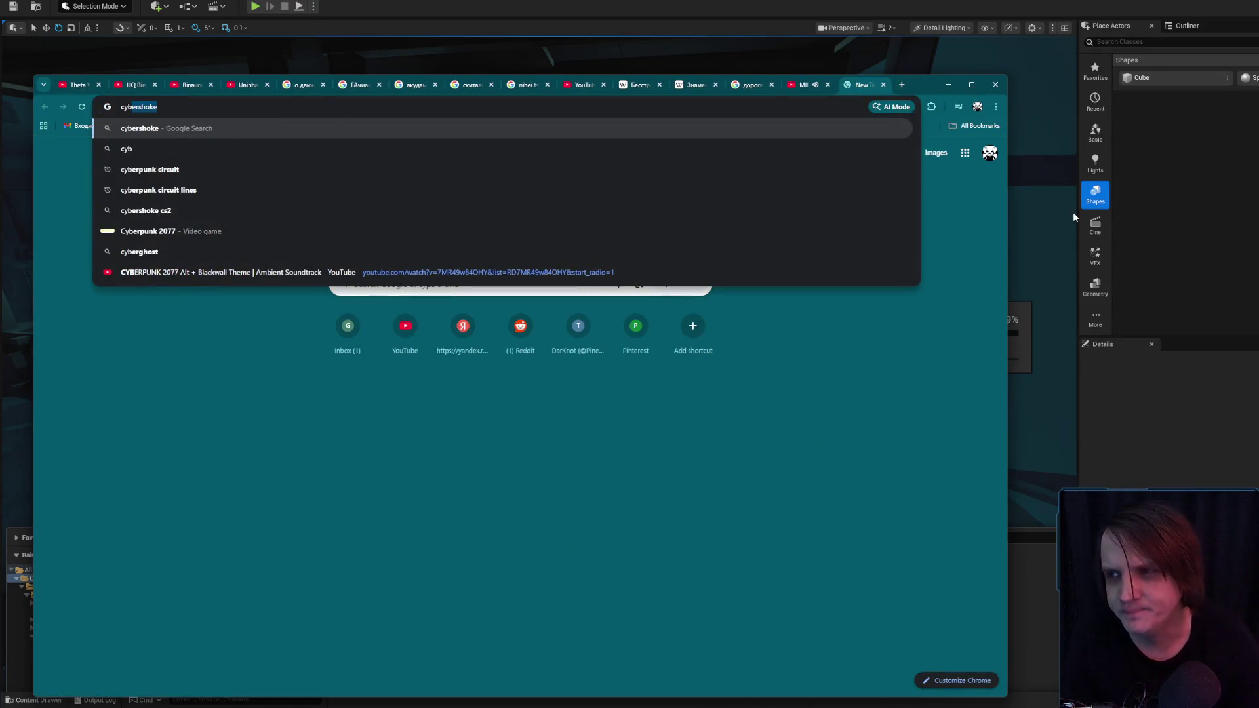
pyautogui.press('BackSpace')
pyautogui.press('BackSpace')
pyautogui.press('BackSpace')
pyautogui.write('unk floo')
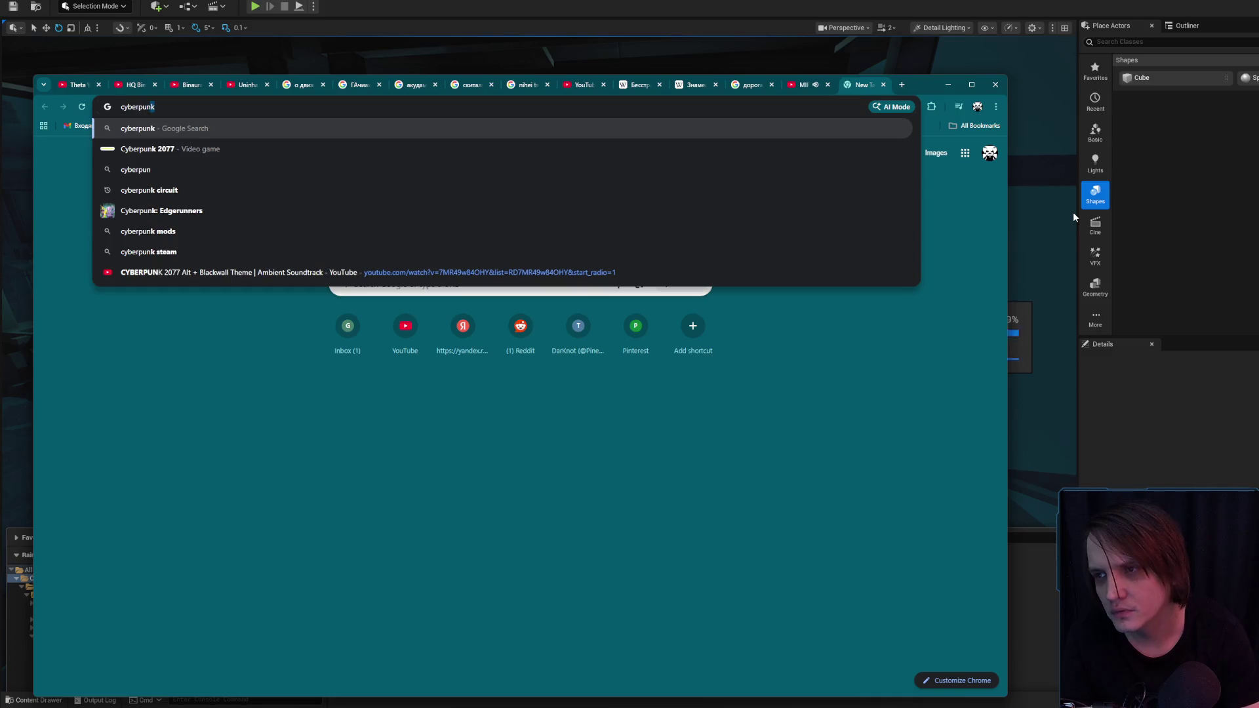
pyautogui.press('Down')
pyautogui.press('Return')
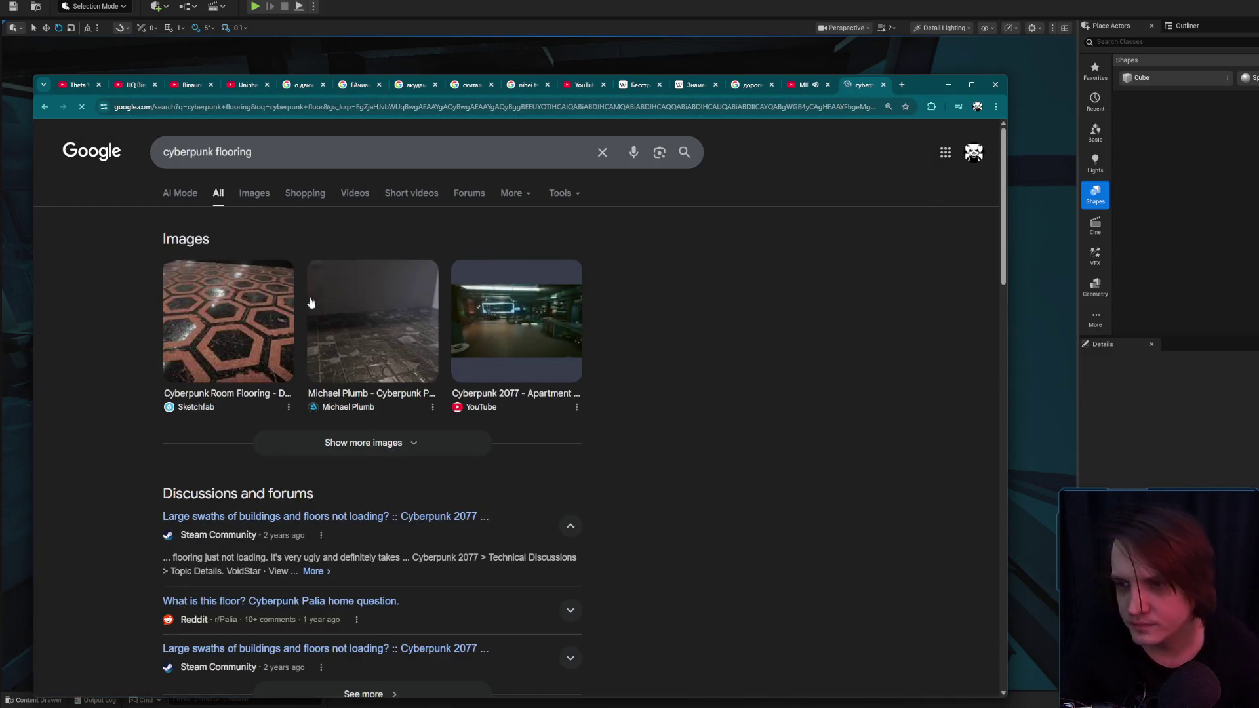
pyautogui.click(260, 192)
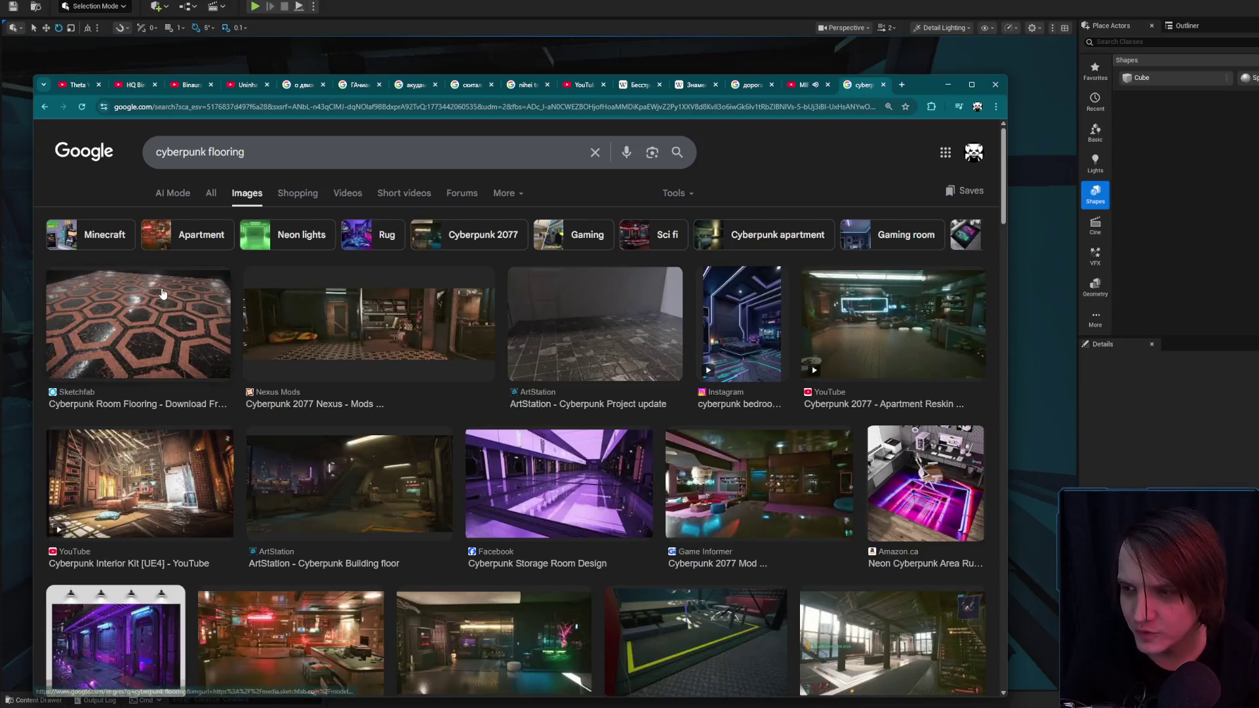
# - Preview the hexagon floor tile and Tales of the Aggronaut image results
pyautogui.click(163, 293)
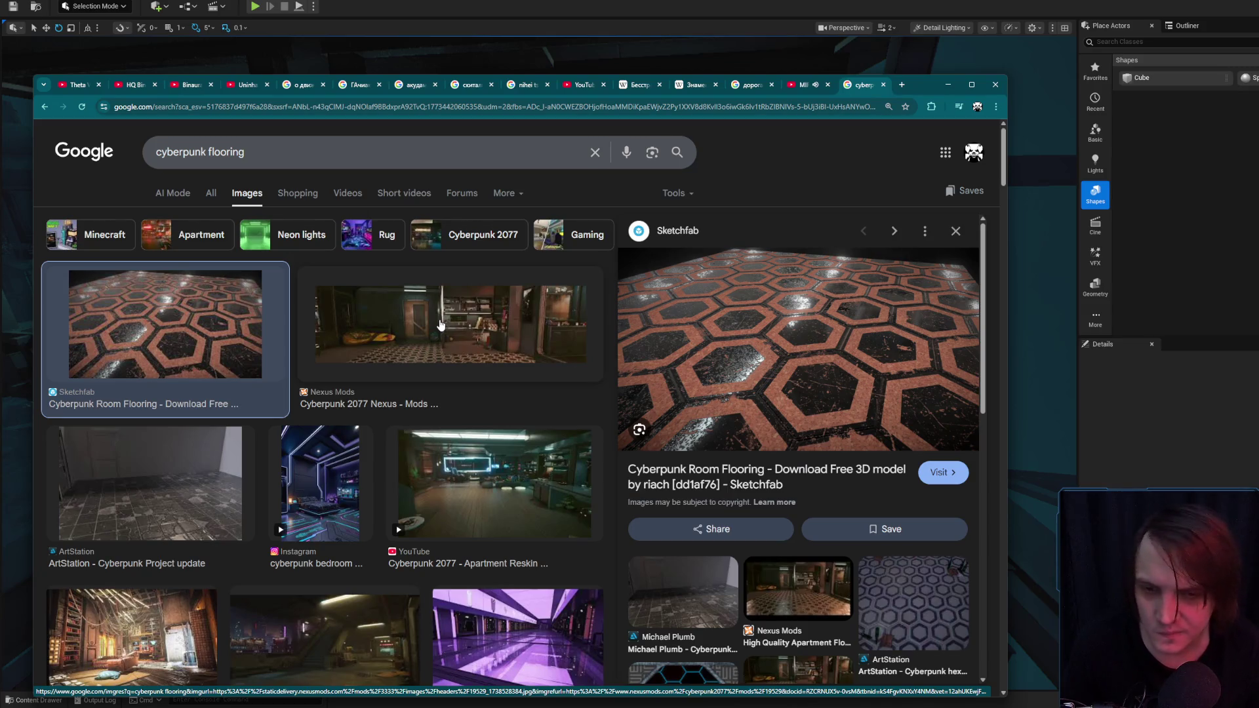
pyautogui.scroll(-10, 523, 351)
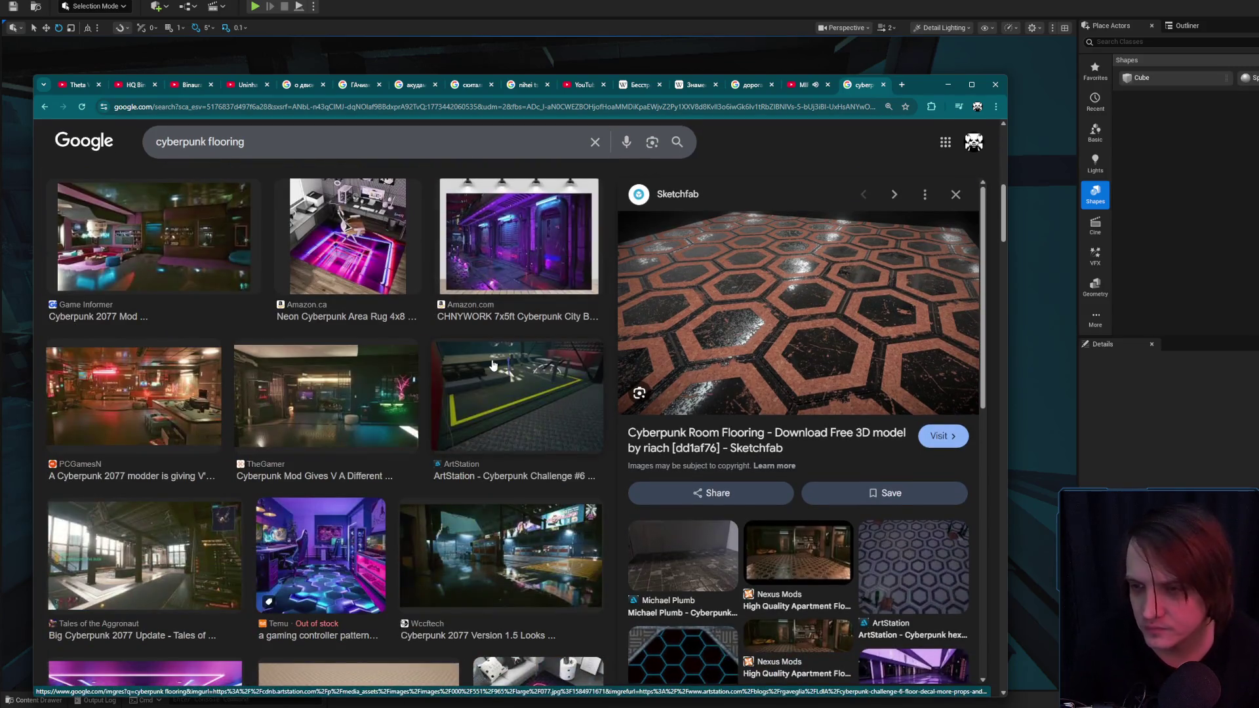
pyautogui.scroll(-3, 182, 357)
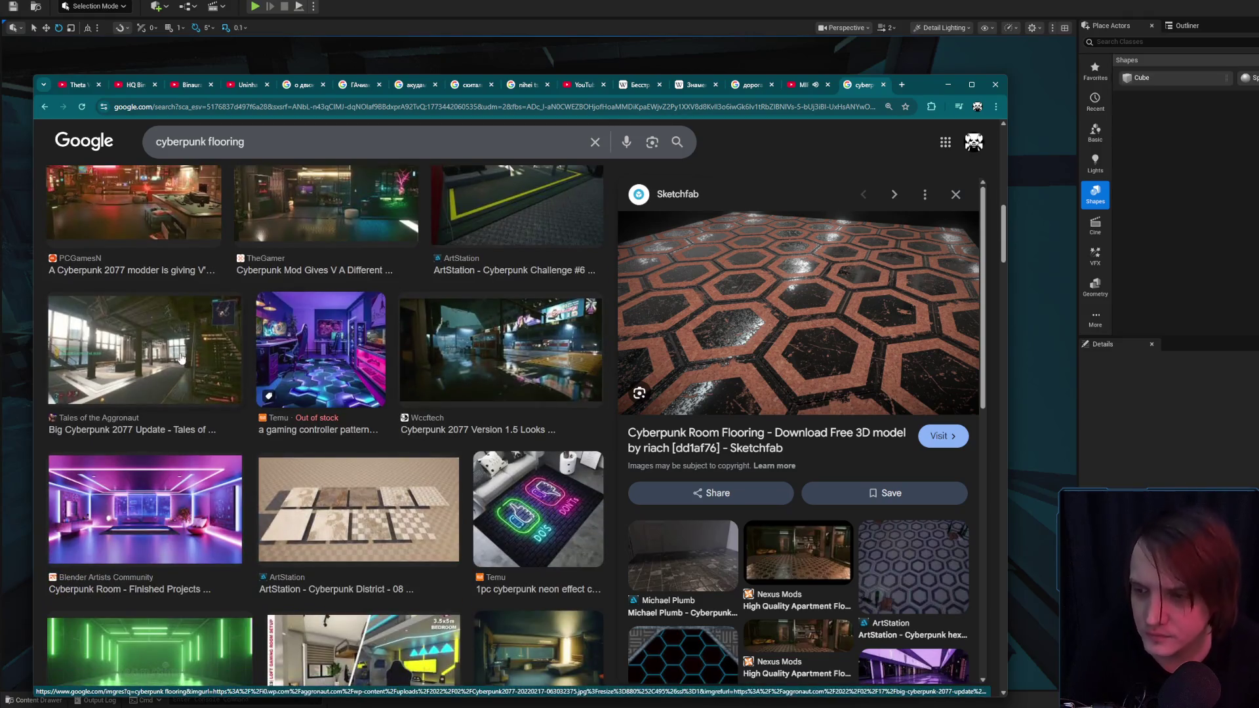
pyautogui.click(182, 358)
pyautogui.scroll(-5, 187, 348)
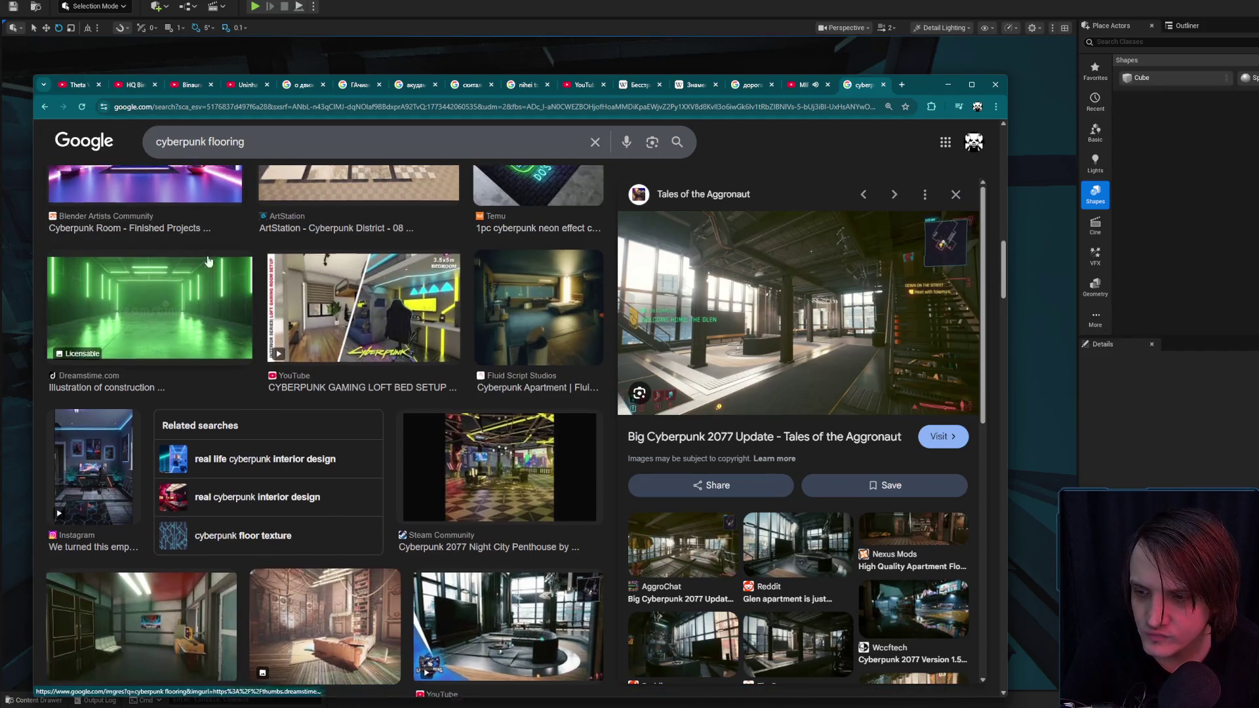
pyautogui.scroll(-4, 209, 259)
pyautogui.scroll(-4, 215, 251)
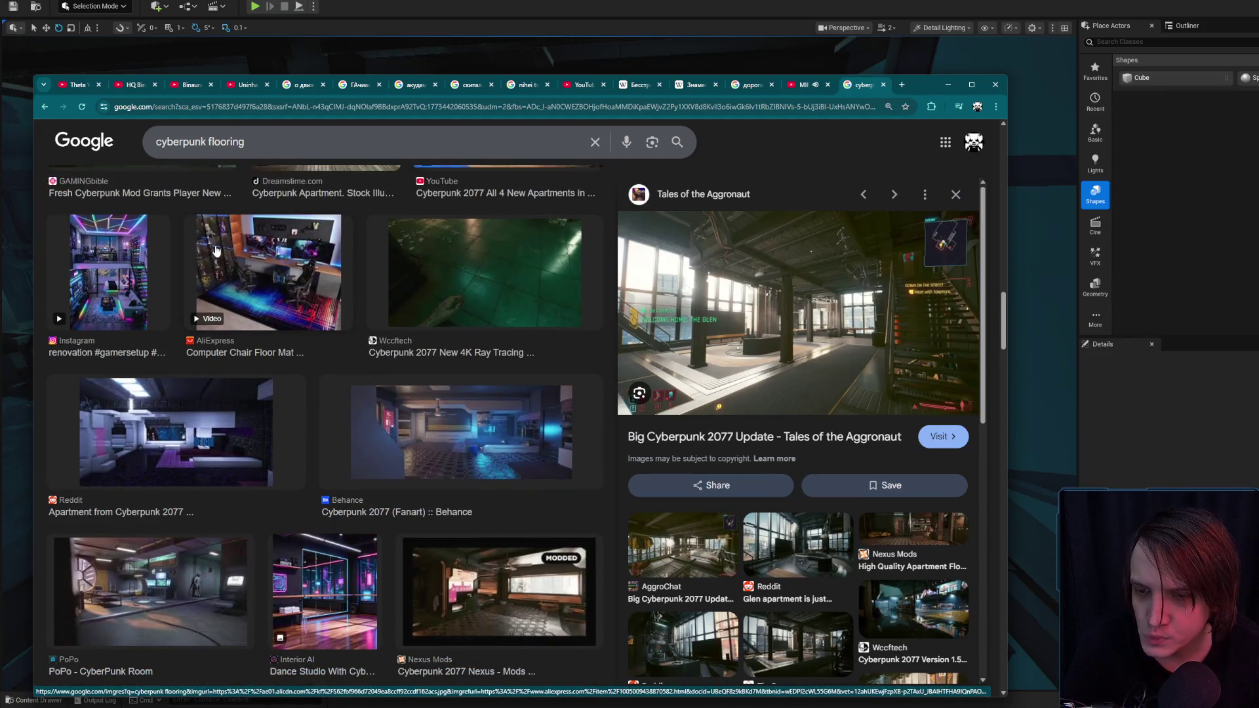
pyautogui.press('/')
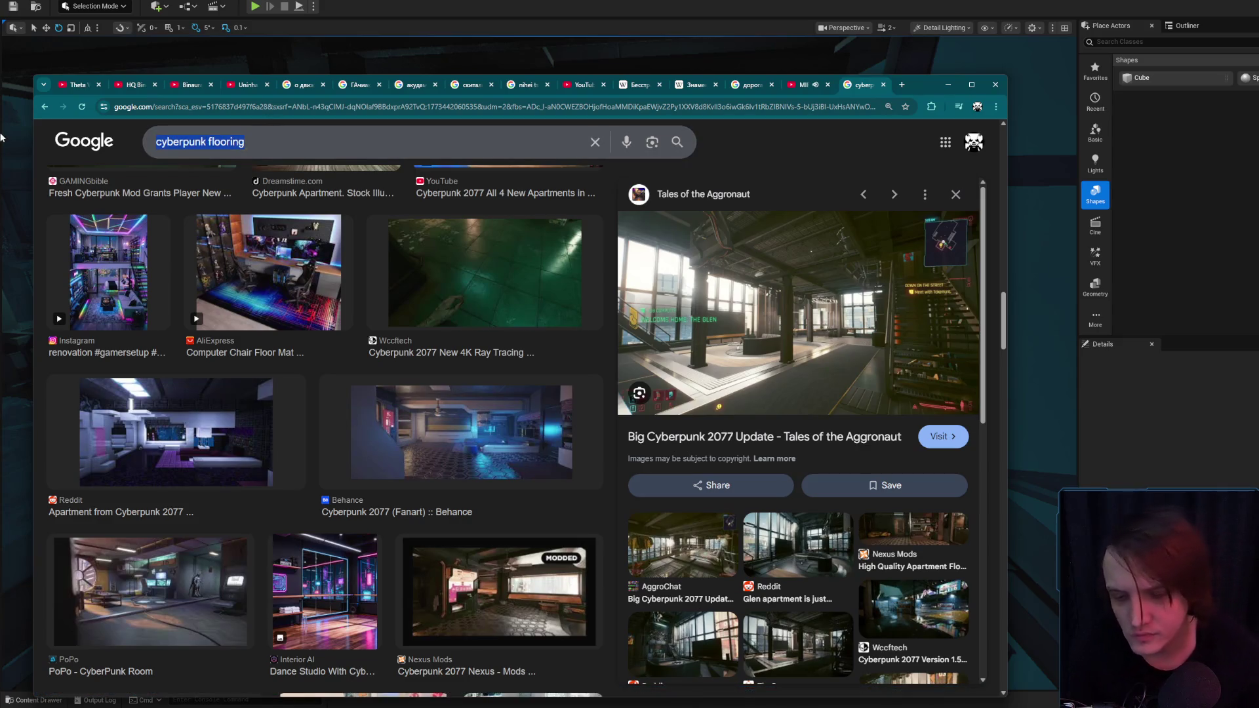
# - Search images for '3d Slums floor', then drop '3d' and rerun as 'Slums floor'
pyautogui.write('3d')
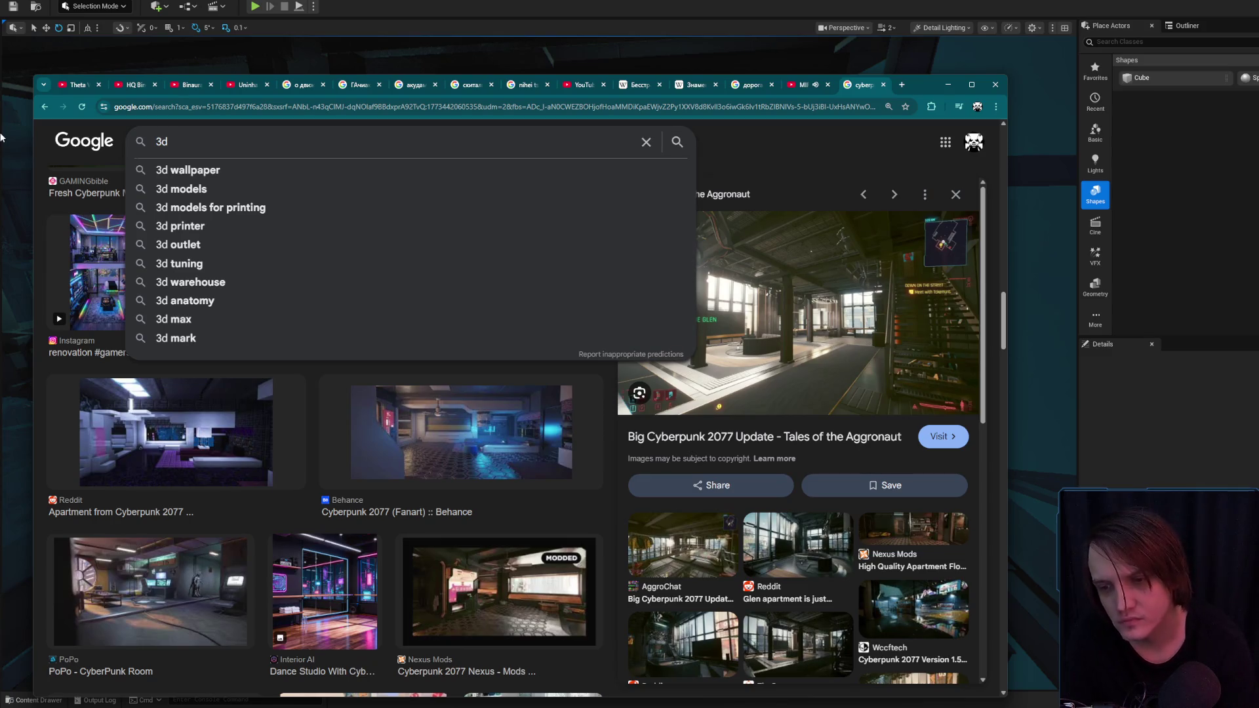
pyautogui.write(' r')
pyautogui.press('BackSpace')
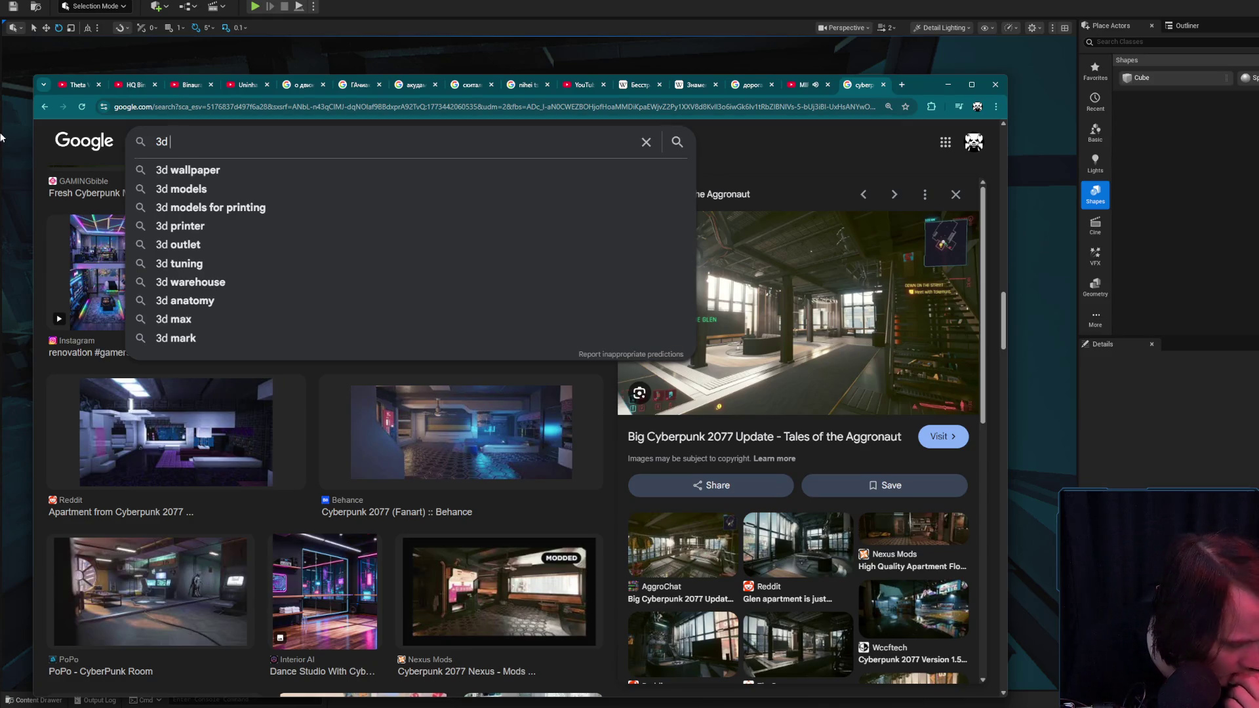
pyautogui.write('Slums floor')
pyautogui.press('Return')
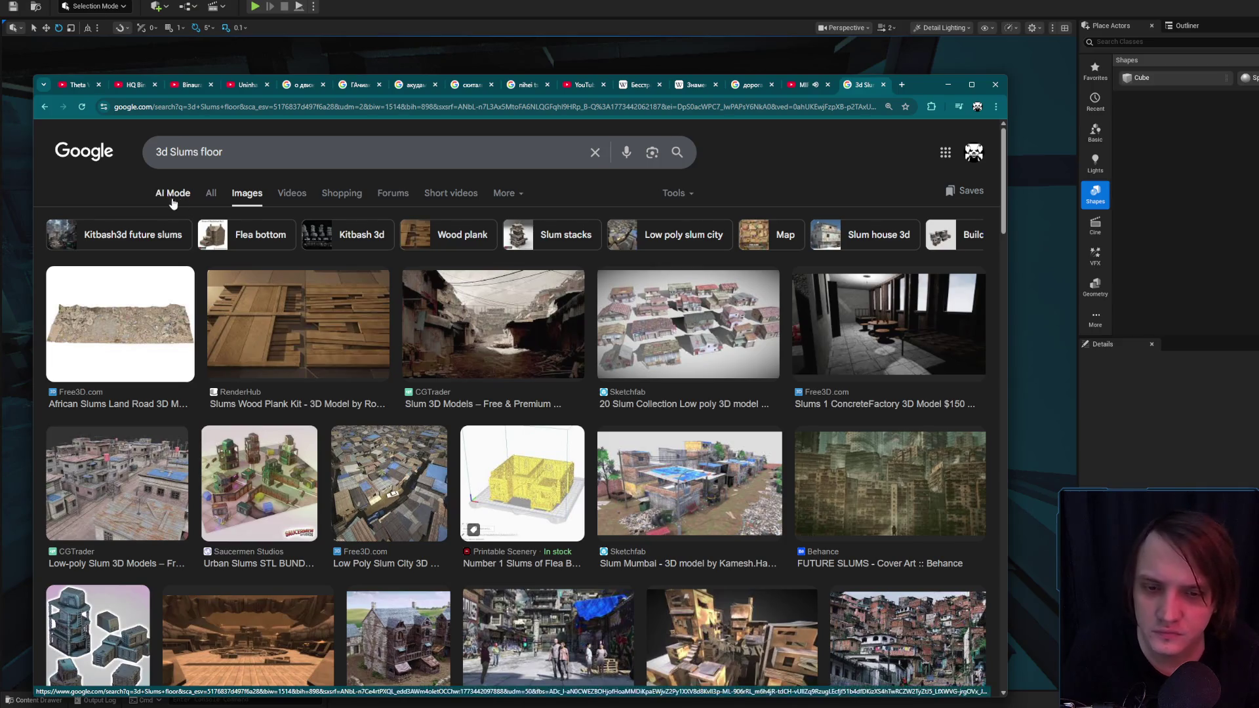
pyautogui.doubleClick(160, 153)
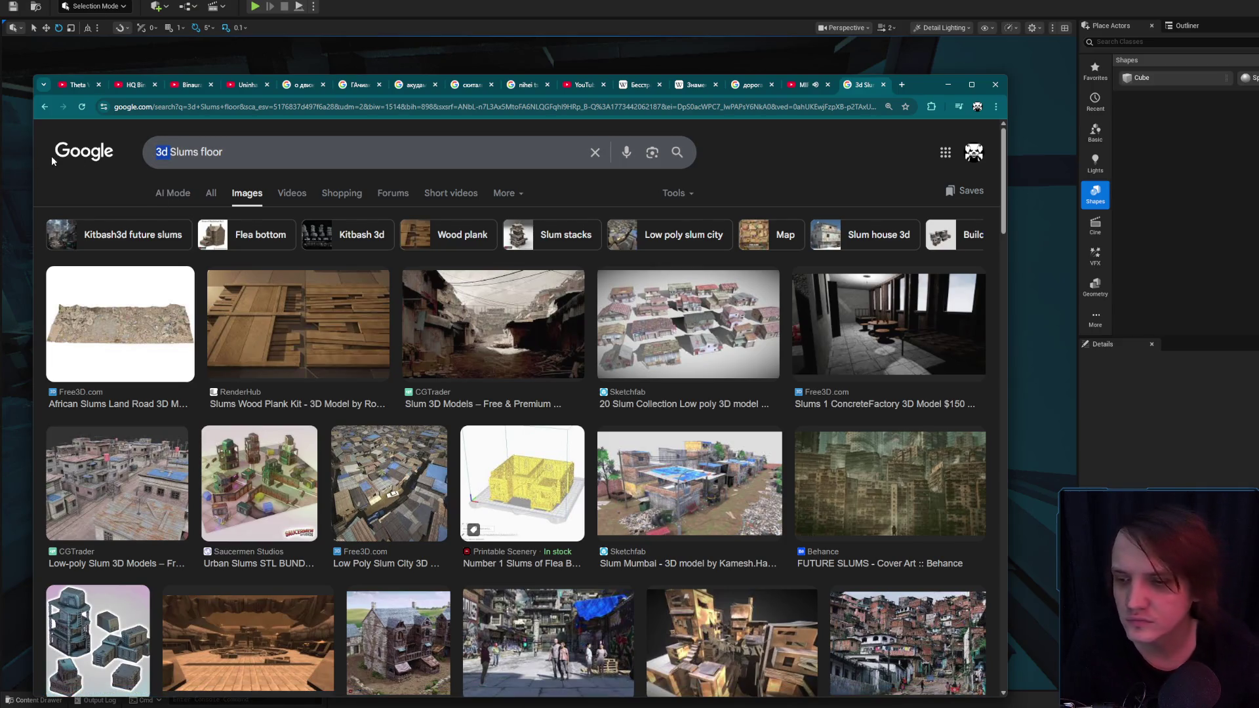
pyautogui.press('BackSpace')
pyautogui.press('Return')
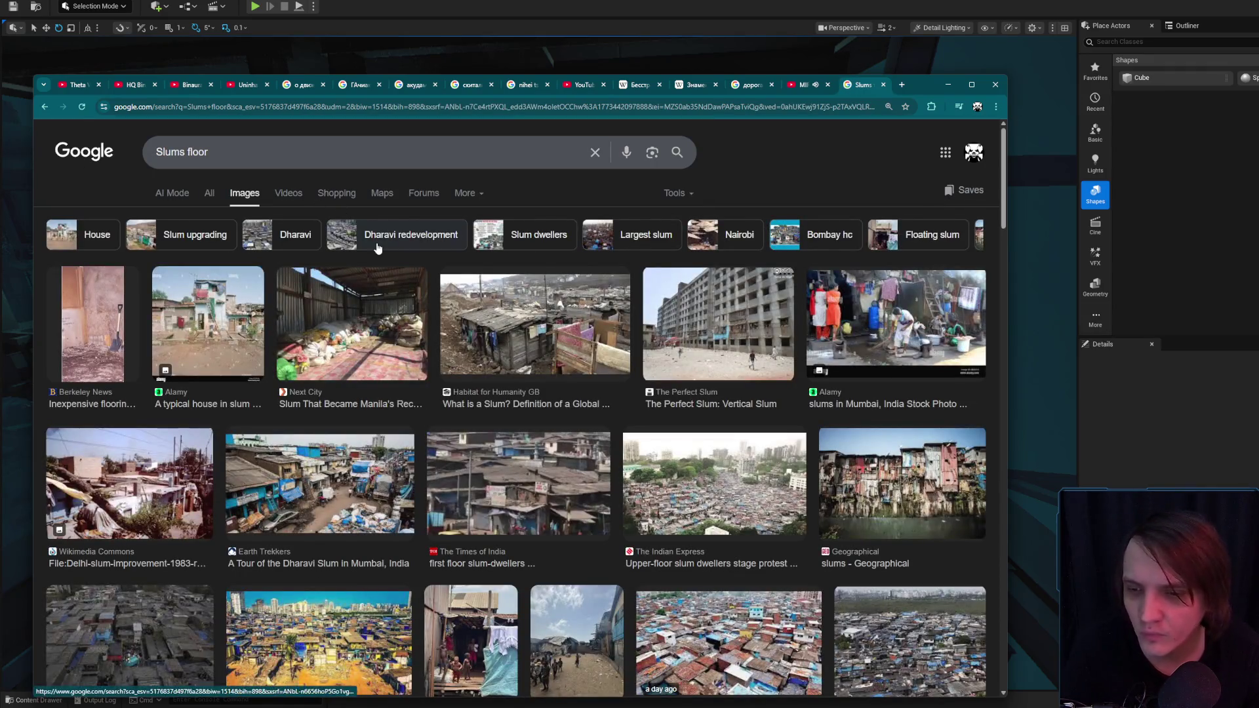
# - Insert 'metal' into the query between 'Slums' and 'floor'
pyautogui.scroll(-1, 359, 341)
pyautogui.scroll(-2, 359, 342)
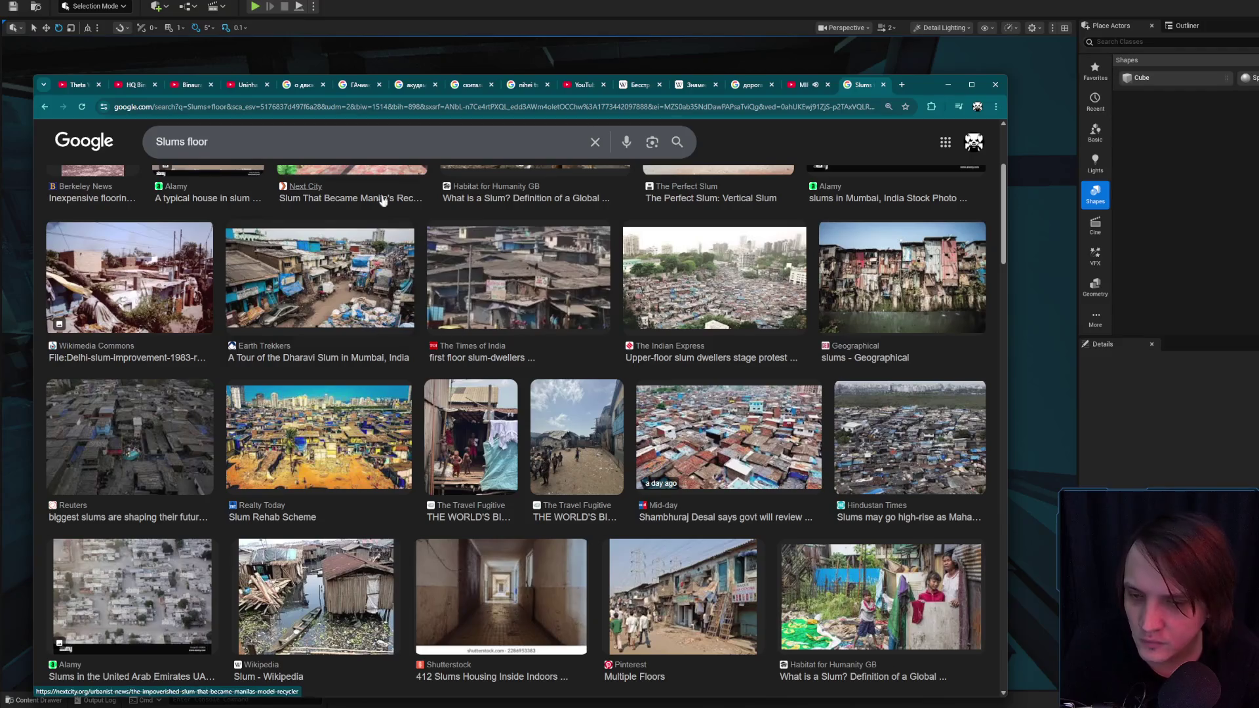
pyautogui.click(201, 143)
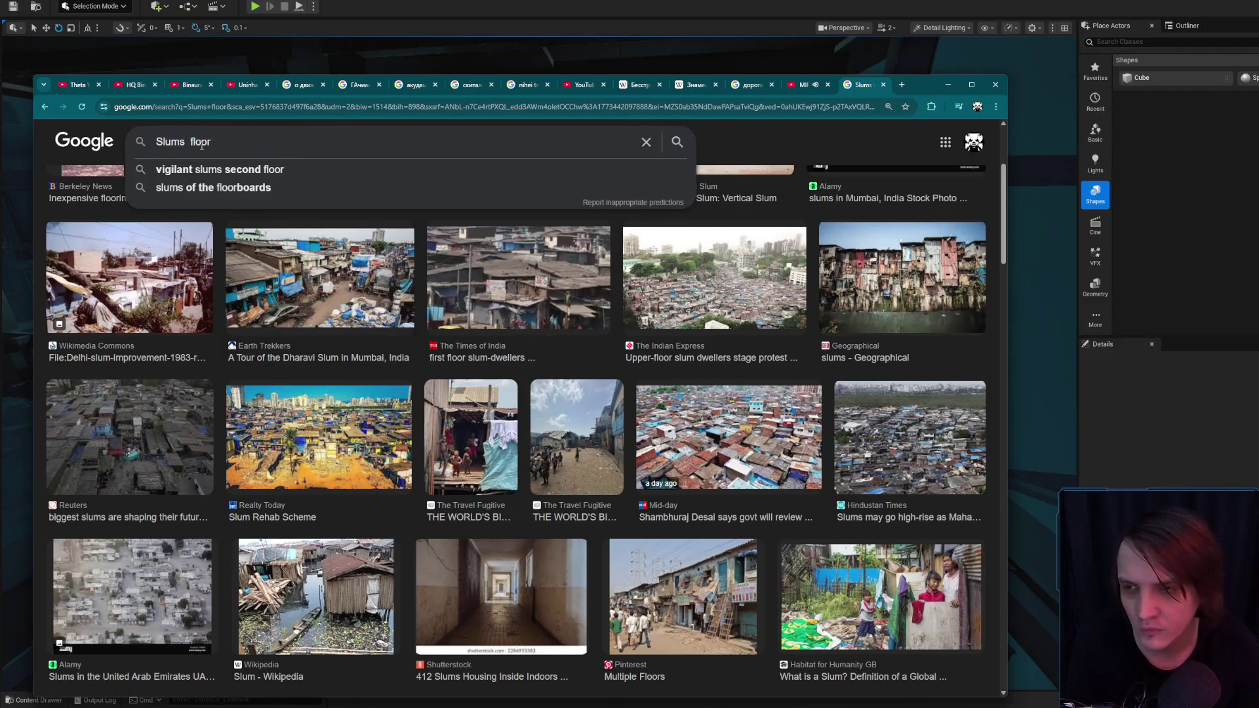
pyautogui.write('met')
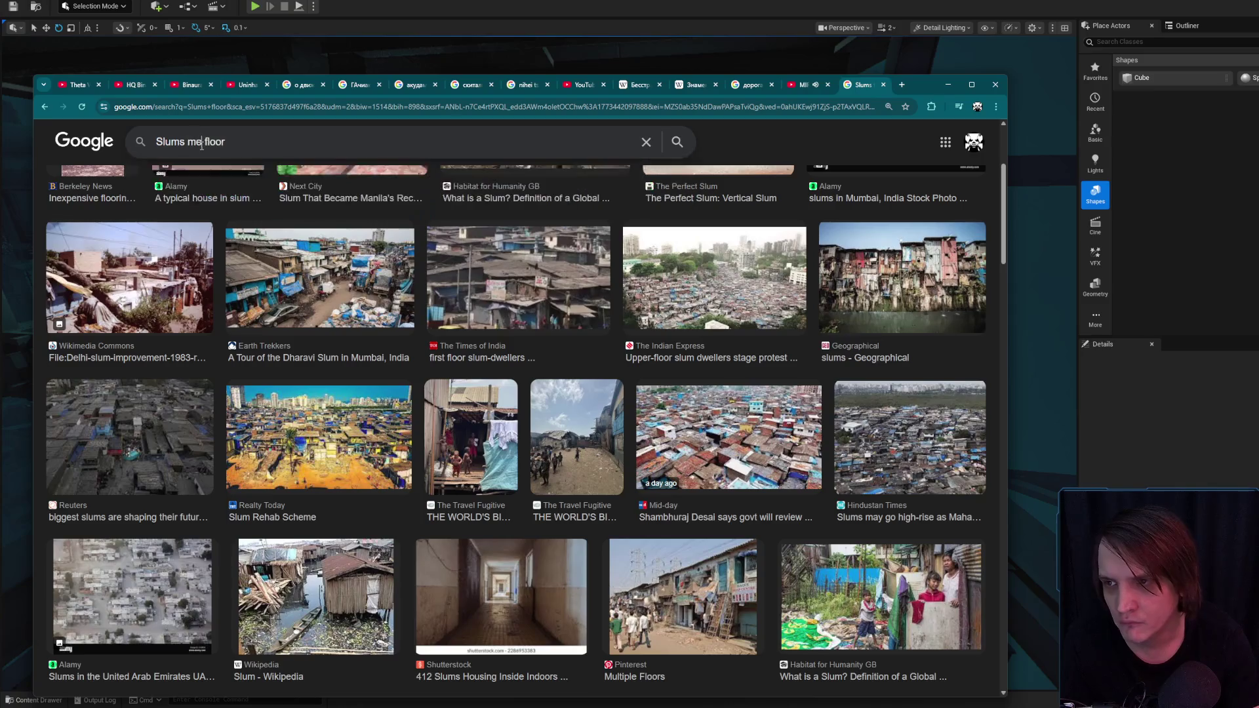
pyautogui.write('al')
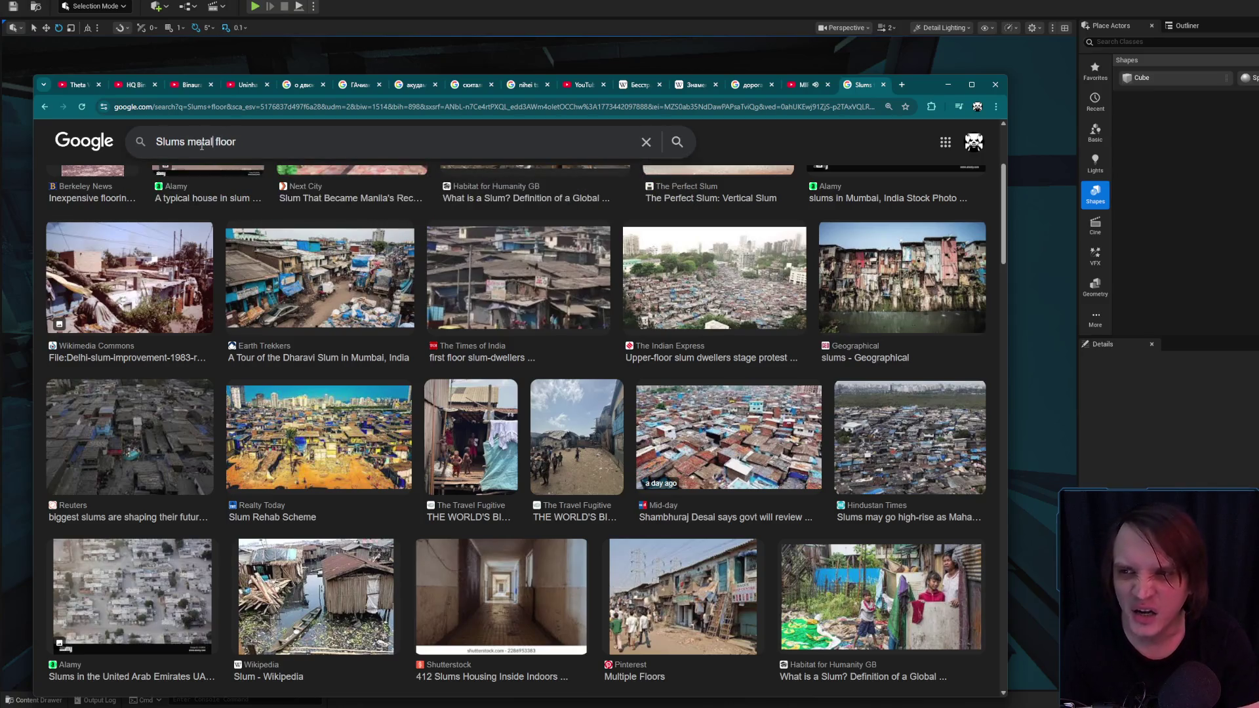
# - Run the 'Slums metal floor' search and preview the Fotoref Corrugated Steel Slums Corner photo
pyautogui.press('Return')
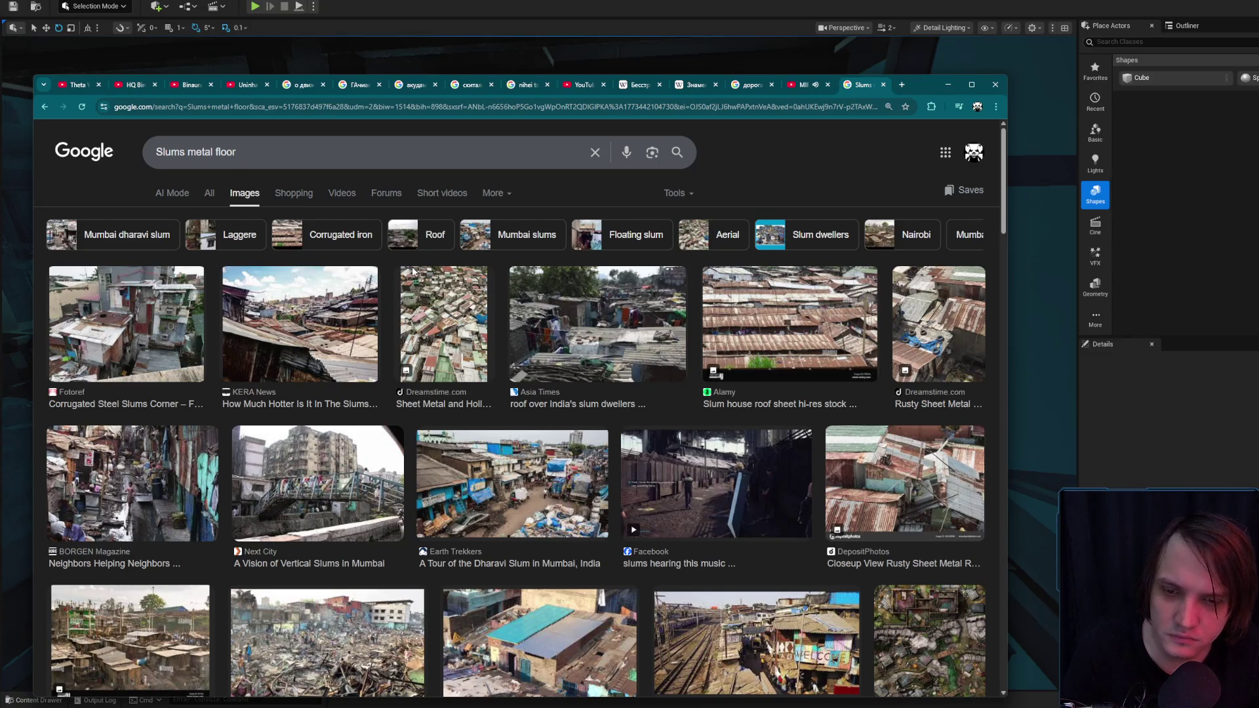
pyautogui.scroll(-7, 688, 469)
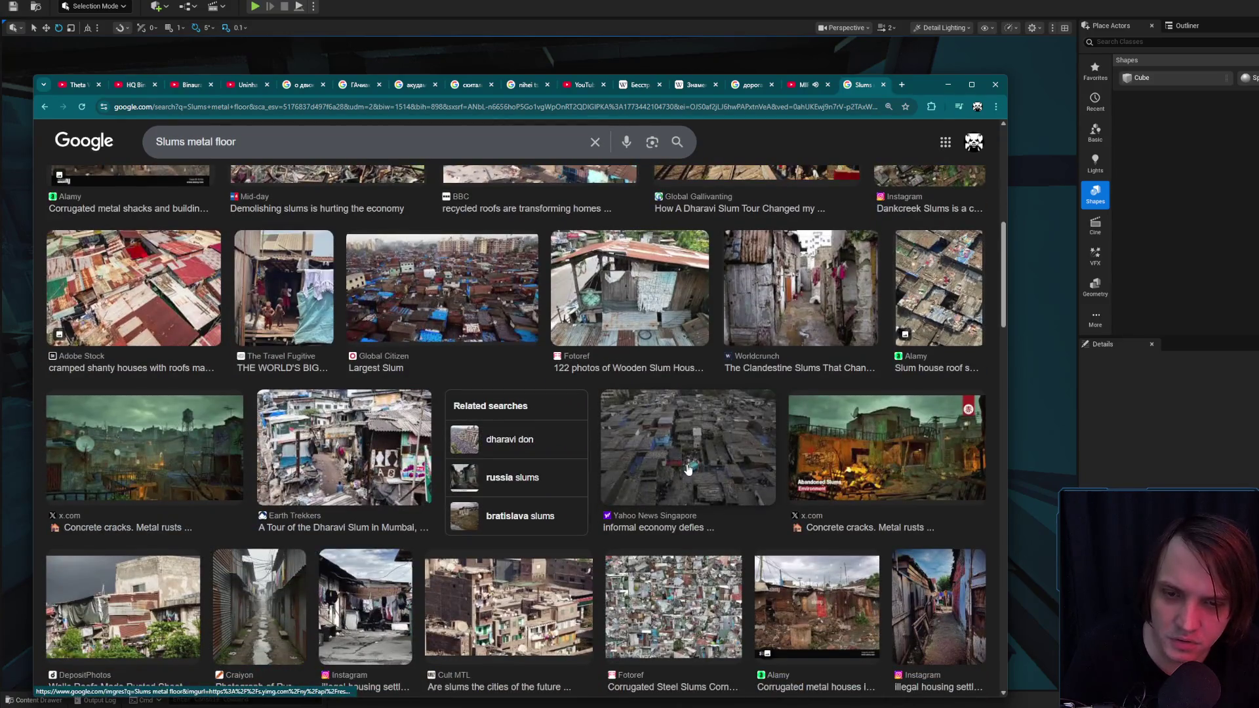
pyautogui.scroll(-2, 689, 468)
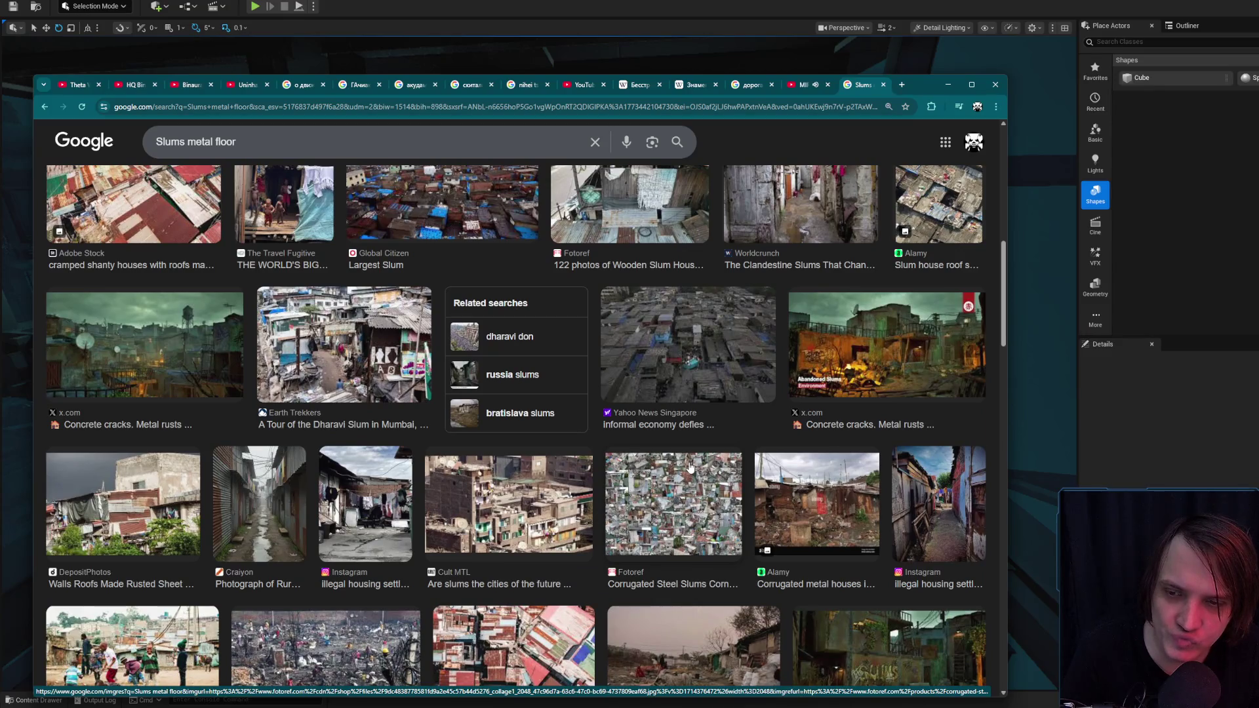
pyautogui.scroll(-4, 690, 468)
pyautogui.scroll(-5, 689, 467)
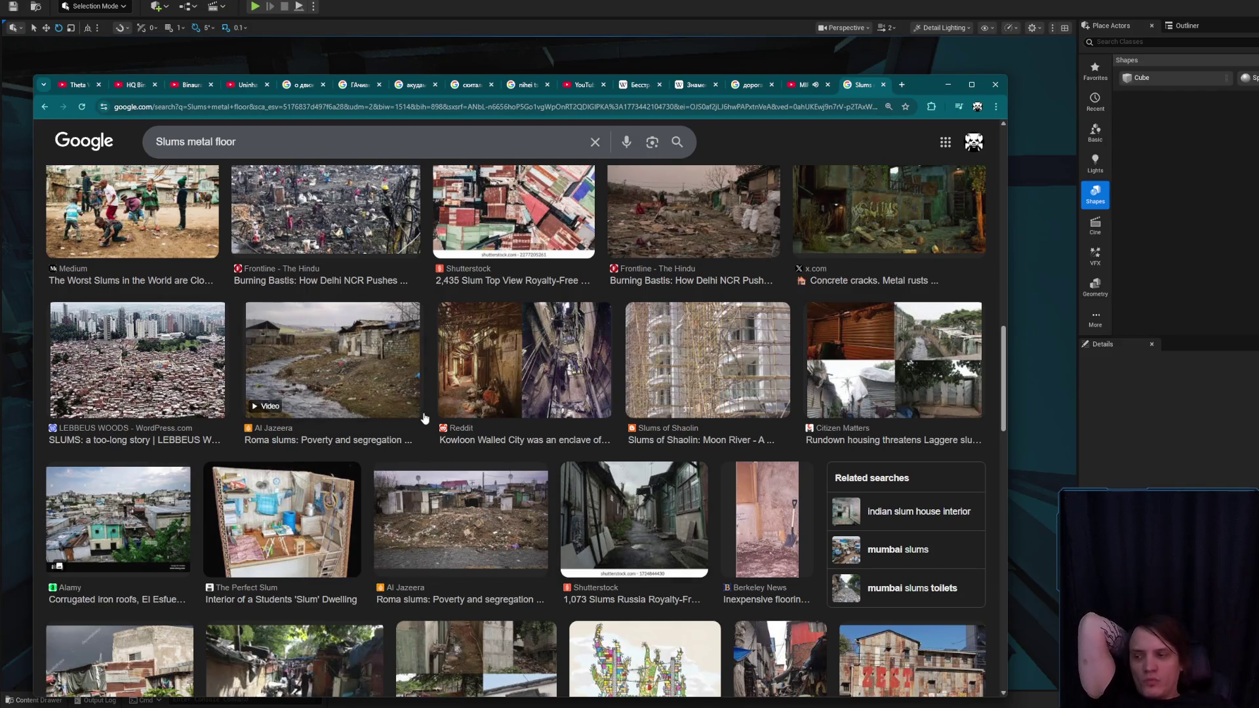
pyautogui.scroll(15, 459, 446)
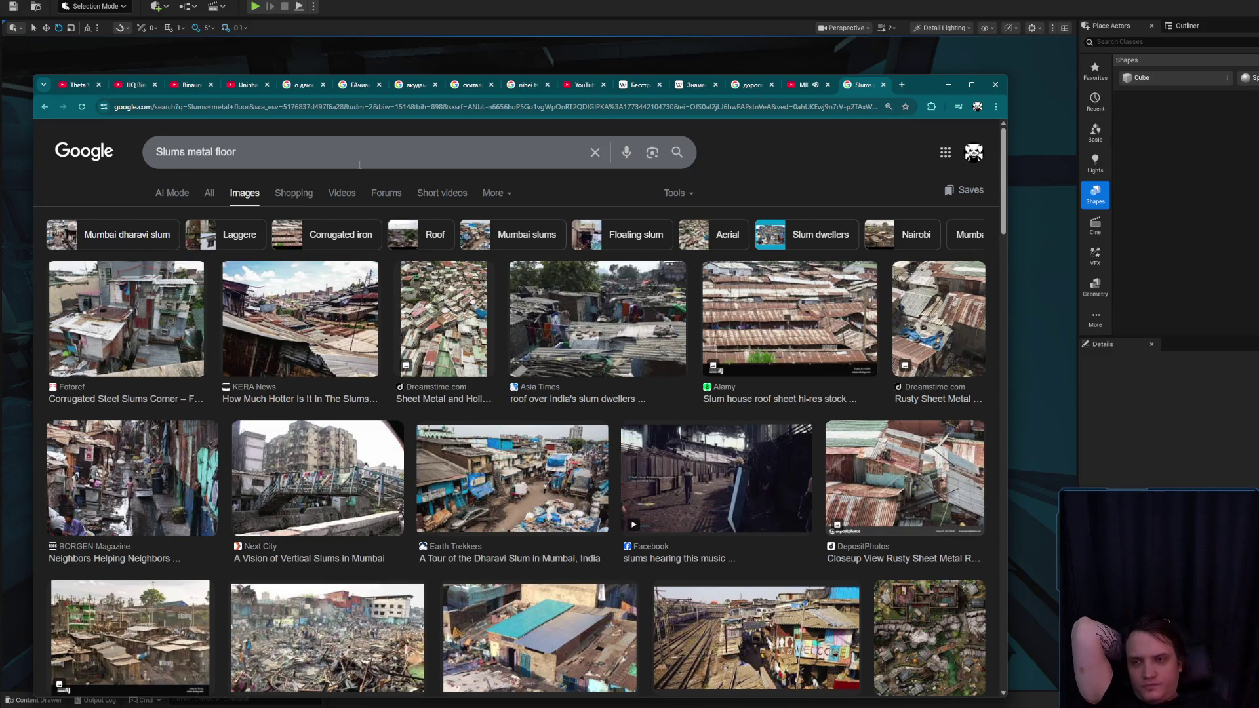
pyautogui.click(84, 307)
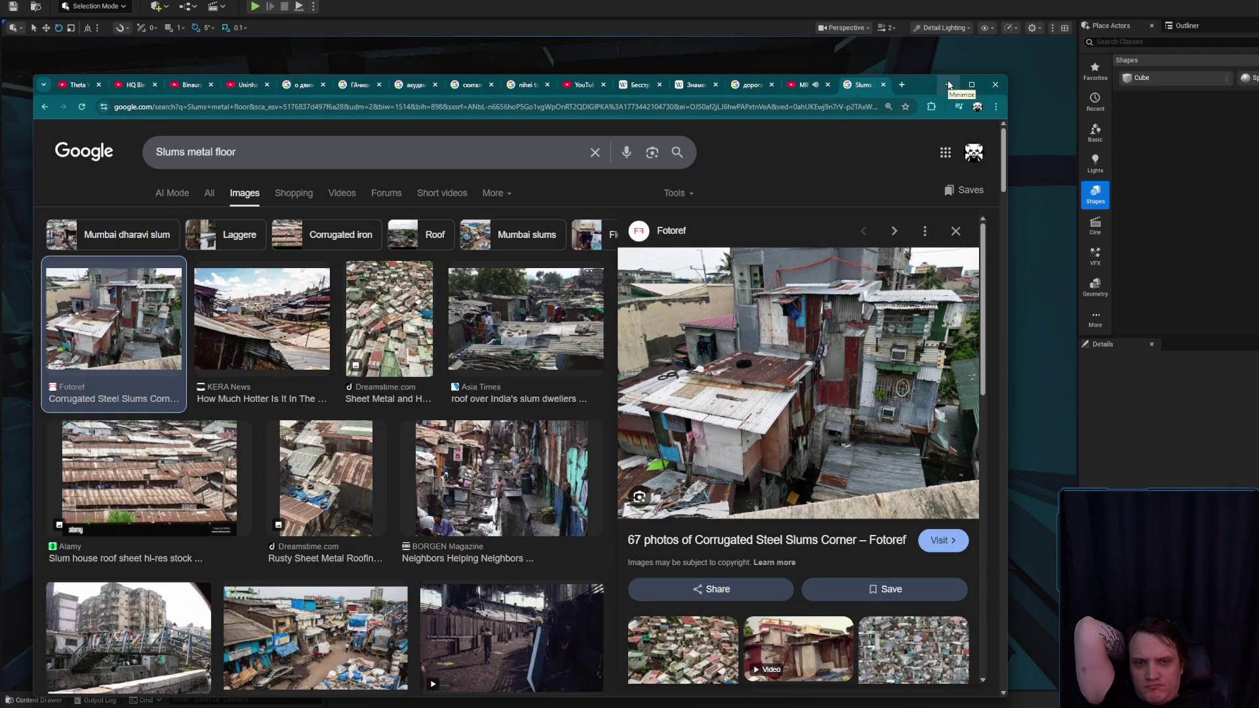
# - Back in Unreal, replace the Content Drawer search 'panel' with 'fl' to list floor meshes
pyautogui.click(949, 85)
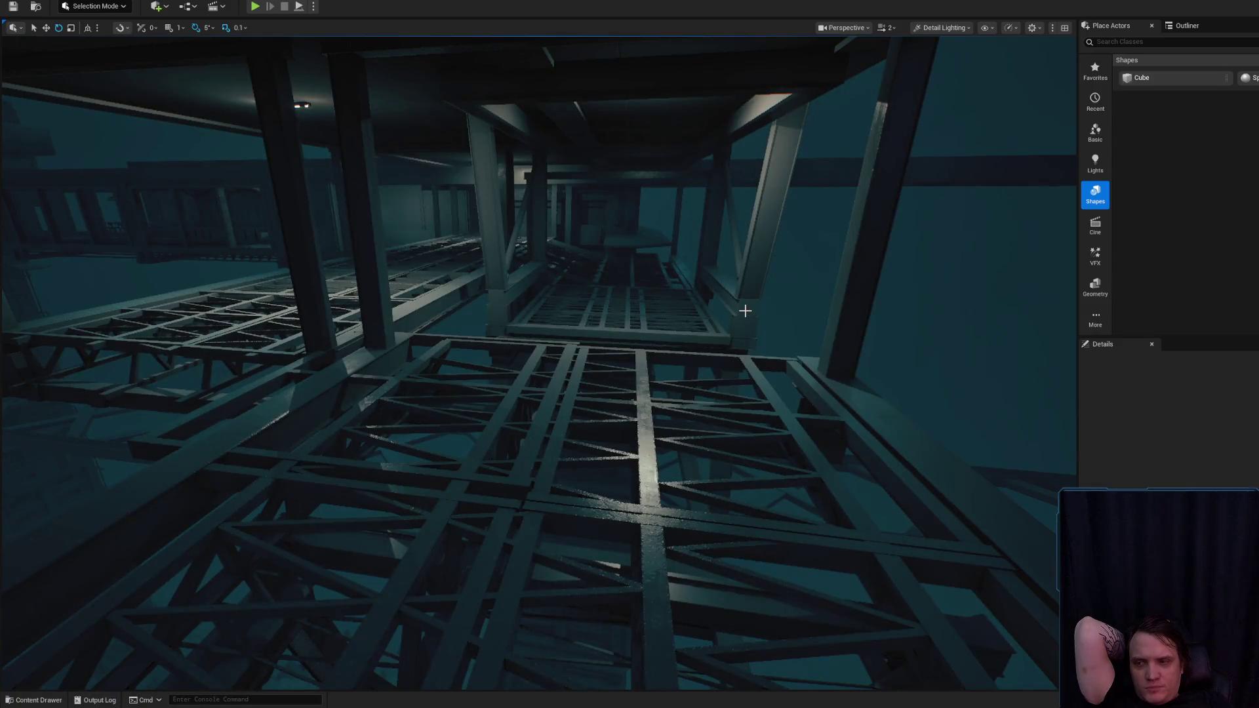
pyautogui.click(36, 699)
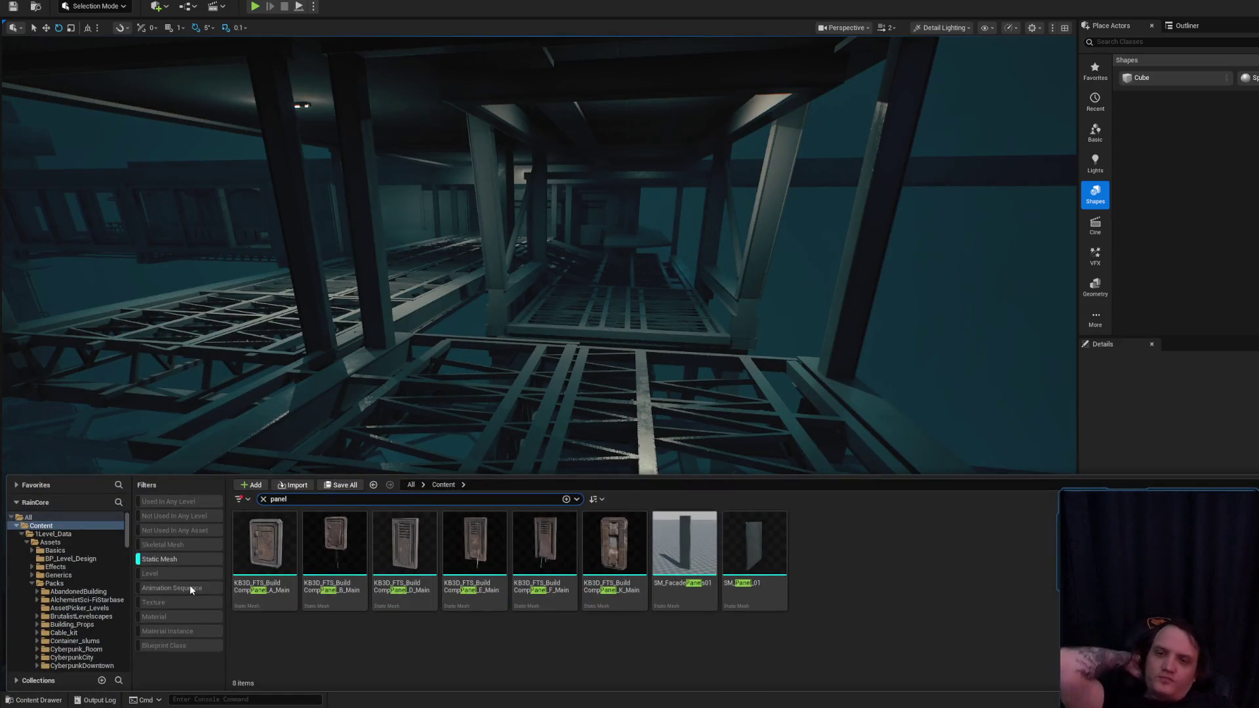
pyautogui.hotkey('ctrl', 'a')
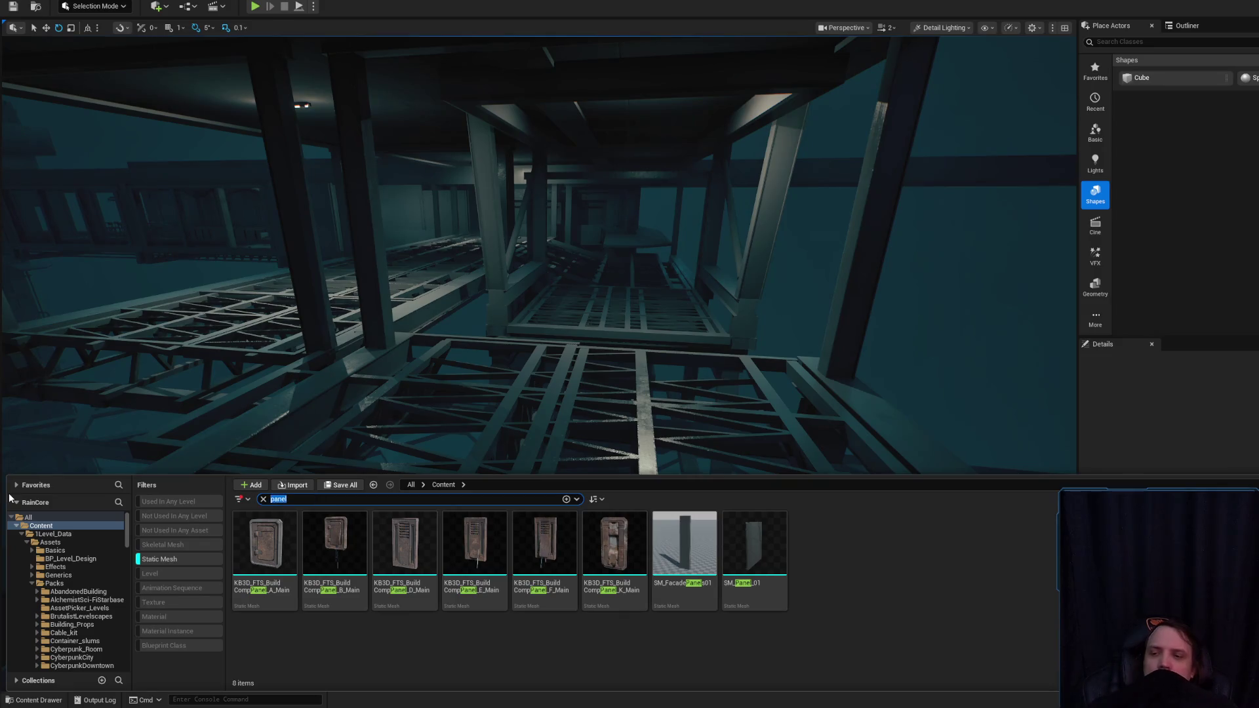
pyautogui.write('floor')
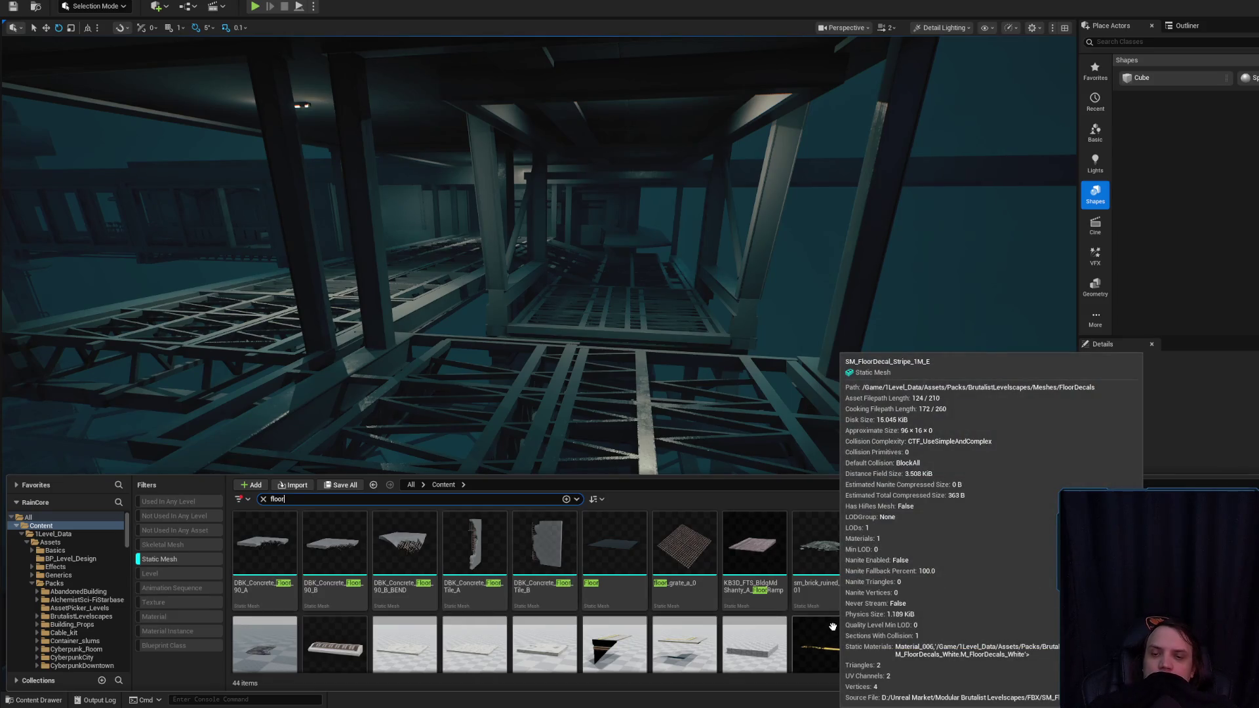
pyautogui.scroll(-2, 975, 578)
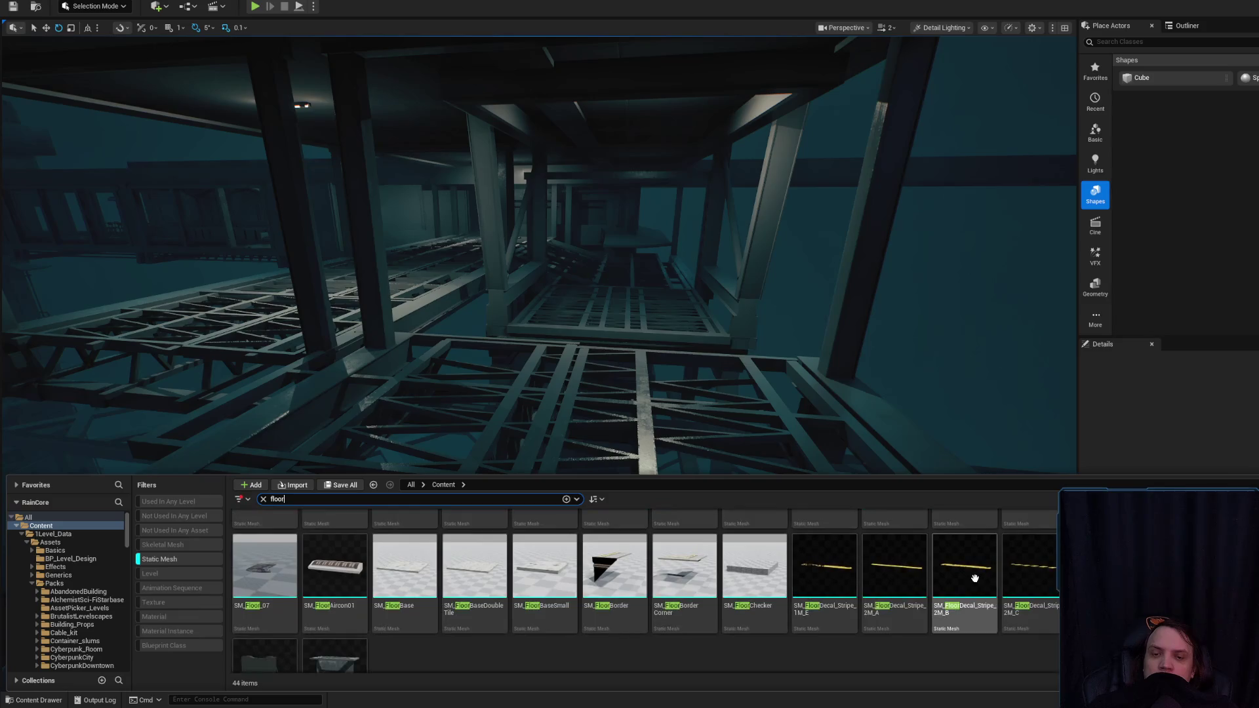
pyautogui.scroll(-1, 941, 628)
pyautogui.scroll(2, 938, 631)
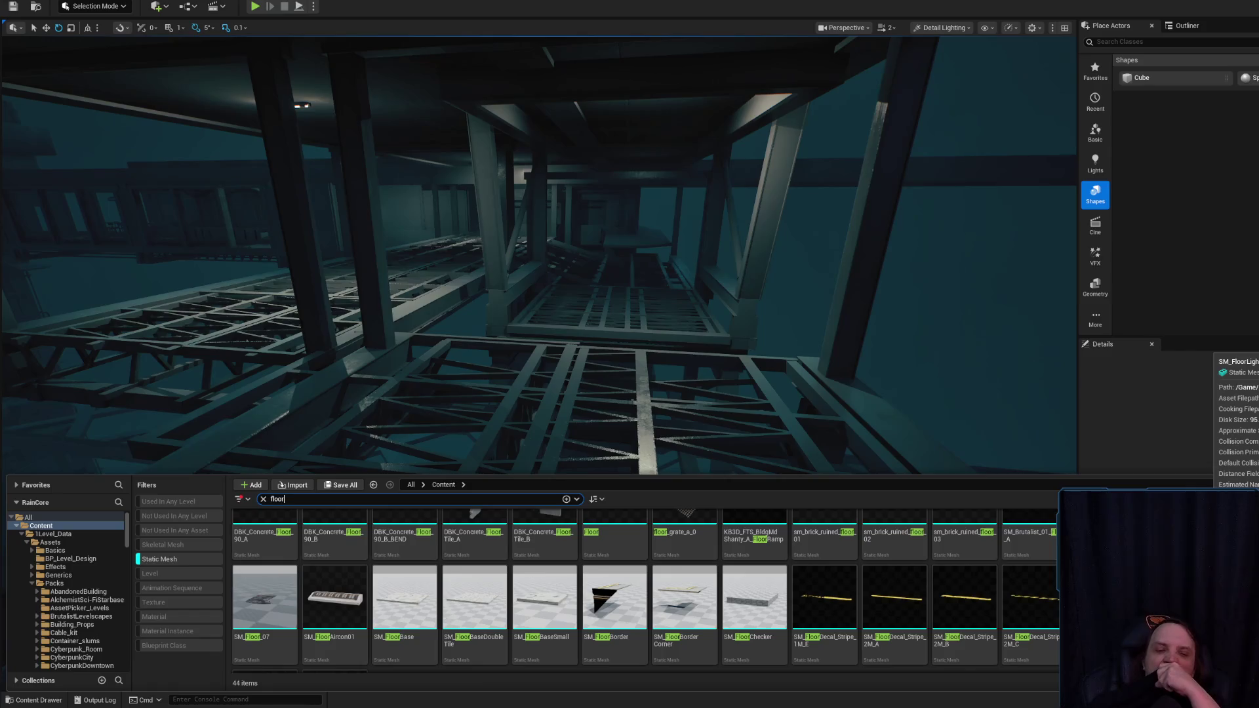
# - Try placing the SM_MetalFloor39 corrugated floor on the truss, remove it, and reopen the floor results
pyautogui.rightClick(1208, 598)
pyautogui.click(806, 407)
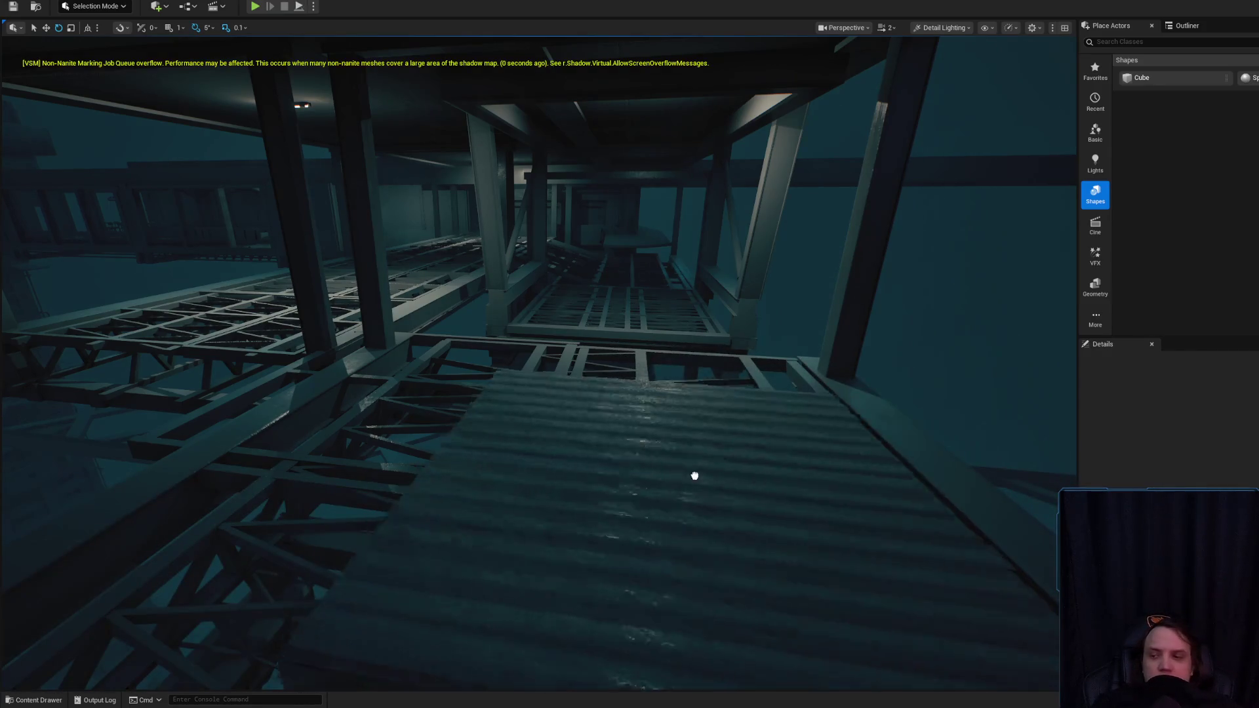
pyautogui.moveTo(681, 464); pyautogui.dragTo(658, 470)
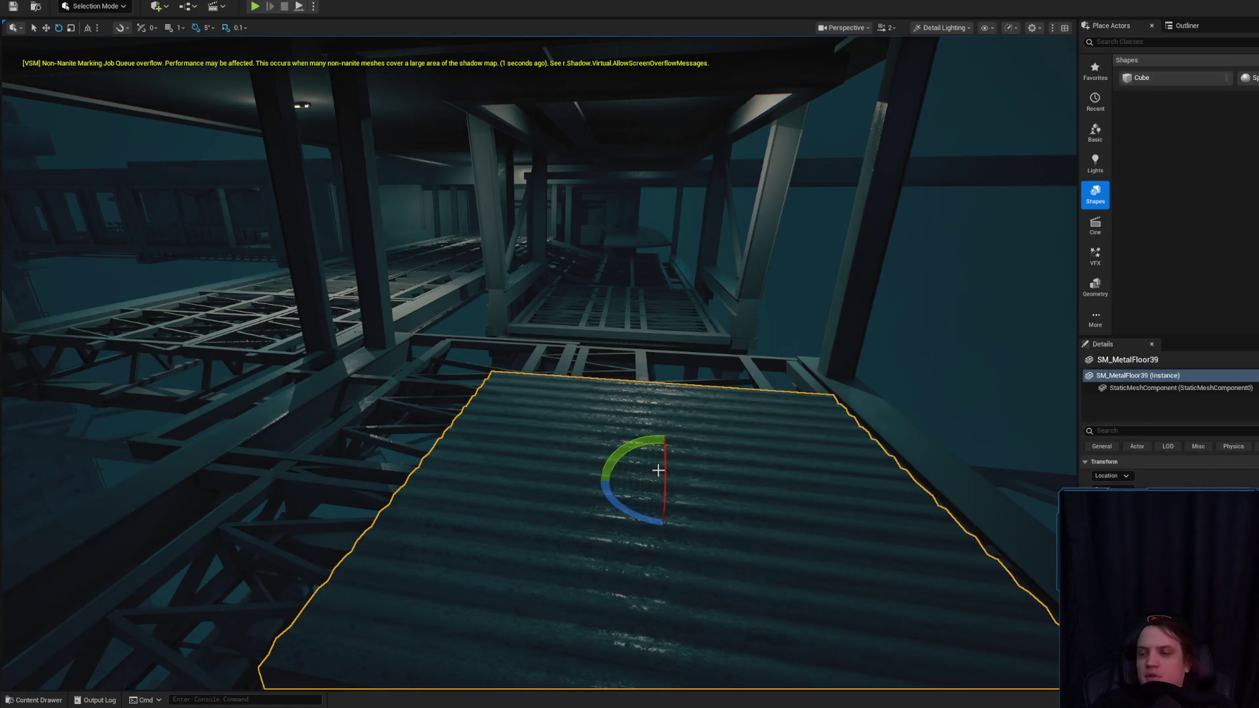
pyautogui.press('Delete')
pyautogui.click(36, 699)
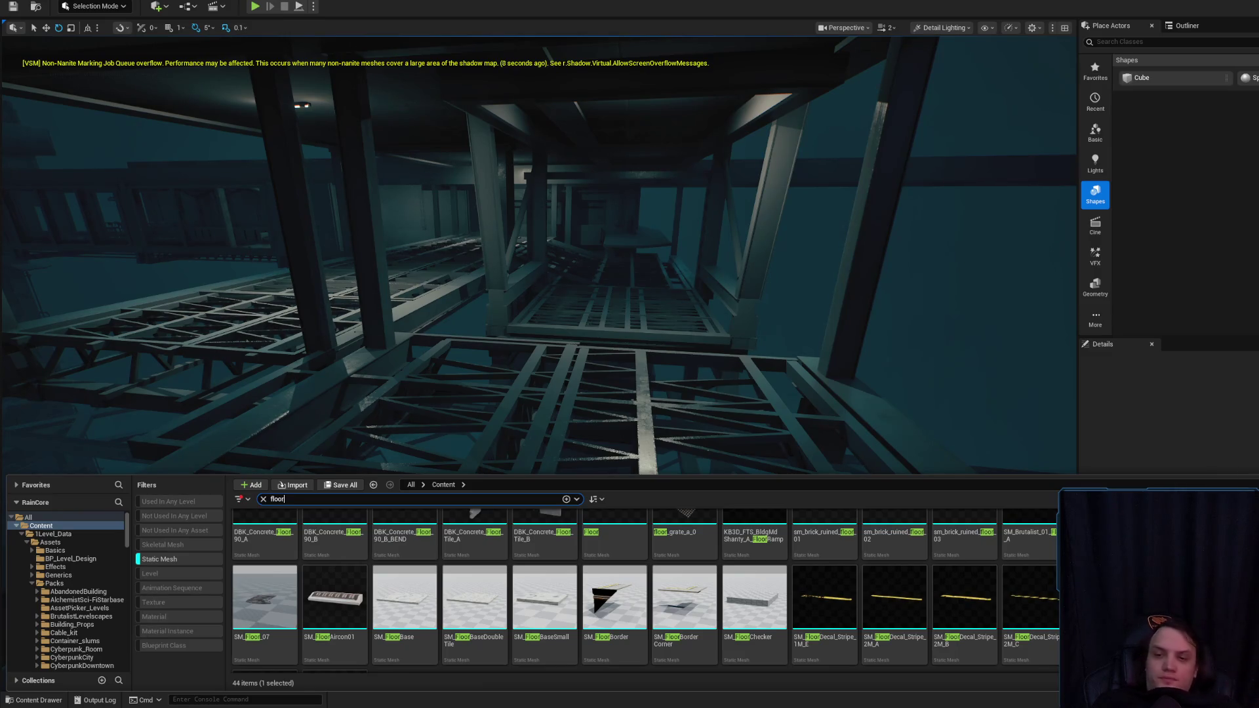
# - Place floor_grate_a in the level and stretch it along one axis with the scale tool
pyautogui.scroll(1, 683, 562)
pyautogui.moveTo(683, 562)
pyautogui.mouseDown()
pyautogui.moveTo(905, 416)
pyautogui.moveTo(848, 528)
pyautogui.moveTo(395, 529)
pyautogui.moveTo(214, 517)
pyautogui.moveTo(215, 503)
pyautogui.mouseUp()
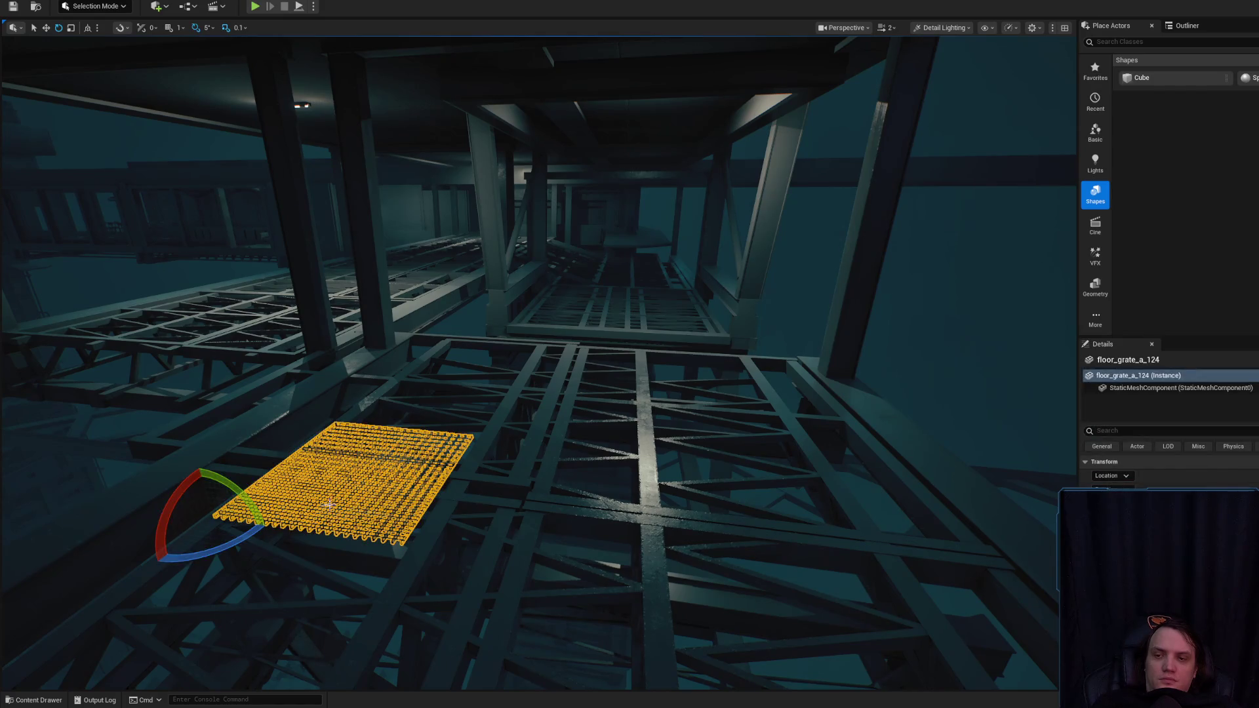
pyautogui.scroll(2, 538, 344)
pyautogui.press('r')
pyautogui.moveTo(181, 475)
pyautogui.mouseDown()
pyautogui.moveTo(342, 417)
pyautogui.moveTo(585, 445)
pyautogui.mouseUp()
pyautogui.press('g')
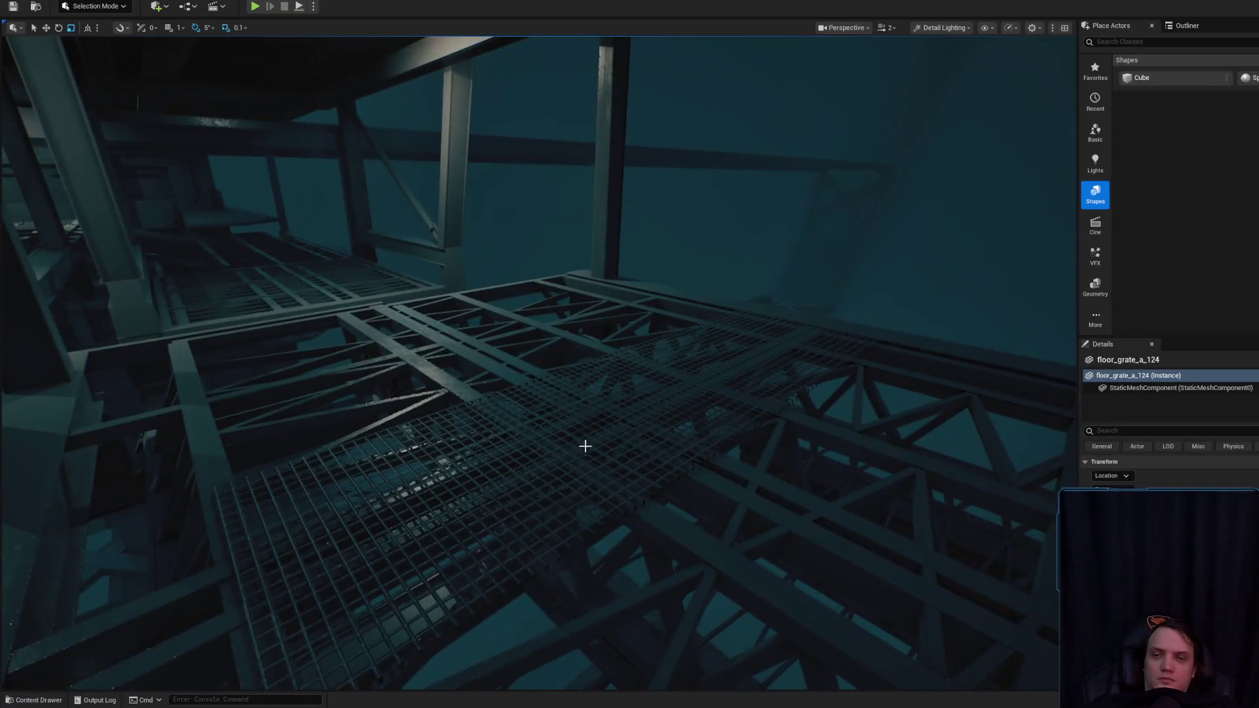
pyautogui.press('g')
pyautogui.press('f')
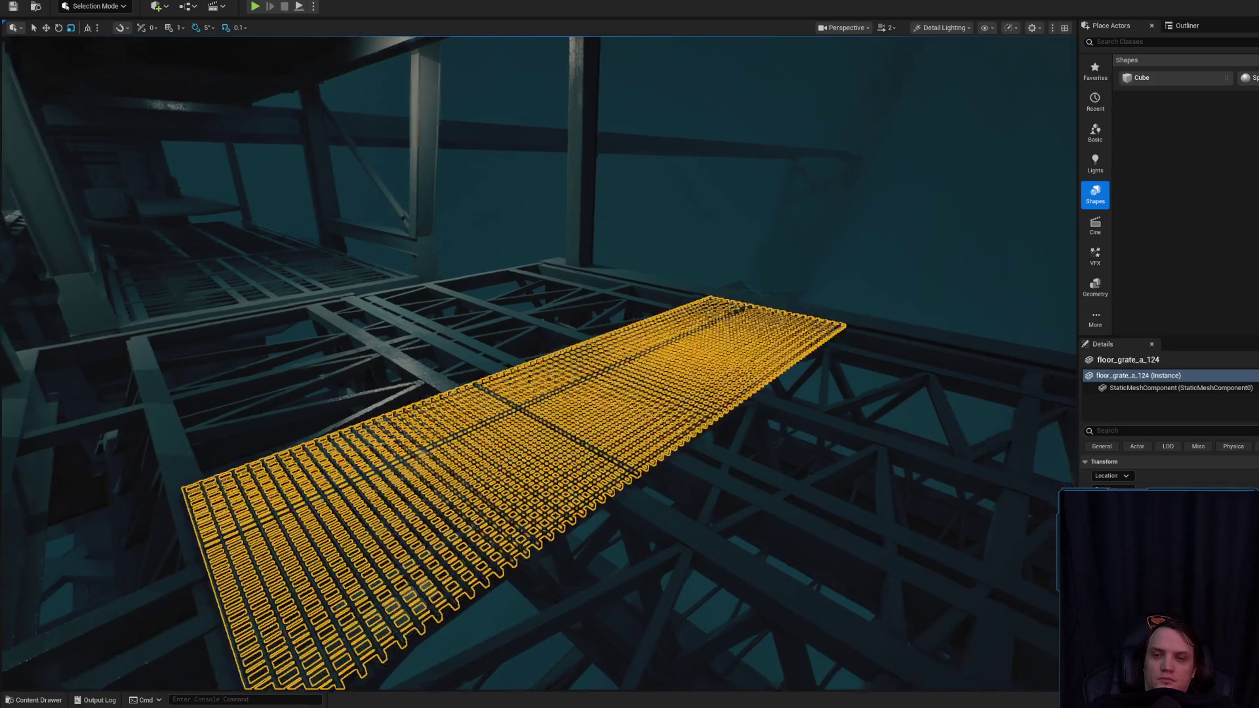
pyautogui.moveTo(559, 469); pyautogui.dragTo(852, 452)
pyautogui.moveTo(249, 403)
pyautogui.mouseDown()
pyautogui.moveTo(380, 402)
pyautogui.moveTo(478, 343)
pyautogui.mouseUp()
# - Lower the grate onto the truss and widen it into a broad walkway platform
pyautogui.moveTo(557, 276)
pyautogui.mouseDown()
pyautogui.moveTo(519, 540)
pyautogui.moveTo(495, 590)
pyautogui.moveTo(759, 512)
pyautogui.mouseUp()
pyautogui.press('r')
pyautogui.moveTo(927, 388); pyautogui.dragTo(841, 386)
pyautogui.moveTo(604, 340); pyautogui.dragTo(604, 340)
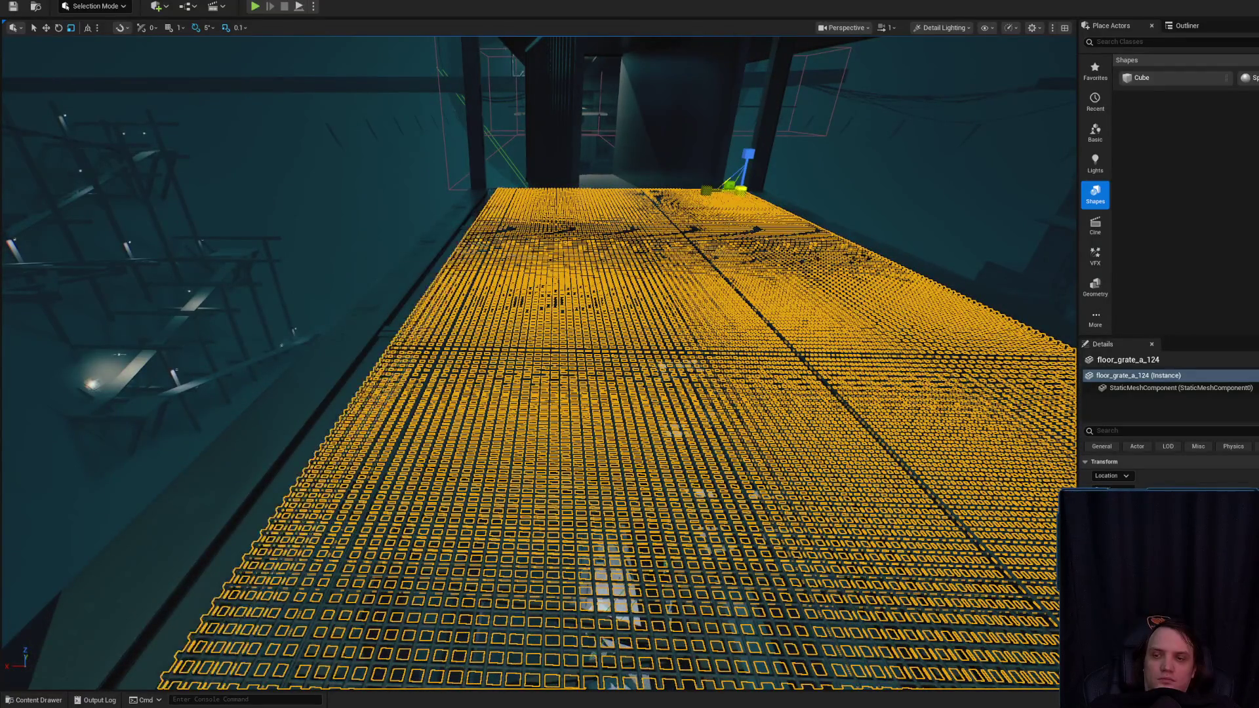
pyautogui.moveTo(728, 197)
pyautogui.mouseDown()
pyautogui.moveTo(649, 219)
pyautogui.moveTo(645, 191)
pyautogui.moveTo(668, 194)
pyautogui.moveTo(648, 184)
pyautogui.moveTo(613, 206)
pyautogui.mouseUp()
pyautogui.moveTo(583, 371); pyautogui.dragTo(583, 371)
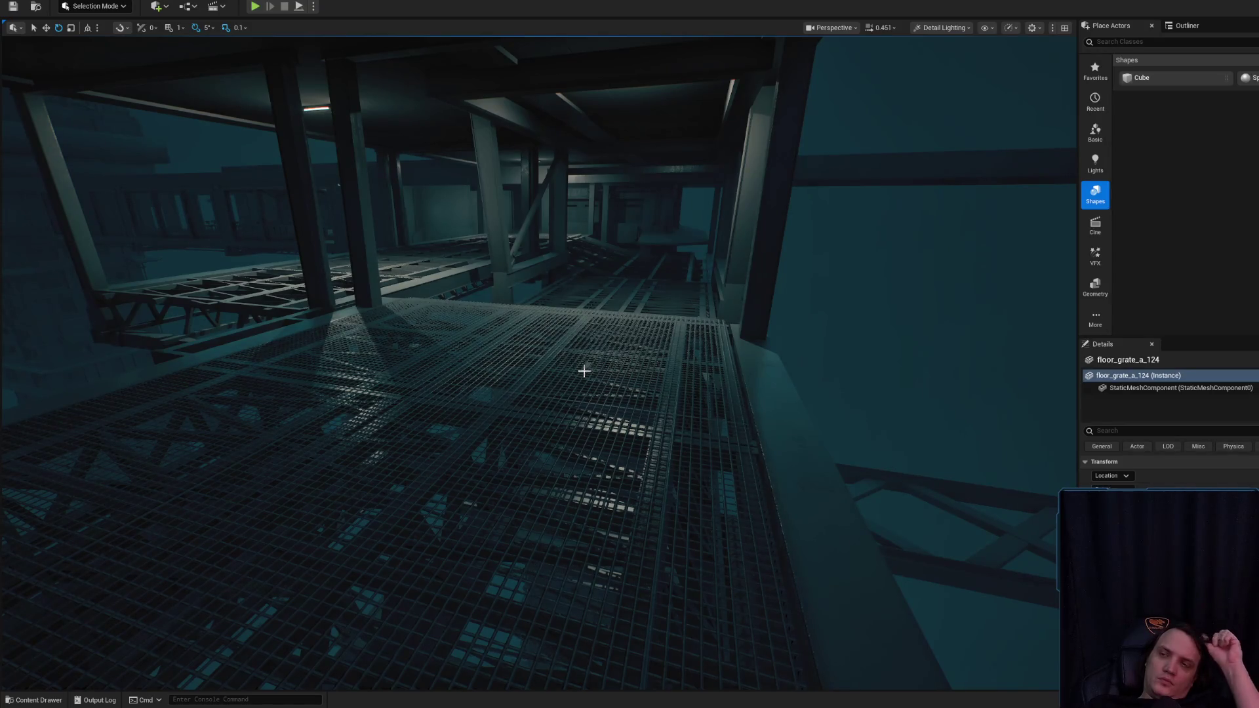
pyautogui.press('f')
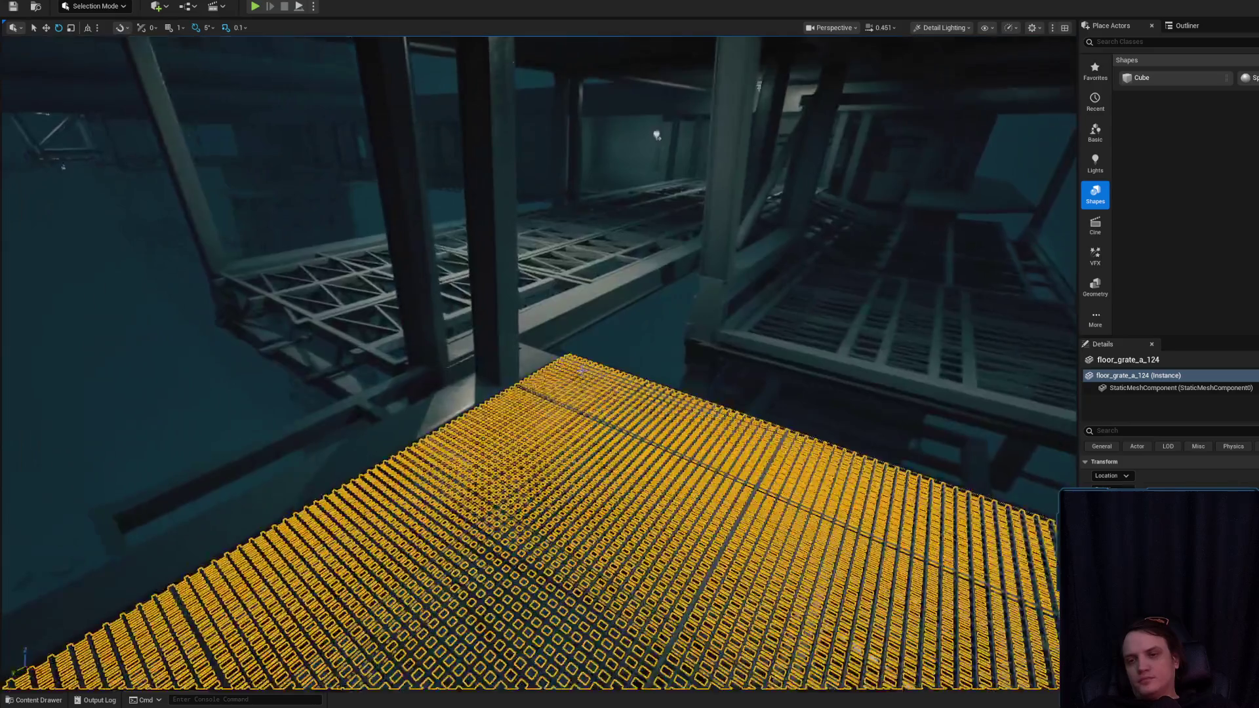
pyautogui.moveTo(582, 371); pyautogui.dragTo(566, 443)
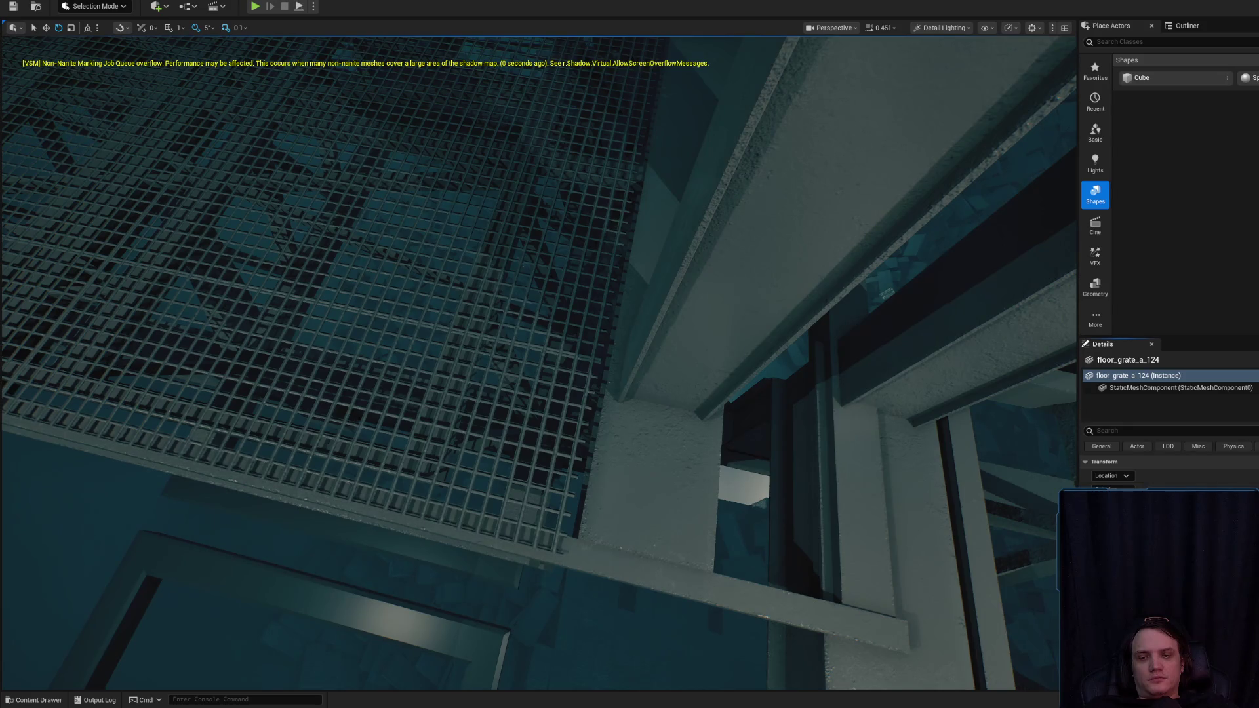
pyautogui.moveTo(566, 443)
pyautogui.mouseDown()
pyautogui.moveTo(558, 468)
pyautogui.moveTo(671, 435)
pyautogui.moveTo(652, 416)
pyautogui.moveTo(649, 433)
pyautogui.moveTo(653, 394)
pyautogui.mouseUp()
# - Slide the SM_MetalFloor120 floor frame to the right with the move gizmo
pyautogui.click(611, 369)
pyautogui.press('f')
pyautogui.moveTo(611, 370)
pyautogui.mouseDown()
pyautogui.moveTo(571, 360)
pyautogui.moveTo(604, 367)
pyautogui.moveTo(626, 324)
pyautogui.mouseUp()
pyautogui.press('w')
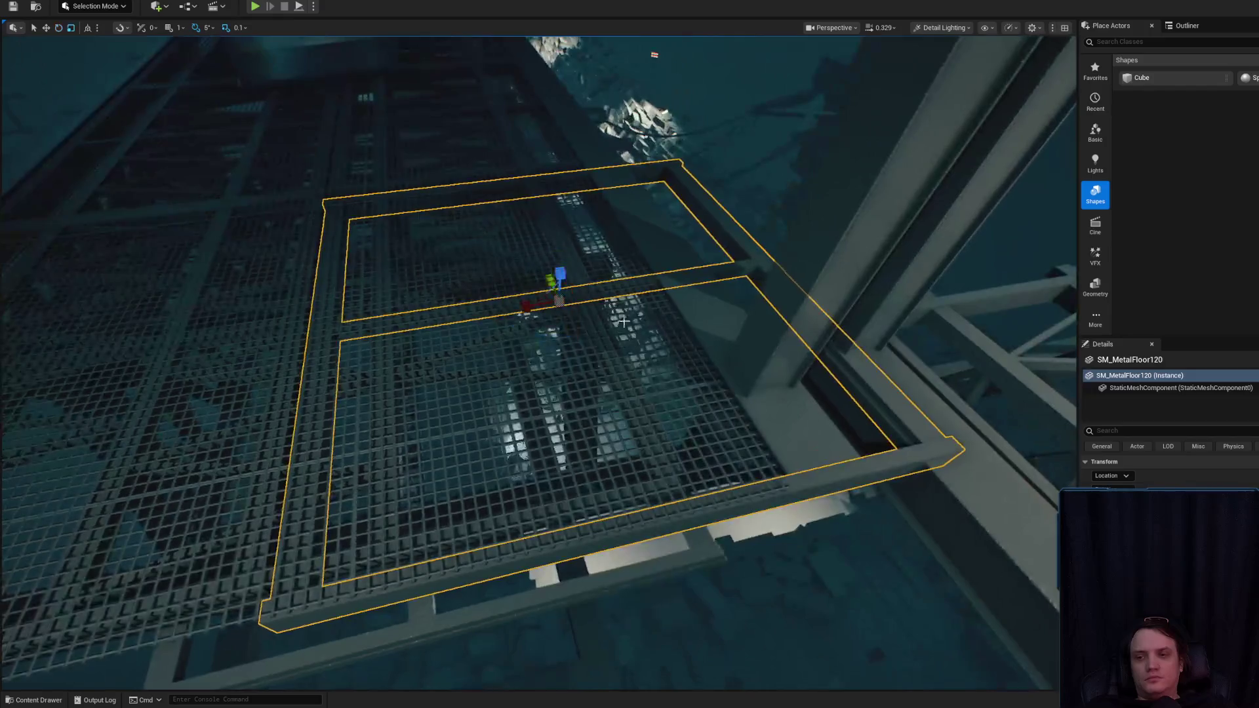
pyautogui.moveTo(323, 309)
pyautogui.mouseDown()
pyautogui.moveTo(708, 182)
pyautogui.moveTo(798, 285)
pyautogui.mouseUp()
# - Inspect the grate and framework from below, then hide the SM_MetalFloor35 floor frame
pyautogui.click(554, 509)
pyautogui.moveTo(554, 509)
pyautogui.mouseDown()
pyautogui.moveTo(485, 406)
pyautogui.moveTo(446, 386)
pyautogui.mouseUp()
pyautogui.click(485, 405)
pyautogui.moveTo(536, 338)
pyautogui.mouseDown()
pyautogui.moveTo(524, 341)
pyautogui.moveTo(535, 338)
pyautogui.moveTo(562, 449)
pyautogui.moveTo(534, 367)
pyautogui.mouseUp()
pyautogui.click(554, 413)
pyautogui.moveTo(397, 489); pyautogui.dragTo(396, 489)
pyautogui.click(400, 482)
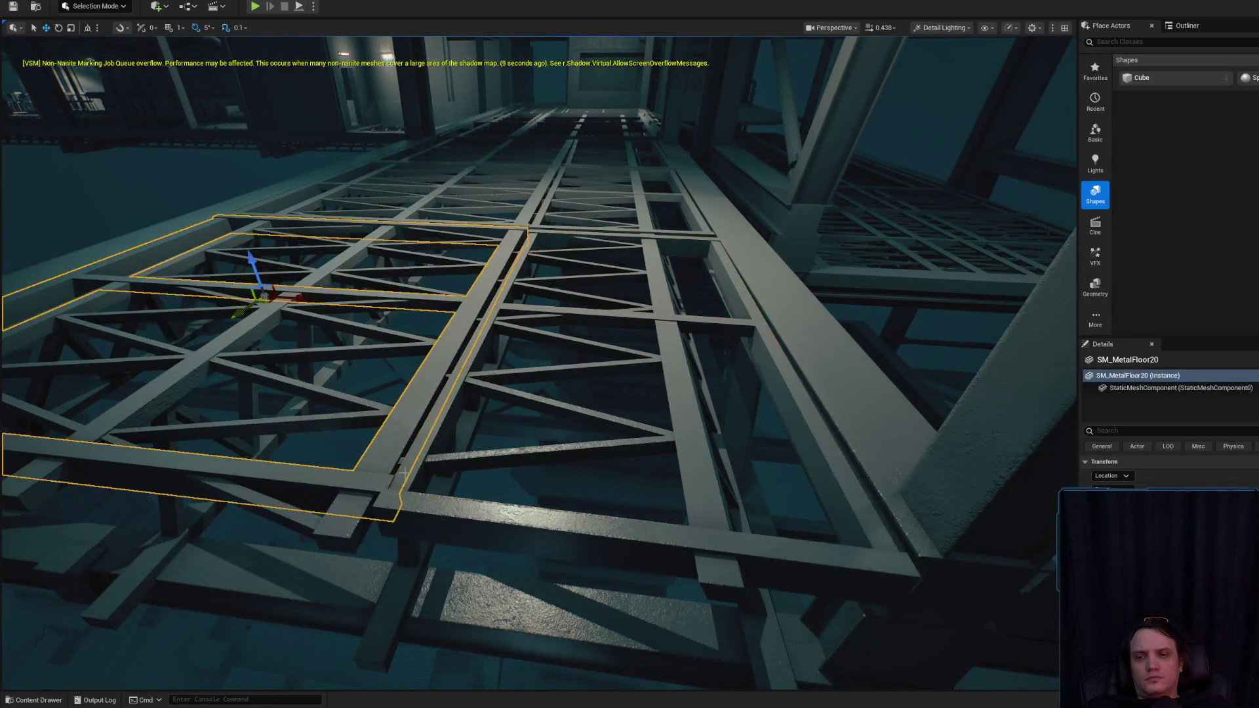
pyautogui.press('h')
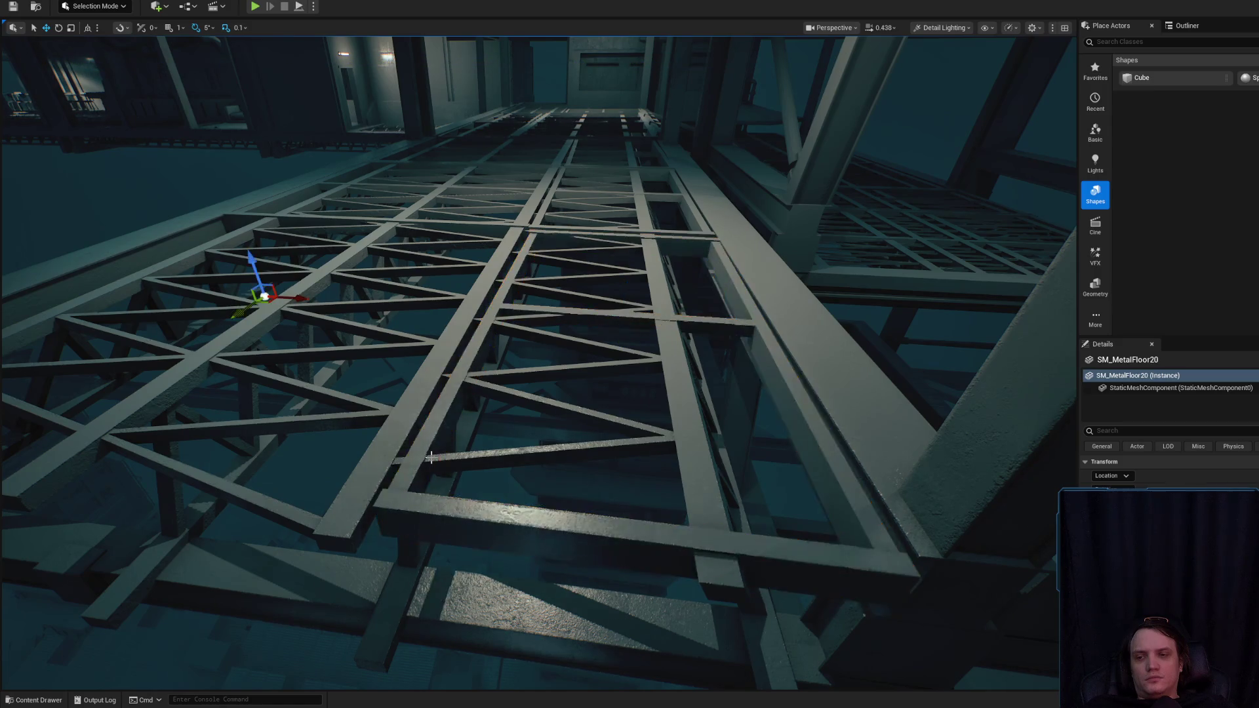
# - Check floor frames SM_MetalFloor123, SM_MetalFloor119 and SM_MetalFloor120 across the truss structure
pyautogui.moveTo(440, 451)
pyautogui.mouseDown()
pyautogui.moveTo(612, 413)
pyautogui.moveTo(483, 258)
pyautogui.moveTo(524, 275)
pyautogui.moveTo(765, 292)
pyautogui.mouseUp()
pyautogui.click(632, 377)
pyautogui.click(483, 258)
pyautogui.click(765, 292)
pyautogui.press('f')
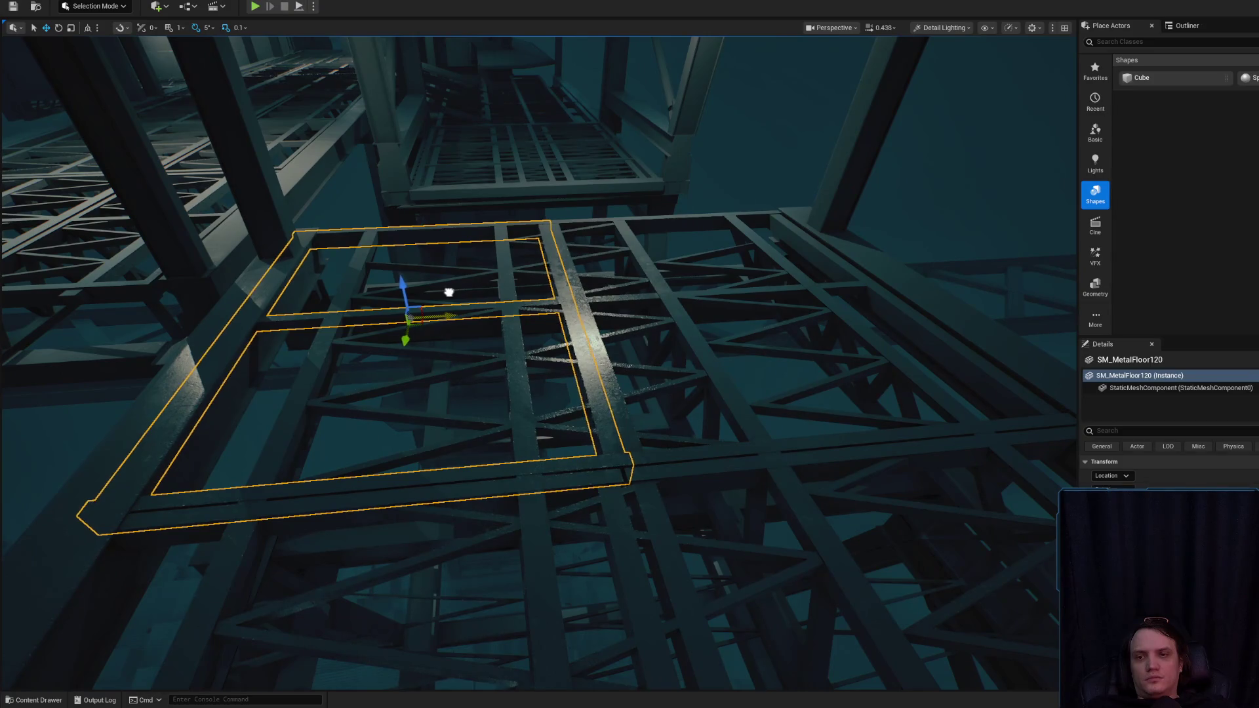
pyautogui.moveTo(467, 316)
pyautogui.mouseDown()
pyautogui.moveTo(467, 394)
pyautogui.moveTo(452, 348)
pyautogui.moveTo(419, 393)
pyautogui.mouseUp()
pyautogui.moveTo(551, 340)
pyautogui.mouseDown()
pyautogui.moveTo(551, 354)
pyautogui.moveTo(564, 328)
pyautogui.moveTo(544, 335)
pyautogui.moveTo(563, 348)
pyautogui.moveTo(549, 341)
pyautogui.mouseUp()
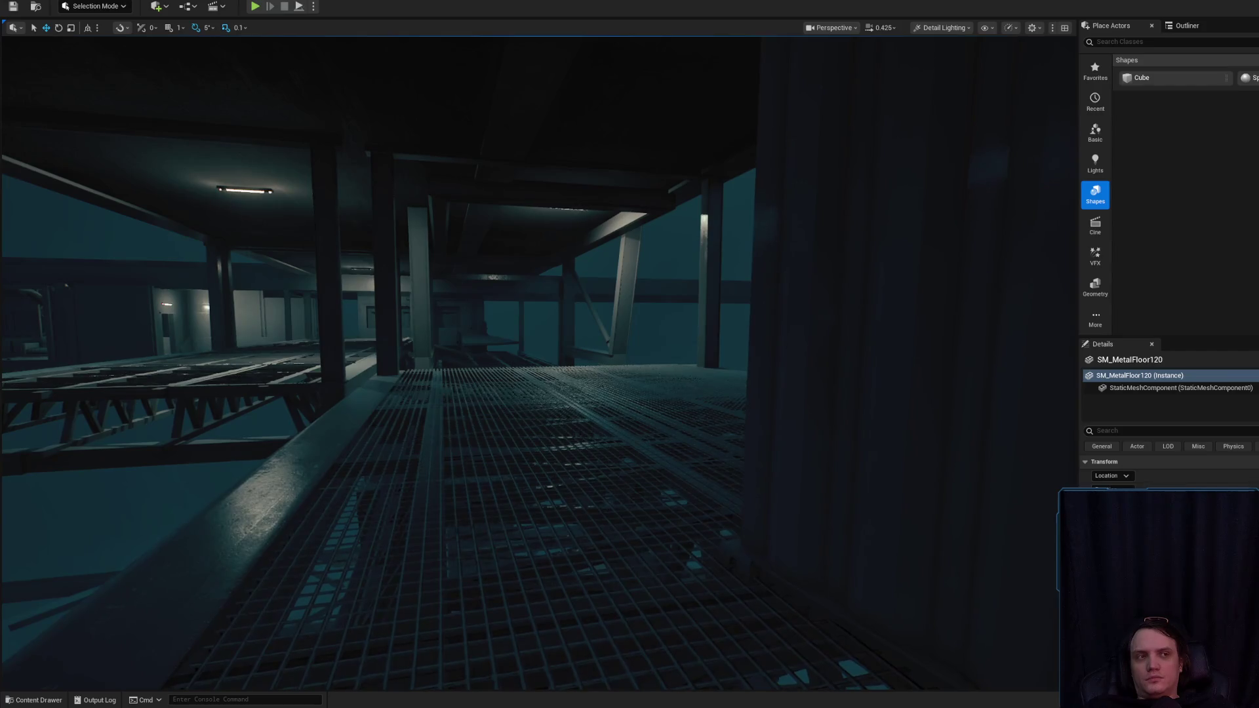
pyautogui.hotkey('alt', 'Tab')
# - Replace the image search with the query 'ue5 how to fix te'
pyautogui.press('/')
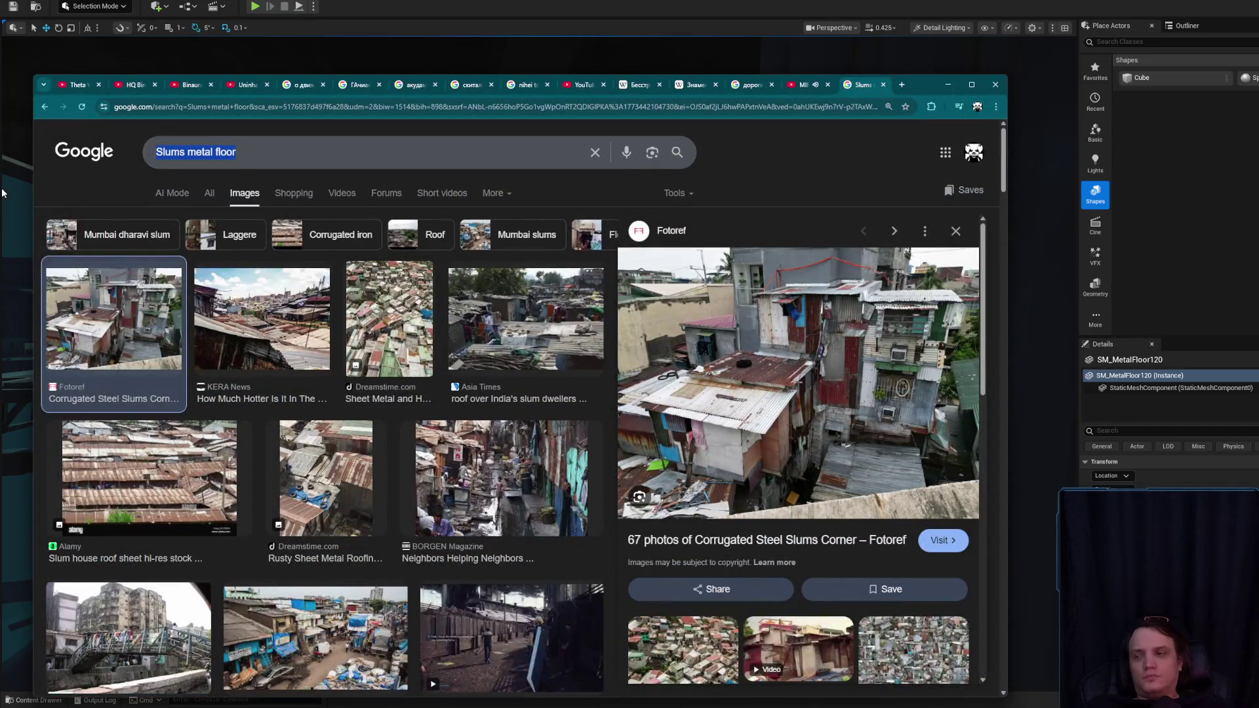
pyautogui.write('ue5 how to fix r')
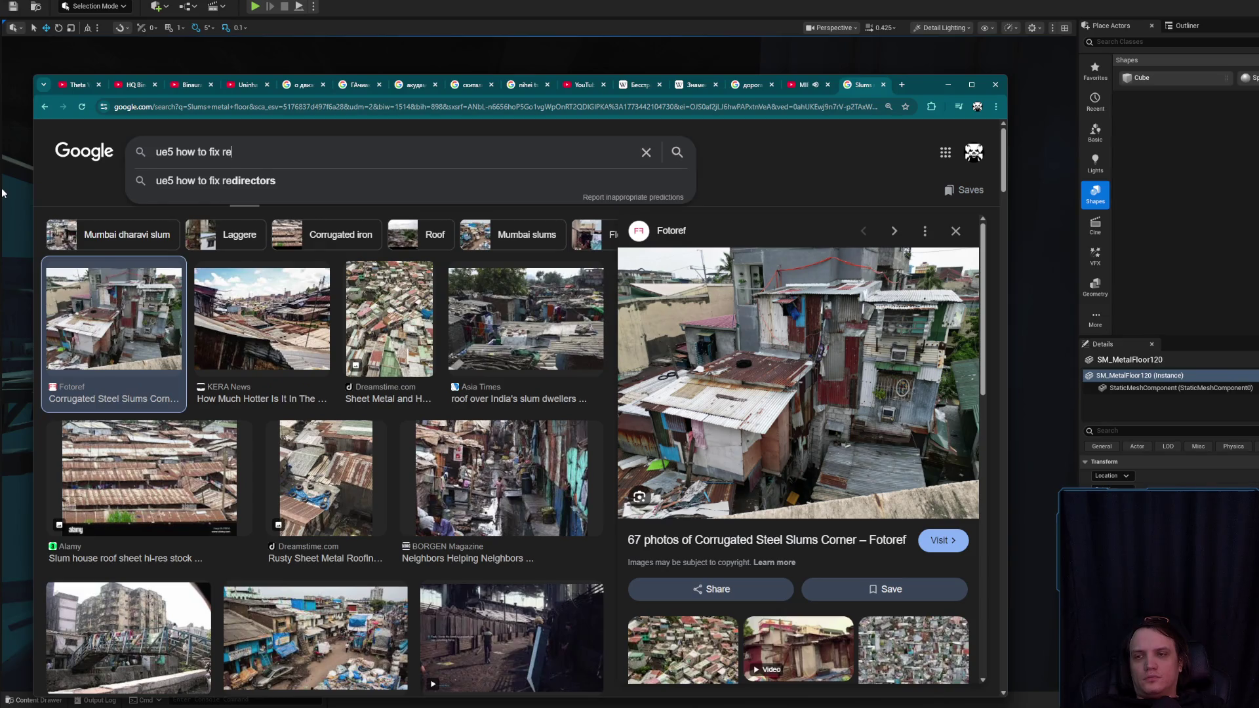
pyautogui.press('BackSpace')
pyautogui.write('textu')
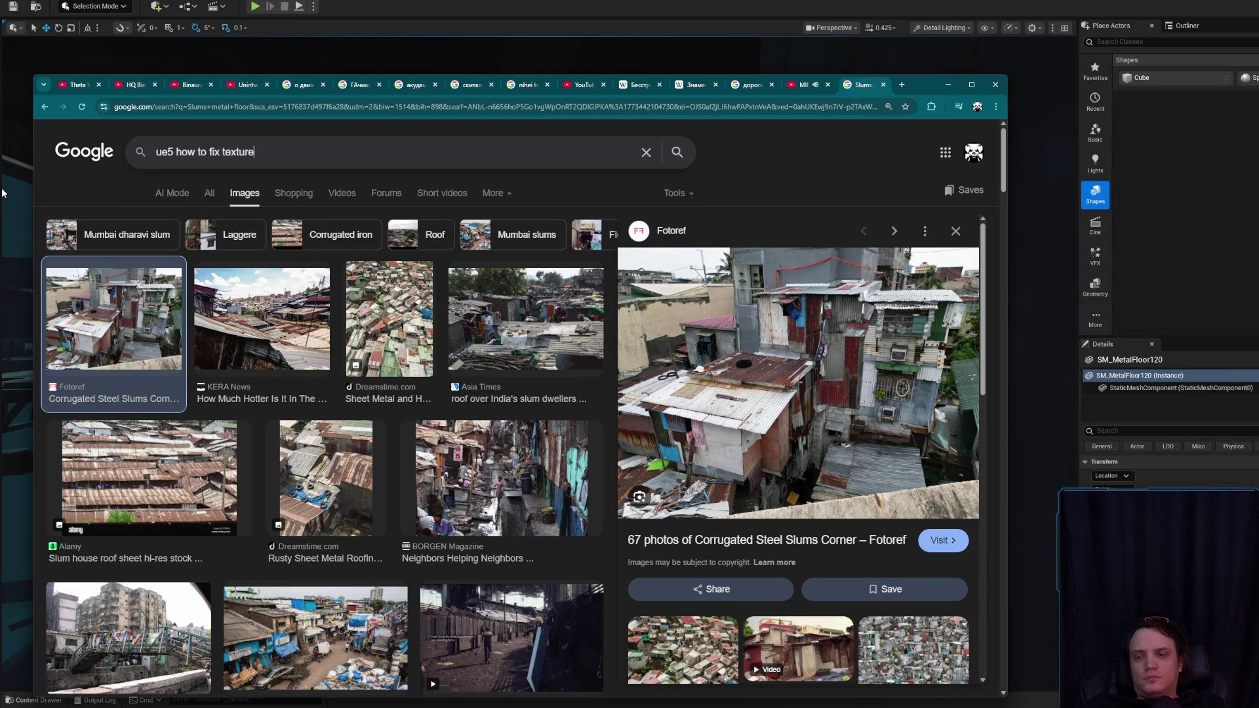
# - Move the browser window right and start a new tab toward Google Translate
pyautogui.moveTo(918, 83); pyautogui.dragTo(1242, 86)
pyautogui.click(1225, 85)
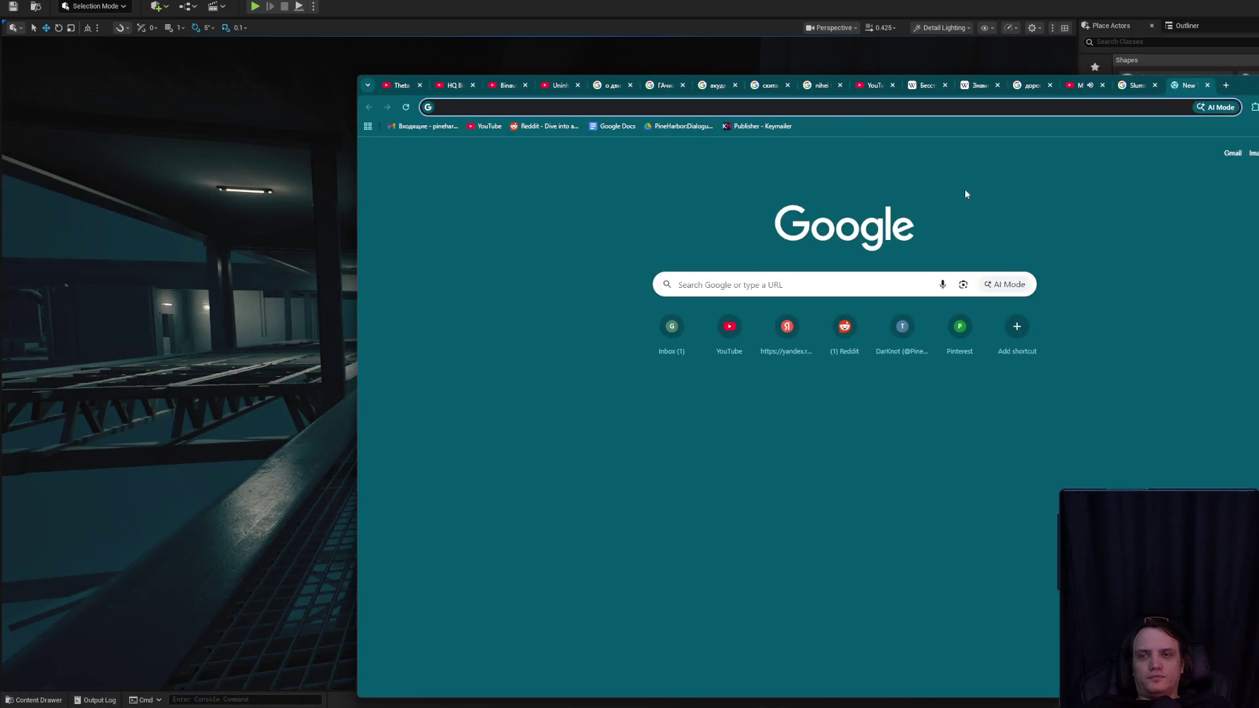
pyautogui.hotkey('ctrl', 'v')
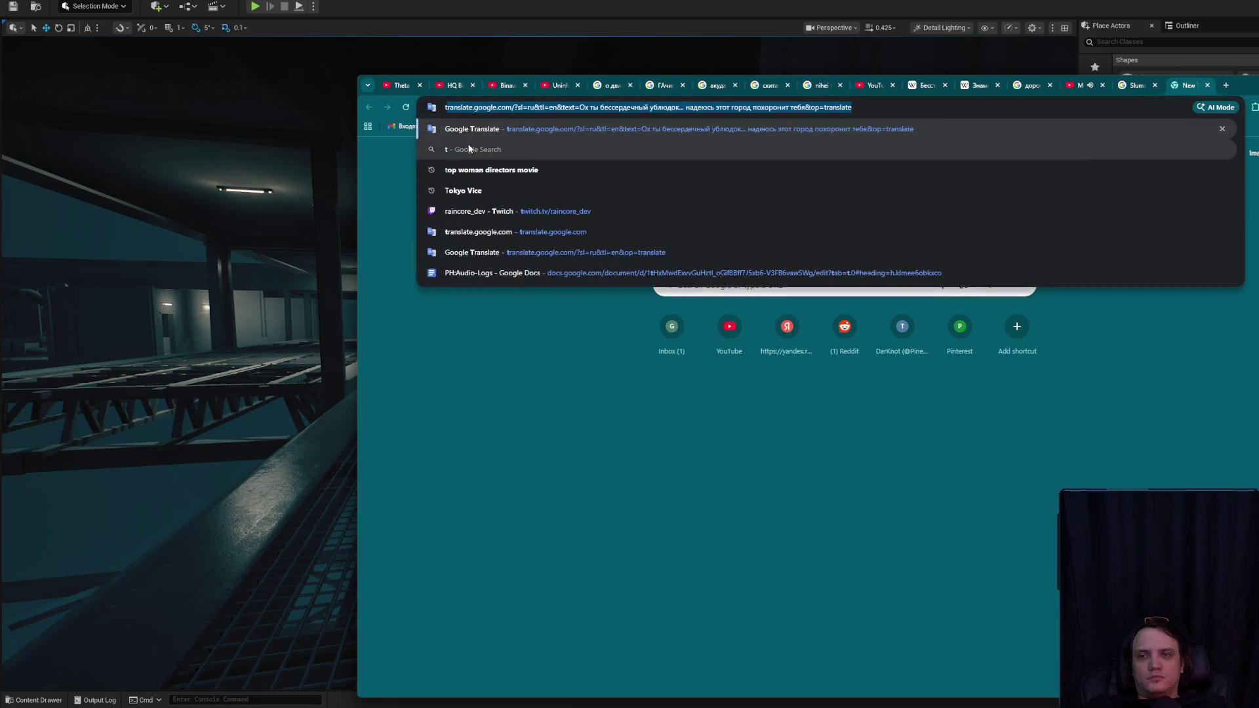
# - Translate the Russian word 'лесенка' into English, getting 'ladder'
pyautogui.press('Return')
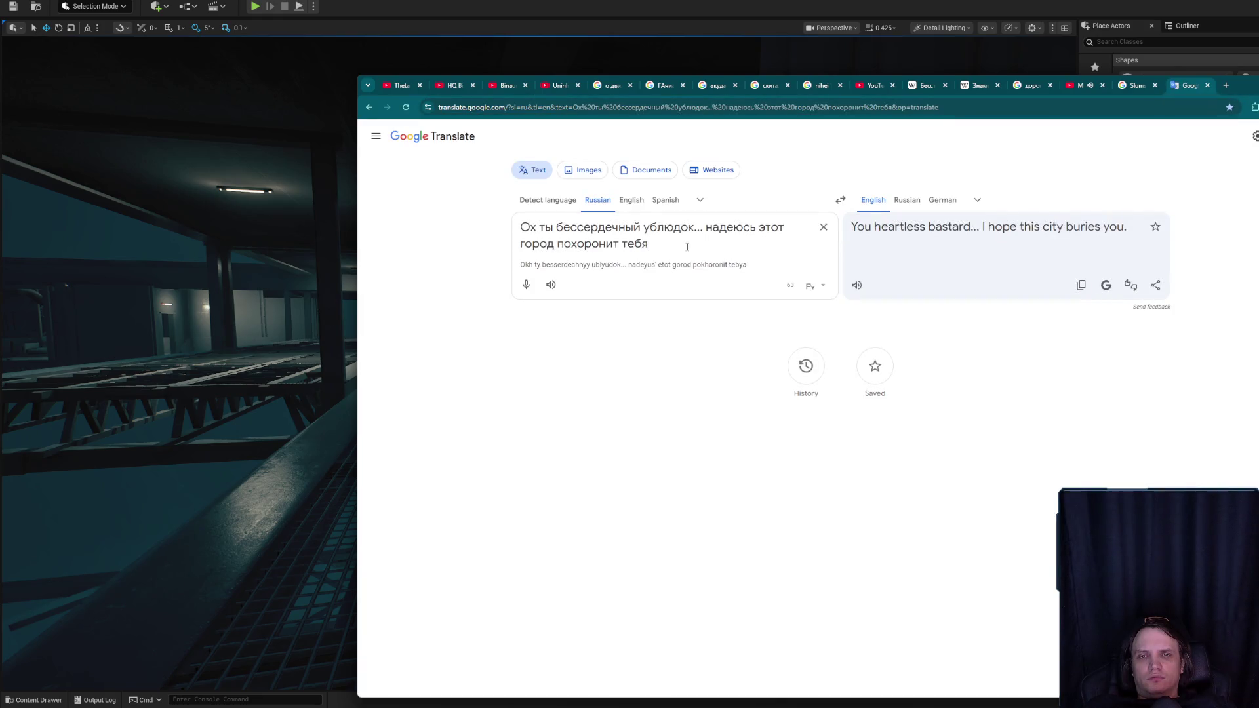
pyautogui.moveTo(686, 247); pyautogui.dragTo(441, 207)
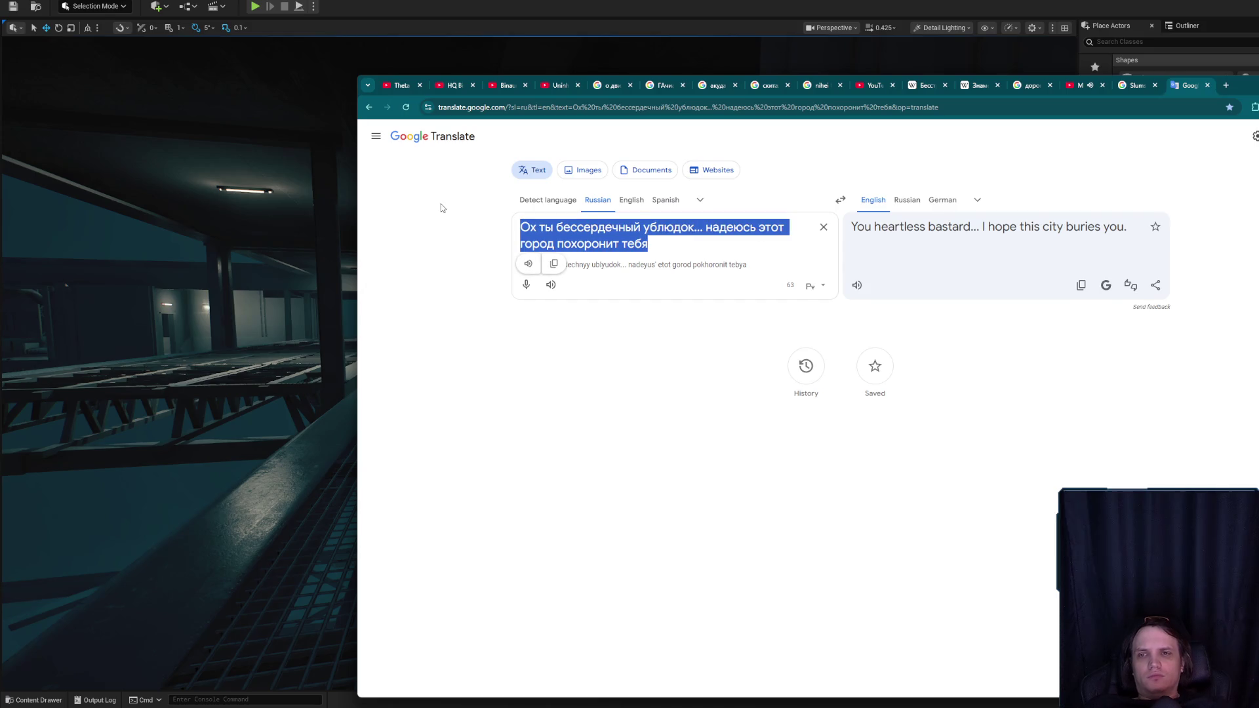
pyautogui.write('лесенка')
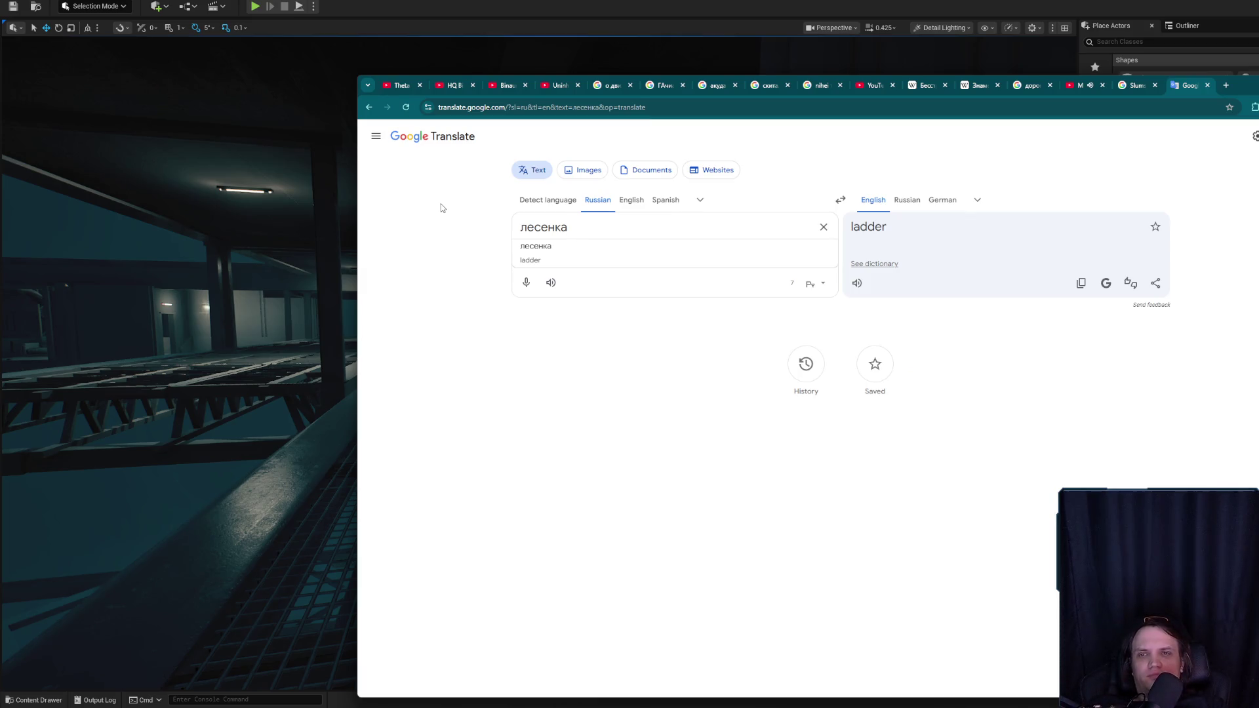
pyautogui.click(671, 107)
# - Search 'texture ladder bug', open the Reddit result in the background, and view image results
pyautogui.write('texture ladder')
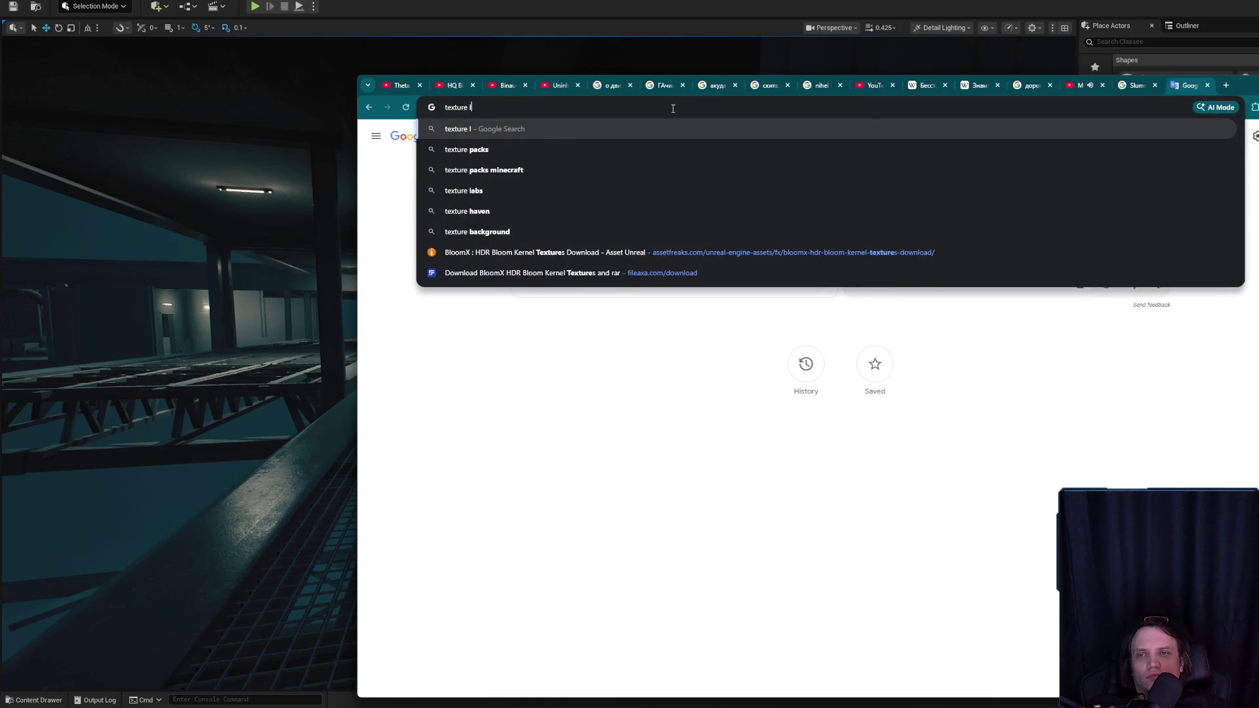
pyautogui.write(' bug')
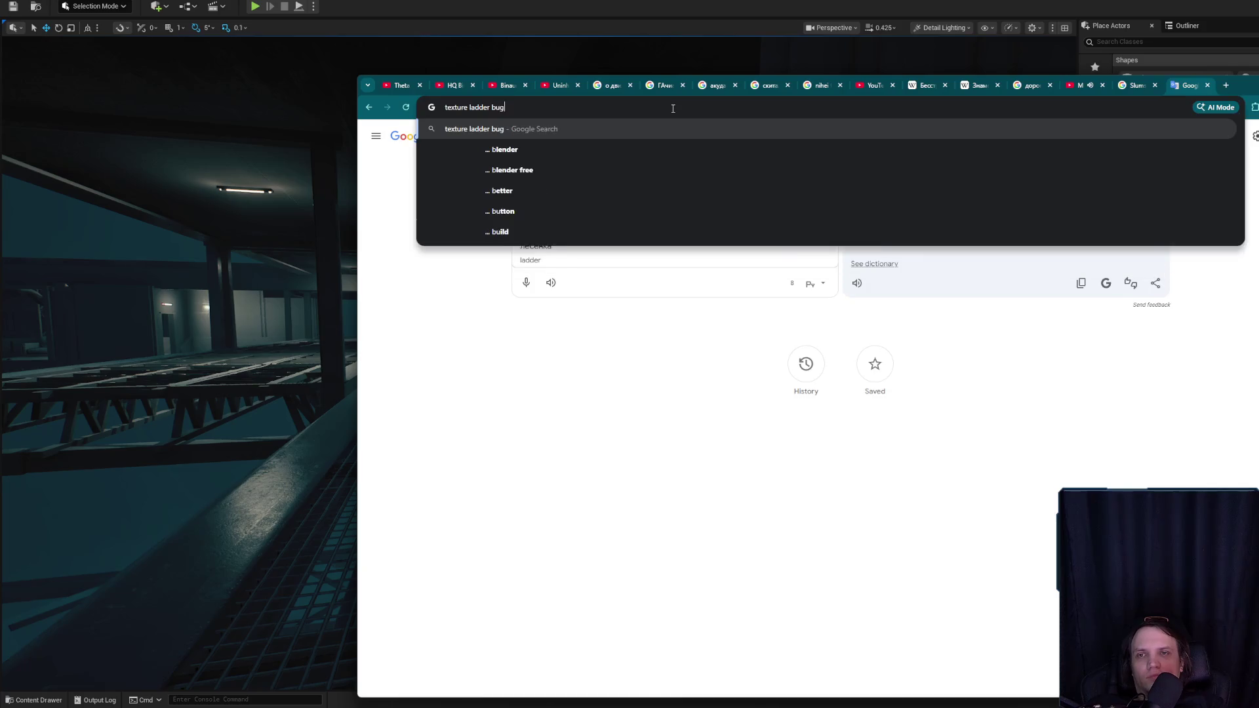
pyautogui.press('Return')
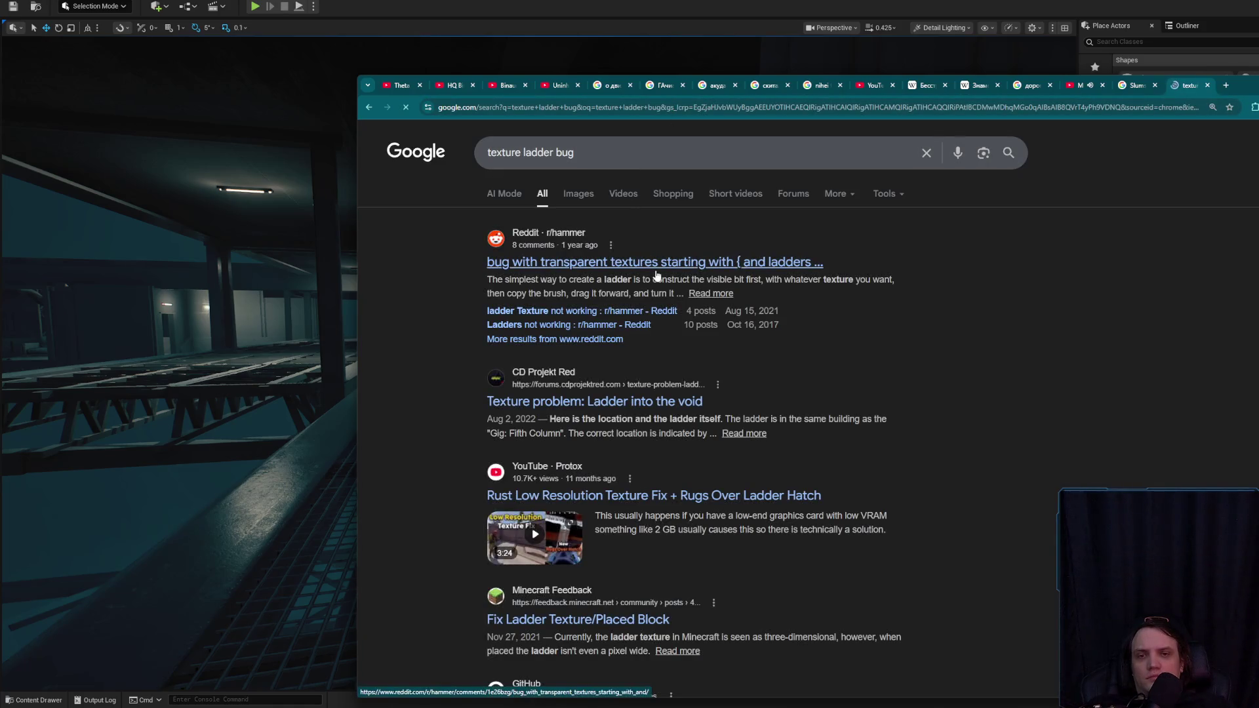
pyautogui.middleClick(649, 263)
pyautogui.click(579, 195)
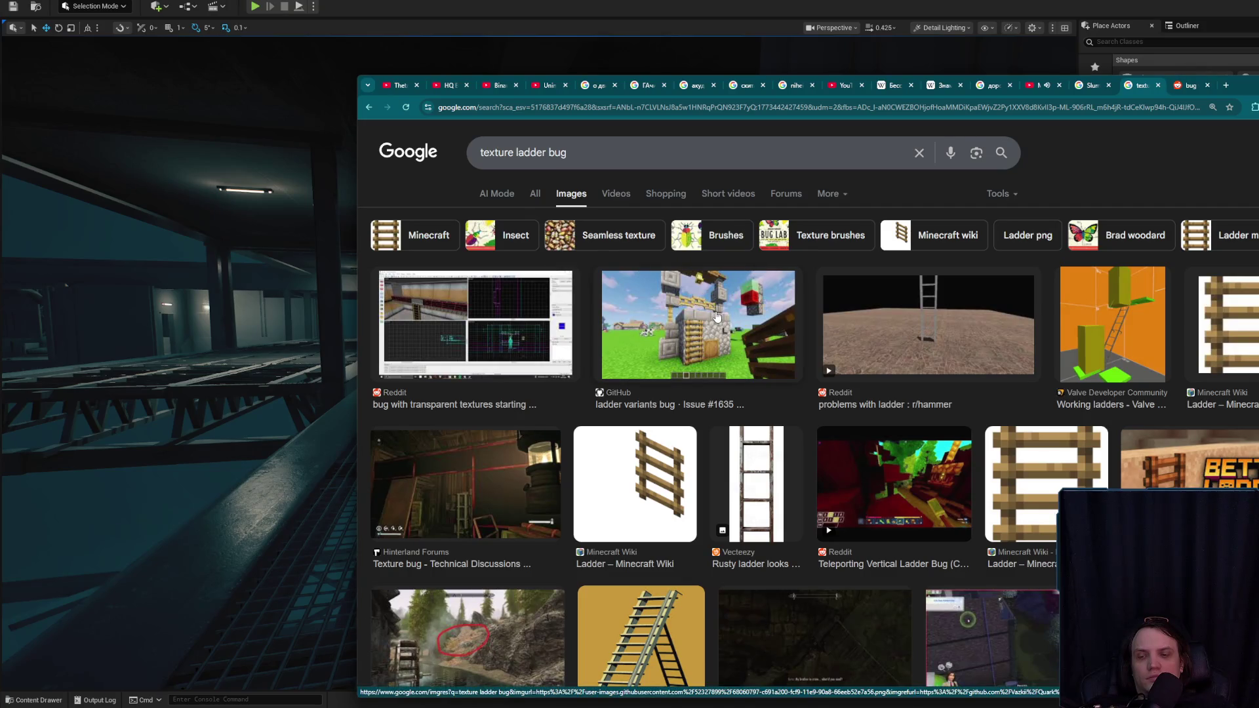
# - Look over the Reddit ladder-bug thread, then close it
pyautogui.scroll(-2, 712, 312)
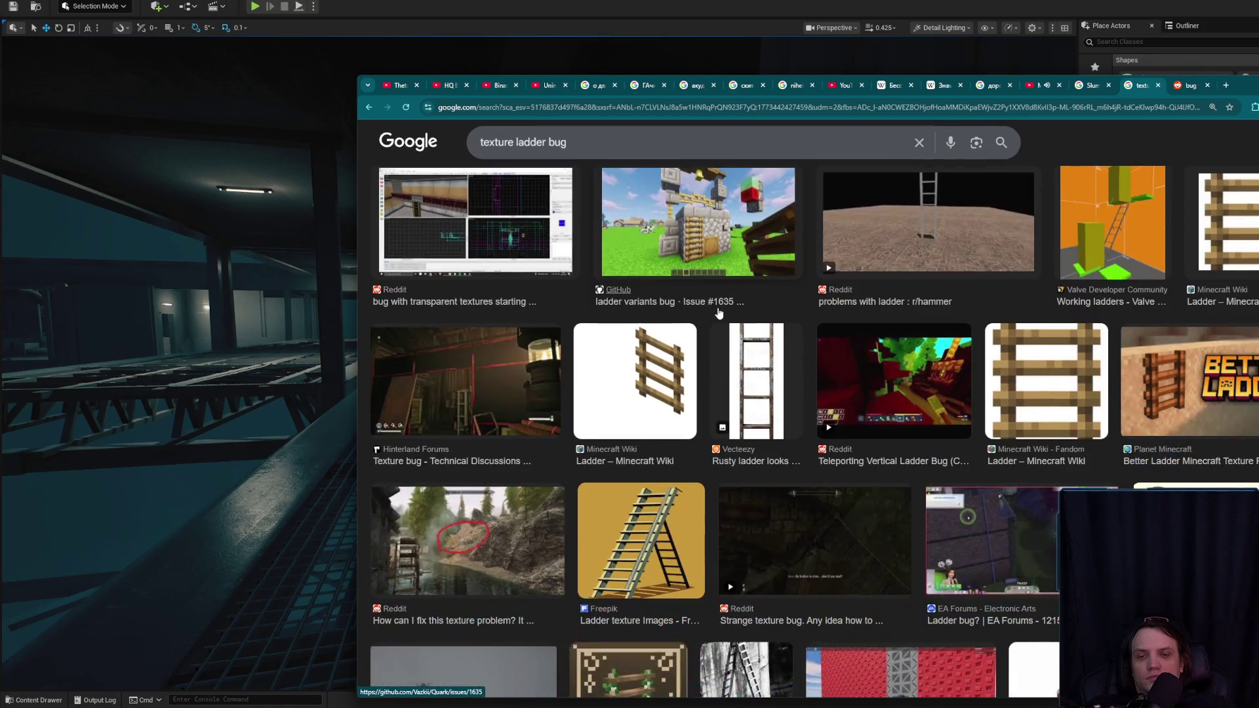
pyautogui.scroll(2, 719, 313)
pyautogui.click(1190, 86)
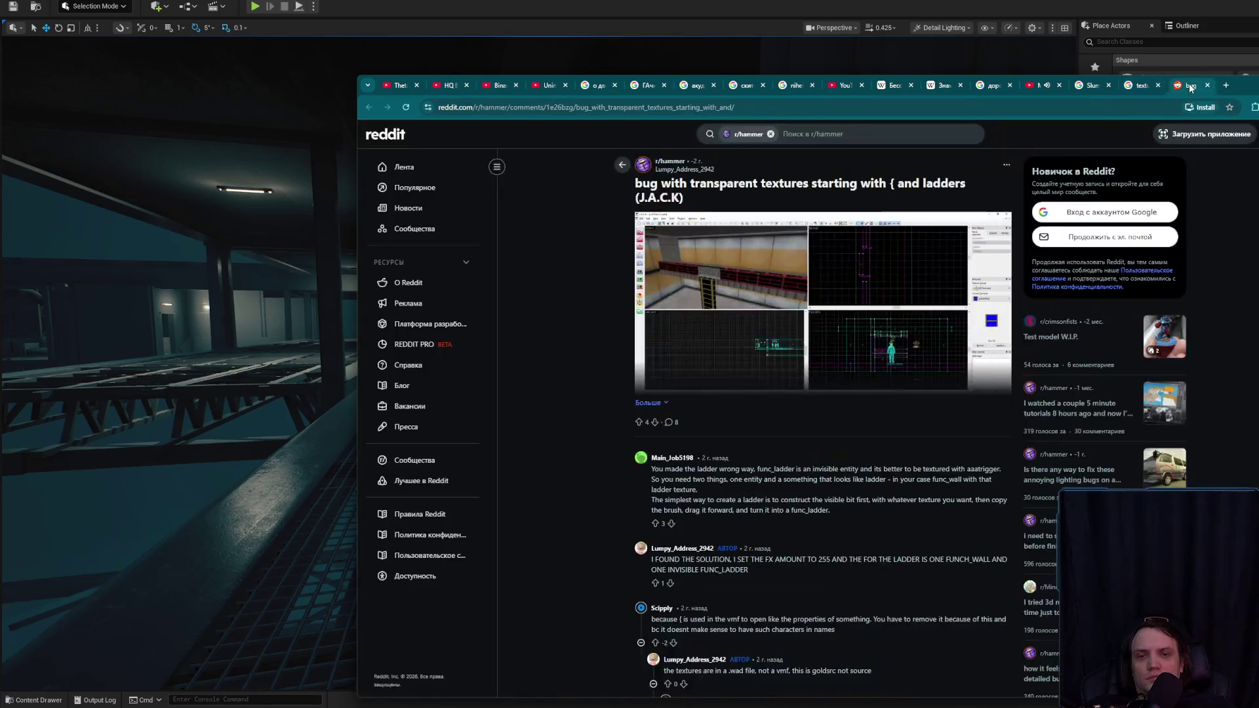
pyautogui.click(1207, 85)
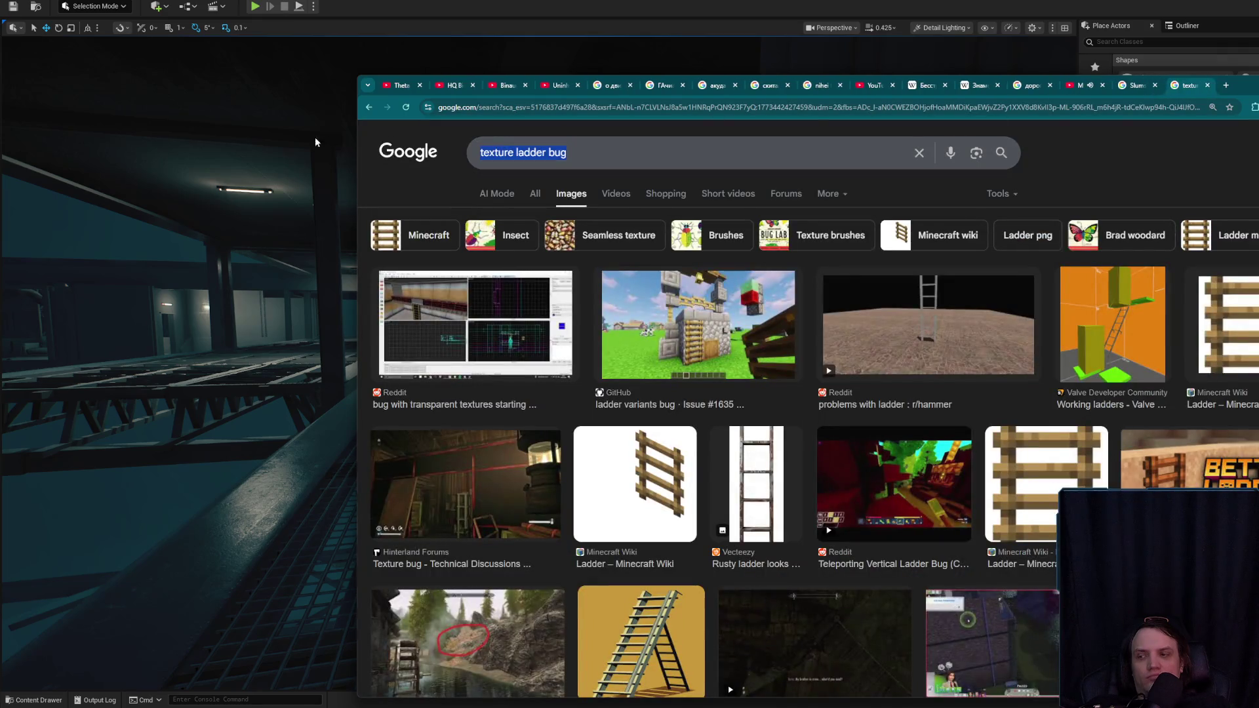
# - Search images for 'texture anti aliasing ue5 bugs' and preview the 'Fix this weird texture thing' video
pyautogui.write('textu')
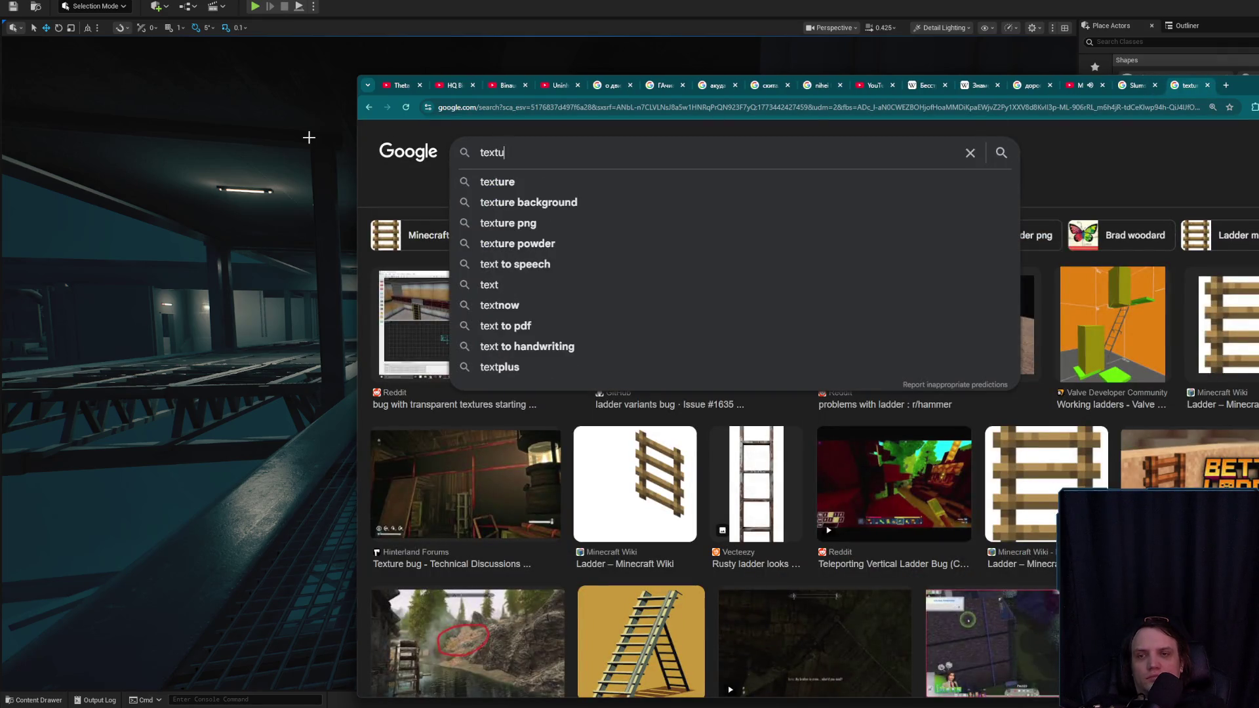
pyautogui.write('re anti')
pyautogui.press('Down')
pyautogui.write('ue5 b')
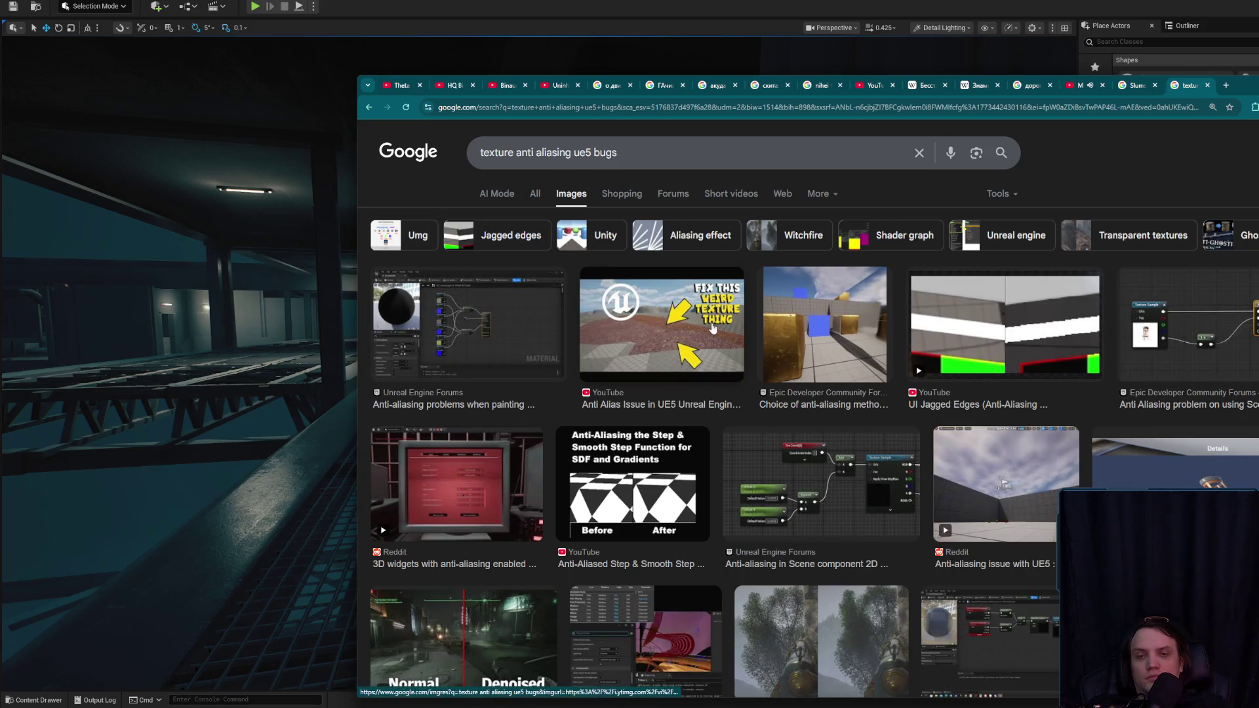
pyautogui.click(720, 334)
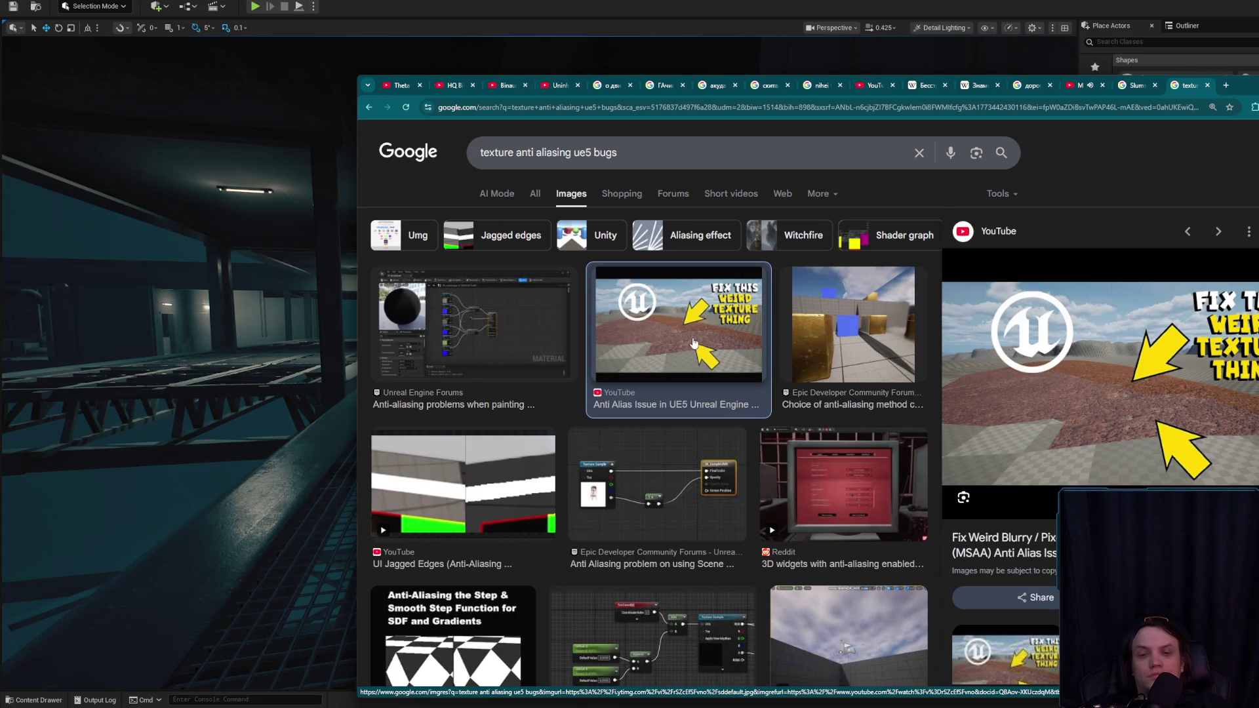
pyautogui.scroll(-3, 675, 386)
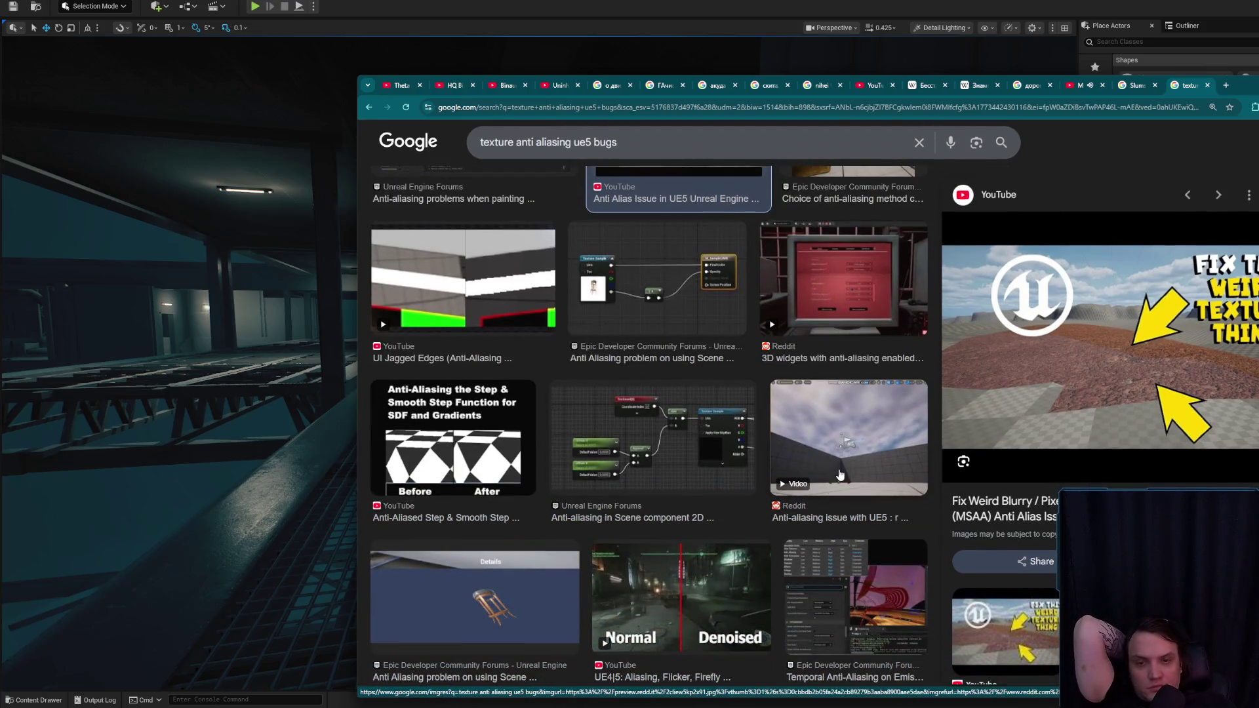
pyautogui.scroll(-6, 840, 474)
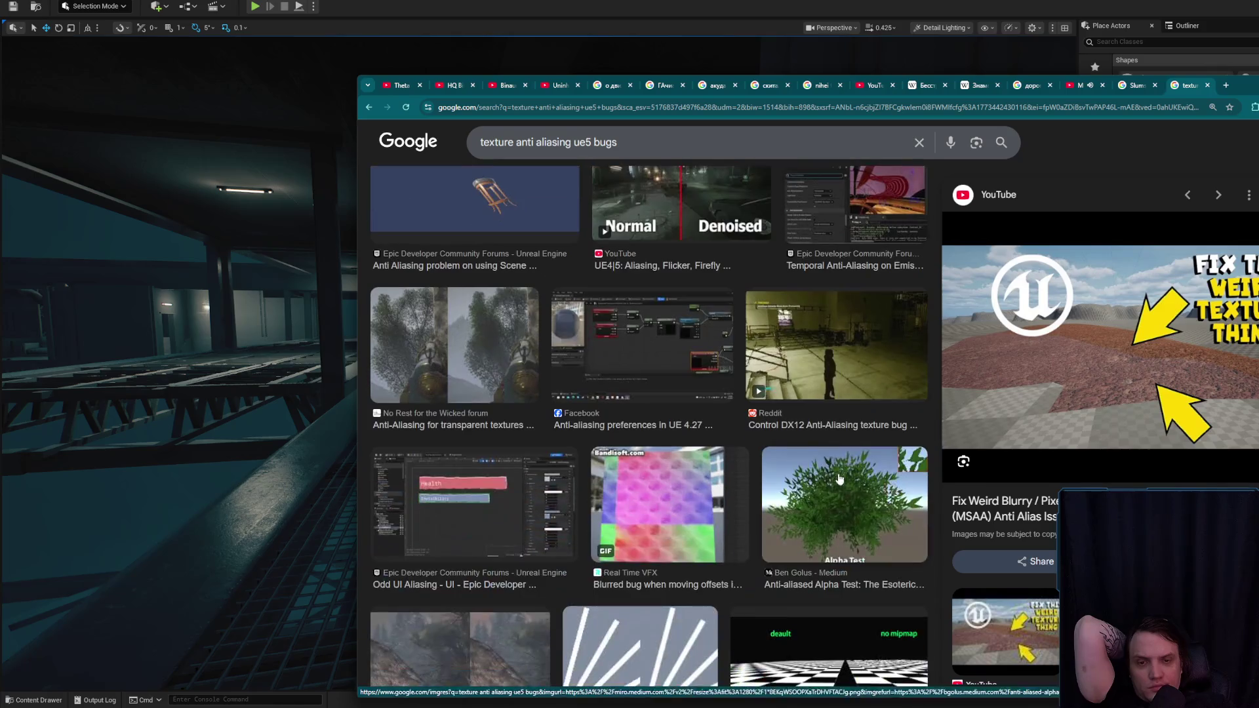
pyautogui.click(646, 141)
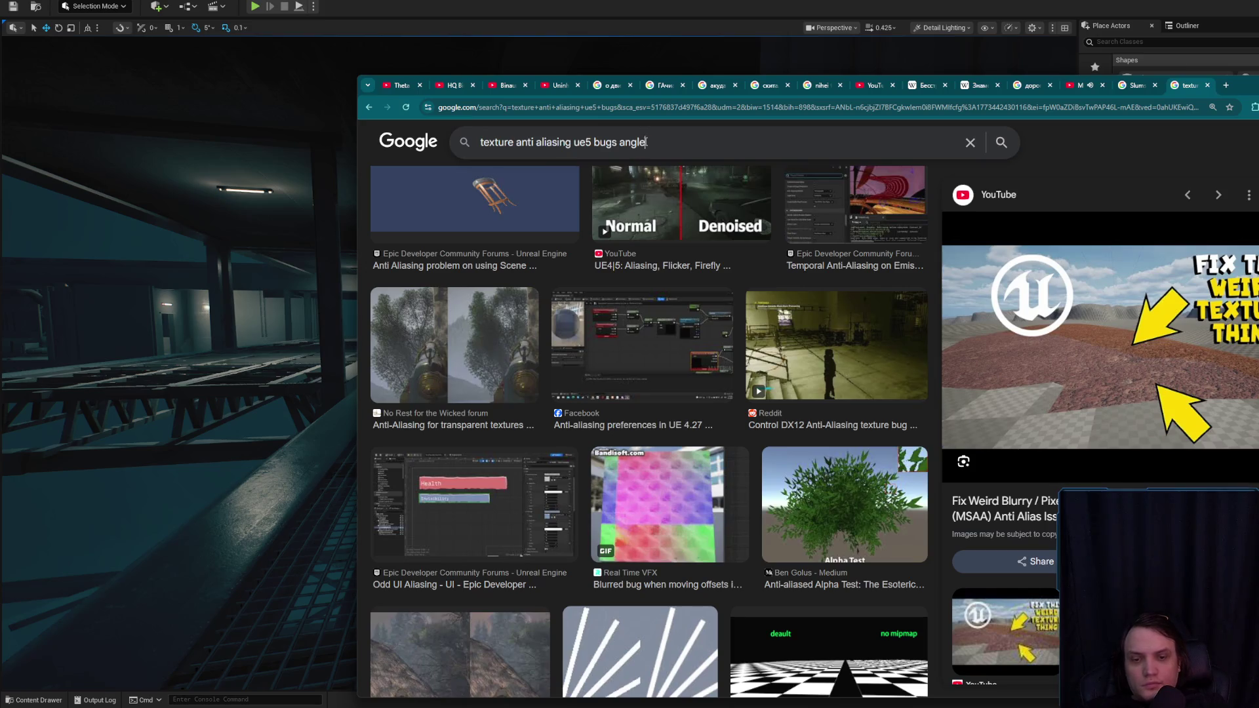
pyautogui.scroll(-4, 757, 381)
# - Preview the anisotropic grazing-angle, mipmap/anisotropy, and Anti-Aliased Step & Smooth Step results
pyautogui.middleClick(802, 429)
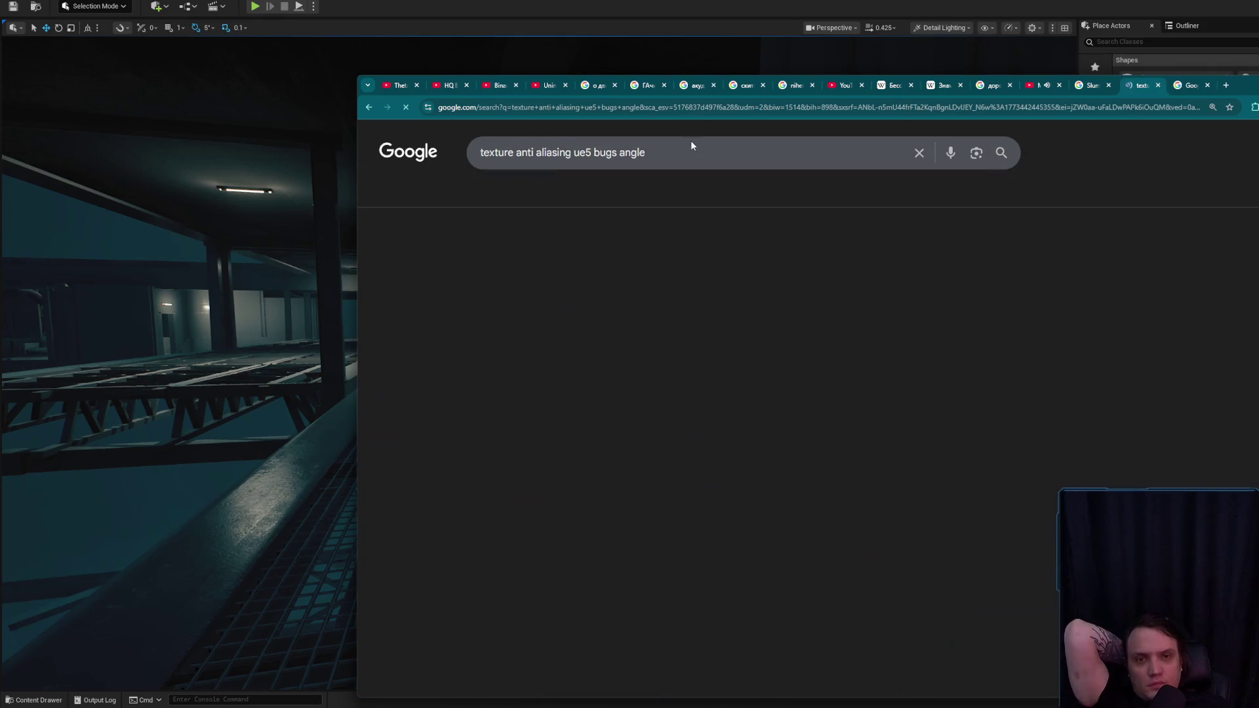
pyautogui.click(747, 305)
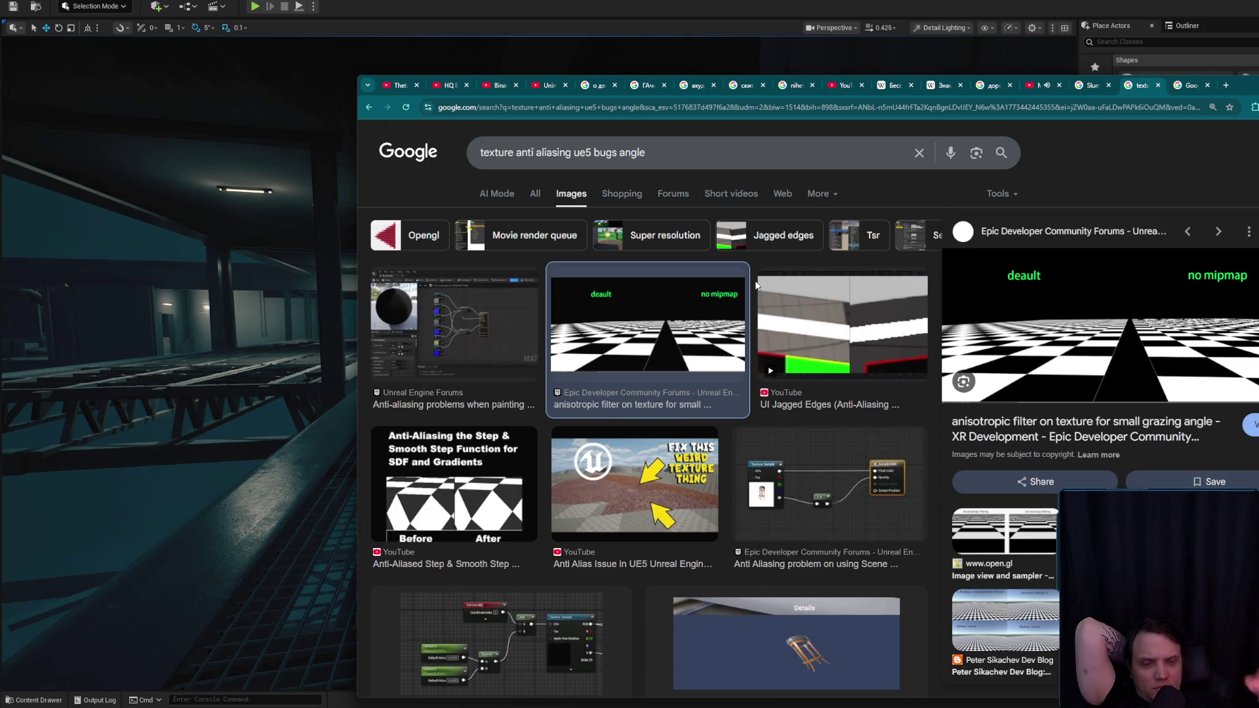
pyautogui.scroll(-2, 963, 411)
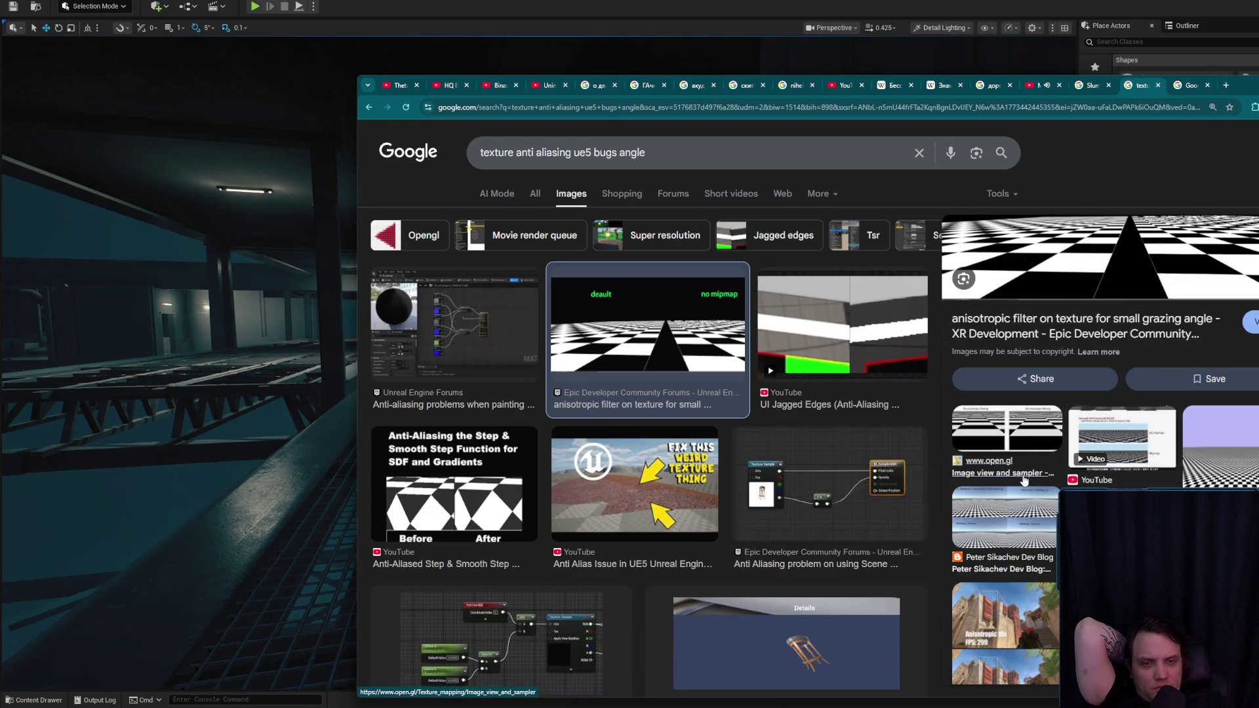
pyautogui.click(1109, 432)
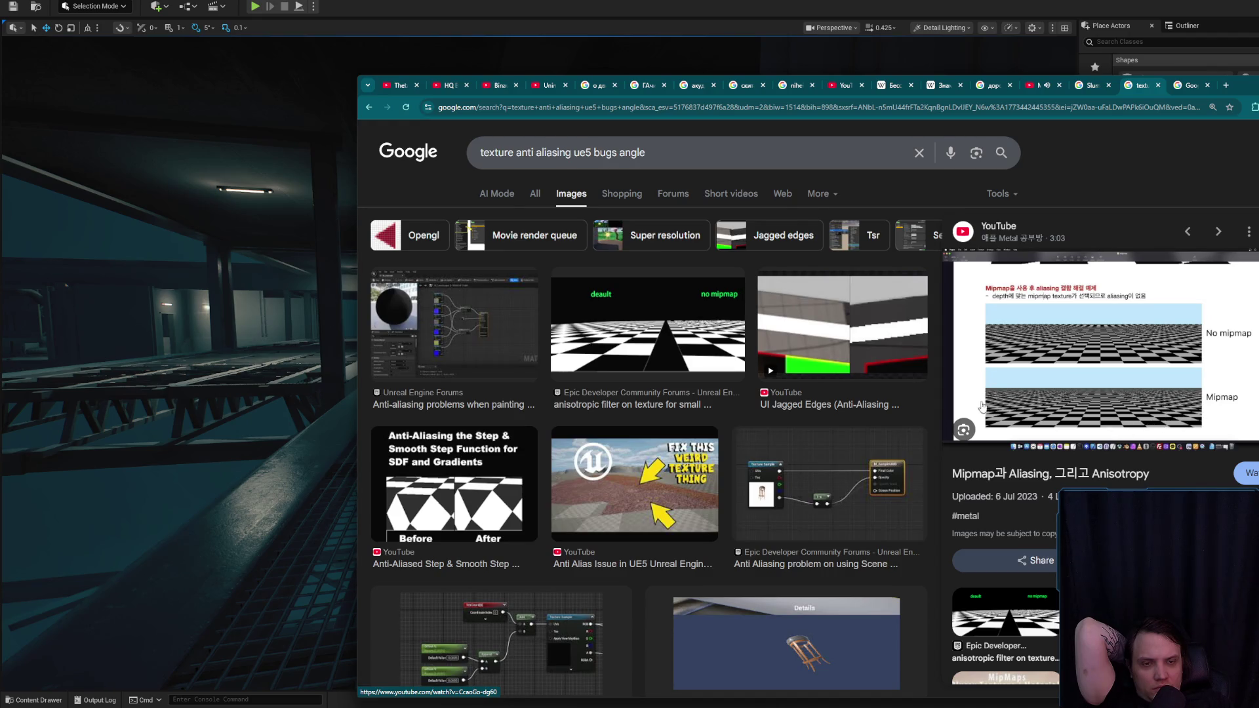
pyautogui.scroll(-2, 851, 389)
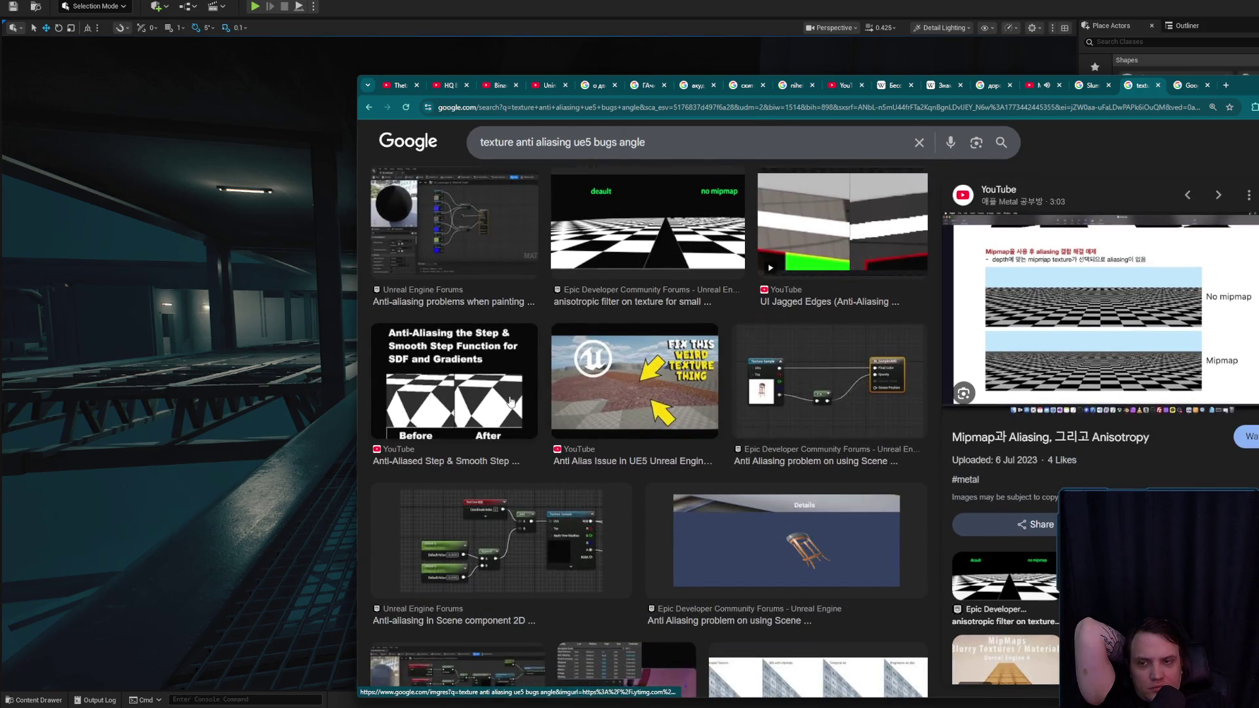
pyautogui.click(512, 401)
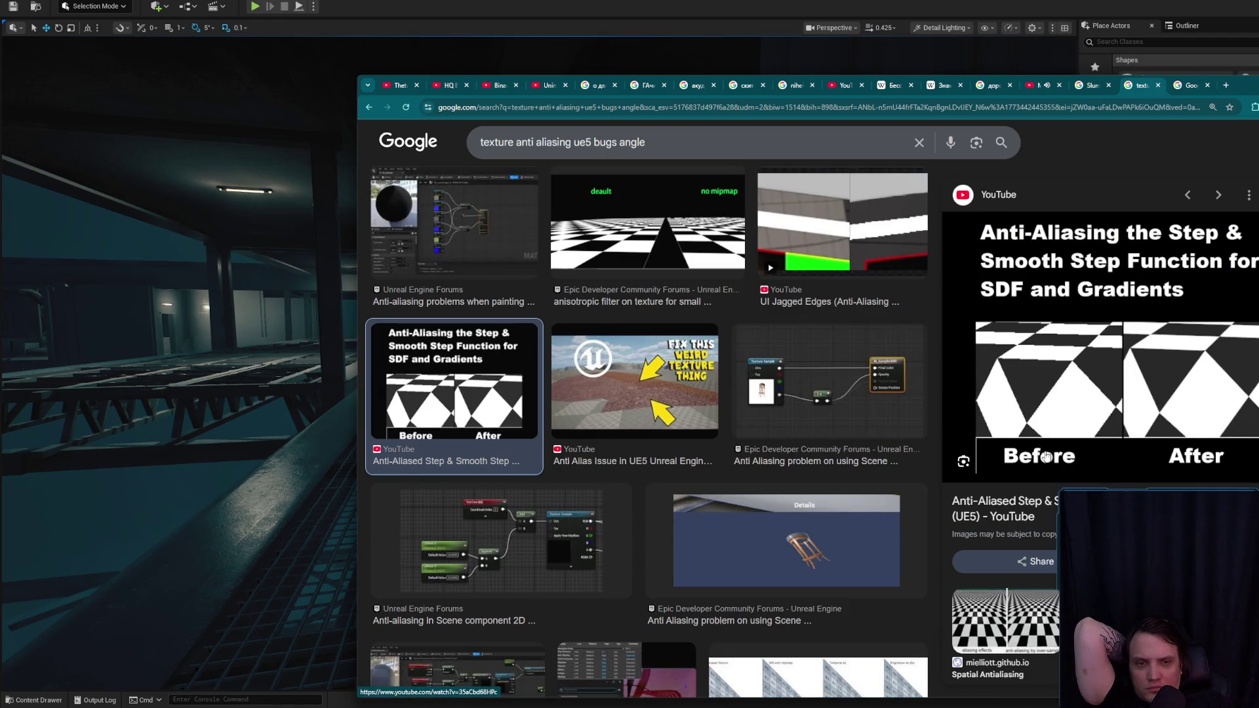
# - Open the Smooth Step video in its own tab, pause it, and close the extra Google tab
pyautogui.middleClick(1048, 500)
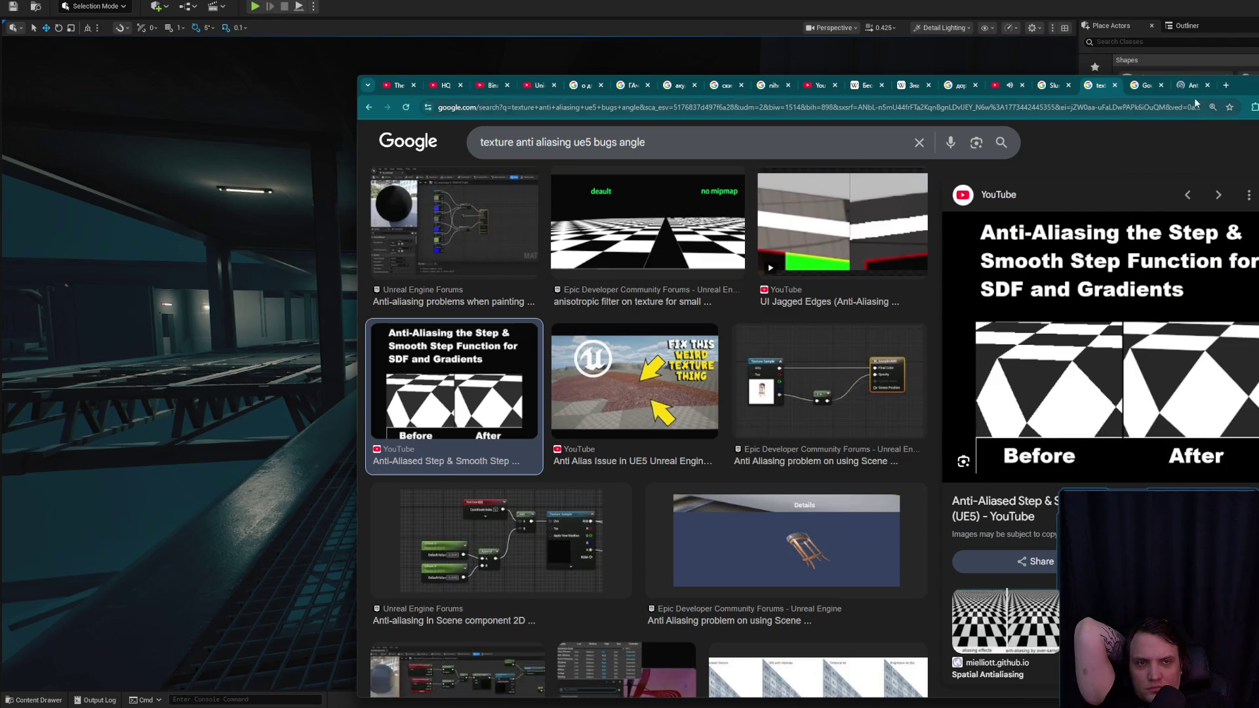
pyautogui.click(1180, 85)
pyautogui.click(1160, 85)
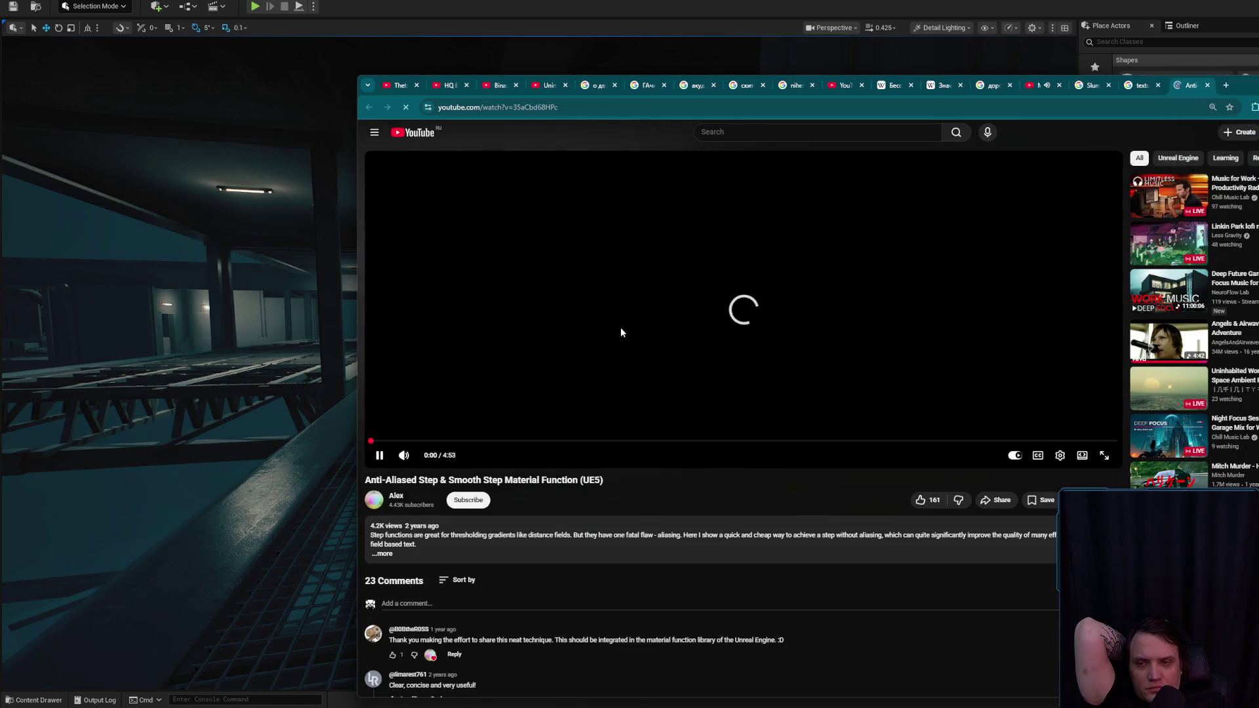
pyautogui.click(745, 285)
pyautogui.click(1133, 85)
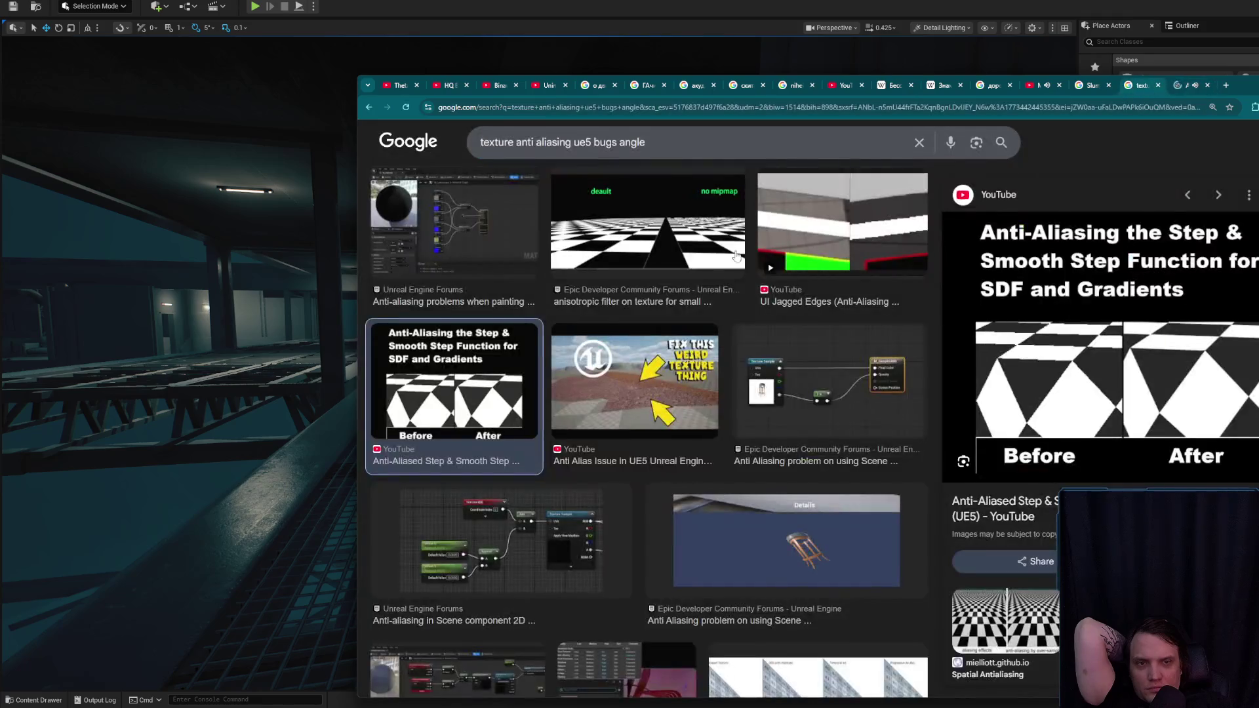
# - Preview the Stack Overflow jagged-edges result, then change the query to 'ue5 anti aliasing masked angle'
pyautogui.scroll(-5, 746, 242)
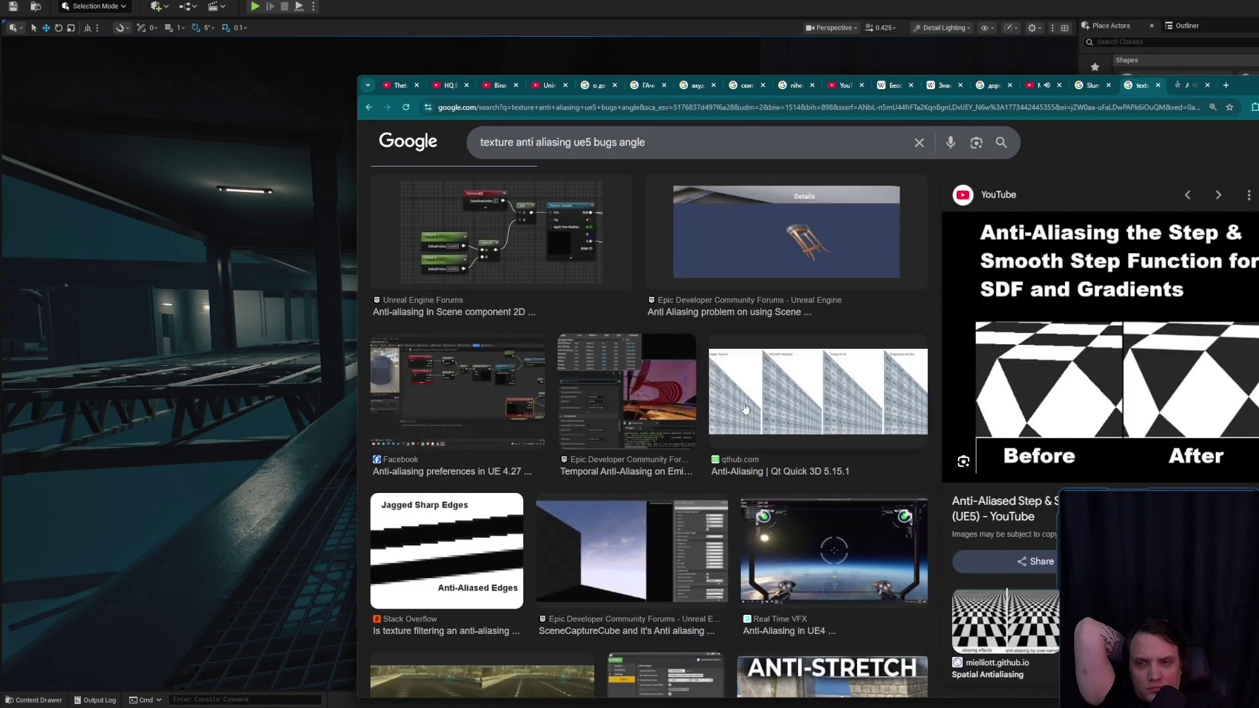
pyautogui.click(459, 563)
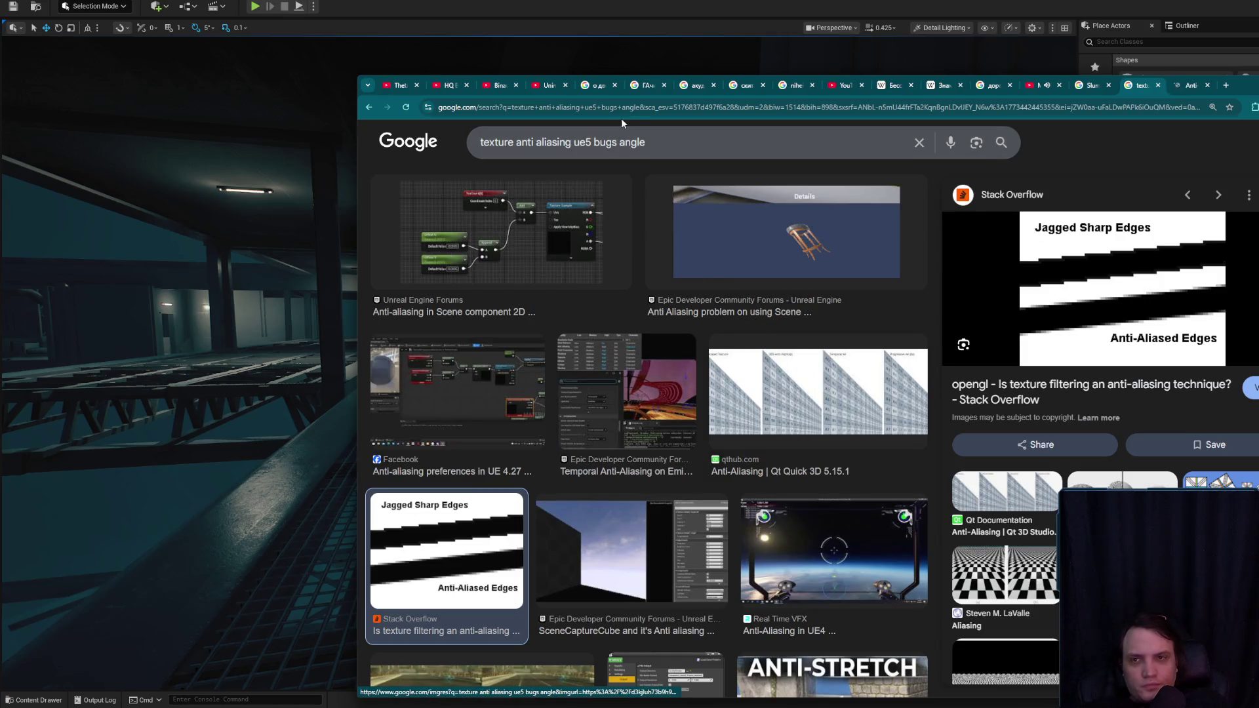
pyautogui.click(656, 143)
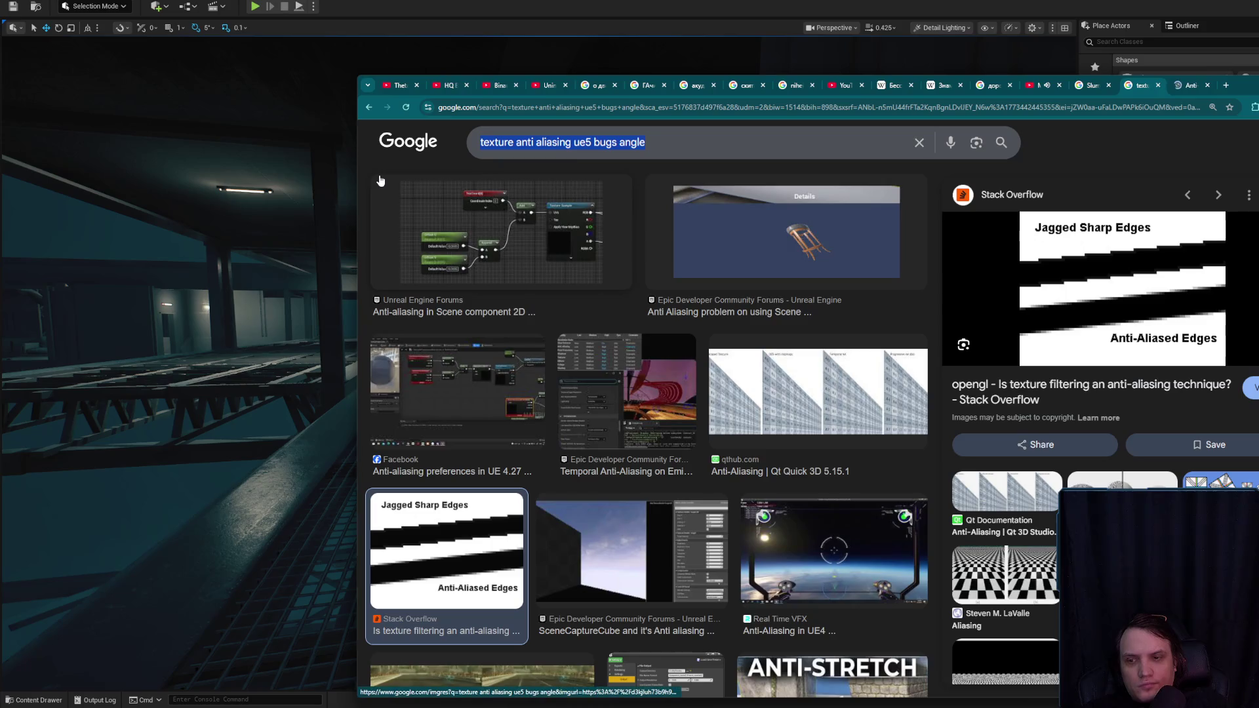
pyautogui.hotkey('ctrl', 'a')
pyautogui.write('ue5 anti a')
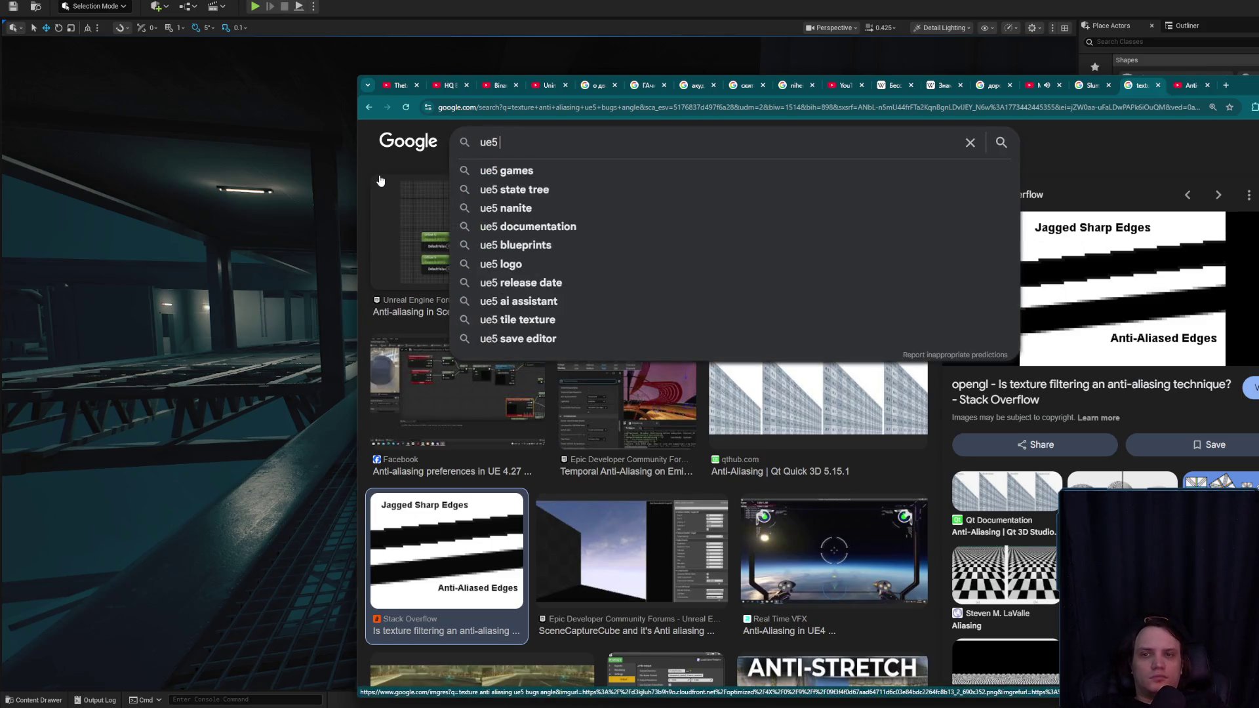
pyautogui.press('Down')
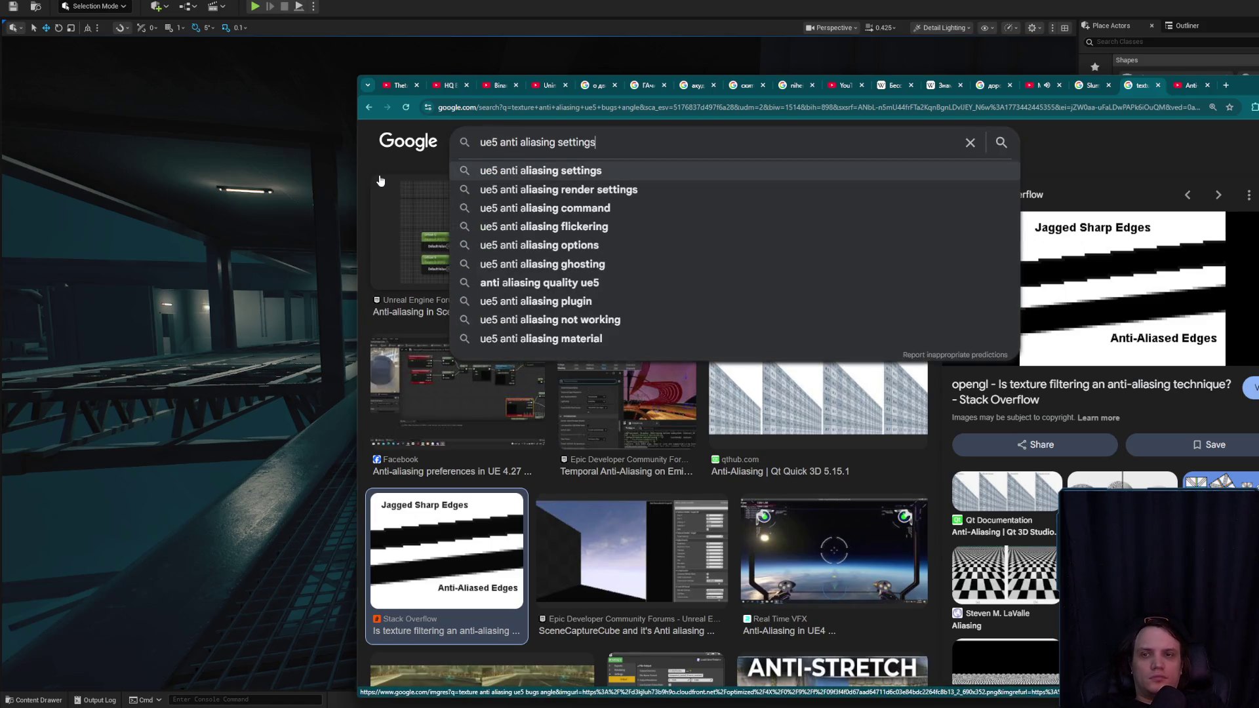
pyautogui.press('BackSpace')
pyautogui.press('BackSpace')
pyautogui.press('BackSpace')
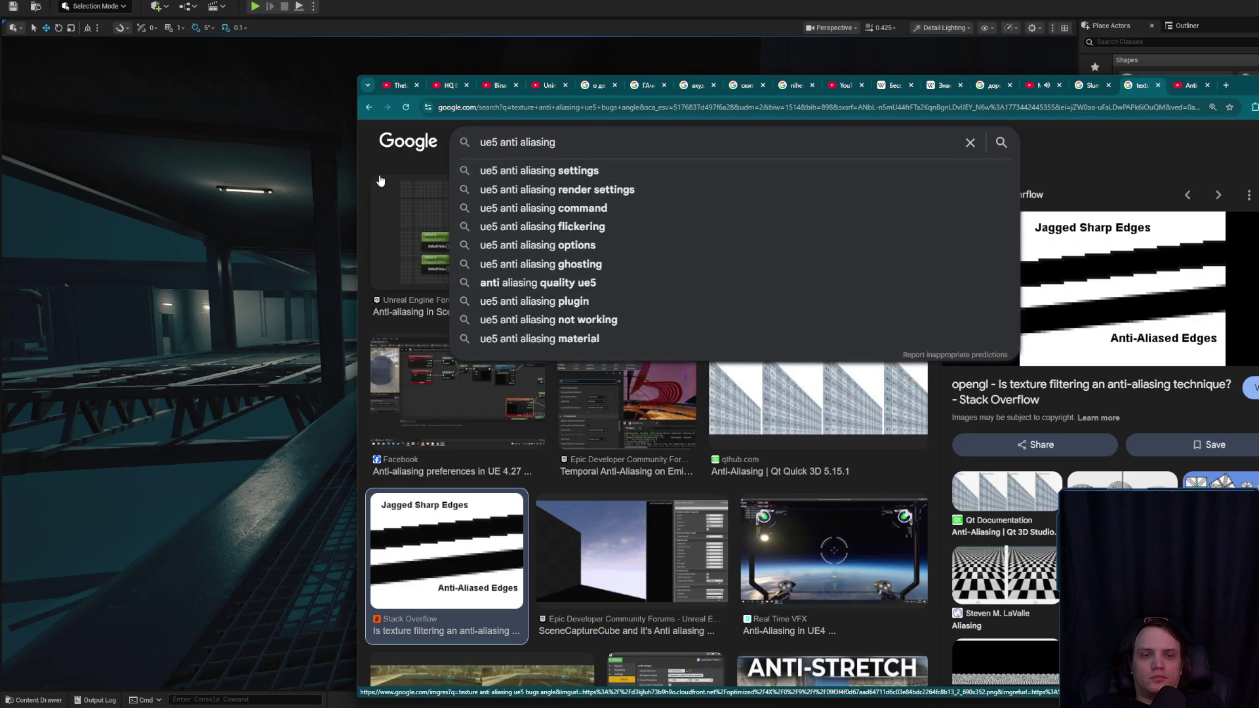
pyautogui.write('masked angle')
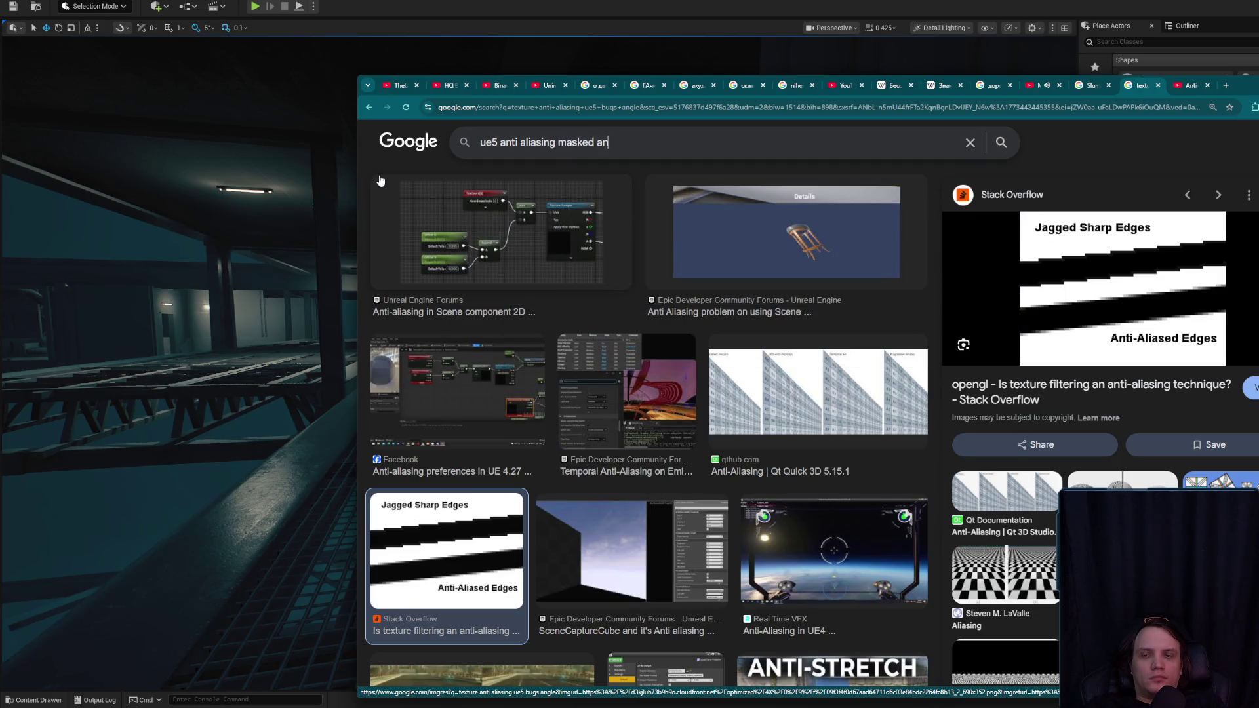
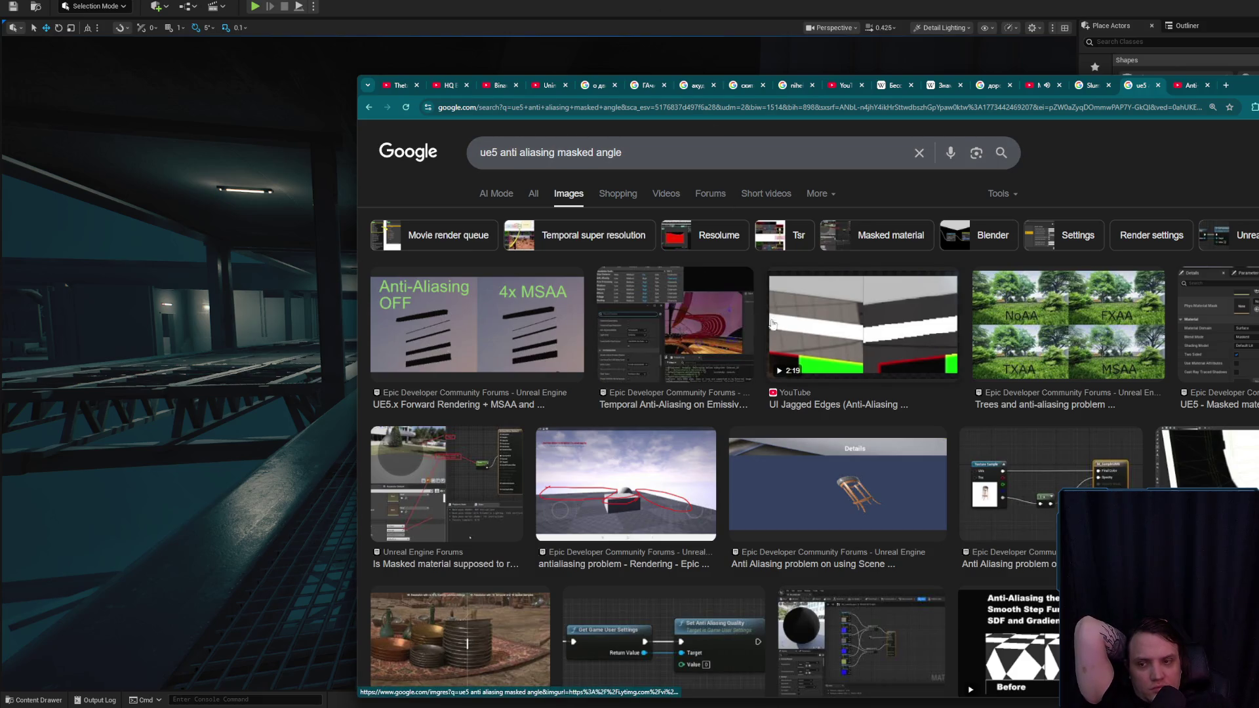
# - Go back to the earlier 'texture anti aliasing ue5 bugs angle' image results
pyautogui.scroll(-3, 603, 402)
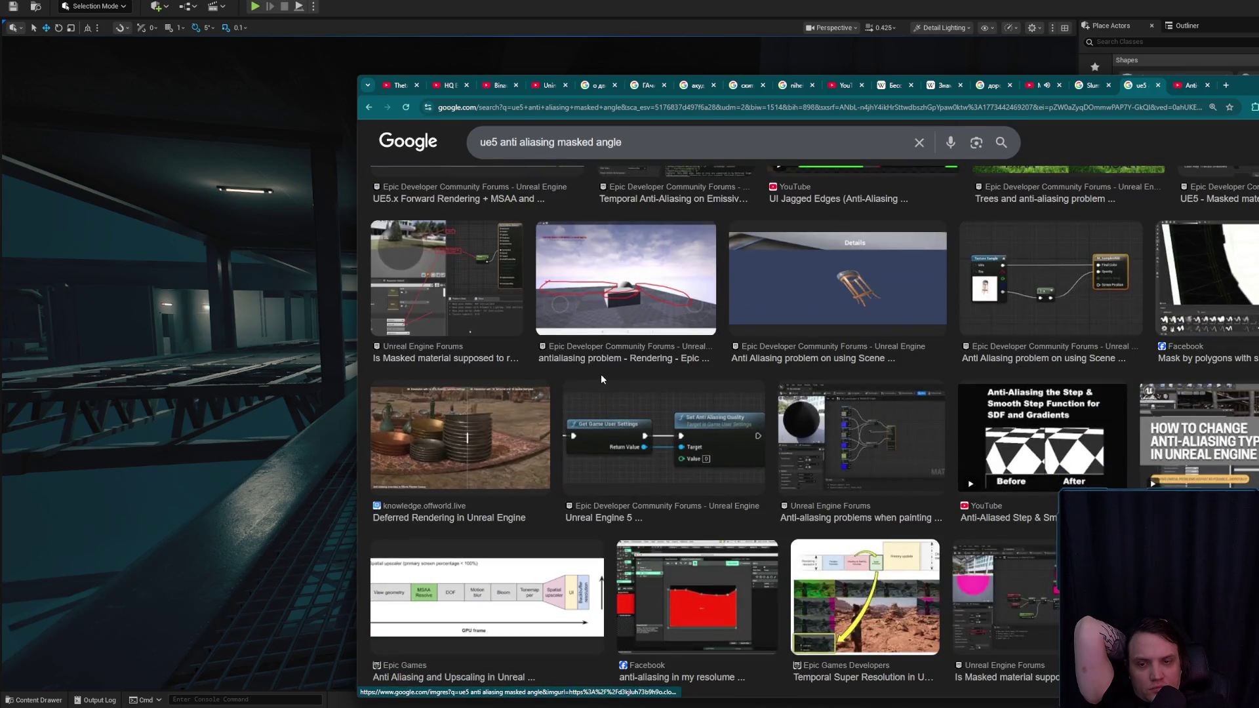
pyautogui.scroll(-3, 602, 379)
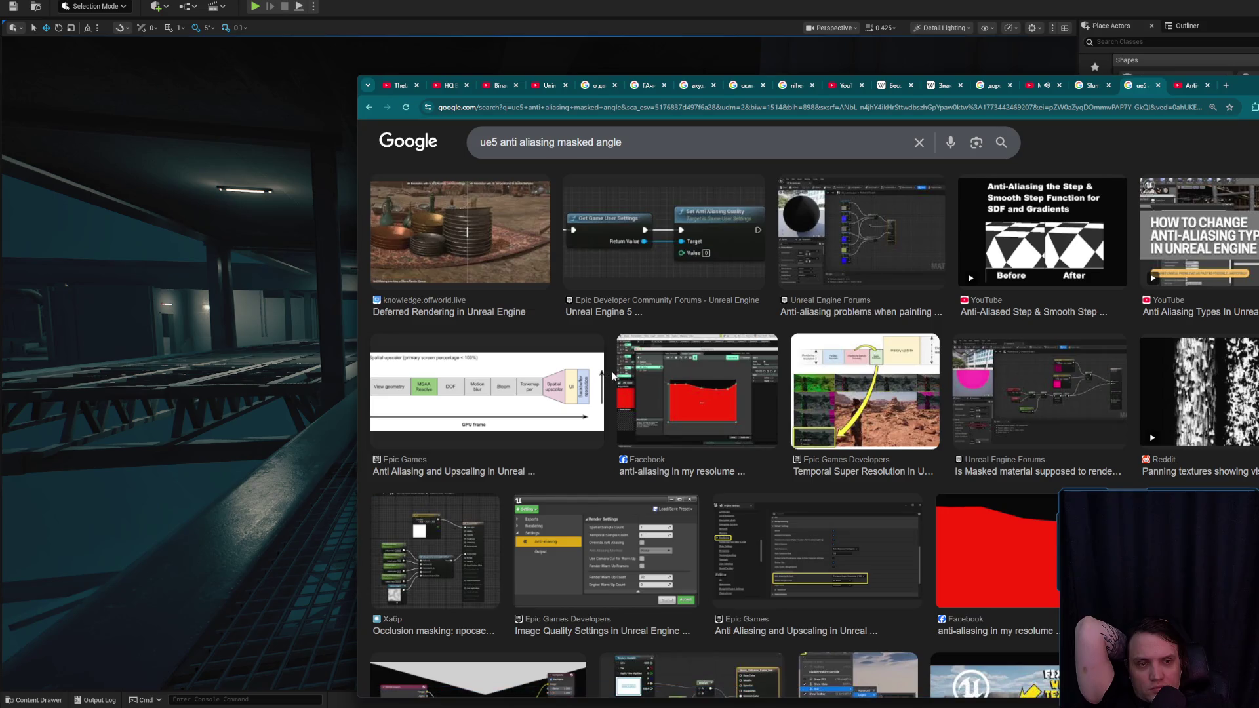
pyautogui.scroll(-4, 612, 371)
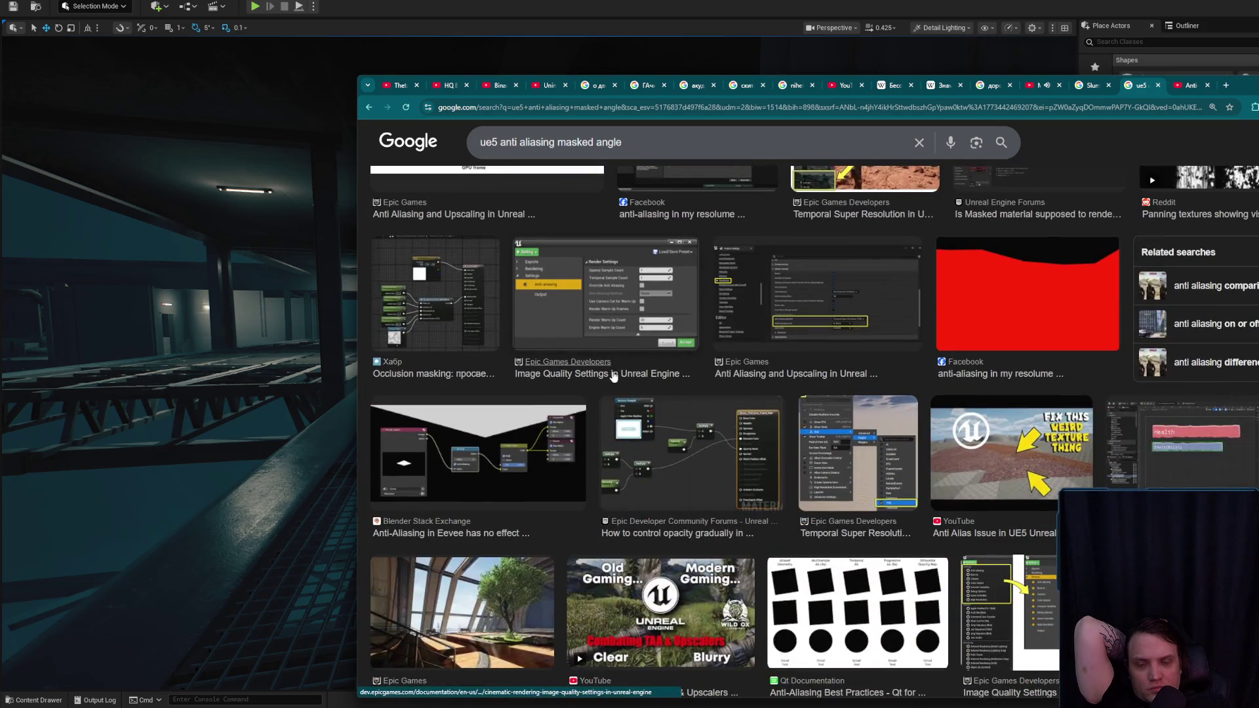
pyautogui.scroll(-2, 613, 375)
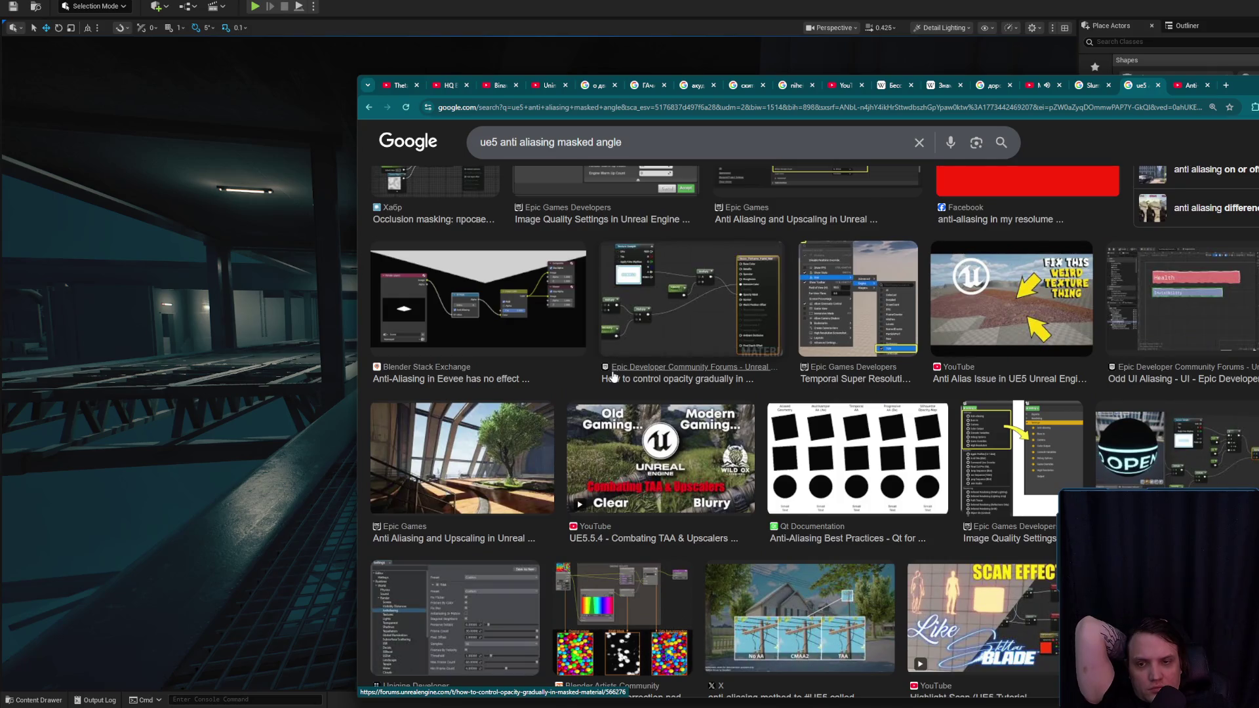
pyautogui.scroll(-3, 613, 376)
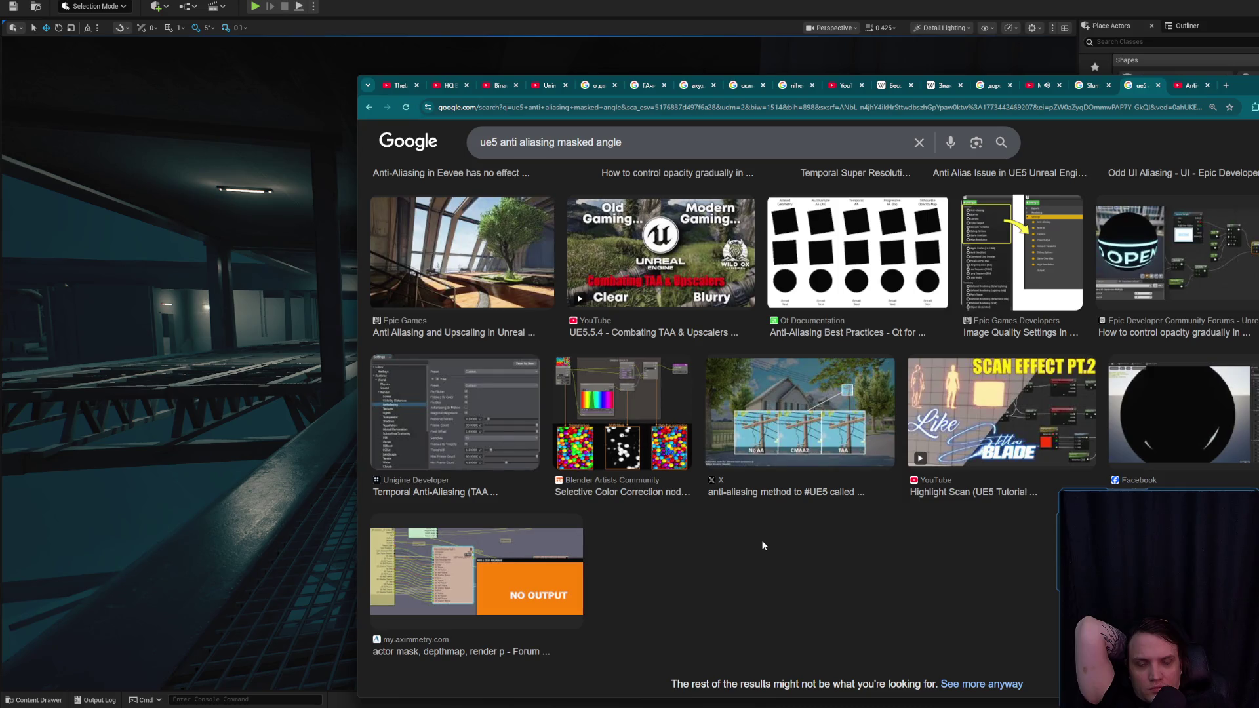
pyautogui.scroll(10, 762, 544)
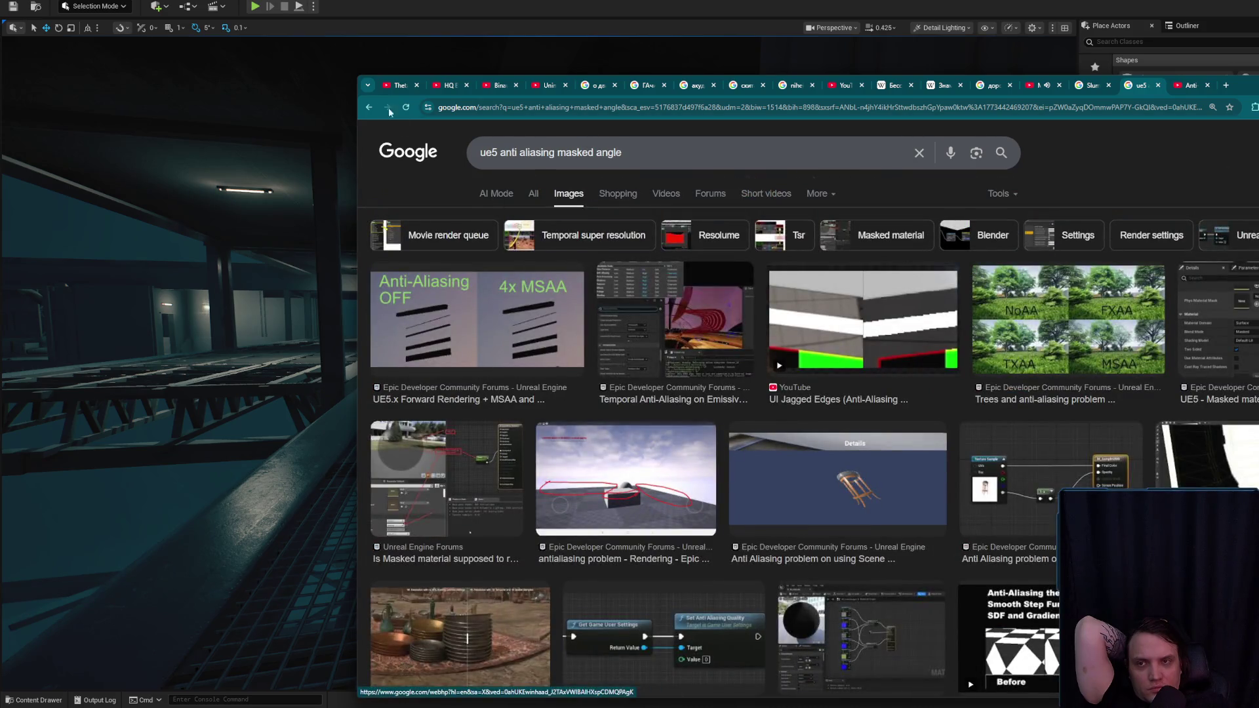
pyautogui.click(370, 107)
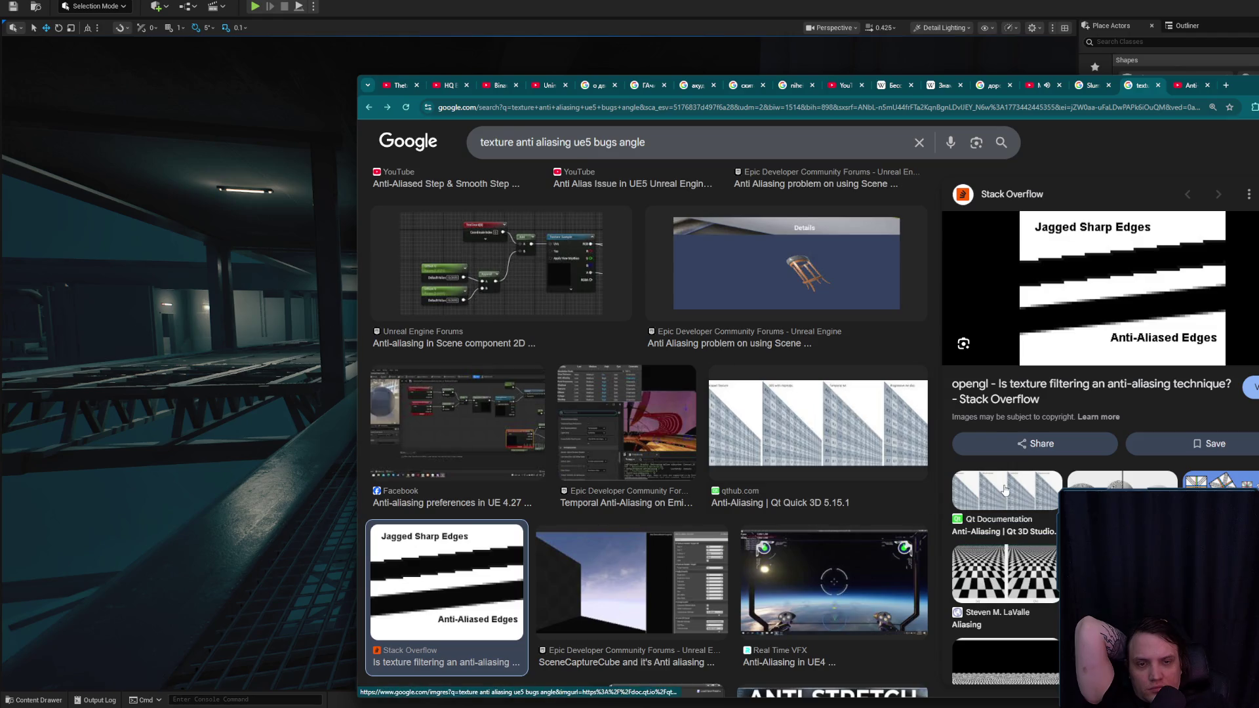
# - Preview the textureingraphics checkerboard image and open its mipmapping article in a new tab
pyautogui.scroll(-3, 1004, 489)
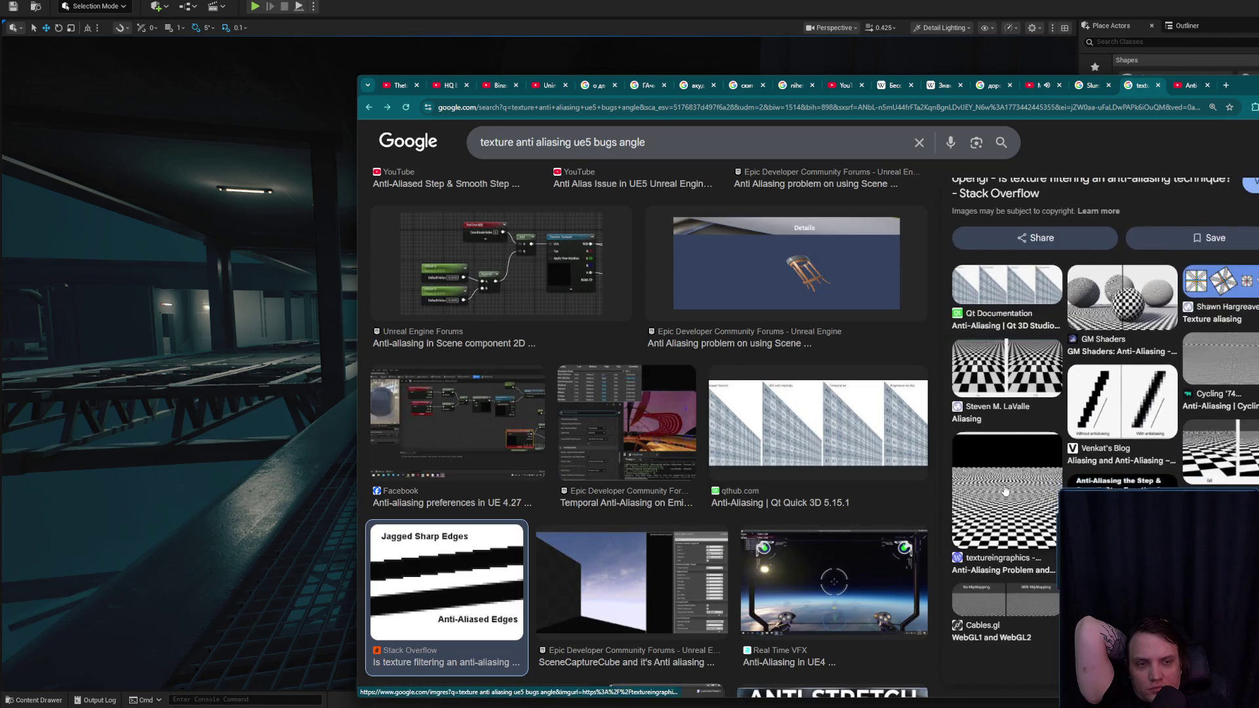
pyautogui.click(1017, 517)
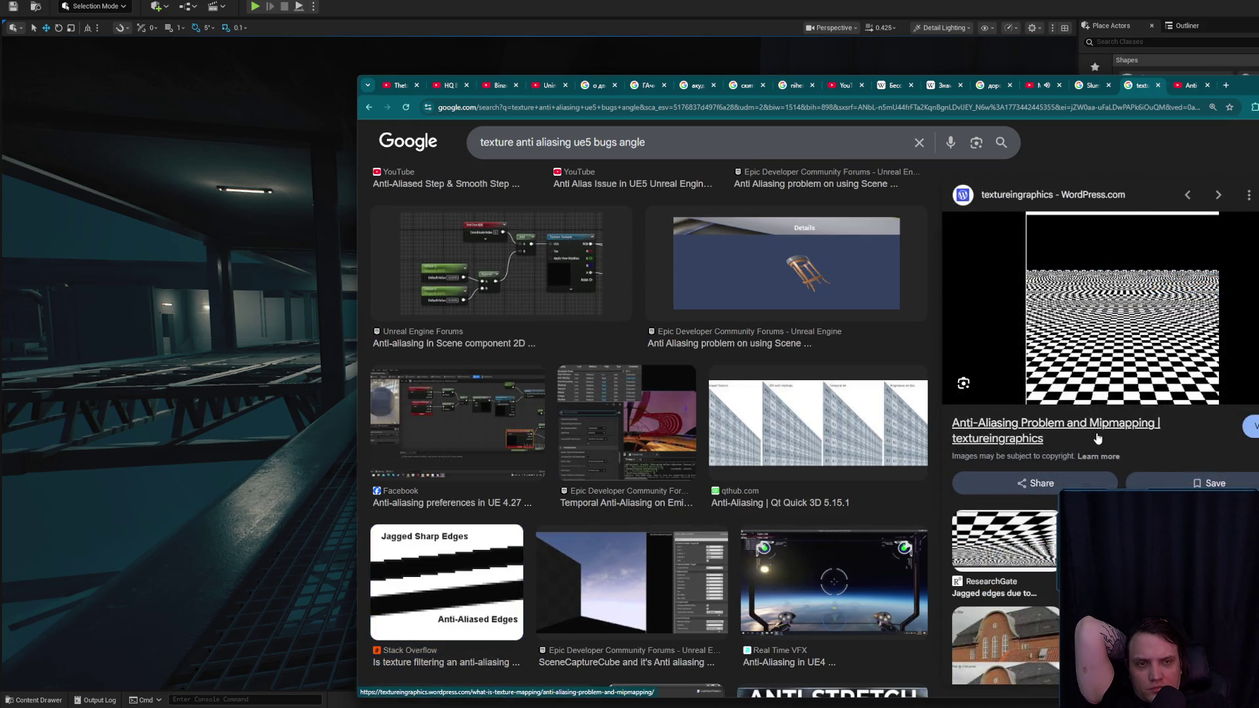
pyautogui.click(1097, 438)
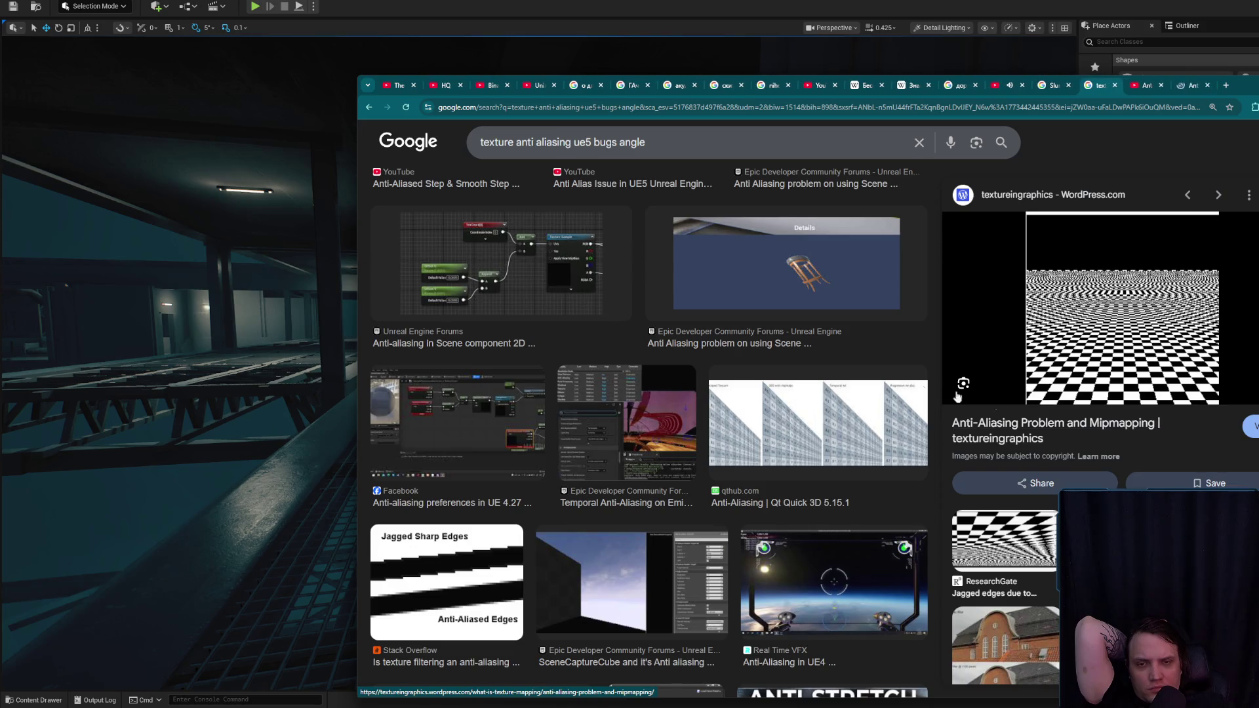
# - Preview the anisotropic filter image, open its copyright page in a new tab, then go to the article
pyautogui.scroll(5, 682, 415)
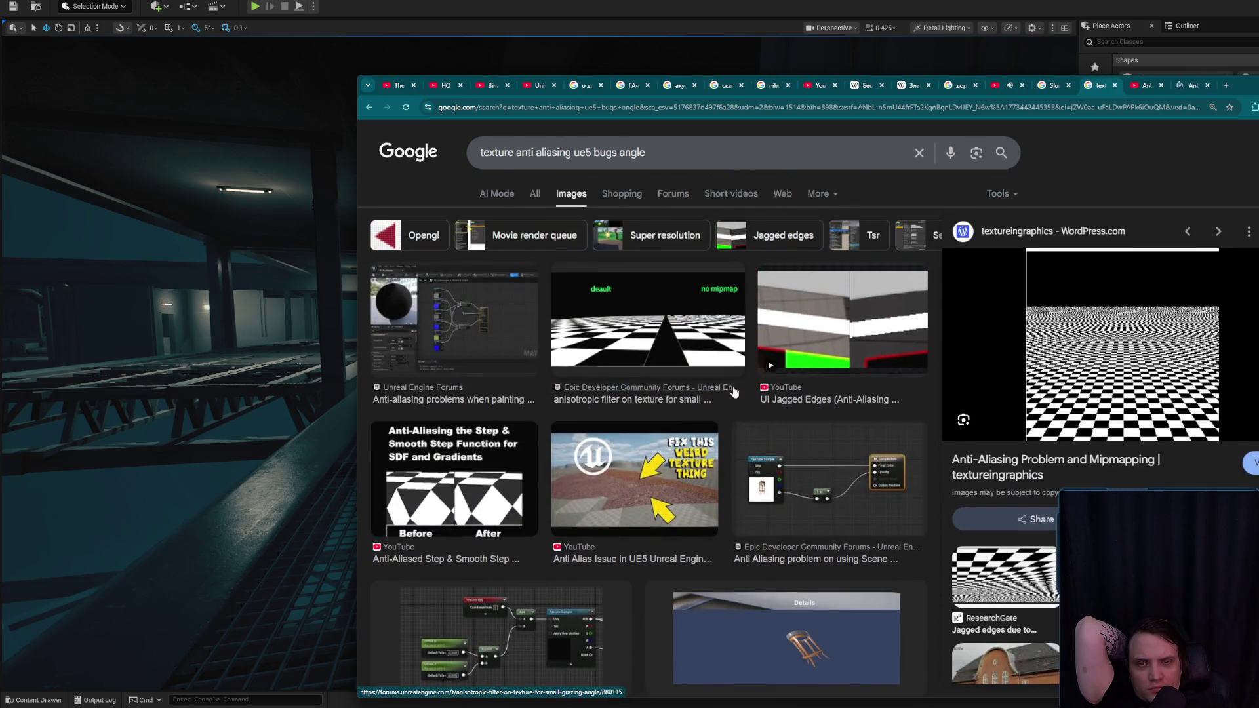
pyautogui.click(616, 317)
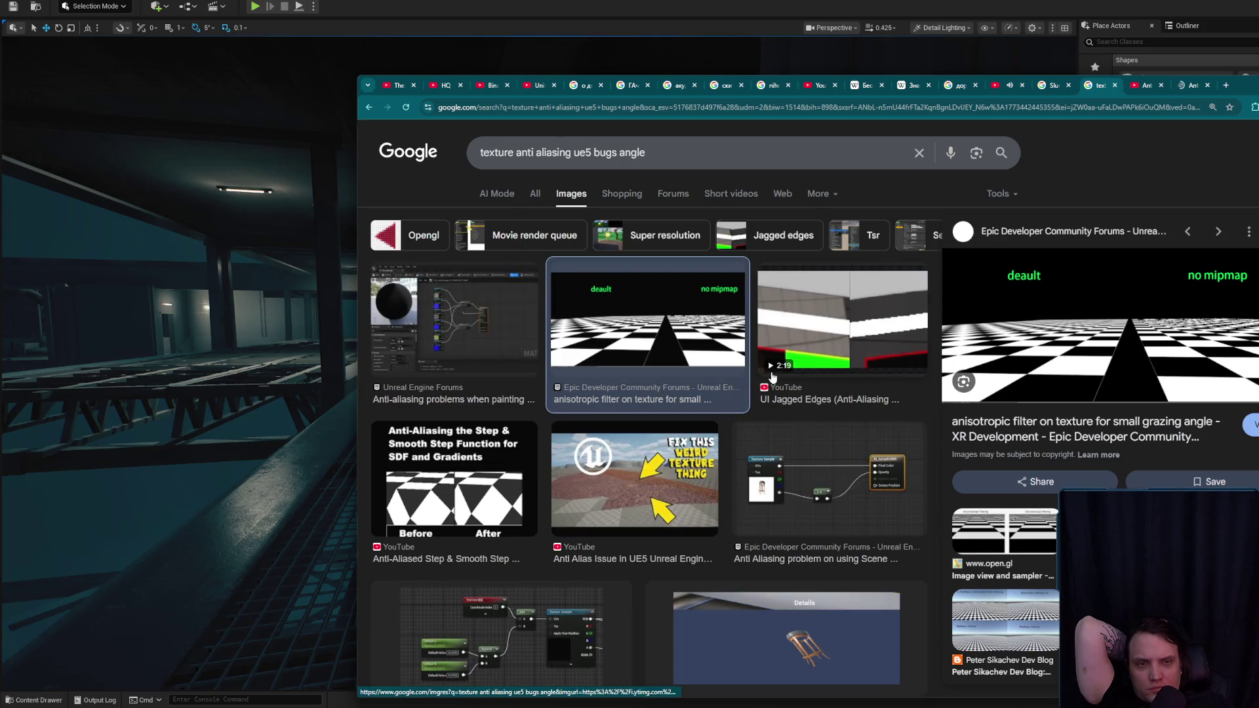
pyautogui.middleClick(1086, 449)
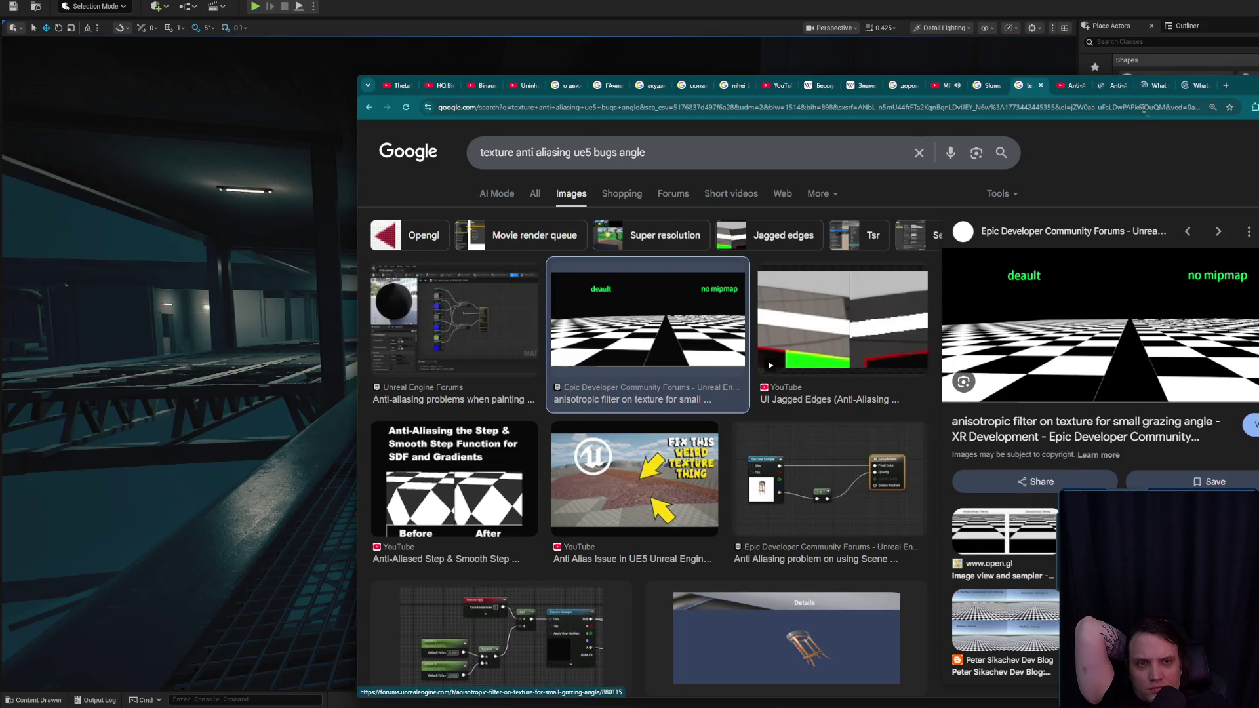
pyautogui.click(1109, 84)
# - Read through the mipmapping article's figures
pyautogui.scroll(-5, 870, 343)
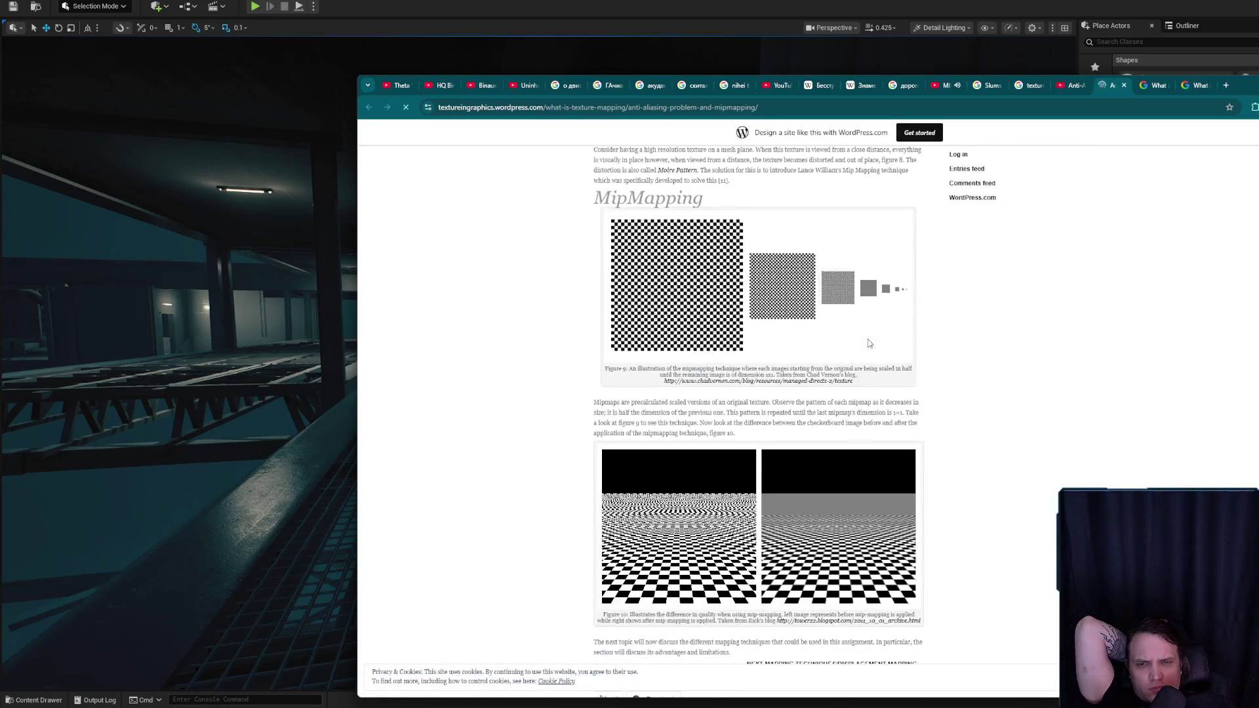
pyautogui.scroll(-2, 825, 534)
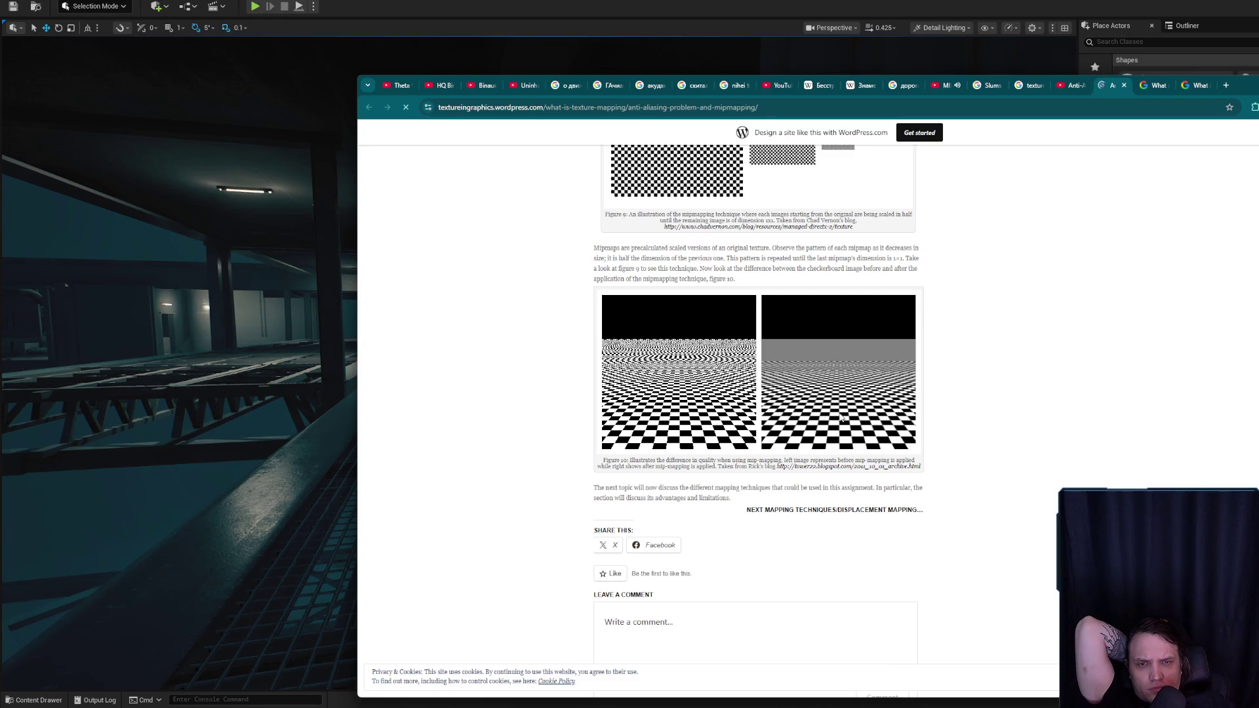
pyautogui.scroll(1, 839, 354)
pyautogui.scroll(2, 843, 364)
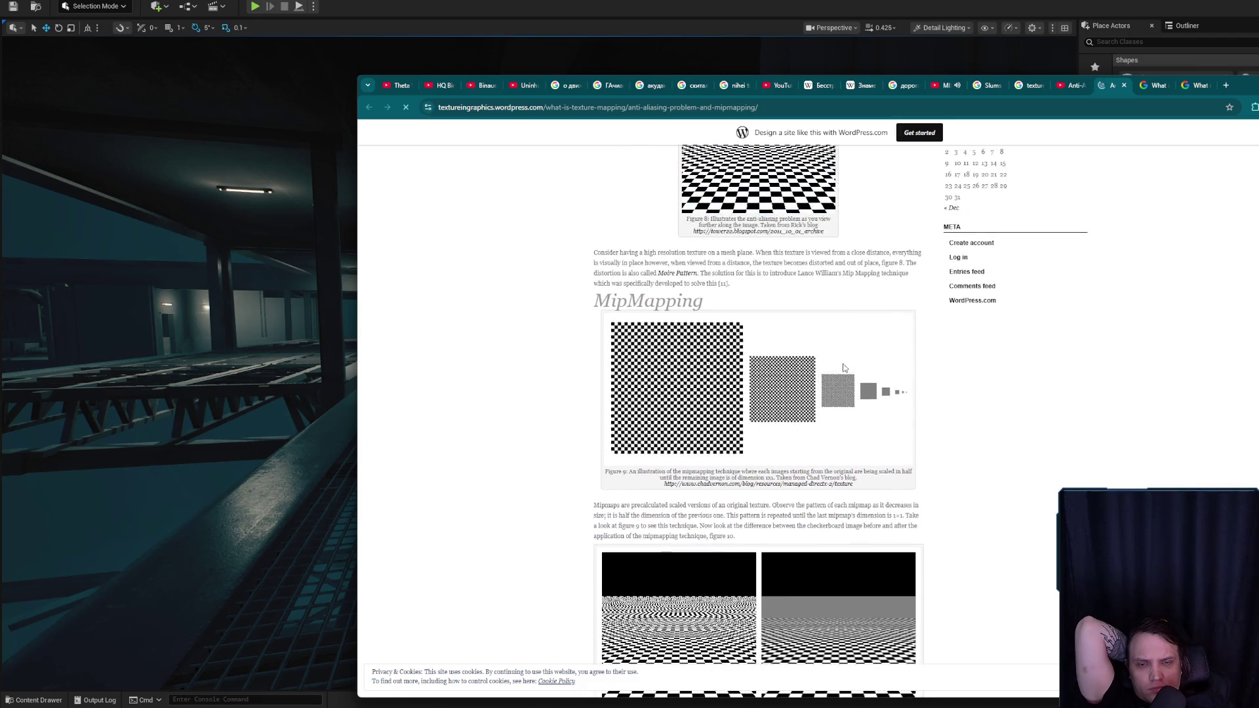
pyautogui.scroll(3, 844, 367)
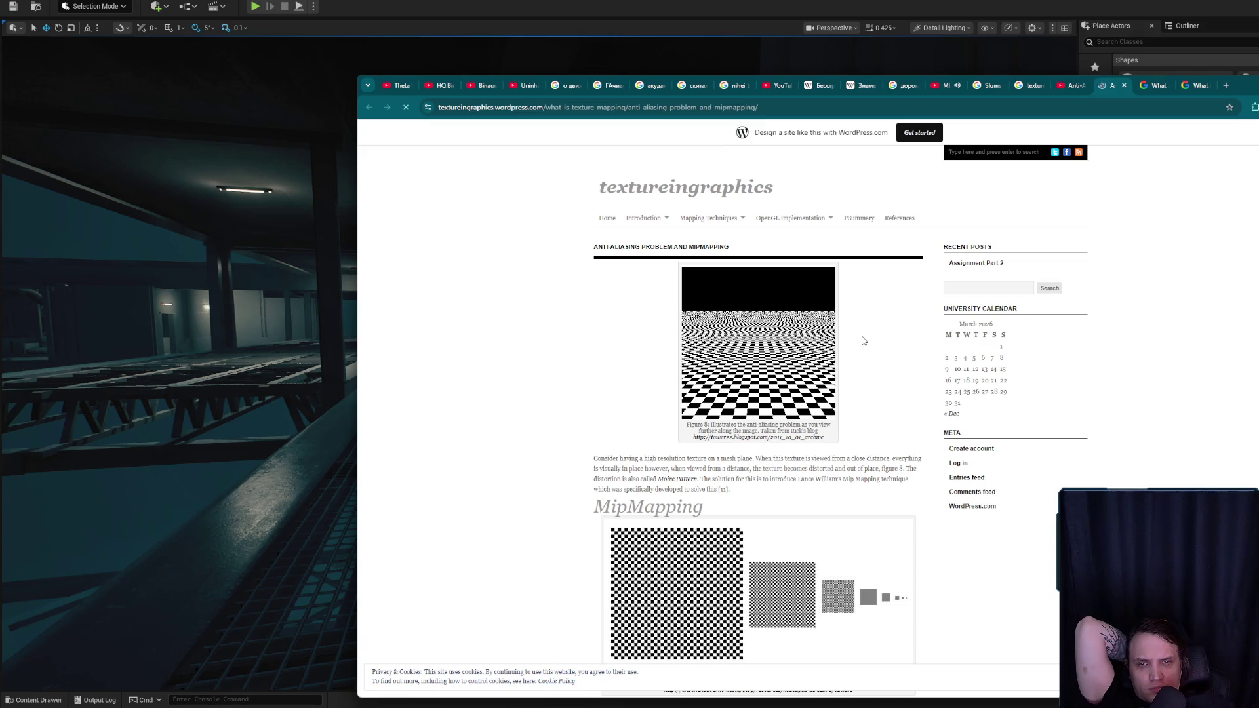
pyautogui.scroll(-3, 863, 342)
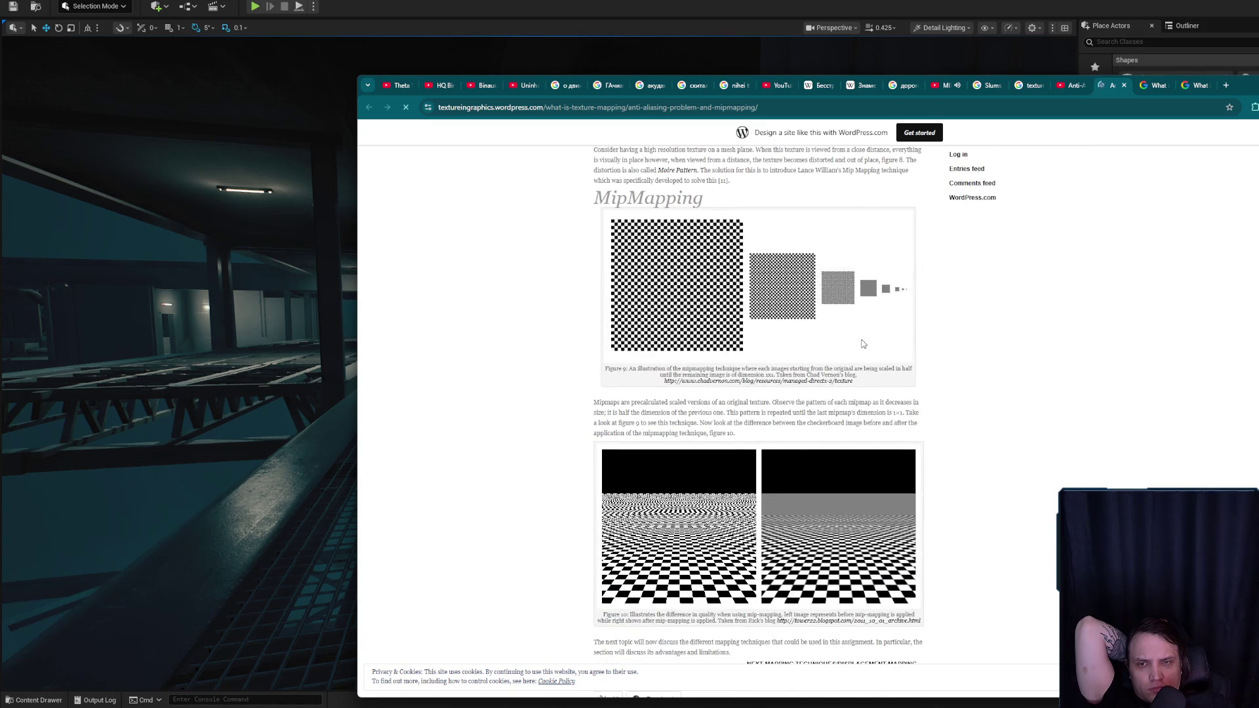
pyautogui.scroll(-3, 862, 343)
pyautogui.scroll(2, 863, 342)
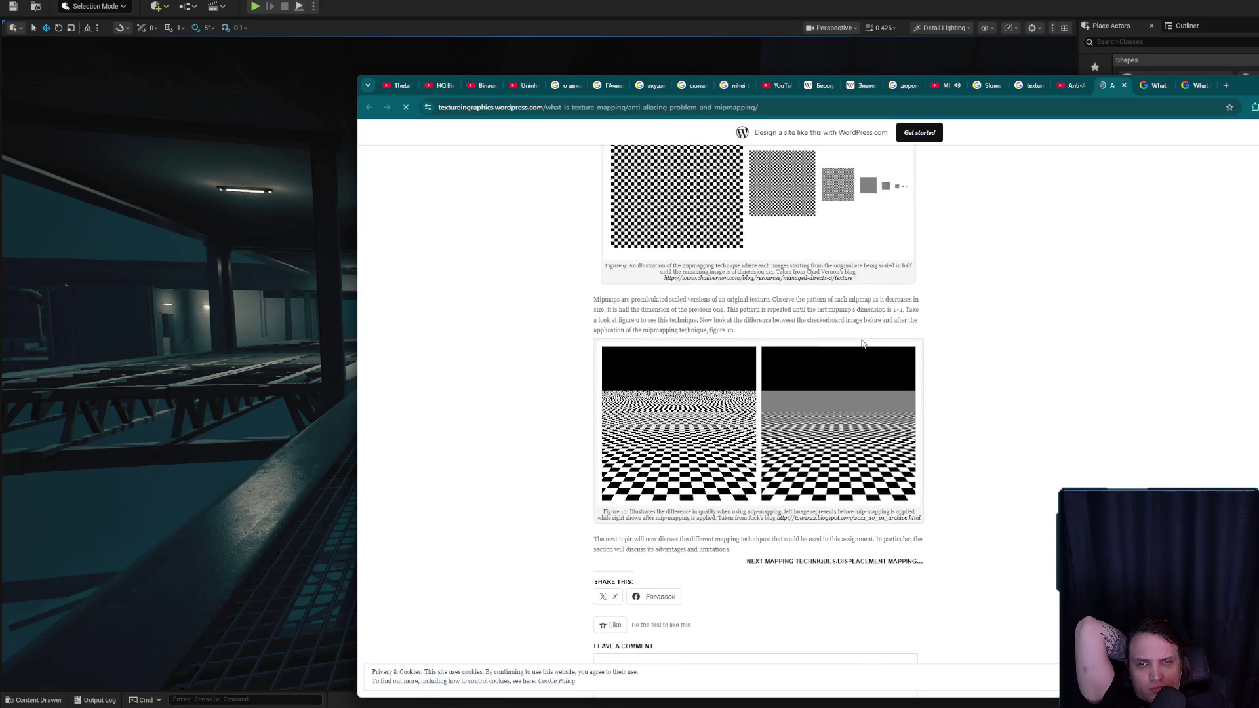
# - Close the article, copyright and leftover tabs, then switch back to the Unreal level
pyautogui.middleClick(1111, 91)
pyautogui.scroll(-5, 931, 324)
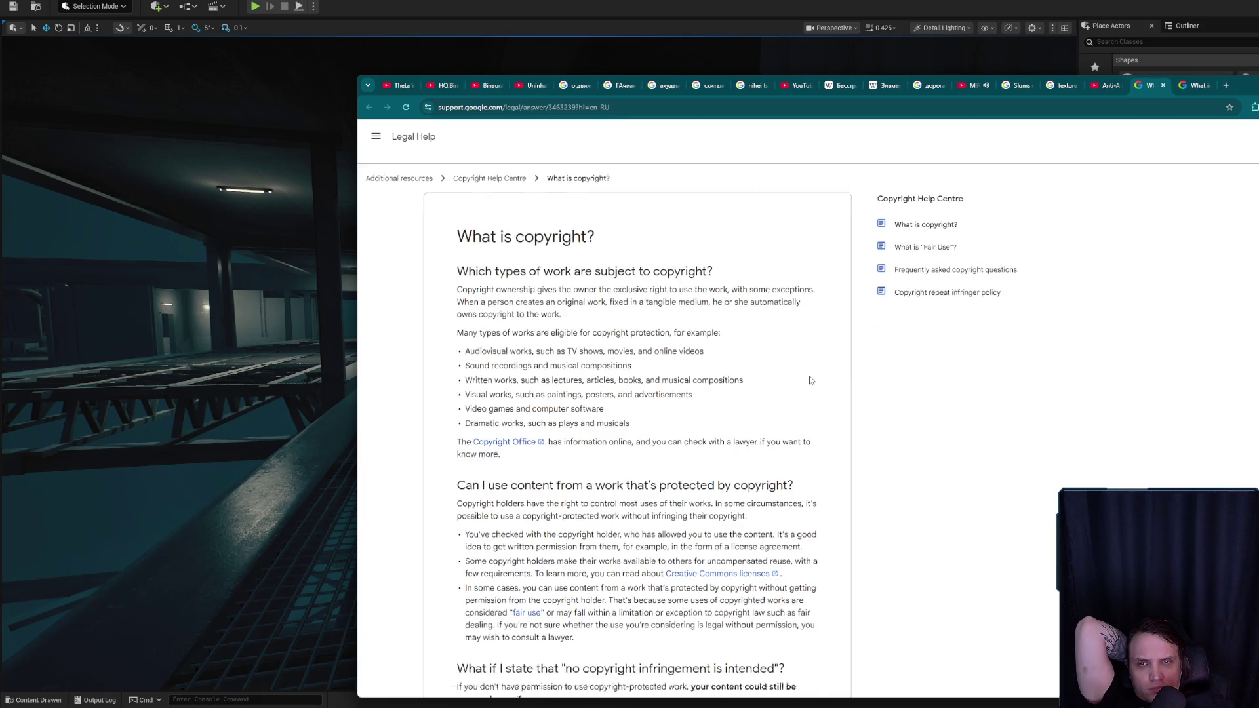
pyautogui.middleClick(1166, 92)
pyautogui.middleClick(1148, 89)
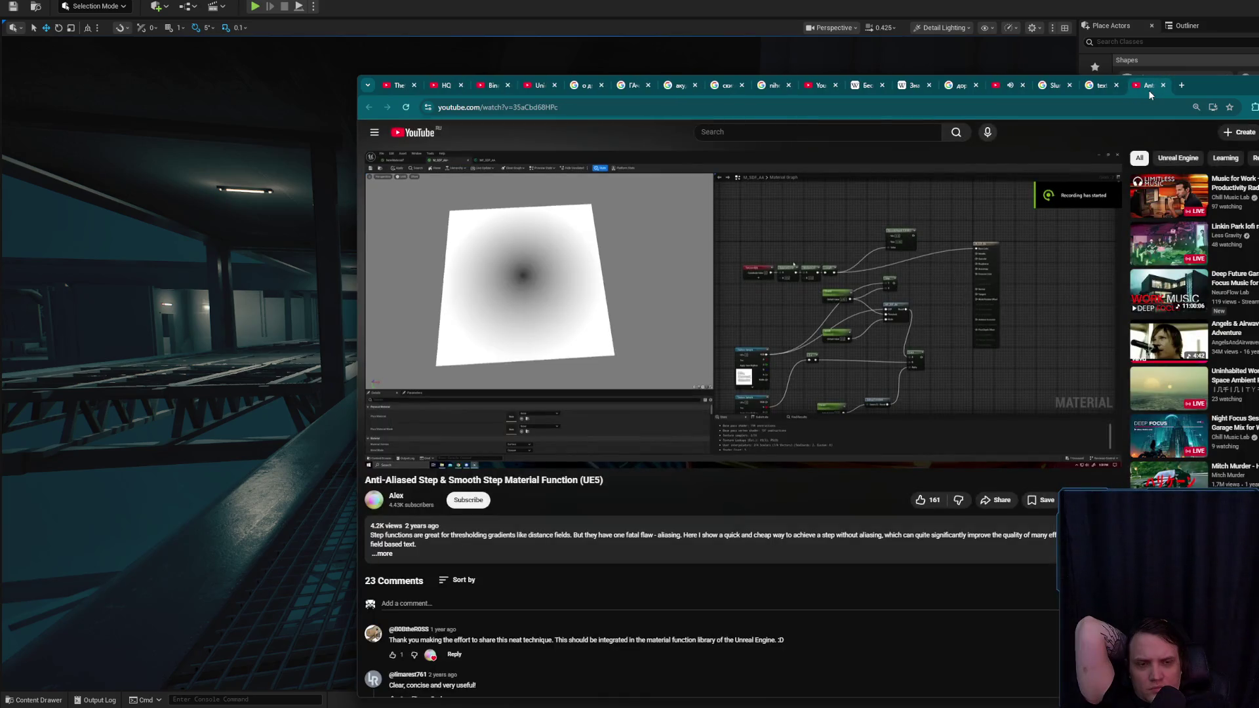
pyautogui.hotkey('alt', 'Tab')
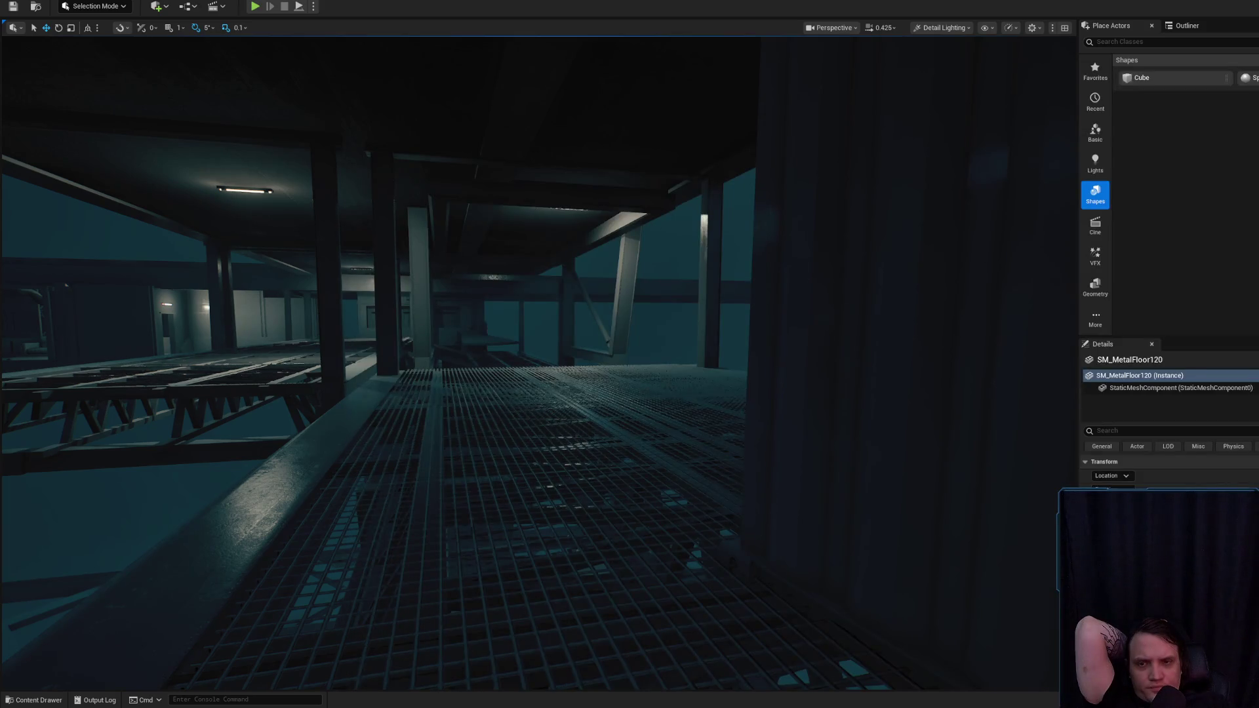
# - Select the floor grate floor_grate_a_124 in the level
pyautogui.click(560, 426)
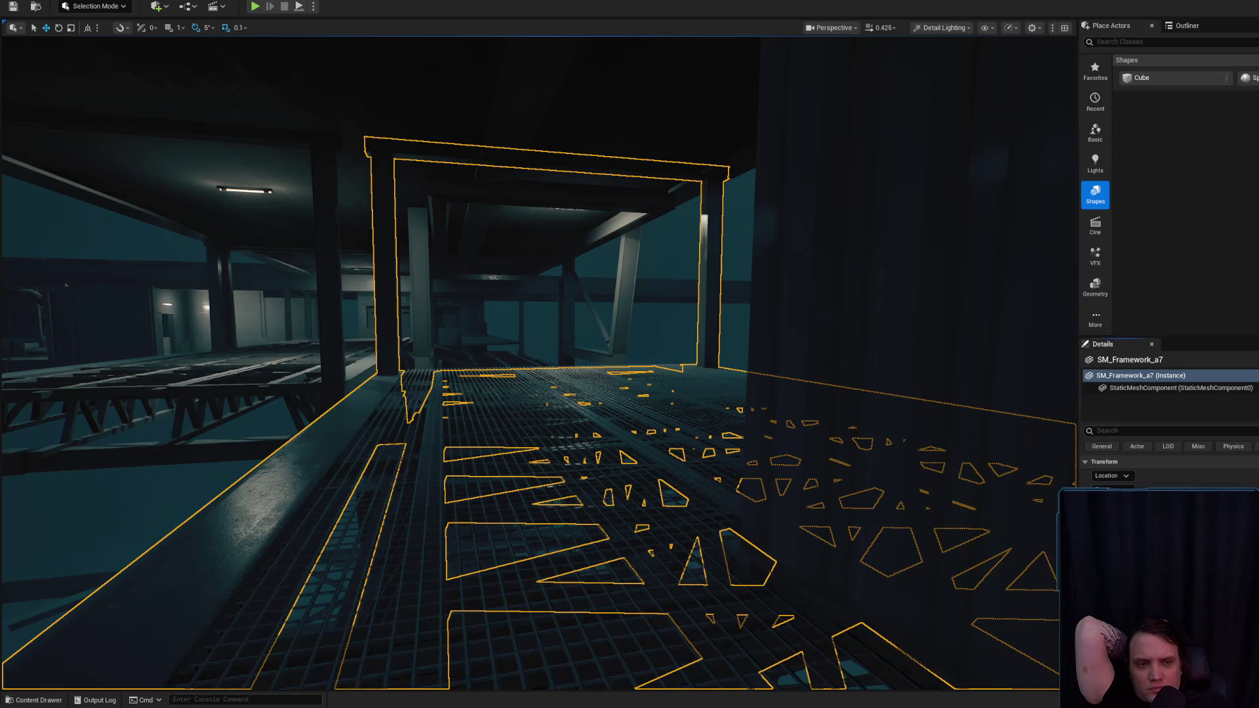
pyautogui.click(761, 563)
pyautogui.click(708, 544)
pyautogui.click(671, 500)
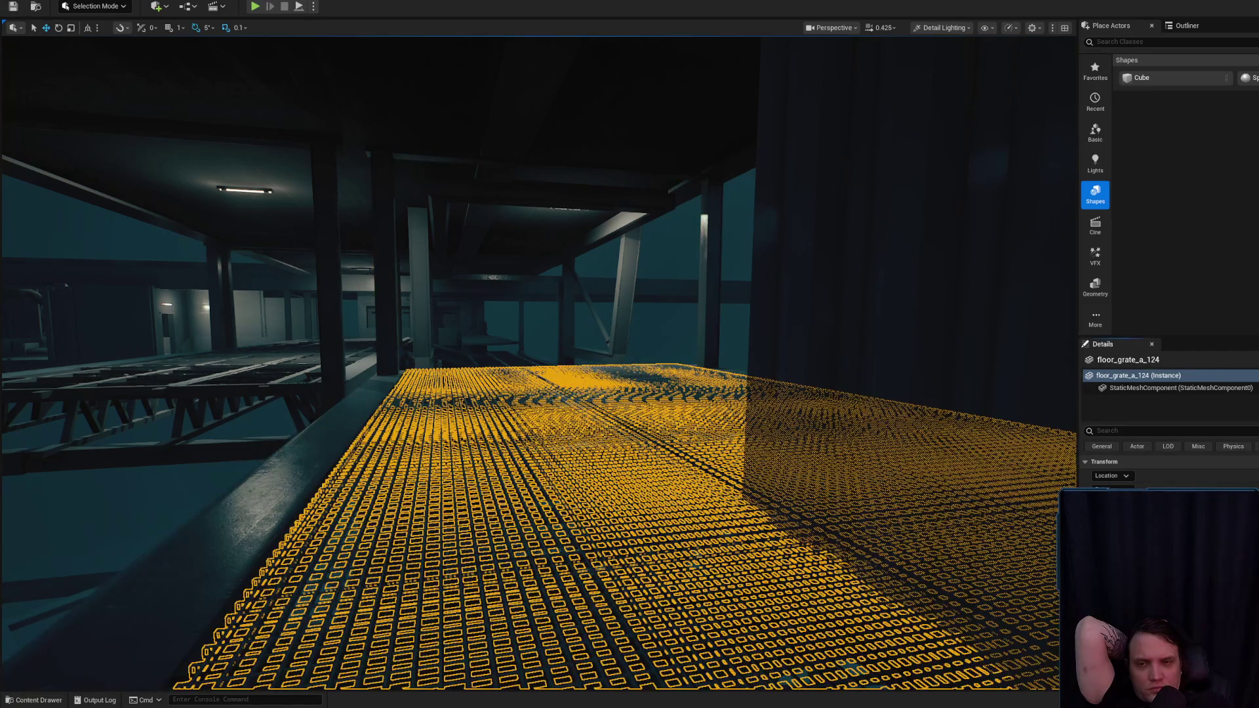
# - Open floor_grate_skin2_2_Inst from Details, then its parent material floor_grate_skin2_2
pyautogui.click(477, 295)
pyautogui.click(537, 216)
pyautogui.press('f')
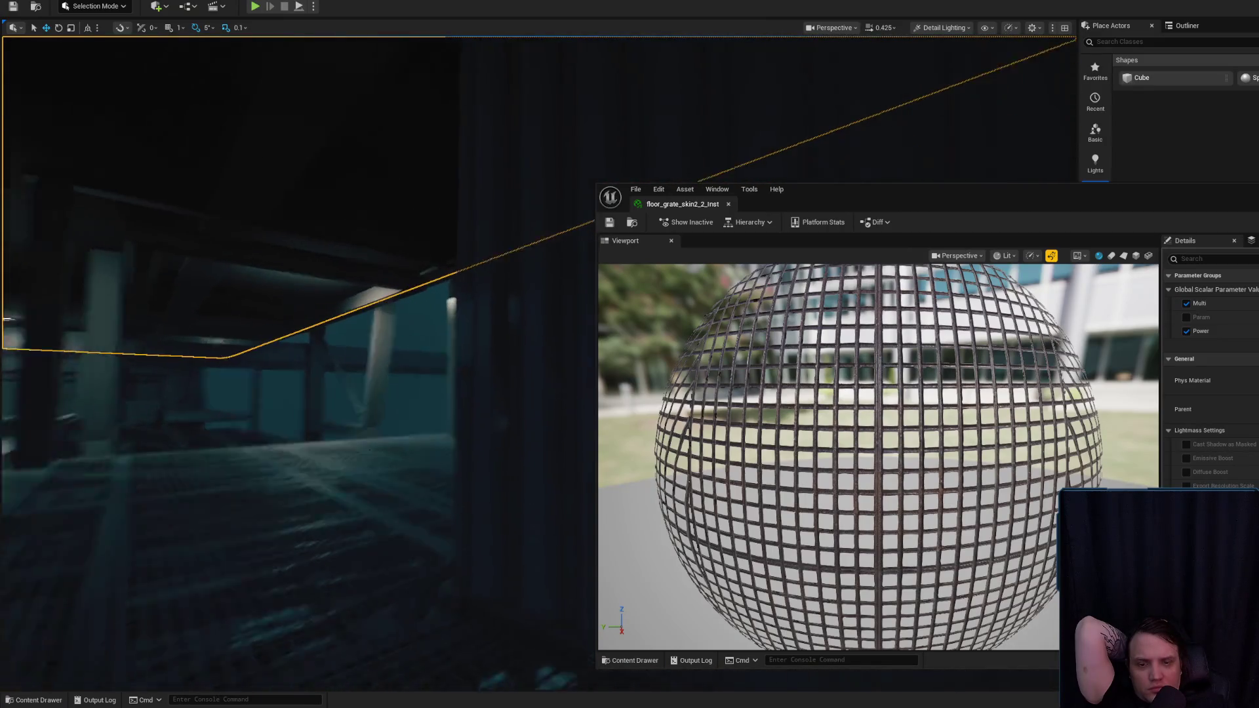
pyautogui.press('Up')
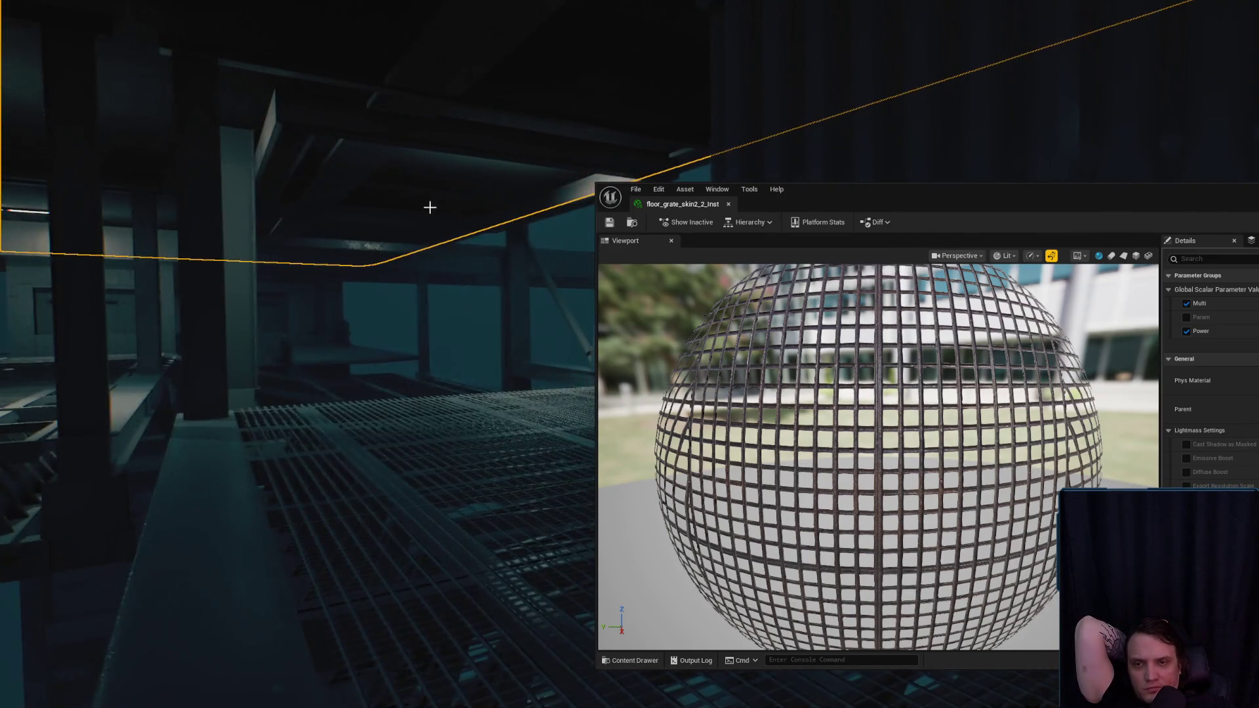
pyautogui.moveTo(1195, 203); pyautogui.dragTo(1227, 92)
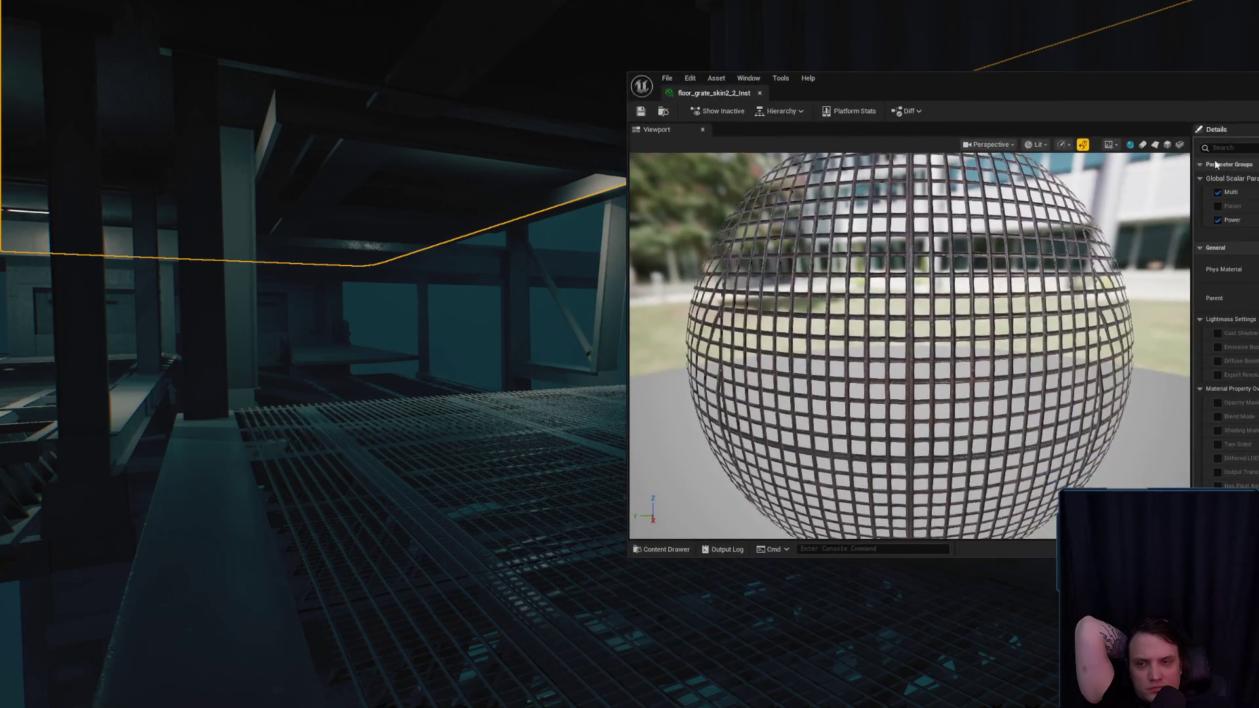
pyautogui.doubleClick(1253, 297)
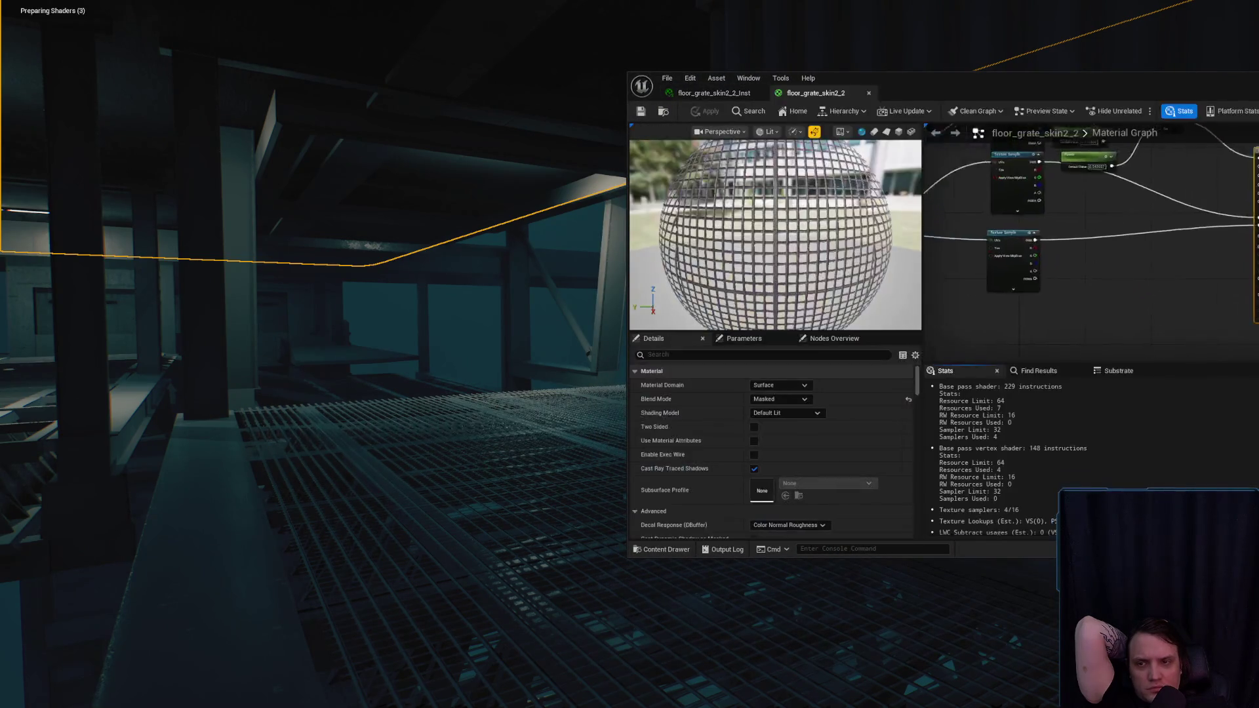
# - Inspect the Texture Sample node and its floor_grate_skin3_opacity texture
pyautogui.click(1164, 294)
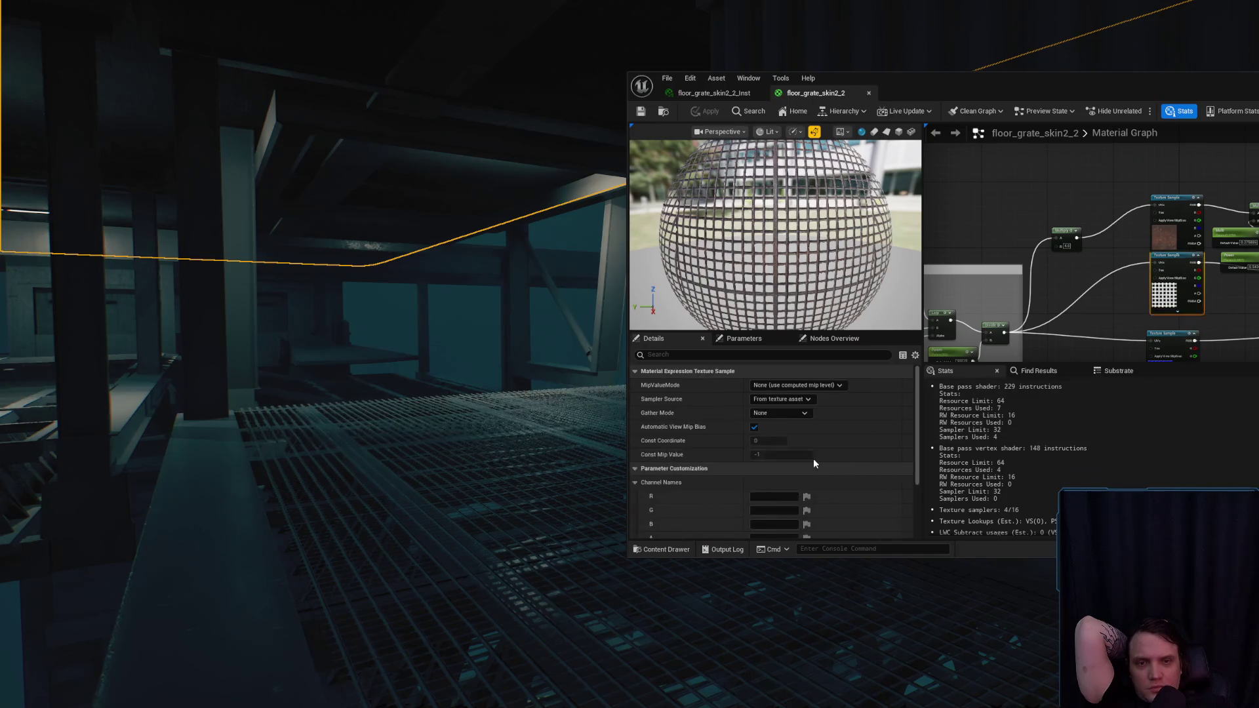
pyautogui.scroll(-5, 806, 452)
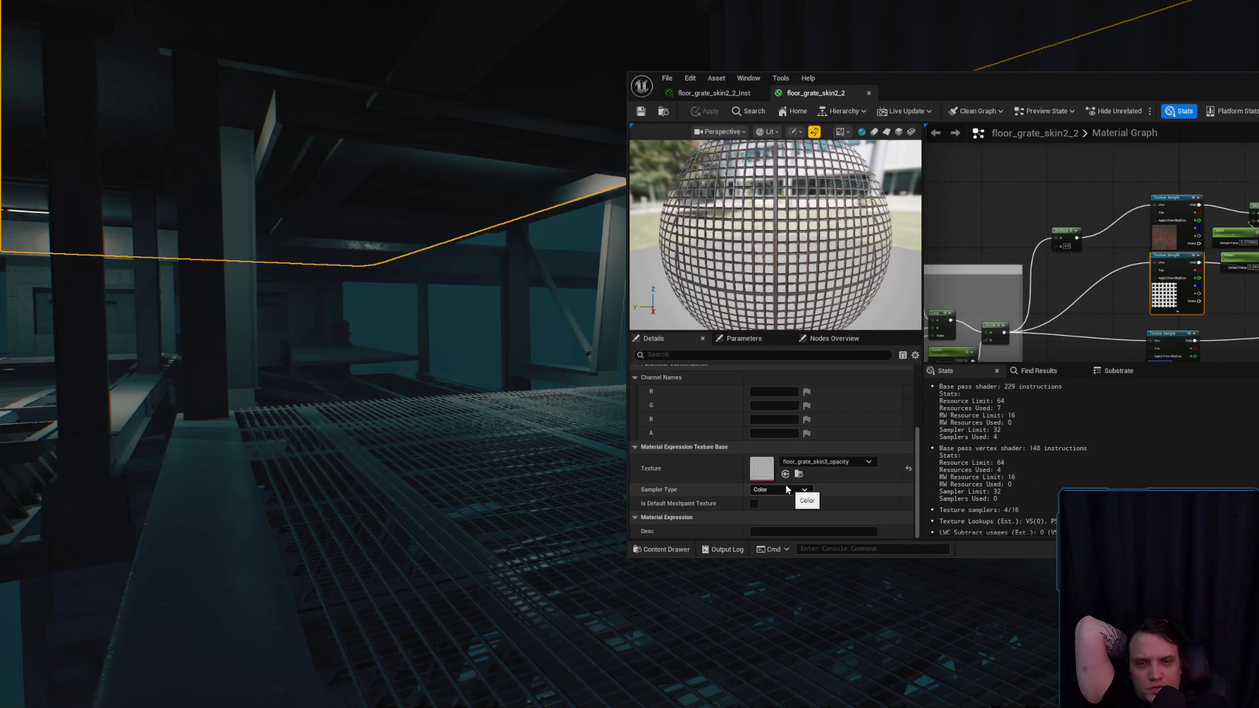
pyautogui.doubleClick(761, 468)
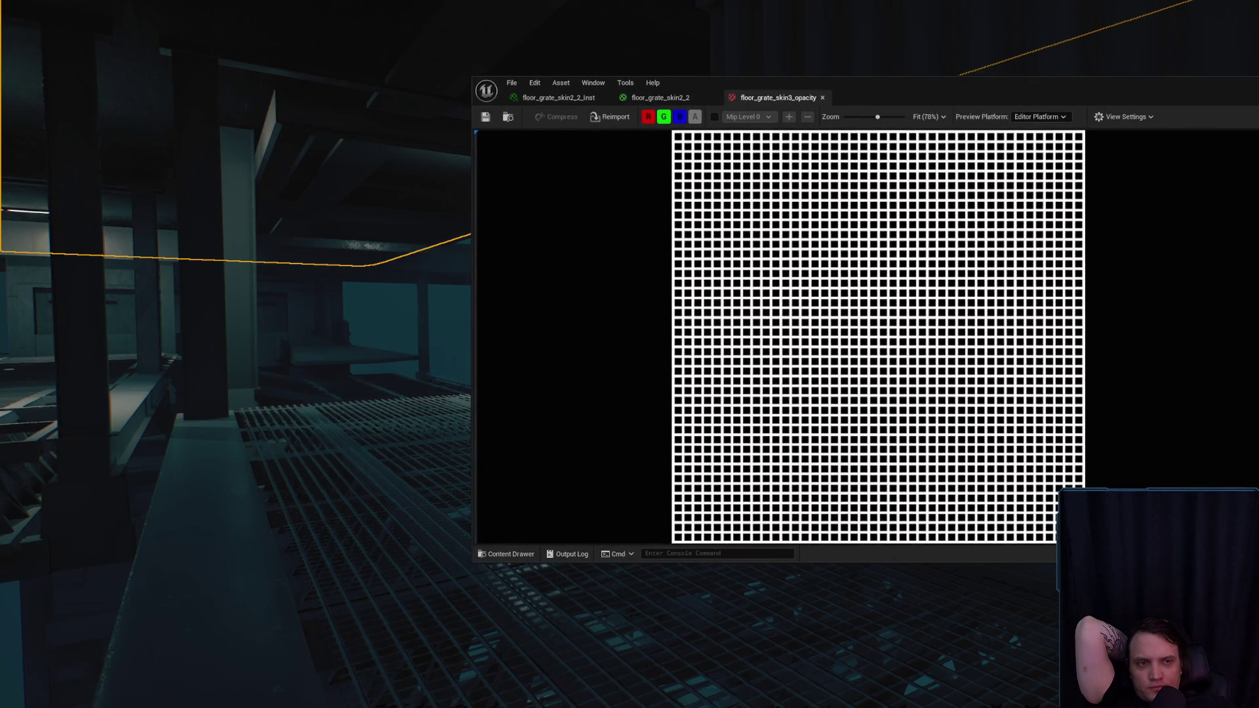
pyautogui.hotkey('ctrl', 'Tab')
# - Set the opacity Texture Sample's Sampler Type to Masks and apply the material
pyautogui.click(620, 496)
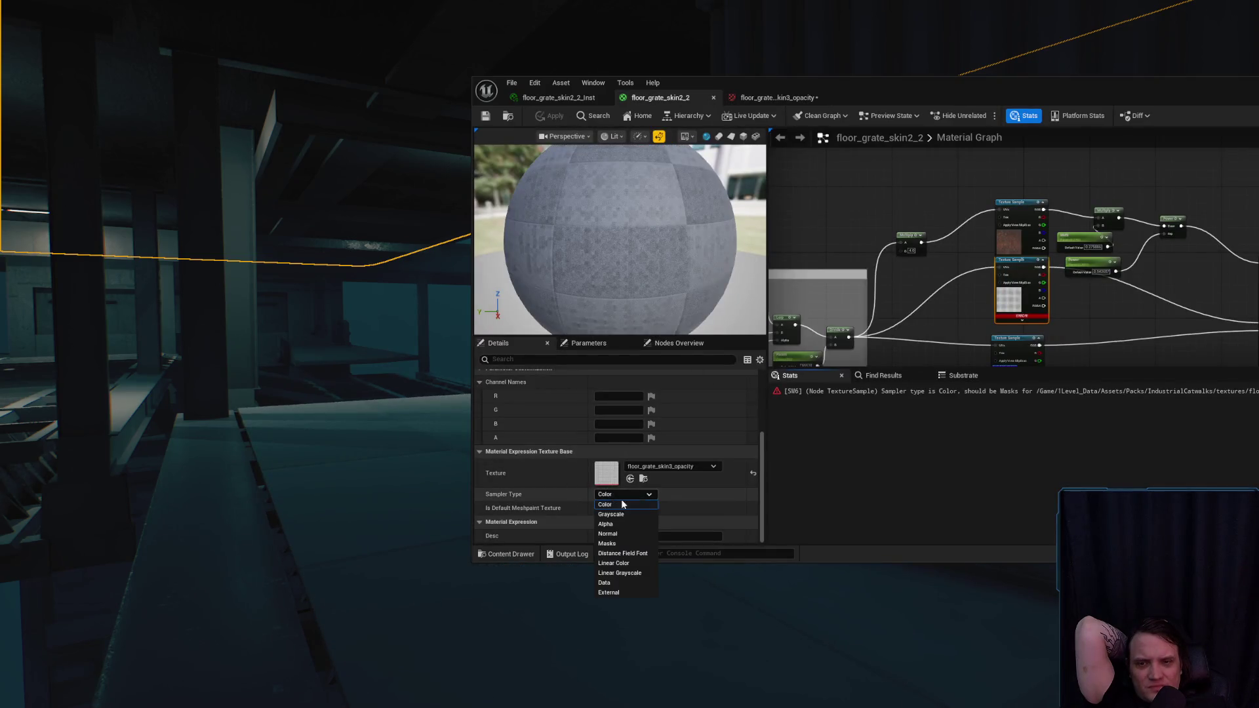
pyautogui.click(607, 543)
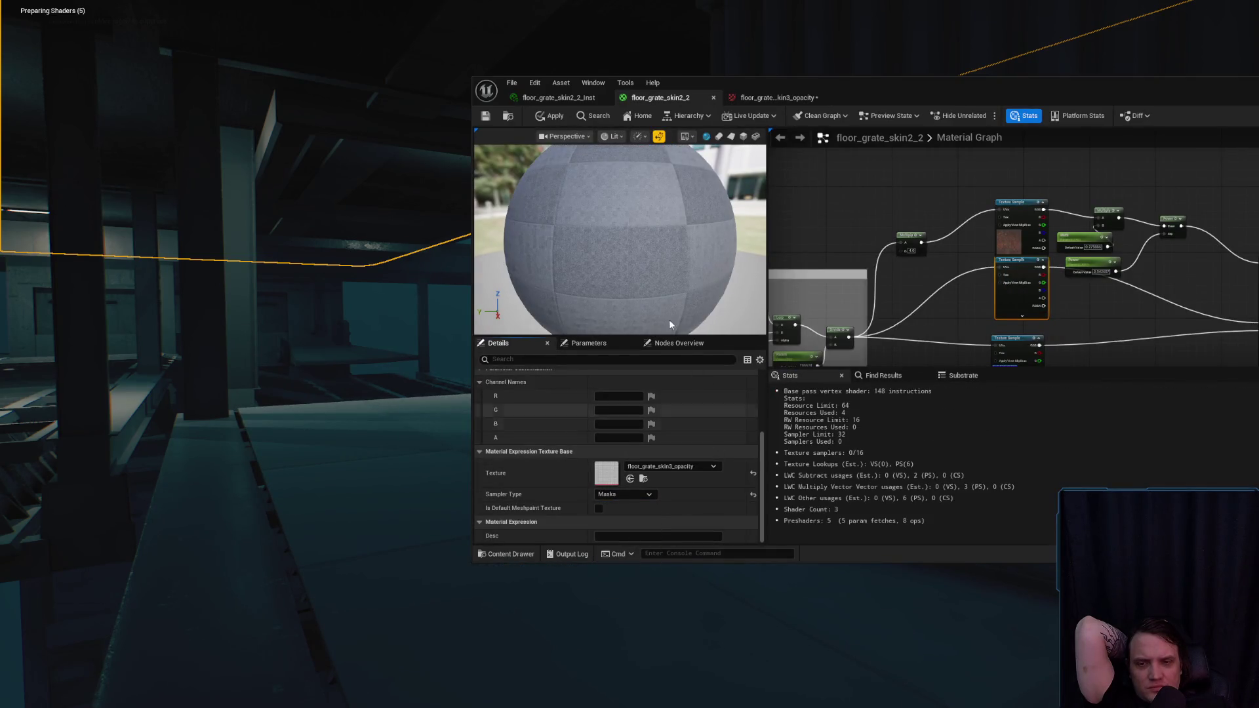
pyautogui.click(527, 119)
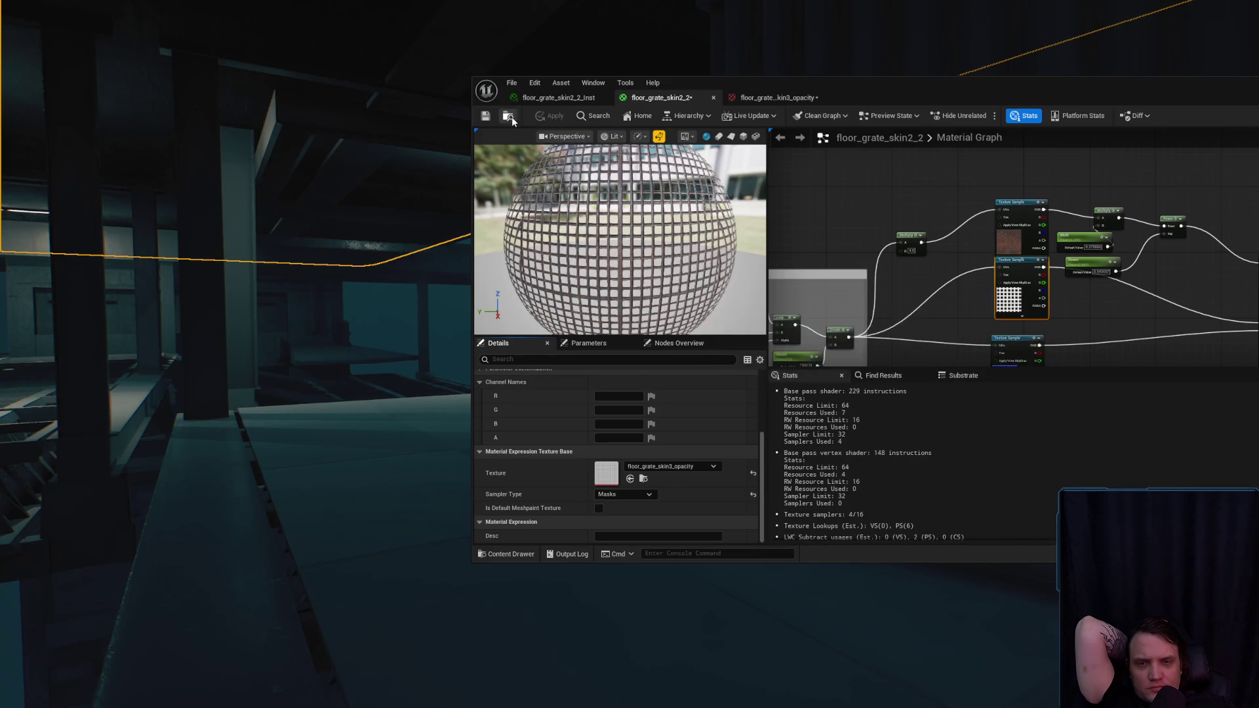
pyautogui.click(507, 118)
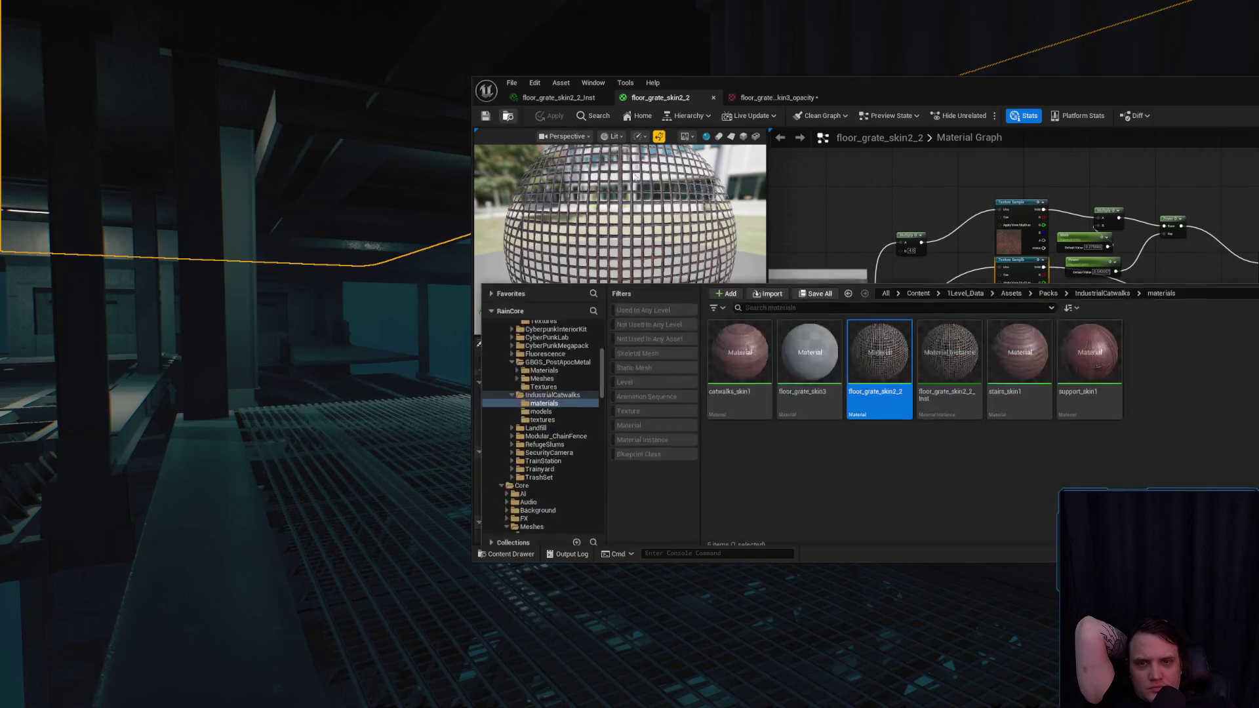
# - In floor_grate_skin3, set the erroring Texture Sample's Sampler Type to Masks and apply
pyautogui.click(814, 363)
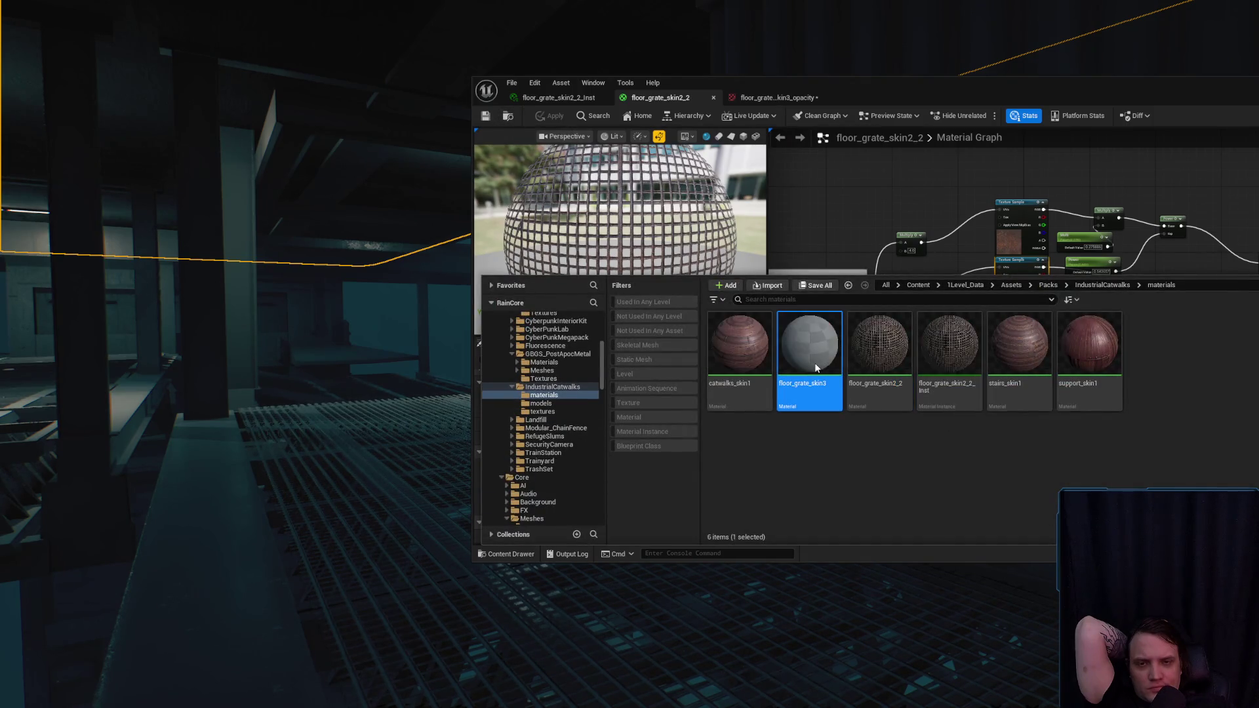
pyautogui.doubleClick(814, 363)
pyautogui.click(886, 190)
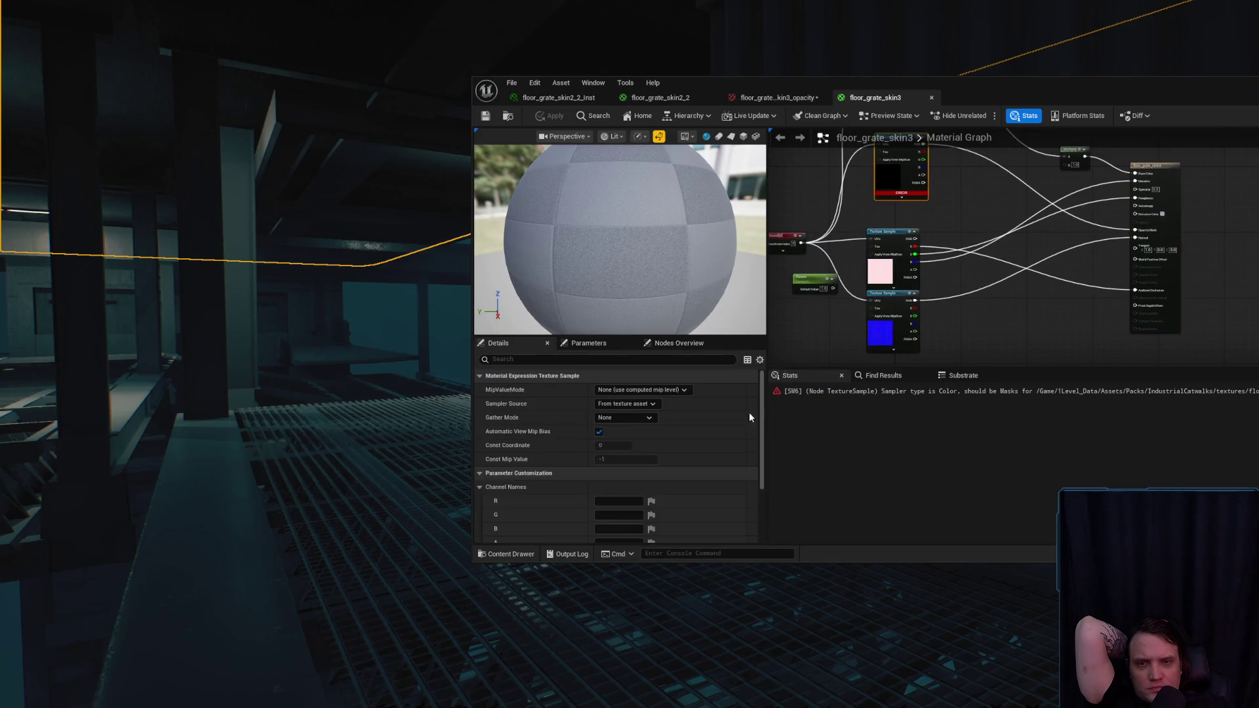
pyautogui.press('Home')
pyautogui.scroll(-5, 622, 459)
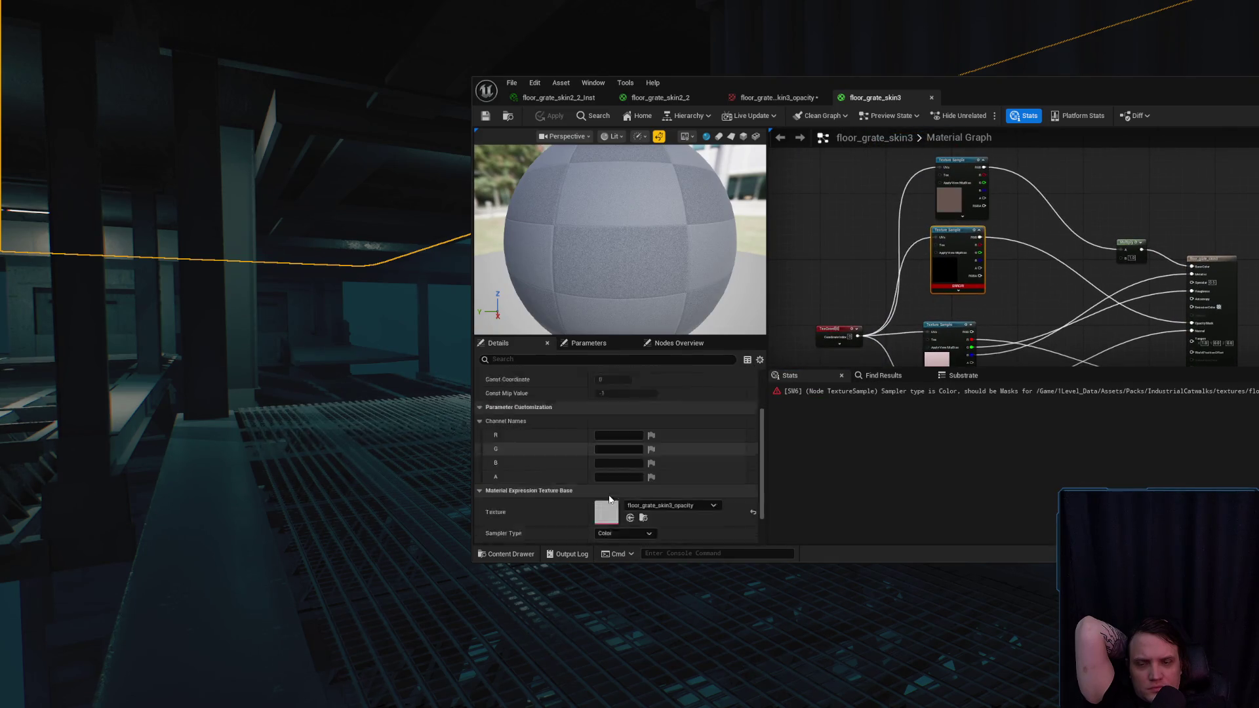
pyautogui.click(623, 500)
pyautogui.click(620, 550)
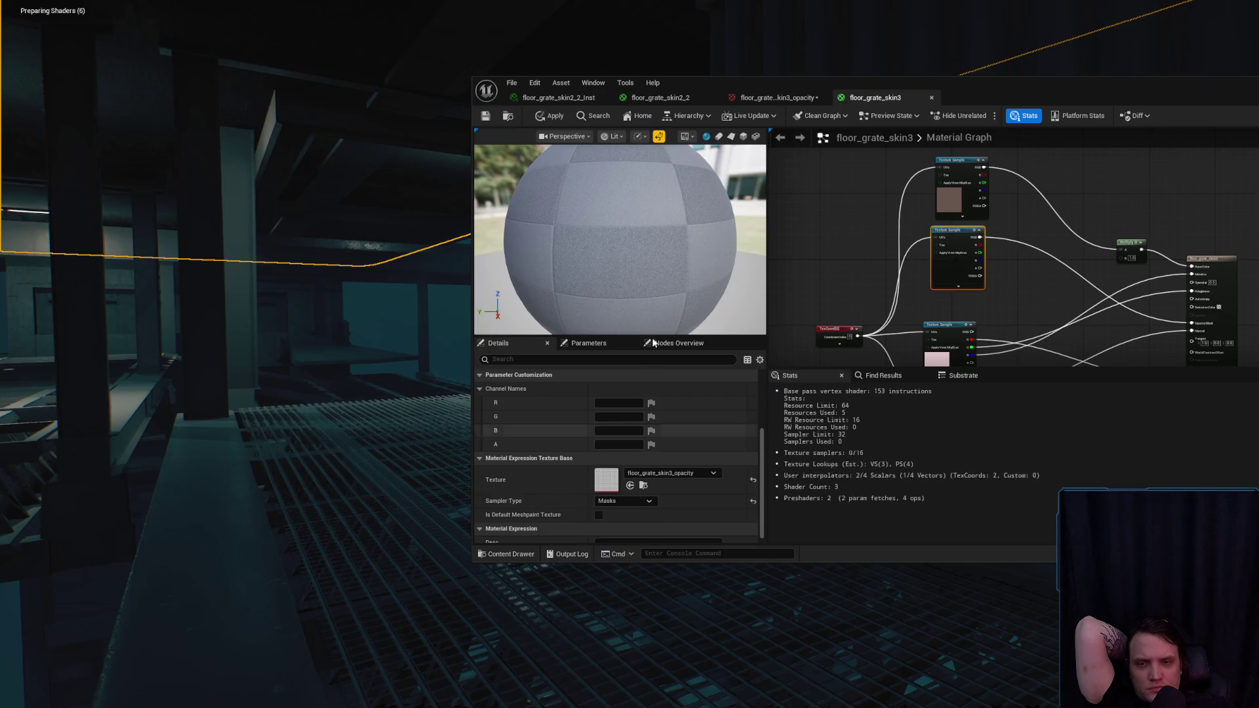
pyautogui.click(486, 121)
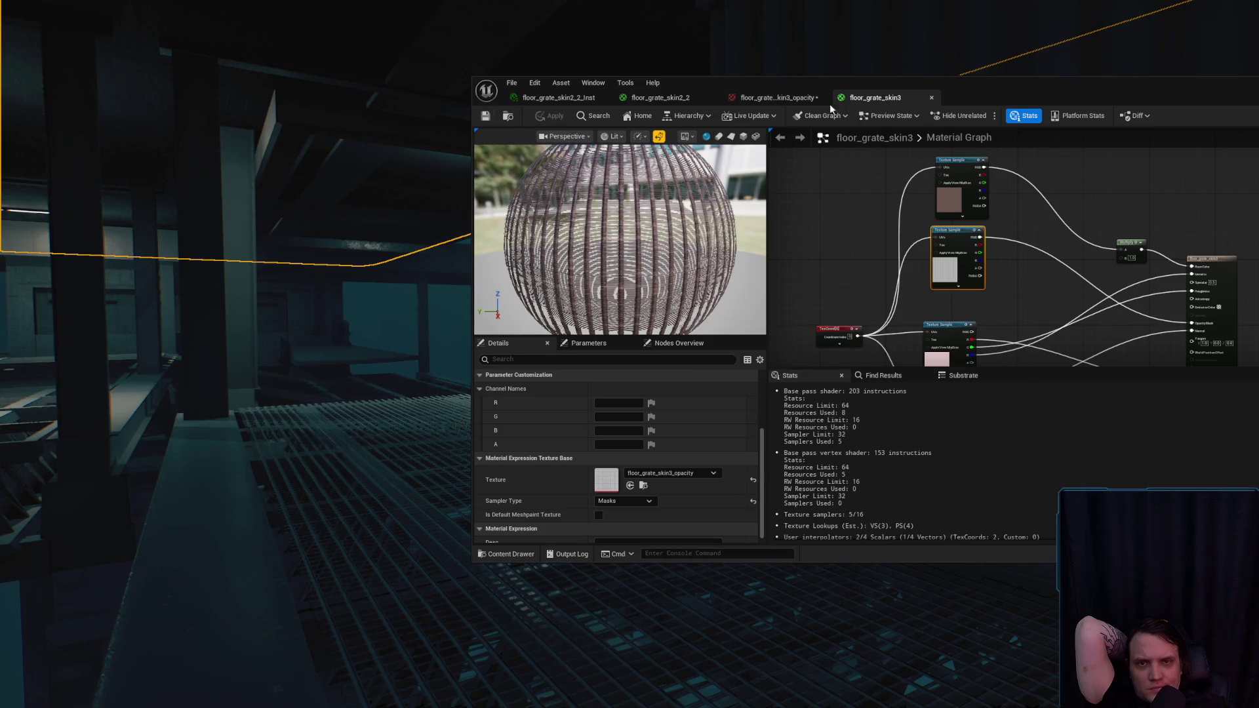
# - Close floor_grate_skin3, save the opacity texture, and return to floor_grate_skin2_2's grate textures folder
pyautogui.middleClick(871, 97)
pyautogui.click(485, 116)
pyautogui.click(659, 97)
pyautogui.click(508, 117)
pyautogui.click(1018, 344)
pyautogui.click(855, 236)
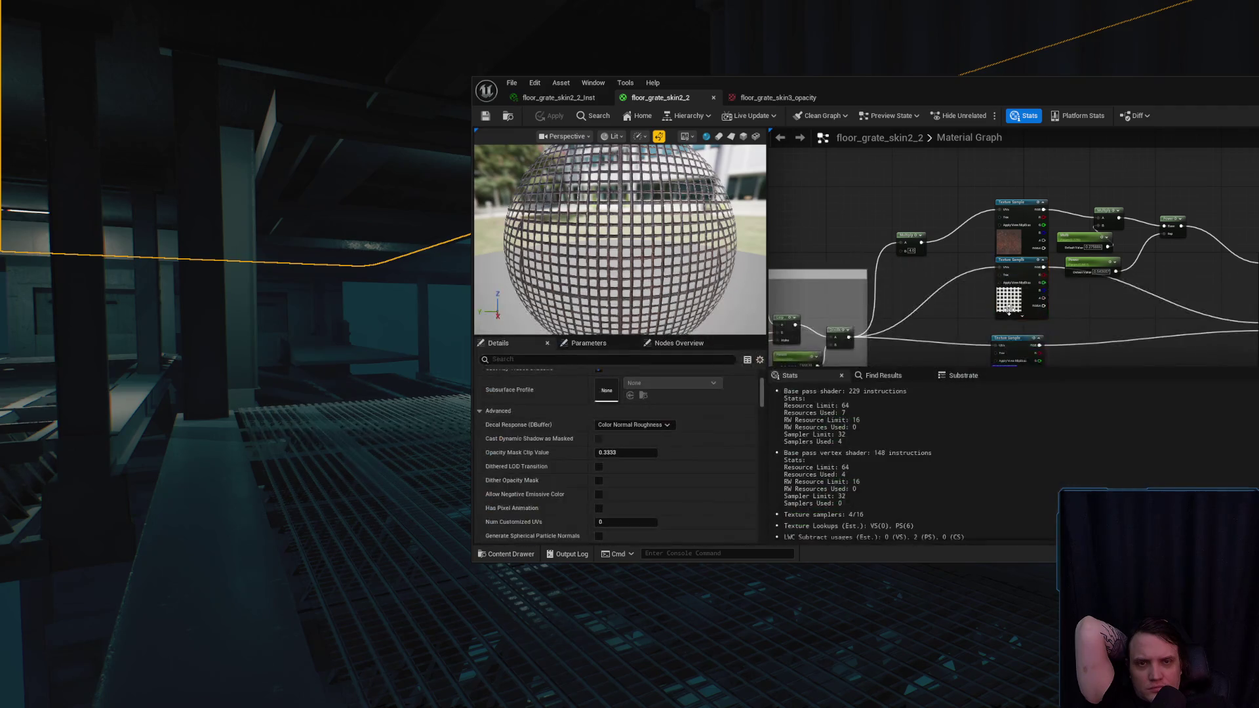
pyautogui.click(1008, 308)
pyautogui.click(648, 480)
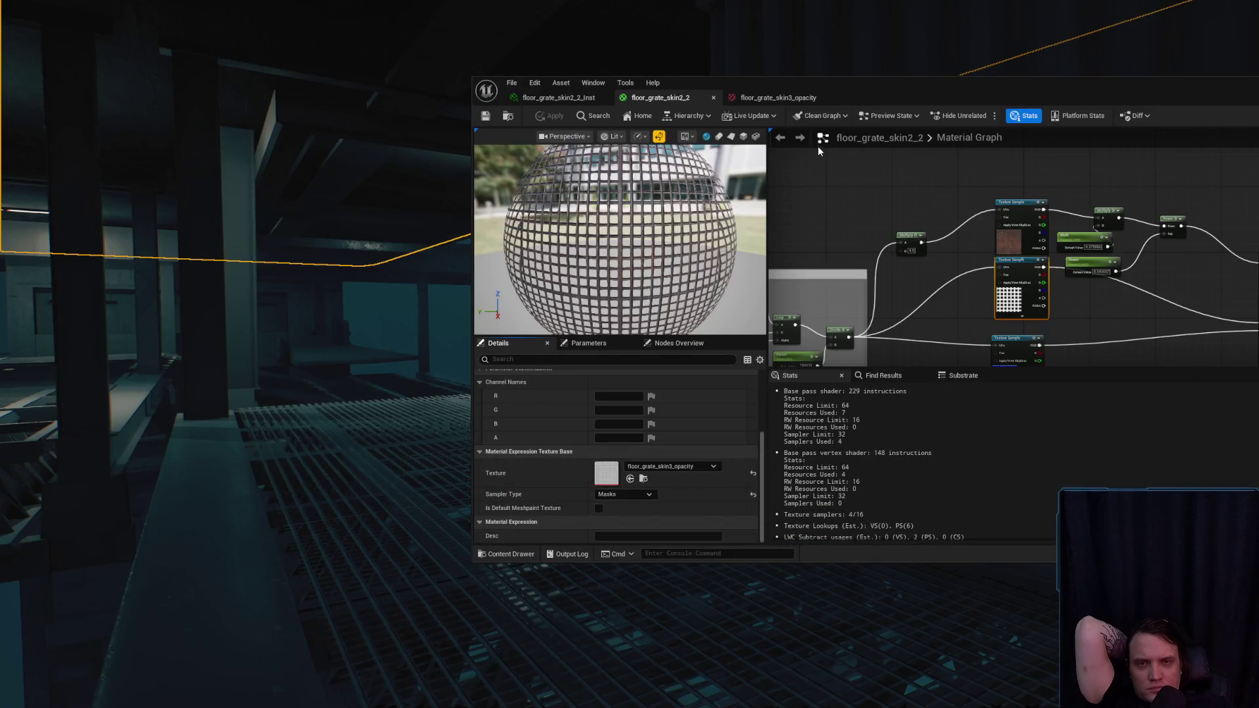
# - Open floor_grate_skin3_opacity from the Content Drawer in the Texture Editor
pyautogui.click(790, 101)
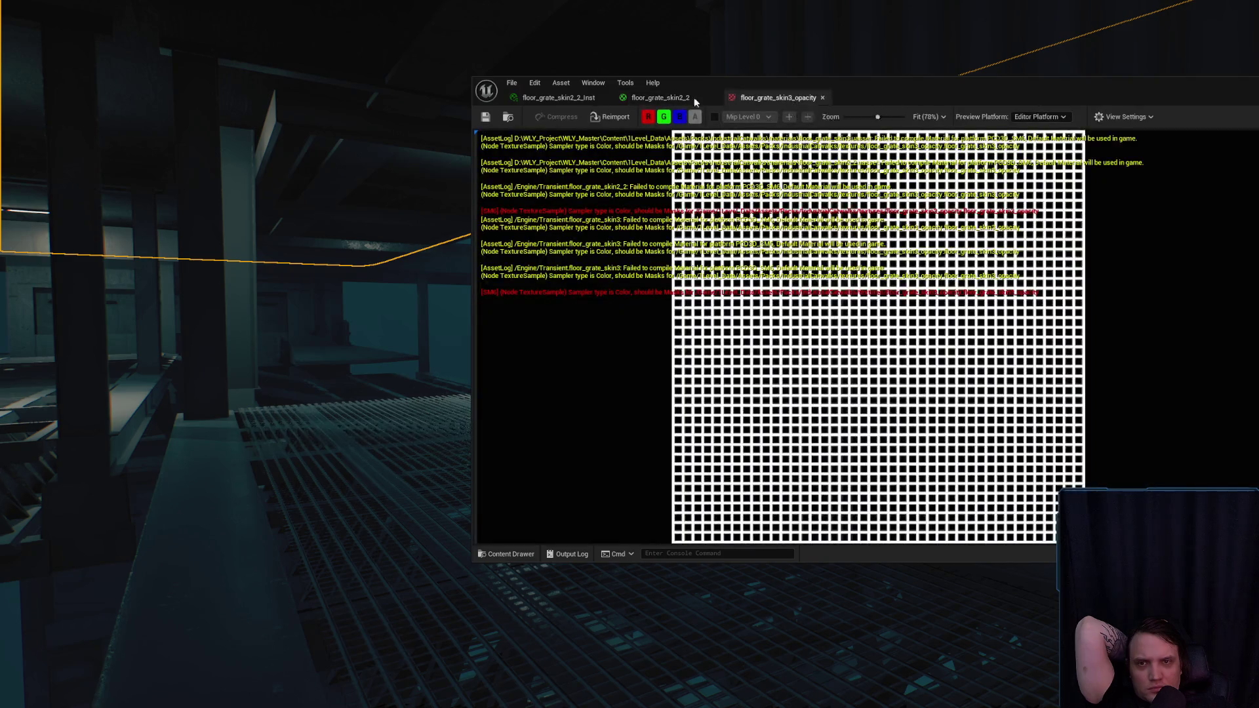
pyautogui.middleClick(789, 101)
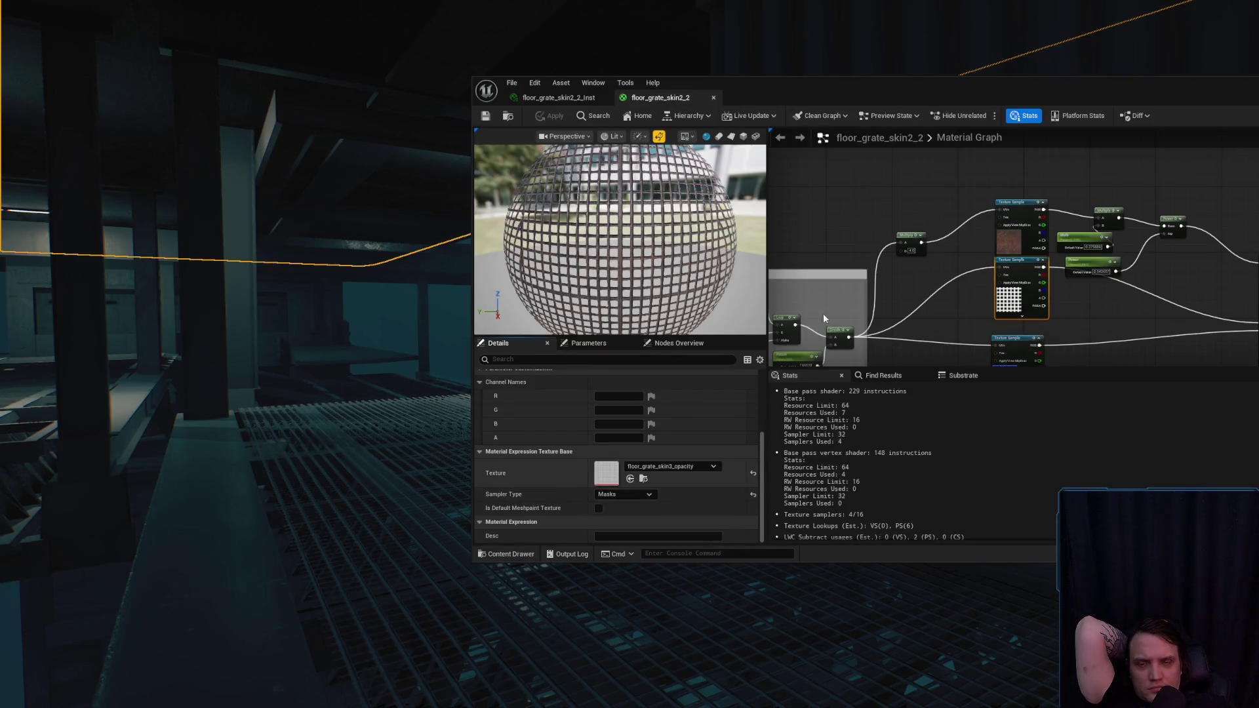
pyautogui.doubleClick(606, 472)
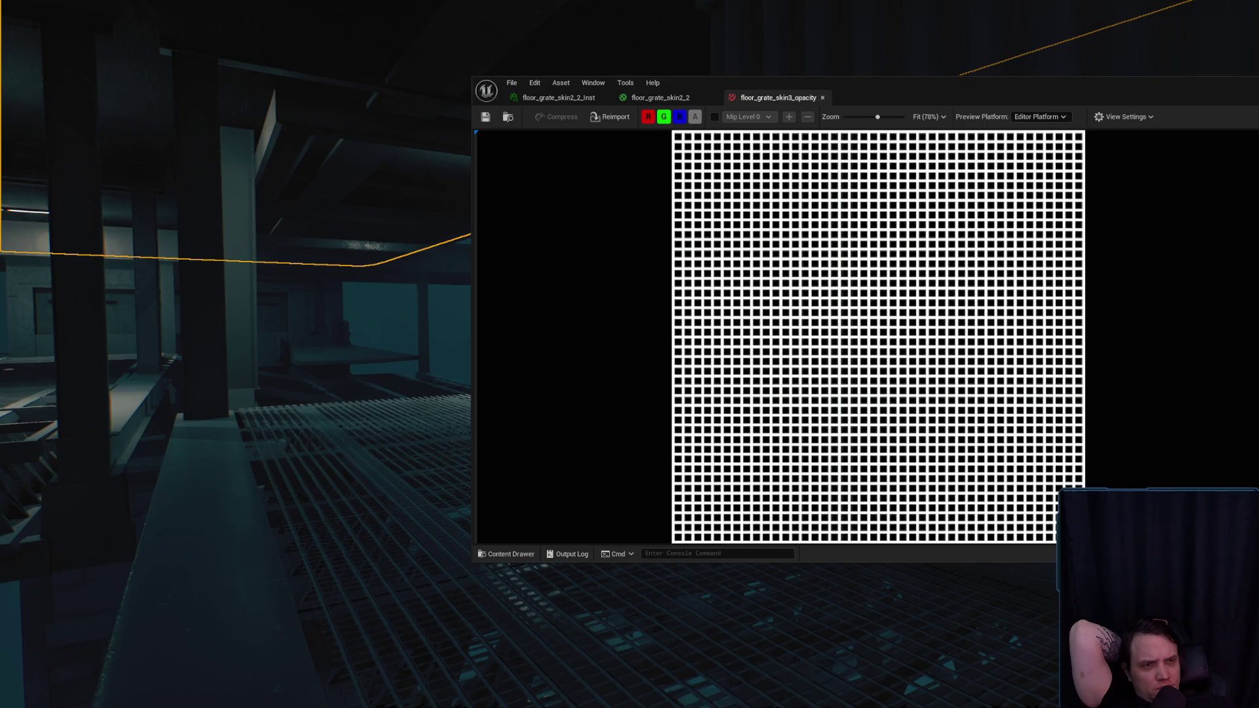
# - Zoom the grid opacity texture preview, reposition its window, then go back to floor_grate_skin2_2
pyautogui.scroll(-6, 993, 336)
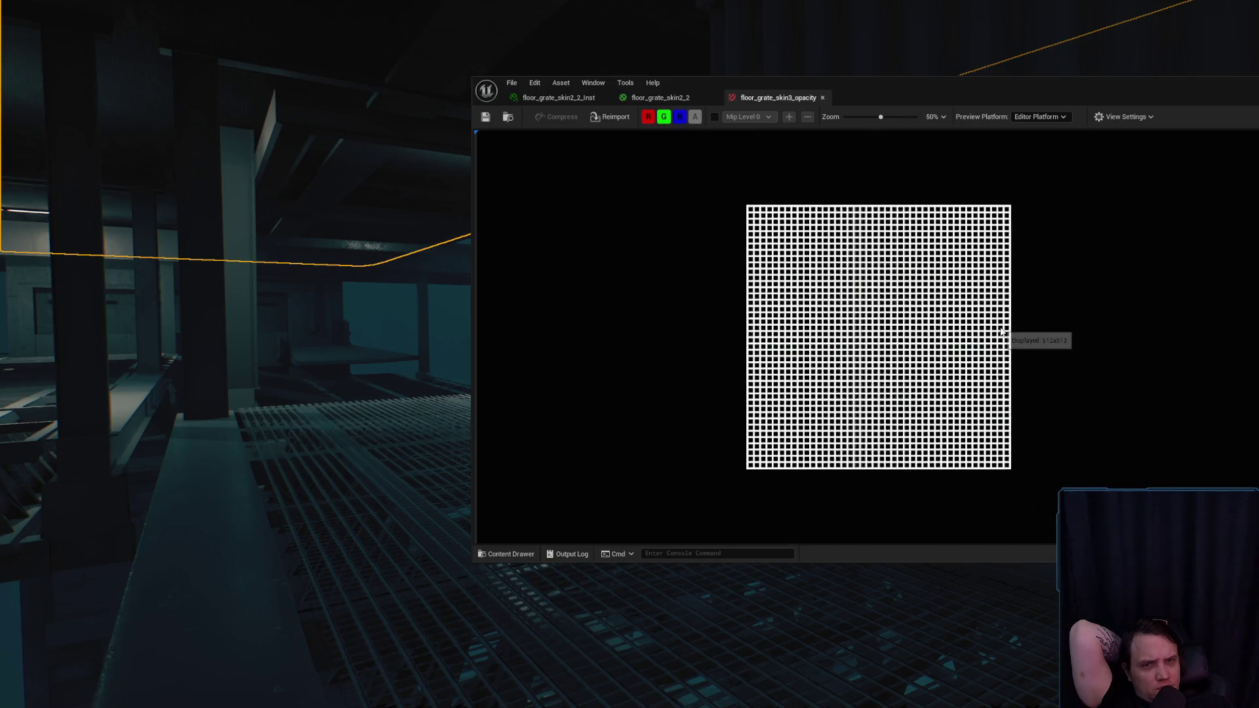
pyautogui.scroll(5, 994, 341)
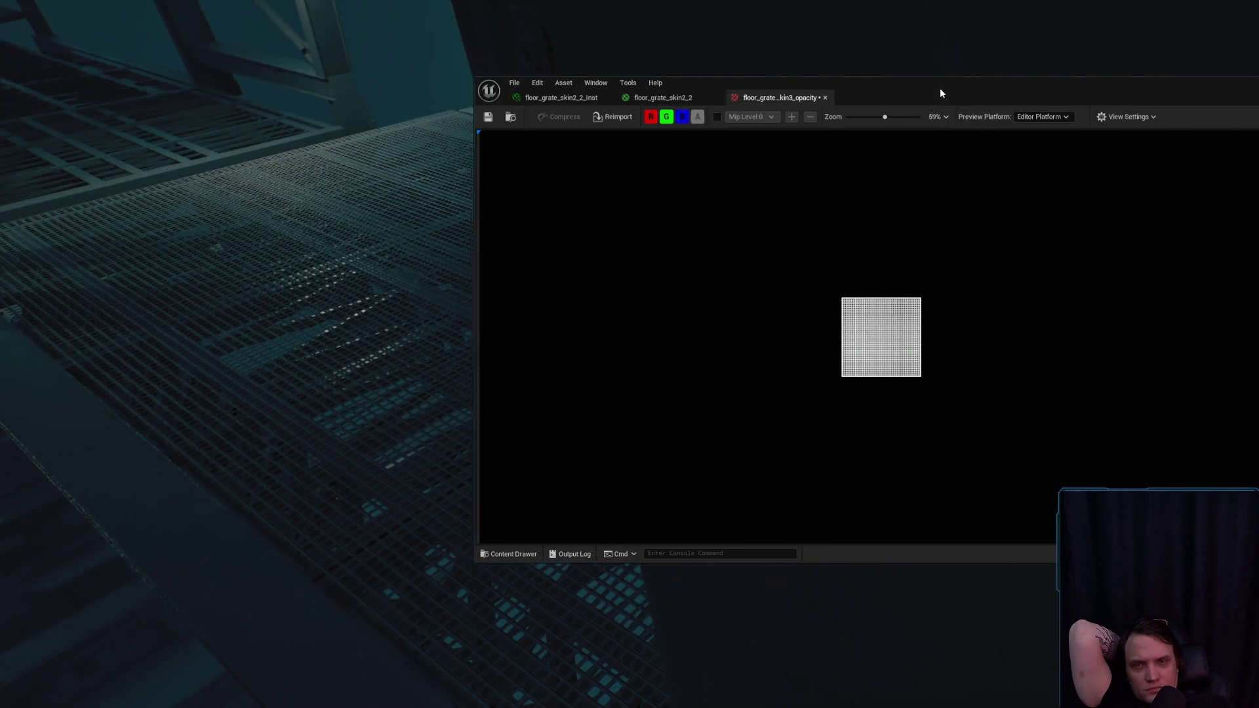
pyautogui.moveTo(937, 93); pyautogui.dragTo(1230, 75)
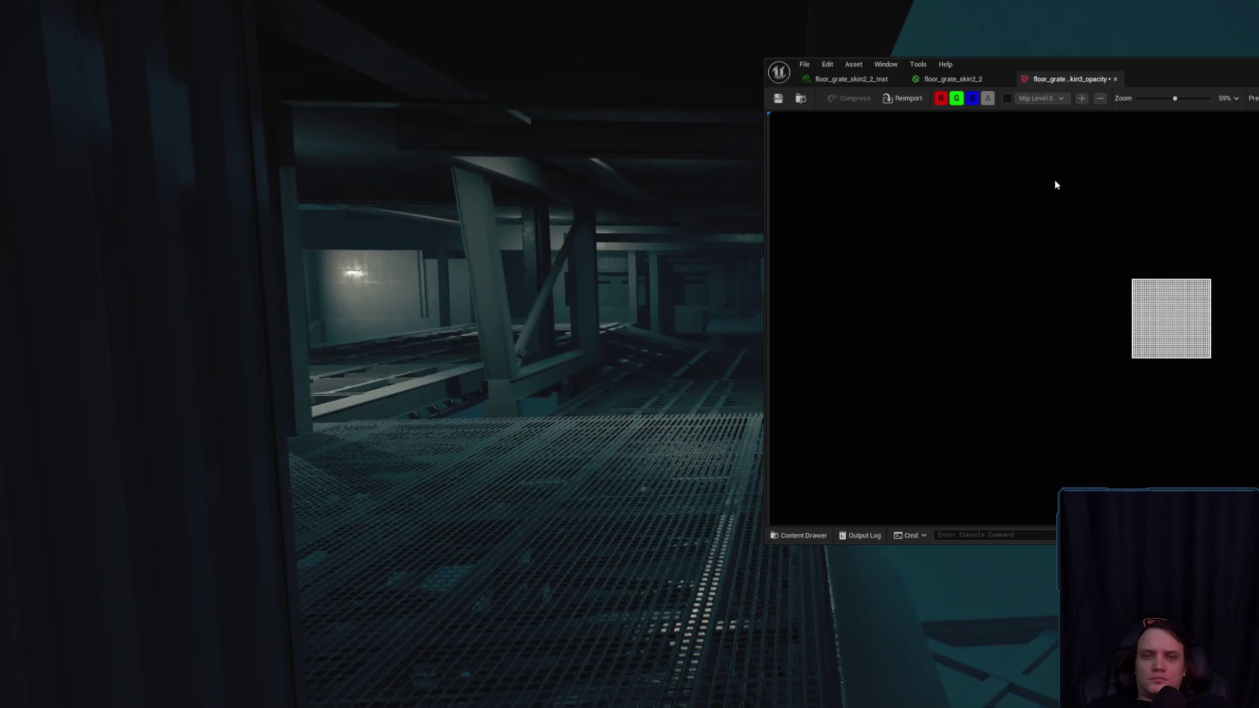
pyautogui.moveTo(983, 64); pyautogui.dragTo(736, 9)
pyautogui.click(697, 11)
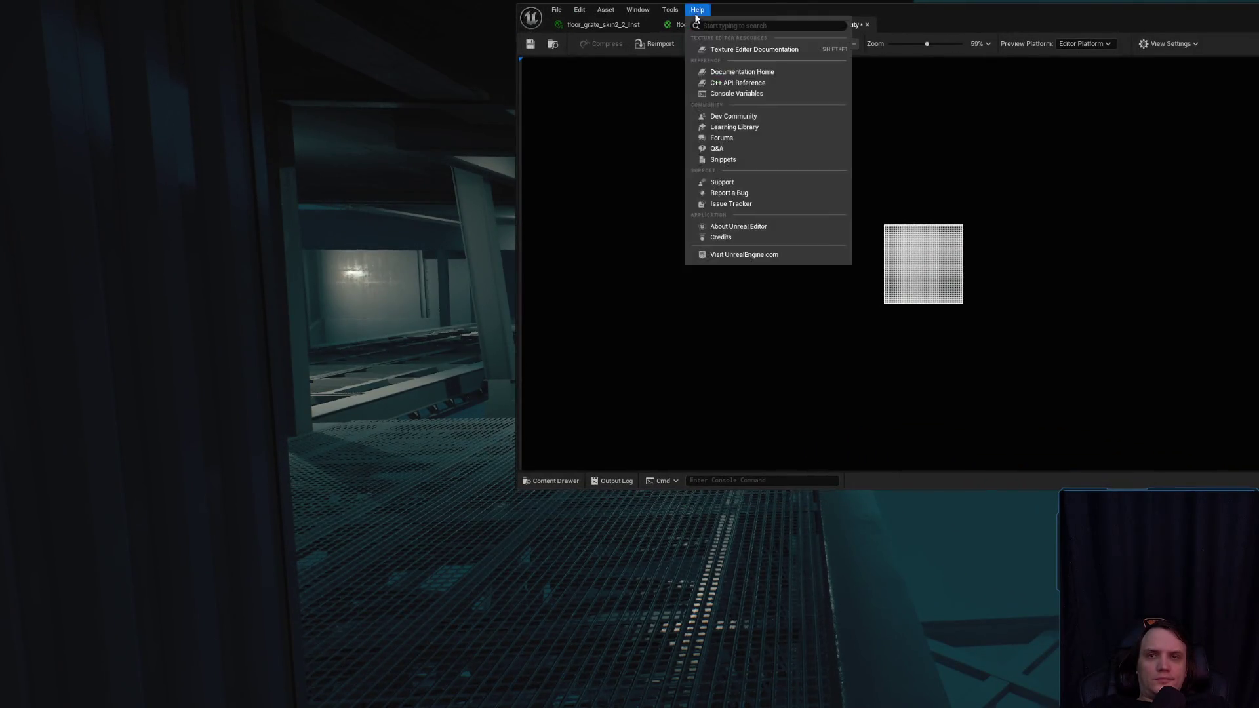
pyautogui.click(718, 26)
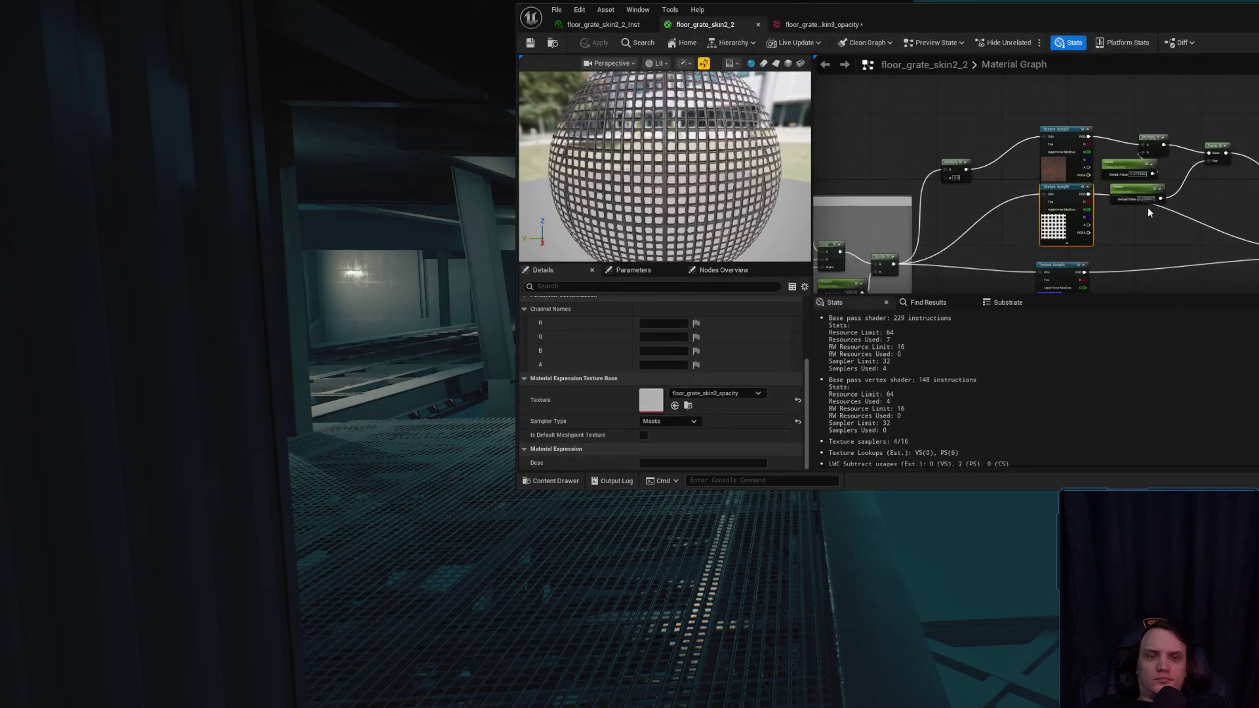
# - Open floor_grate_skin3_normal from the lower Texture Sample, zoom in, and compare it with the opacity texture
pyautogui.moveTo(1147, 207); pyautogui.dragTo(1165, 119)
pyautogui.click(1059, 222)
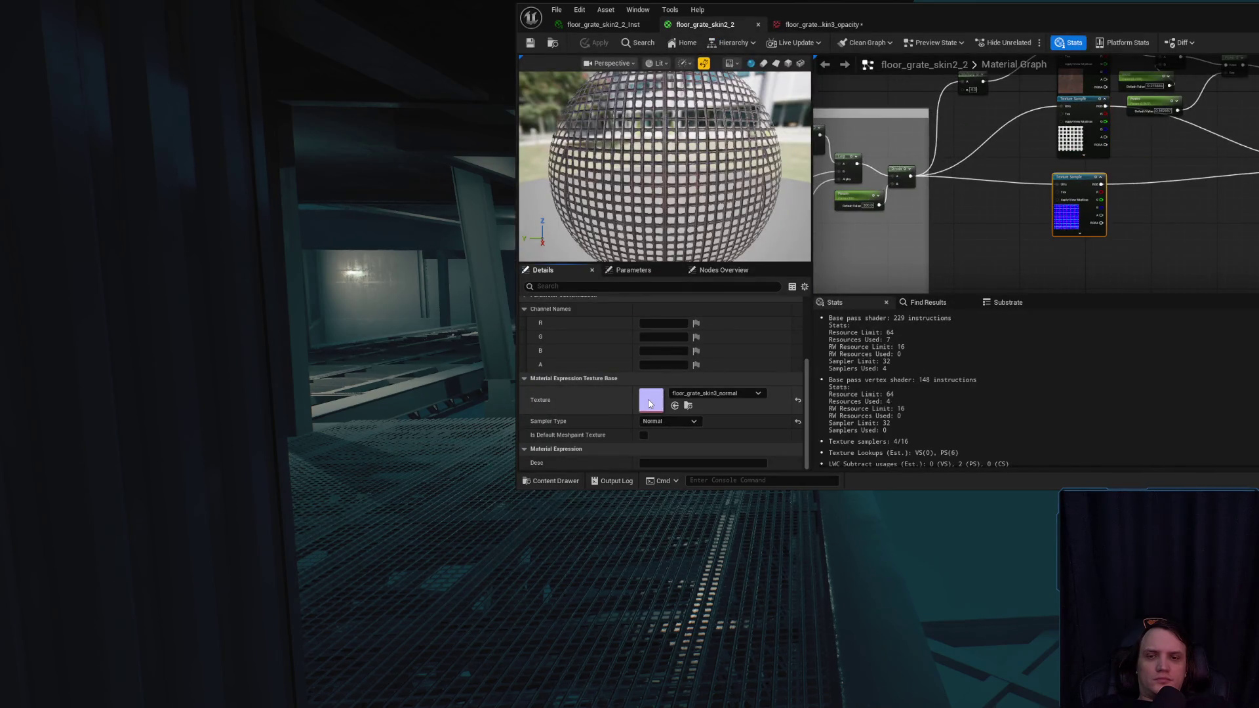
pyautogui.doubleClick(1066, 216)
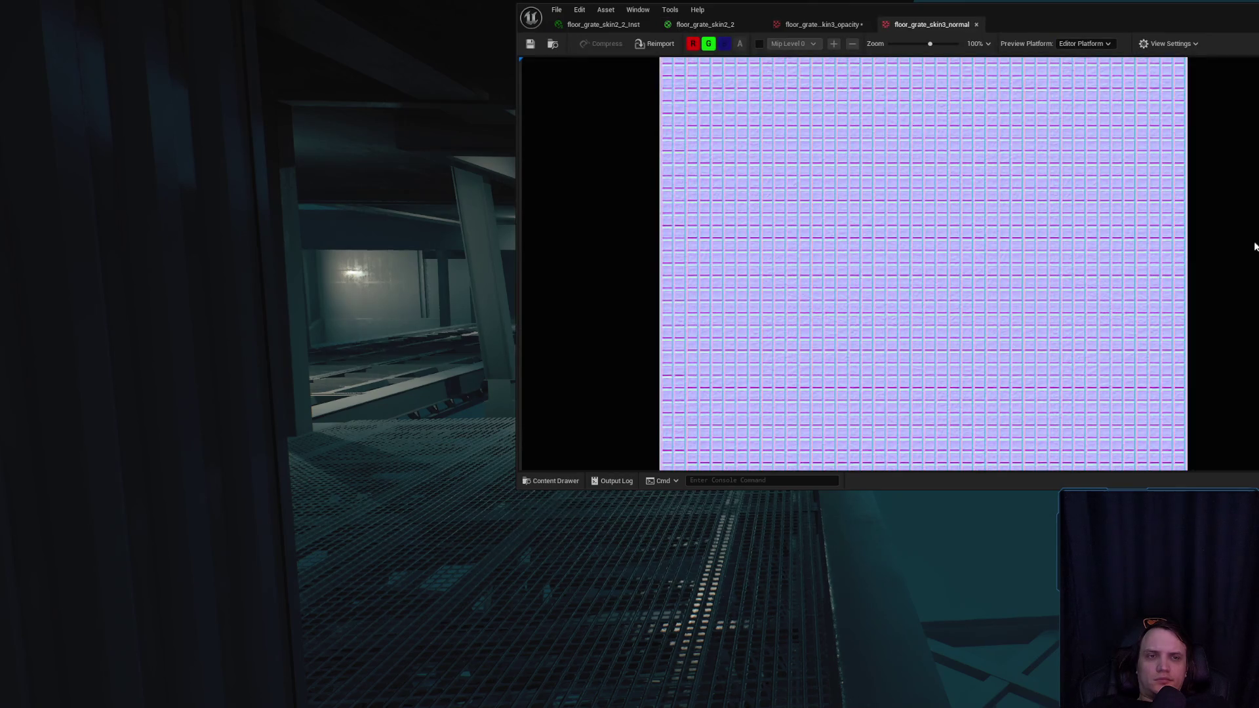
pyautogui.scroll(5, 1048, 298)
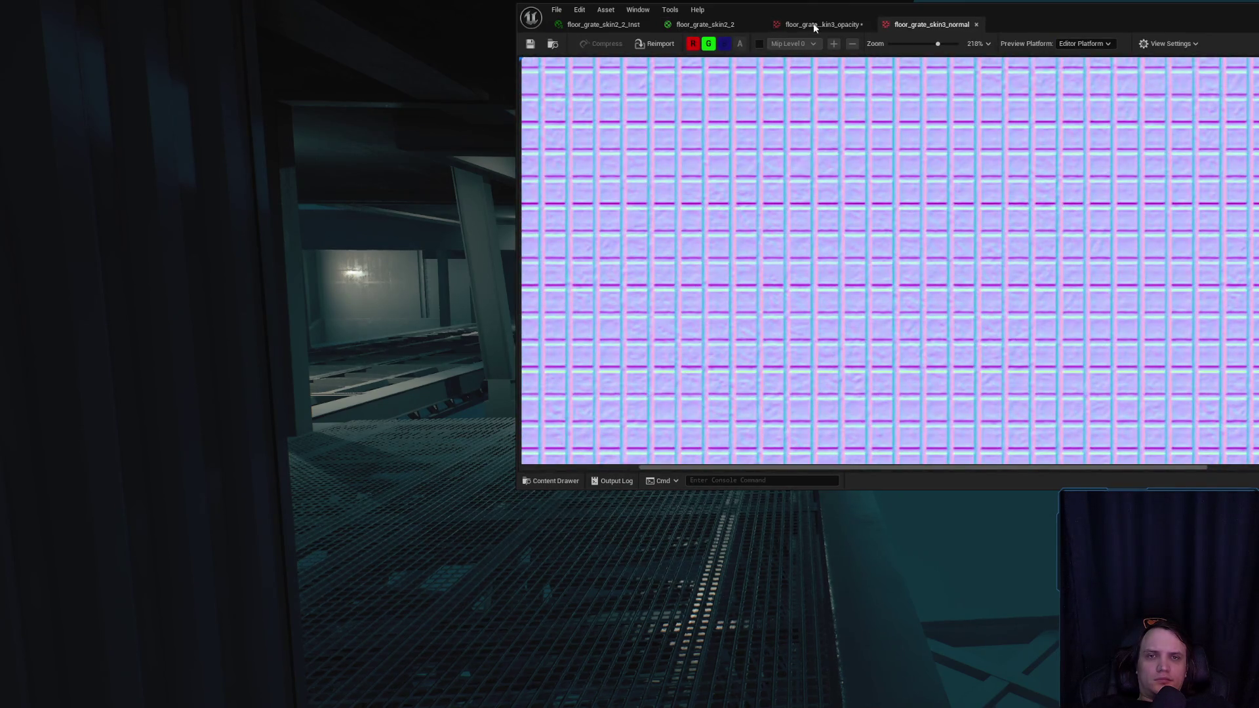
pyautogui.click(815, 27)
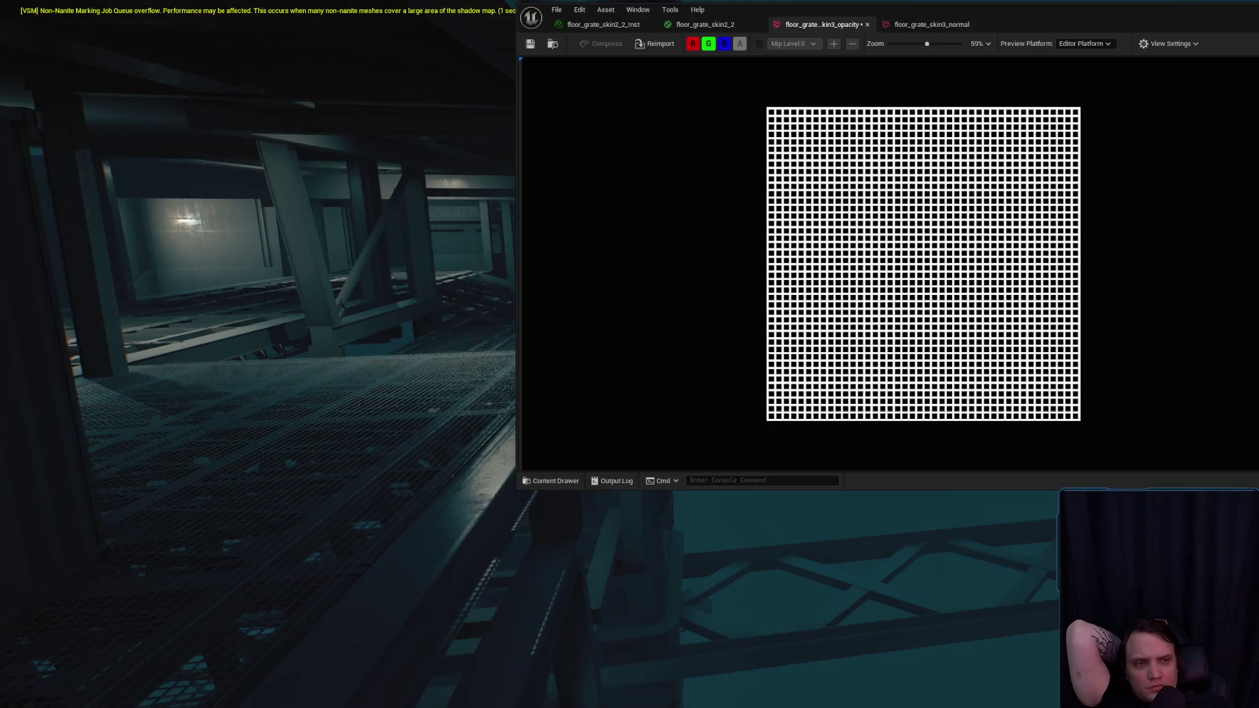
pyautogui.hotkey('ctrl', 'Tab')
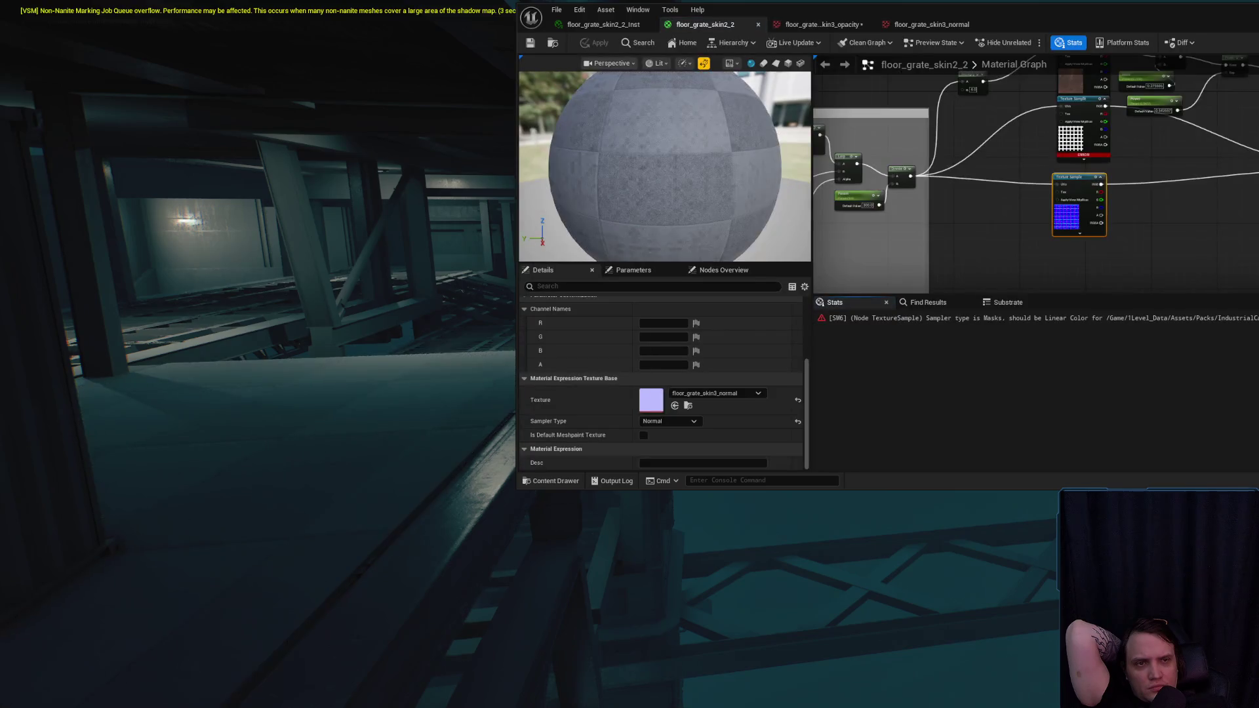
# - Open the top node's opacity texture and save it
pyautogui.click(1081, 128)
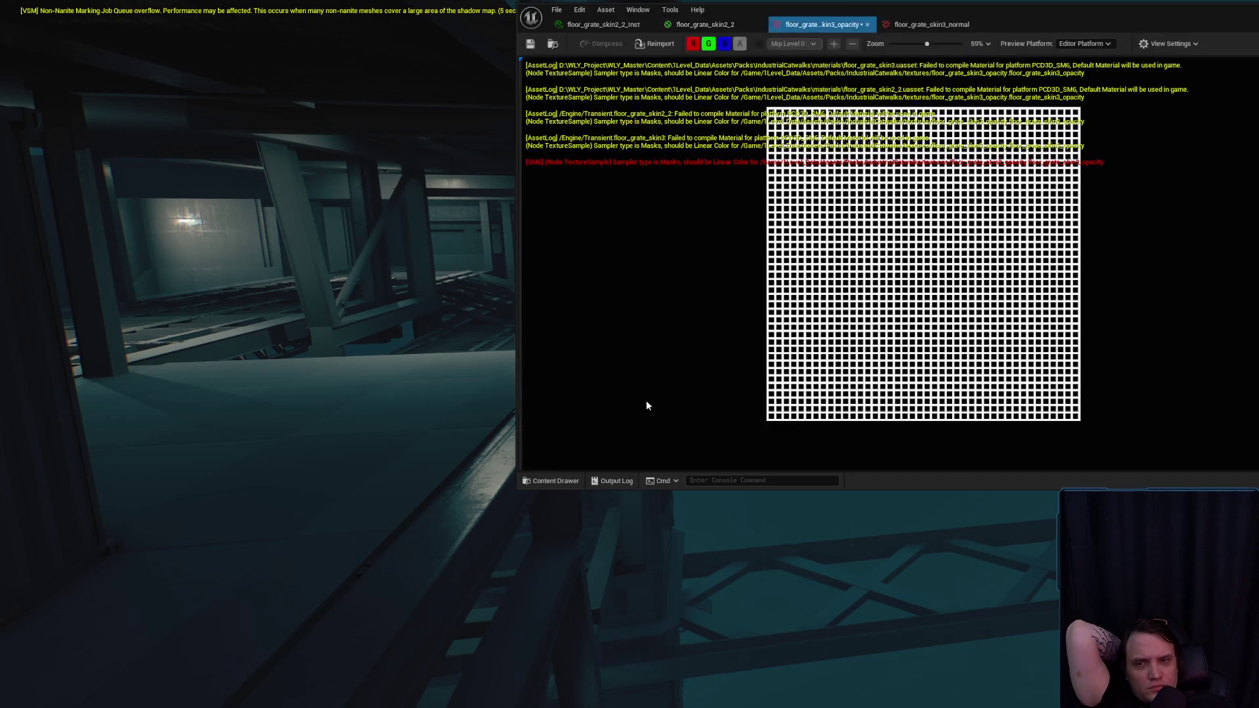
pyautogui.doubleClick(646, 400)
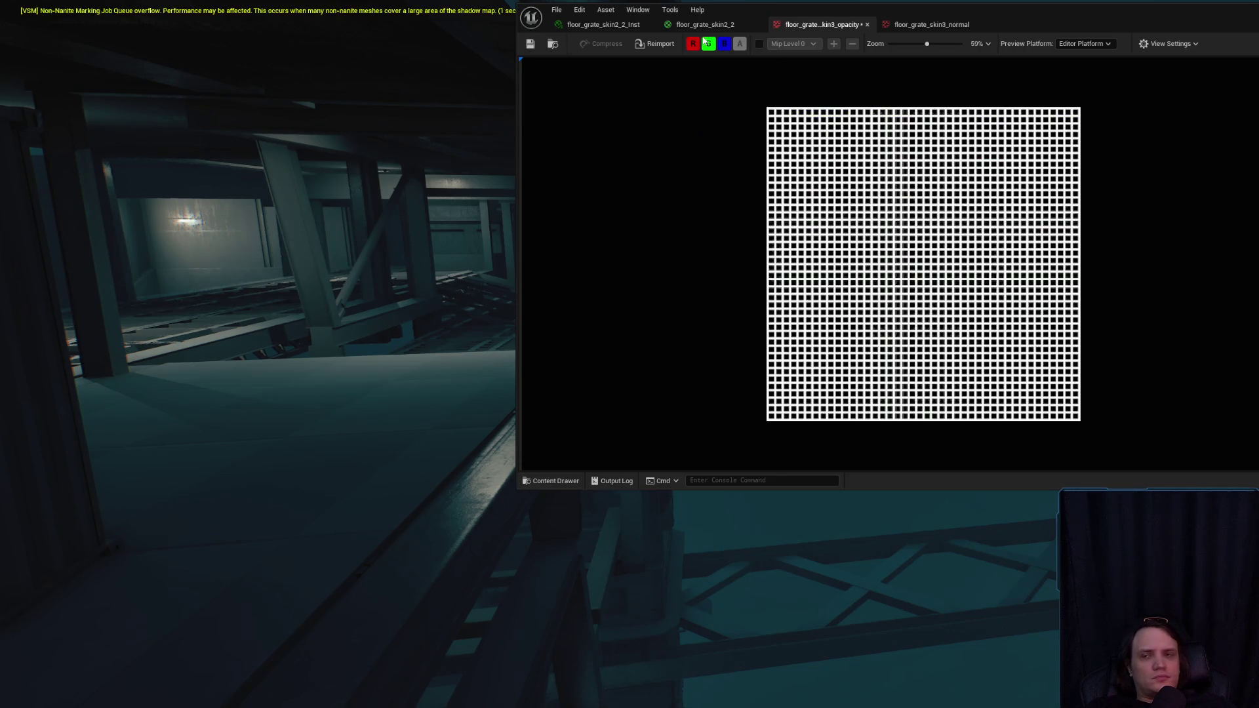
pyautogui.click(530, 44)
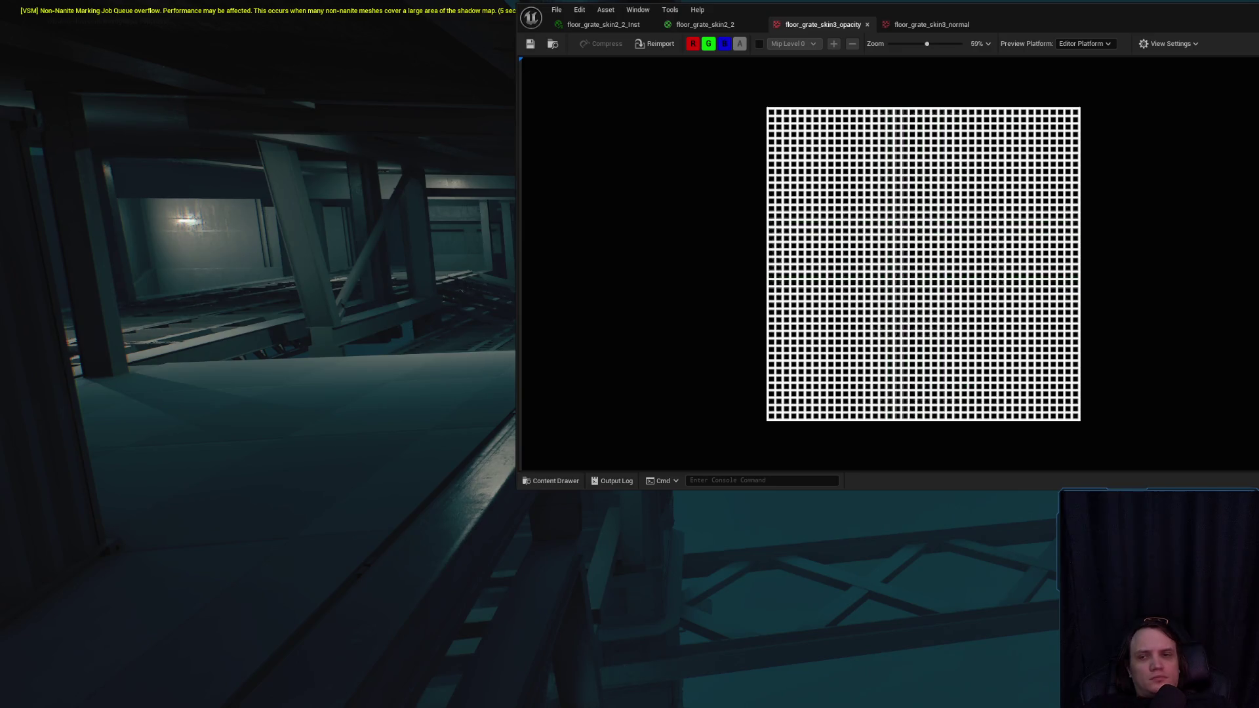
# - Recheck the floor_grate_skin2_2 material and normal map, then save floor_grate_skin3_opacity again
pyautogui.click(694, 25)
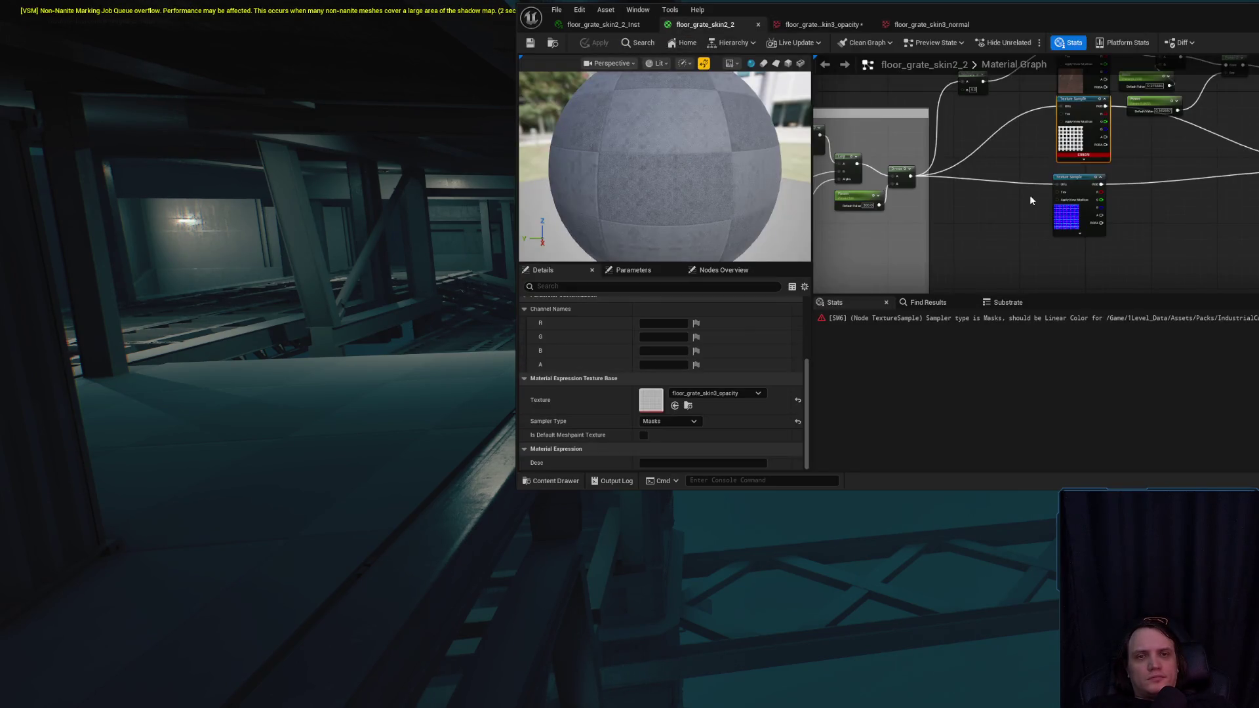
pyautogui.scroll(3, 1022, 206)
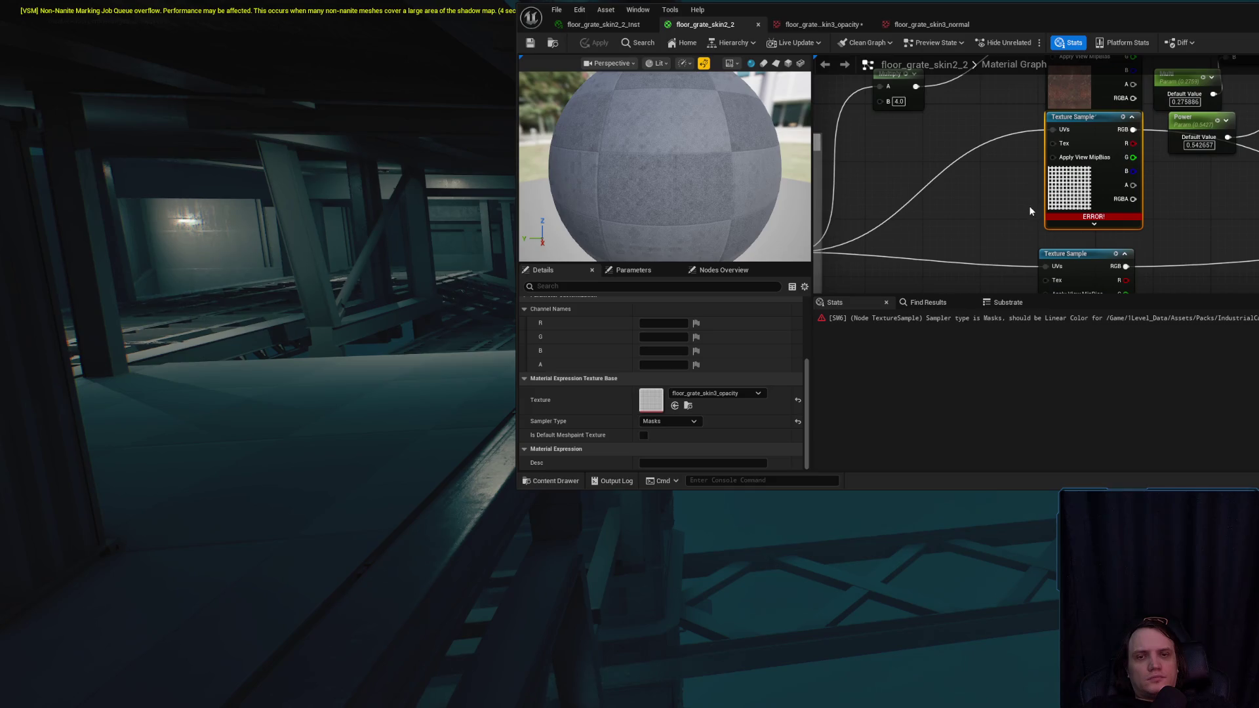
pyautogui.click(926, 26)
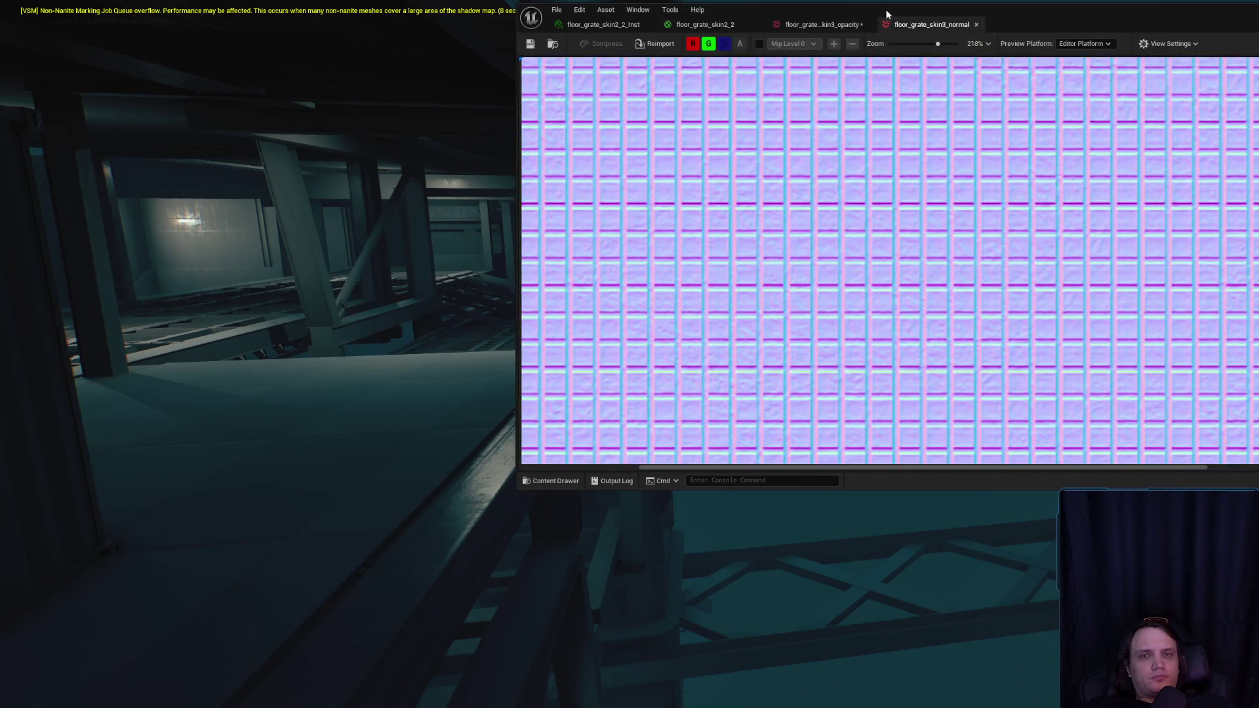
pyautogui.click(816, 25)
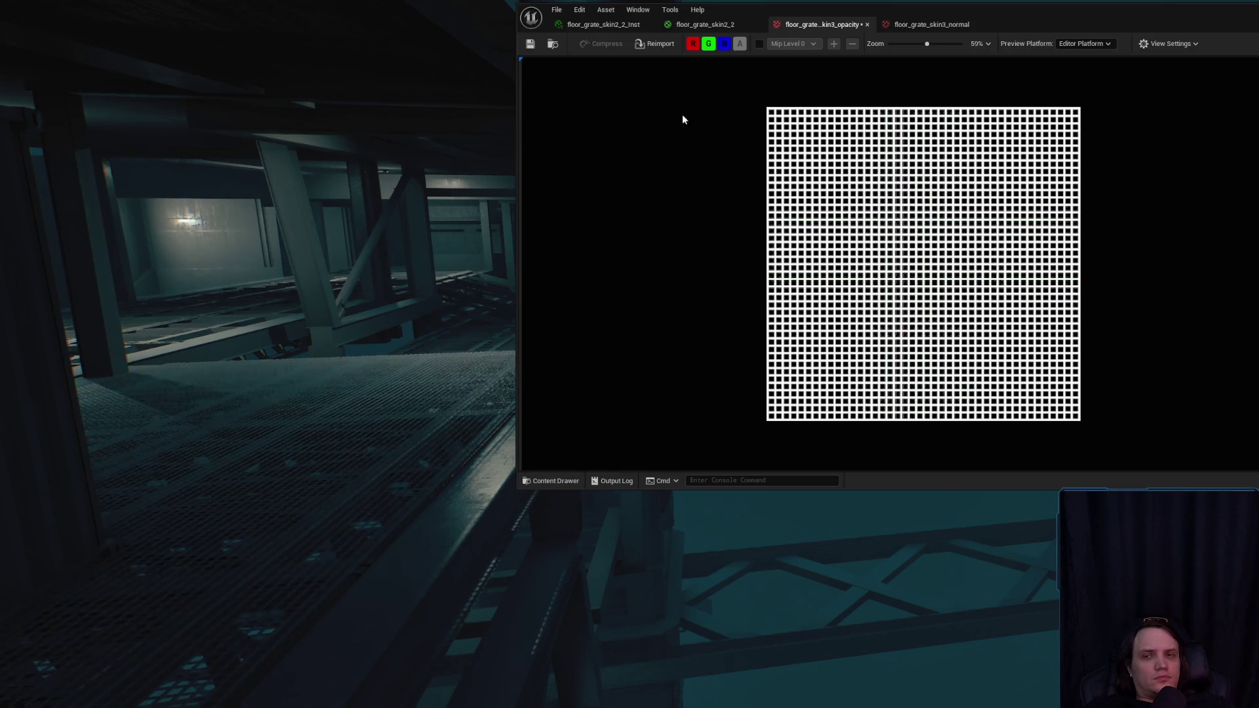
pyautogui.click(530, 43)
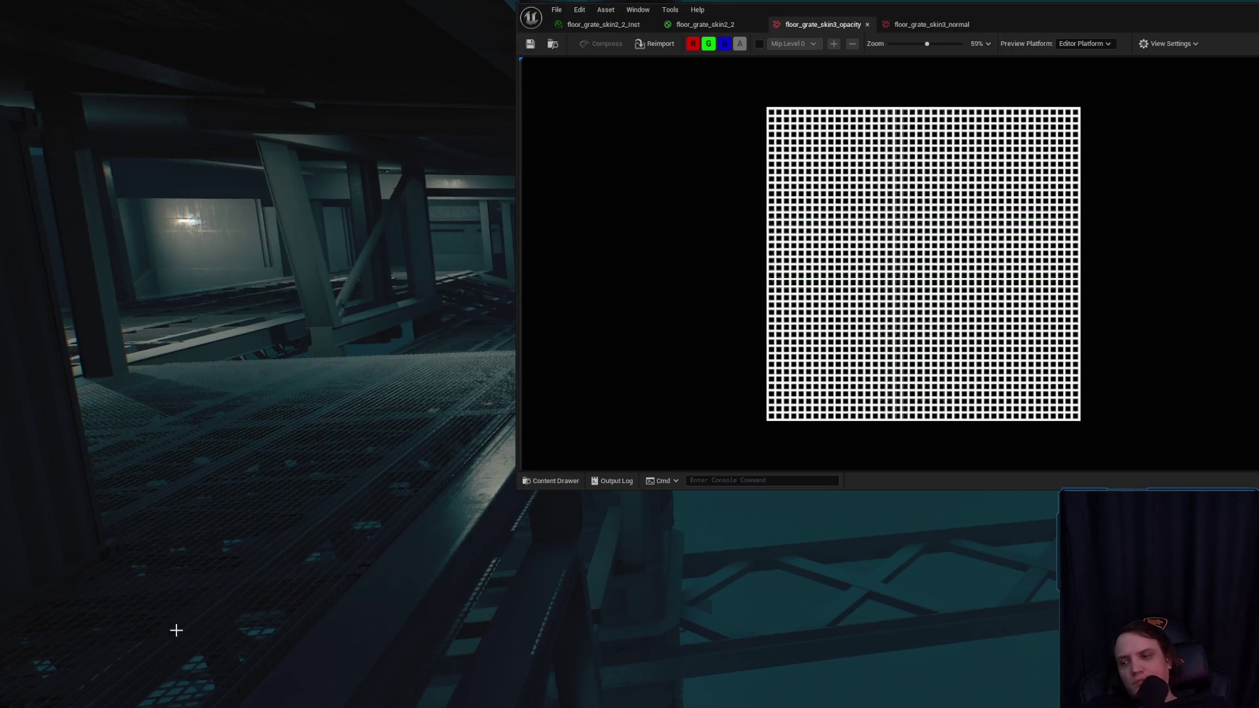
# - Close the YouTube video tab to return to the image results
pyautogui.hotkey('alt', 'Tab')
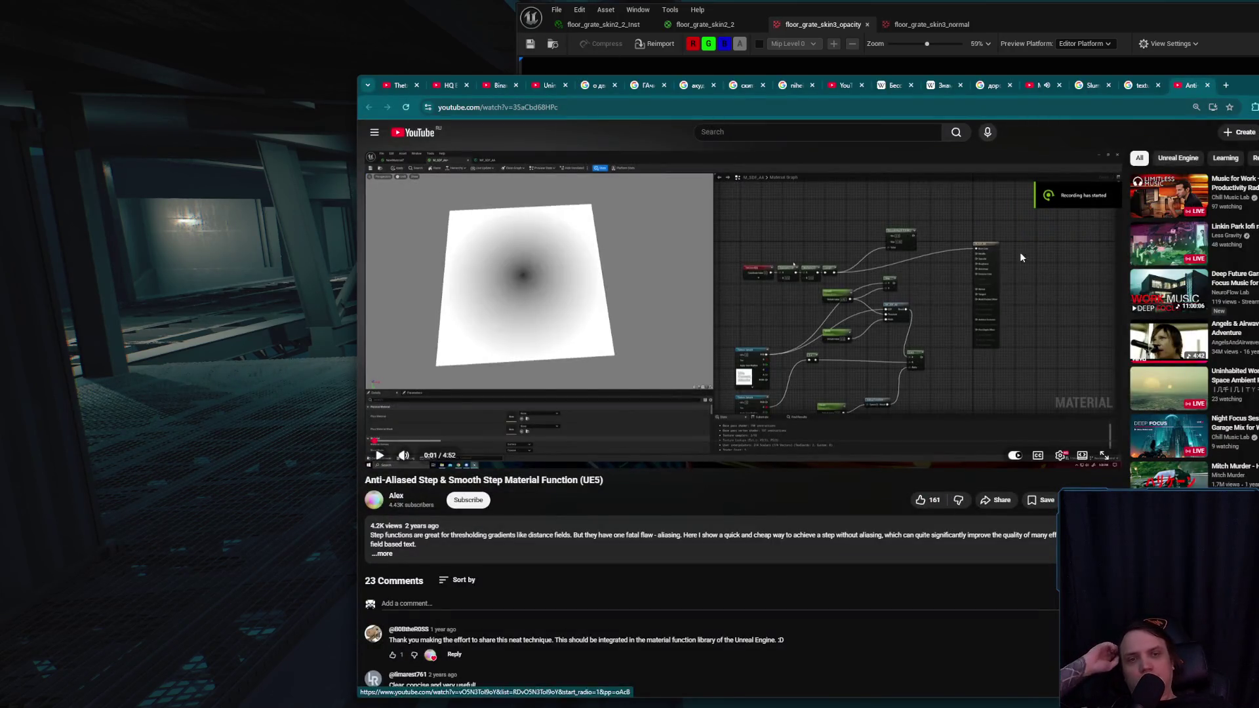
pyautogui.hotkey('ctrl', 'w')
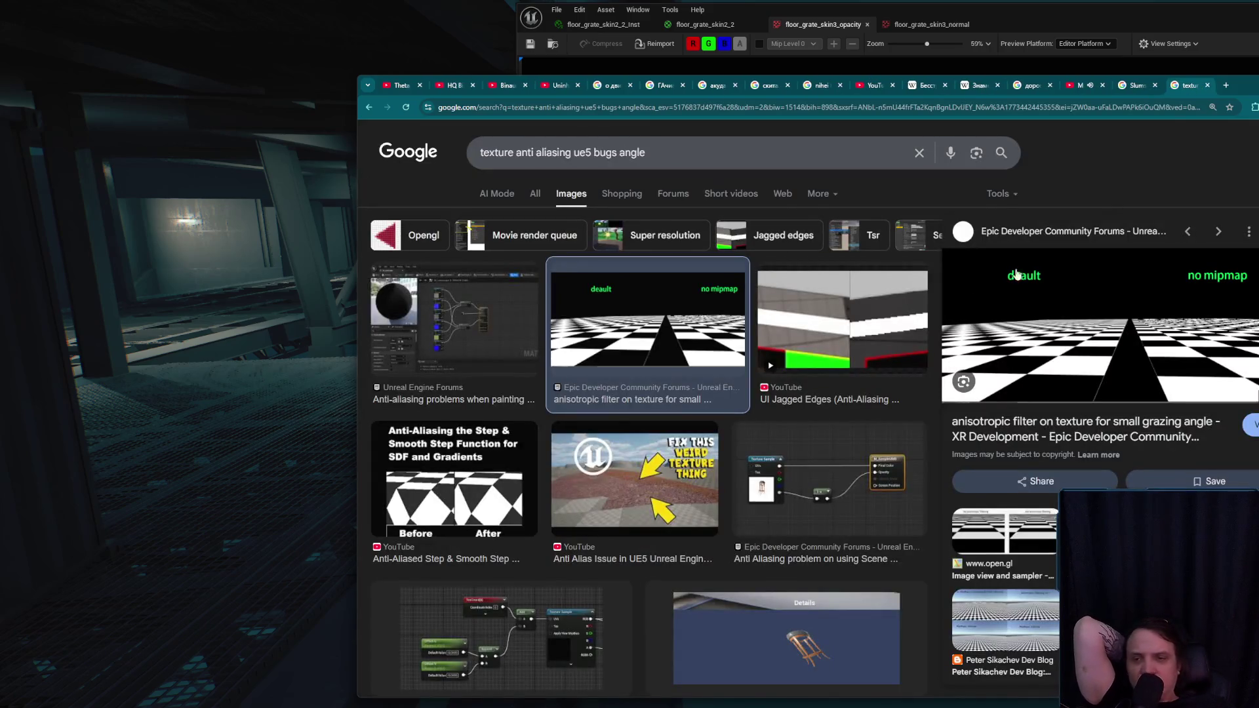
pyautogui.scroll(-5, 833, 390)
pyautogui.scroll(-4, 833, 391)
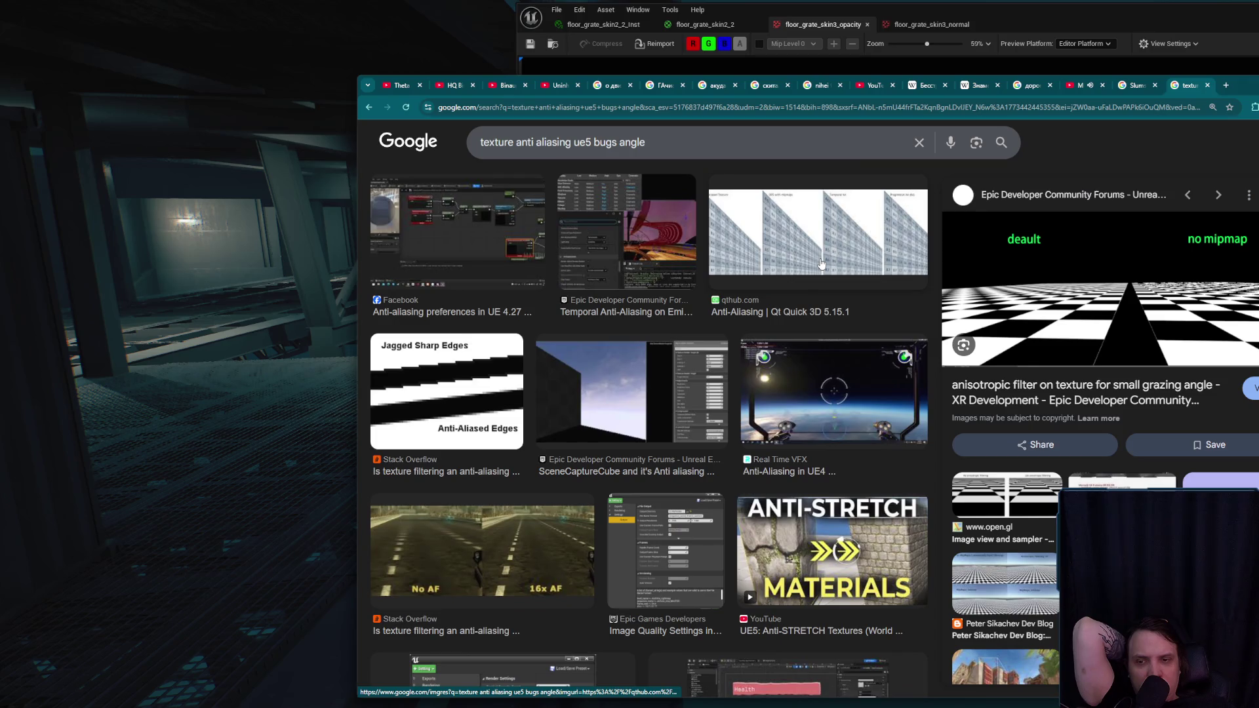
pyautogui.scroll(-4, 821, 263)
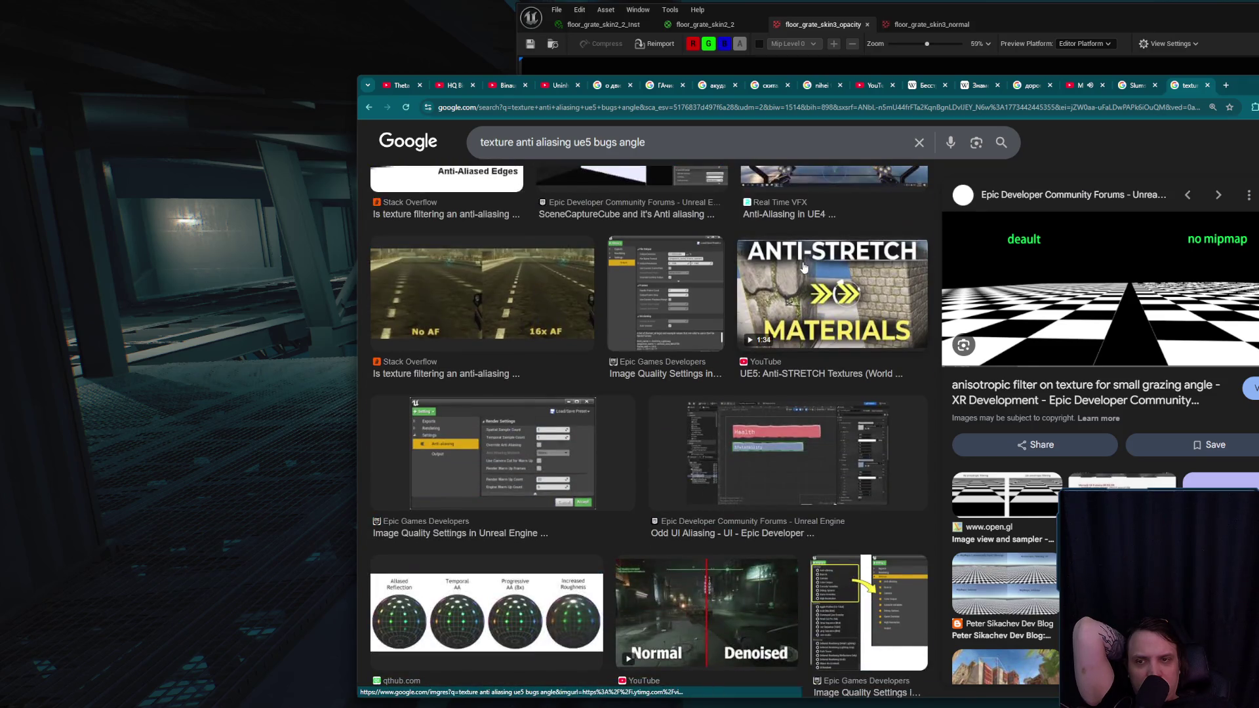
# - Preview the No AF vs 16x AF, Normal vs Denoised, and Qt Quick 3D anti-aliasing images
pyautogui.click(546, 307)
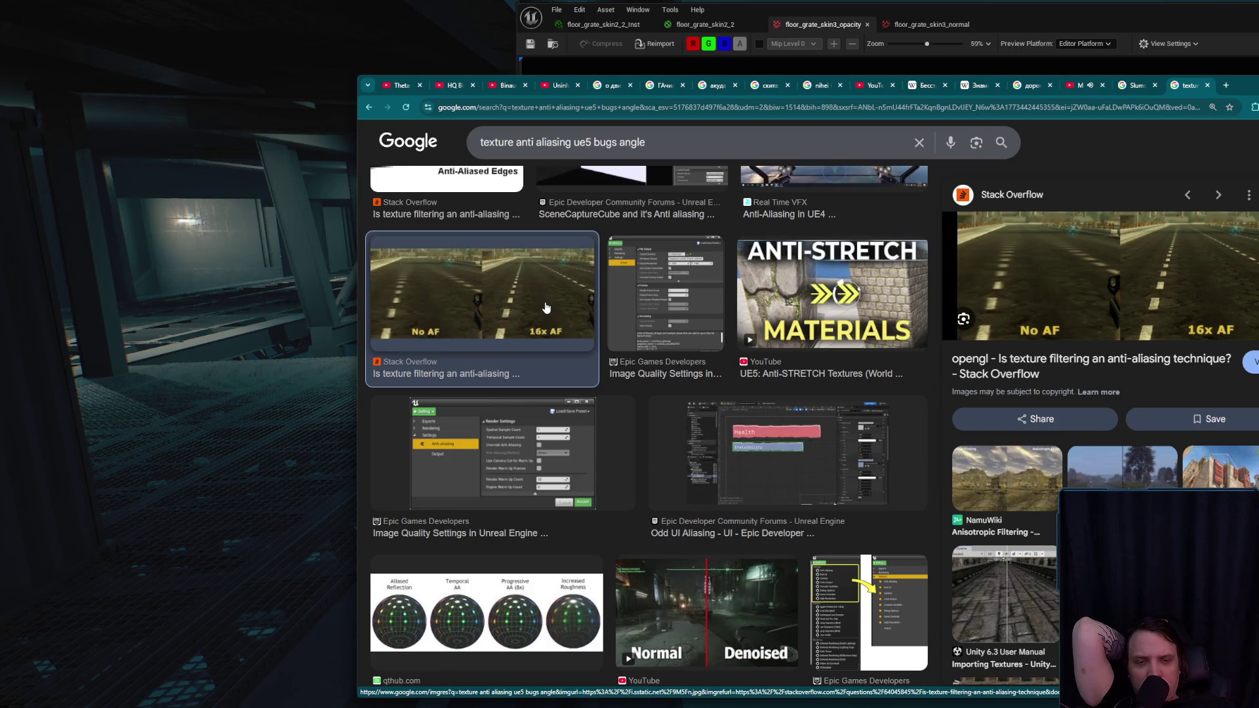
pyautogui.scroll(-2, 545, 308)
pyautogui.click(696, 462)
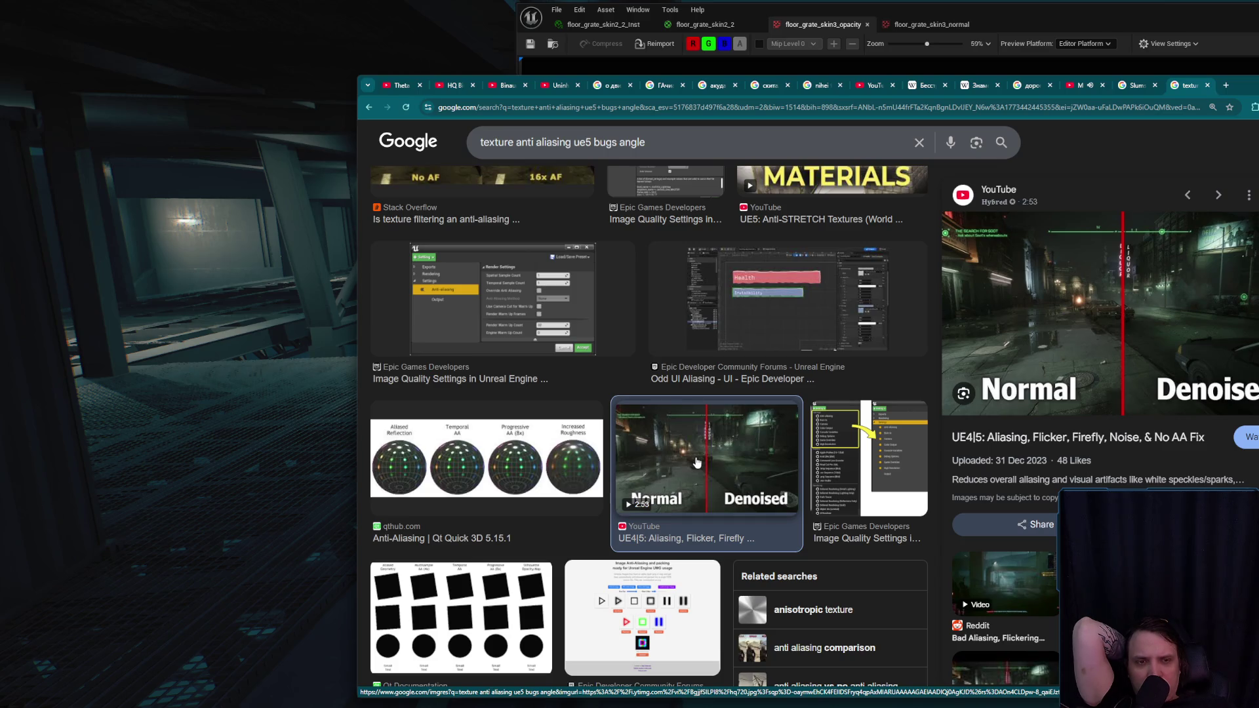
pyautogui.click(587, 430)
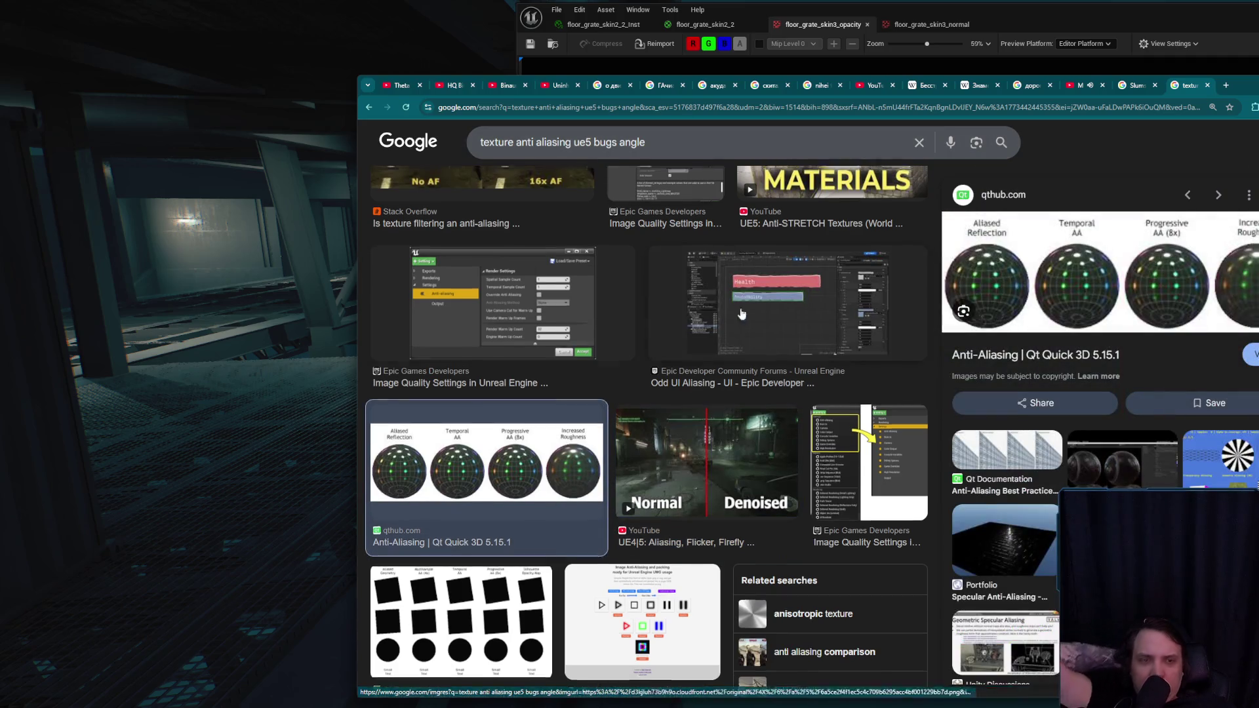
# - Clear the old query from the search box to start a new image search
pyautogui.scroll(5, 739, 302)
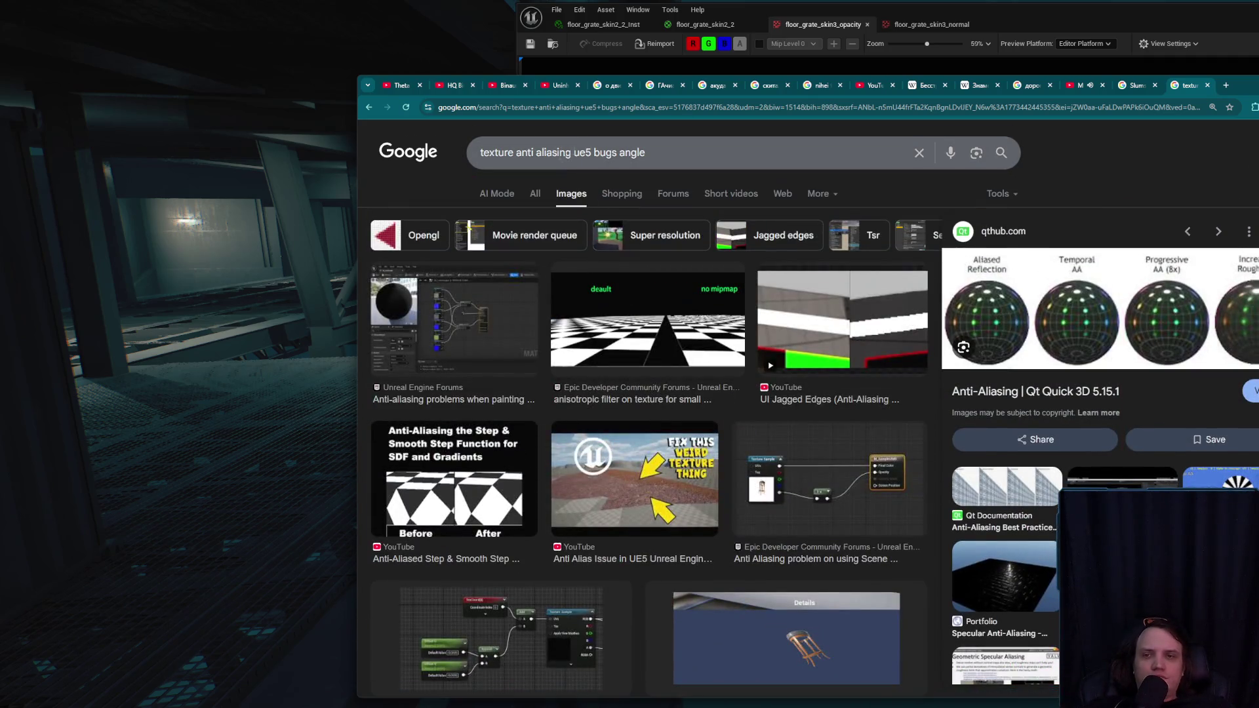
pyautogui.click(559, 152)
pyautogui.hotkey('ctrl', 'a')
# - Search Google for 'anisotropic filtering ue5' by picking it from the suggestion list
pyautogui.write('Umnr')
pyautogui.press('BackSpace')
pyautogui.press('BackSpace')
pyautogui.press('BackSpace')
pyautogui.write('Ue5 ')
pyautogui.write('ano')
pyautogui.press('BackSpace')
pyautogui.write('i')
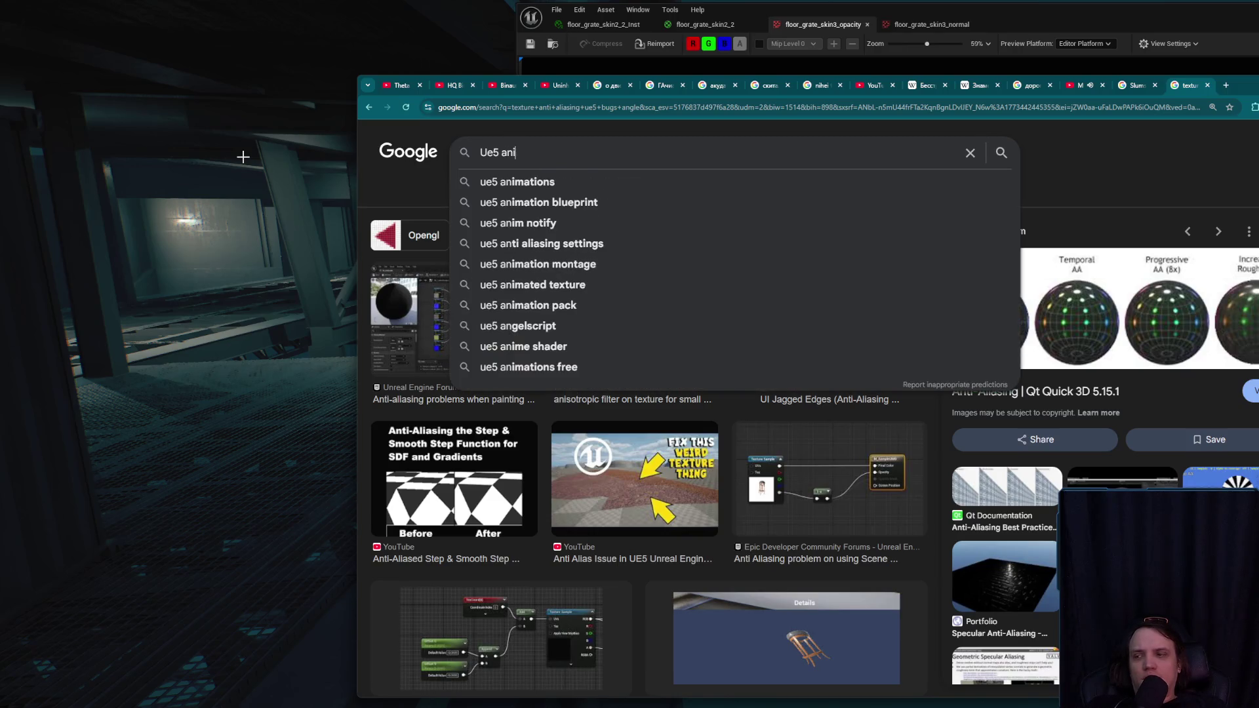
pyautogui.write('s')
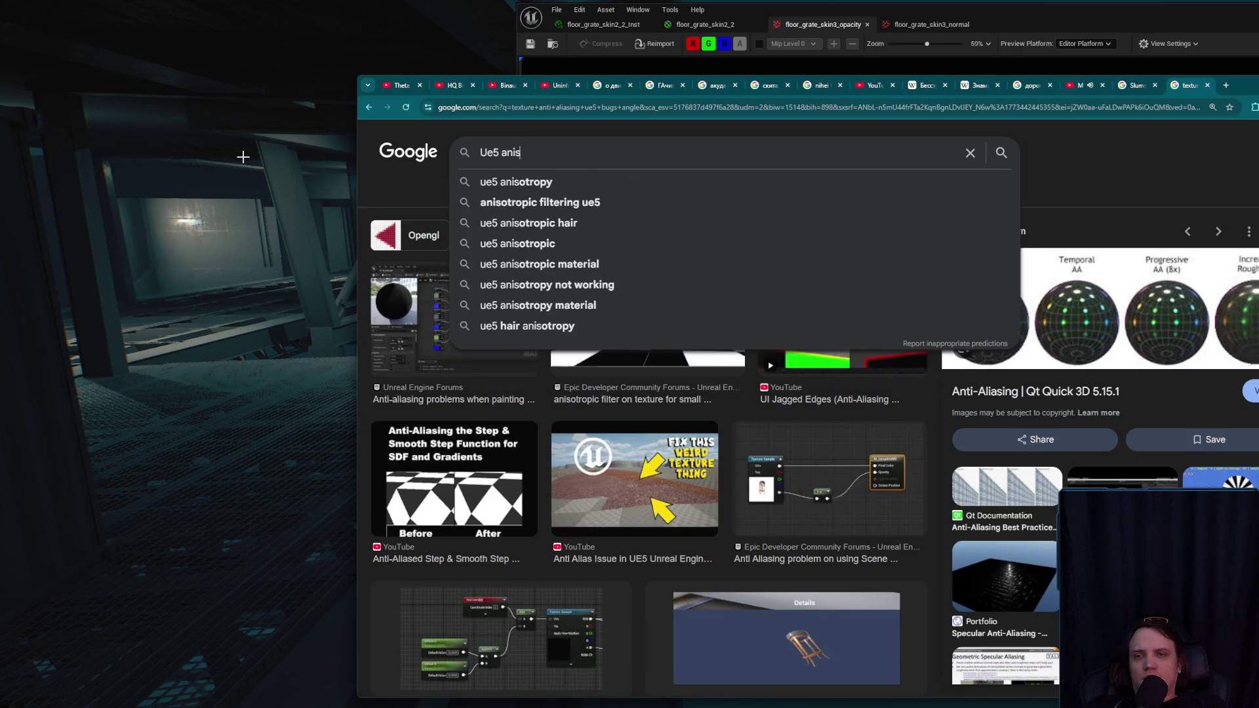
pyautogui.press('Down')
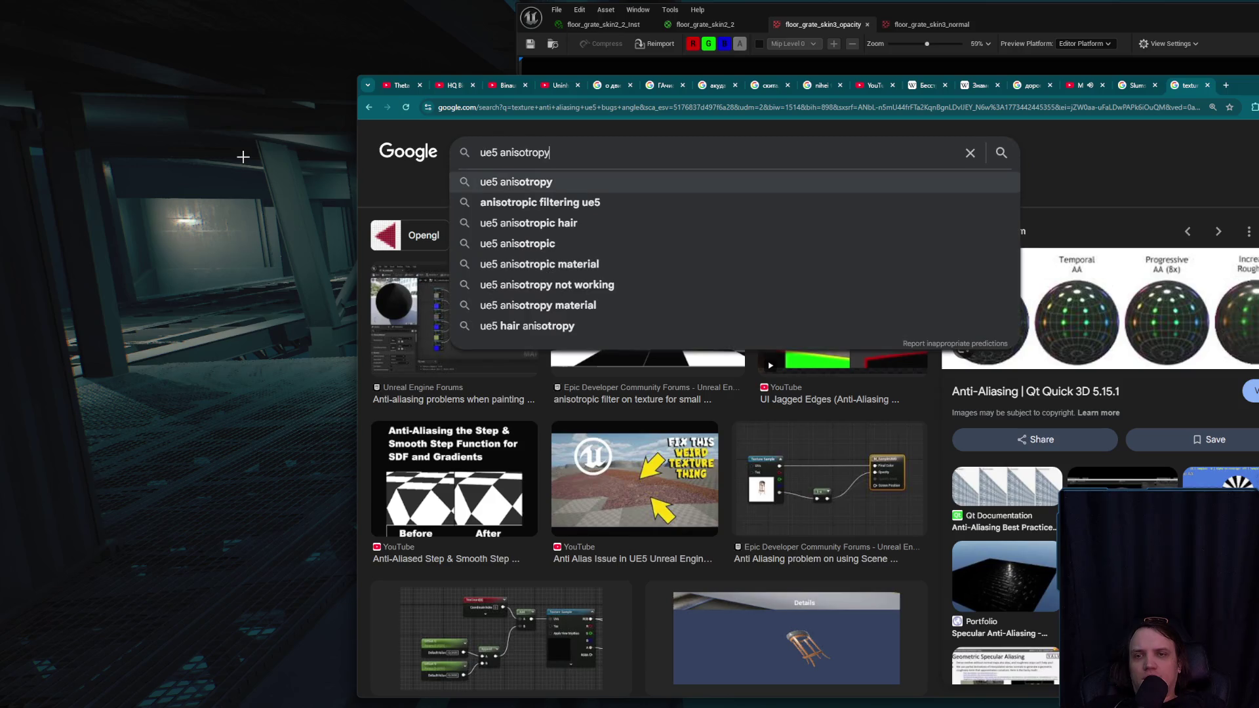
pyautogui.press('Down')
pyautogui.press('Return')
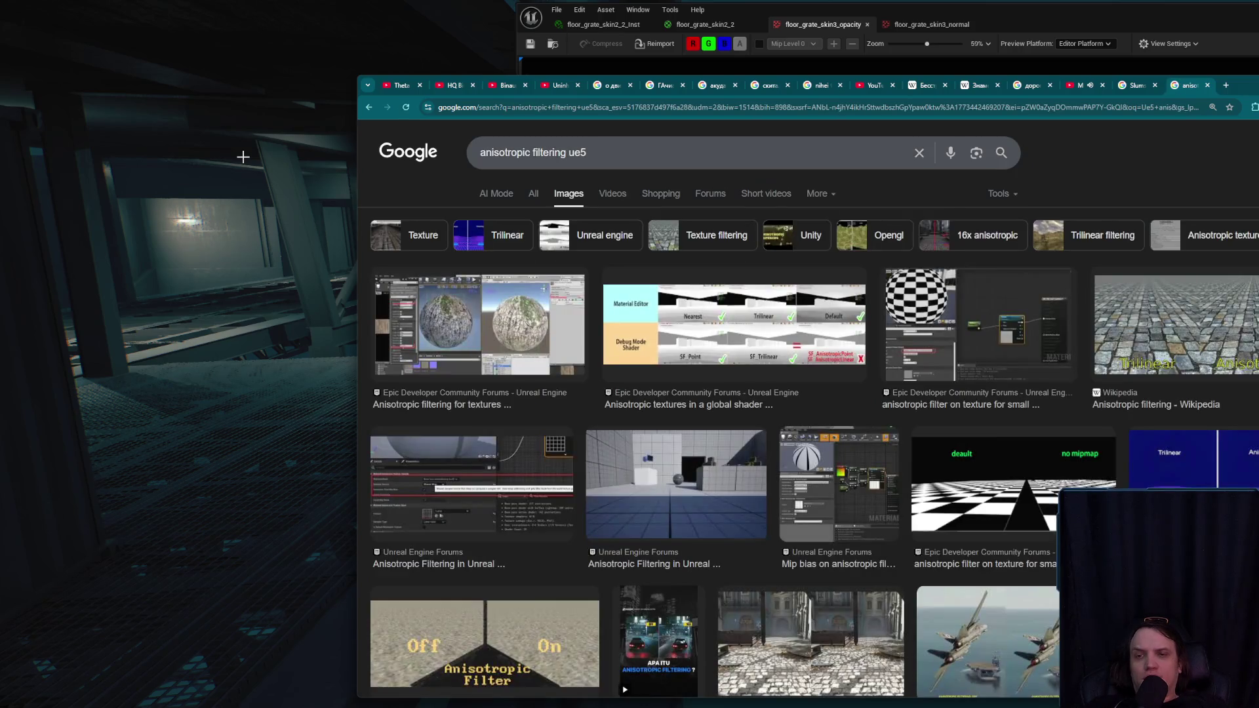
# - Preview the 'anisotropic textures in a global shader' image and open its forum thread in a background tab
pyautogui.click(795, 308)
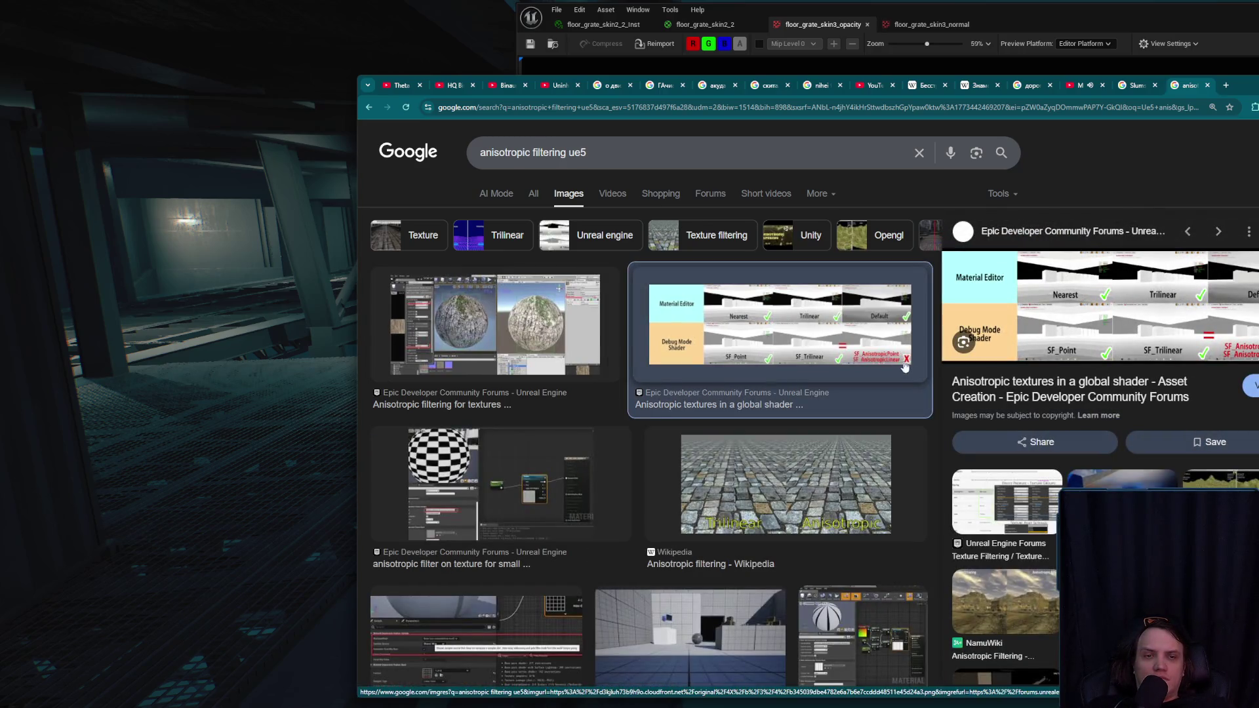
pyautogui.middleClick(1028, 390)
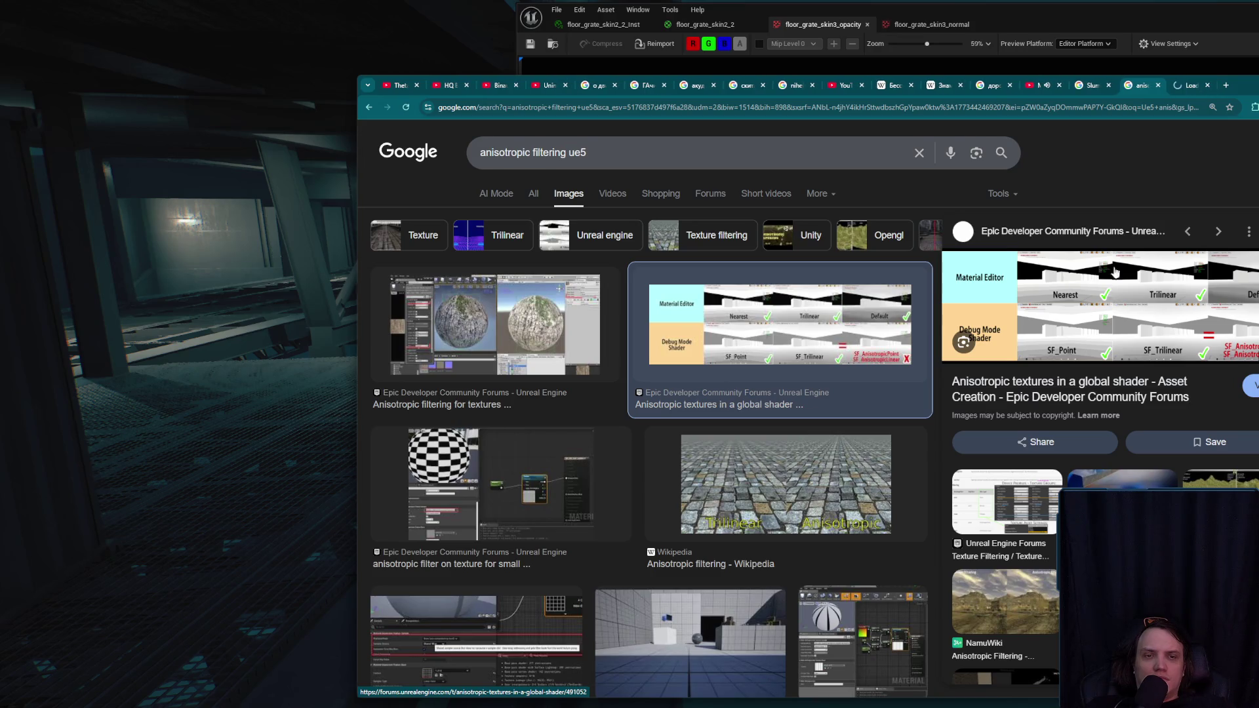
pyautogui.moveTo(1241, 88); pyautogui.dragTo(1080, 76)
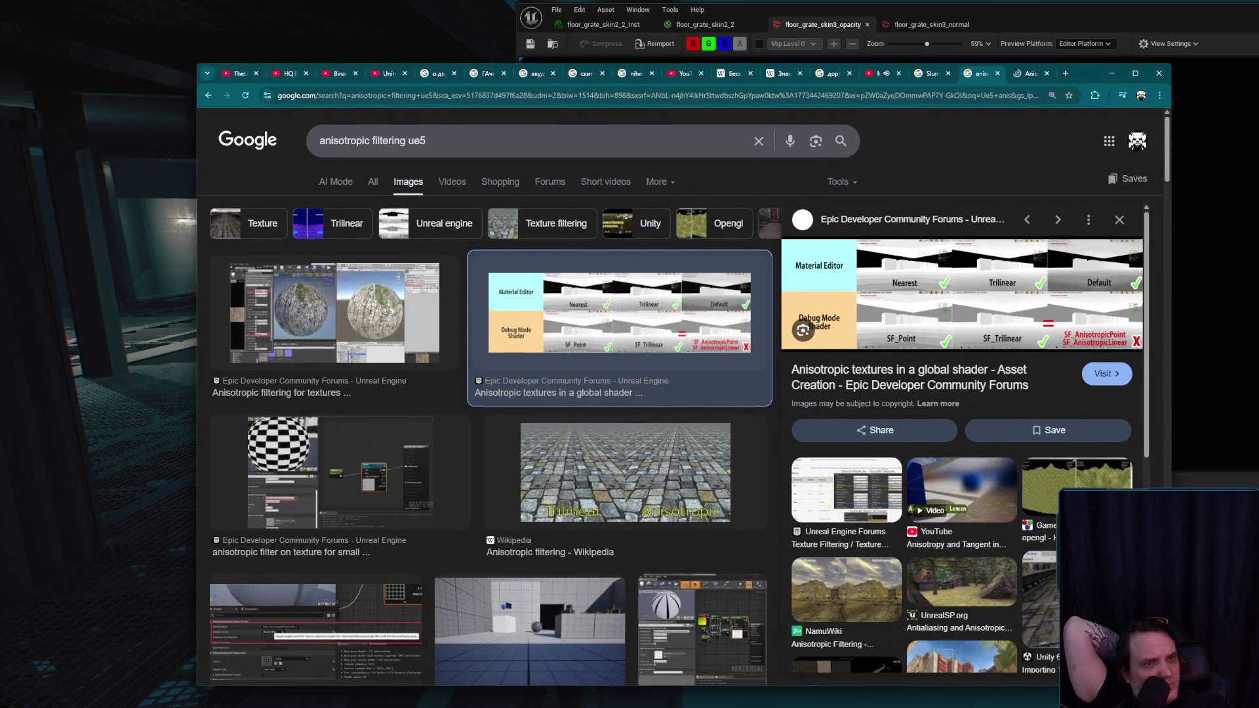
pyautogui.press('super+Down')
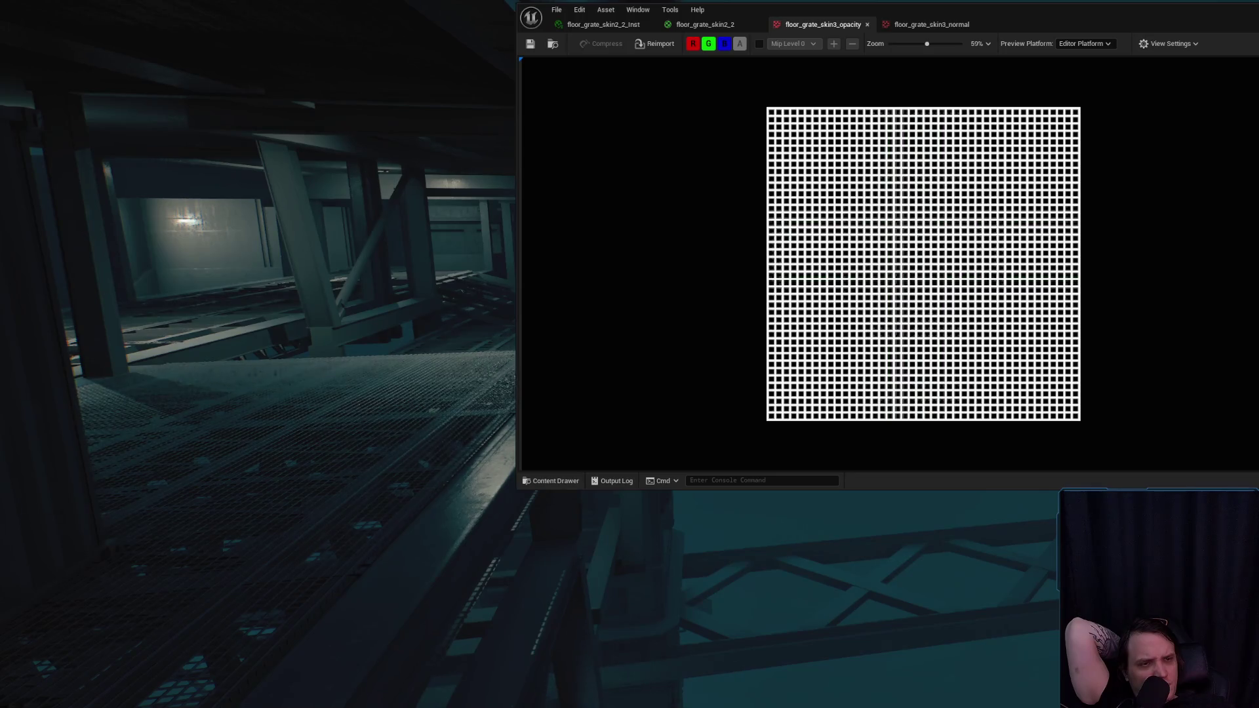
pyautogui.hotkey('alt', 'Tab')
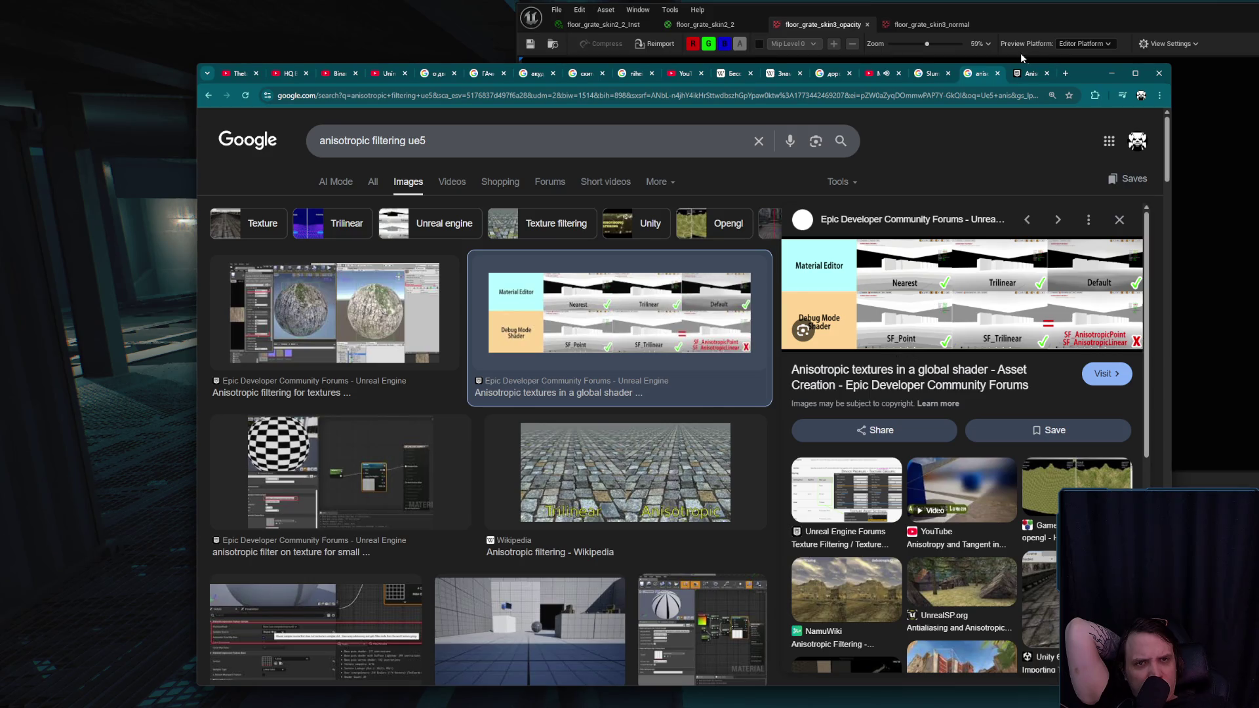
# - Skim and close the forum thread, then preview image results, ending on the checkerboard no-mipmap comparison
pyautogui.click(1027, 73)
pyautogui.scroll(-10, 851, 349)
pyautogui.scroll(-5, 918, 280)
pyautogui.click(1046, 73)
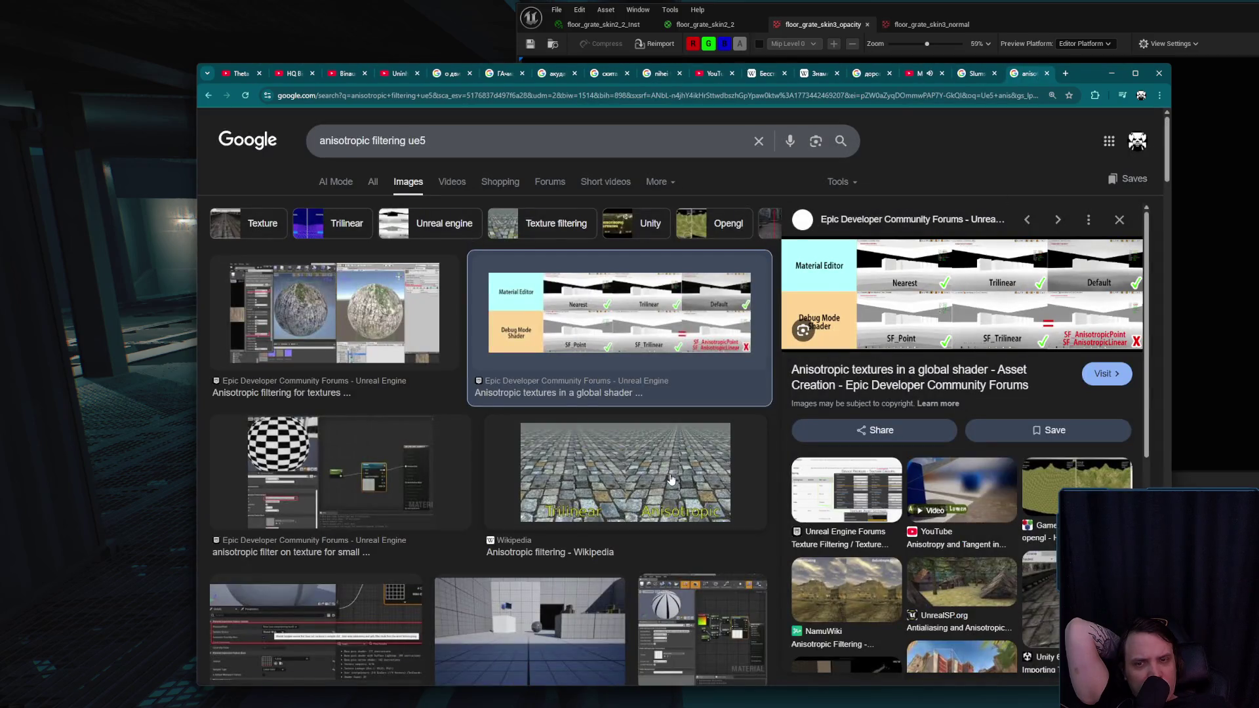
pyautogui.scroll(-2, 671, 479)
pyautogui.click(552, 499)
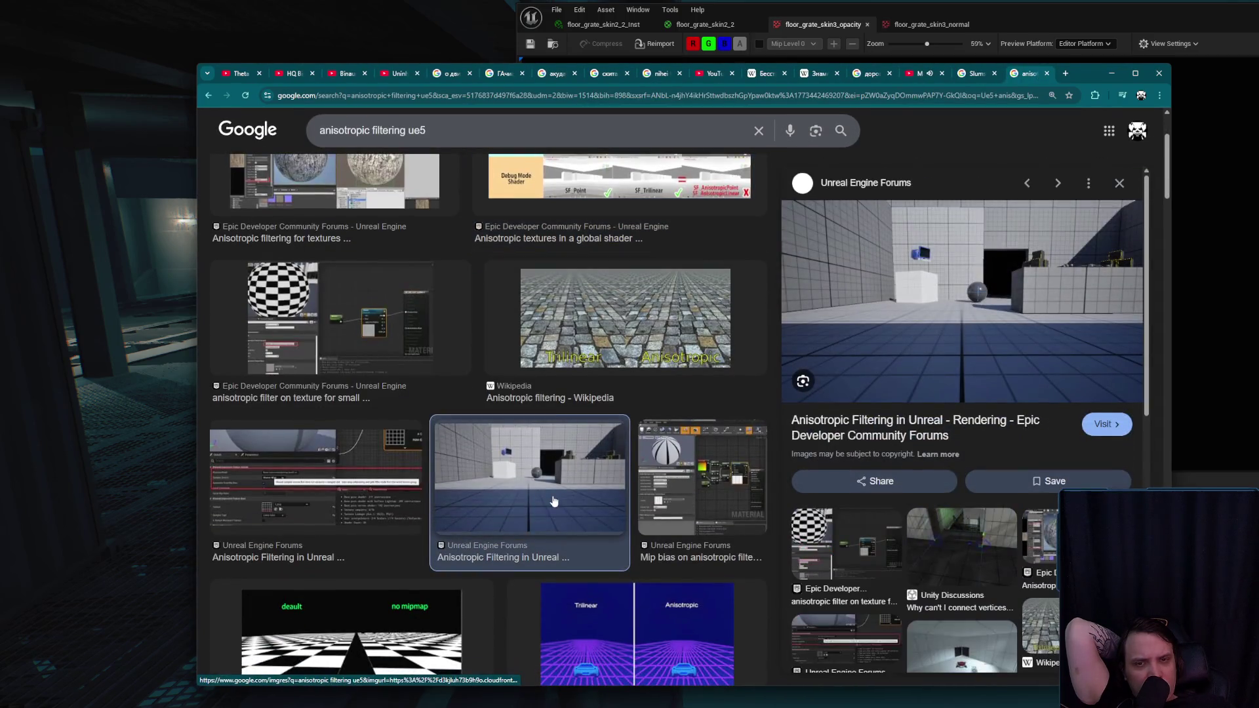
pyautogui.scroll(3, 565, 472)
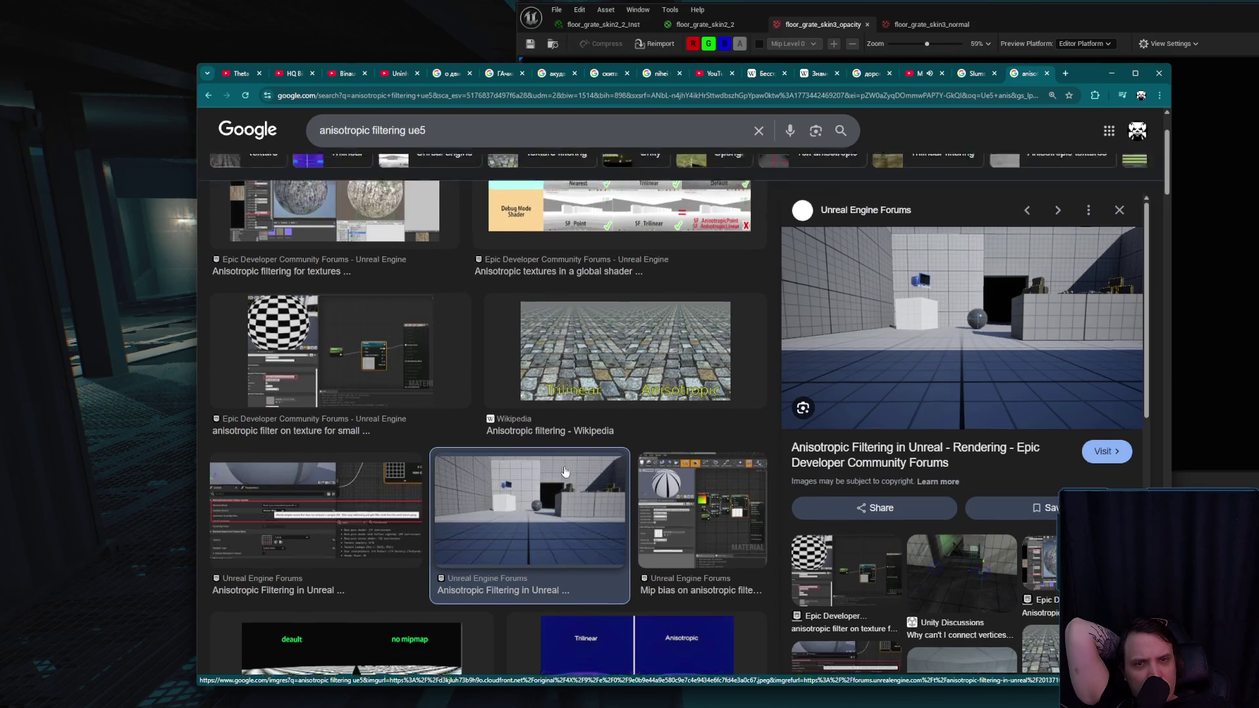
pyautogui.click(601, 299)
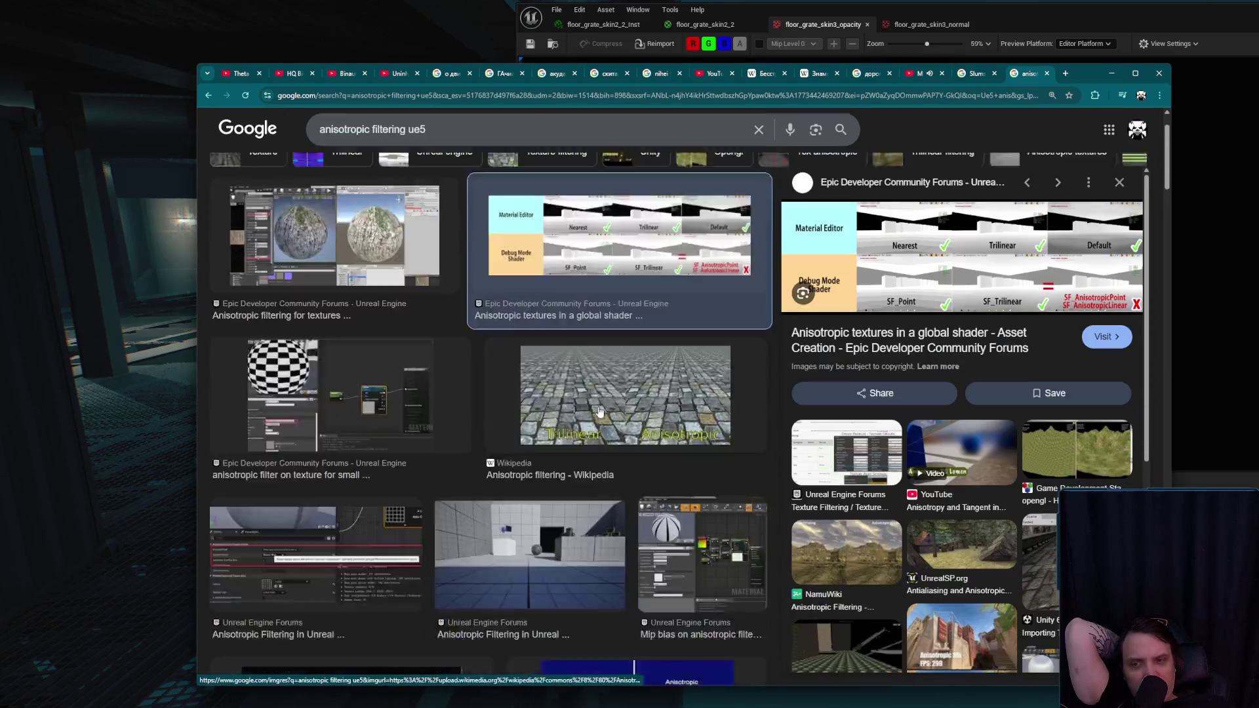
pyautogui.scroll(-5, 531, 431)
pyautogui.click(405, 474)
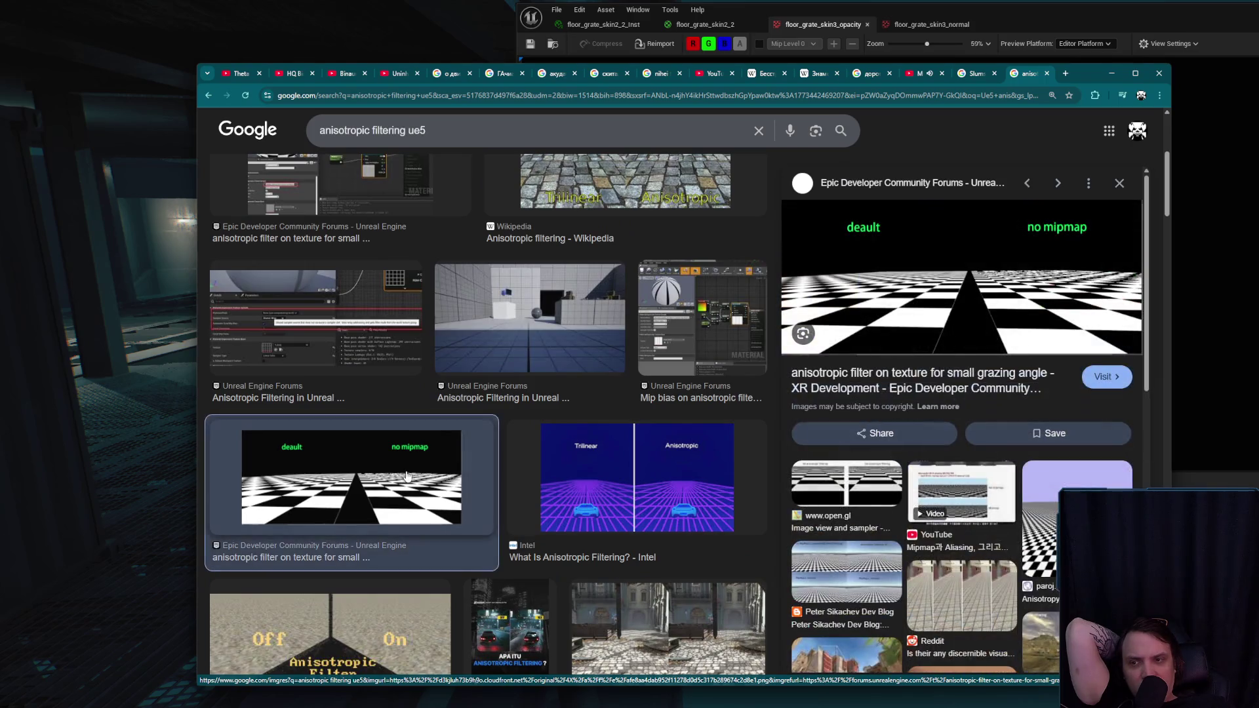
# - Open the grazing-angle forum thread in a new tab, read its replies, and enlarge the MipBias material screenshot
pyautogui.middleClick(860, 392)
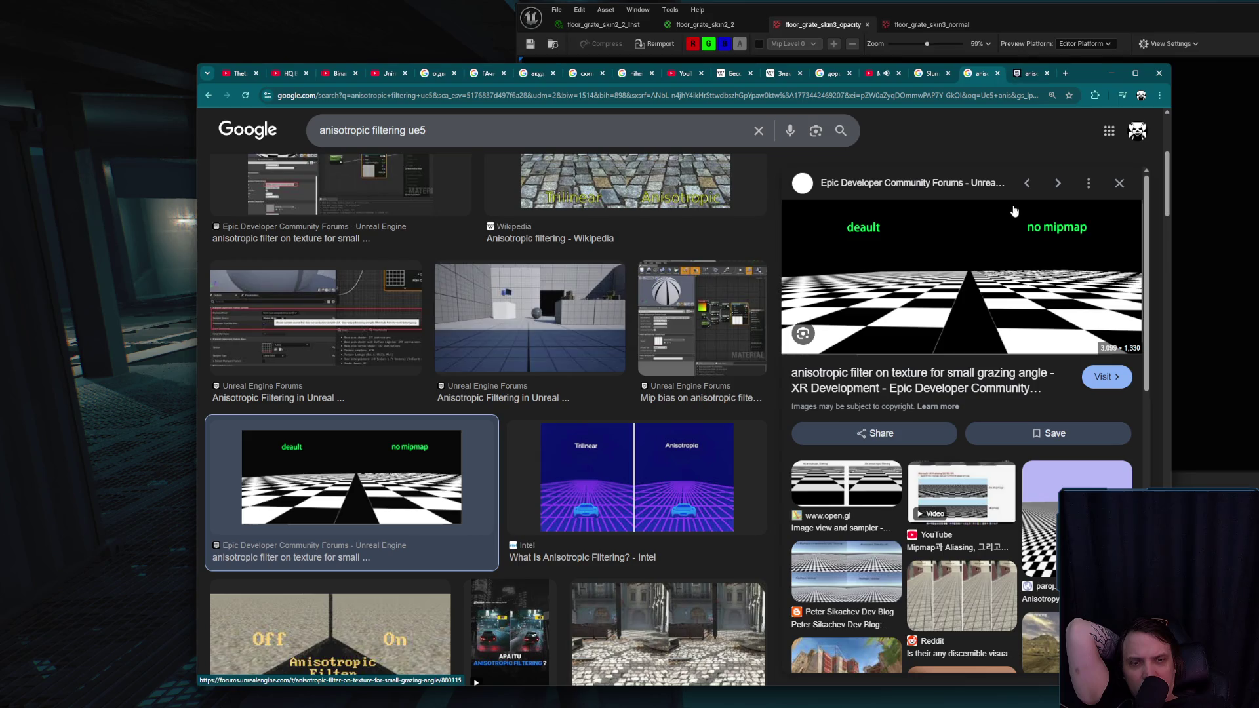
pyautogui.click(1030, 73)
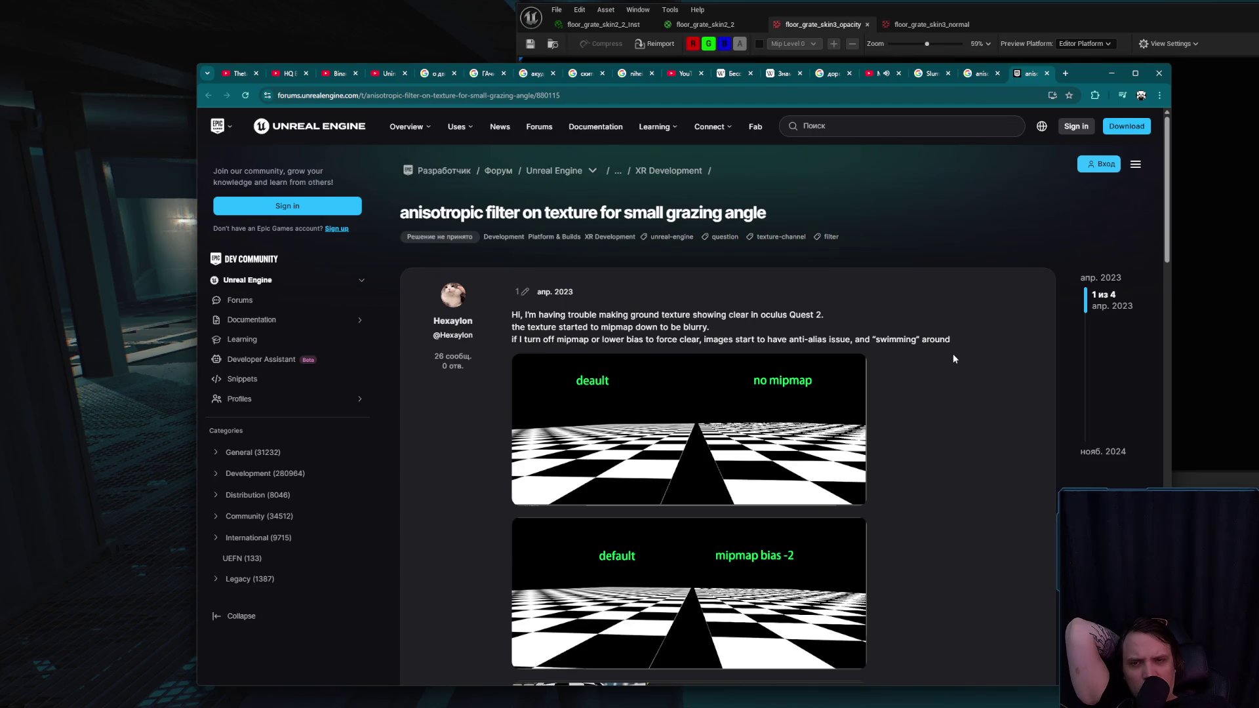
pyautogui.scroll(-3, 954, 359)
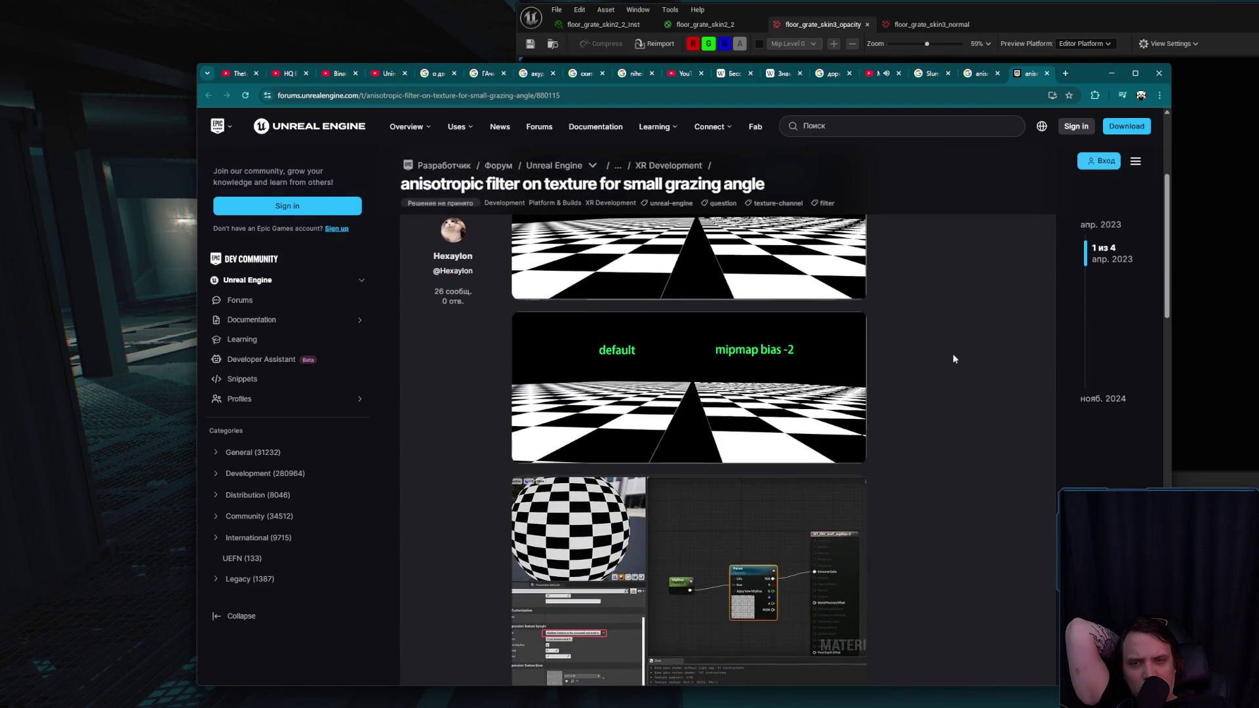
pyautogui.scroll(-2, 953, 359)
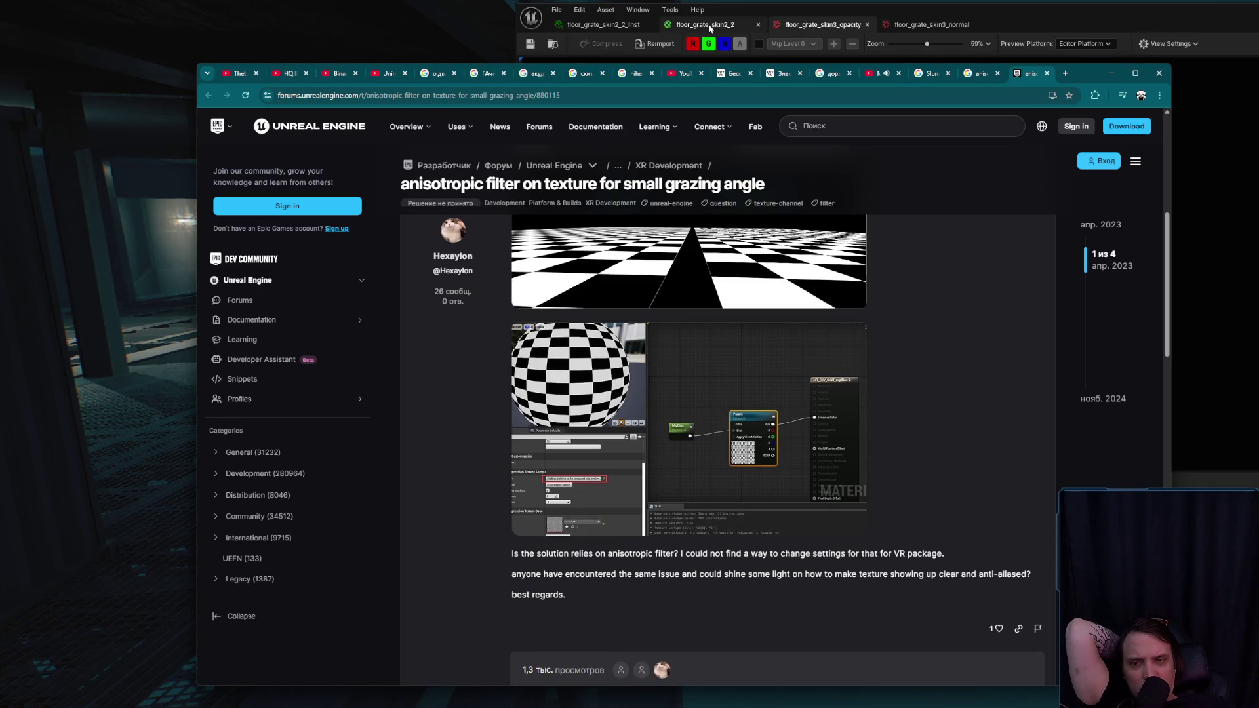
pyautogui.scroll(-5, 701, 430)
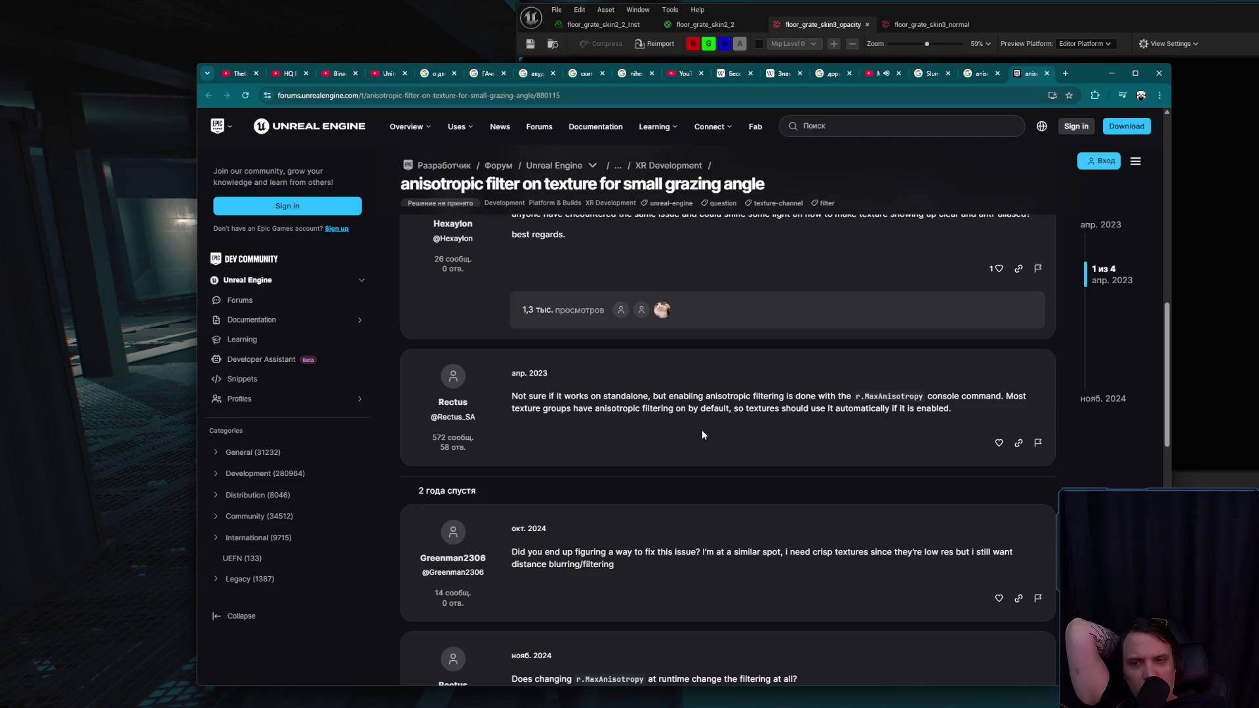
pyautogui.scroll(-3, 701, 434)
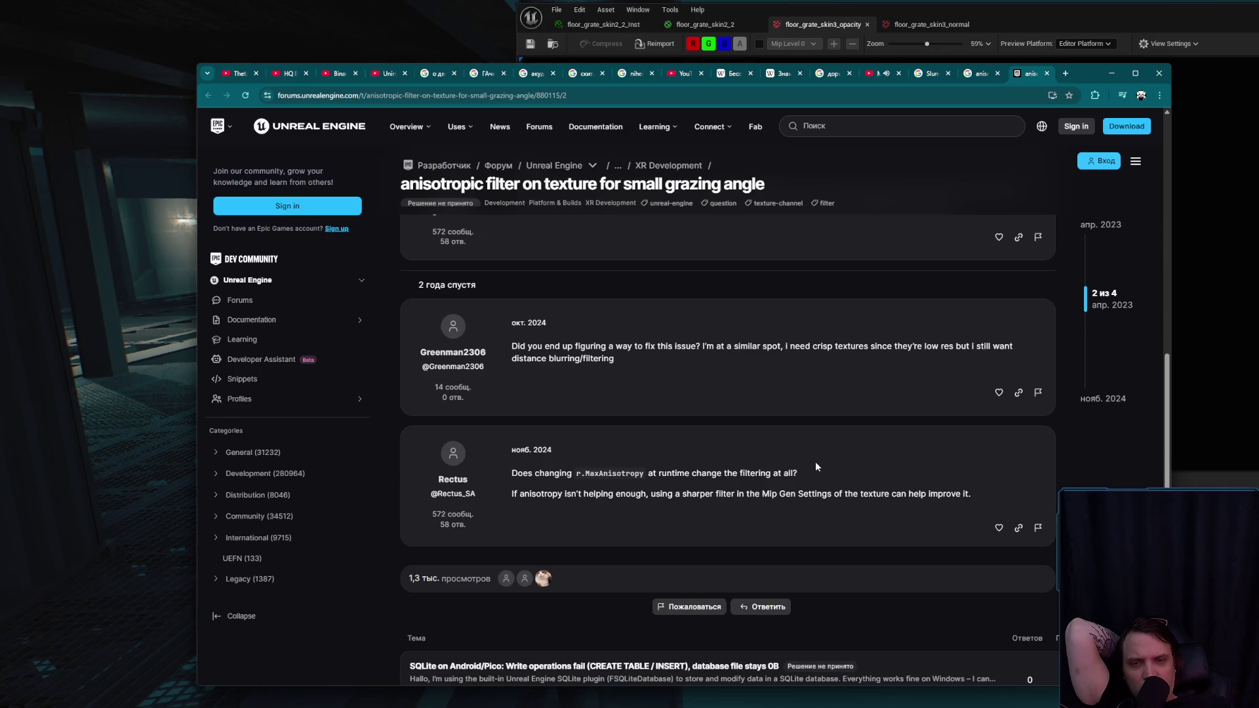
pyautogui.scroll(7, 815, 467)
pyautogui.click(634, 502)
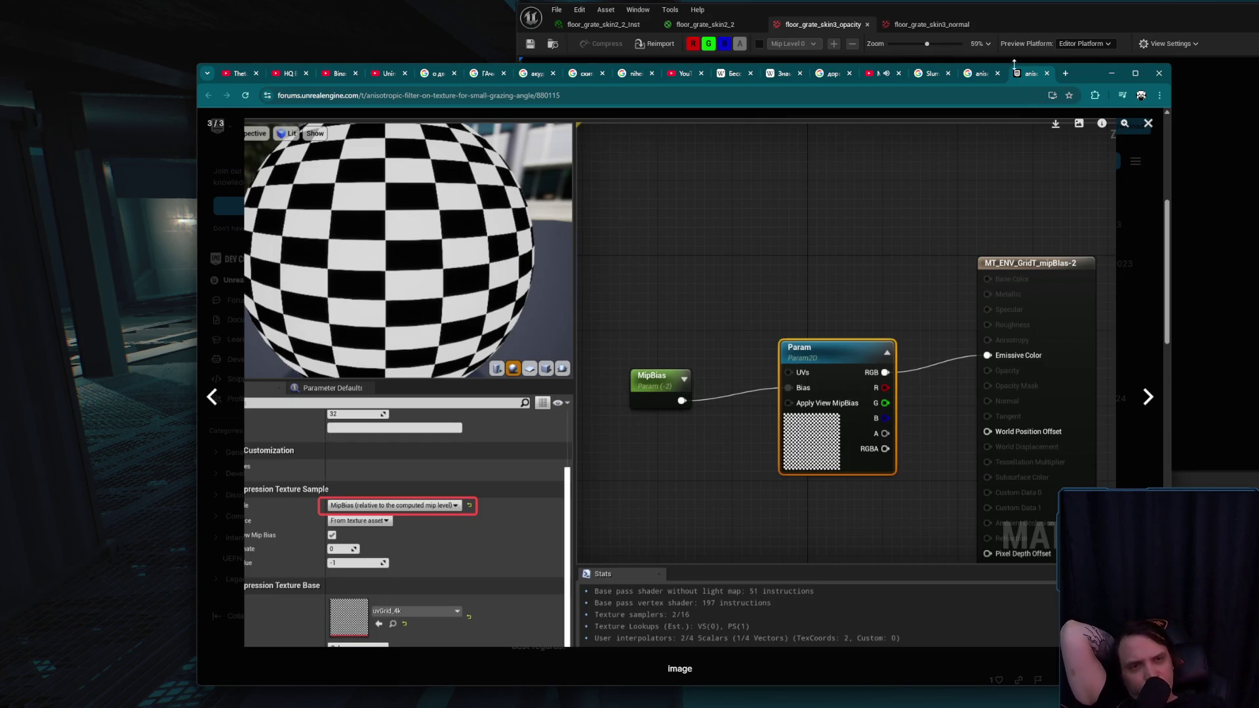
pyautogui.click(1111, 73)
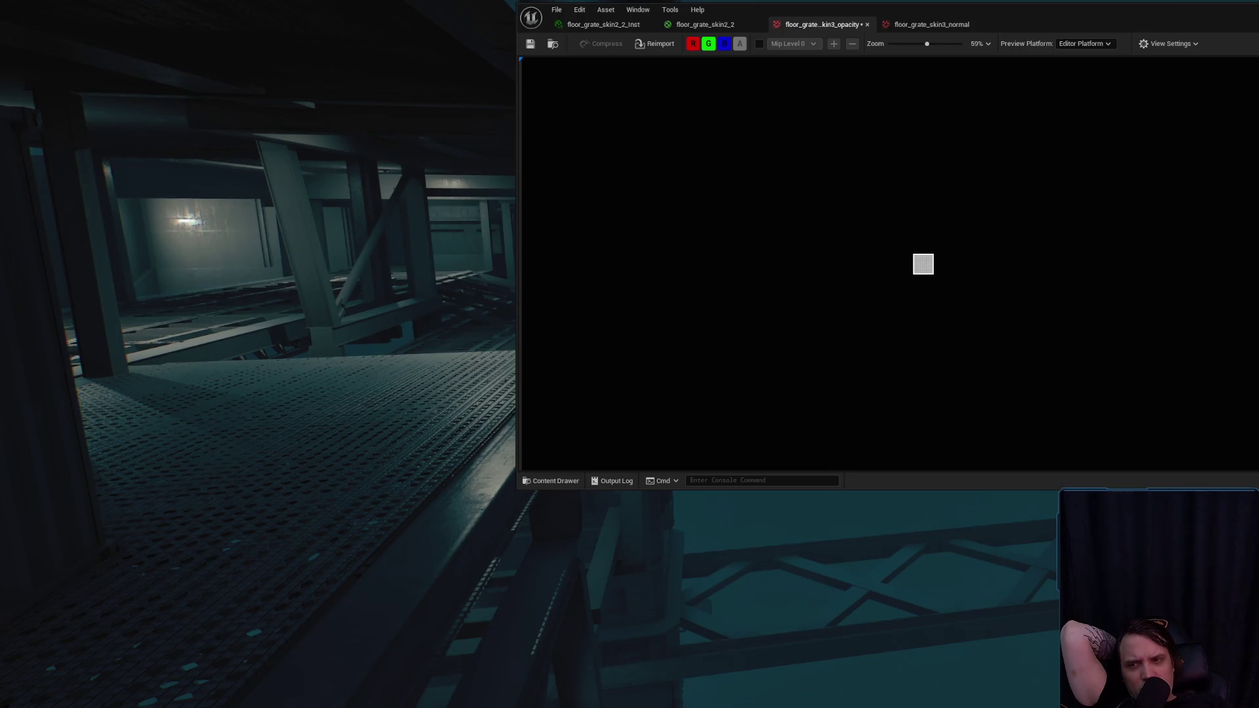
# - Enter the level's game view to look around the scene
pyautogui.click(432, 251)
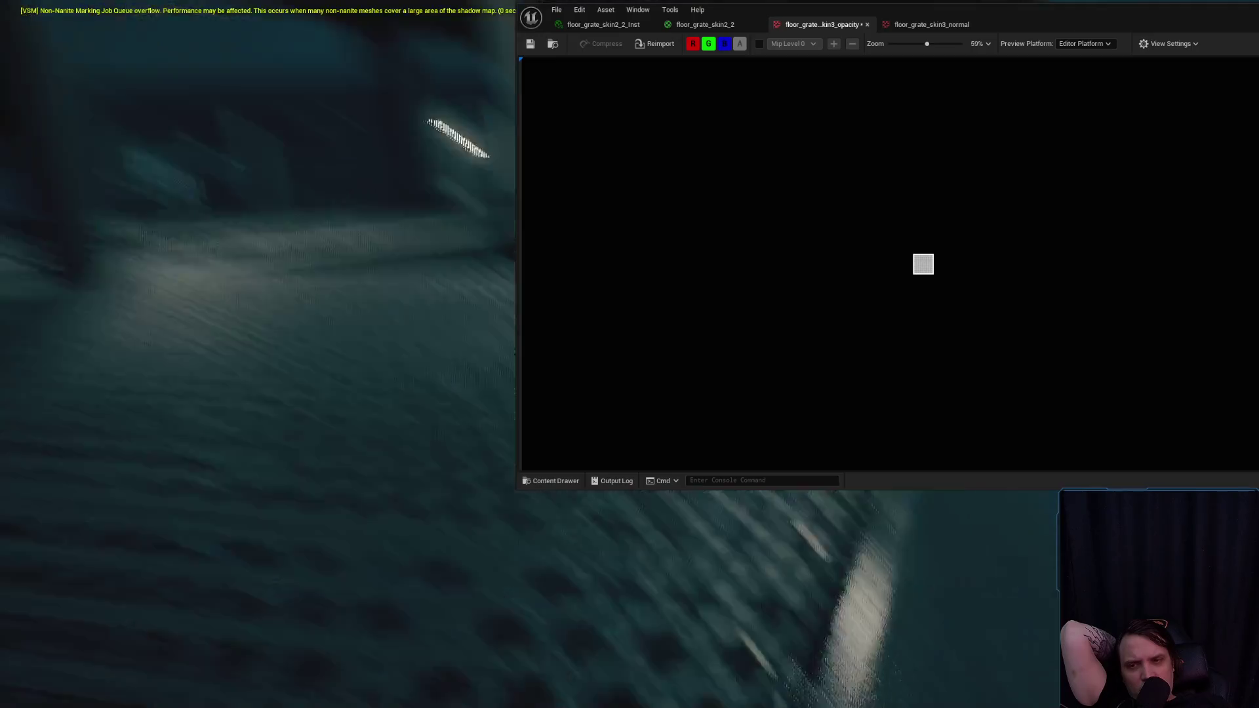
# - Release the game view back to the editor and save the floor_grate_skin3_opacity texture
pyautogui.hotkey('shift', 'F1')
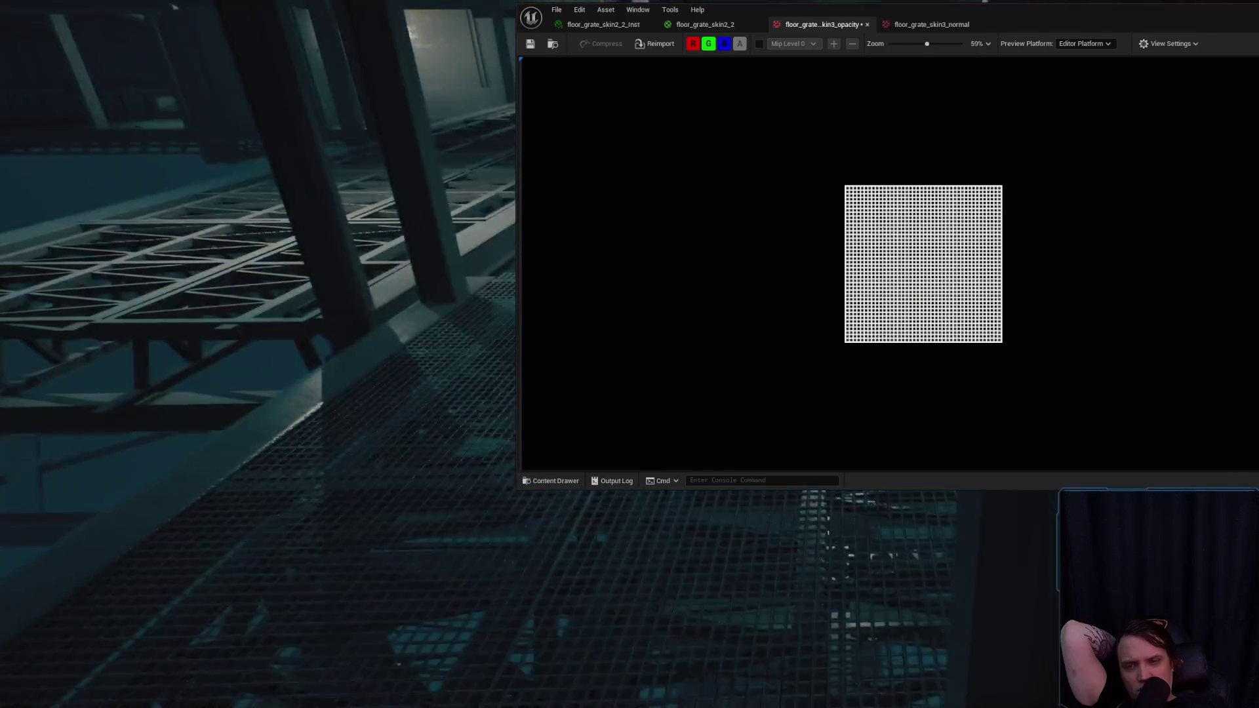
pyautogui.click(529, 44)
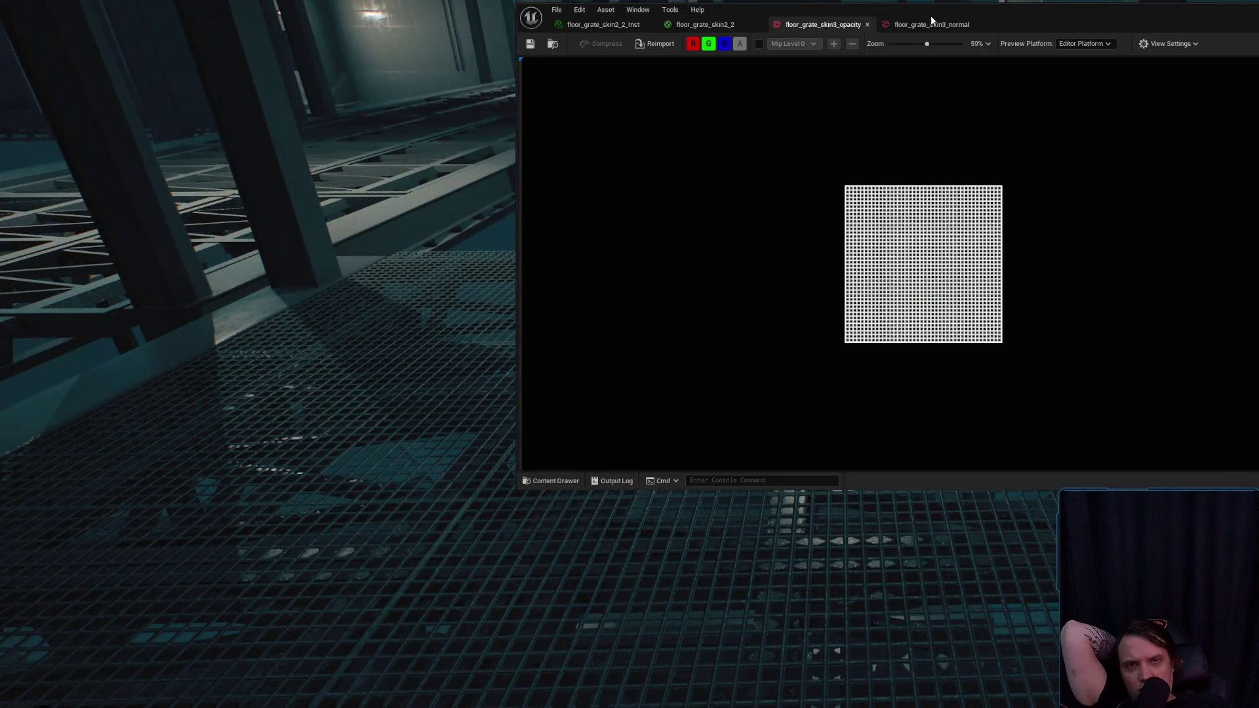
# - Zoom the floor_grate_skin3_normal texture preview, save the texture, and close its editor tab
pyautogui.click(931, 24)
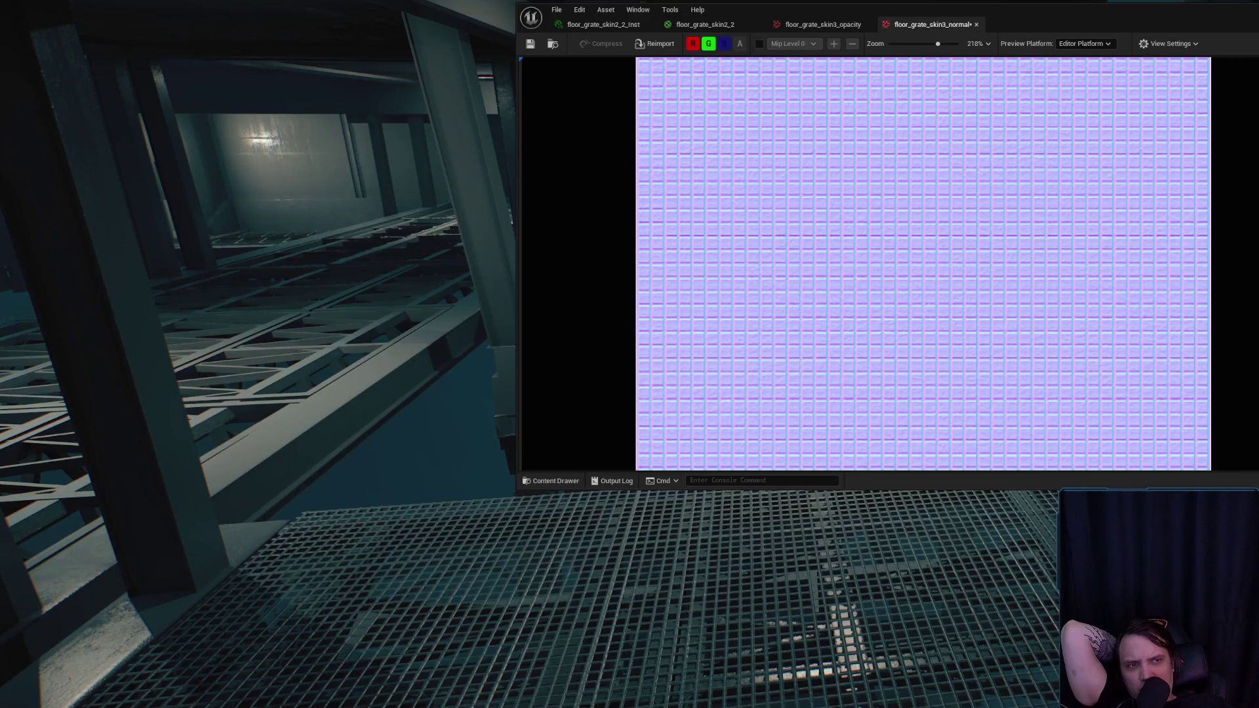
pyautogui.scroll(3, 889, 262)
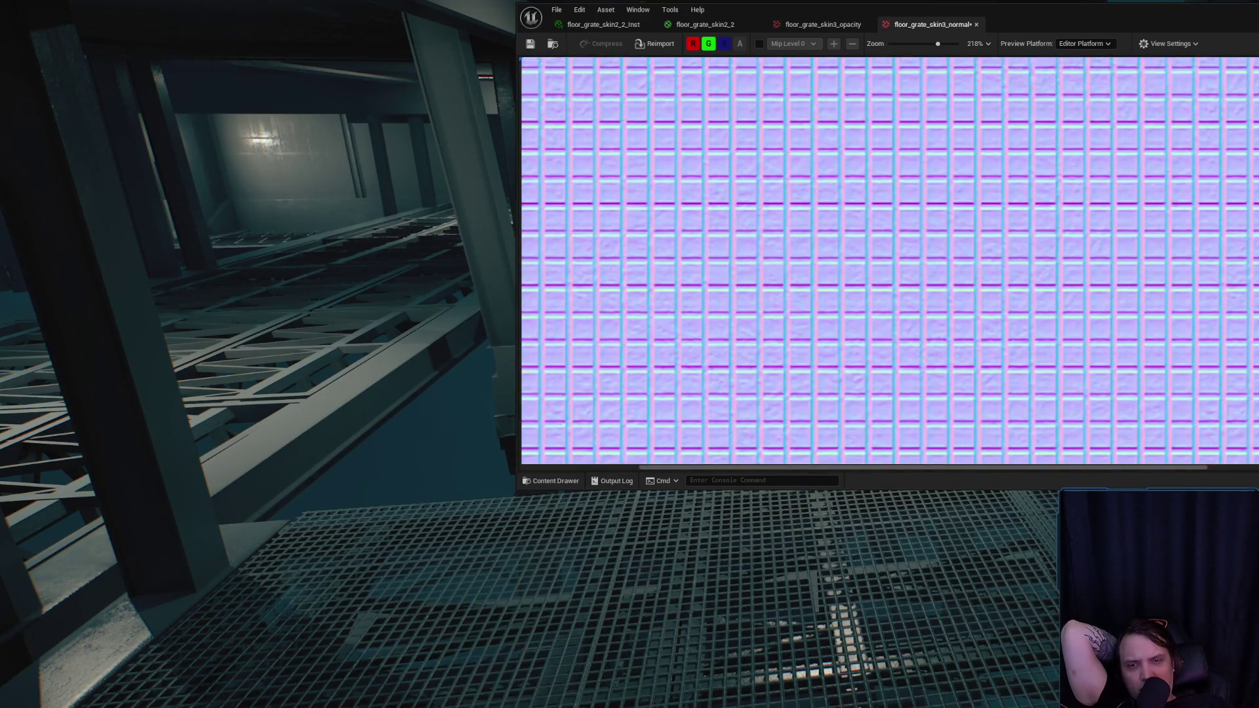
pyautogui.scroll(-3, 889, 262)
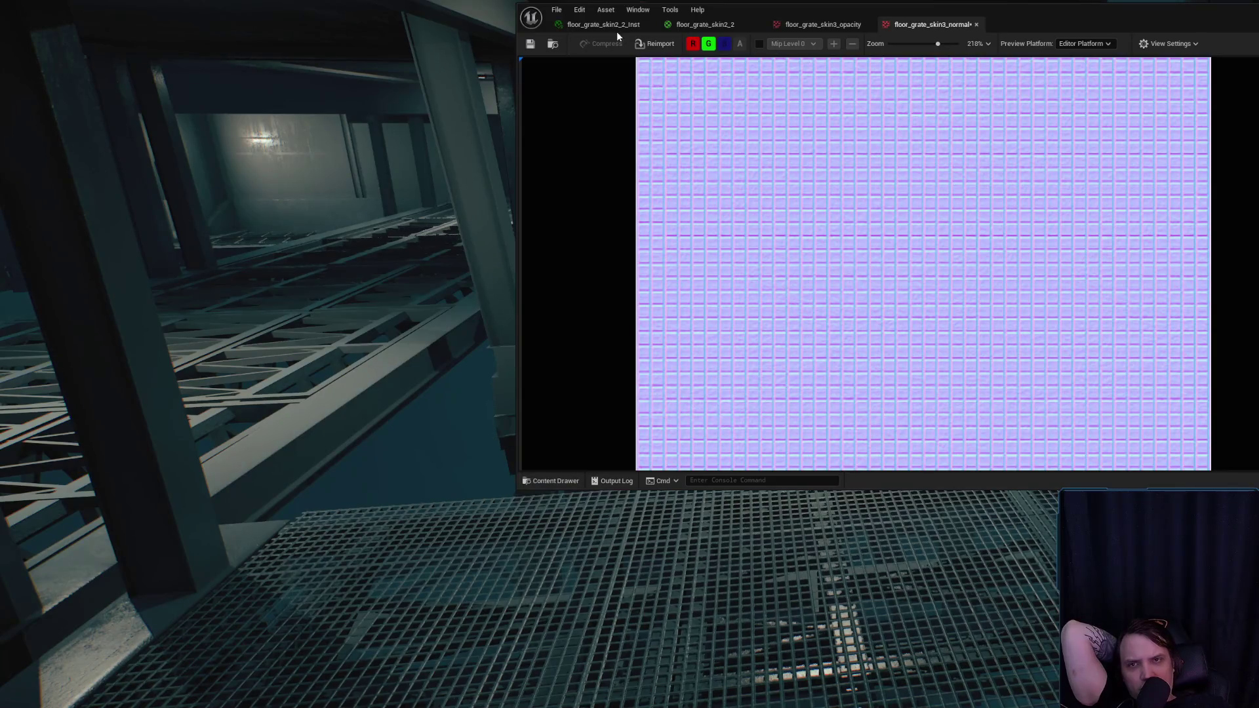
pyautogui.click(530, 43)
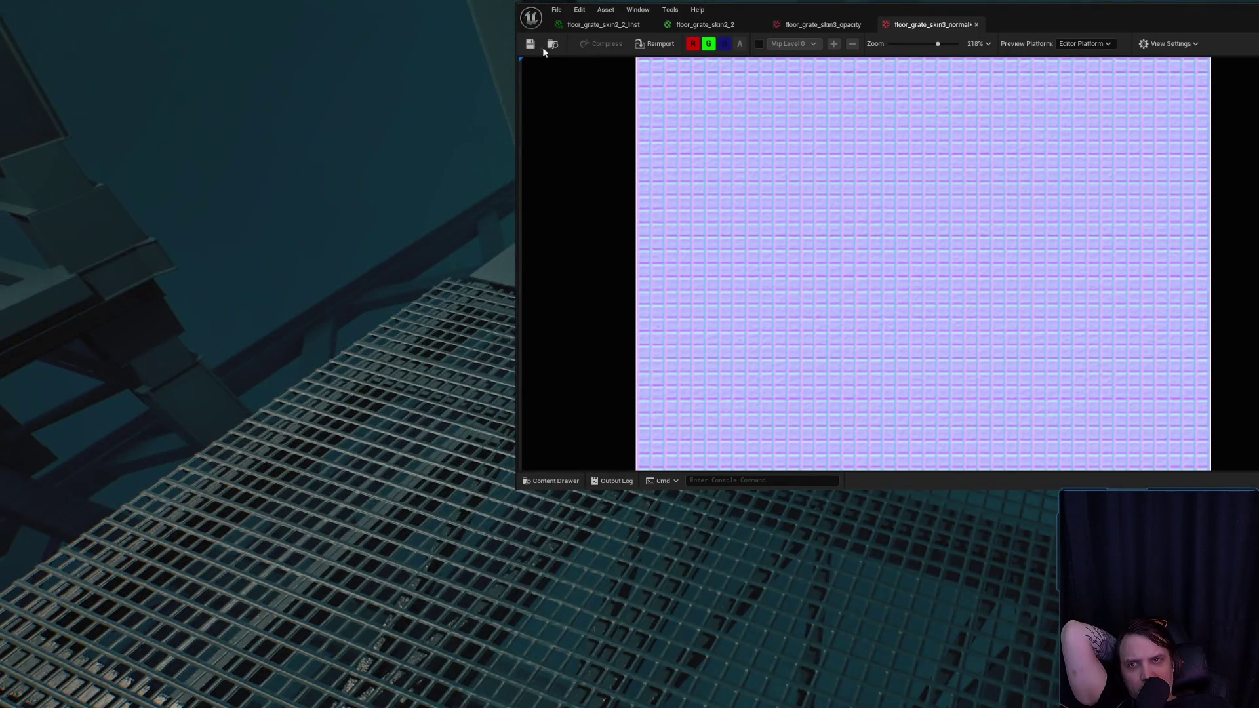
pyautogui.click(531, 44)
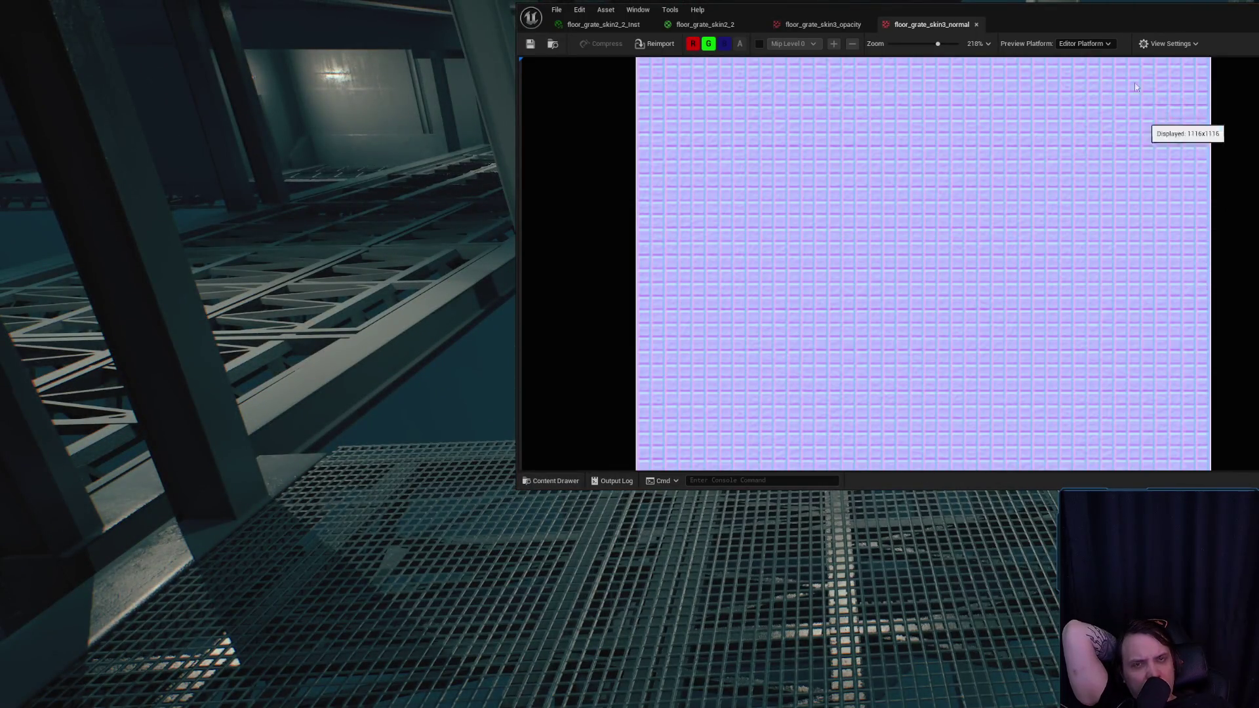
pyautogui.click(975, 24)
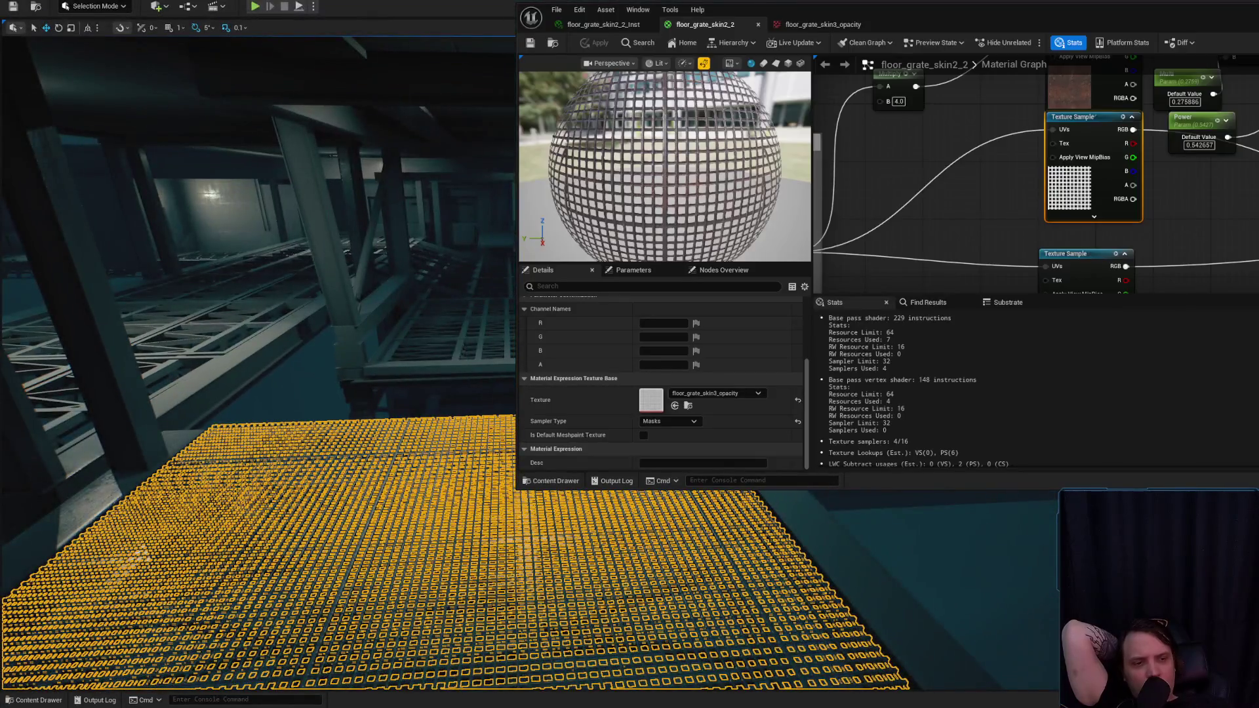
# - Try MipValueMode MipBias on the grate texture sample, revert it to None, and apply the material
pyautogui.click(603, 24)
pyautogui.click(704, 24)
pyautogui.scroll(3, 708, 396)
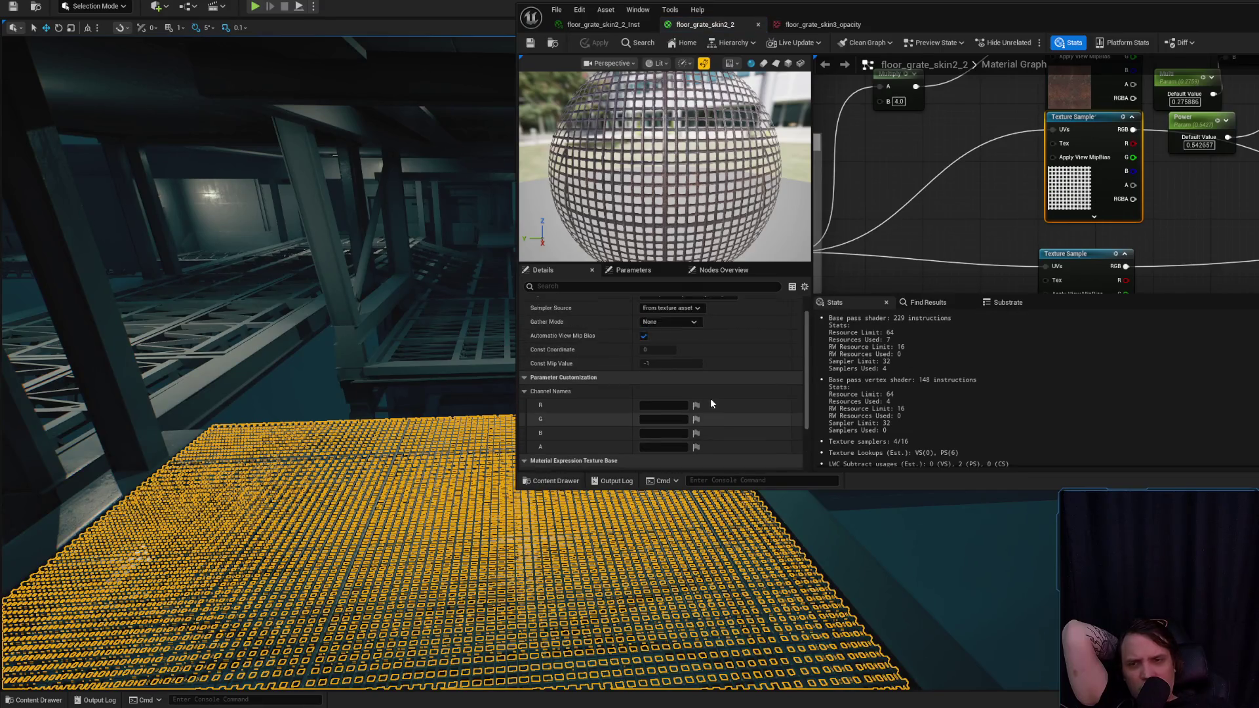
pyautogui.click(680, 344)
pyautogui.press('Escape')
pyautogui.click(691, 317)
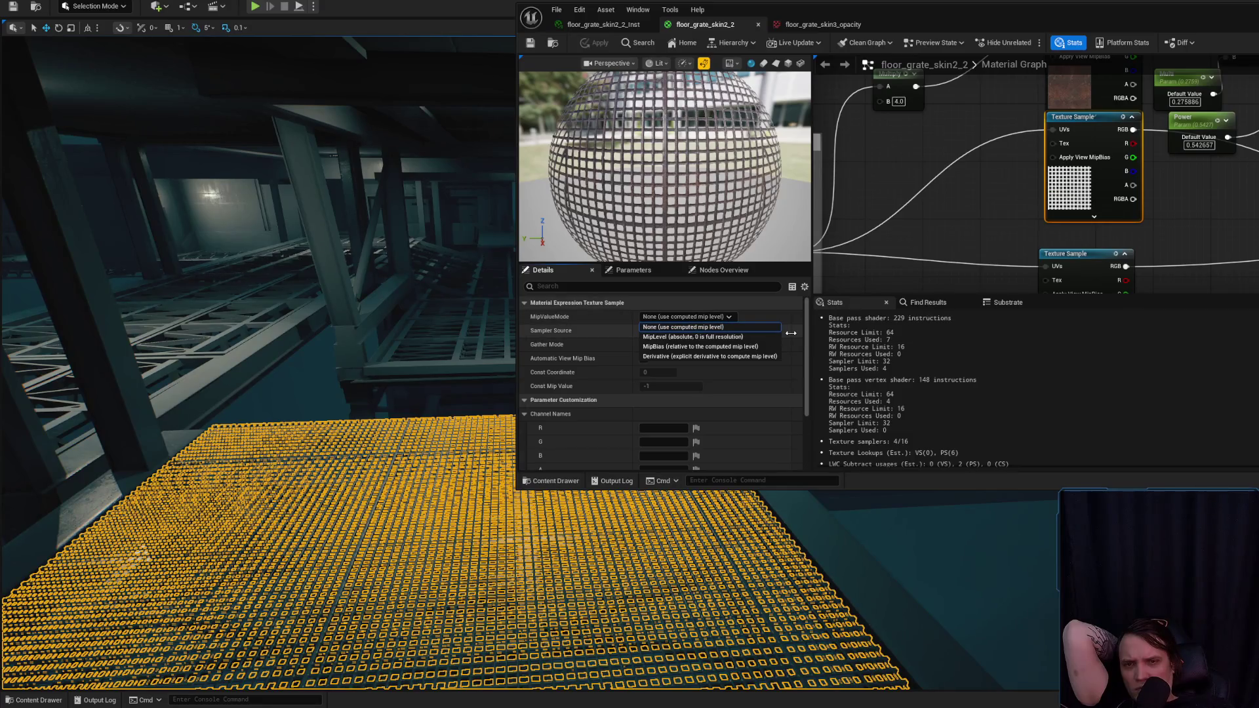
pyautogui.click(747, 346)
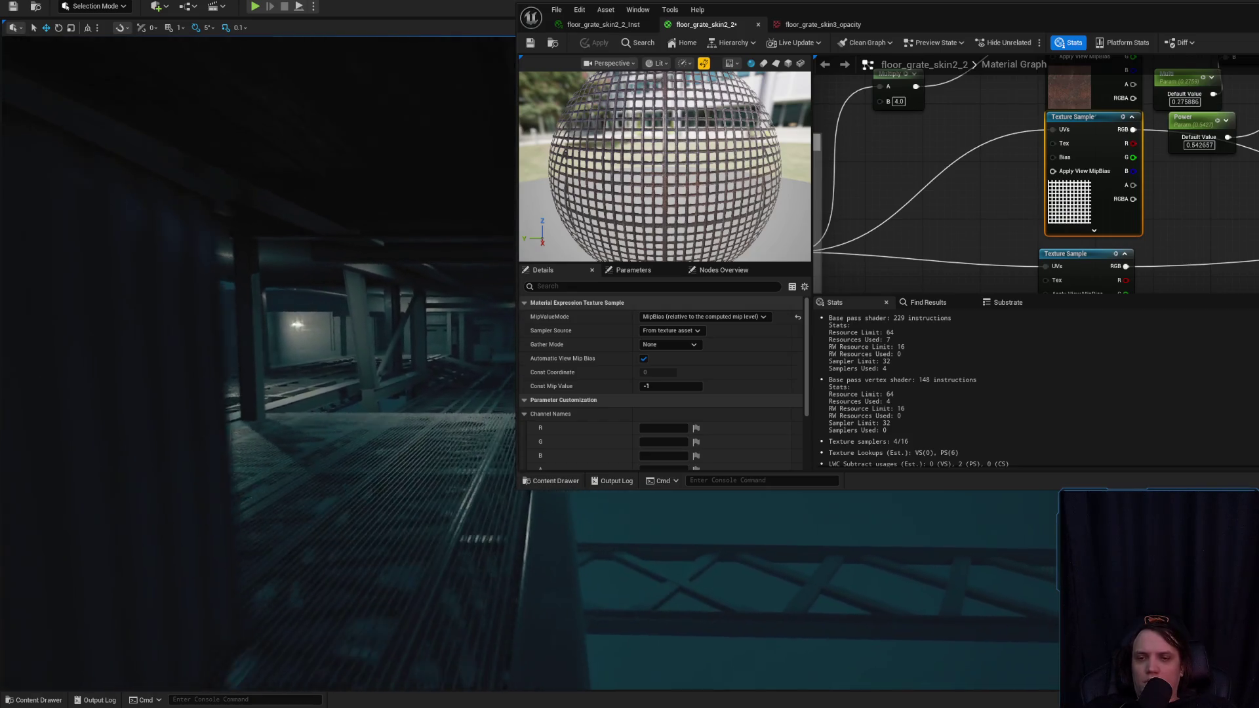
pyautogui.click(701, 316)
pyautogui.click(749, 325)
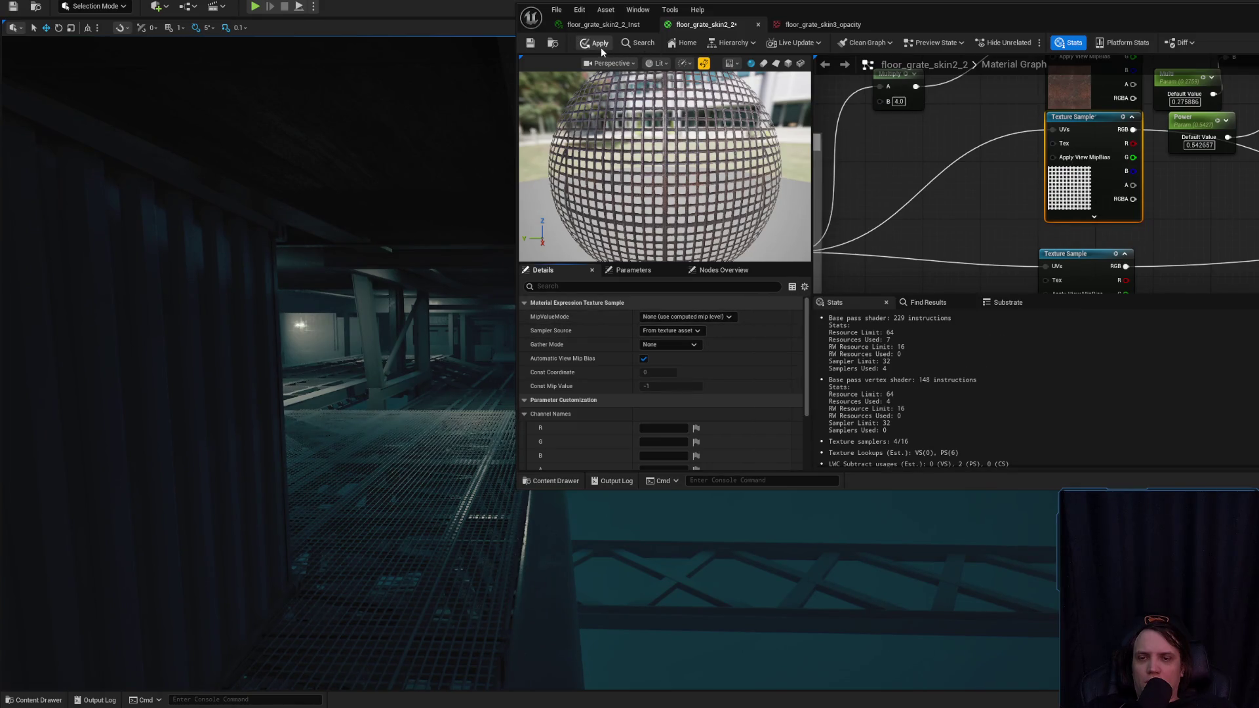
pyautogui.click(600, 46)
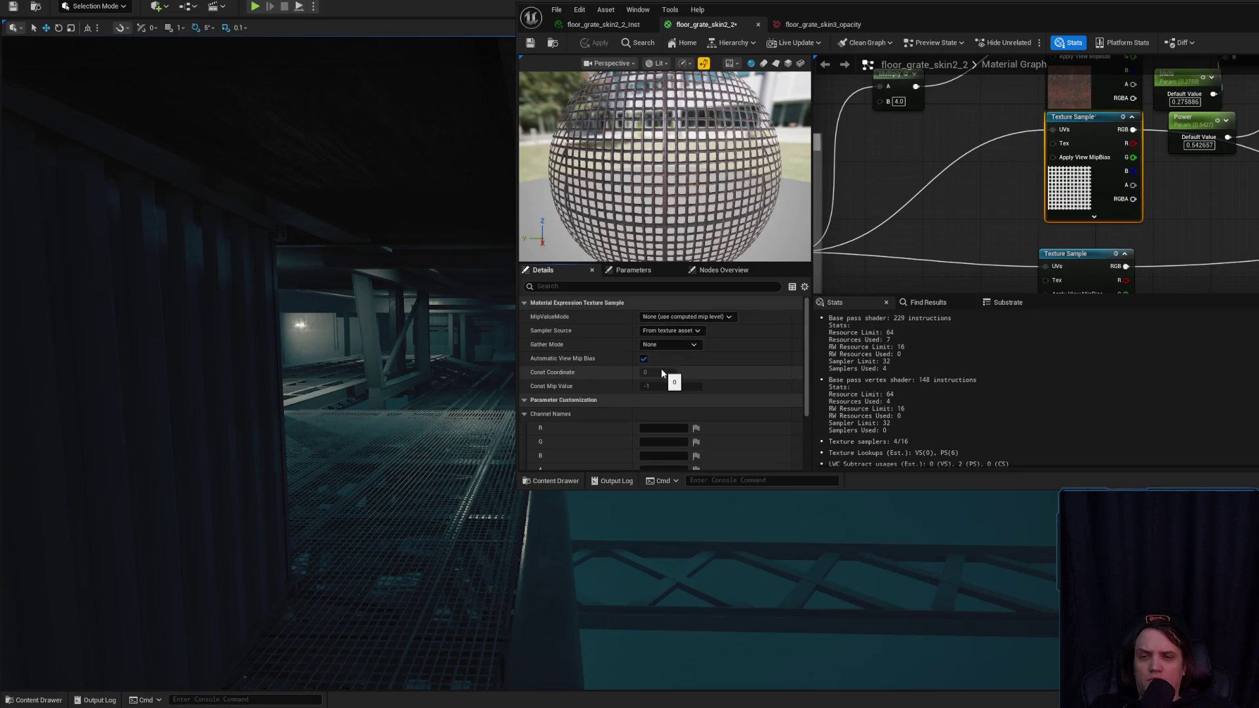
# - Save floor_grate_skin2_2 with MipValueMode None and compare against the forum's MipBias reference image
pyautogui.click(712, 317)
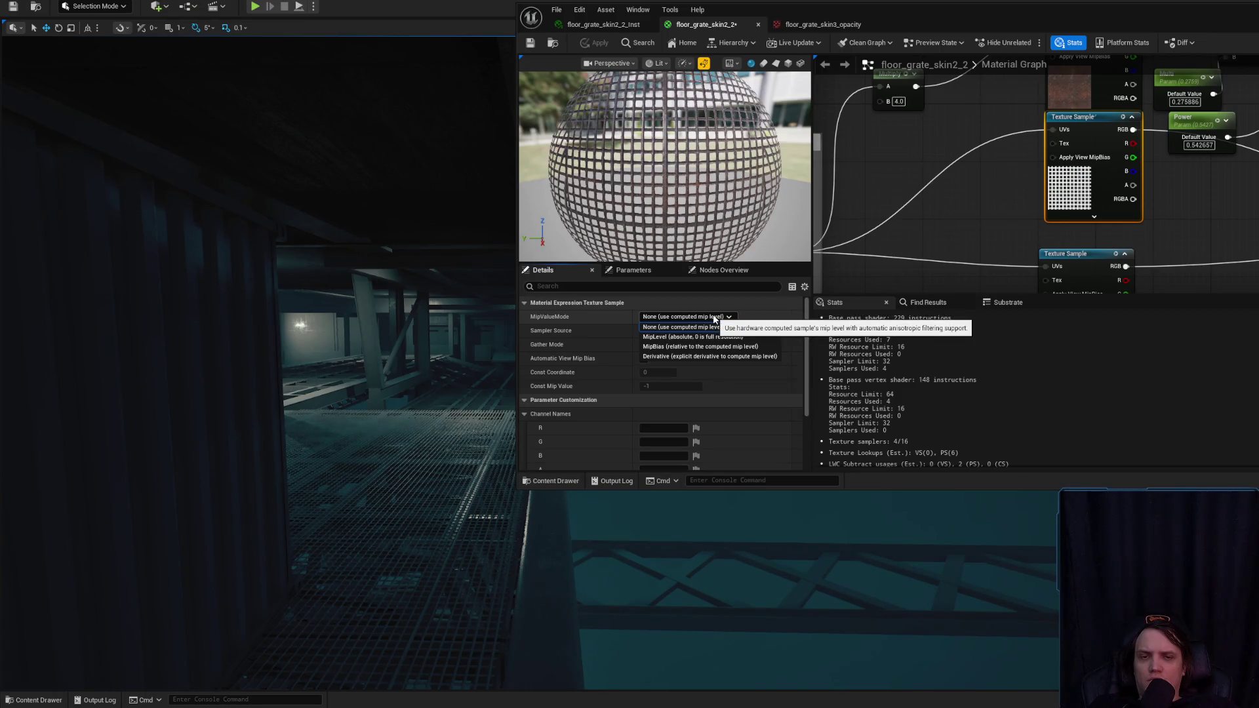
pyautogui.click(714, 315)
pyautogui.click(713, 316)
pyautogui.click(714, 315)
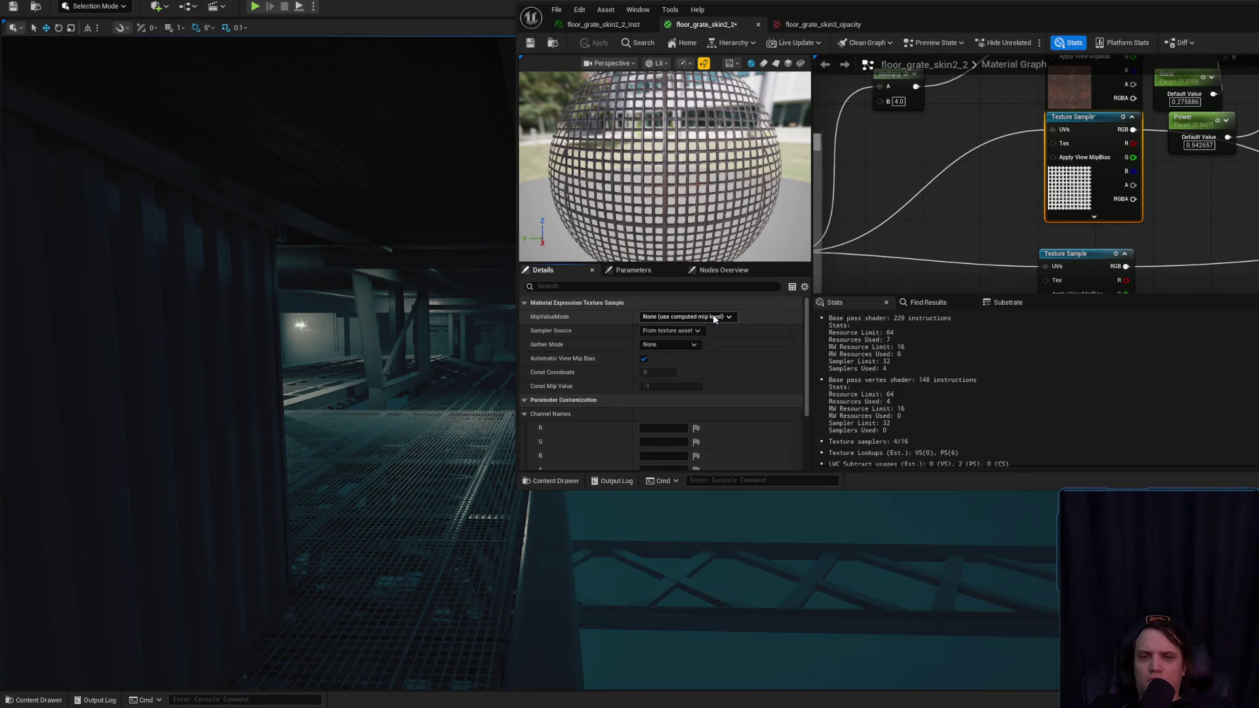
pyautogui.click(530, 42)
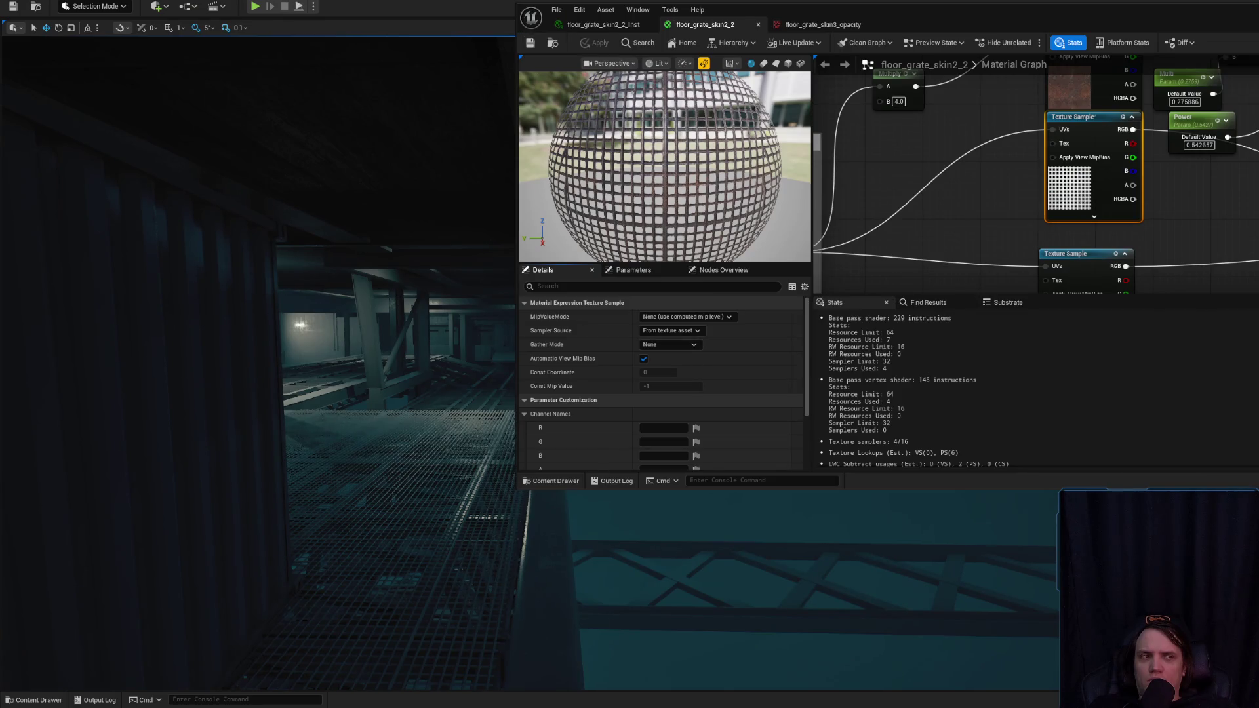
pyautogui.hotkey('alt', 'Tab')
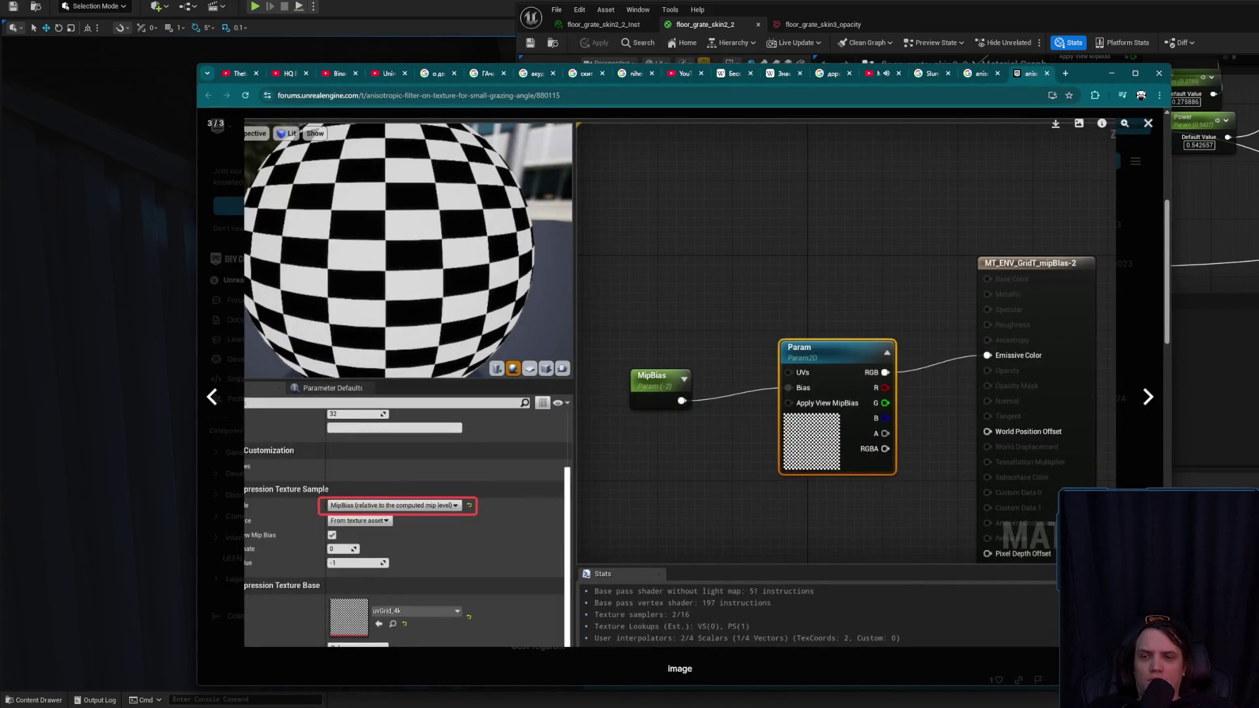
pyautogui.hotkey('alt', 'Tab')
pyautogui.click(687, 316)
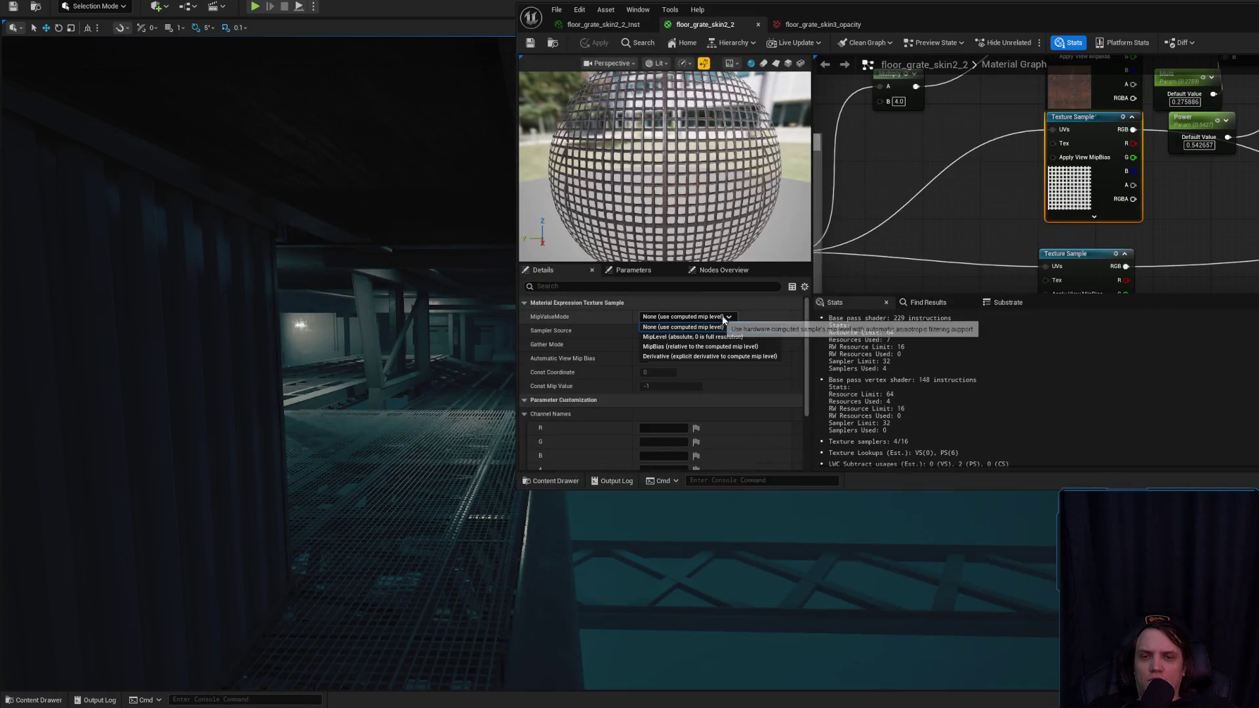
# - Switch the texture sample to MipBias with Const Mip Value 1, apply, then raise it to 3 and save
pyautogui.click(765, 349)
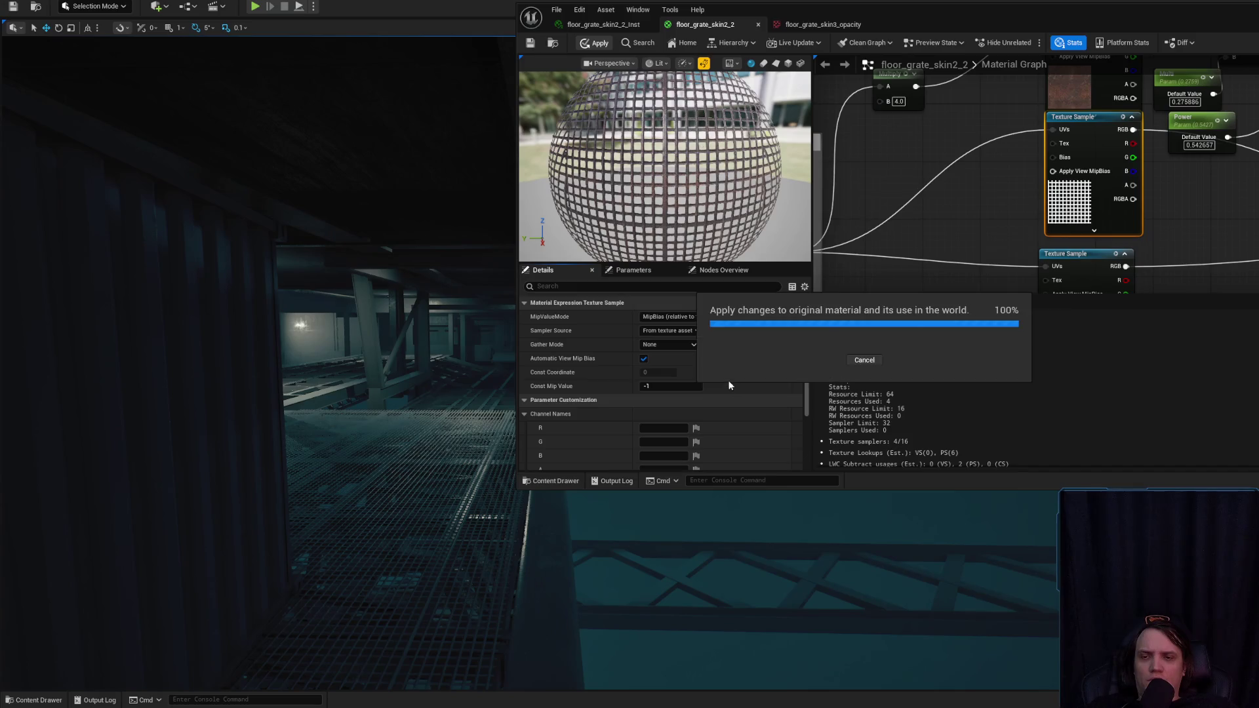
pyautogui.write('0')
pyautogui.press('Return')
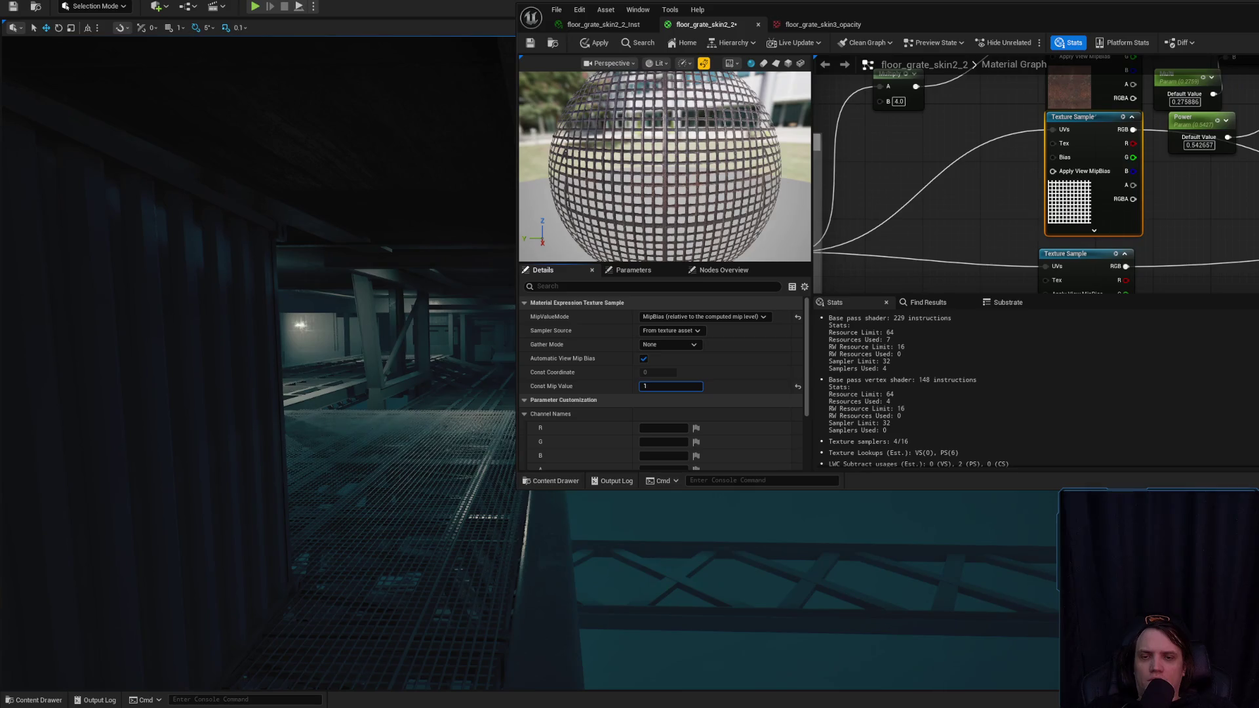
pyautogui.press('Return')
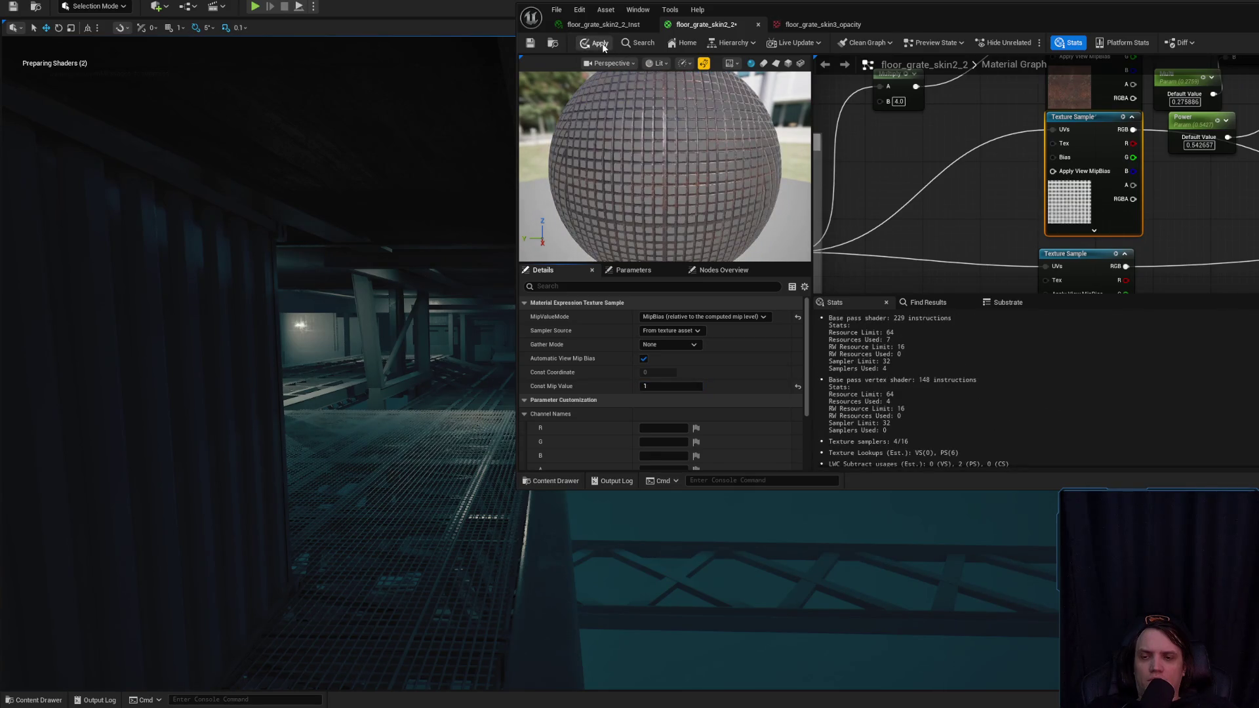
pyautogui.click(604, 46)
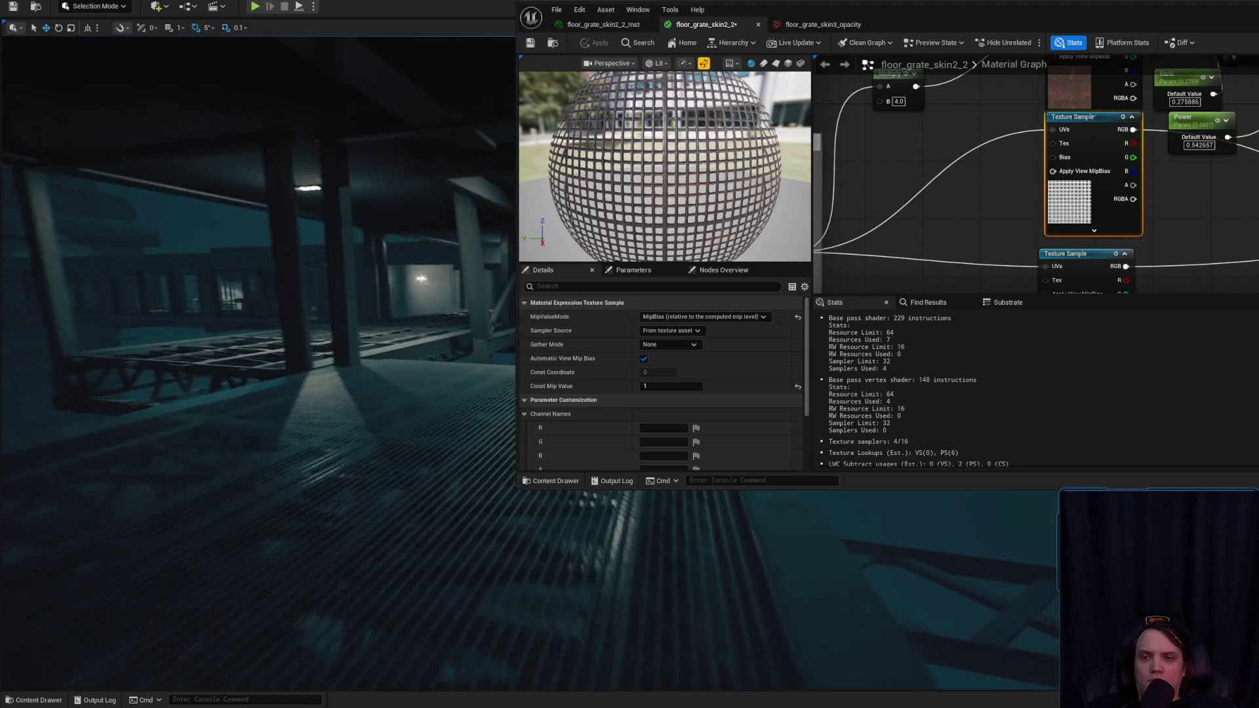
pyautogui.click(675, 386)
pyautogui.write('3')
pyautogui.press('Return')
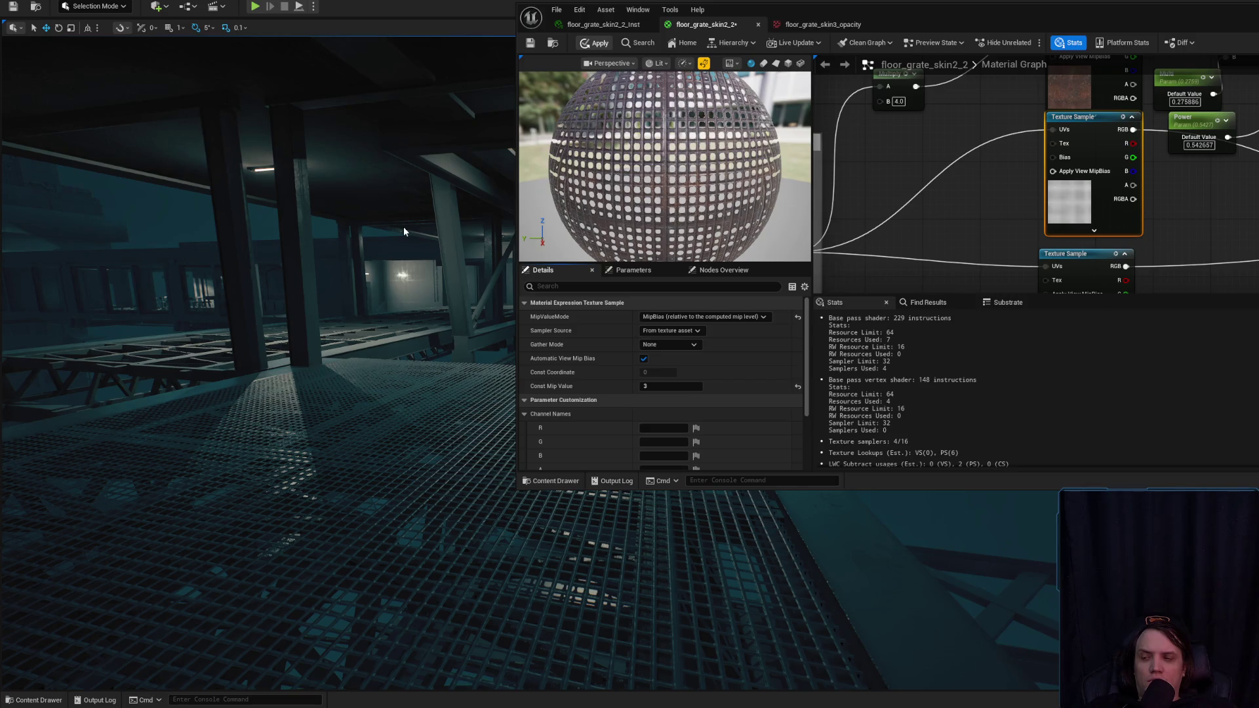
pyautogui.hotkey('ctrl', 's')
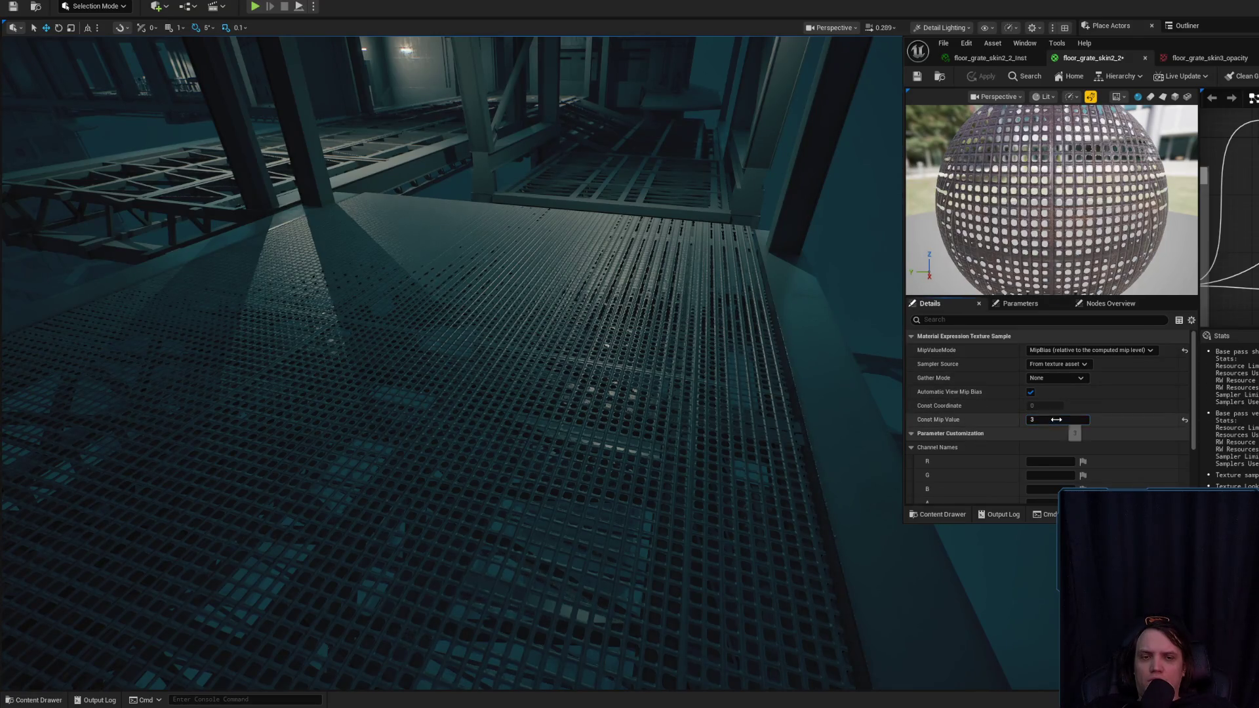
# - Set Const Mip Value to 5, apply it, and fly the camera down onto the floor grate
pyautogui.write('5')
pyautogui.press('Return')
pyautogui.click(984, 77)
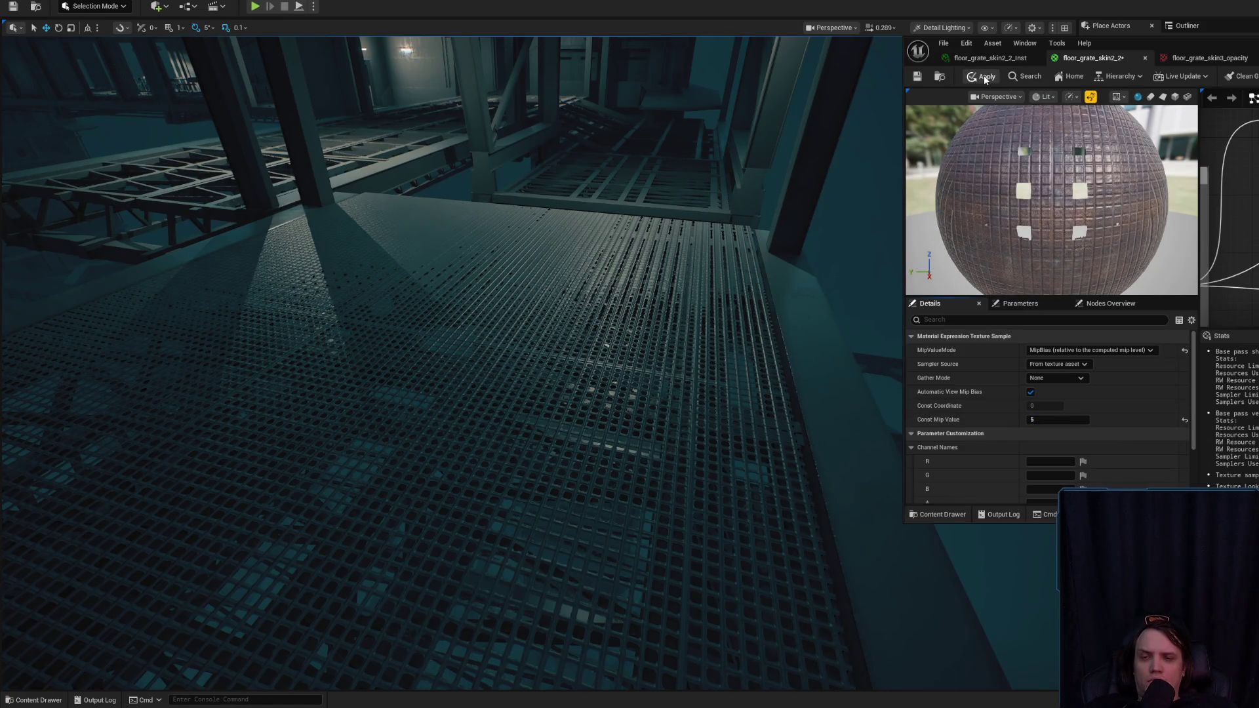
pyautogui.moveTo(868, 294); pyautogui.dragTo(859, 137)
pyautogui.scroll(-2, 452, 263)
# - Enter Const Mip Value 2 and fly around the level inspecting the grate walkway and steel beams
pyautogui.write('2')
pyautogui.press('Return')
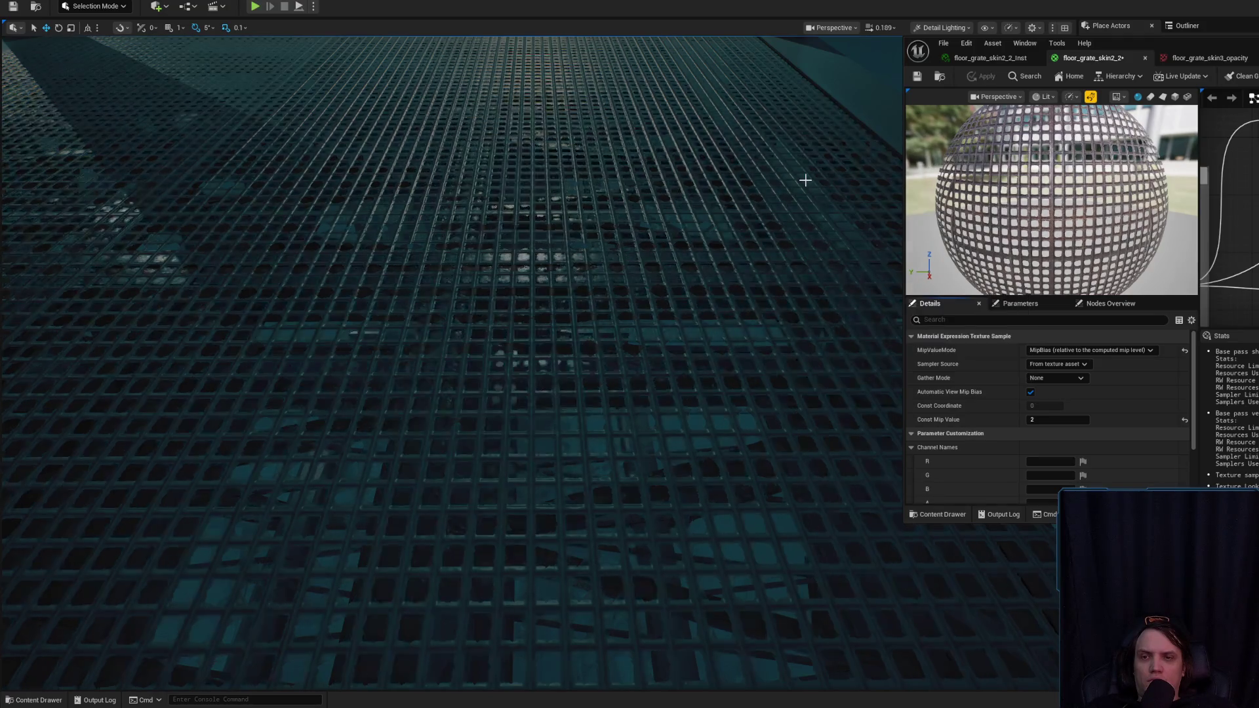
pyautogui.scroll(1, 452, 360)
pyautogui.press('s')
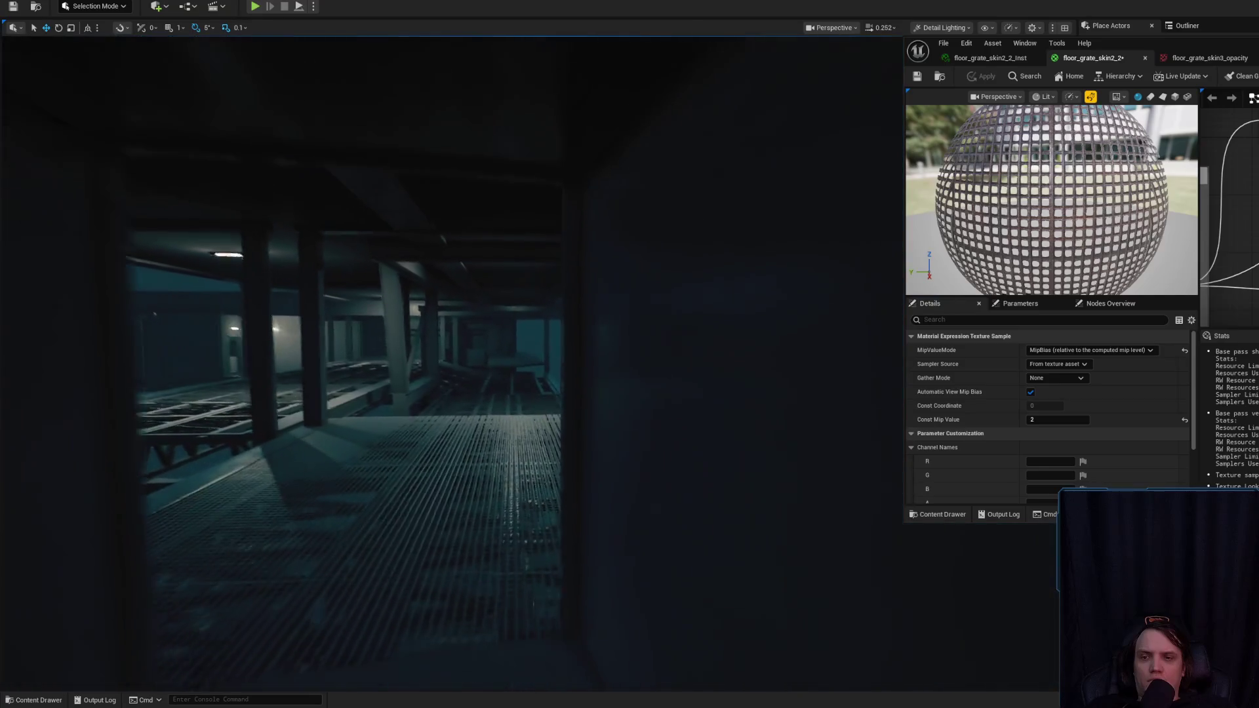
pyautogui.scroll(2, 452, 360)
pyautogui.press('w')
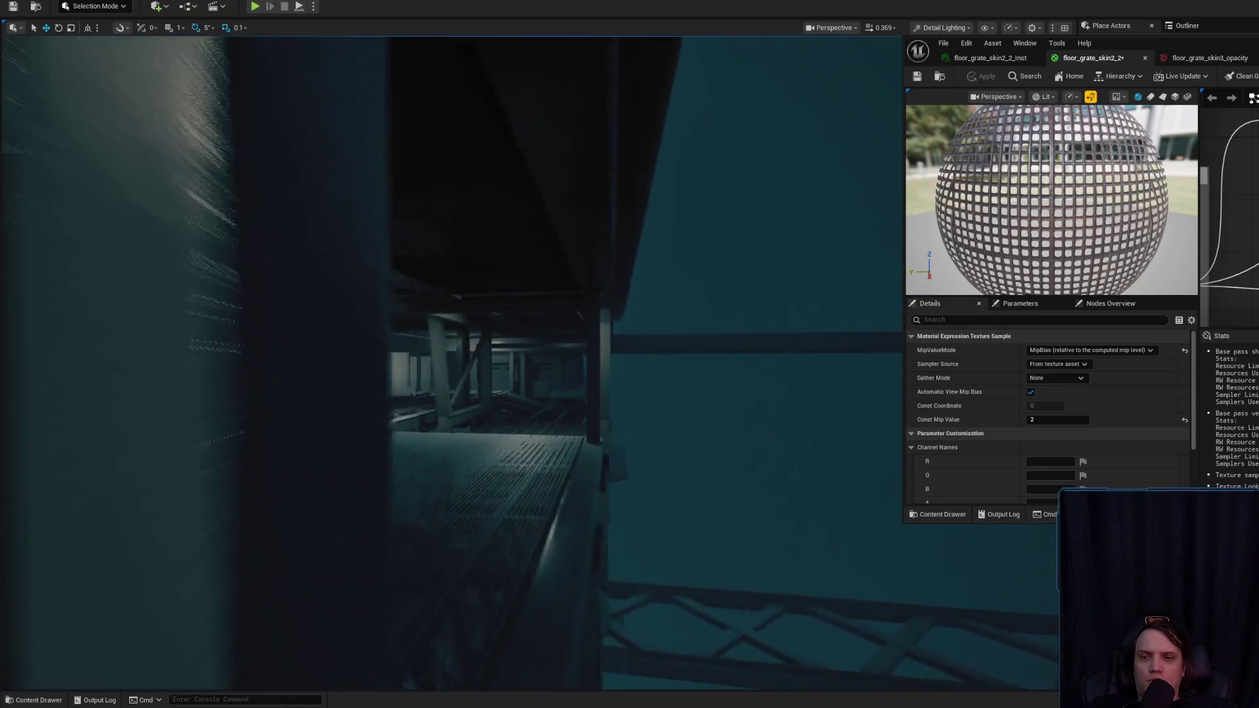
pyautogui.scroll(1, 453, 361)
pyautogui.press('w')
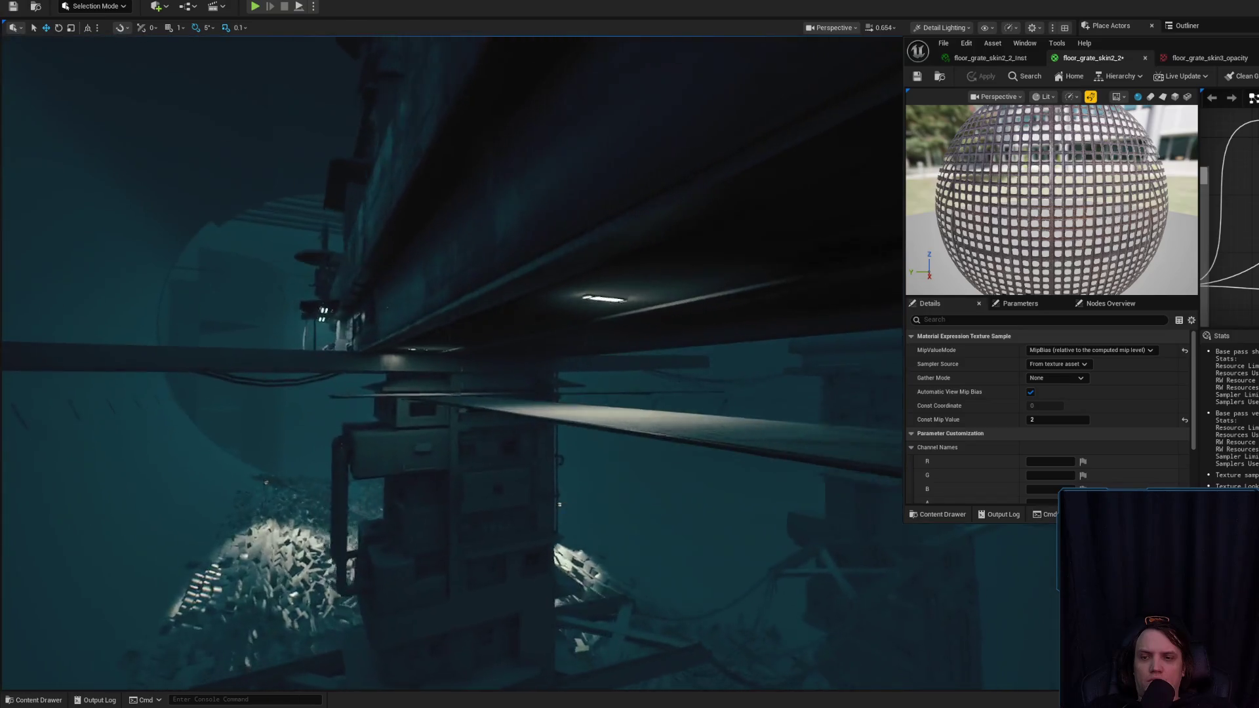
pyautogui.press('s')
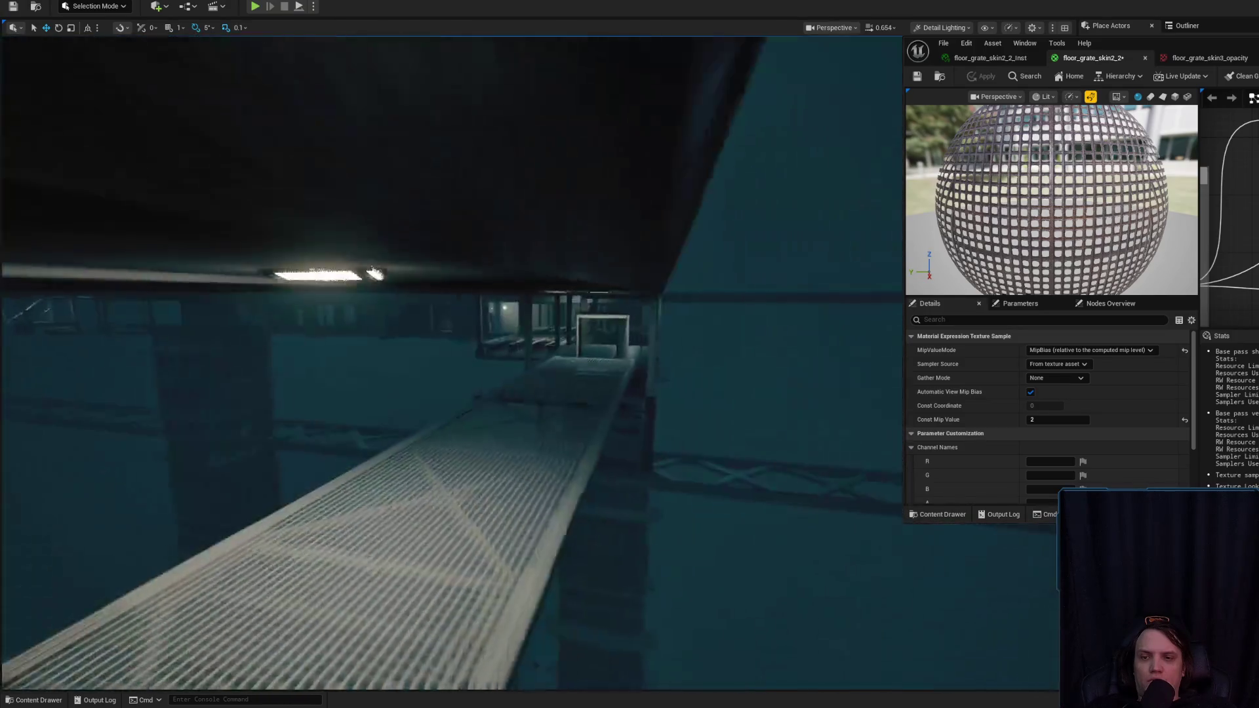
pyautogui.press('w')
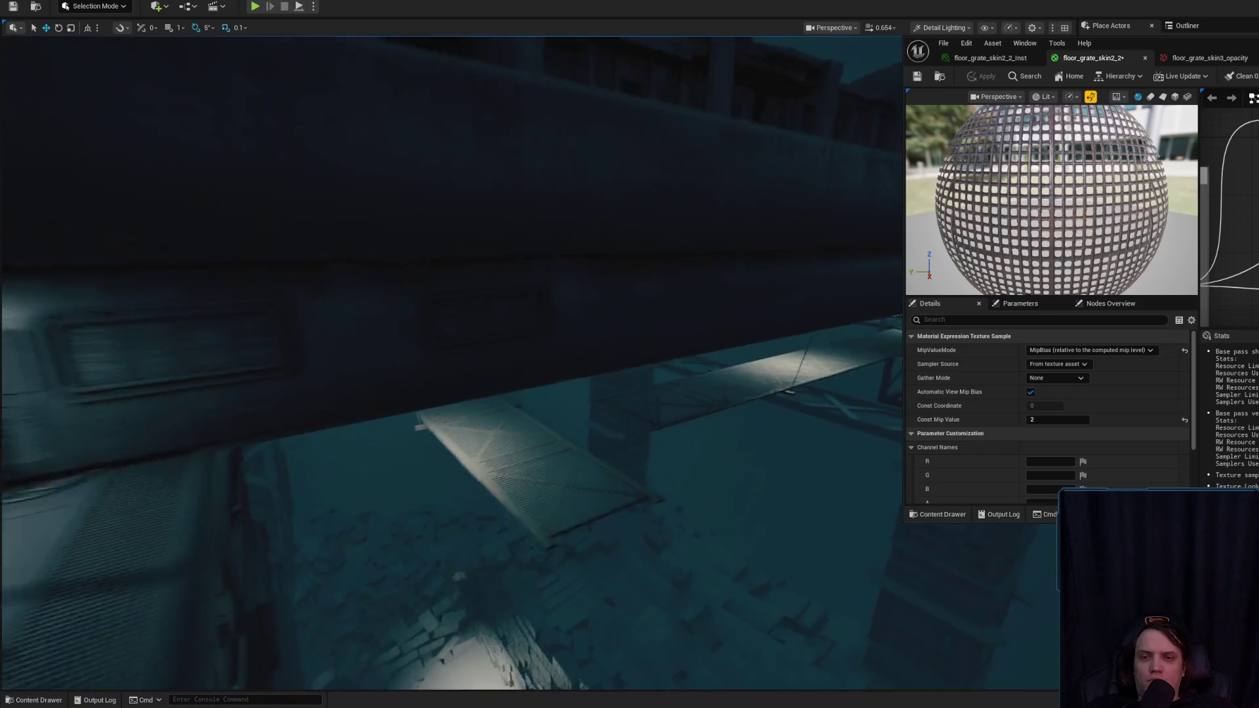
pyautogui.scroll(-2, 452, 361)
pyautogui.press('s')
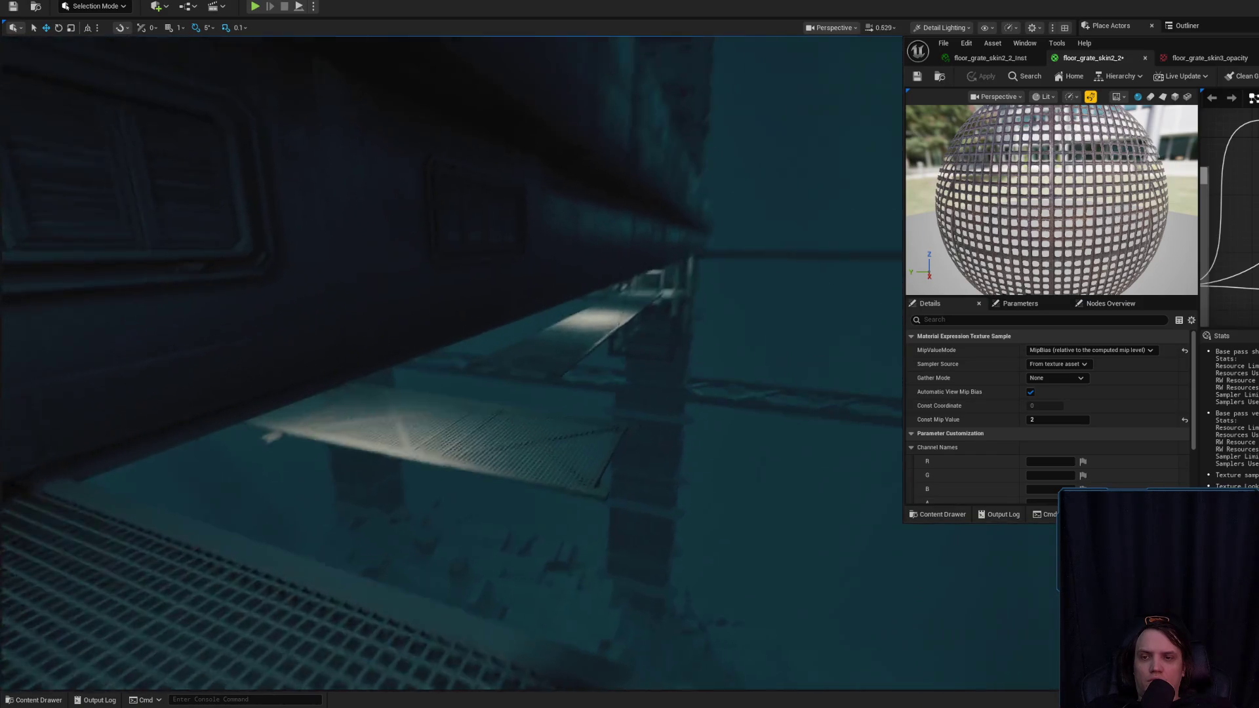
pyautogui.press('w')
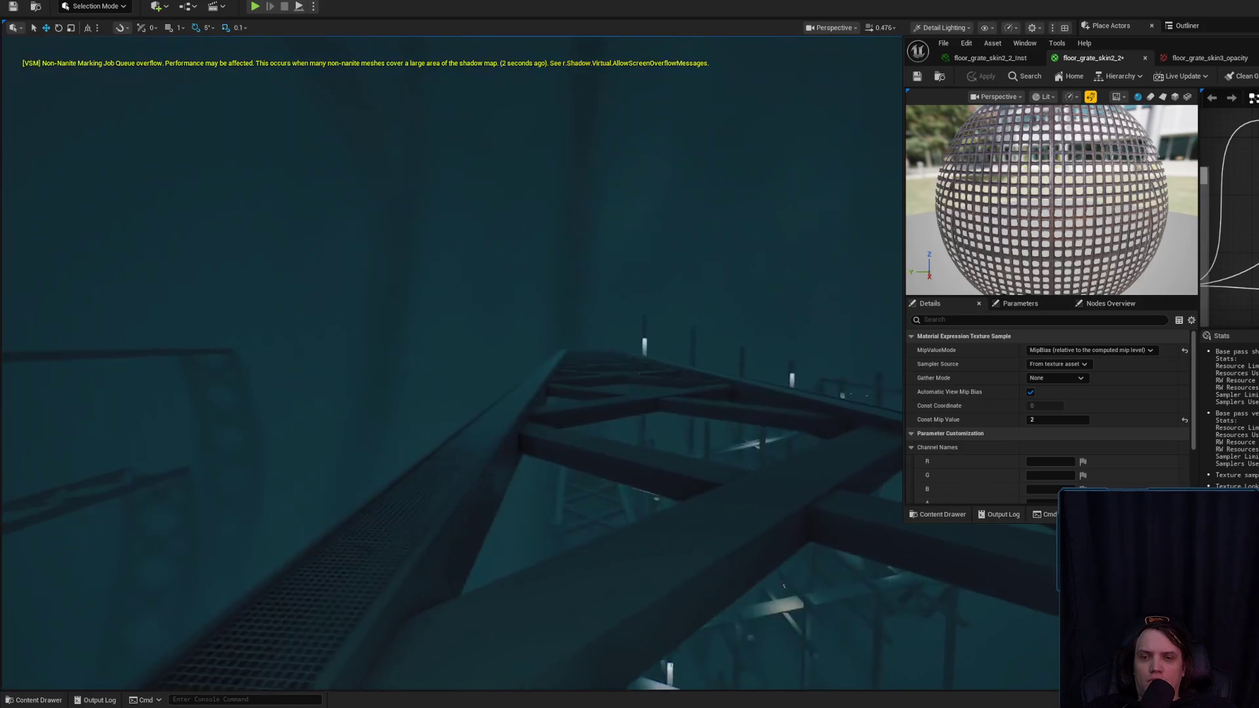
pyautogui.press('w')
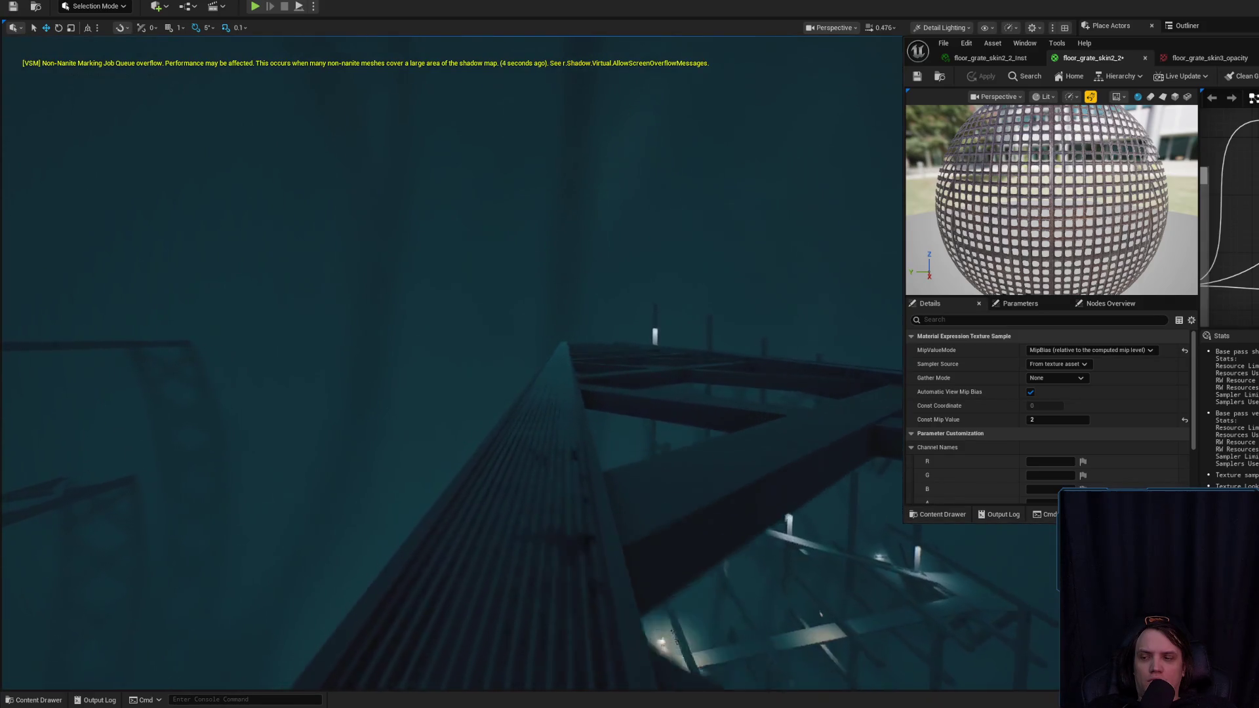
pyautogui.press('w')
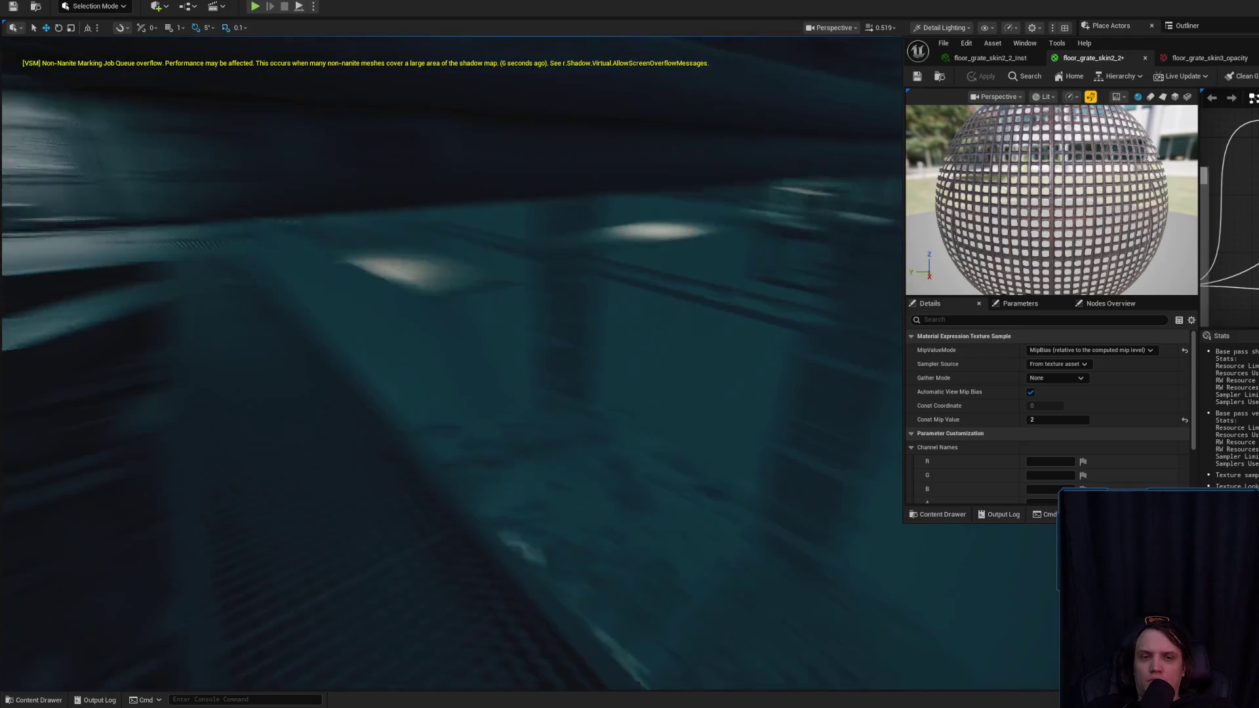
pyautogui.scroll(1, 452, 360)
pyautogui.press('w')
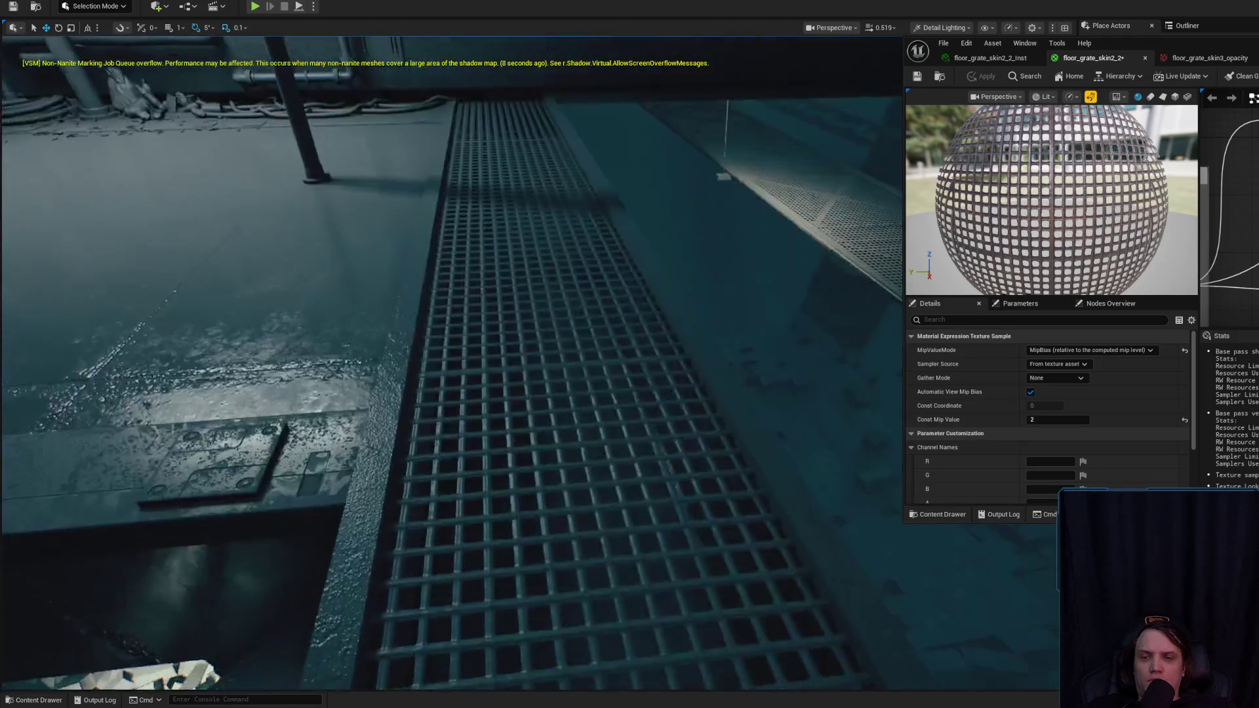
pyautogui.write('1')
# - Commit Const Mip Value 1 and fly around the platform and walkway to compare the grating
pyautogui.press('Return')
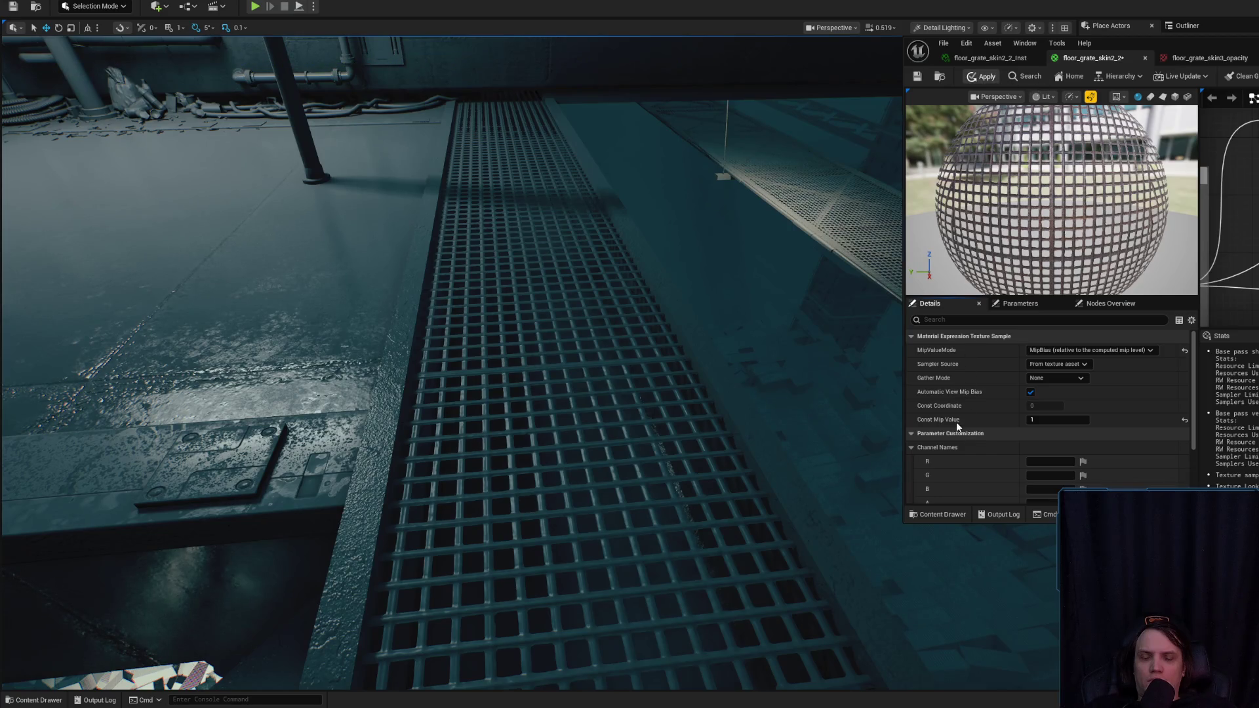
pyautogui.press('w')
pyautogui.scroll(1, 733, 382)
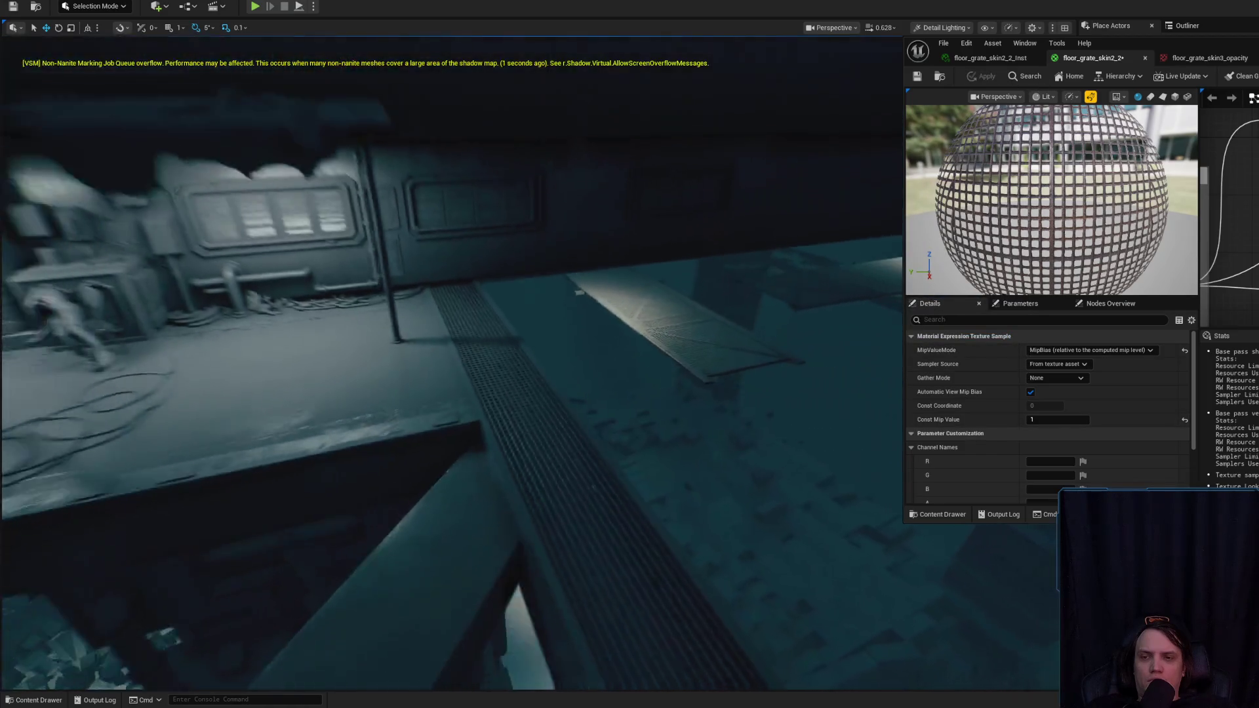
pyautogui.press('w')
pyautogui.scroll(2, 451, 381)
pyautogui.scroll(1, 451, 380)
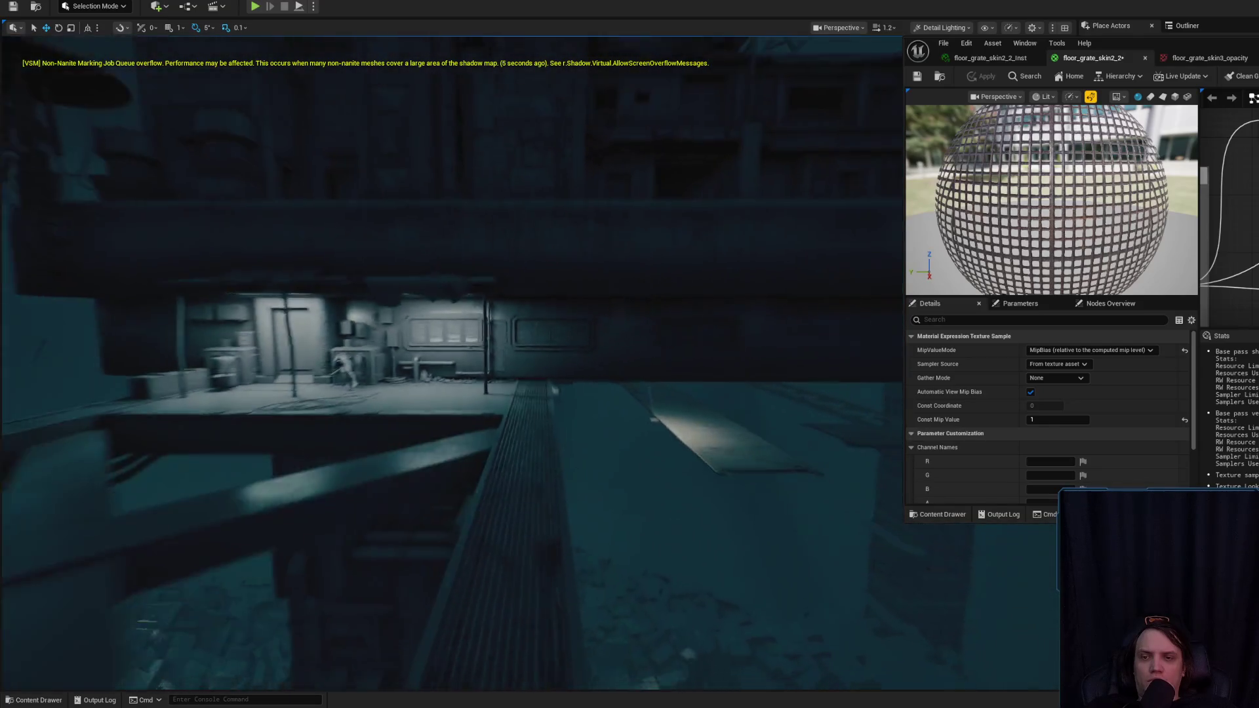
pyautogui.press('s')
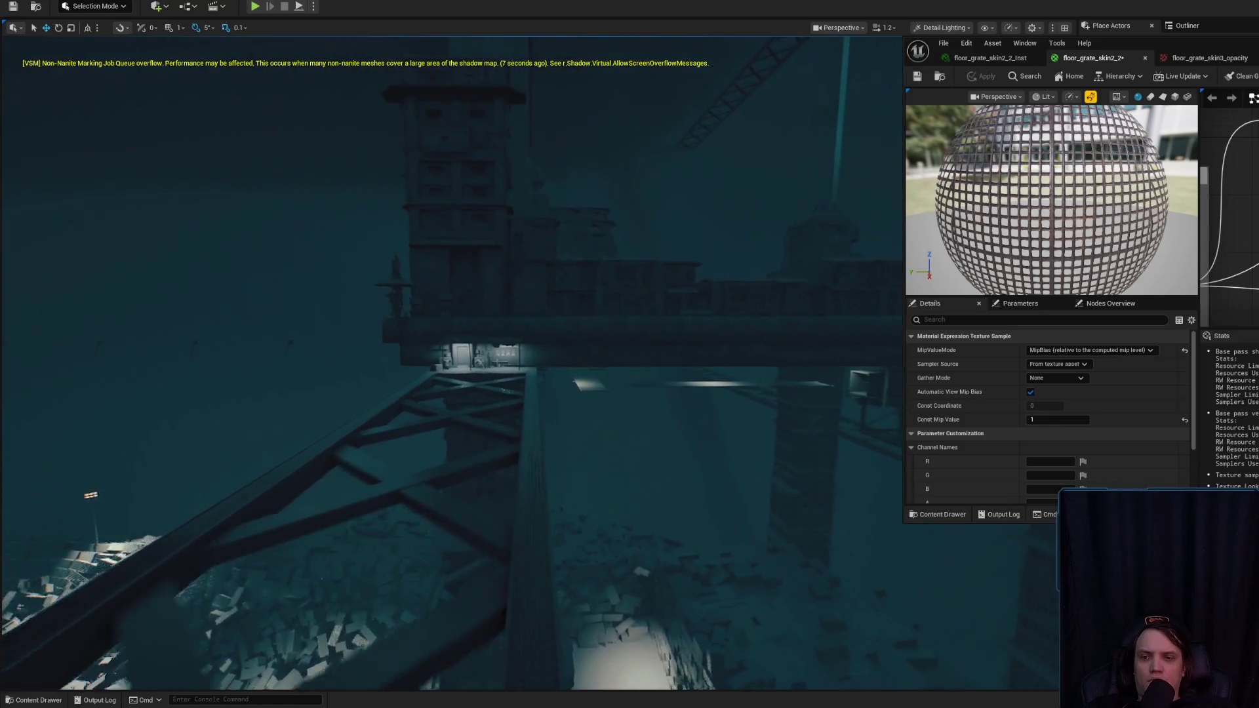
pyautogui.scroll(-1, 451, 380)
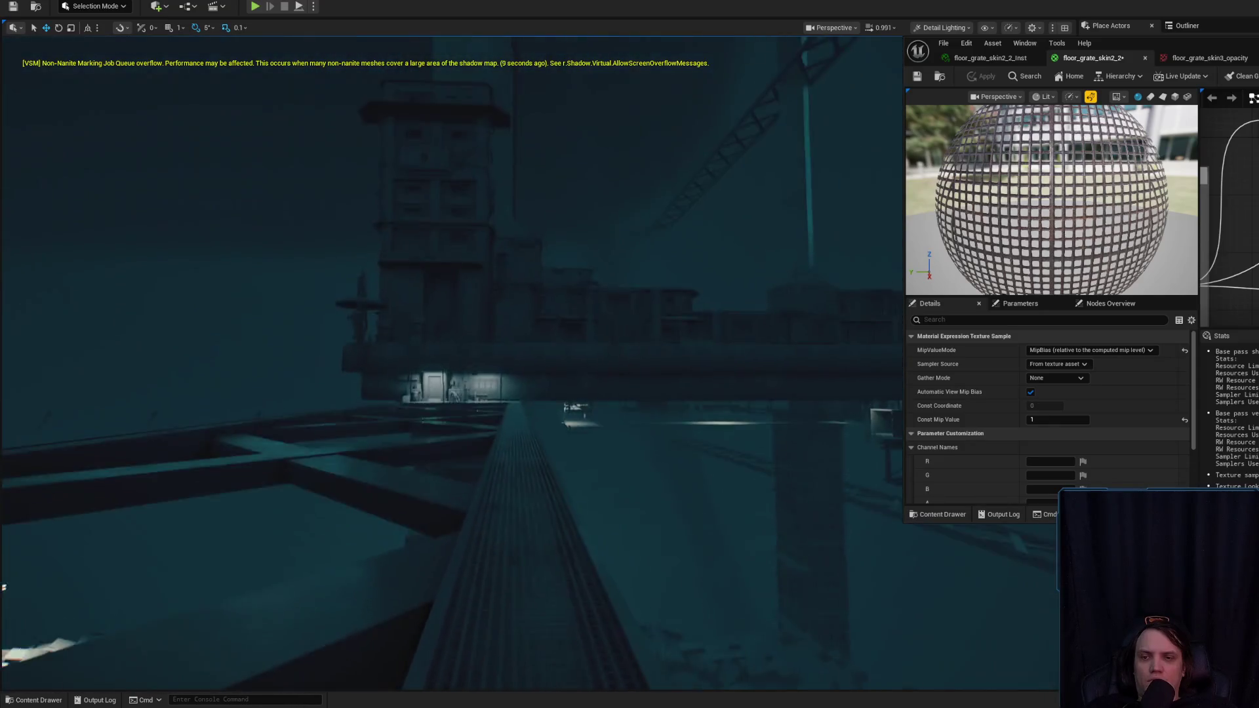
pyautogui.press('w')
pyautogui.scroll(1, 451, 380)
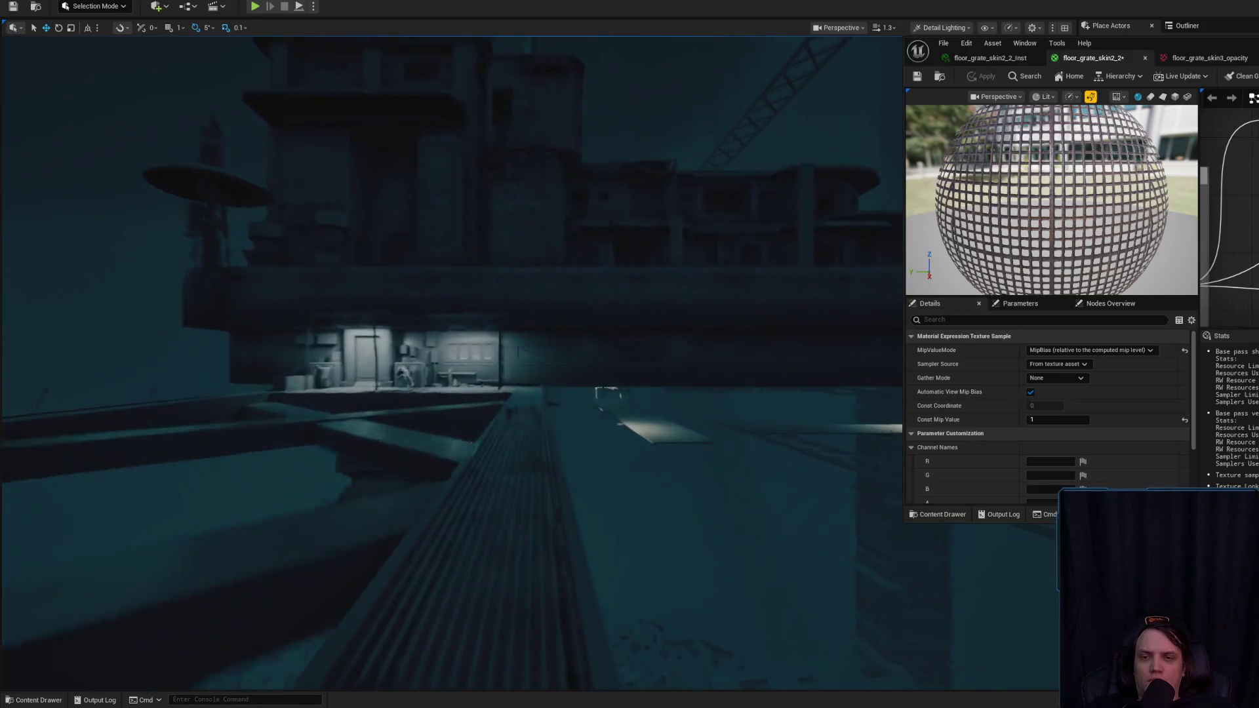
pyautogui.press('w')
pyautogui.scroll(-1, 451, 380)
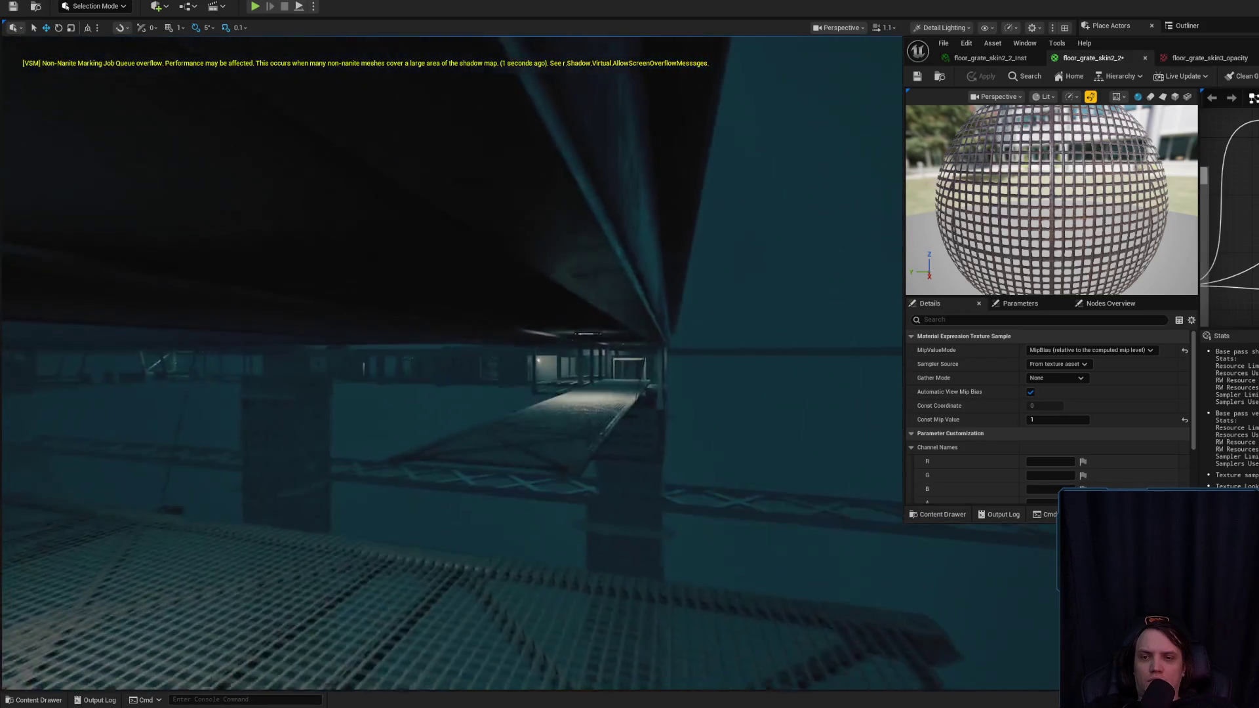
pyautogui.scroll(-1, 451, 380)
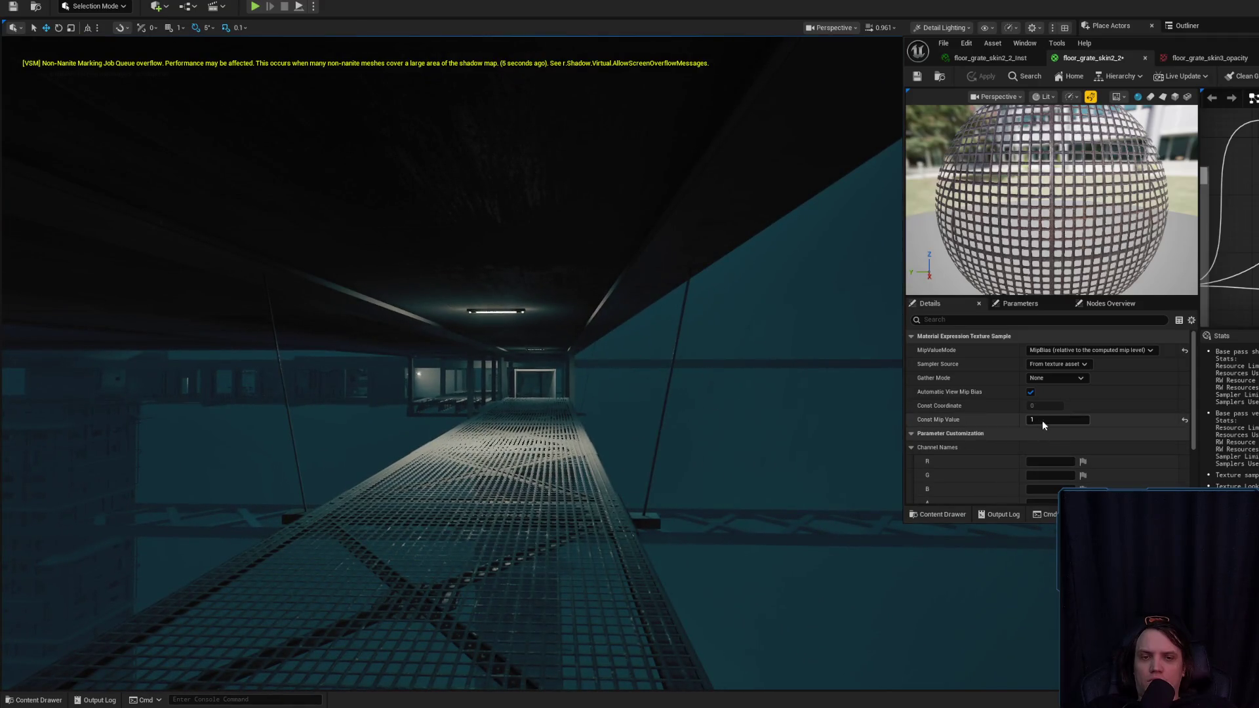
pyautogui.write('2')
# - Commit Const Mip Value 2 and tilt the view down toward the walkway
pyautogui.press('Return')
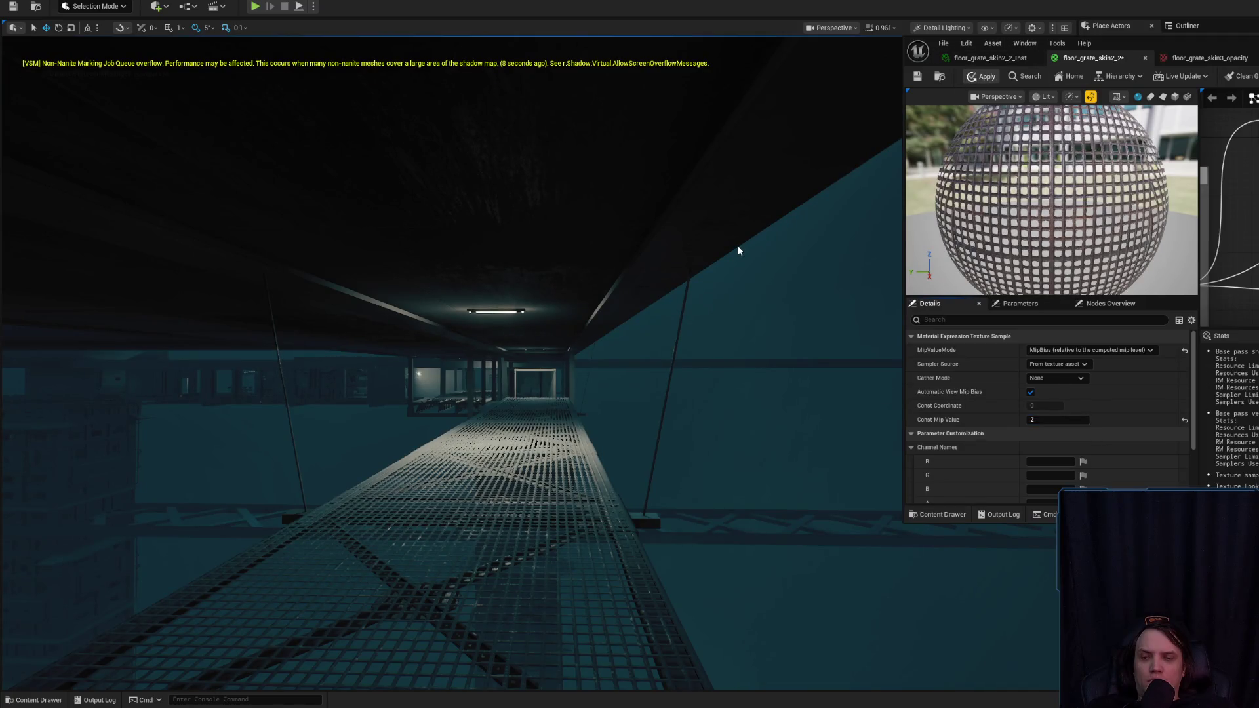
pyautogui.moveTo(730, 249); pyautogui.dragTo(729, 275)
pyautogui.scroll(-4, 451, 361)
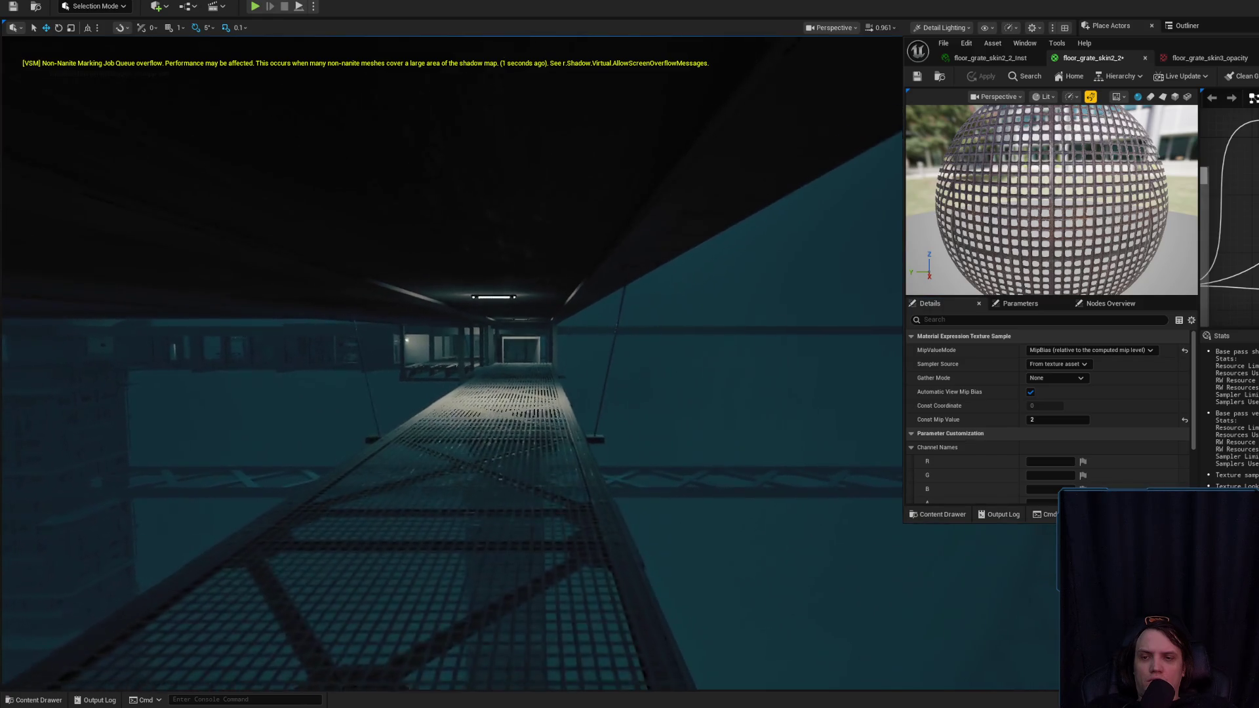
pyautogui.scroll(5, 451, 360)
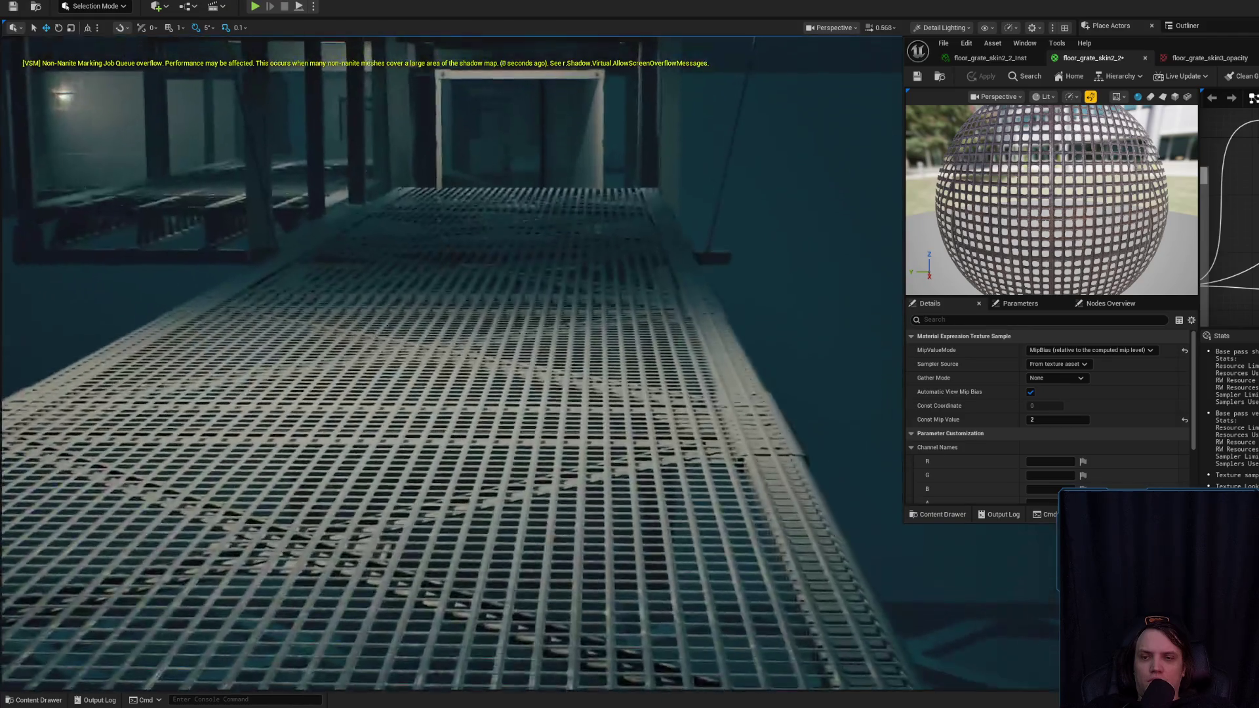
pyautogui.scroll(-4, 725, 255)
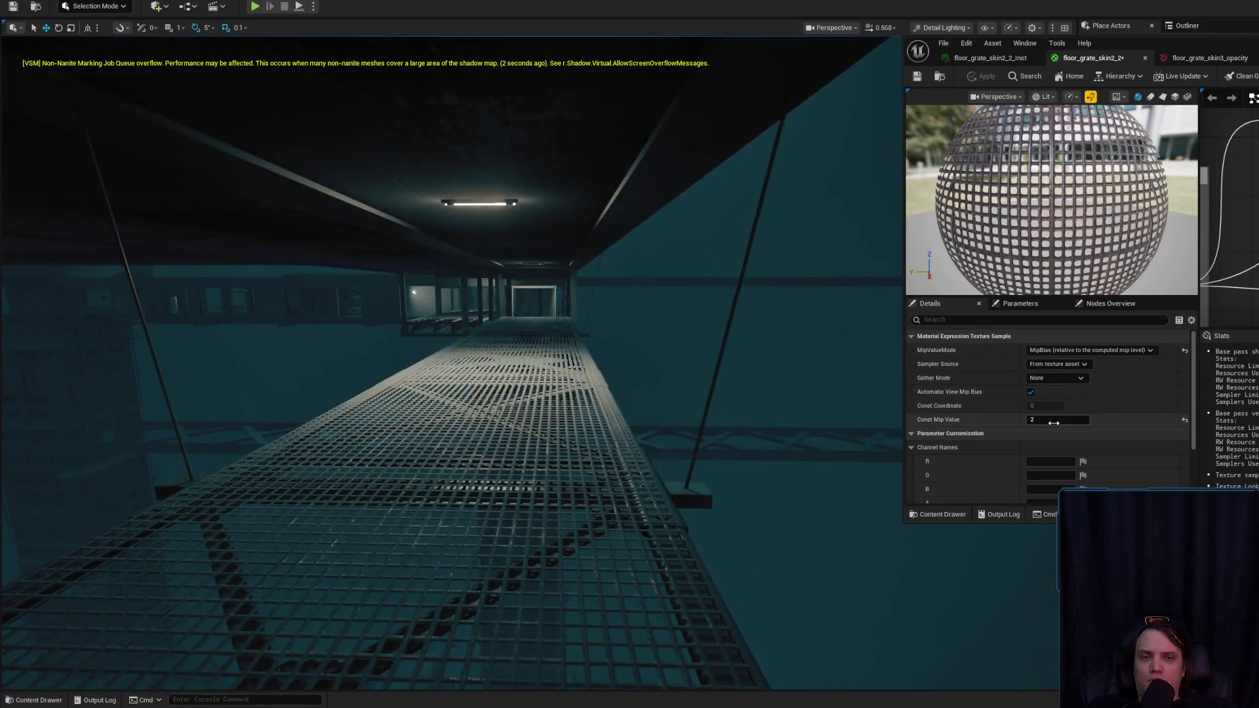
# - Apply a Const Mip Value of 5 and swoop down to inspect the walkway grate
pyautogui.write('5')
pyautogui.press('Return')
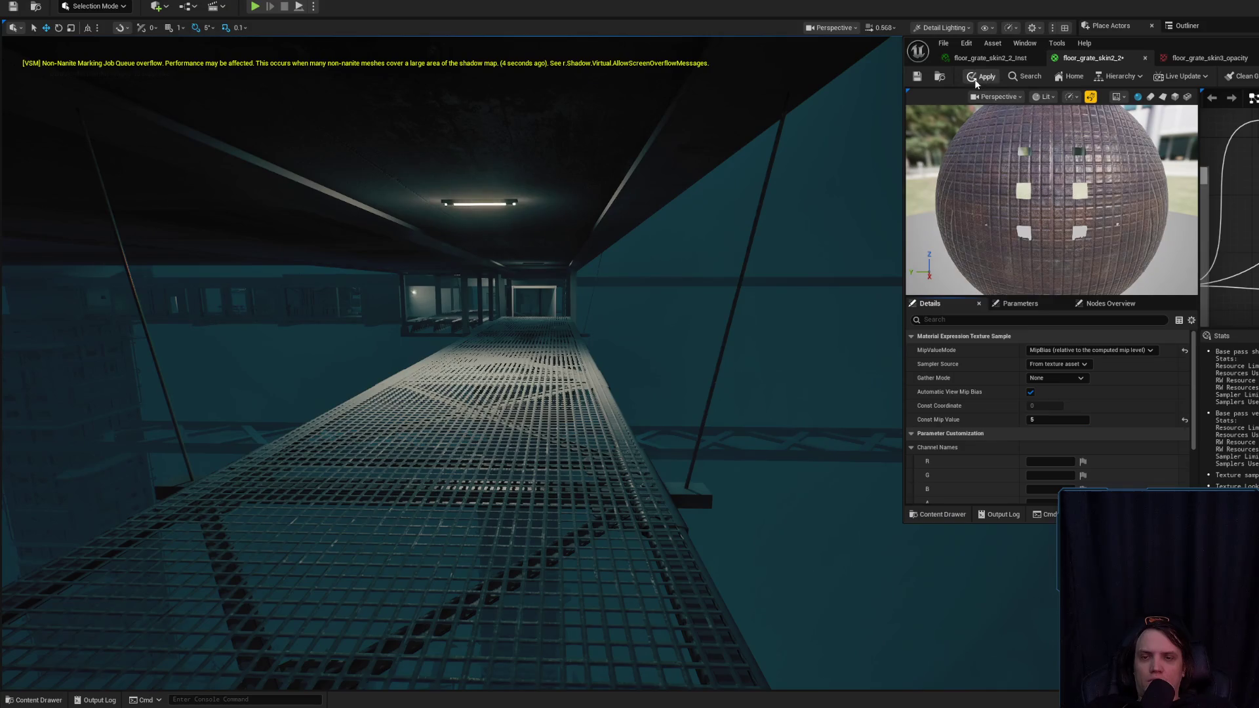
pyautogui.click(977, 78)
pyautogui.moveTo(633, 350)
pyautogui.mouseDown()
pyautogui.moveTo(633, 327)
pyautogui.moveTo(629, 367)
pyautogui.moveTo(633, 354)
pyautogui.mouseUp()
pyautogui.moveTo(592, 269)
pyautogui.mouseDown()
pyautogui.moveTo(592, 236)
pyautogui.moveTo(616, 262)
pyautogui.moveTo(616, 321)
pyautogui.moveTo(739, 265)
pyautogui.mouseUp()
# - Return Const Mip Value to 2, apply it, and pull back to a wide view
pyautogui.write('2')
pyautogui.press('Return')
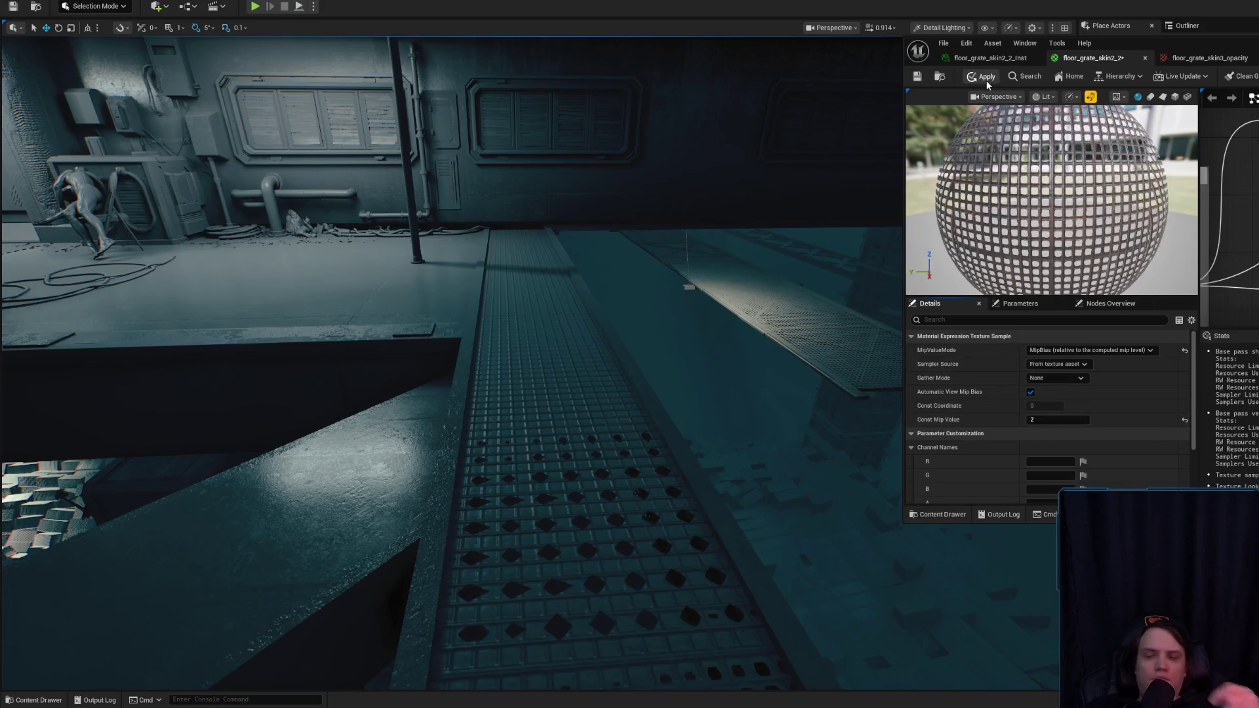
pyautogui.click(985, 81)
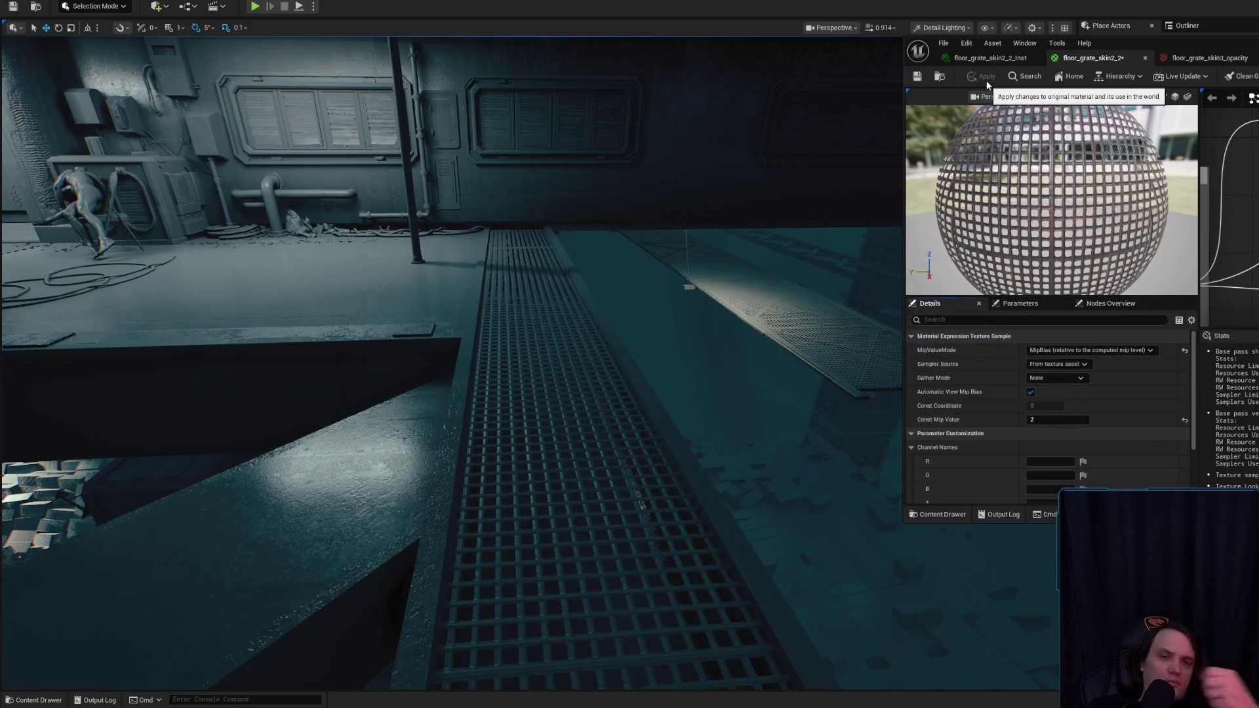
pyautogui.moveTo(590, 328)
pyautogui.mouseDown()
pyautogui.moveTo(590, 445)
pyautogui.moveTo(577, 472)
pyautogui.moveTo(500, 281)
pyautogui.mouseUp()
# - Select the grate walkway and bring up its floor_grate_skin3_opacity material
pyautogui.click(525, 284)
pyautogui.click(521, 263)
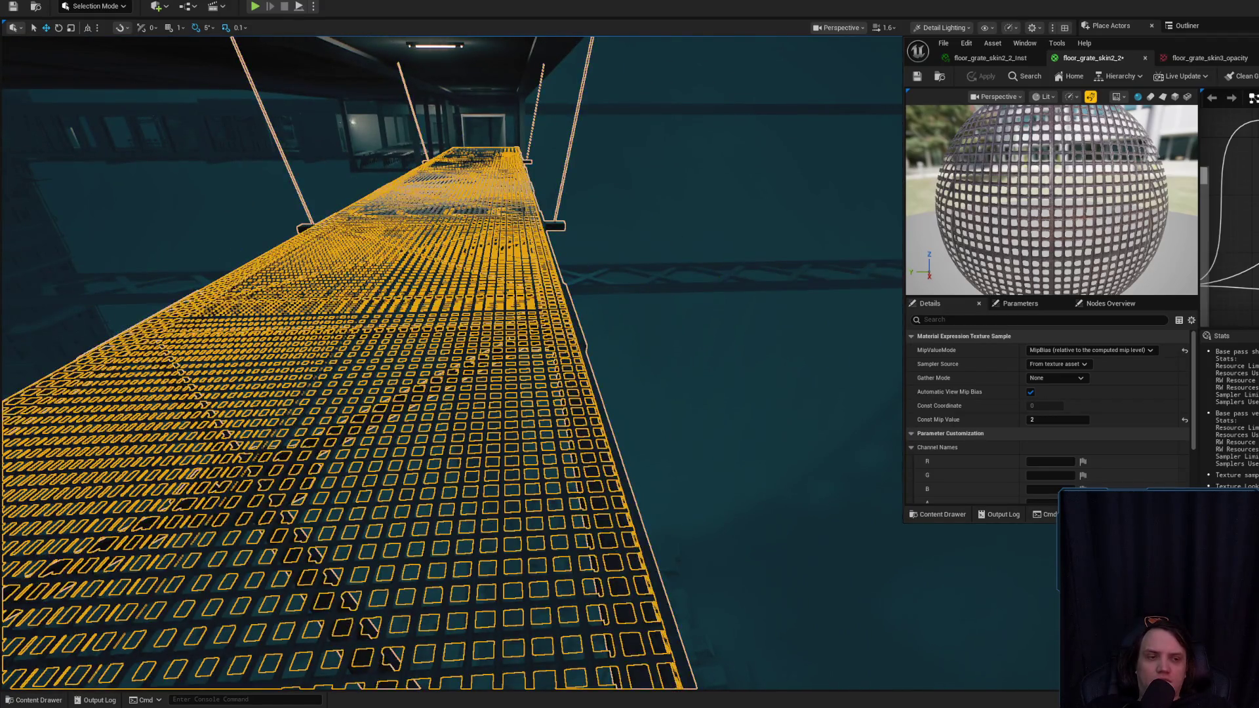
pyautogui.press('Delete')
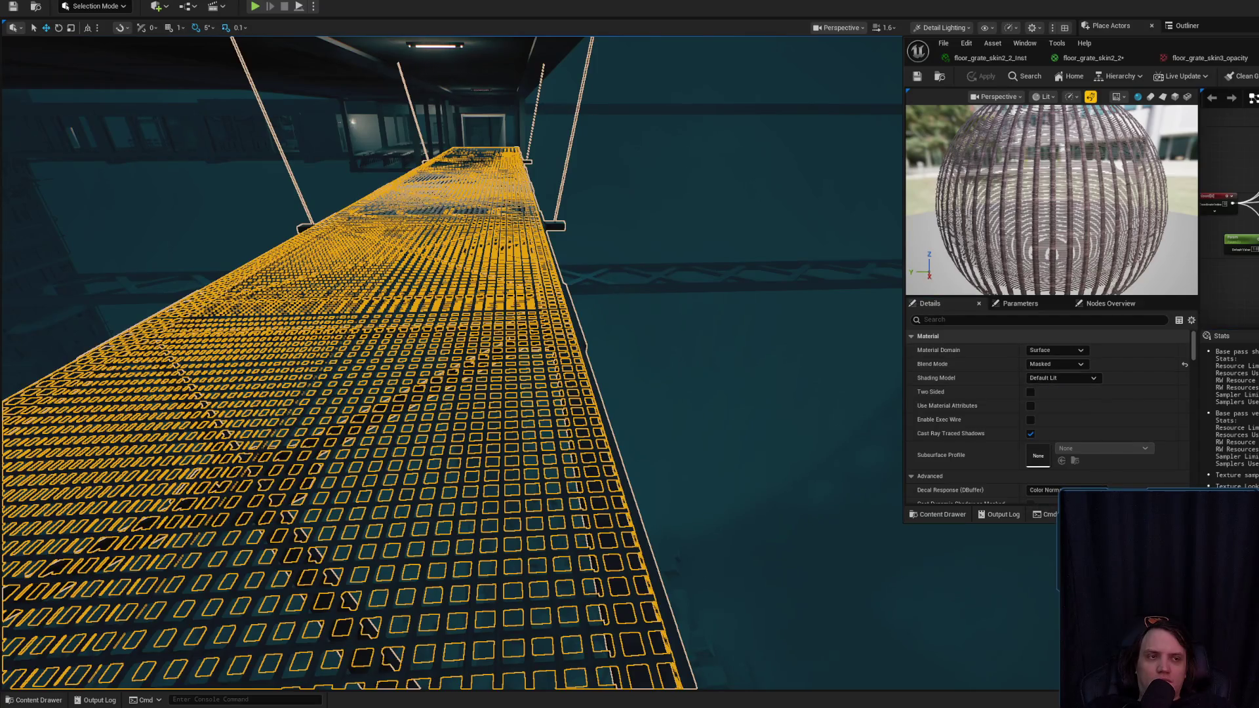
pyautogui.hotkey('ctrl', 'z')
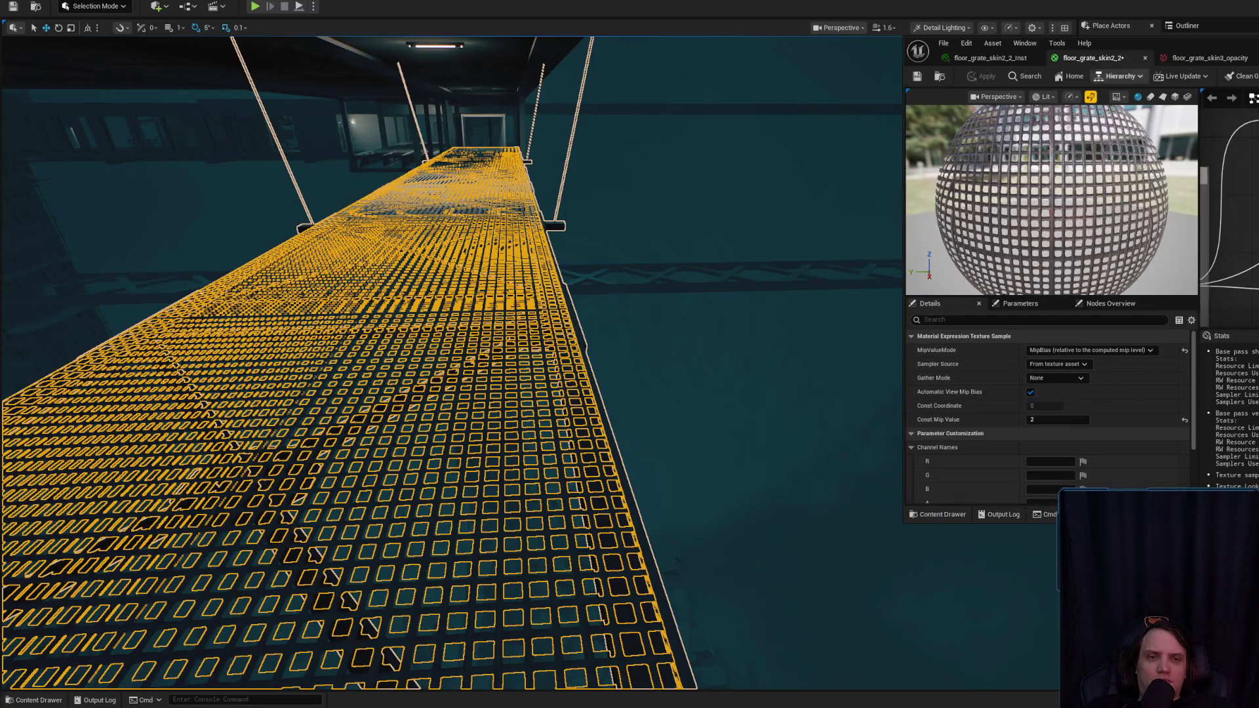
pyautogui.scroll(2, 1229, 216)
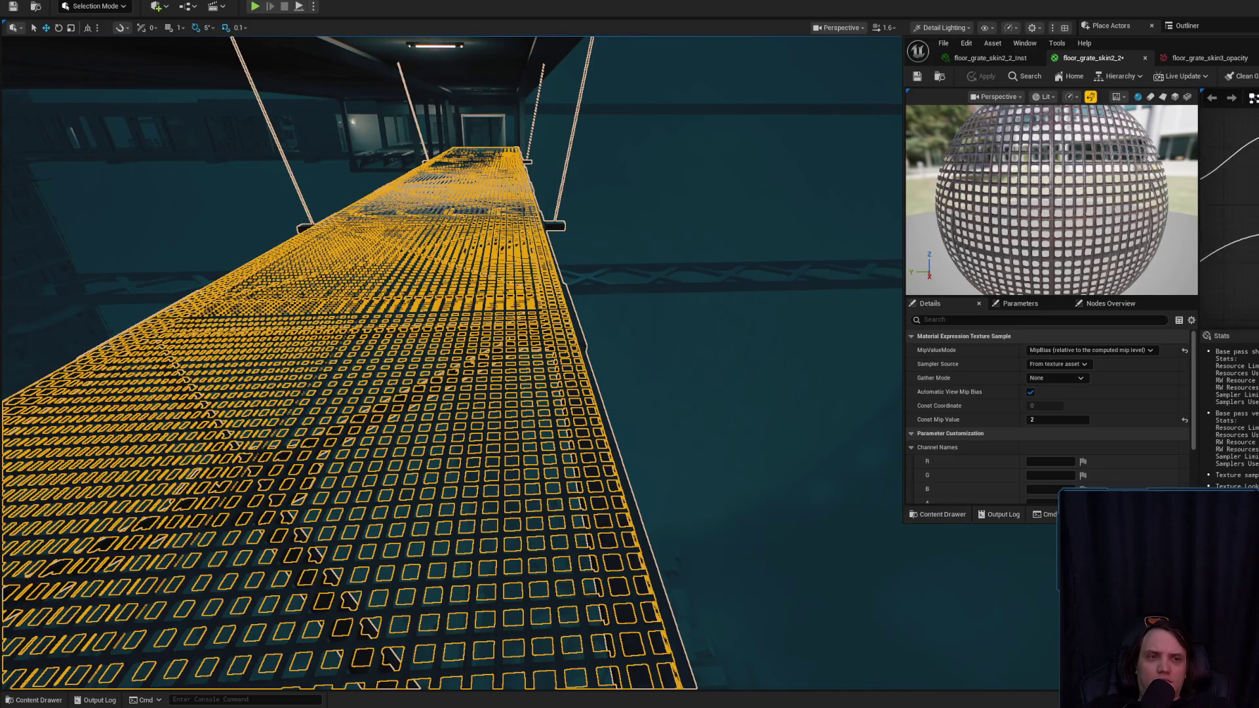
pyautogui.hotkey('ctrl', 'z')
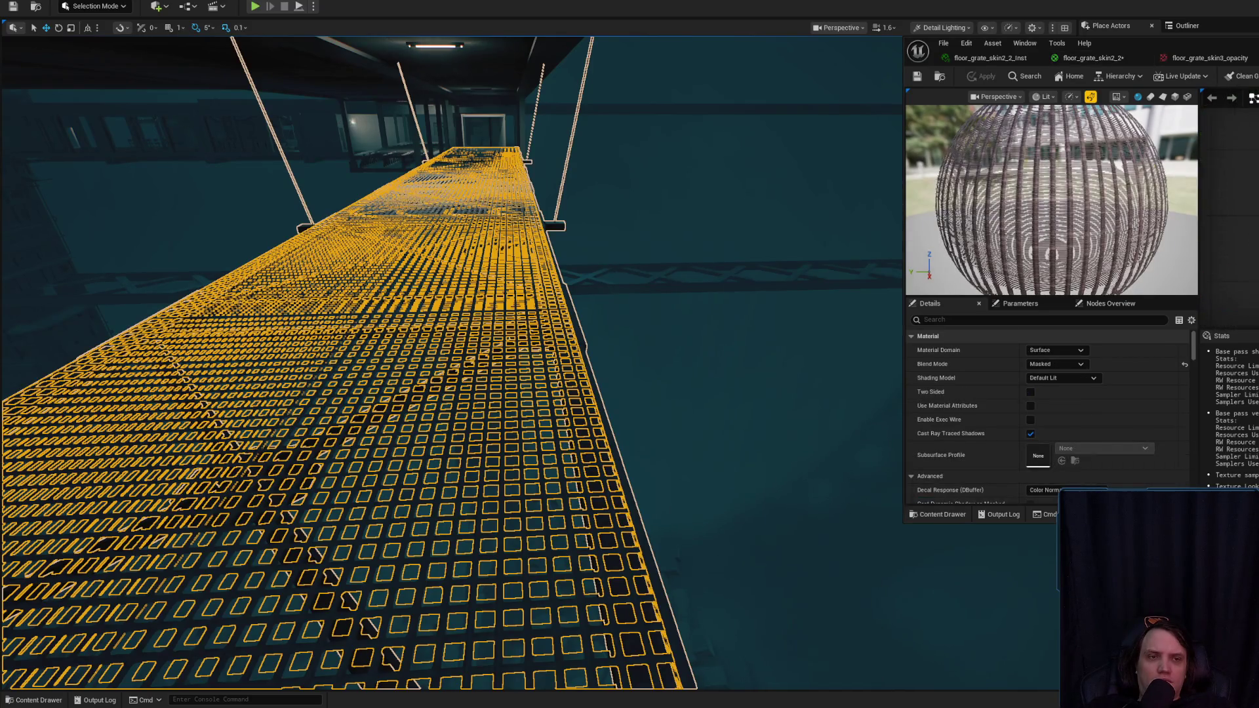
# - Set that texture sample to MipBias with Const Mip Value 2 and apply it to the walkway
pyautogui.click(1096, 352)
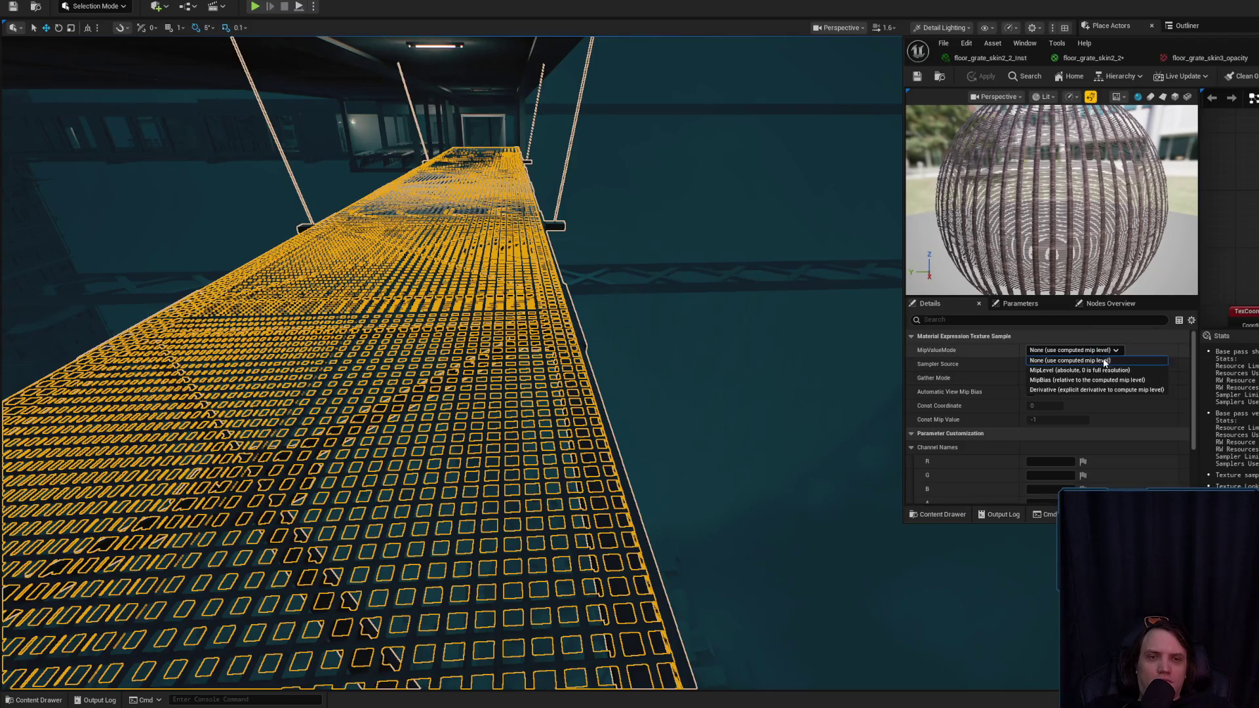
pyautogui.click(1103, 381)
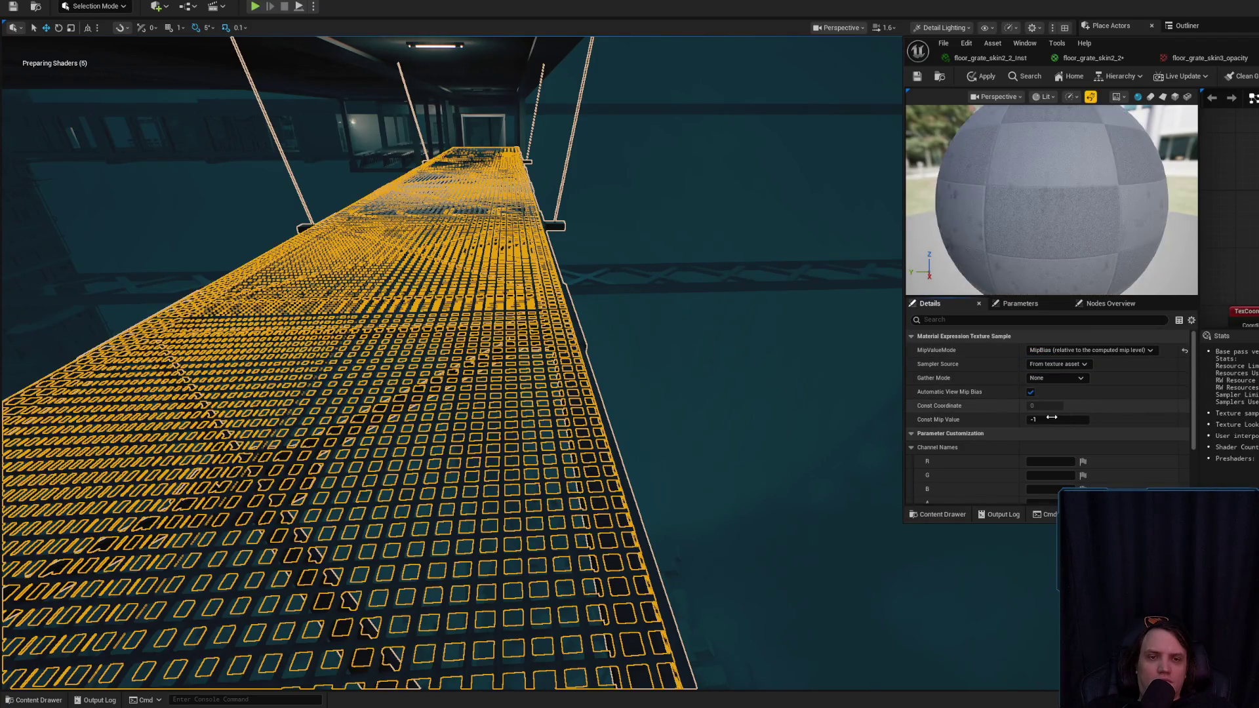
pyautogui.write('2')
pyautogui.press('Return')
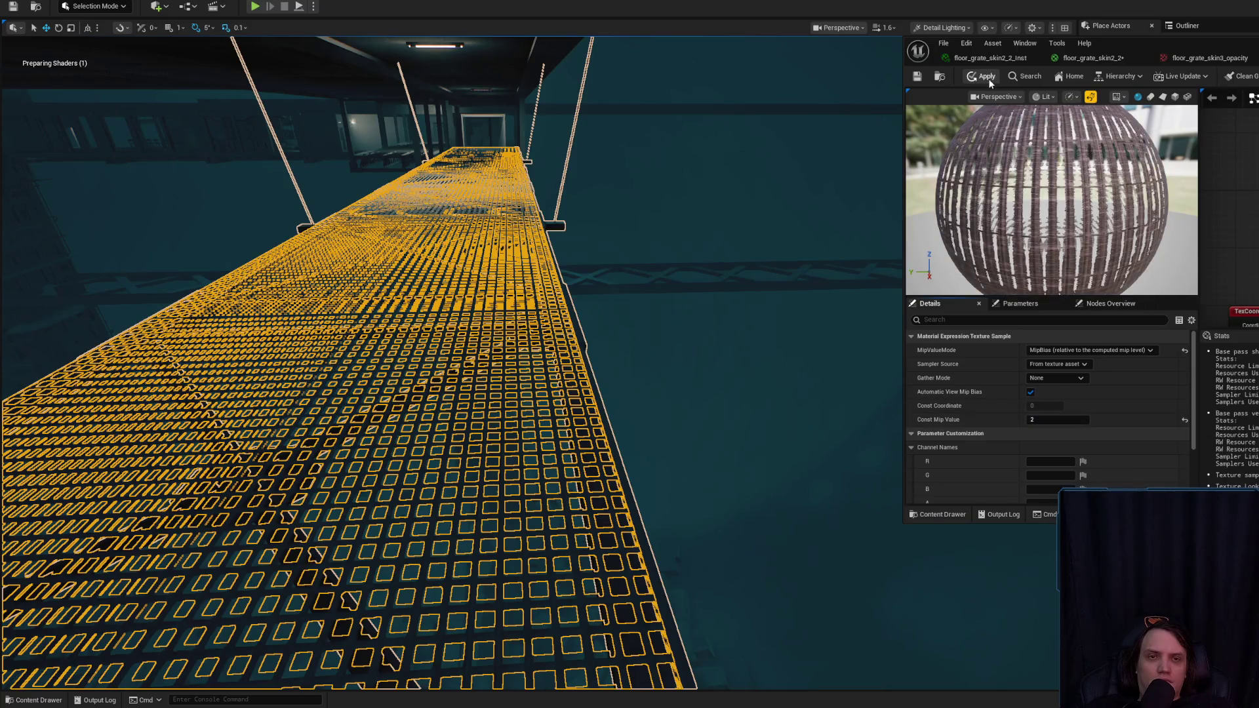
pyautogui.click(985, 77)
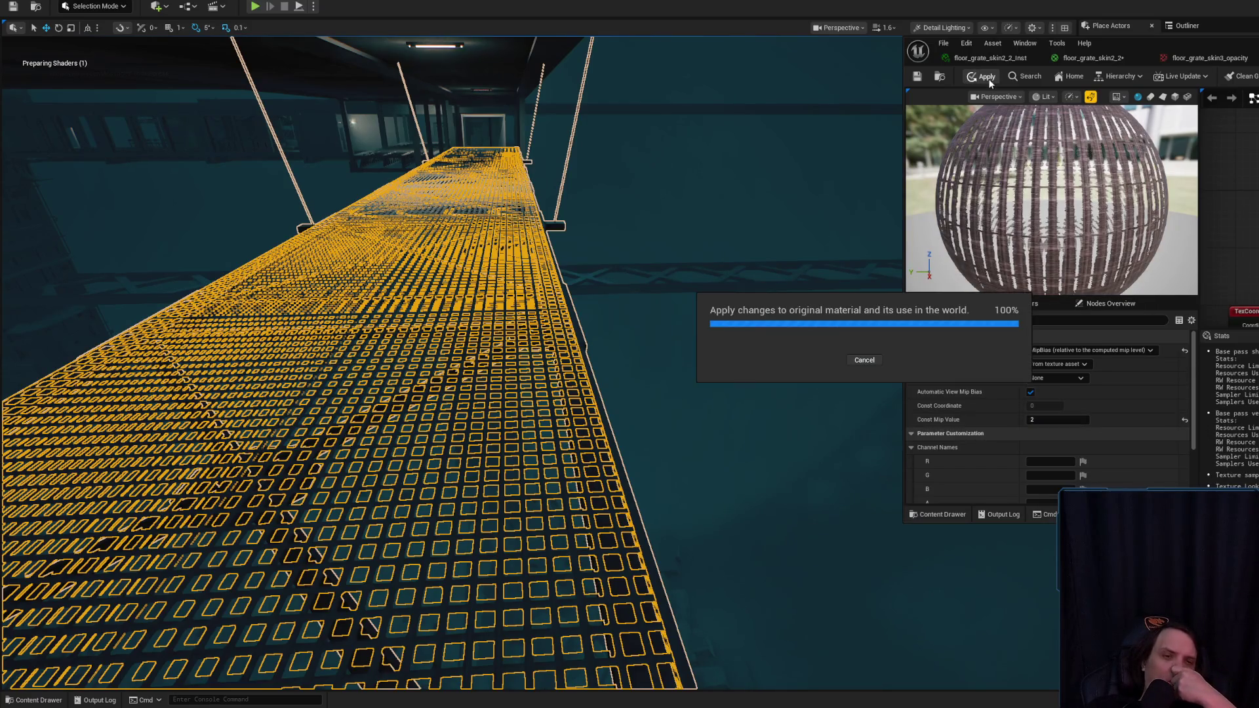
pyautogui.moveTo(887, 110); pyautogui.dragTo(865, 59)
pyautogui.scroll(-2, 451, 361)
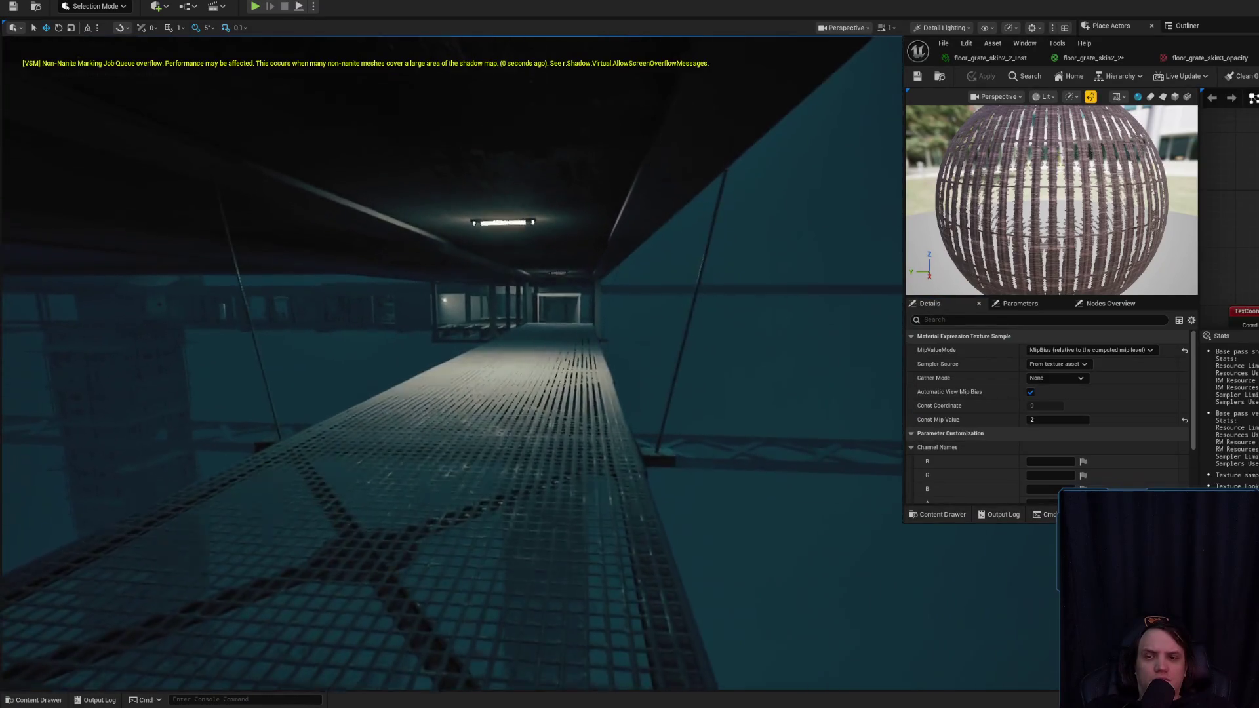
# - Set floor_grate_skin3_opacity's Const Mip Value to 1, apply it, and view the walkway grates
pyautogui.write('e')
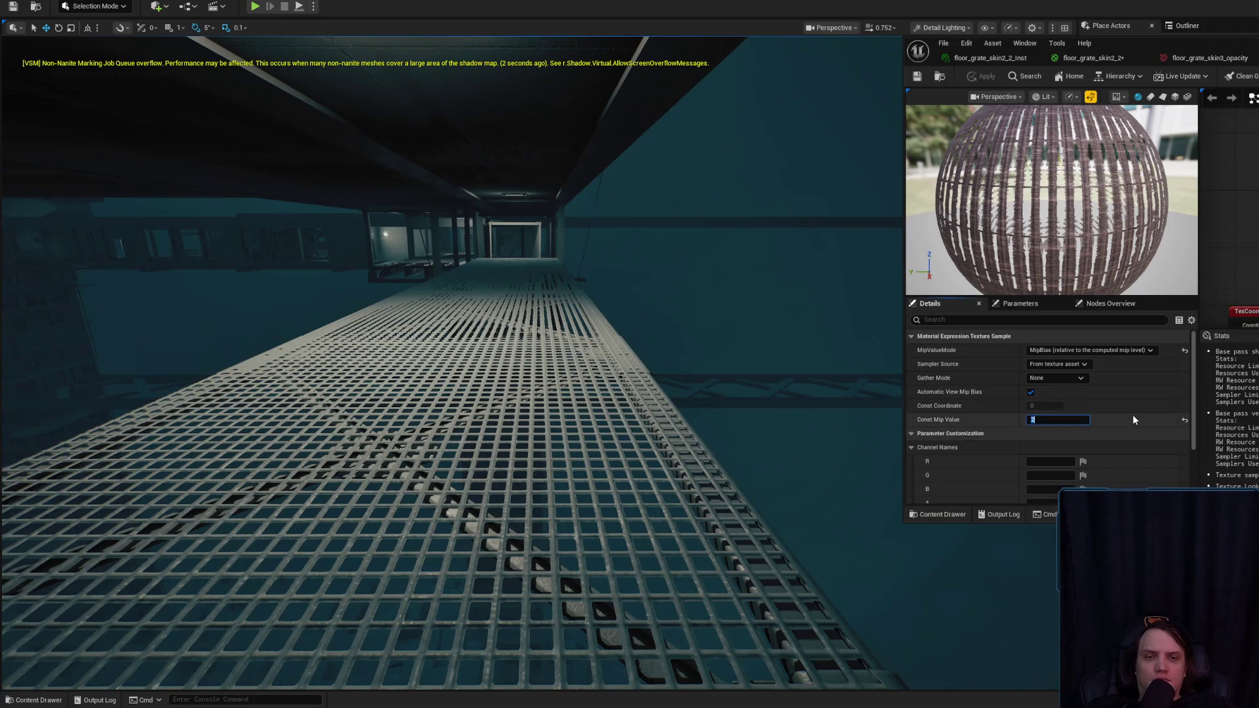
pyautogui.write('1')
pyautogui.press('Return')
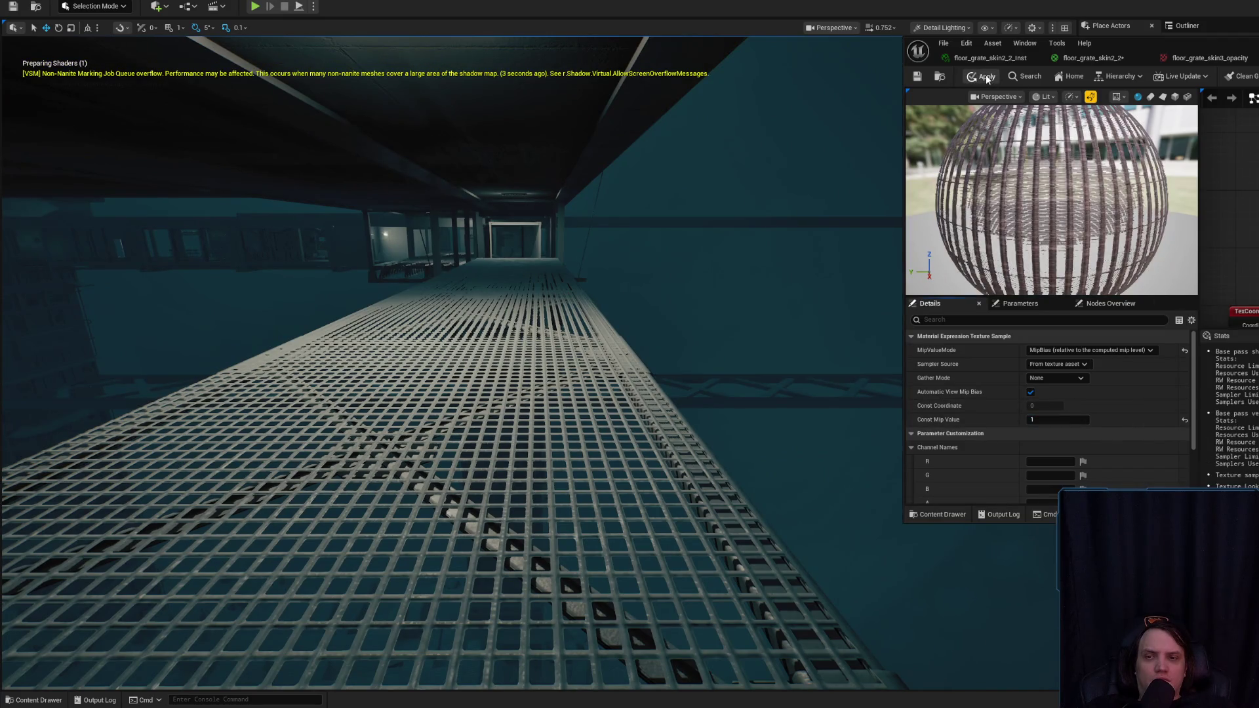
pyautogui.click(985, 76)
pyautogui.moveTo(661, 225)
pyautogui.mouseDown()
pyautogui.moveTo(603, 207)
pyautogui.moveTo(534, 226)
pyautogui.moveTo(525, 184)
pyautogui.moveTo(505, 197)
pyautogui.moveTo(689, 216)
pyautogui.mouseUp()
pyautogui.scroll(-2, 545, 226)
pyautogui.scroll(1, 518, 190)
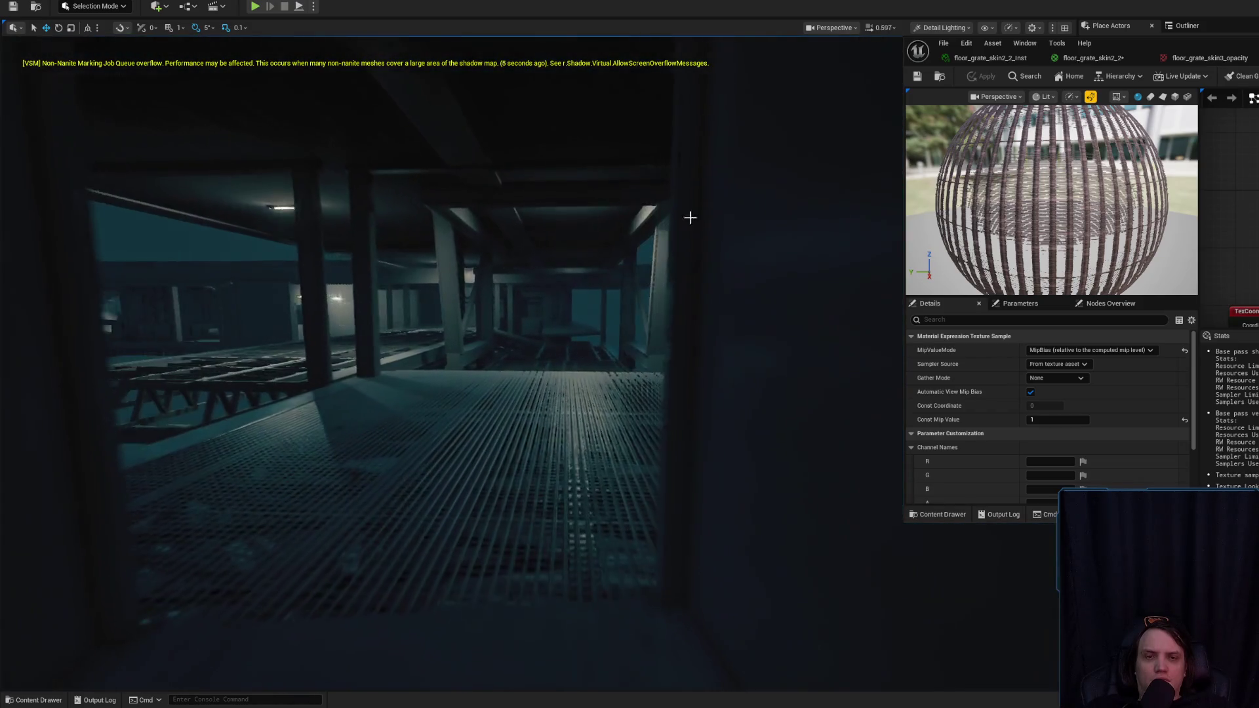
pyautogui.click(1101, 61)
pyautogui.moveTo(1056, 419); pyautogui.dragTo(1045, 419)
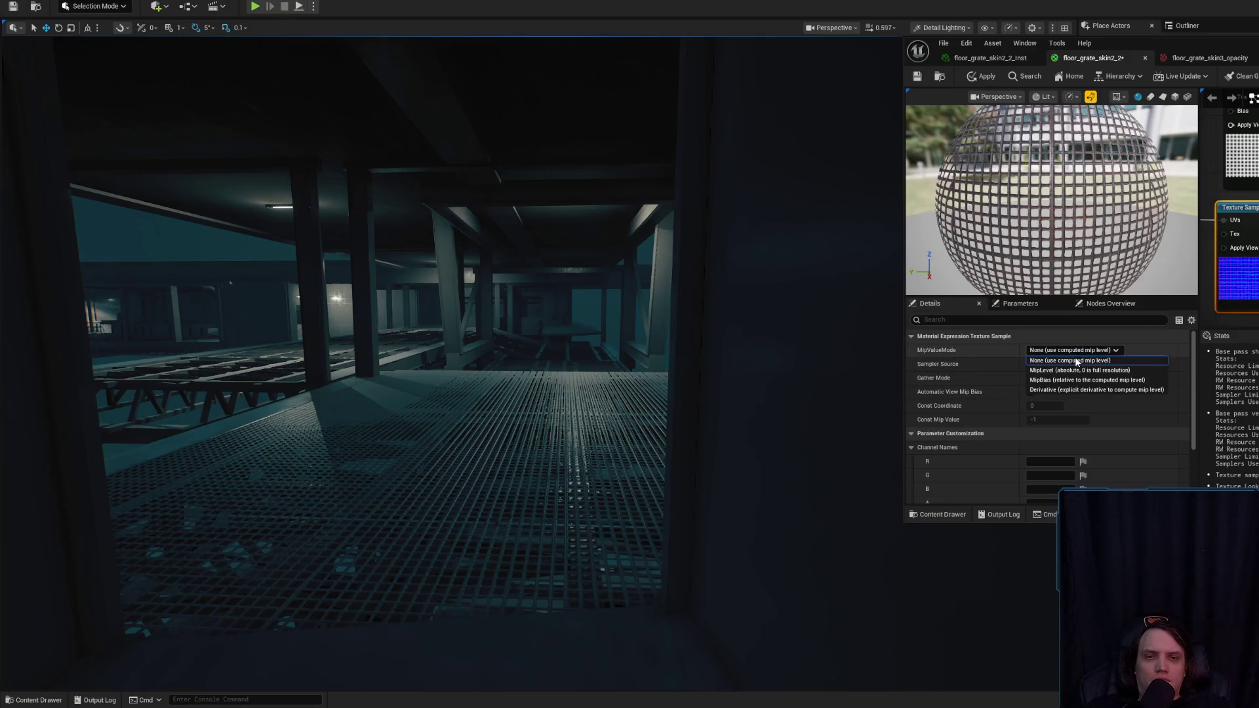
pyautogui.click(1079, 380)
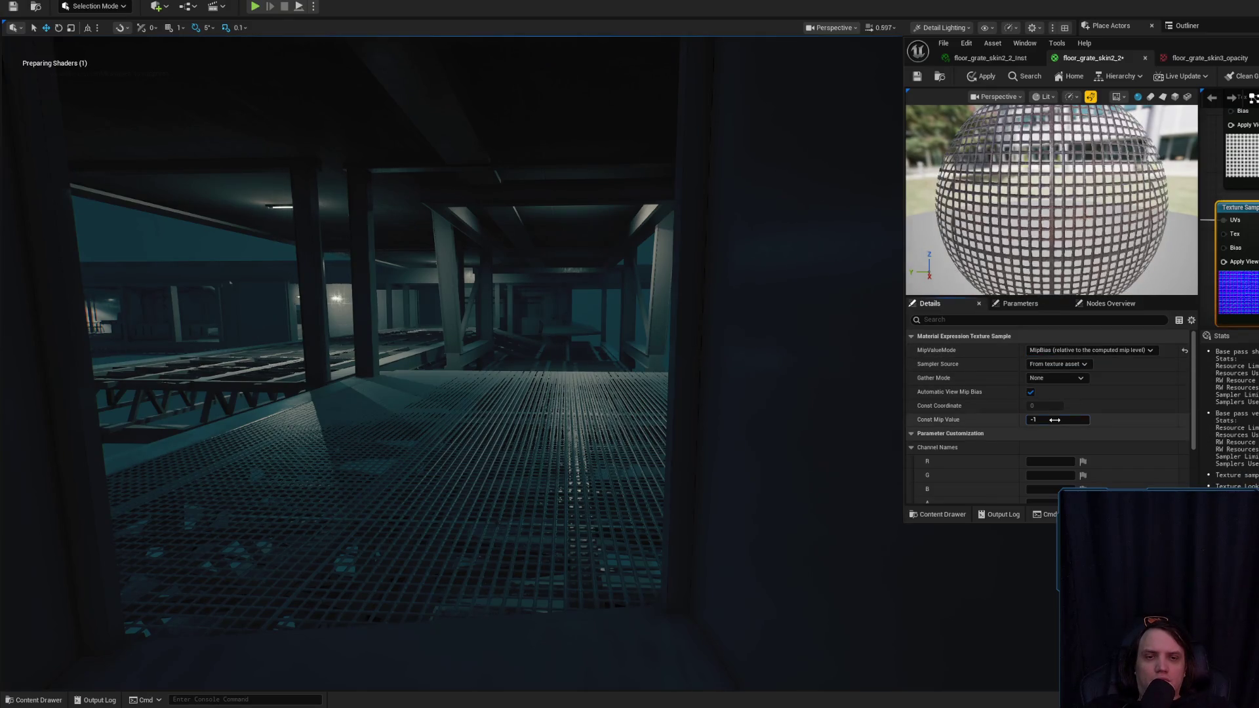
pyautogui.press('Return')
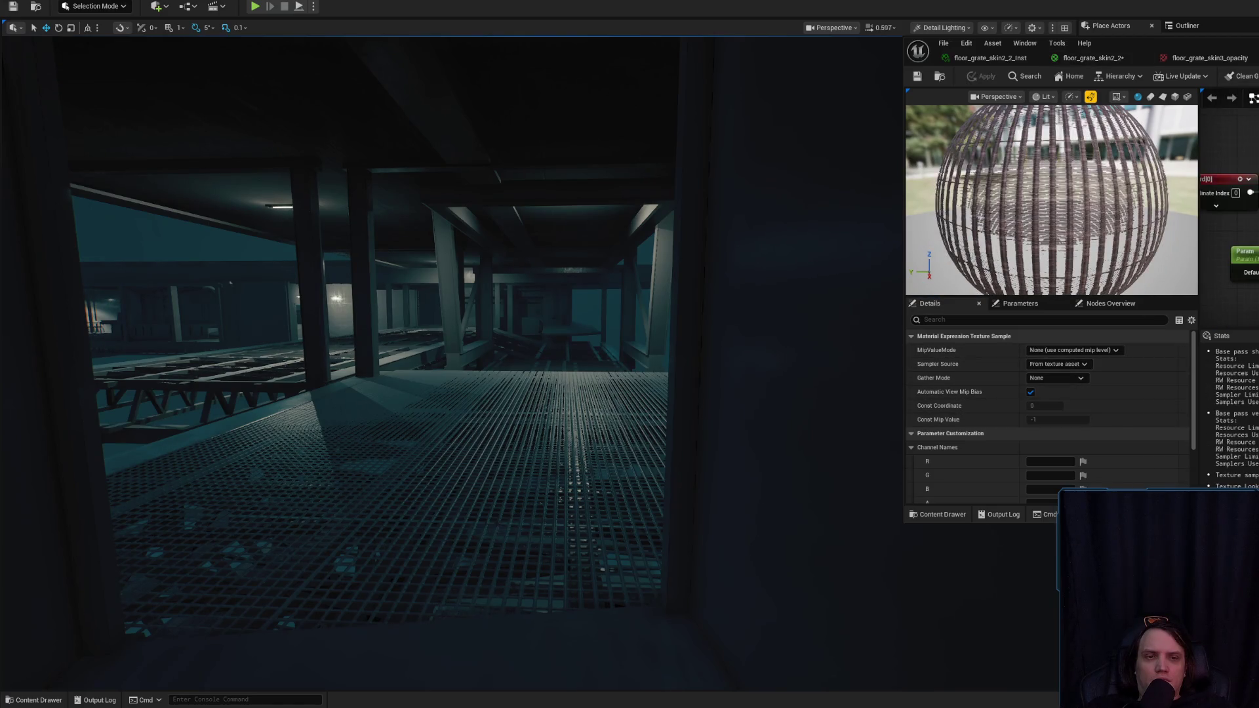
pyautogui.scroll(-3, 1044, 467)
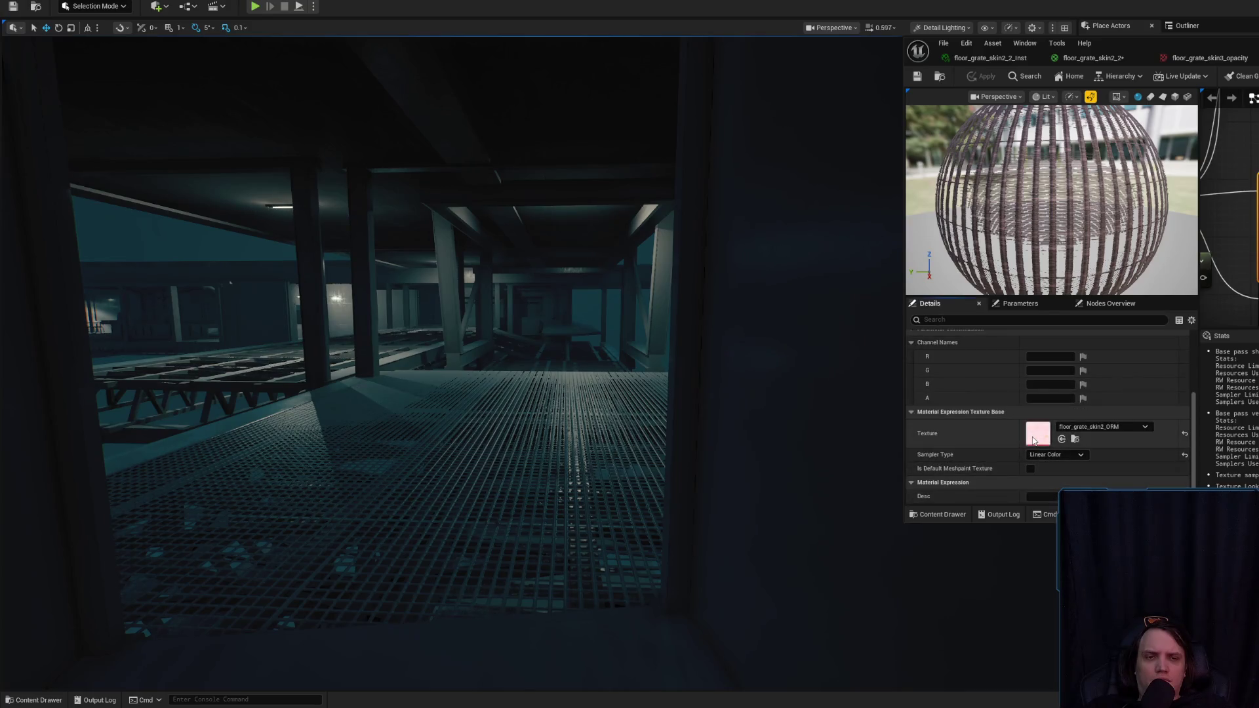
pyautogui.doubleClick(1034, 441)
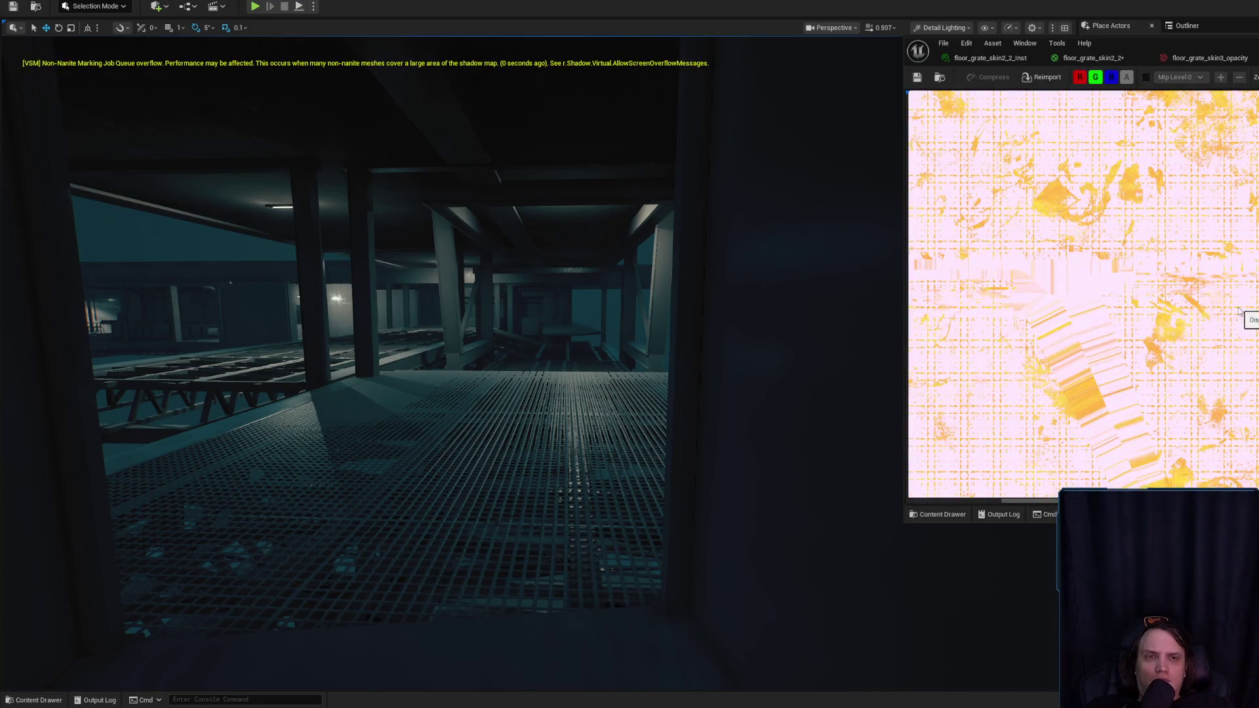
pyautogui.hotkey('ctrl', 'w')
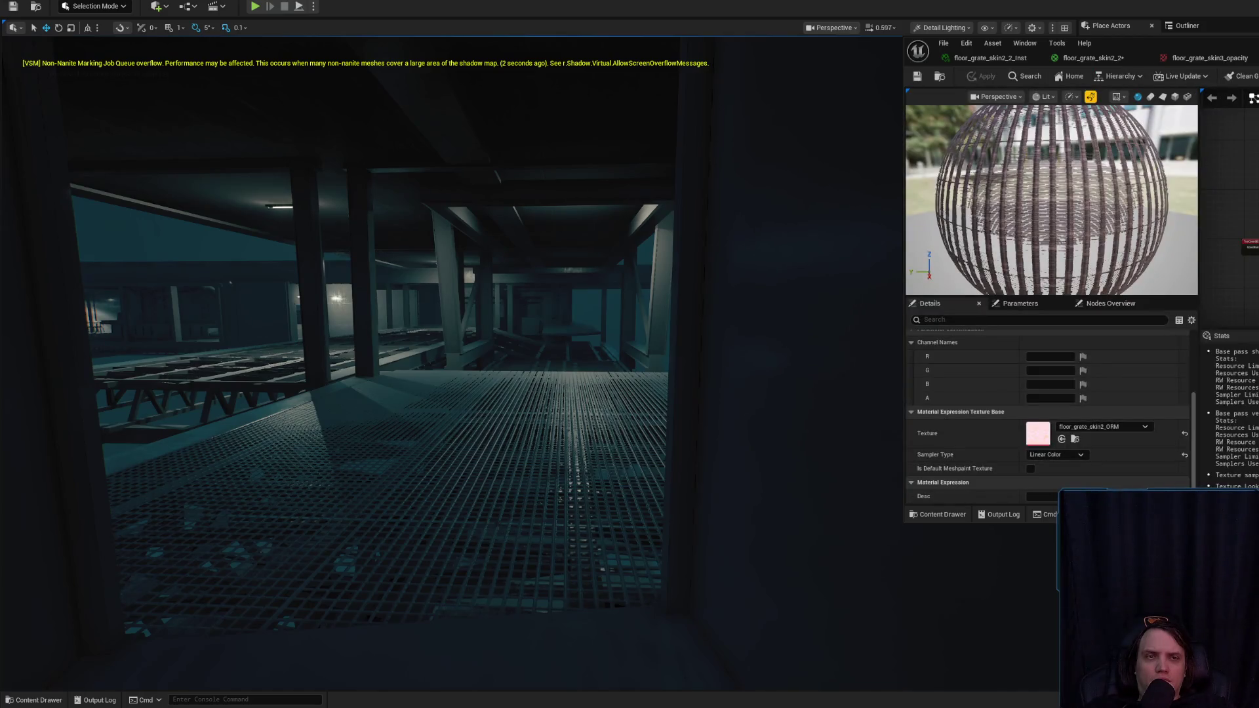
pyautogui.doubleClick(1153, 93)
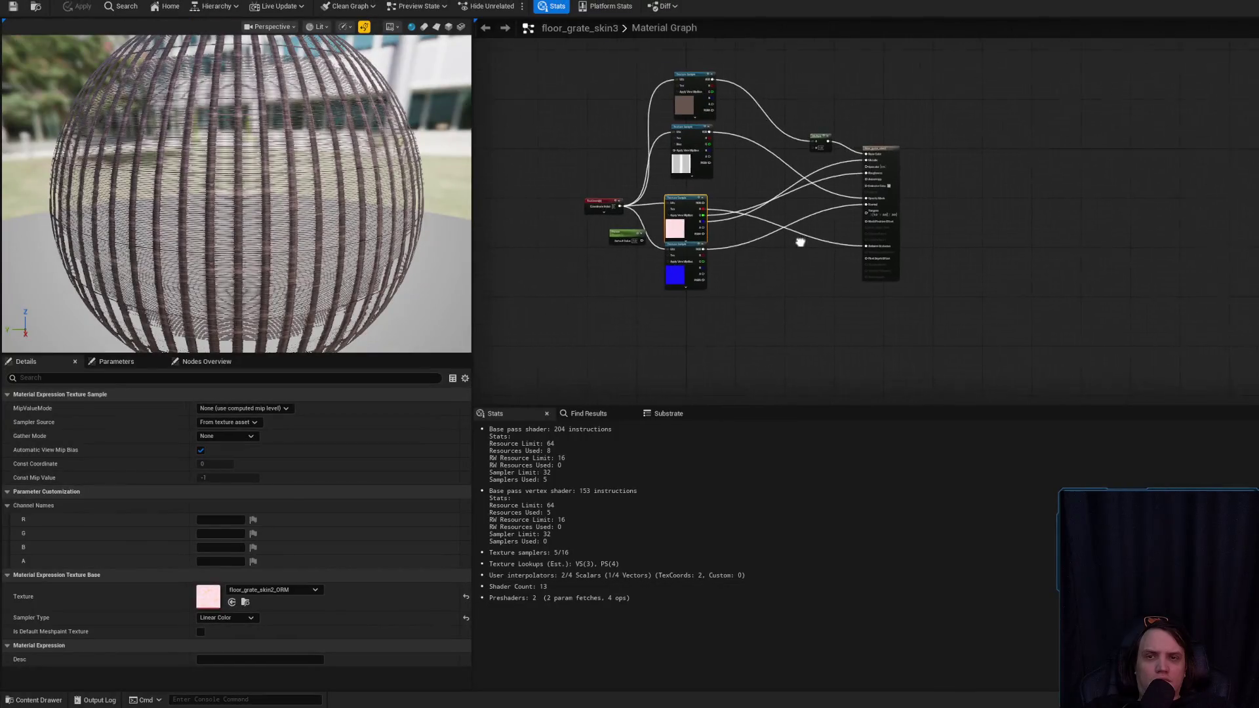
# - Delete the pink ORM Texture Sample node and move the normal map node up into the gap
pyautogui.moveTo(796, 213); pyautogui.dragTo(918, 225)
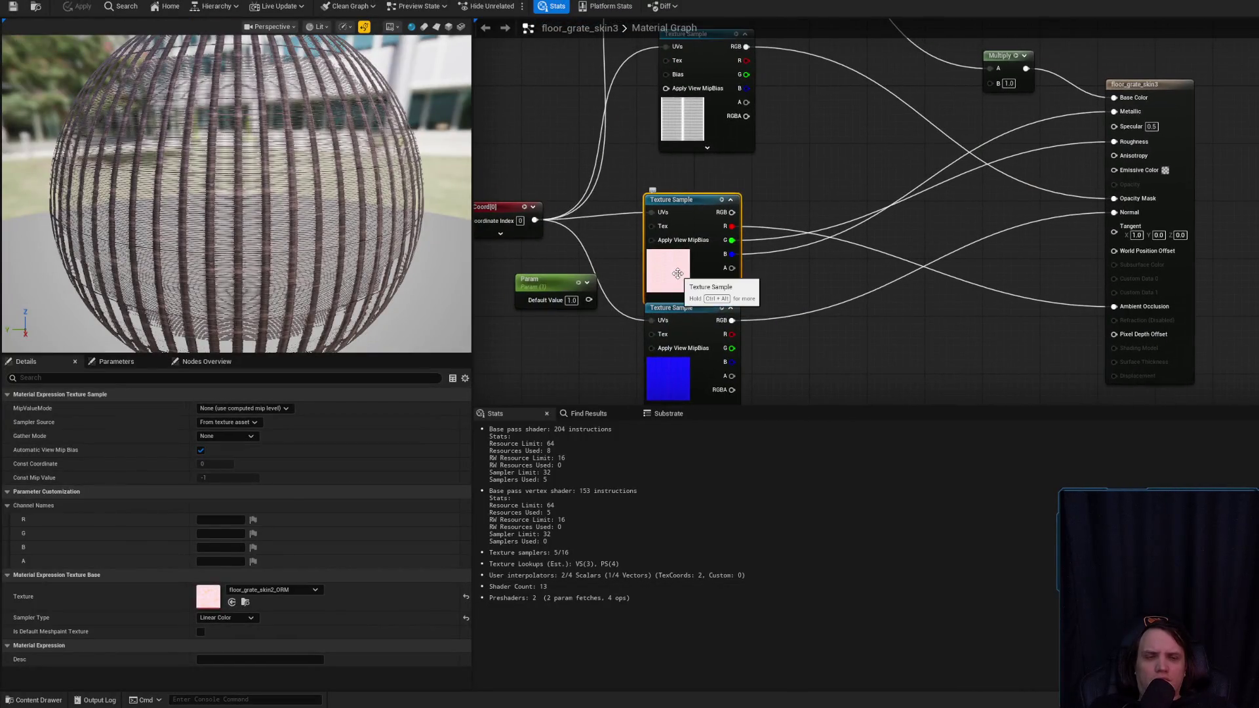
pyautogui.press('Delete')
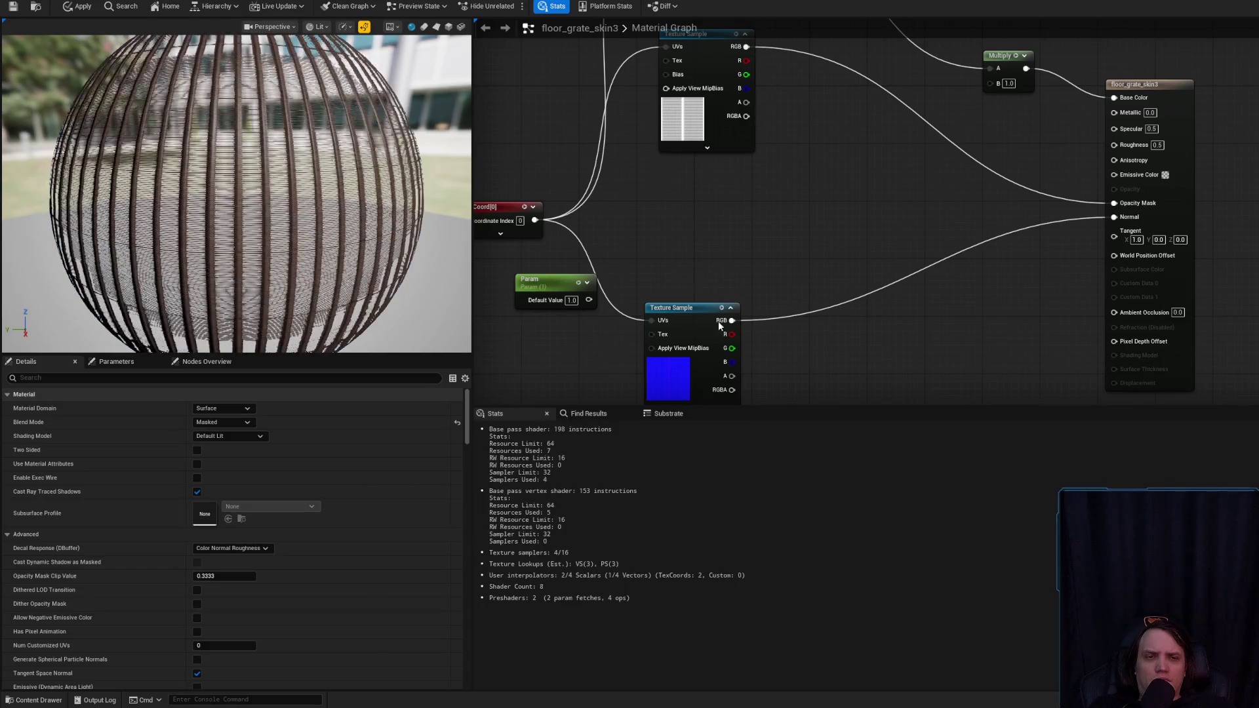
pyautogui.moveTo(682, 307); pyautogui.dragTo(702, 222)
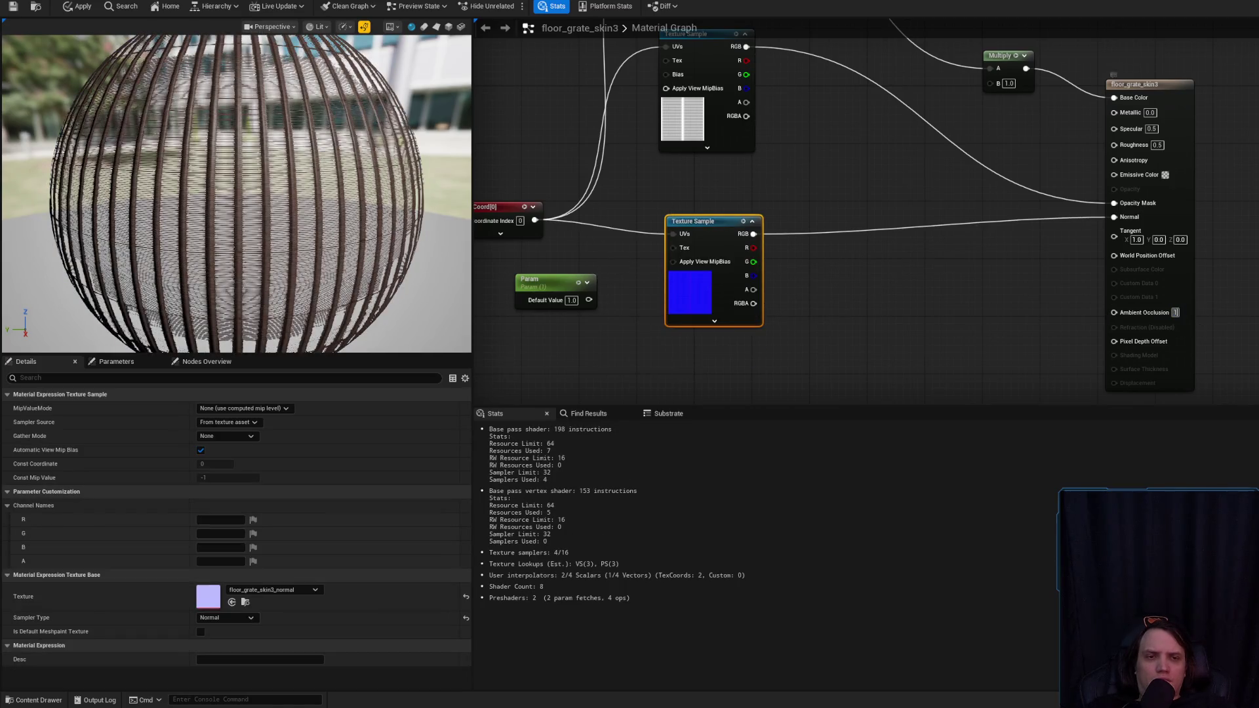
pyautogui.scroll(3, 355, 90)
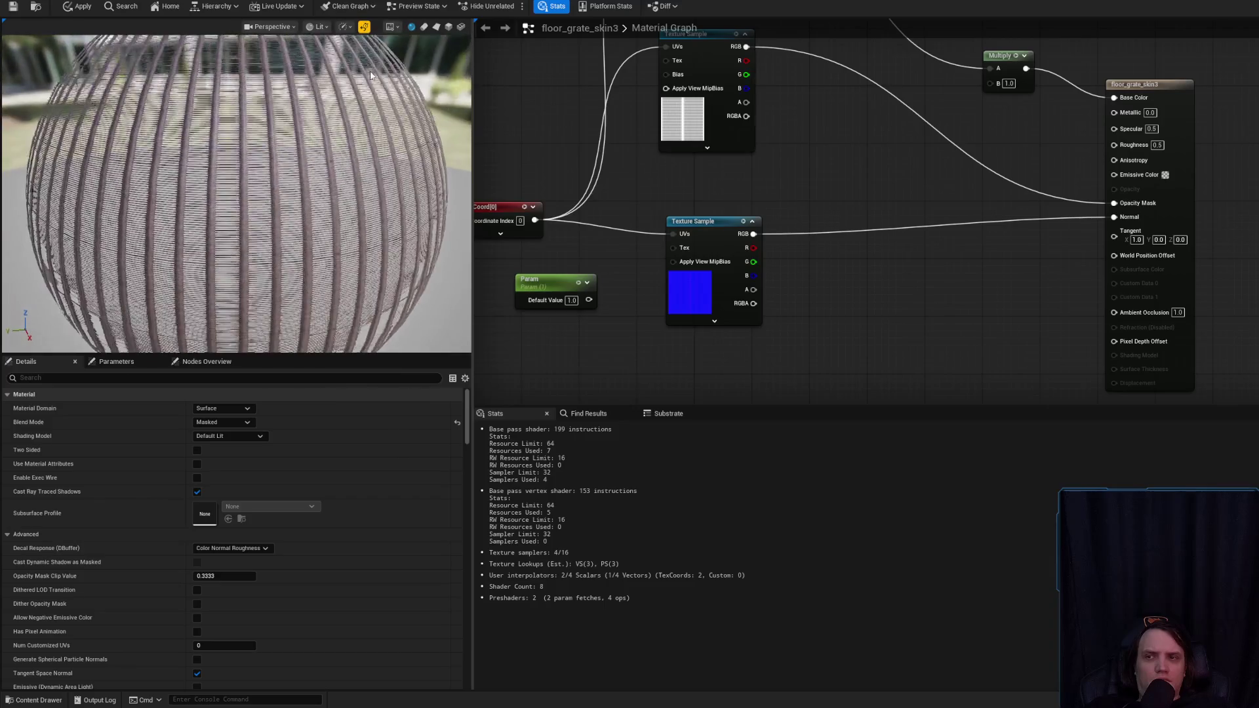
pyautogui.hotkey('shift', 'F11')
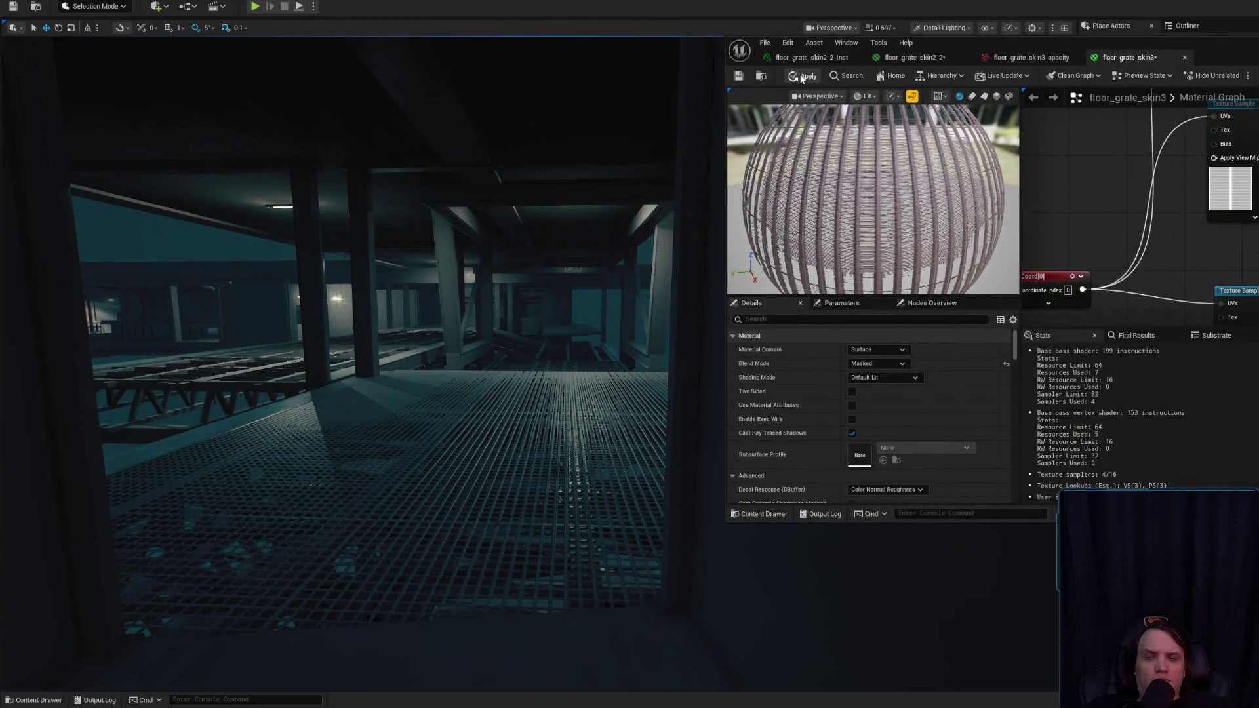
# - Apply the trimmed floor_grate_skin3 material and fly the camera over the floor grate
pyautogui.click(801, 76)
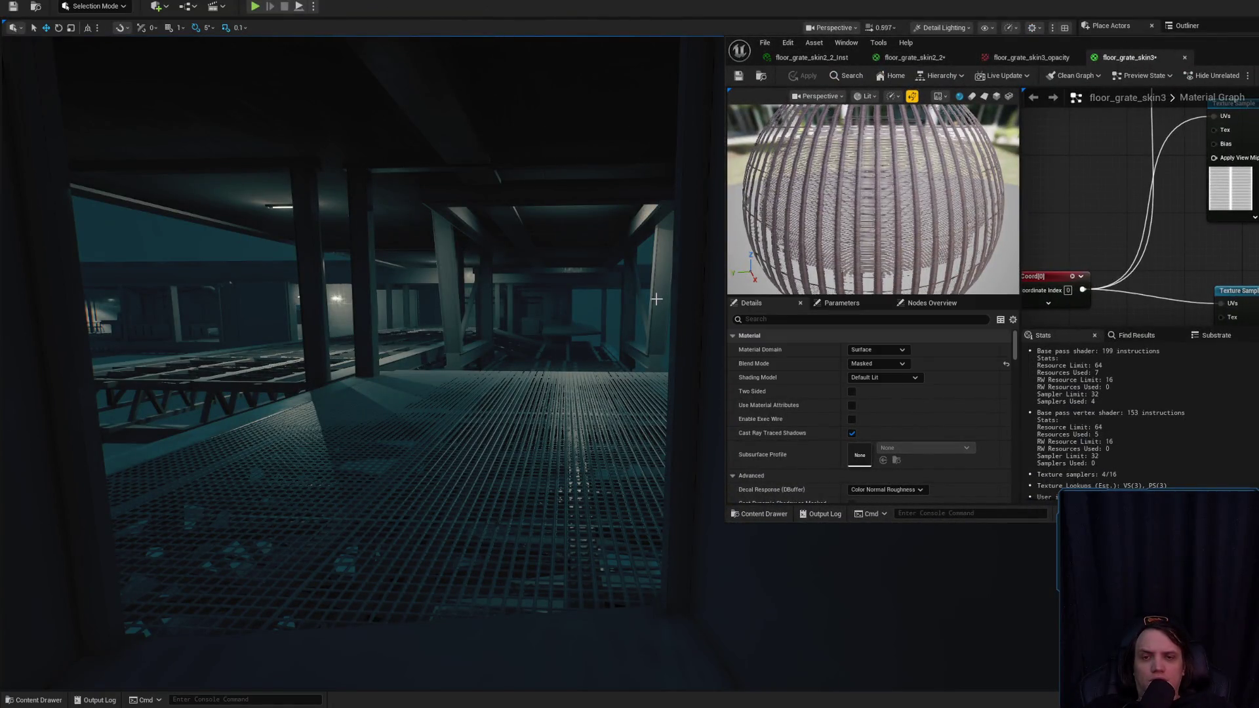
pyautogui.moveTo(360, 361); pyautogui.dragTo(360, 360)
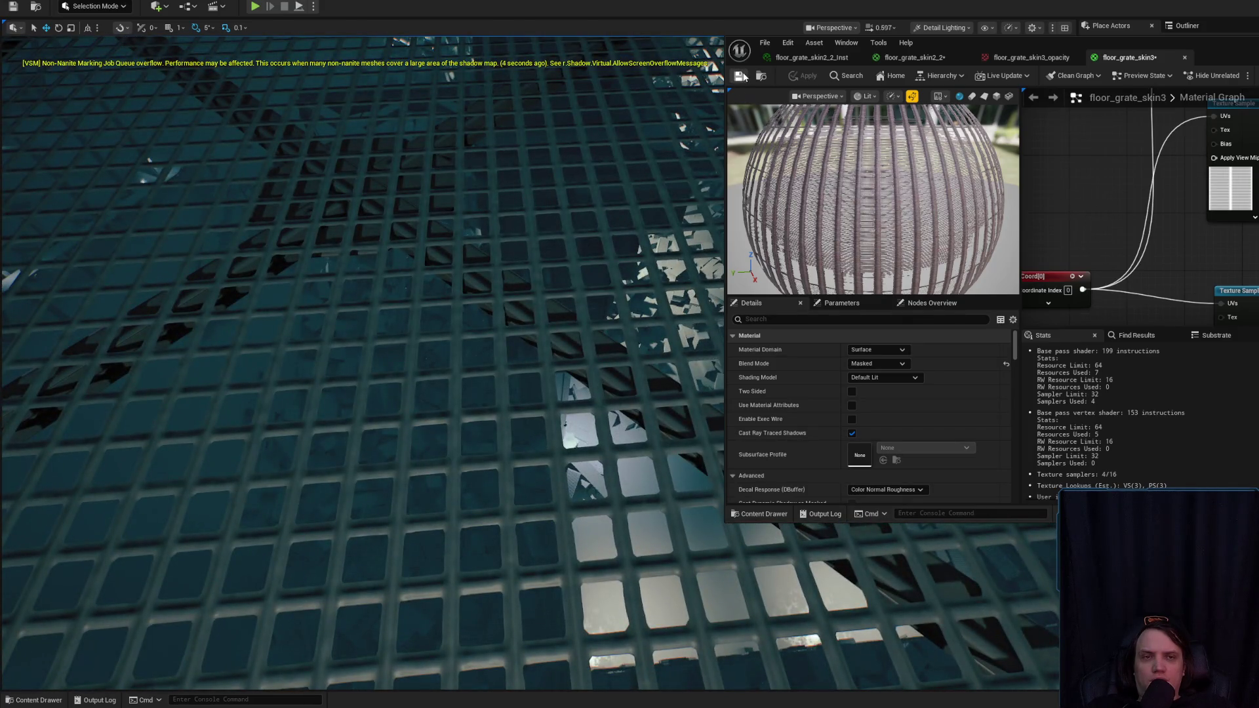
pyautogui.moveTo(1223, 194); pyautogui.dragTo(1230, 264)
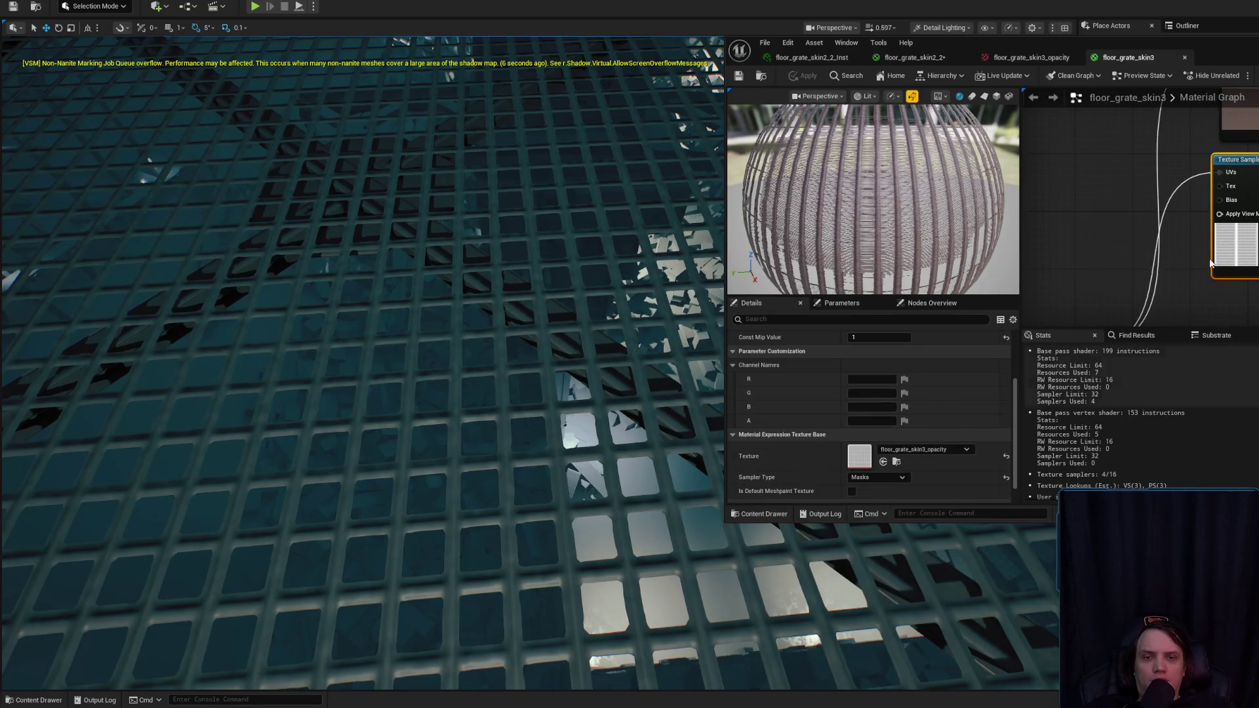
# - Inspect the basecolor texture, then switch to the floor_grate_skin2_2 material
pyautogui.doubleClick(851, 457)
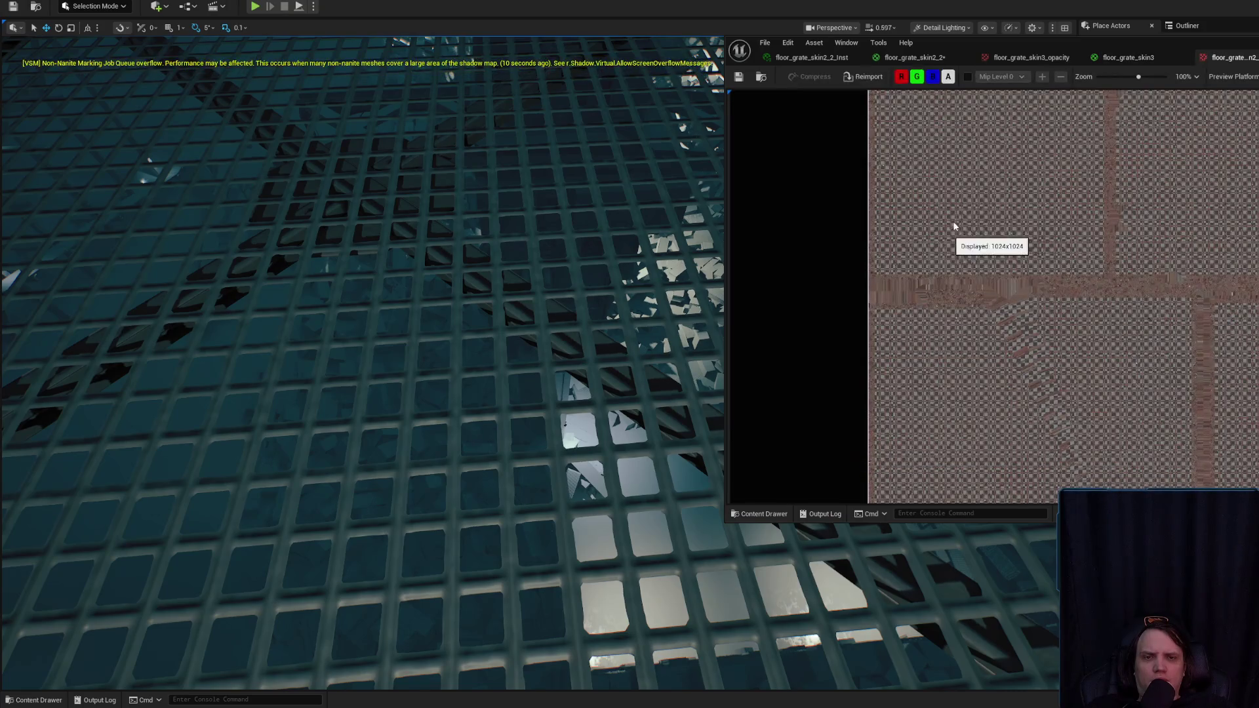
pyautogui.click(1243, 59)
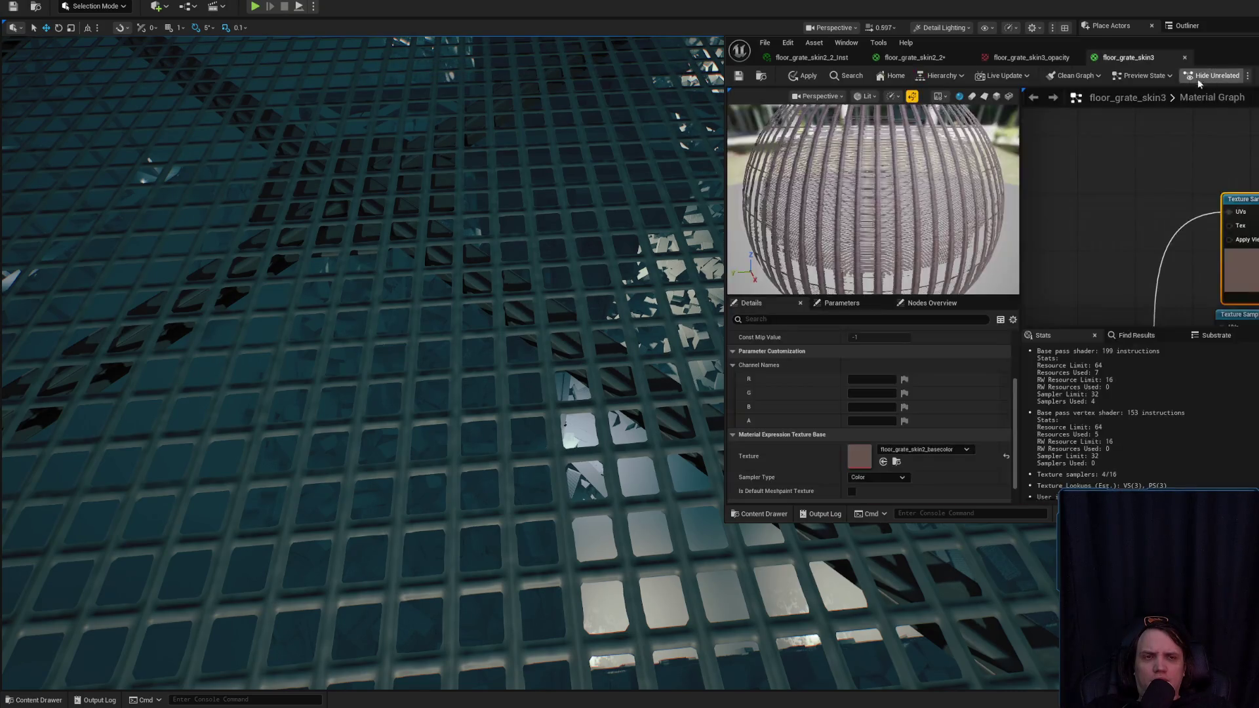
pyautogui.click(907, 59)
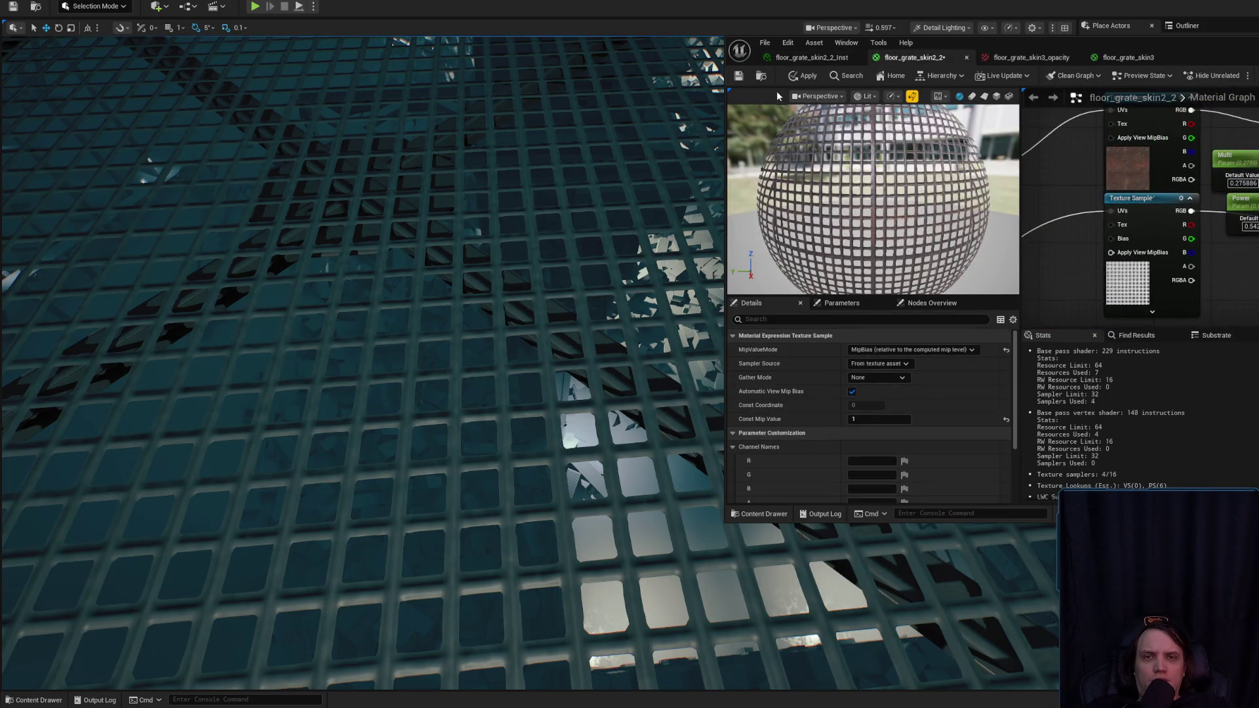
pyautogui.hotkey('ctrl', 'space')
# - Save the floor_grate_skin2_2 material from the Content Drawer
pyautogui.rightClick(1119, 312)
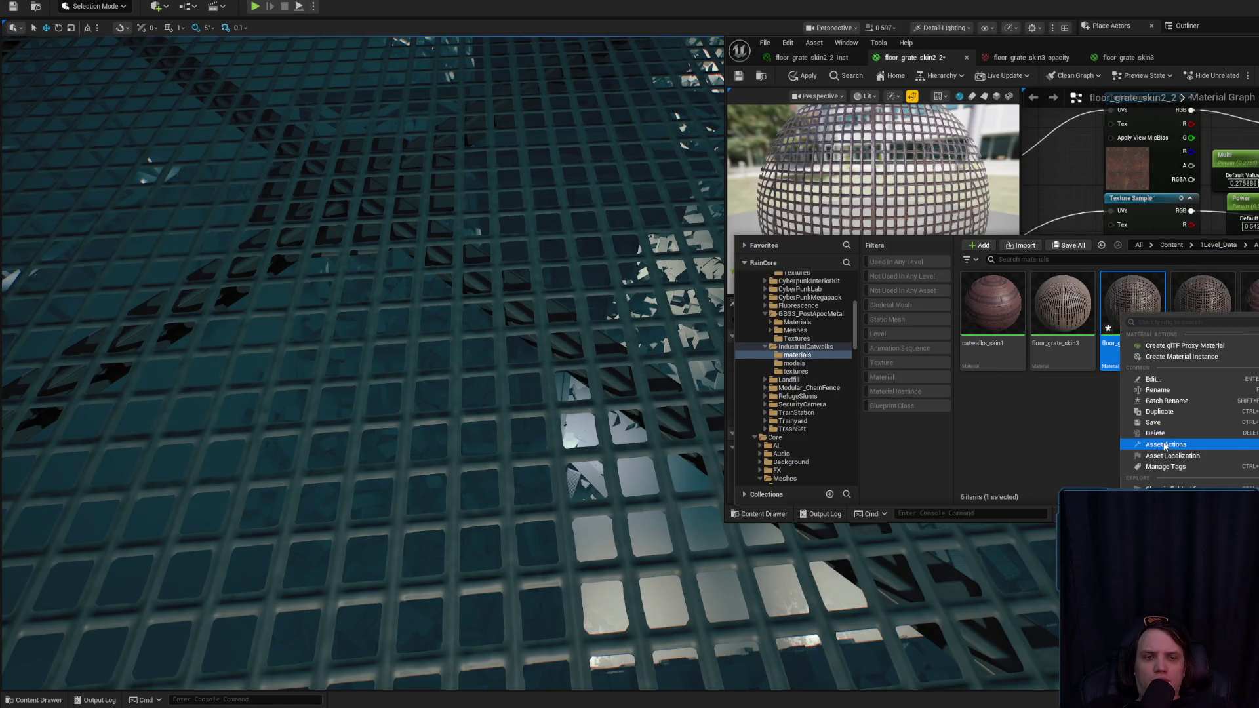
pyautogui.click(1153, 422)
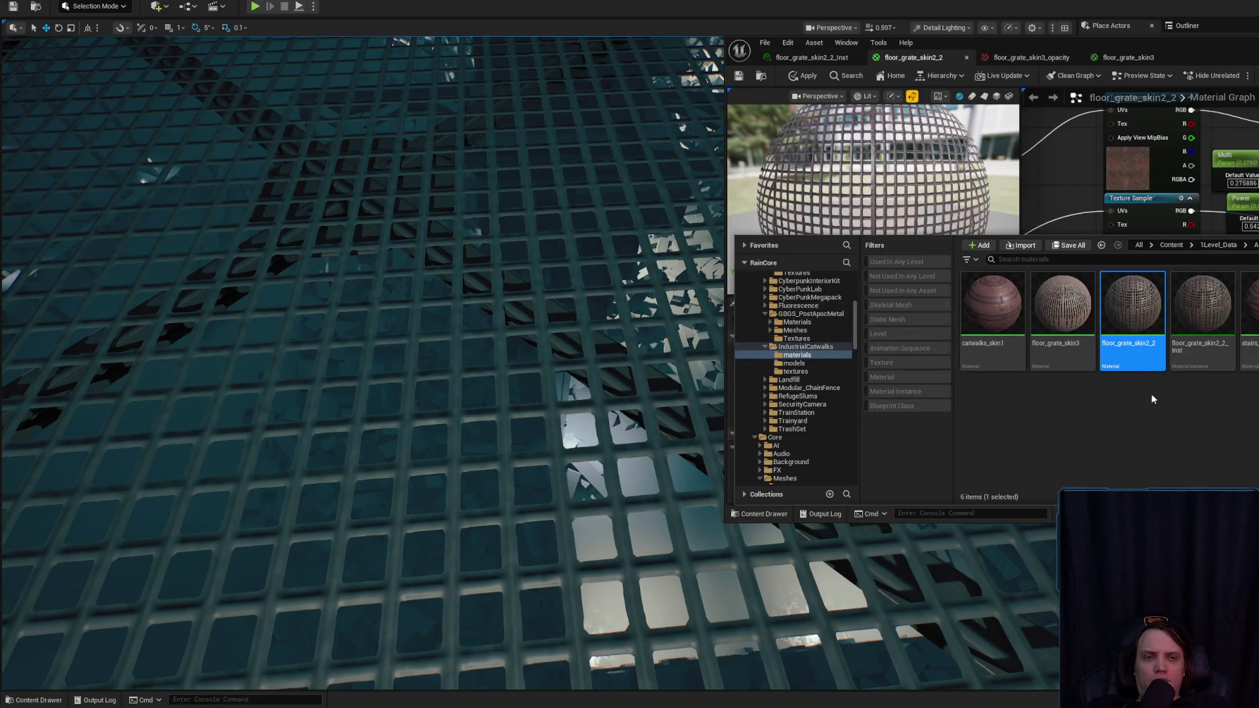
pyautogui.click(1162, 411)
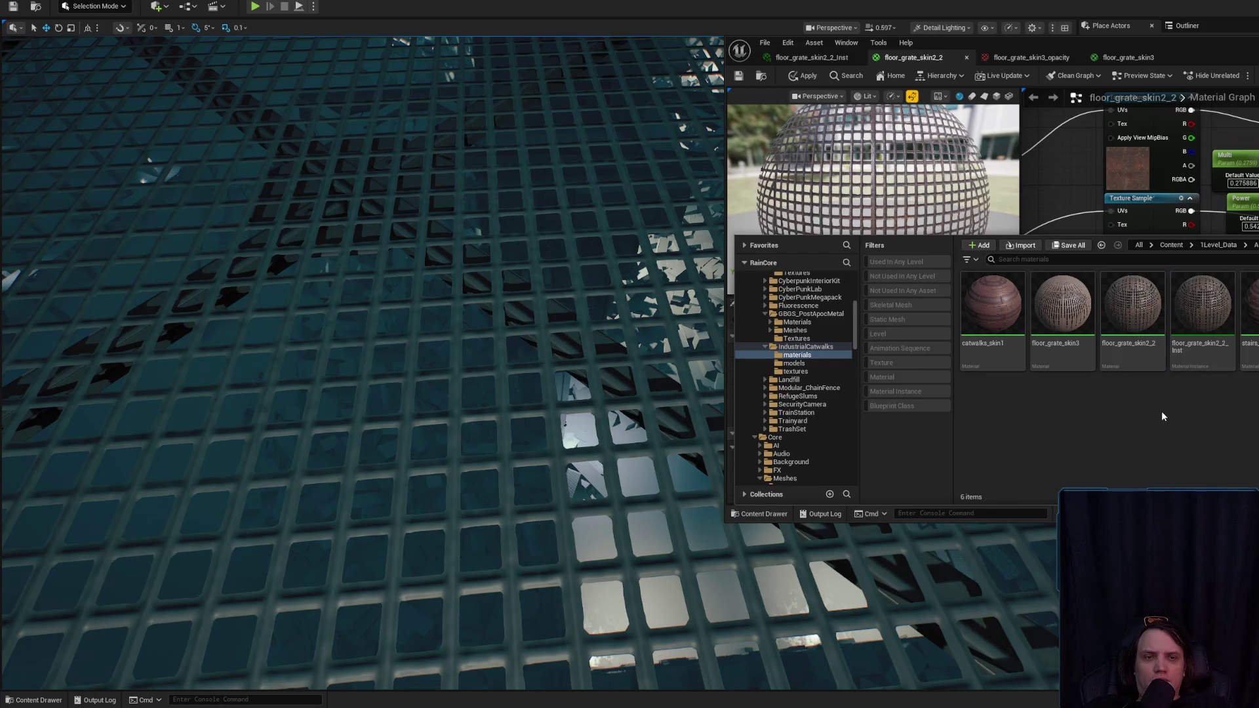
pyautogui.click(1123, 298)
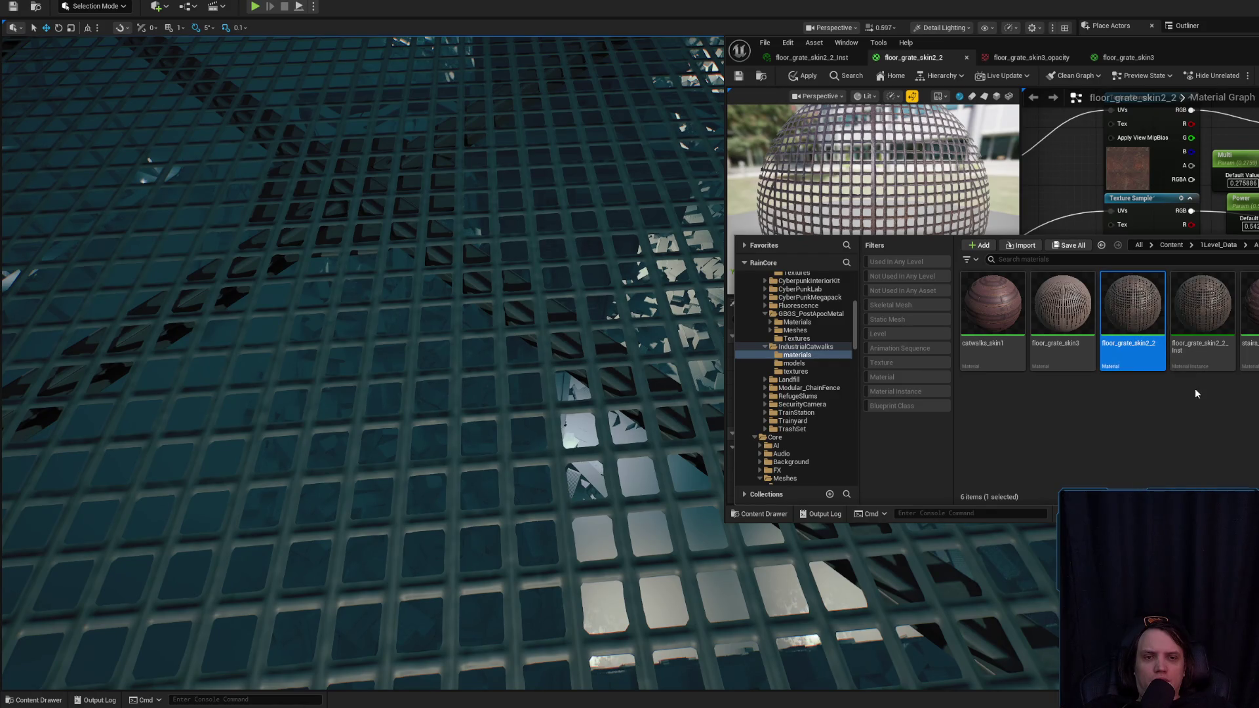
pyautogui.click(1132, 344)
# - Delete the basecolor Texture Sample from floor_grate_skin3 and apply it to the level's grate
pyautogui.doubleClick(1067, 306)
pyautogui.scroll(-2, 1065, 245)
pyautogui.press('Delete')
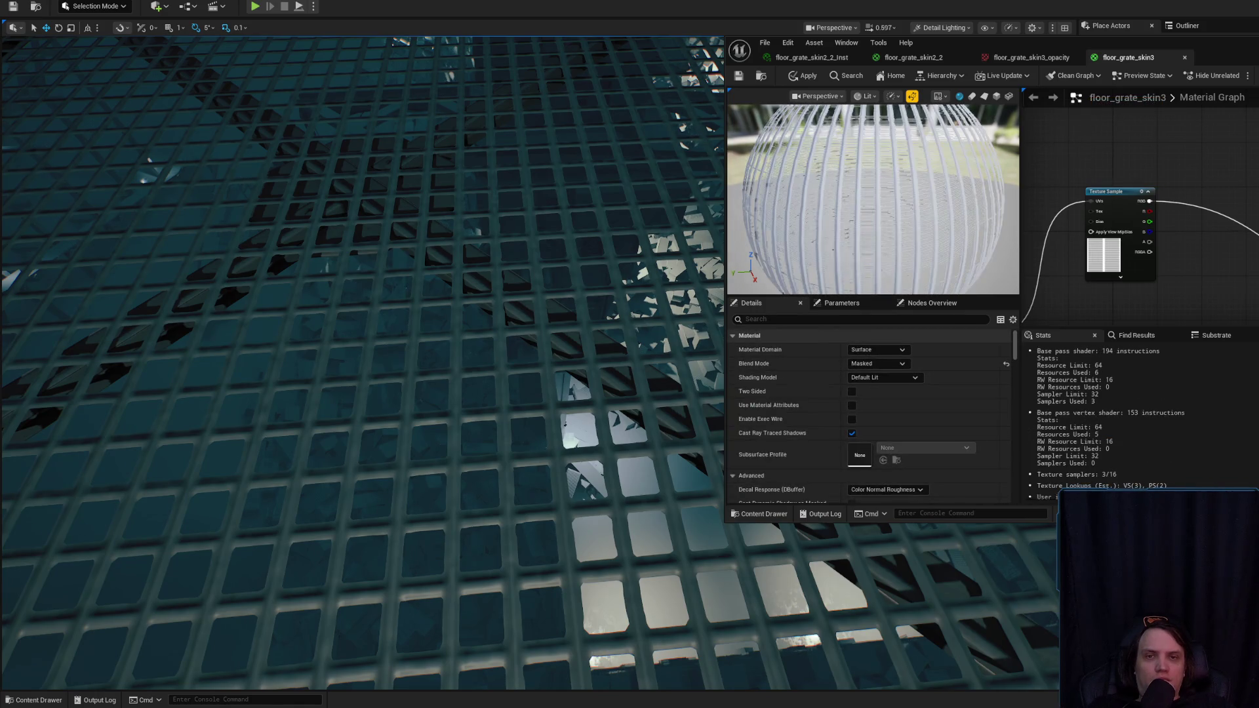
pyautogui.click(806, 77)
pyautogui.moveTo(571, 203); pyautogui.dragTo(570, 203)
pyautogui.click(941, 27)
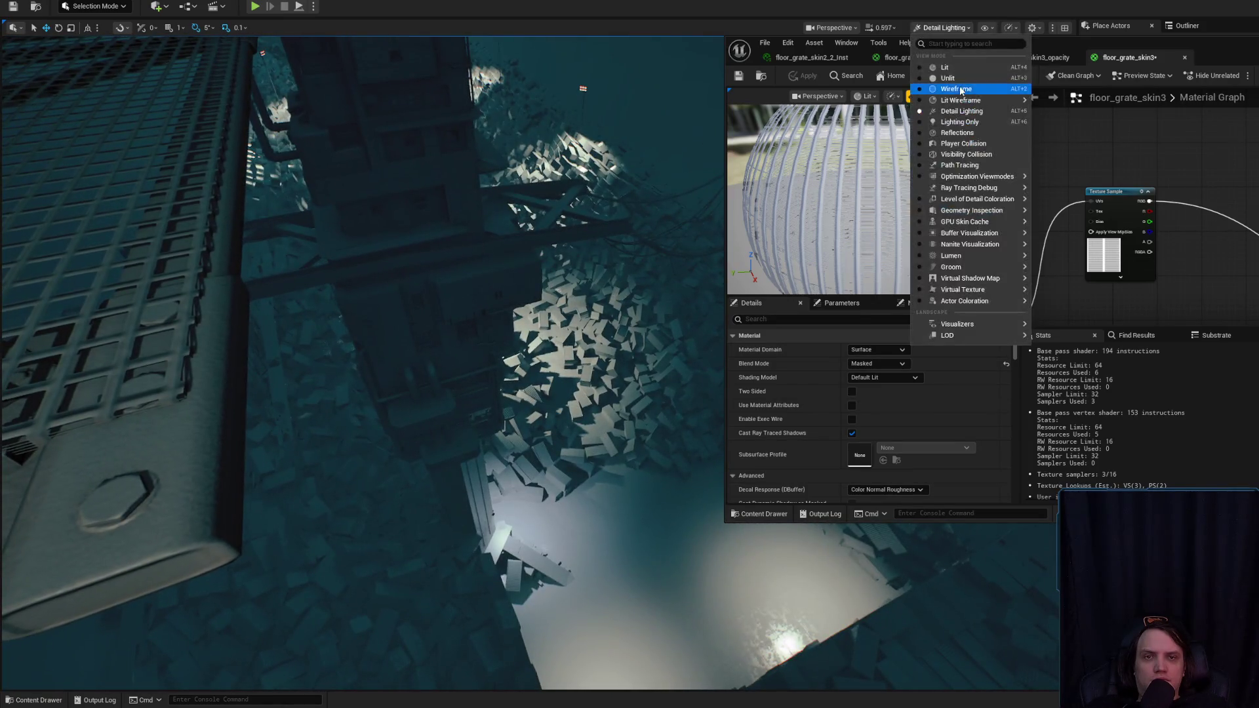
# - Switch the viewport to Unlit and compare the floor_grate_skin2_2 and floor_grate_skin3 graphs
pyautogui.click(951, 82)
pyautogui.moveTo(532, 93); pyautogui.dragTo(532, 93)
pyautogui.click(947, 58)
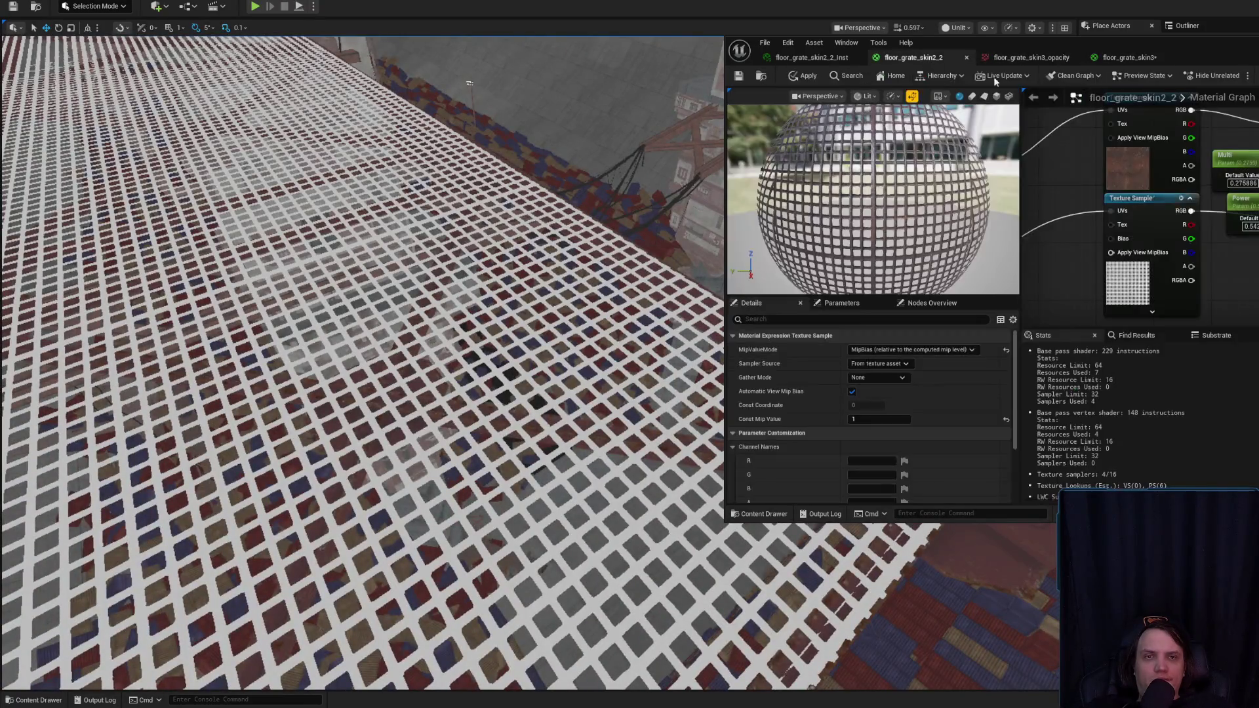
pyautogui.click(1167, 158)
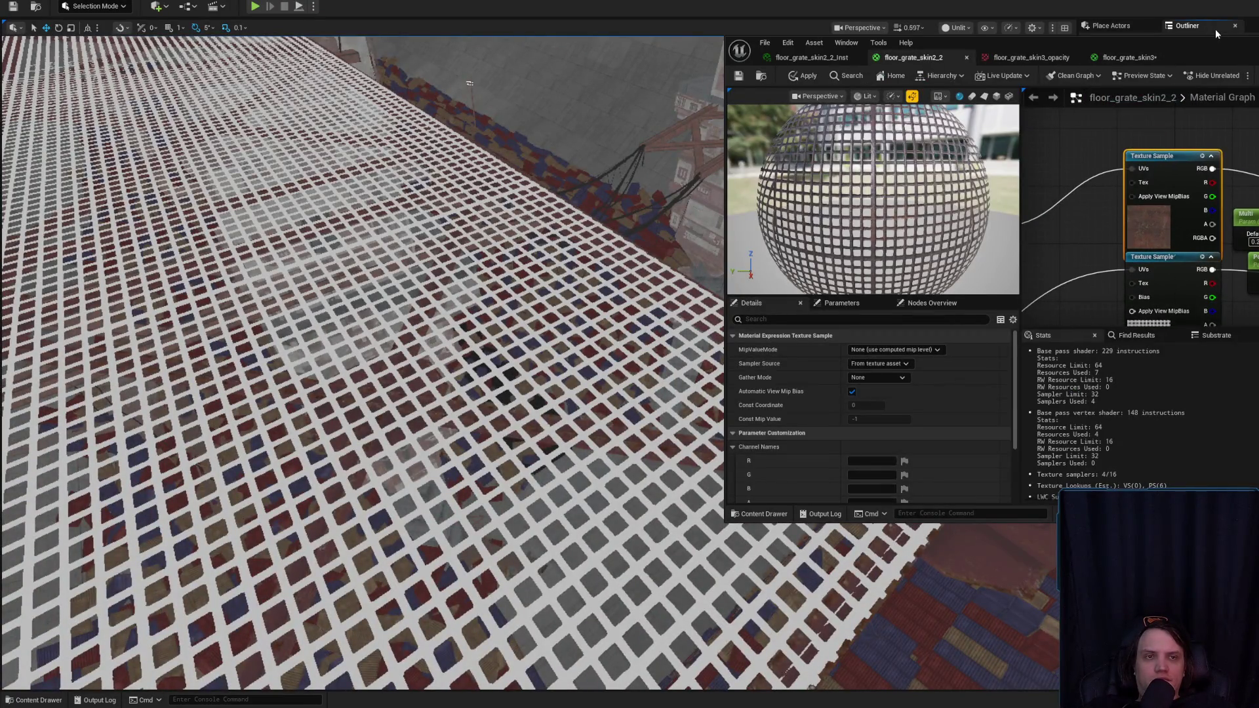
pyautogui.click(1125, 59)
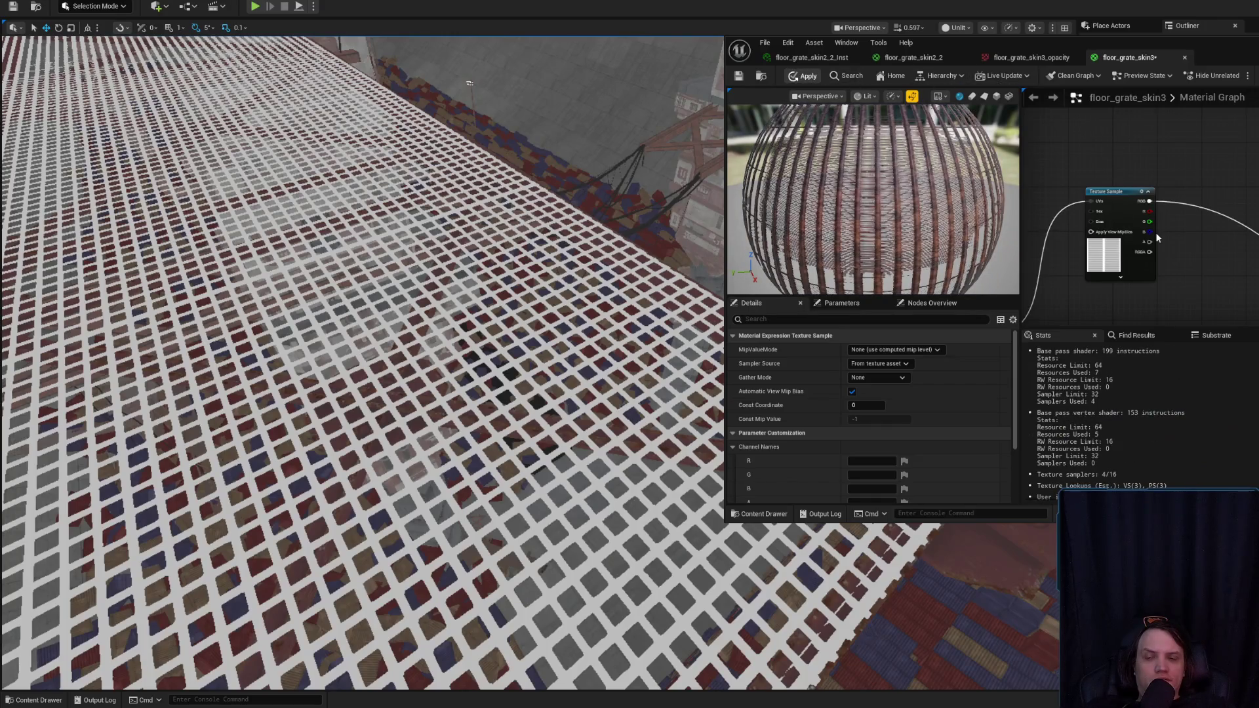
# - Undo the basecolor deletion in floor_grate_skin3 and apply it, restoring the rusty red grates
pyautogui.hotkey('ctrl', 's')
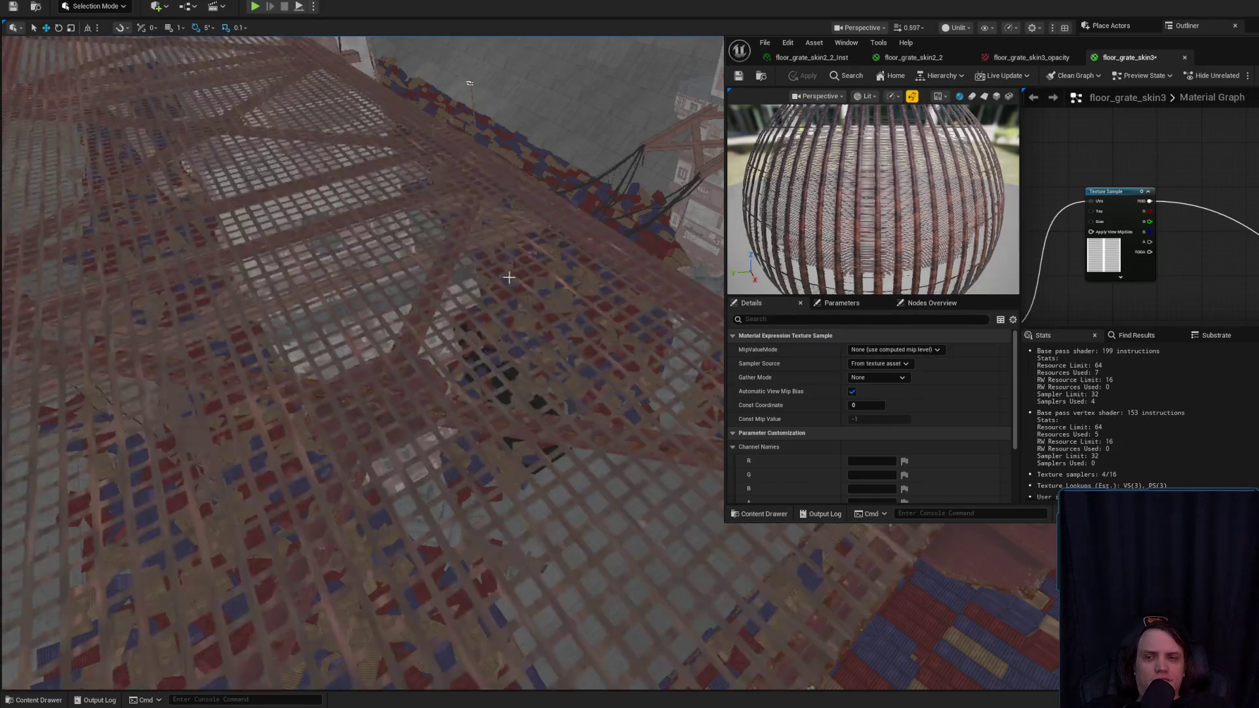
pyautogui.moveTo(509, 278); pyautogui.dragTo(493, 292)
pyautogui.hotkey('ctrl', 'z')
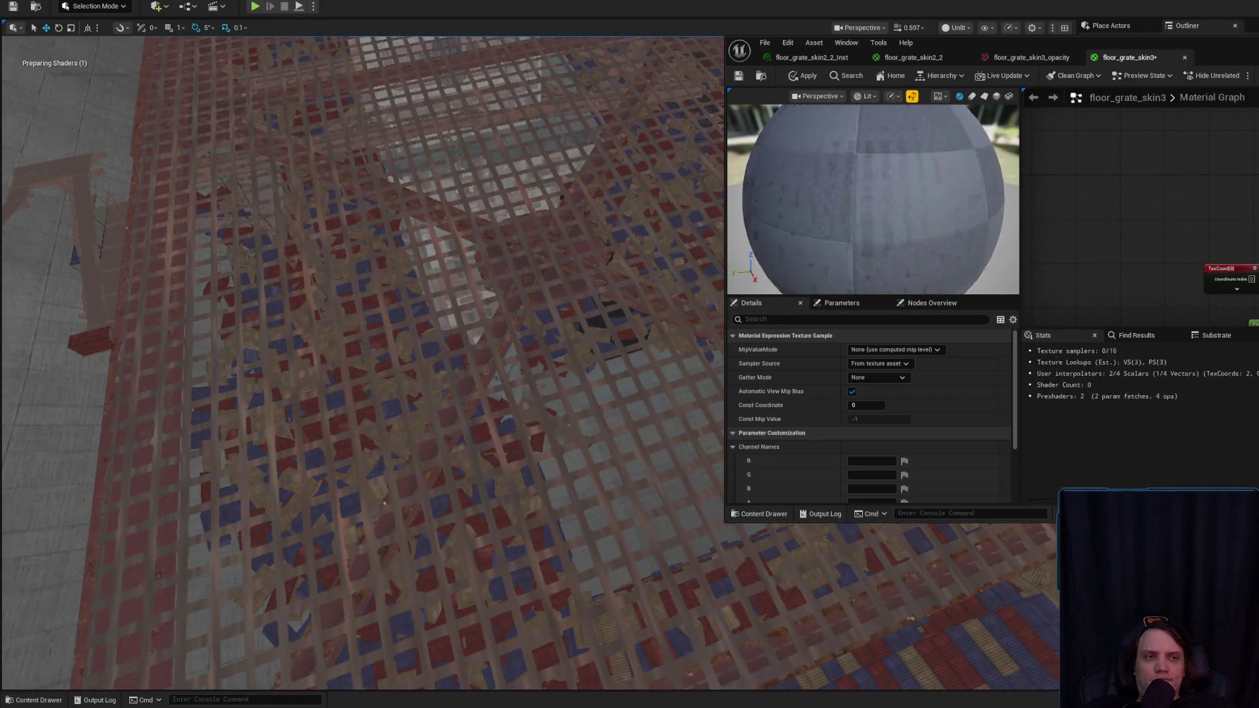
pyautogui.click(799, 78)
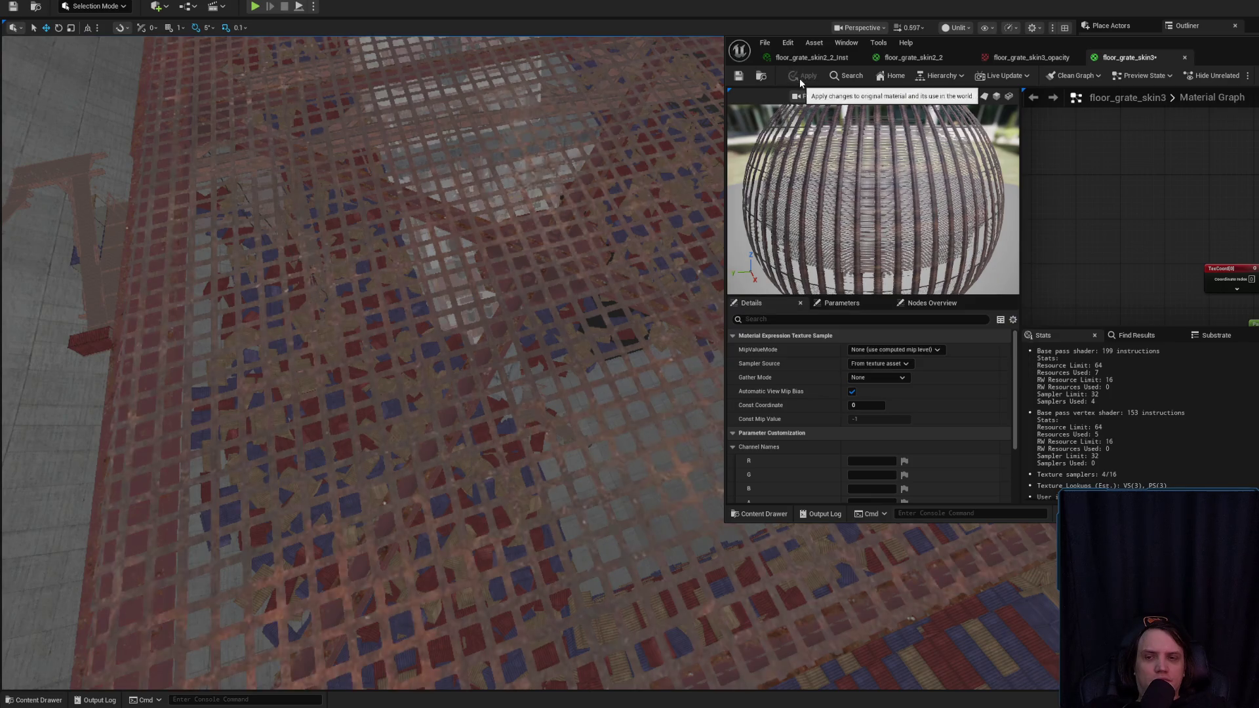
pyautogui.moveTo(216, 134); pyautogui.dragTo(217, 135)
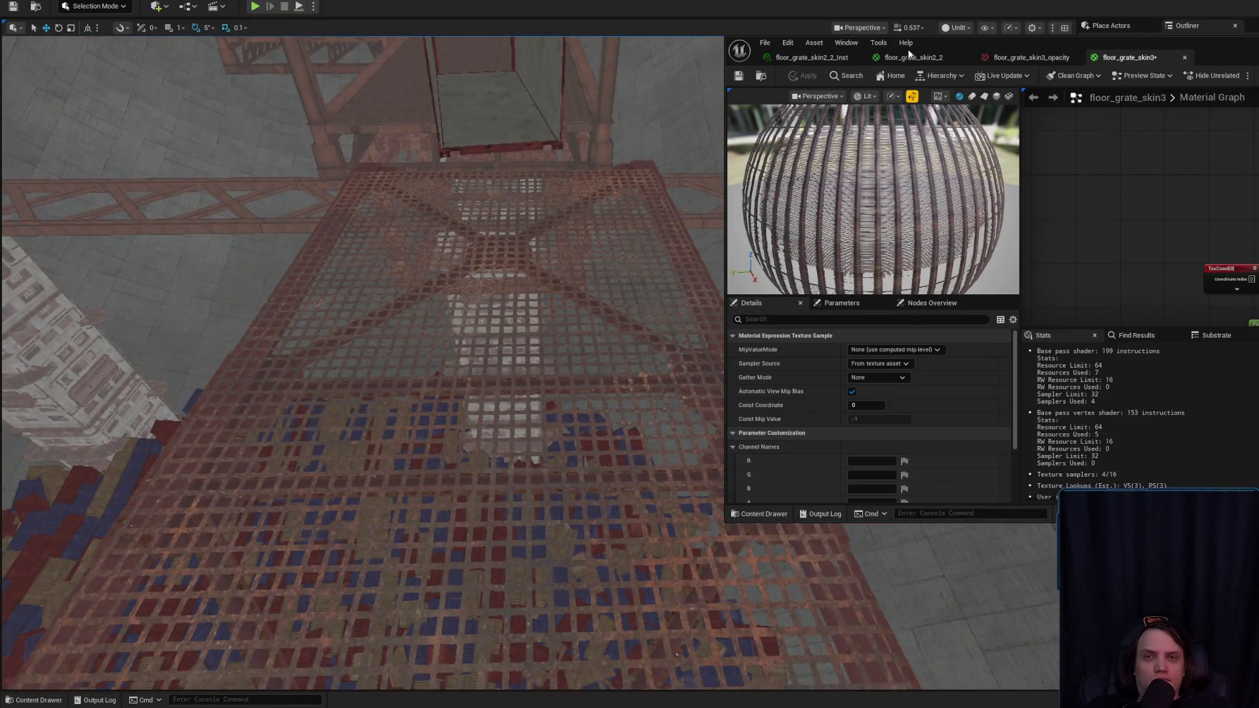
pyautogui.moveTo(986, 44); pyautogui.dragTo(990, 58)
pyautogui.click(955, 27)
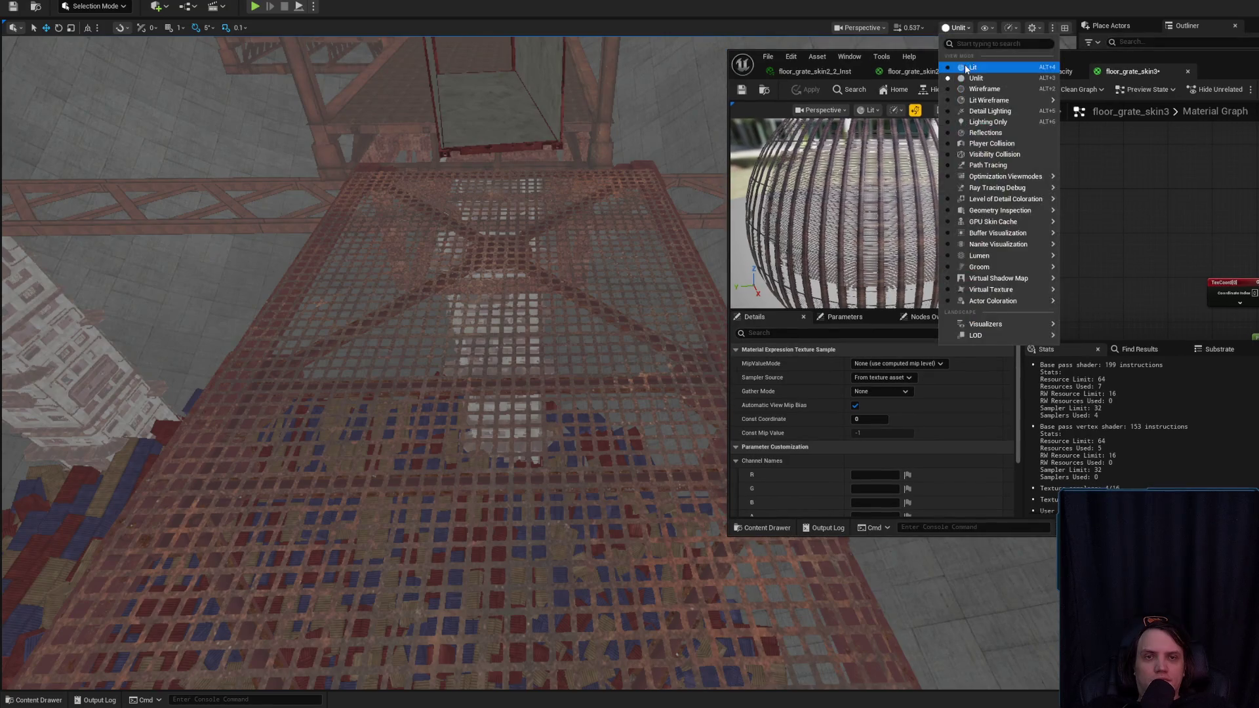
# - Return the viewport to Lit shading and select the grate mesh in the level
pyautogui.click(965, 64)
pyautogui.moveTo(216, 134); pyautogui.dragTo(216, 134)
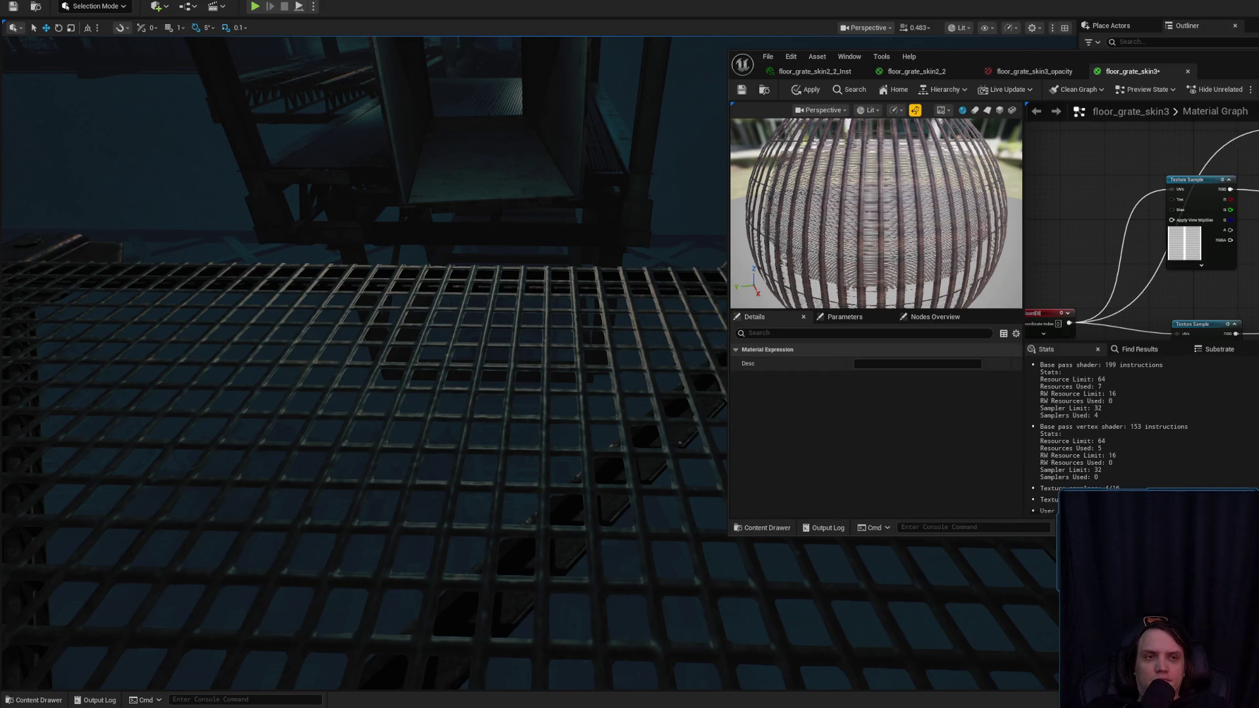
pyautogui.scroll(2, 1141, 223)
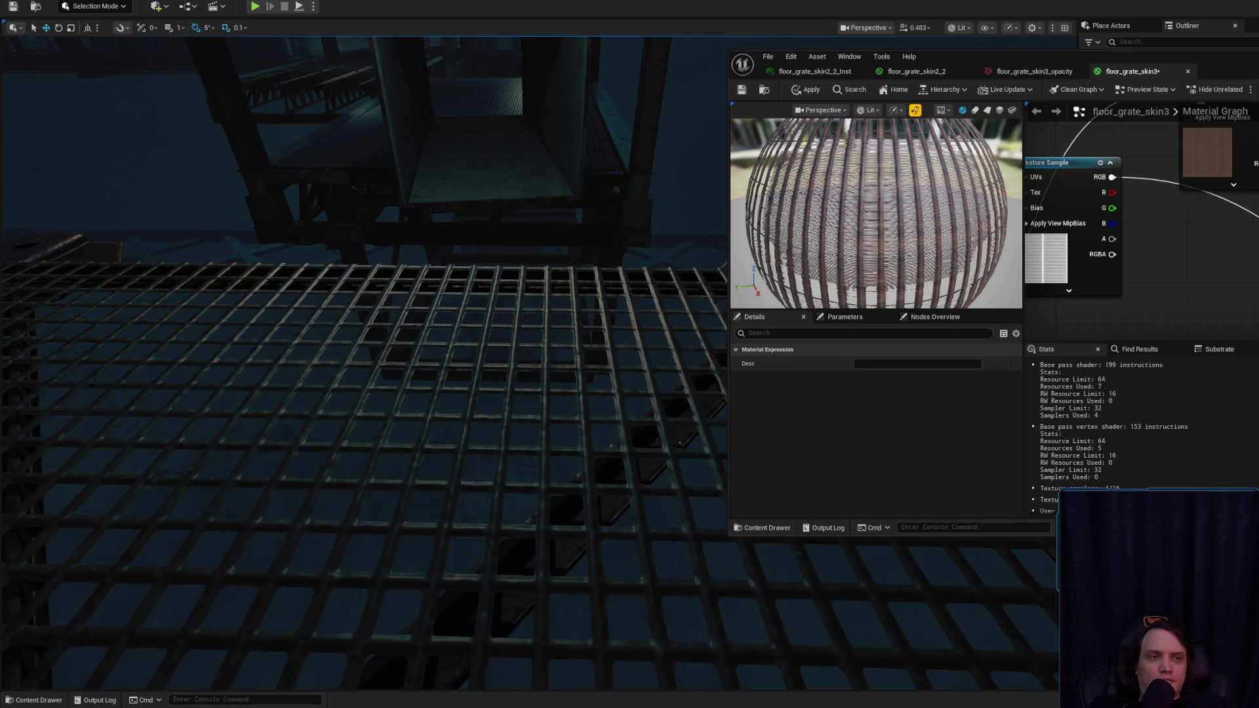
pyautogui.click(1153, 275)
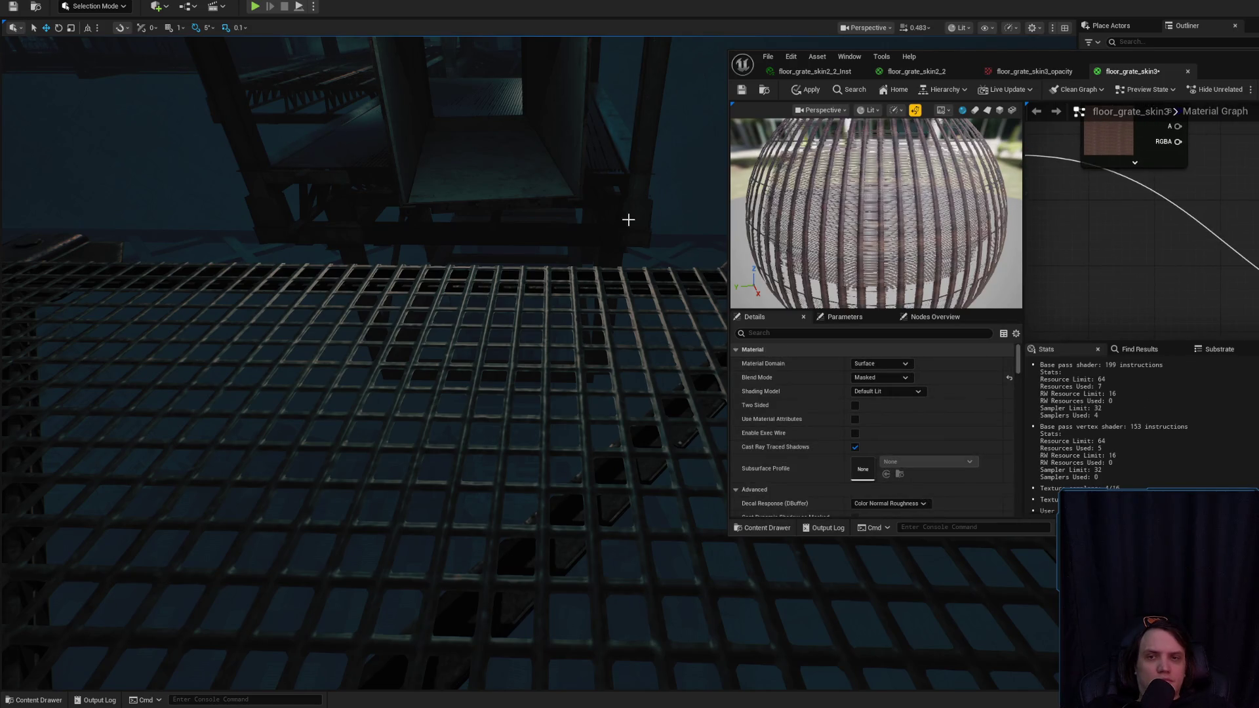
pyautogui.click(470, 99)
# - Compare floor_grate_skin2_2, floor_grate_skin3 and the floor_grate_skin3_opacity texture across their tabs
pyautogui.click(931, 72)
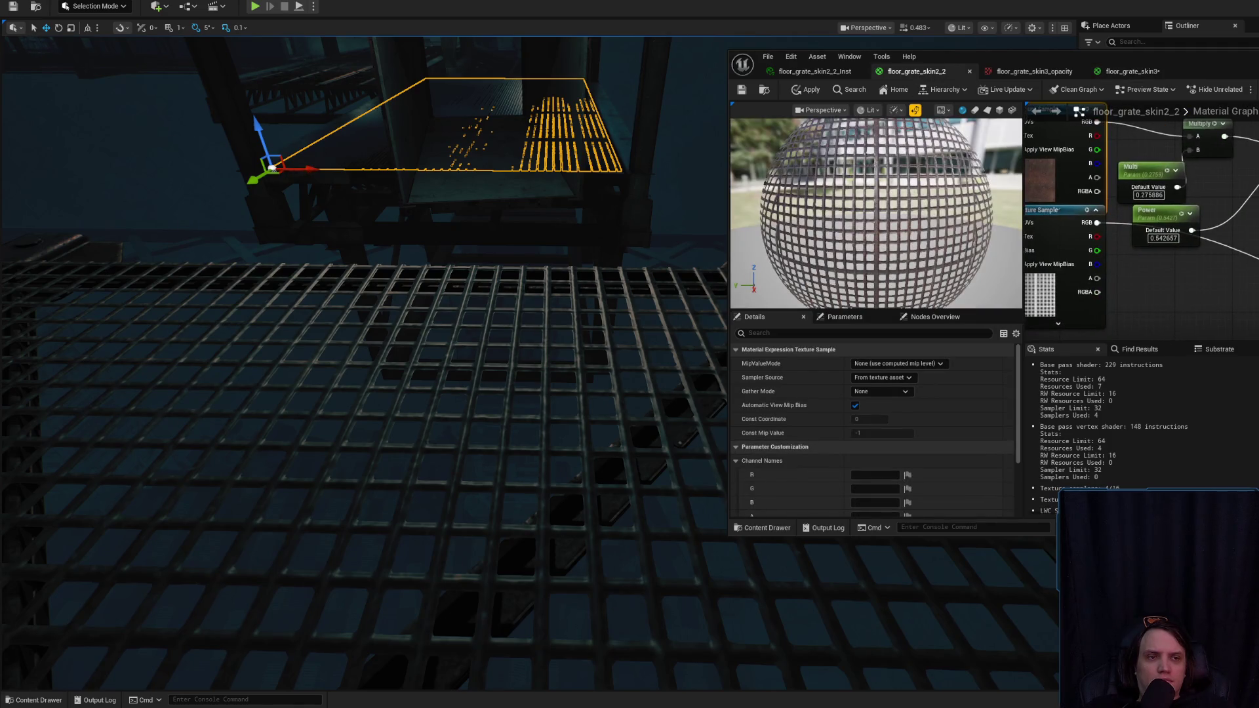
pyautogui.click(1137, 71)
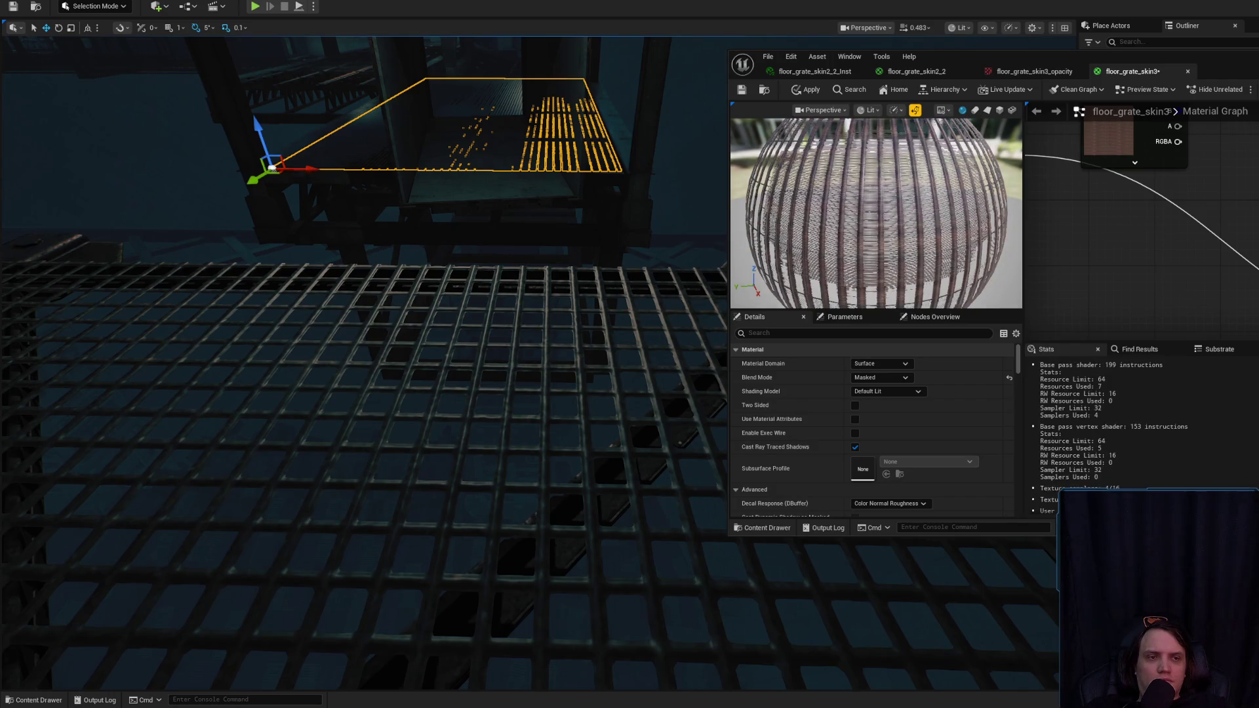
pyautogui.click(1034, 72)
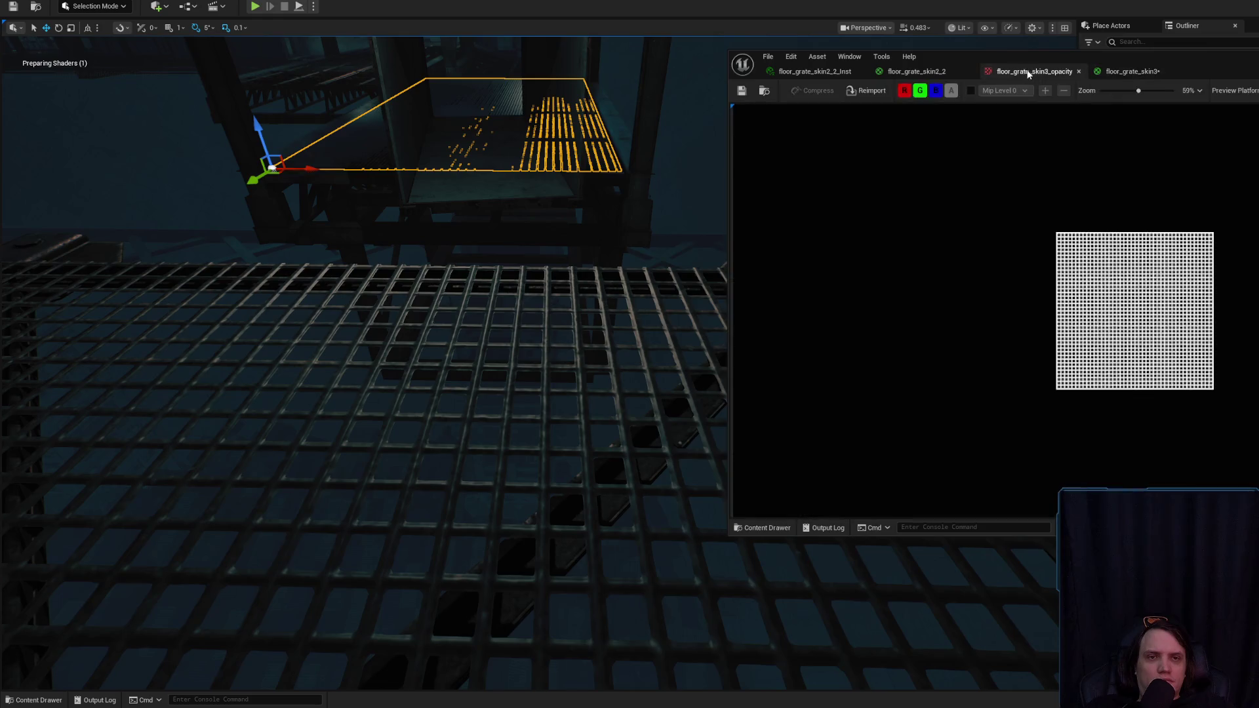
pyautogui.click(911, 72)
pyautogui.click(1154, 72)
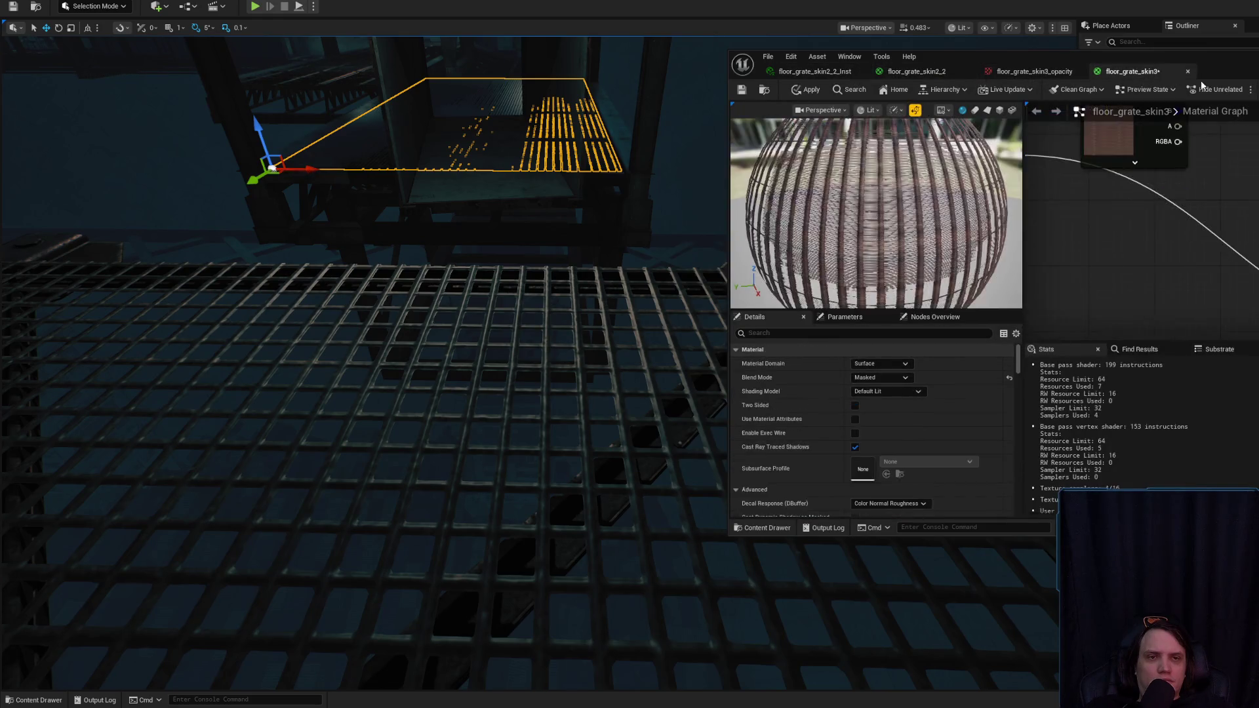
# - Rewire the floor_grate_skin3 graph through a Multiply node and apply it to the level
pyautogui.moveTo(1178, 142); pyautogui.dragTo(1193, 194)
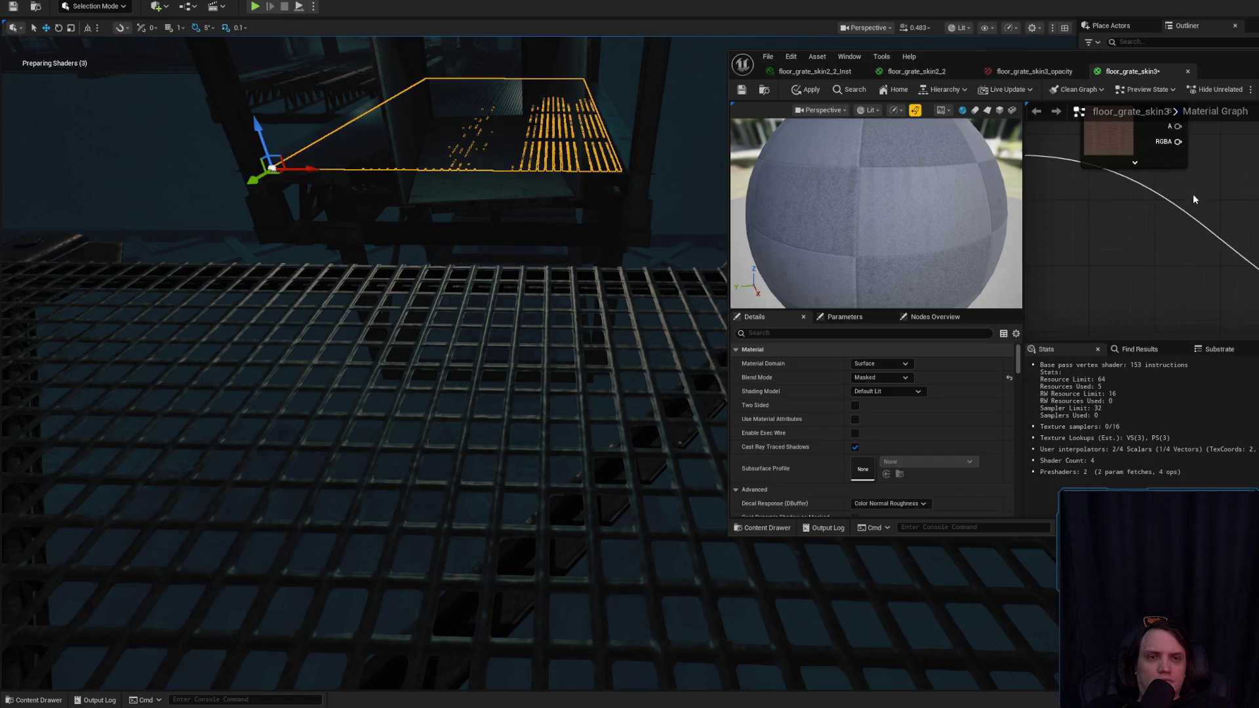
pyautogui.moveTo(1224, 114); pyautogui.dragTo(1248, 188)
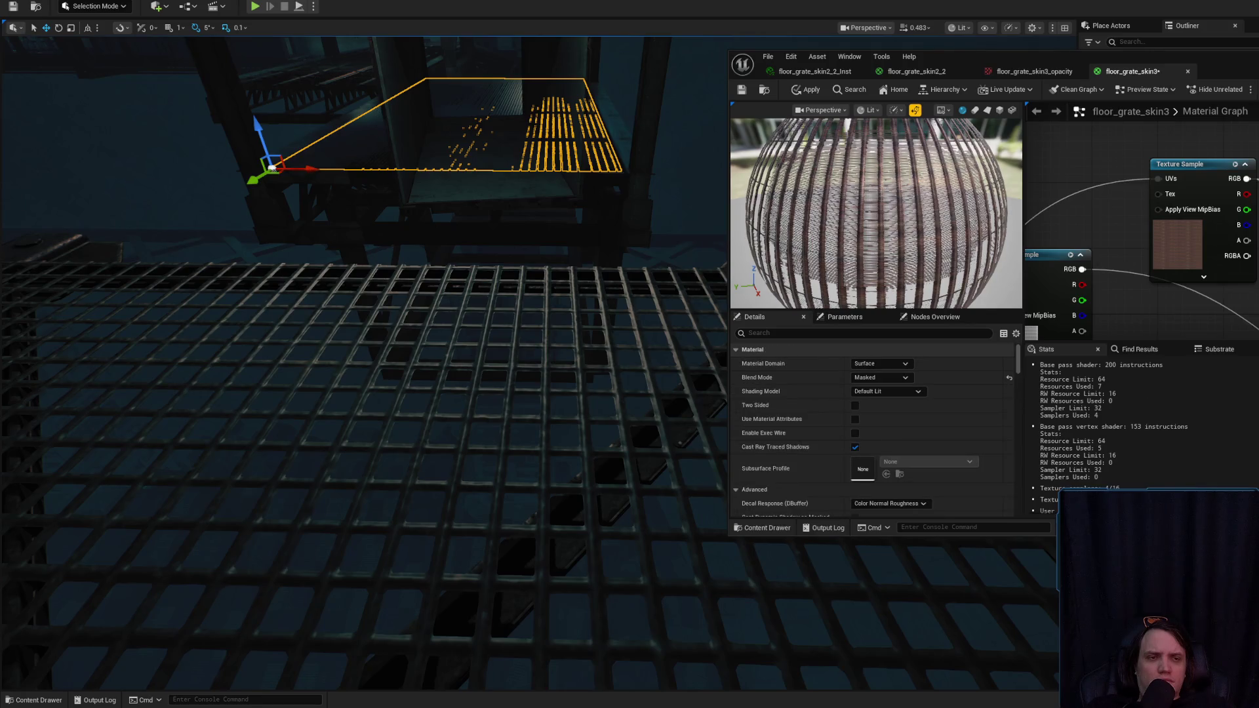
pyautogui.click(809, 95)
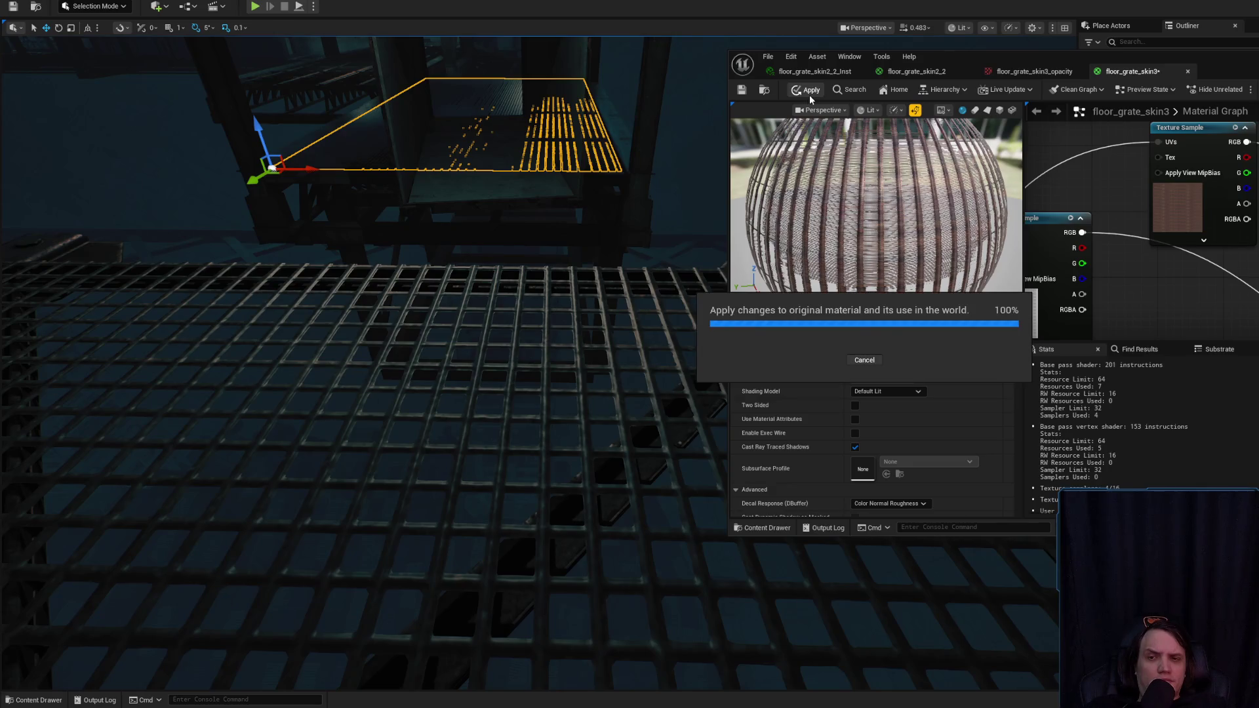
# - Fly over the floor grate and re-apply floor_grate_skin3 to the original material
pyautogui.press('s')
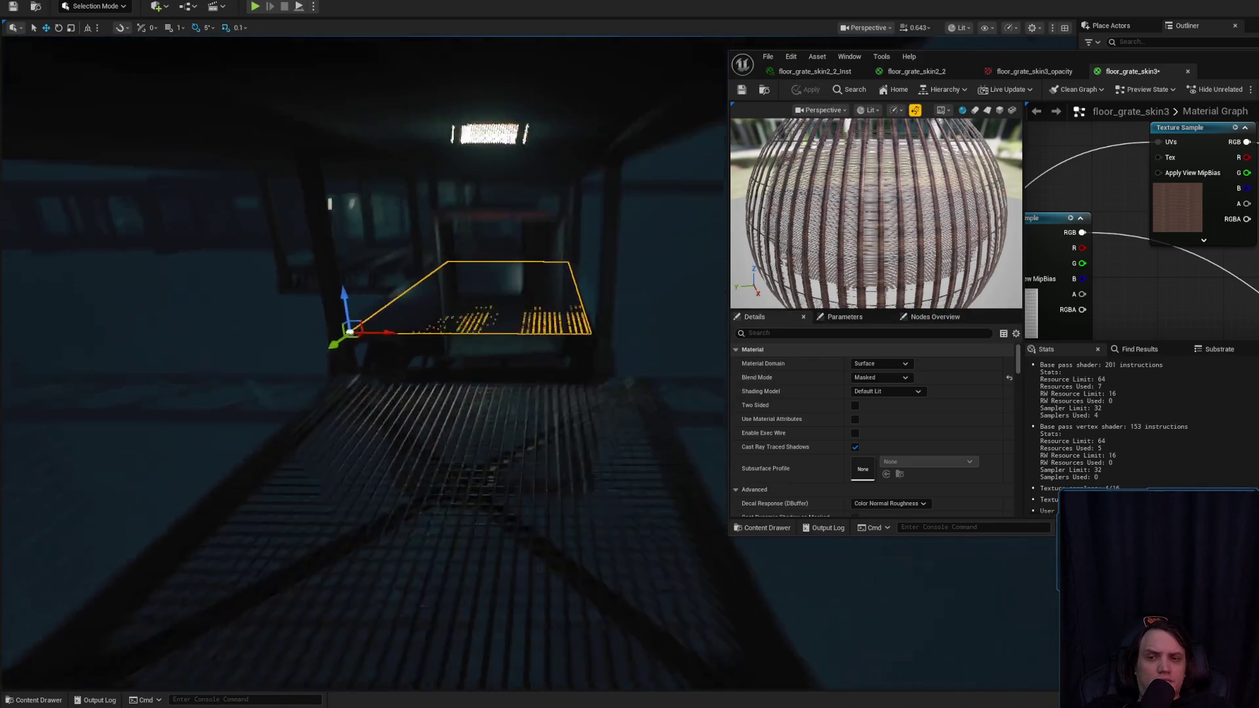
pyautogui.scroll(1, 364, 364)
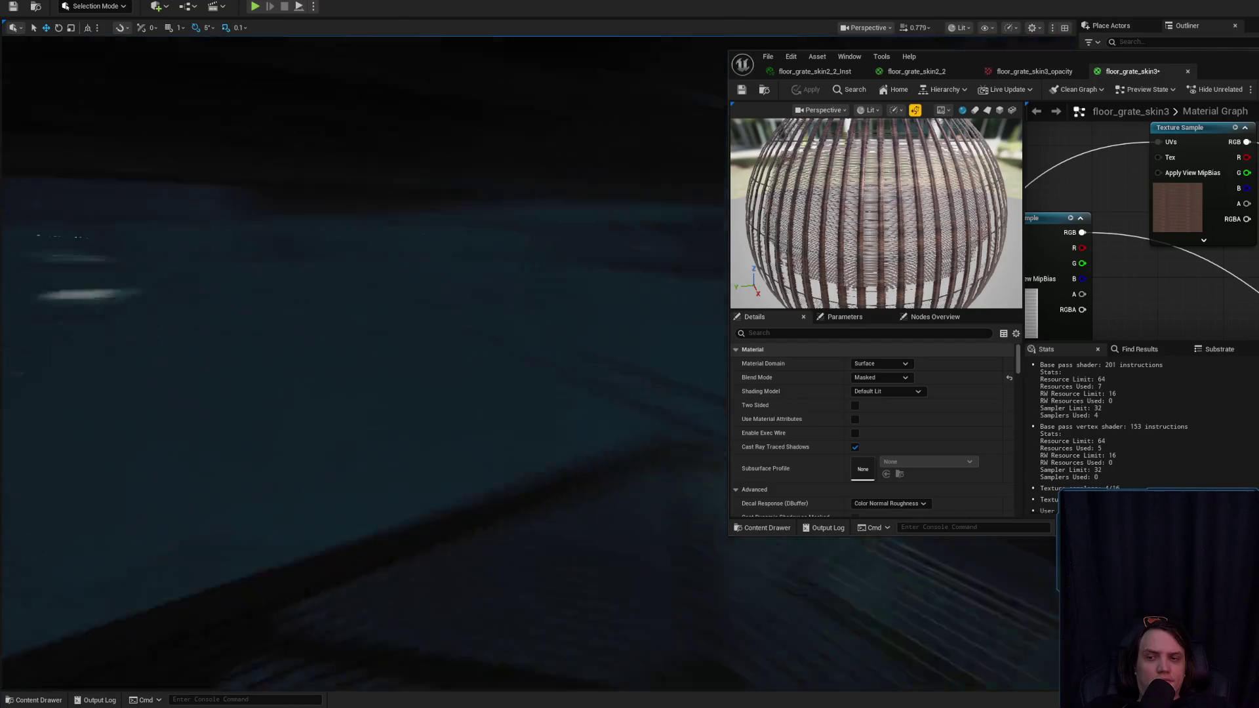
pyautogui.press('w')
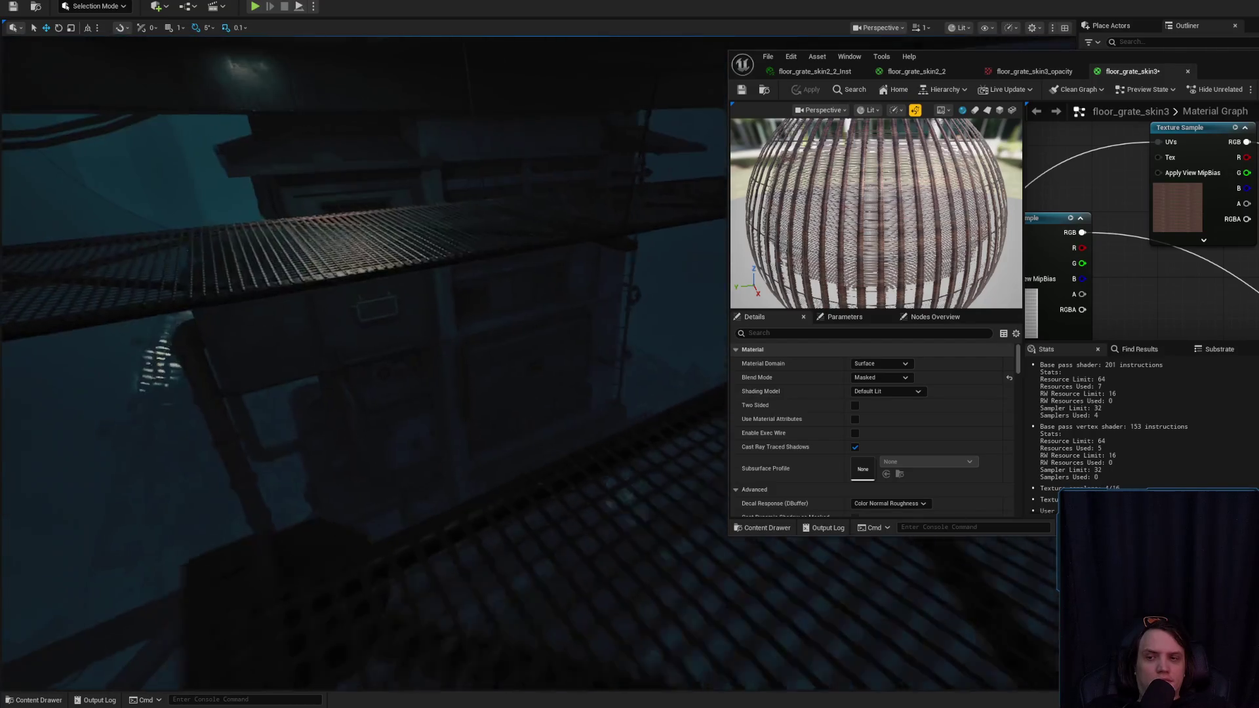
pyautogui.scroll(-1, 364, 364)
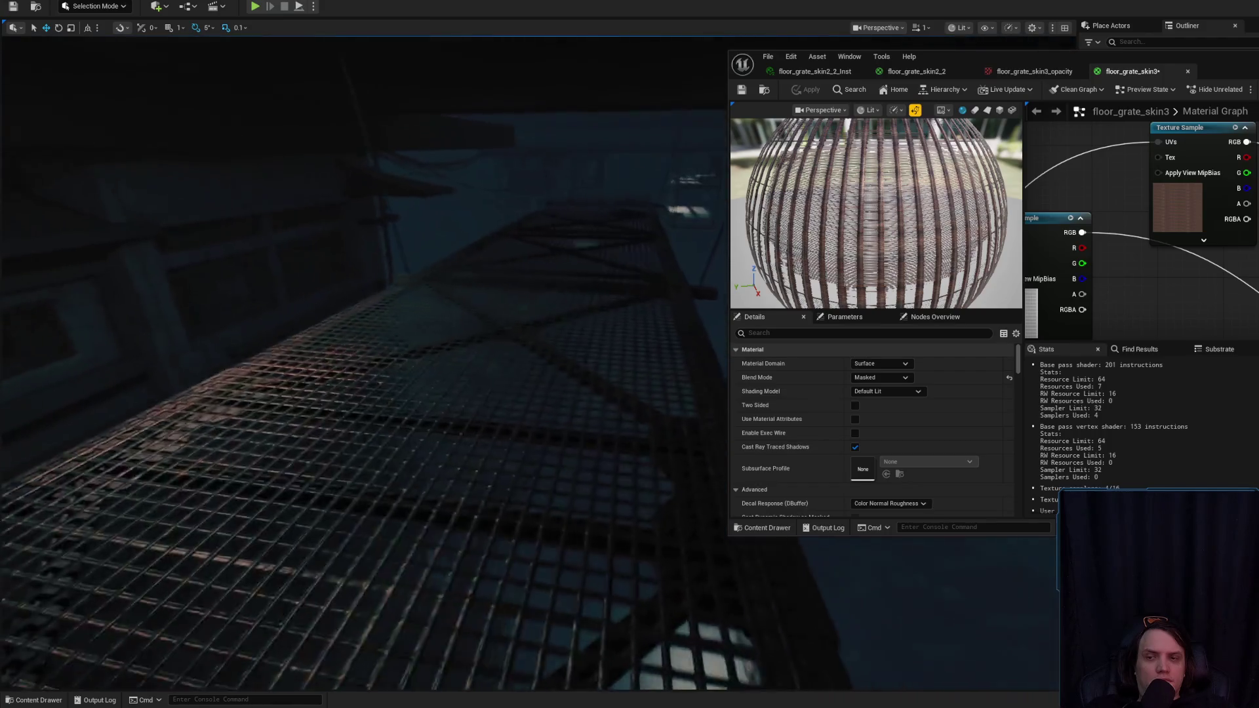
pyautogui.scroll(-1, 704, 228)
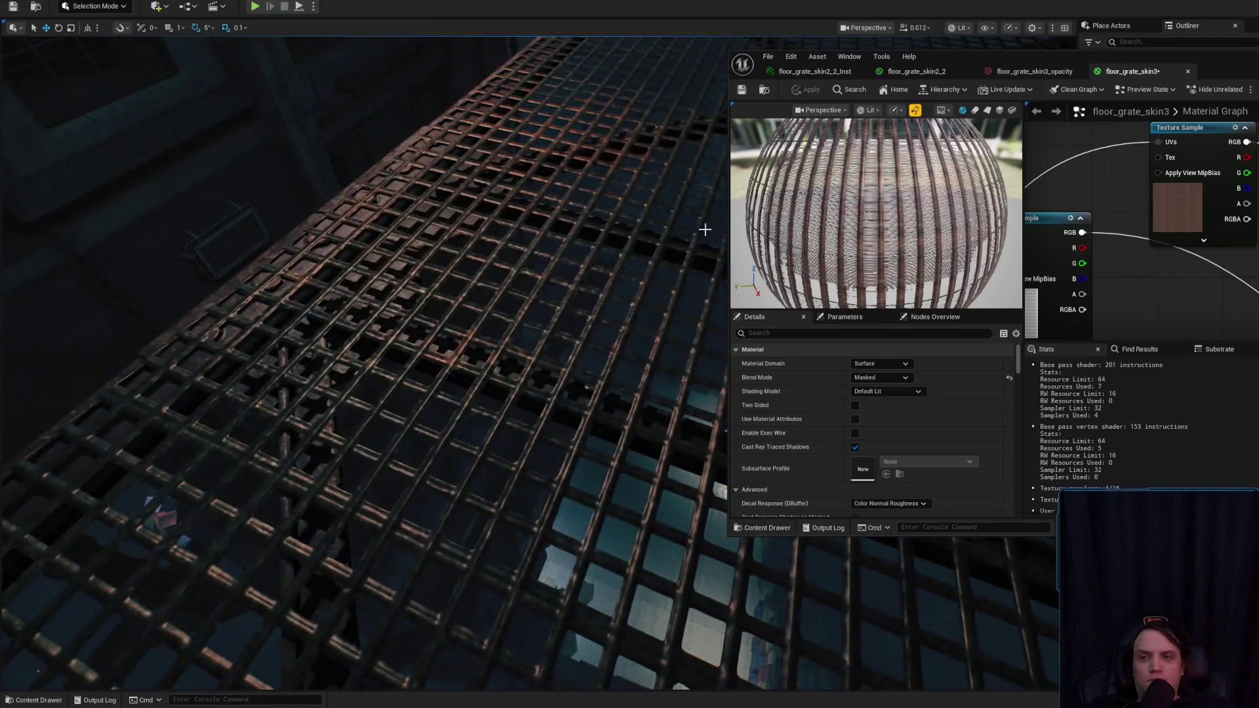
pyautogui.click(801, 90)
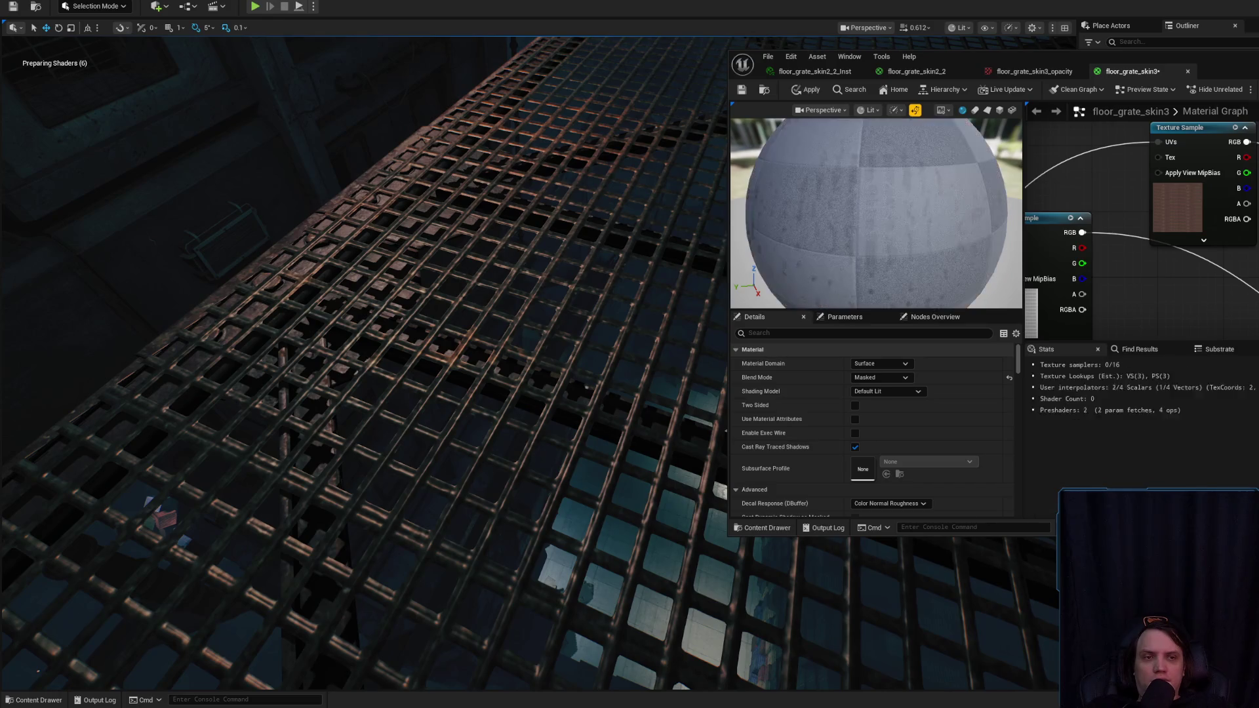
pyautogui.click(801, 90)
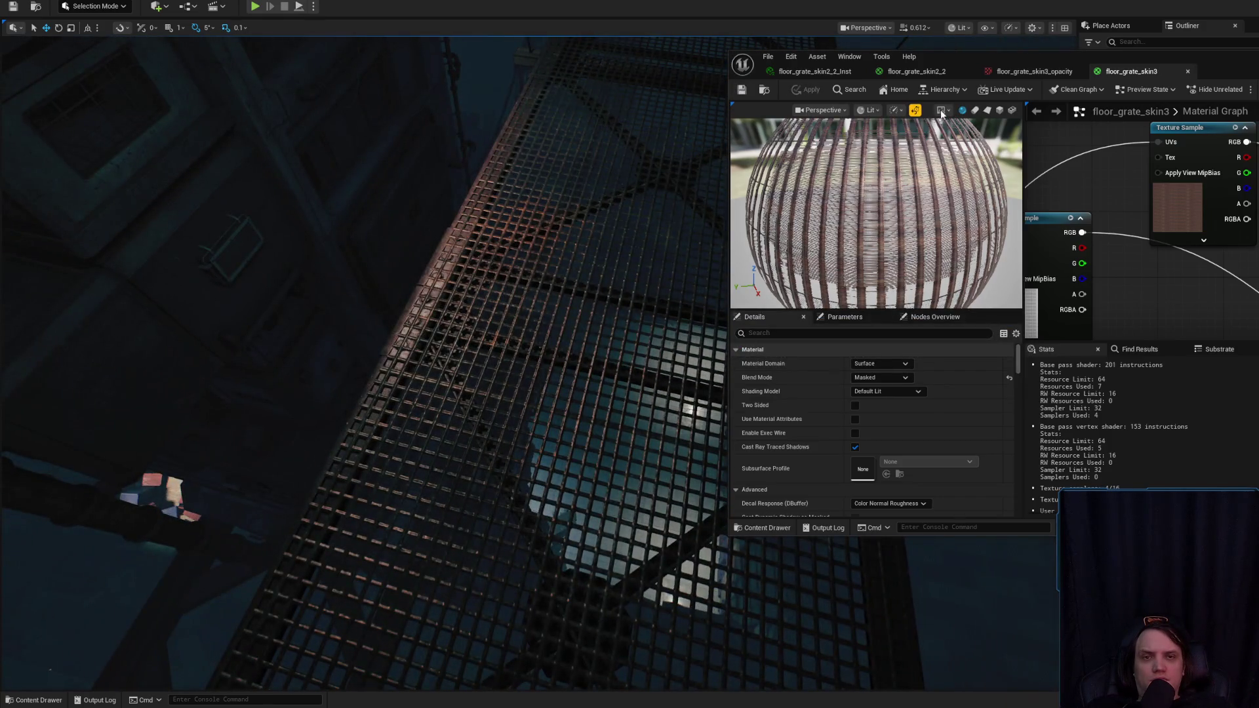
# - Preview skin3 and floor_grate_skin2_2 on a cube, checking skin2_2's Mask and Lerp nodes
pyautogui.click(999, 110)
pyautogui.moveTo(878, 216); pyautogui.dragTo(915, 216)
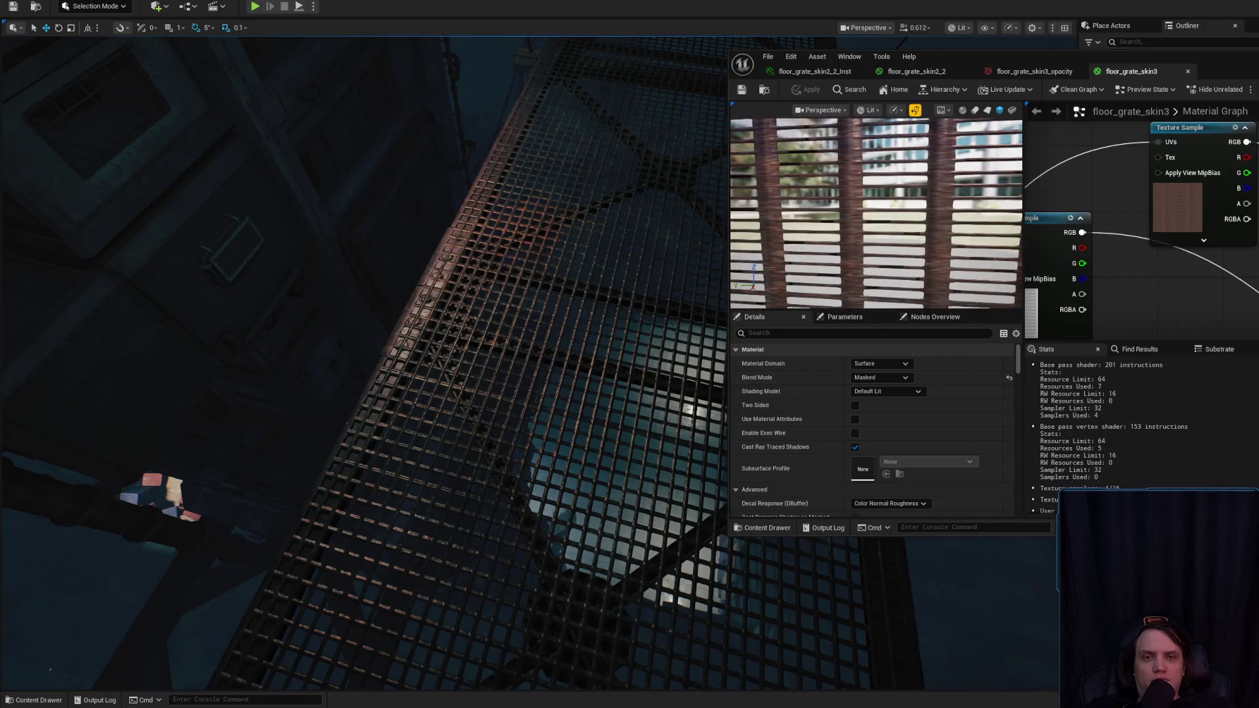
pyautogui.click(916, 70)
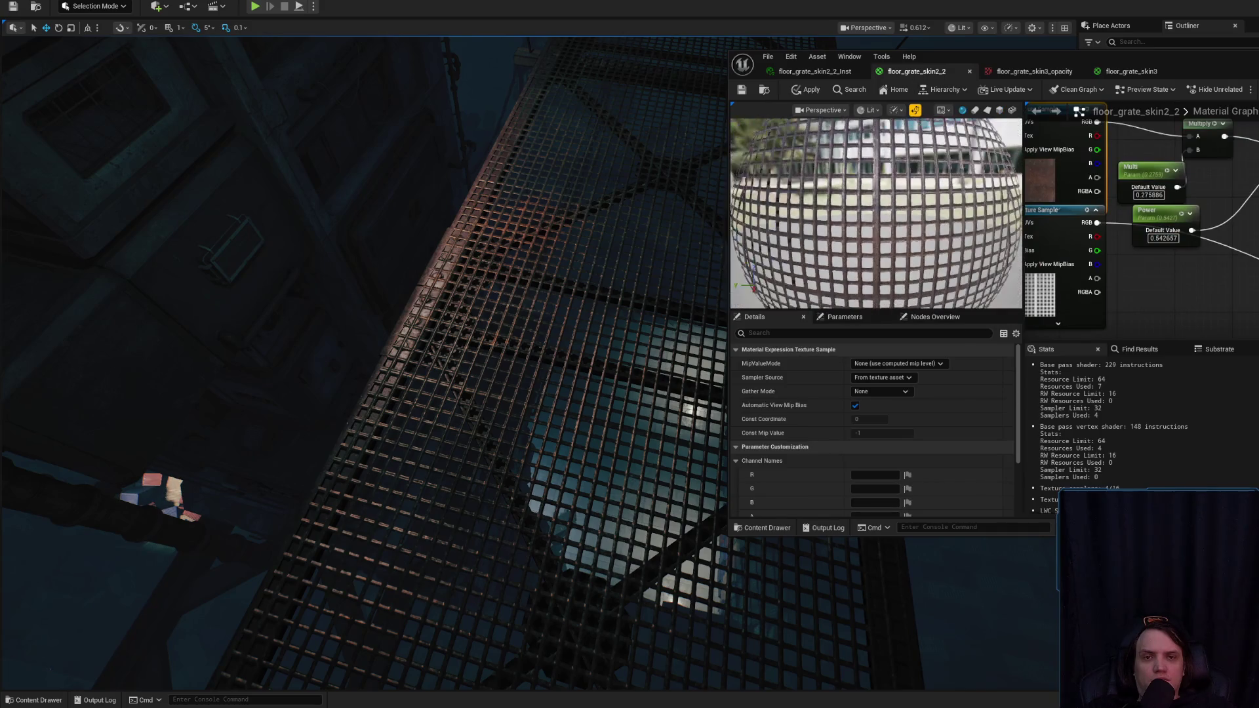
pyautogui.click(999, 110)
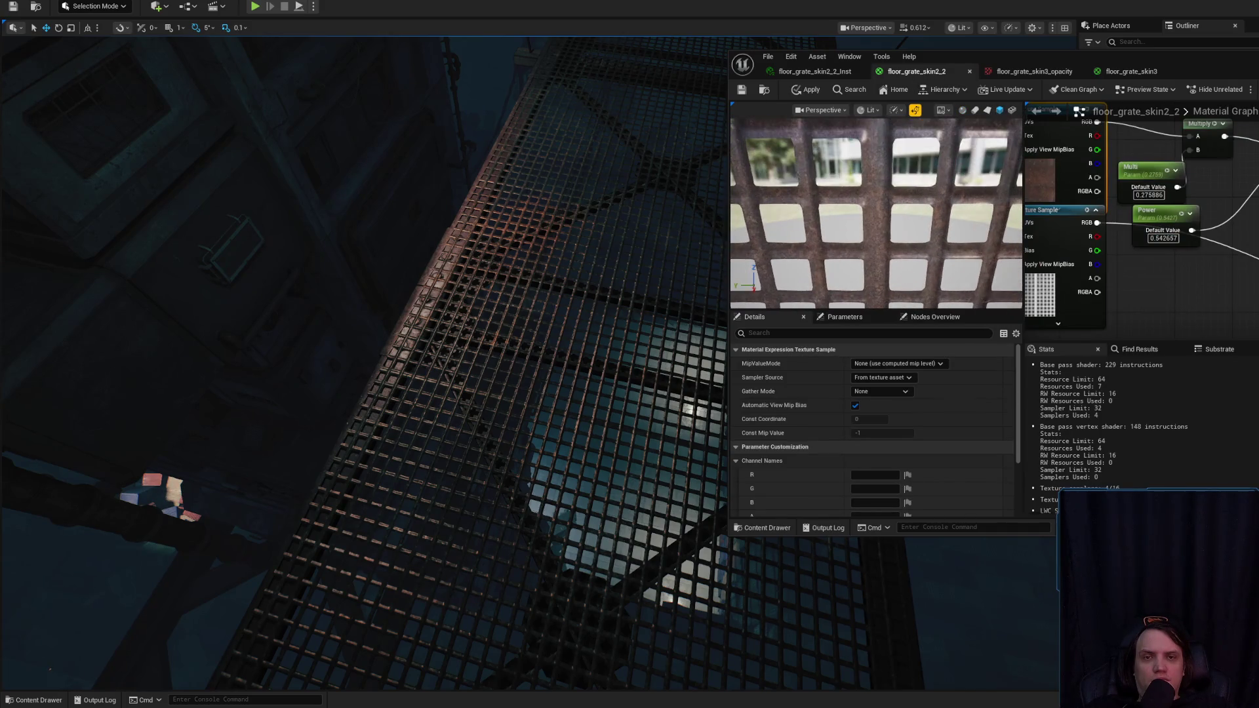
pyautogui.moveTo(1136, 155)
pyautogui.mouseDown()
pyautogui.moveTo(1129, 328)
pyautogui.moveTo(1239, 338)
pyautogui.moveTo(1166, 484)
pyautogui.mouseUp()
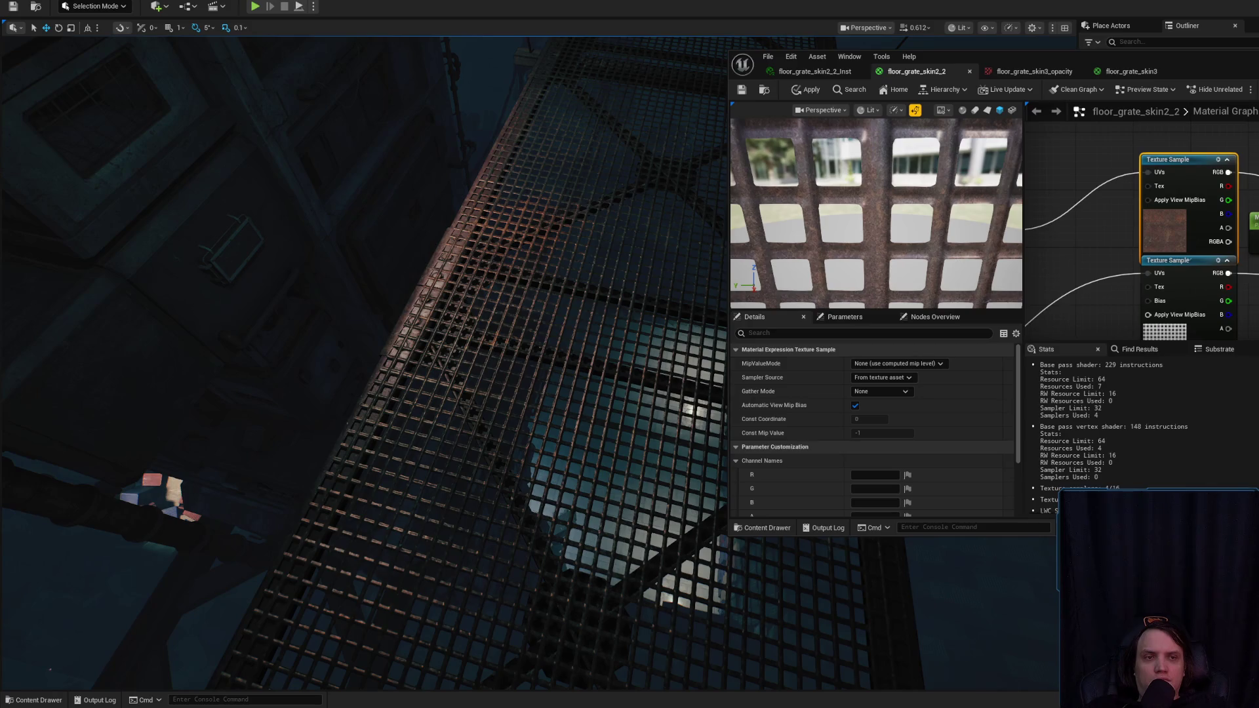
pyautogui.click(1170, 70)
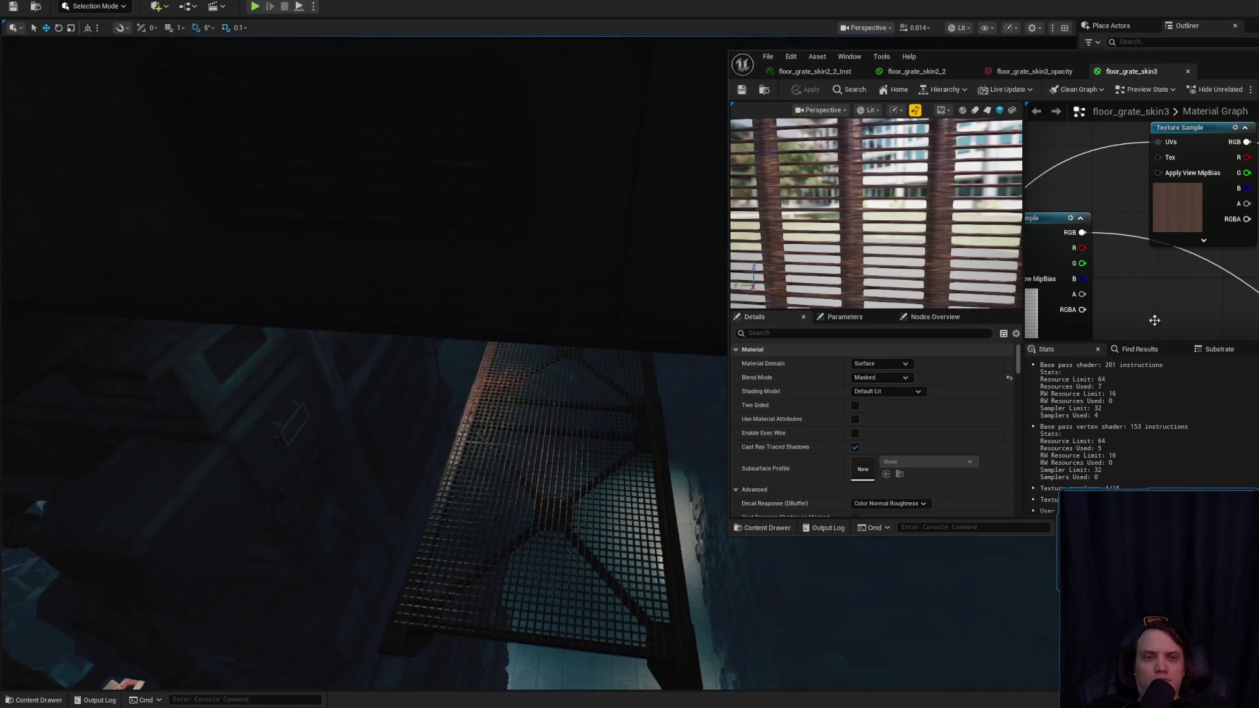
# - Apply the floor_grate_skin3 changes and review the grates along the walkway
pyautogui.moveTo(1141, 262); pyautogui.dragTo(1099, 231)
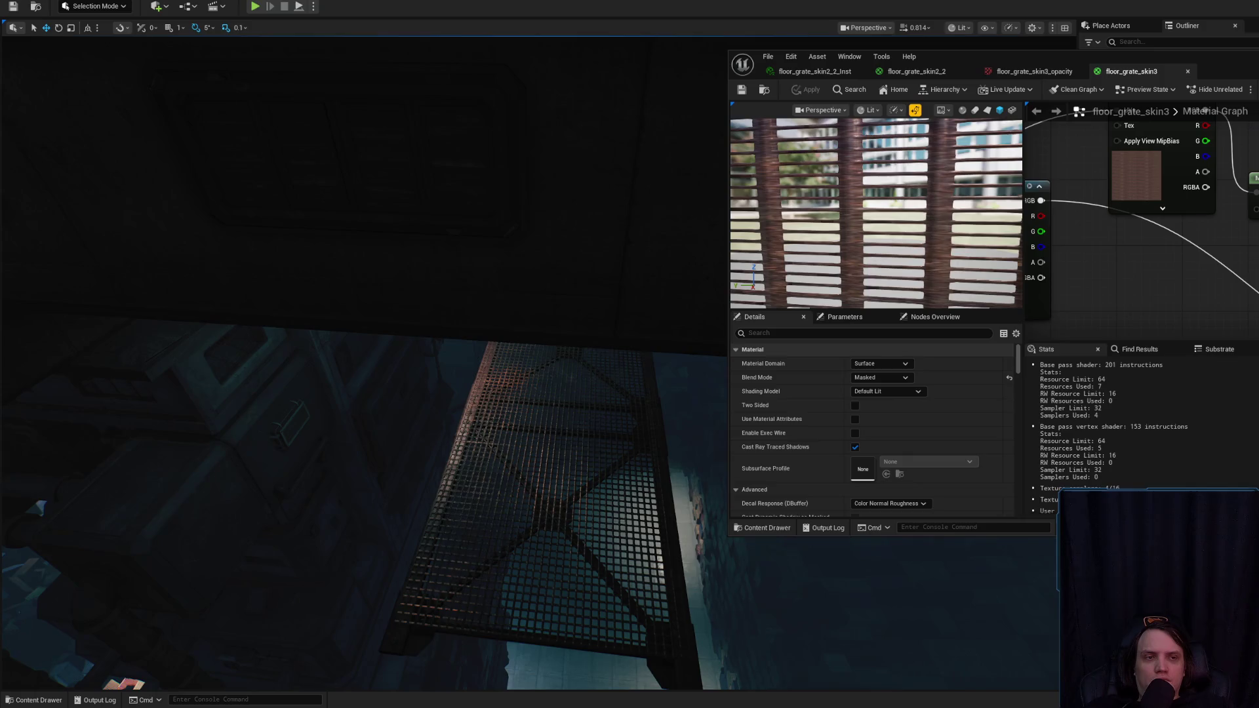
pyautogui.click(806, 90)
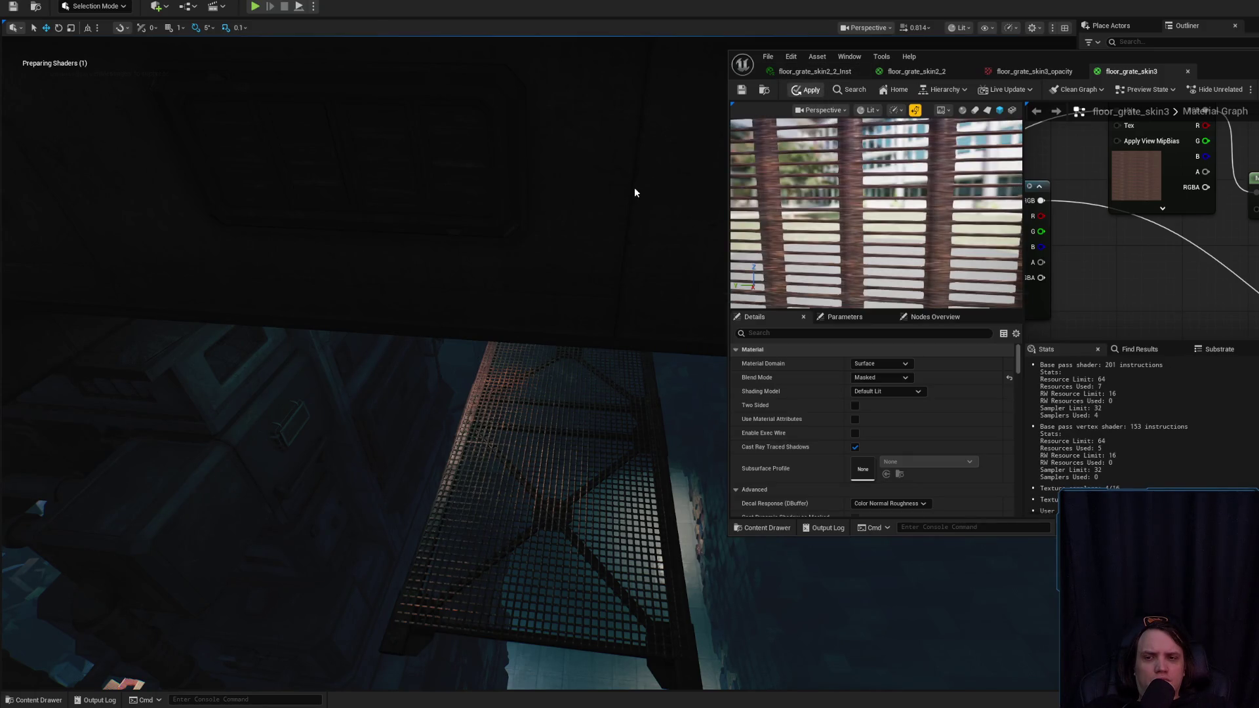
pyautogui.moveTo(624, 189); pyautogui.dragTo(624, 459)
pyautogui.scroll(2, 624, 314)
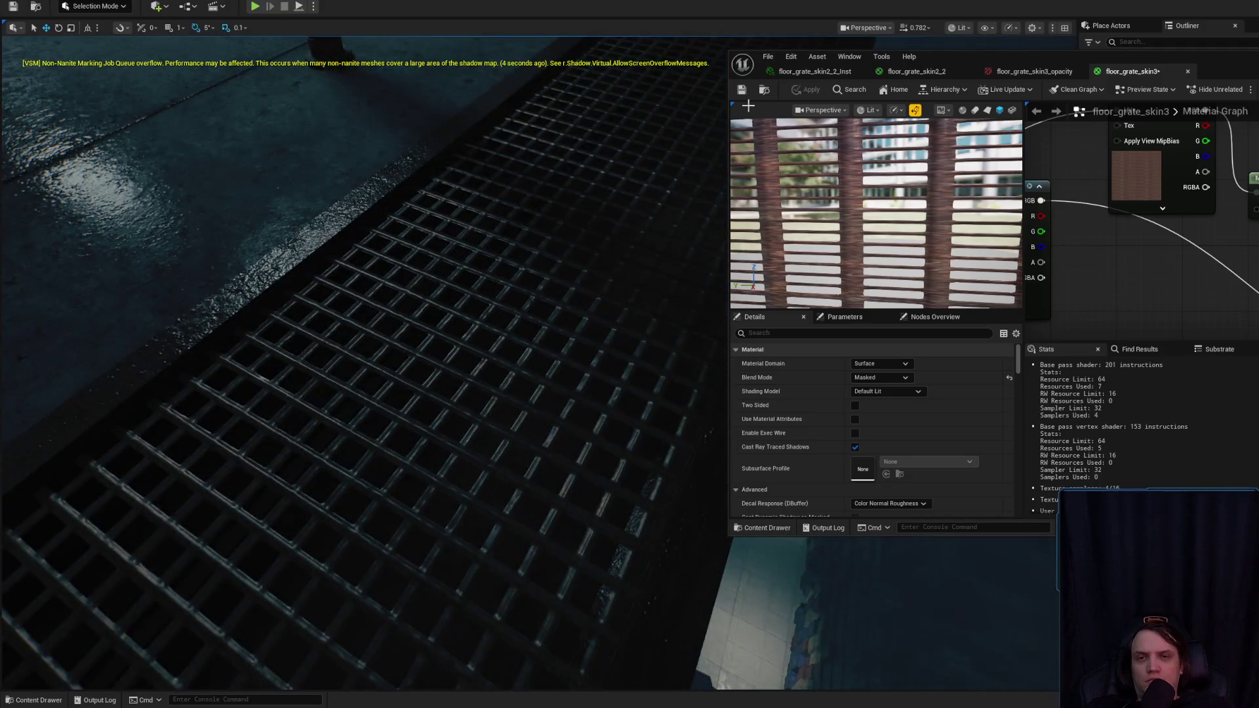
pyautogui.moveTo(650, 158); pyautogui.dragTo(649, 236)
pyautogui.scroll(-2, 650, 170)
pyautogui.scroll(2, 650, 197)
pyautogui.scroll(2, 650, 223)
pyautogui.moveTo(588, 205); pyautogui.dragTo(588, 205)
pyautogui.scroll(2, 588, 205)
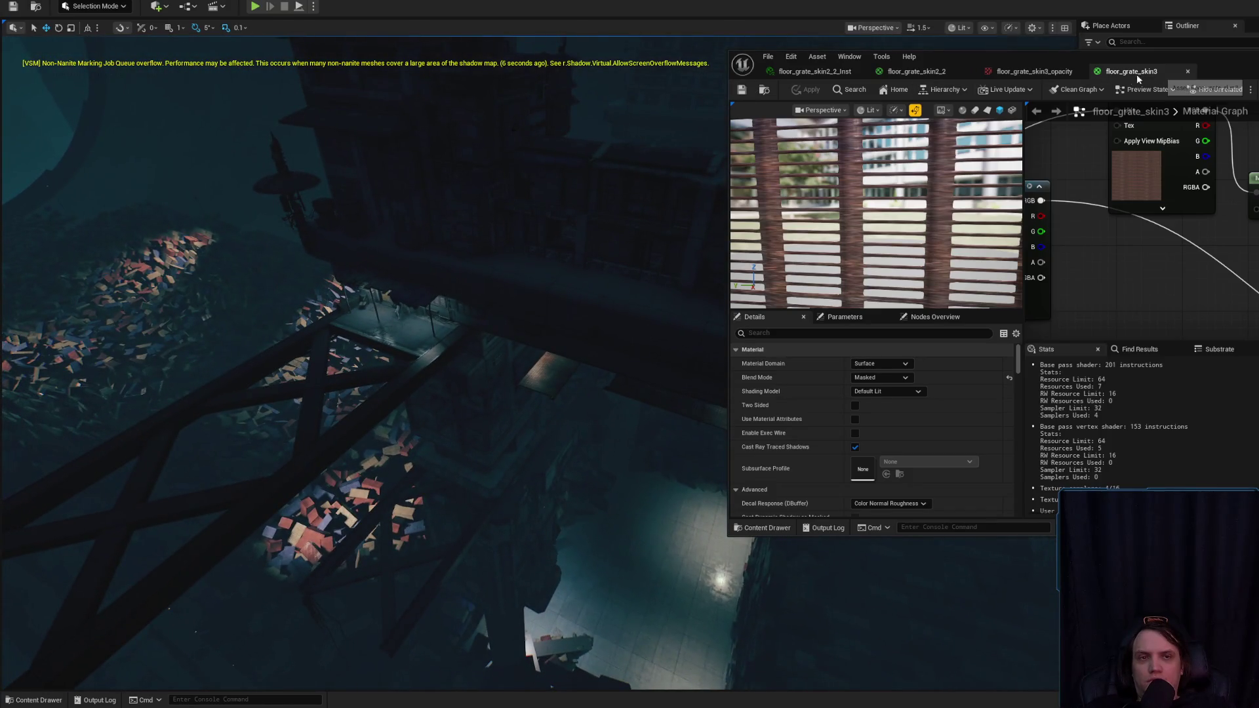
# - Close the floor_grate_skin3 material and floor_grate_skin3_opacity texture tabs
pyautogui.middleClick(1143, 78)
pyautogui.middleClick(971, 78)
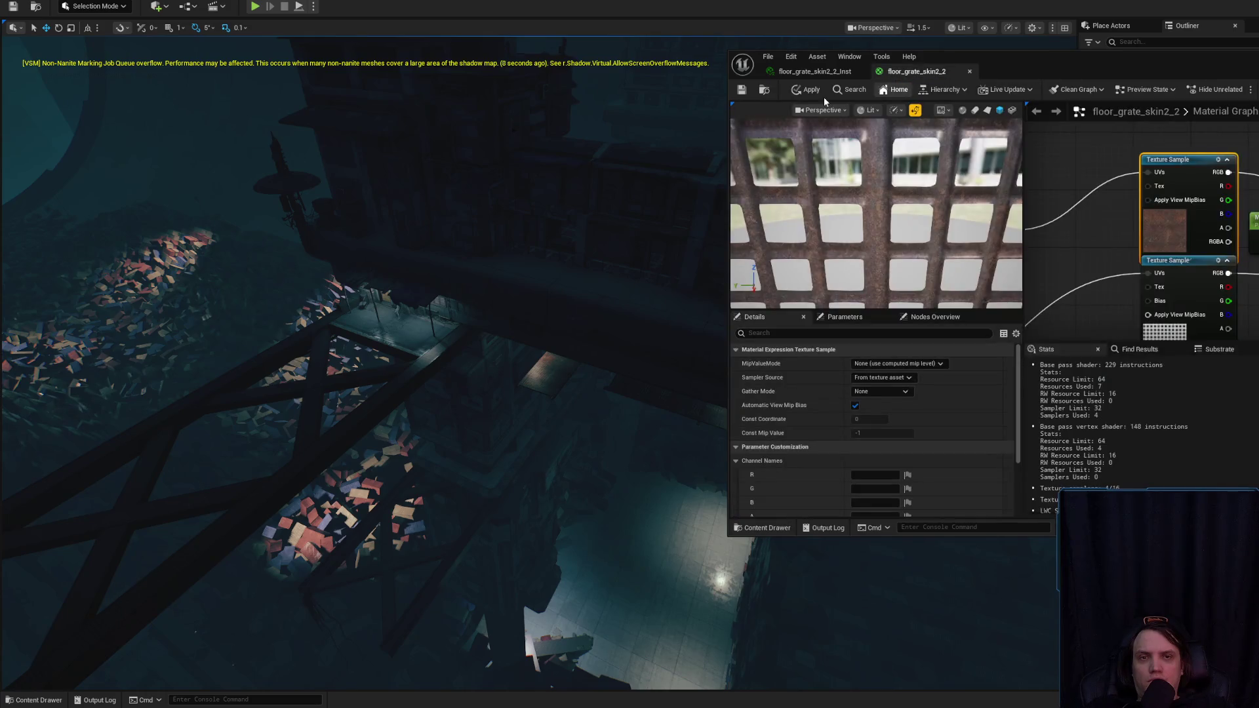
pyautogui.click(764, 93)
# - Open floor_grate_skin3 and inspect its opacity Texture Sample node
pyautogui.click(1085, 335)
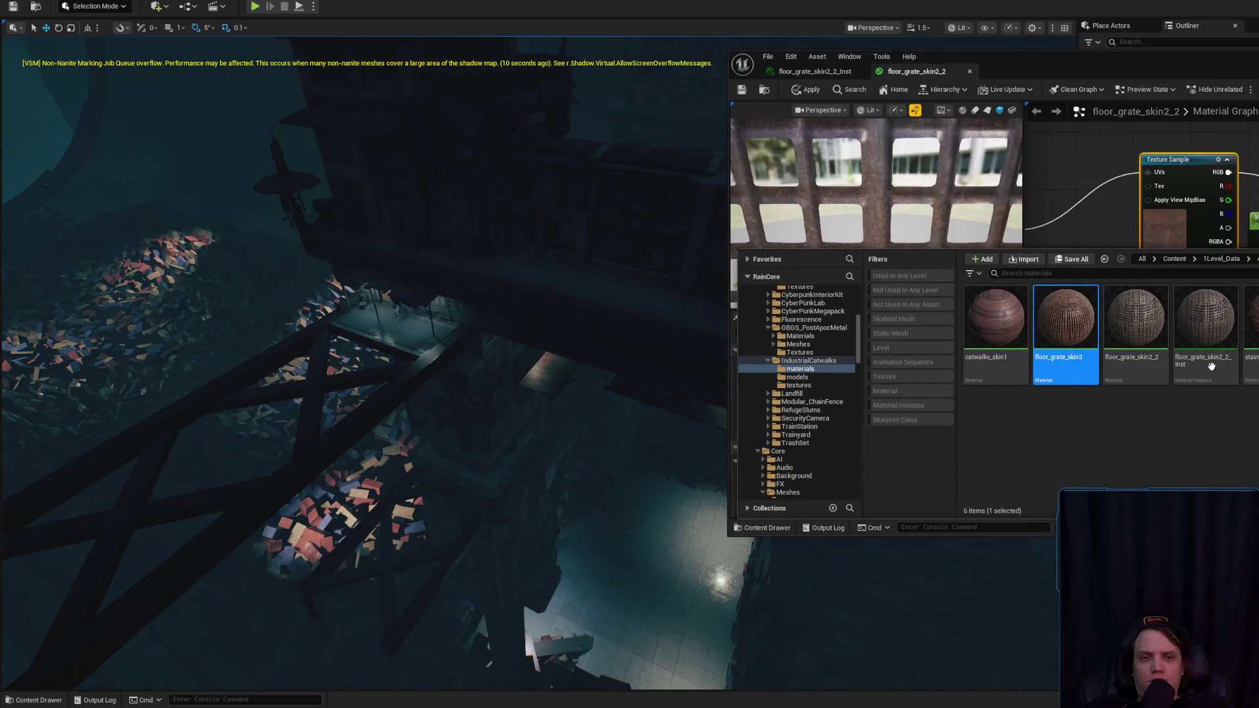
pyautogui.press('Return')
pyautogui.scroll(3, 1230, 269)
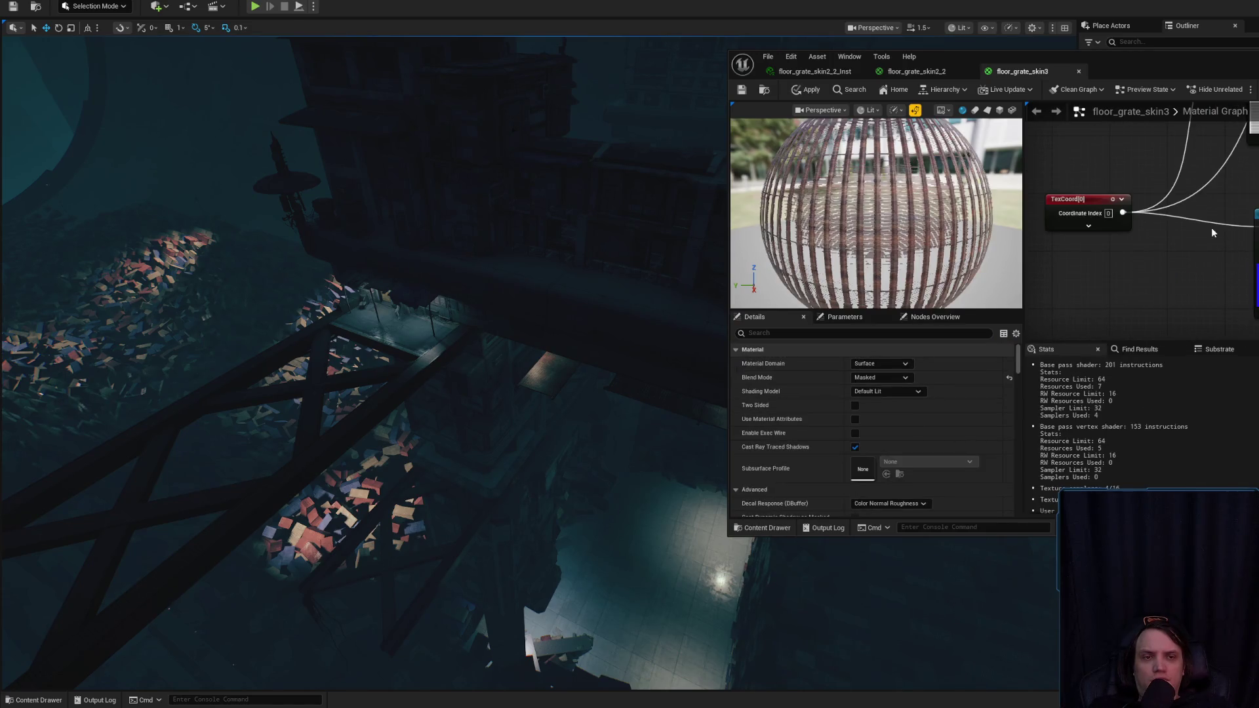
pyautogui.moveTo(1214, 233); pyautogui.dragTo(1133, 378)
pyautogui.click(1193, 170)
pyautogui.scroll(-3, 901, 411)
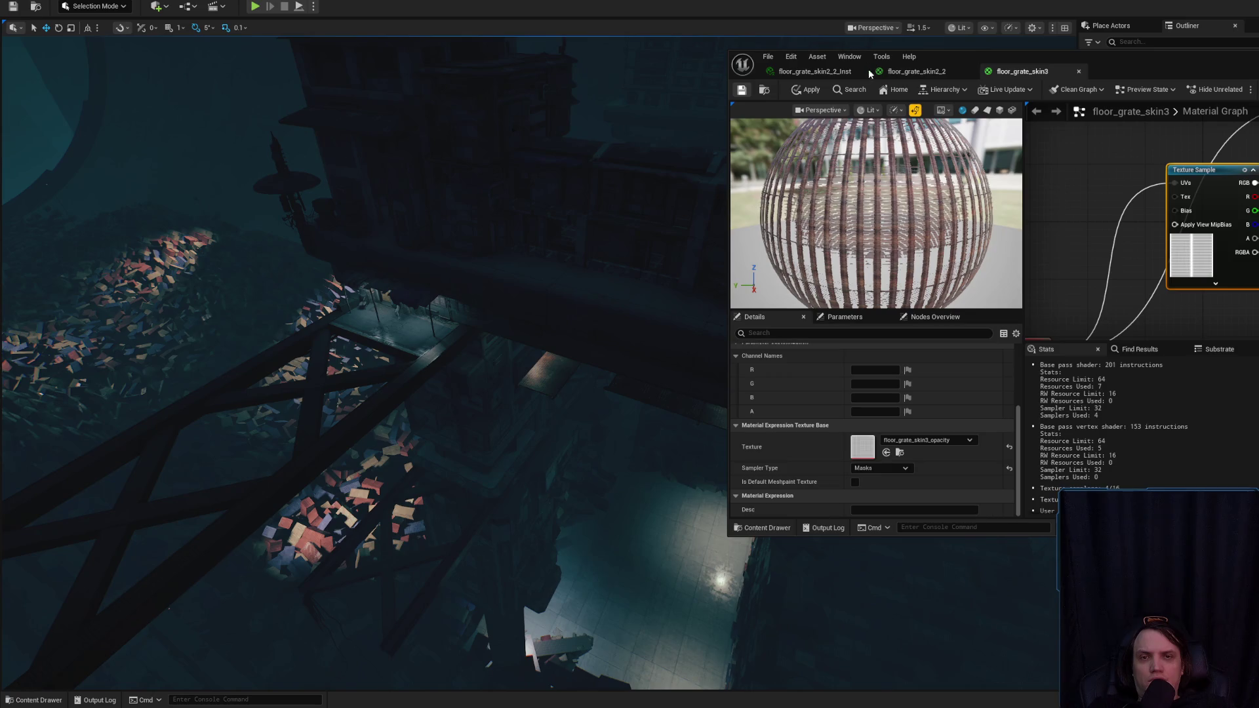
# - Close the floor_grate_skin2_2_Inst instance, applying its changes to floor_grate_skin2_2
pyautogui.middleClick(809, 73)
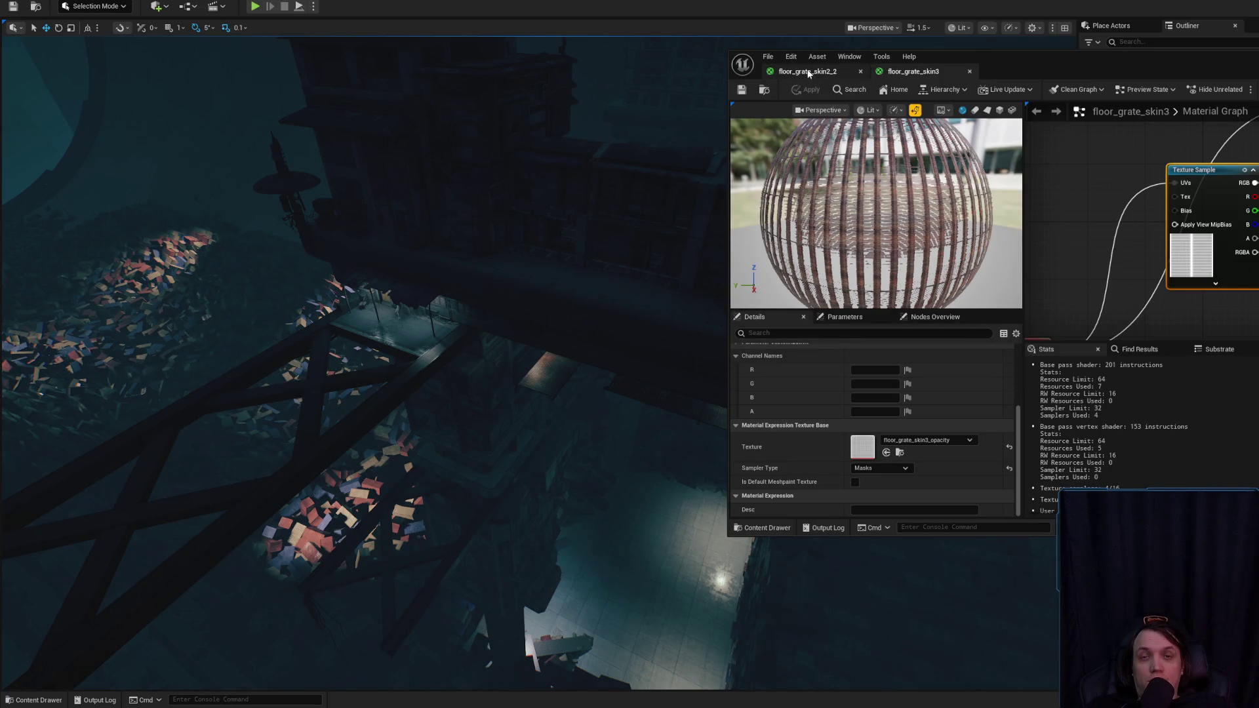
pyautogui.click(884, 370)
pyautogui.click(763, 90)
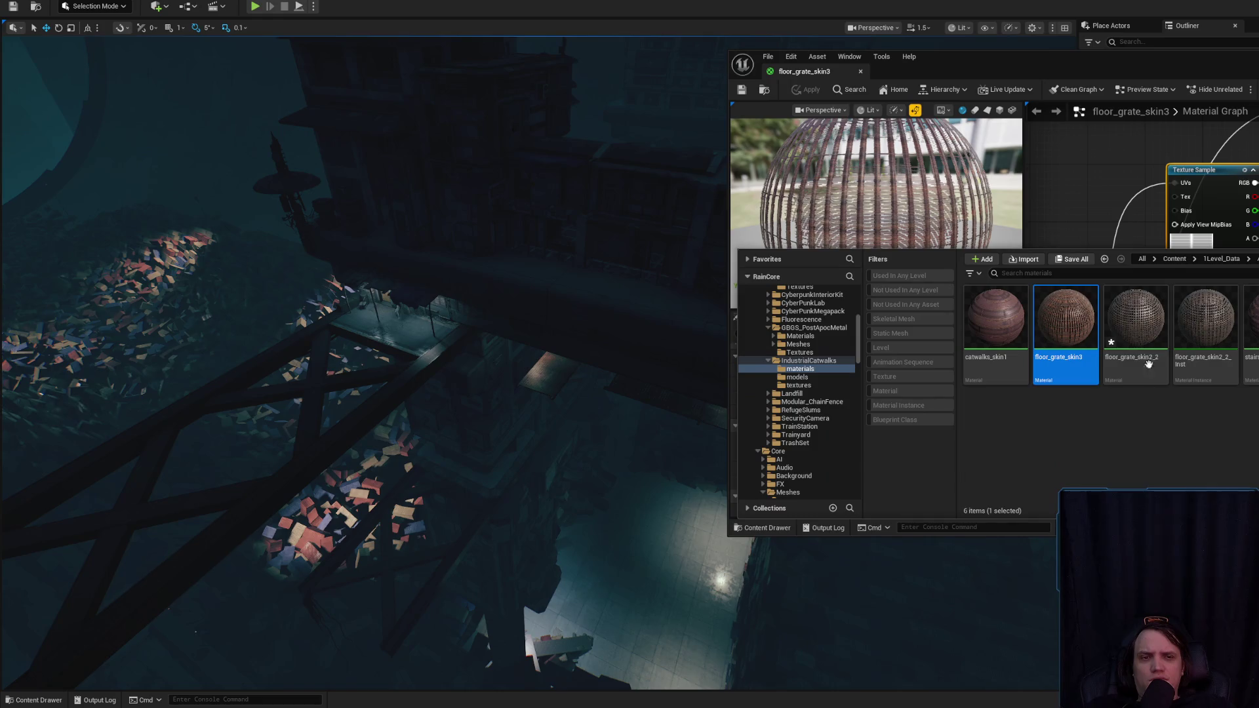
pyautogui.rightClick(1138, 331)
pyautogui.click(1173, 446)
# - Filter the IndustrialCatwalks folder to unused assets and inspect floor_grate_skin2_basecolor
pyautogui.click(808, 361)
pyautogui.click(905, 304)
pyautogui.click(1064, 429)
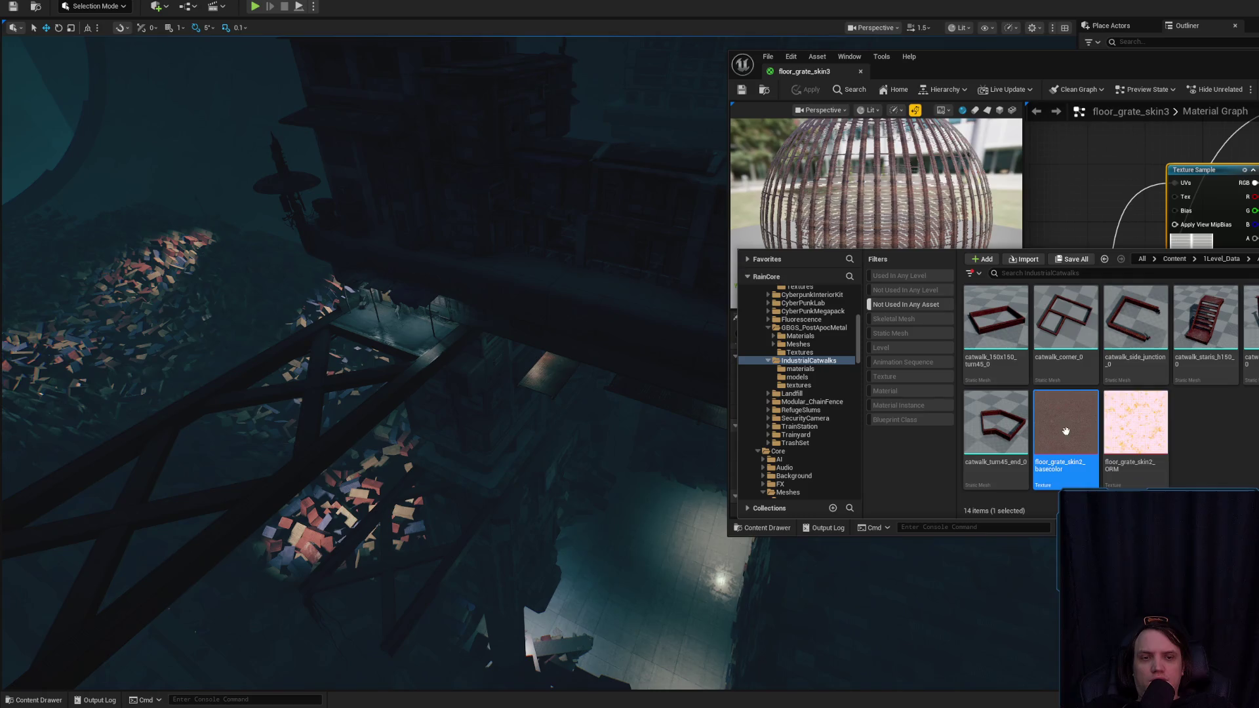
pyautogui.doubleClick(1074, 443)
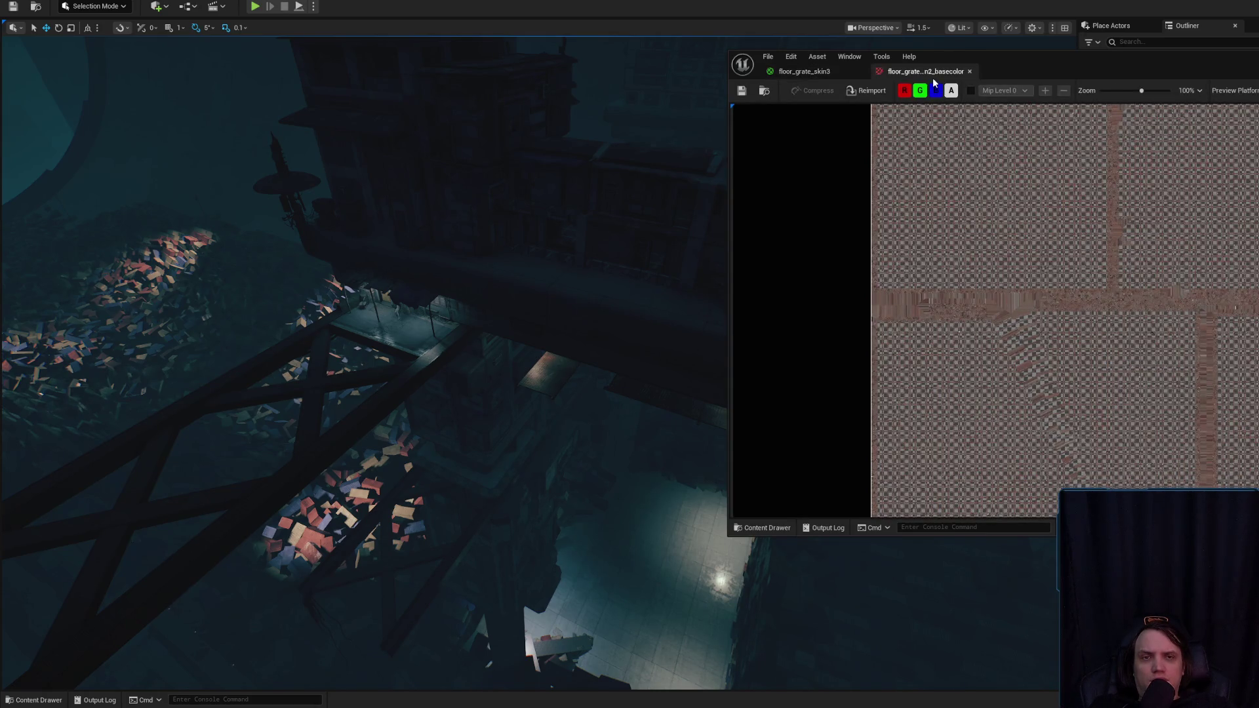
pyautogui.click(969, 70)
pyautogui.click(841, 71)
# - Delete the unused floor_grate_skin2_ORM texture
pyautogui.hotkey('ctrl', 'space')
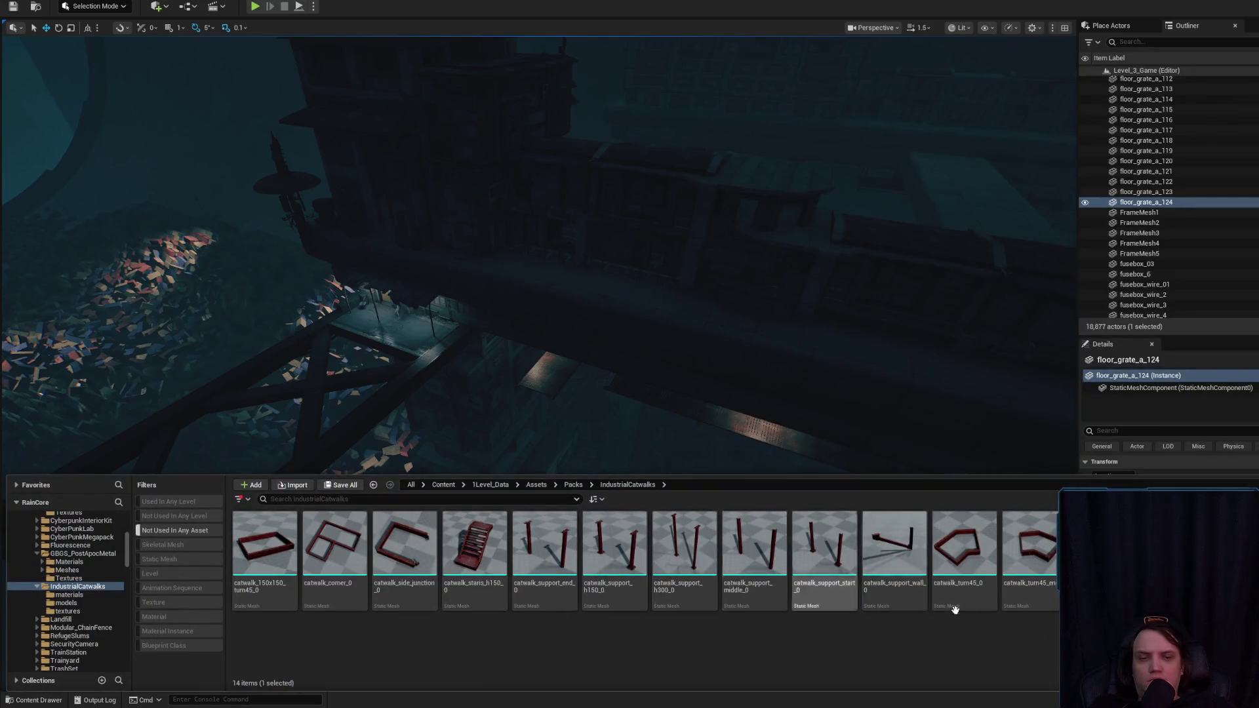
pyautogui.press('Delete')
pyautogui.click(840, 510)
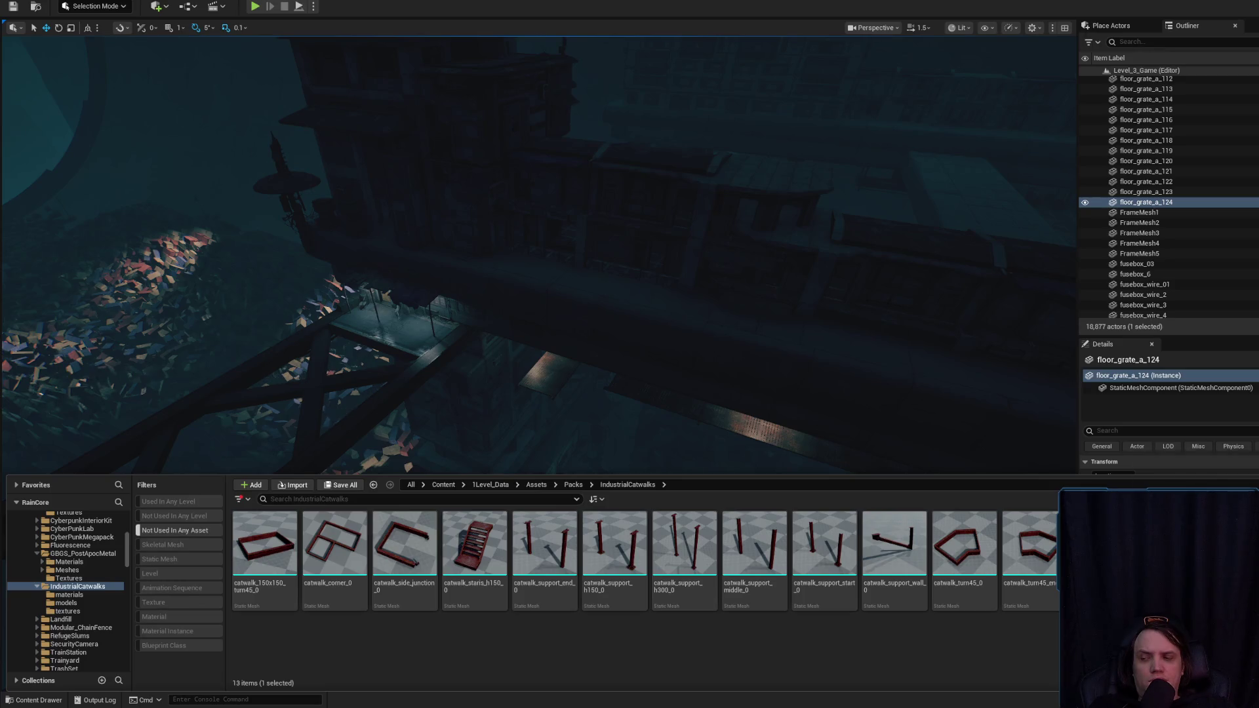
pyautogui.press('Delete')
pyautogui.click(797, 511)
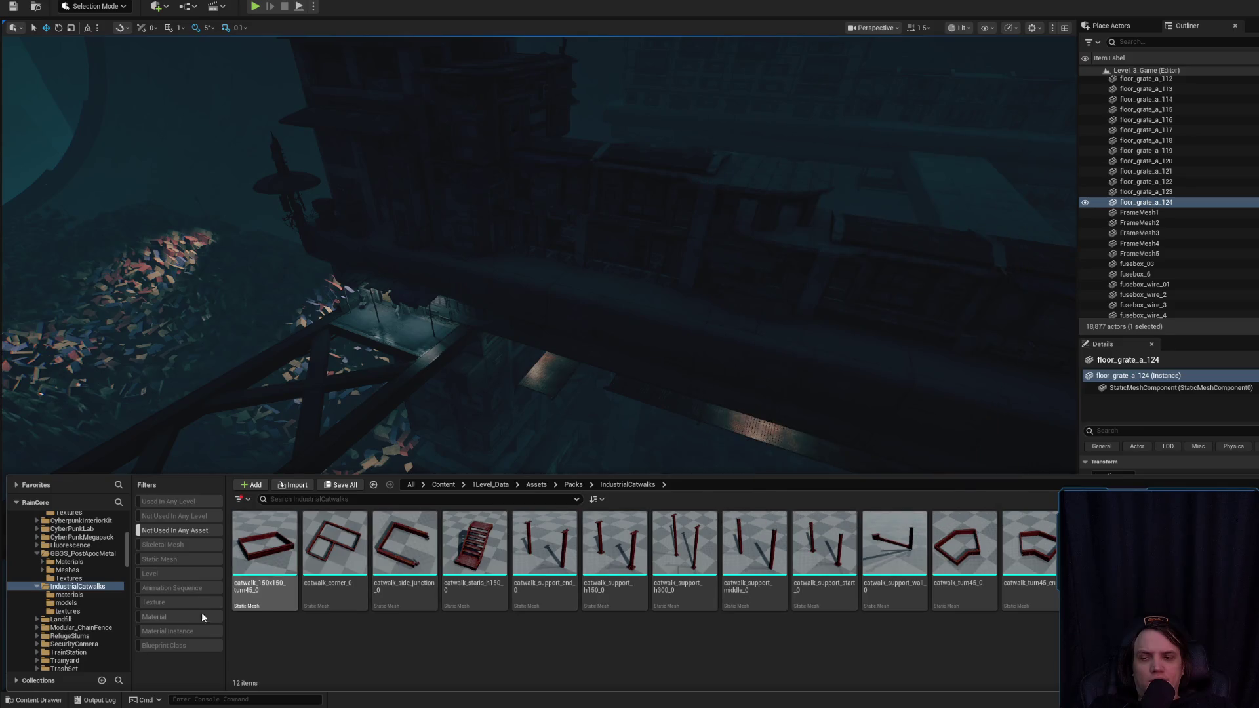
# - Update redirector references in the IndustrialCatwalks folder and return to the level view
pyautogui.rightClick(74, 586)
pyautogui.click(154, 492)
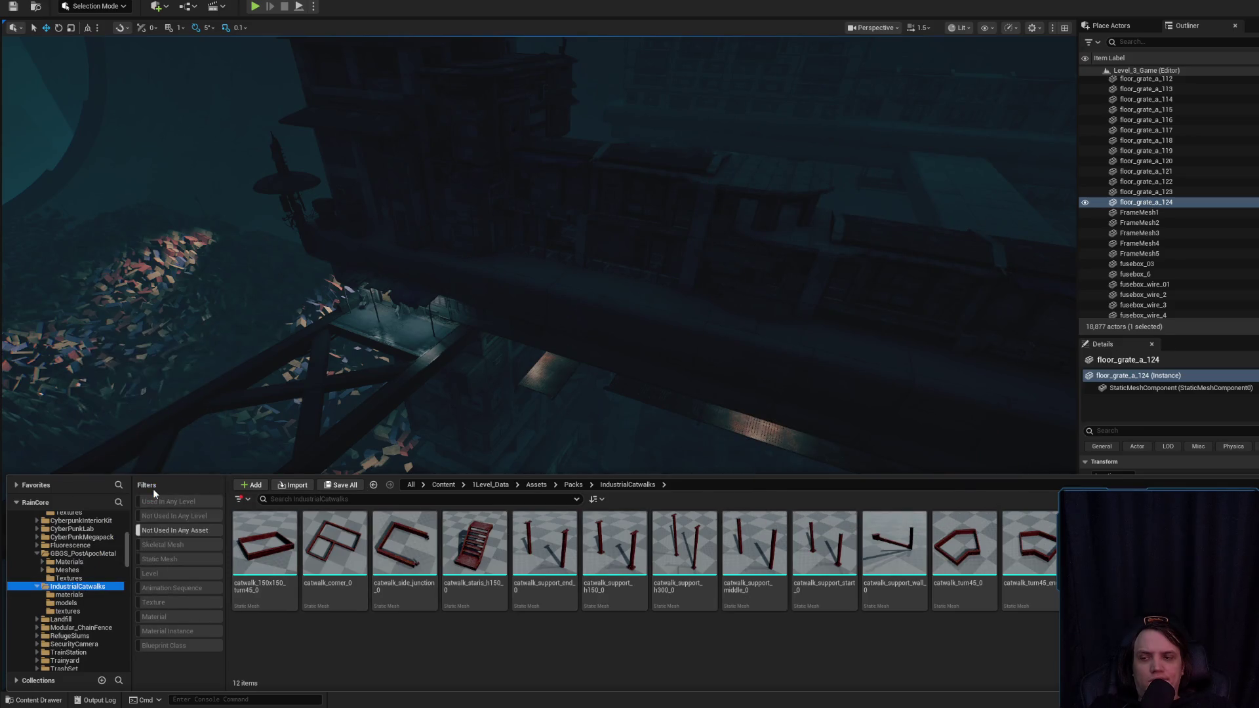
pyautogui.click(171, 528)
pyautogui.click(170, 528)
pyautogui.click(177, 528)
pyautogui.moveTo(197, 393); pyautogui.dragTo(197, 426)
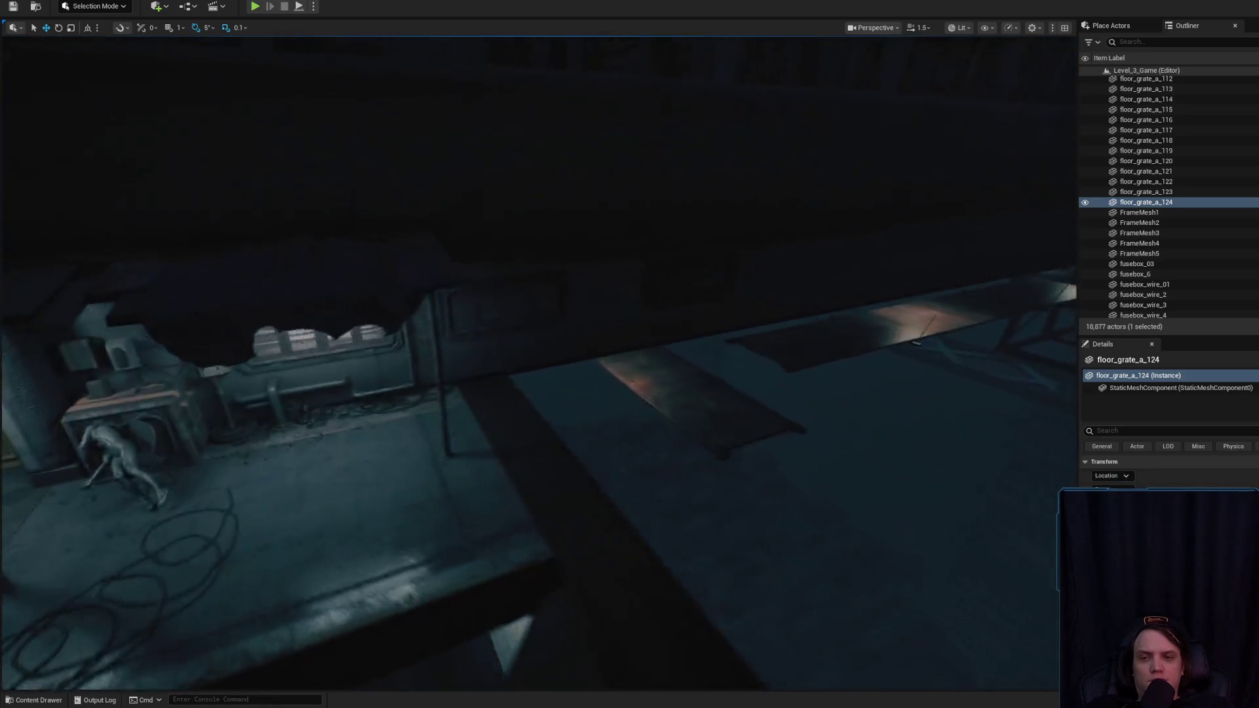
# - Apply the floor_grate_skin3 material changes to the level's grates
pyautogui.scroll(5, 345, 444)
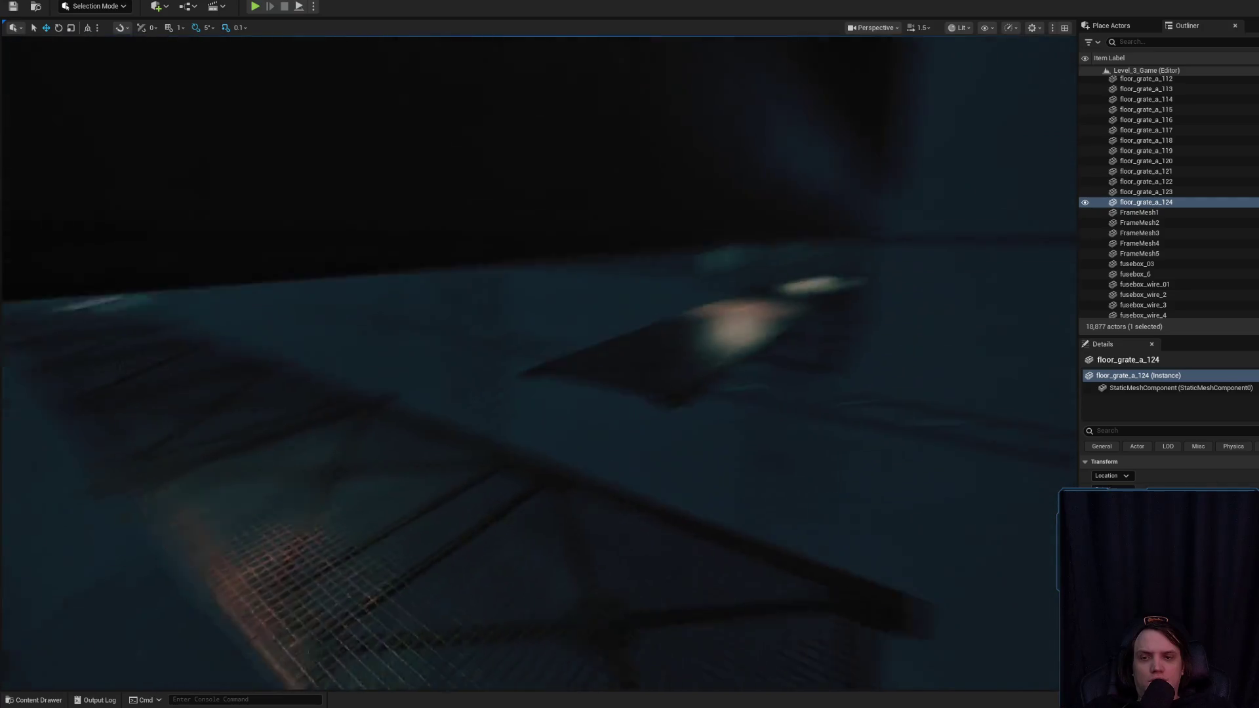
pyautogui.scroll(-5, 345, 444)
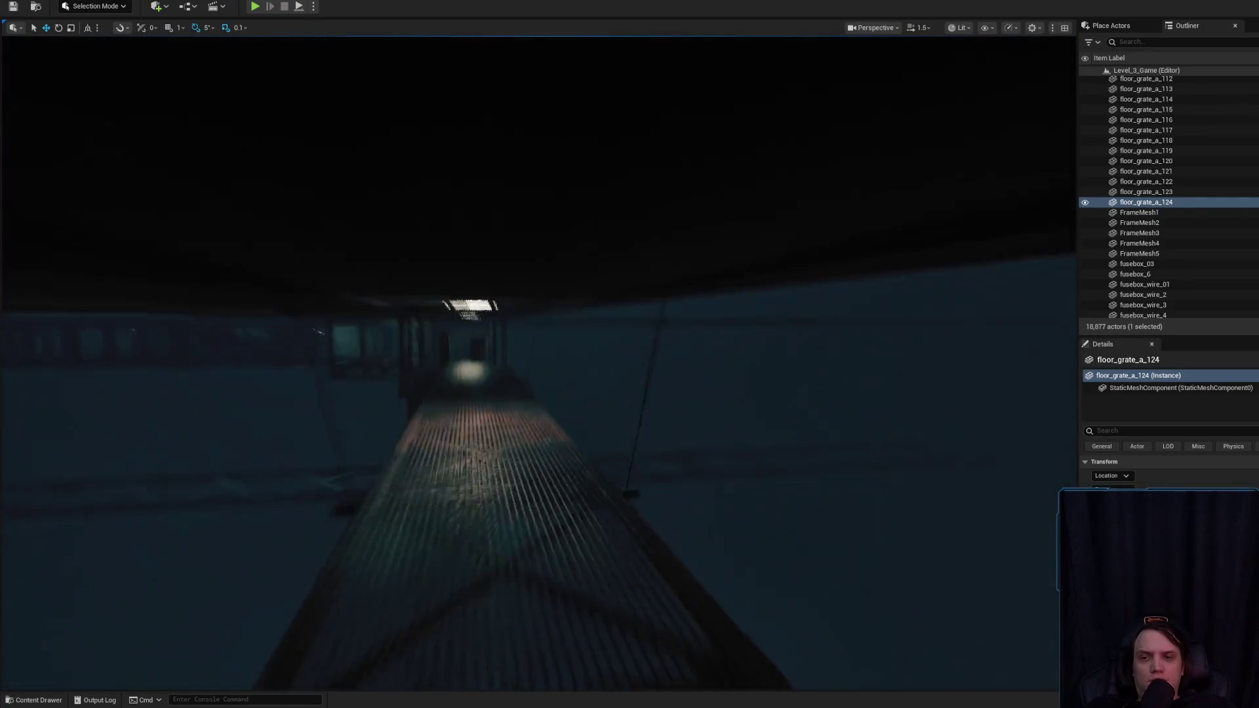
pyautogui.scroll(6, 387, 539)
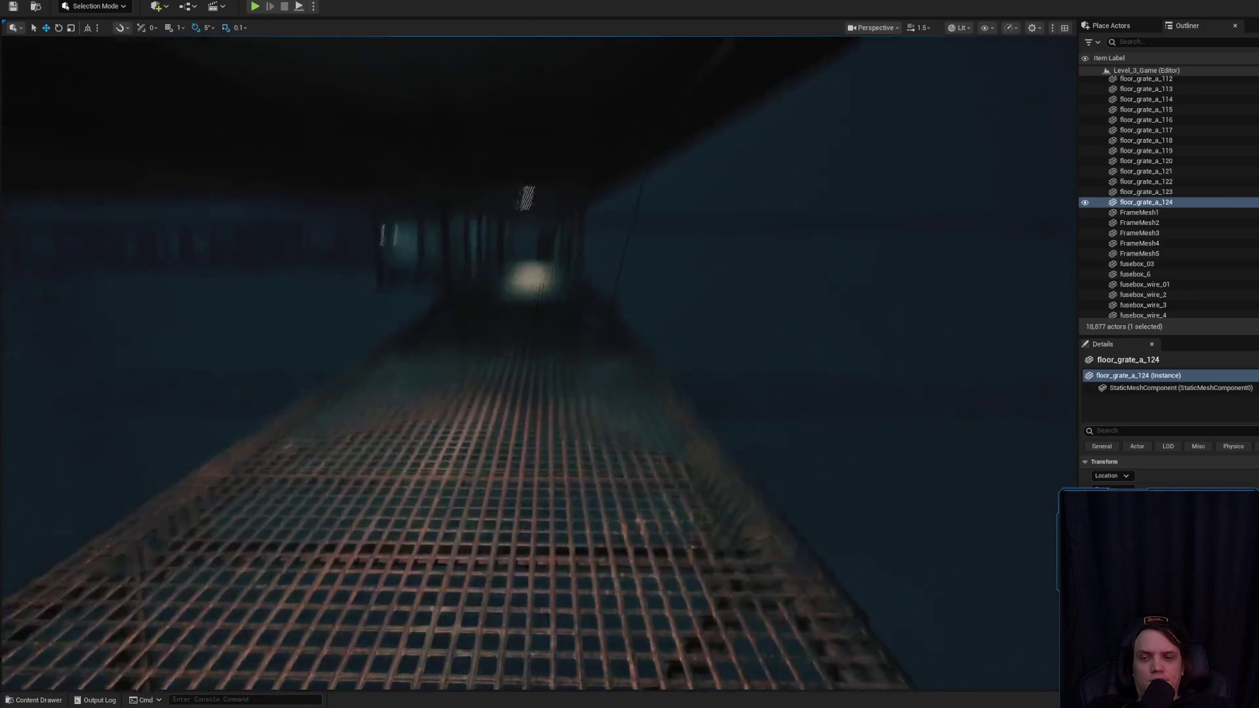
pyautogui.click(539, 503)
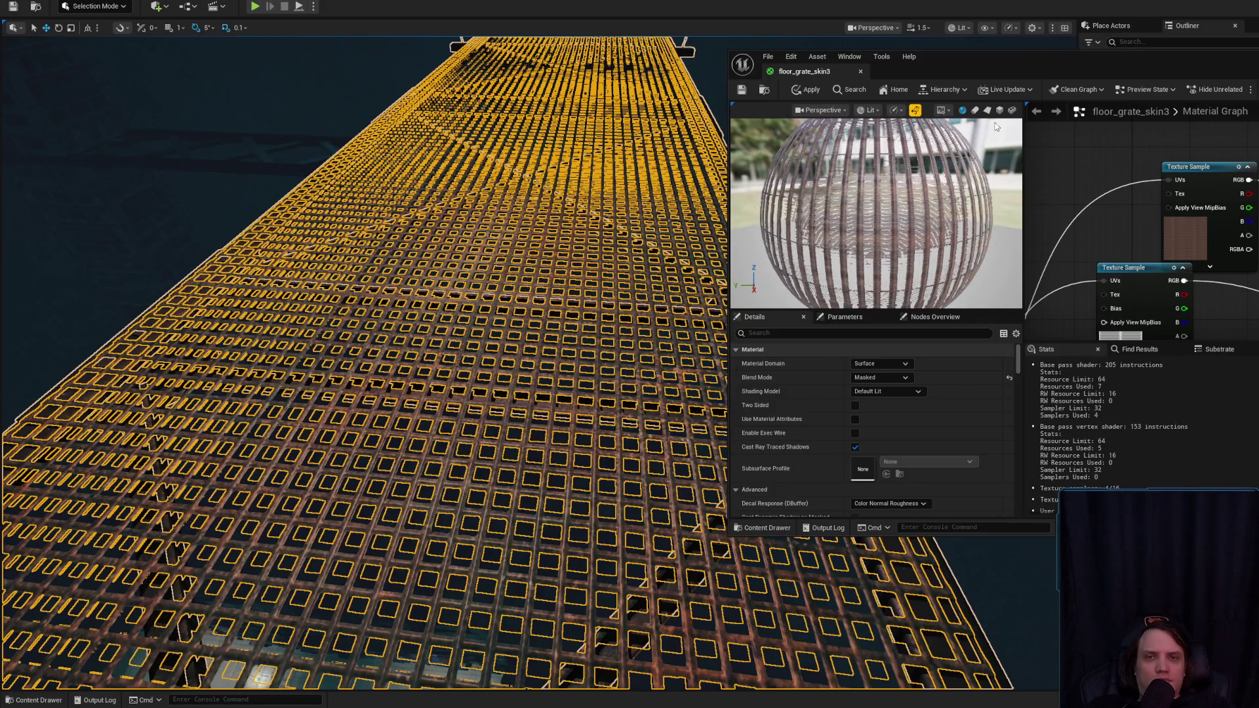
pyautogui.click(814, 95)
# - Fly low along the grate walkway and onto the bridge floor to review it
pyautogui.moveTo(512, 248); pyautogui.dragTo(512, 7)
pyautogui.scroll(-2, 512, 98)
pyautogui.scroll(2, 511, 72)
pyautogui.moveTo(597, 289); pyautogui.dragTo(622, 289)
pyautogui.scroll(-2, 597, 289)
pyautogui.click(621, 289)
pyautogui.moveTo(583, 399); pyautogui.dragTo(589, 415)
# - Duplicate floor_grate_a_124 as floor_grate_a_125 for close inspection, delete it, and select SM_MetalFloor20
pyautogui.click(588, 414)
pyautogui.moveTo(565, 514); pyautogui.dragTo(539, 510)
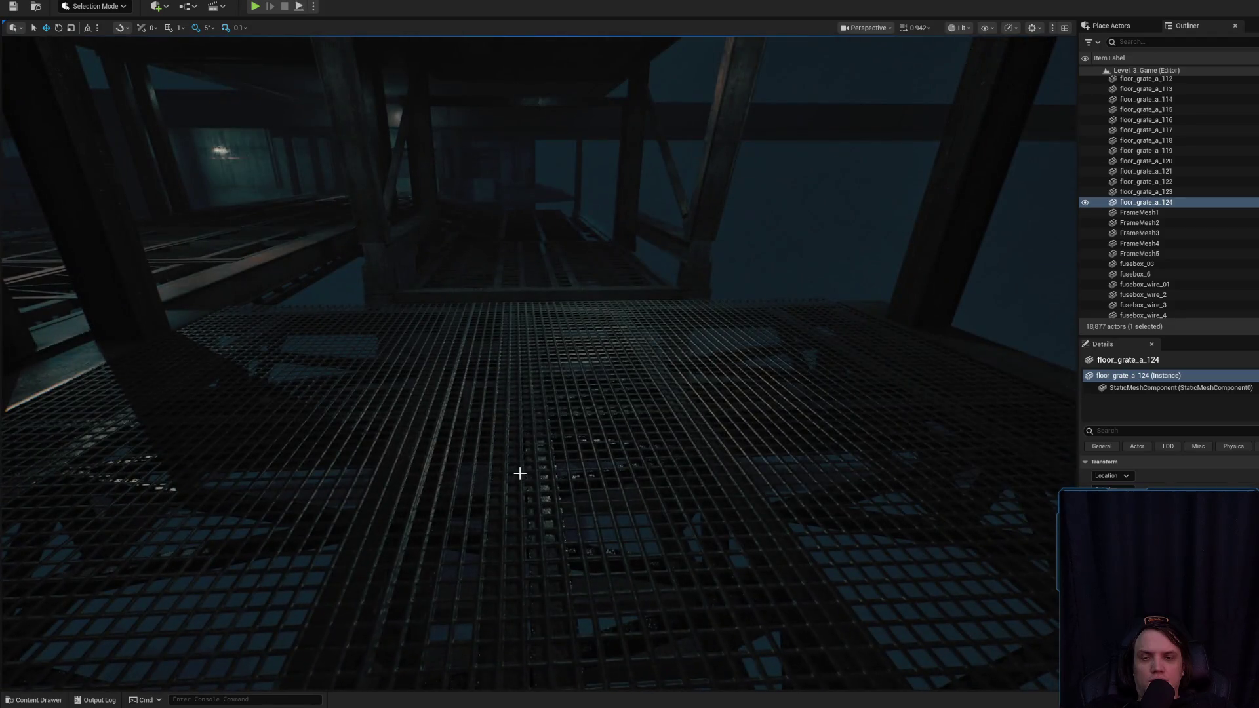
pyautogui.press('f')
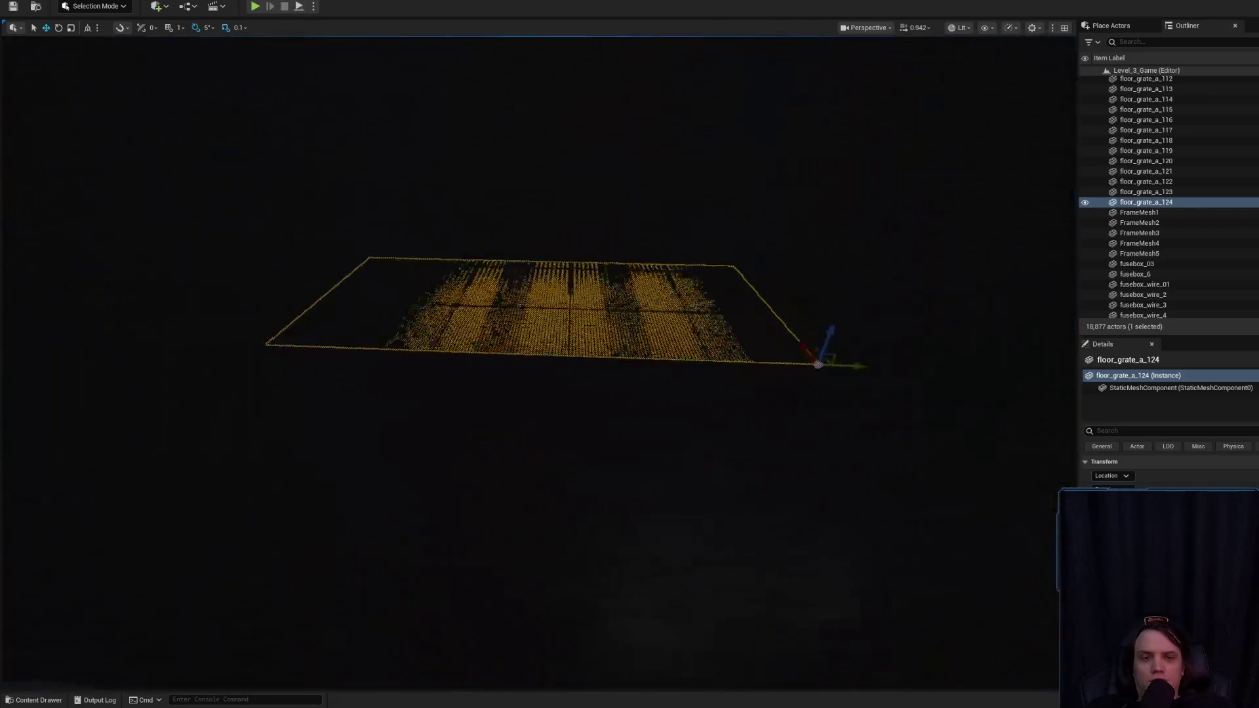
pyautogui.moveTo(853, 511); pyautogui.dragTo(854, 510)
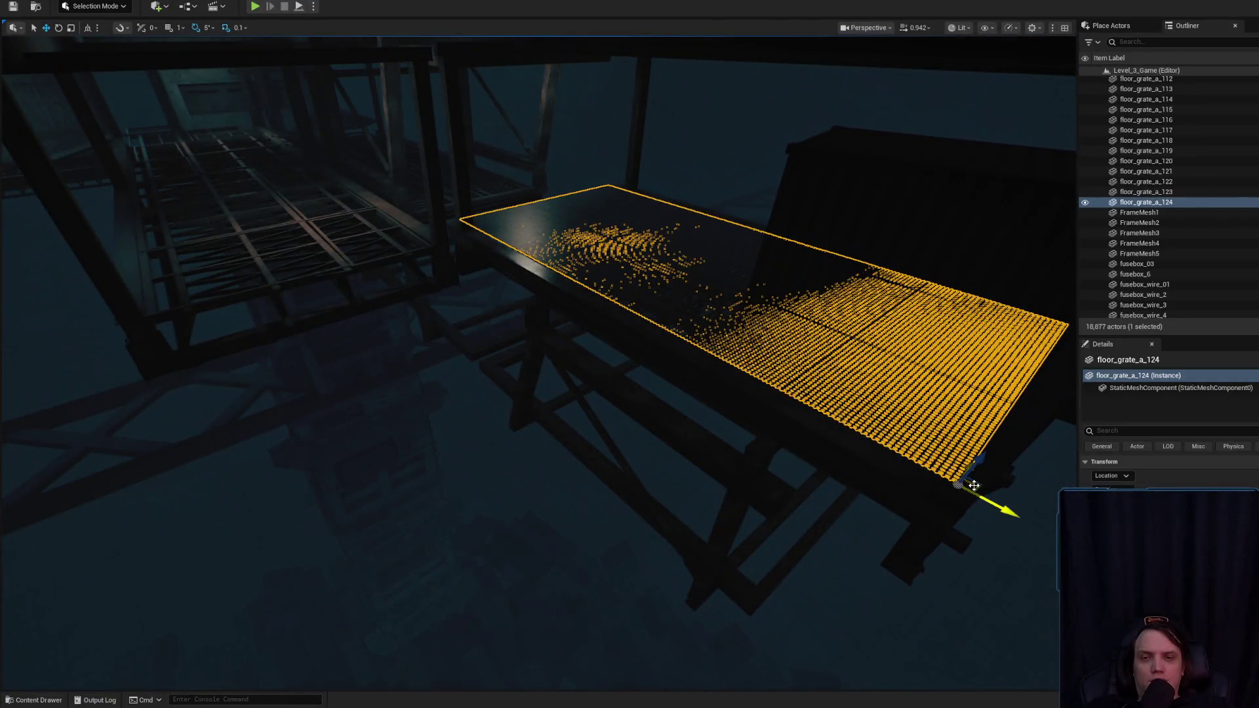
pyautogui.moveTo(974, 486); pyautogui.dragTo(440, 305)
pyautogui.moveTo(365, 312); pyautogui.dragTo(432, 332)
pyautogui.moveTo(487, 183); pyautogui.dragTo(550, 238)
pyautogui.press('Delete')
pyautogui.click(471, 563)
pyautogui.hotkey('ctrl', 'space')
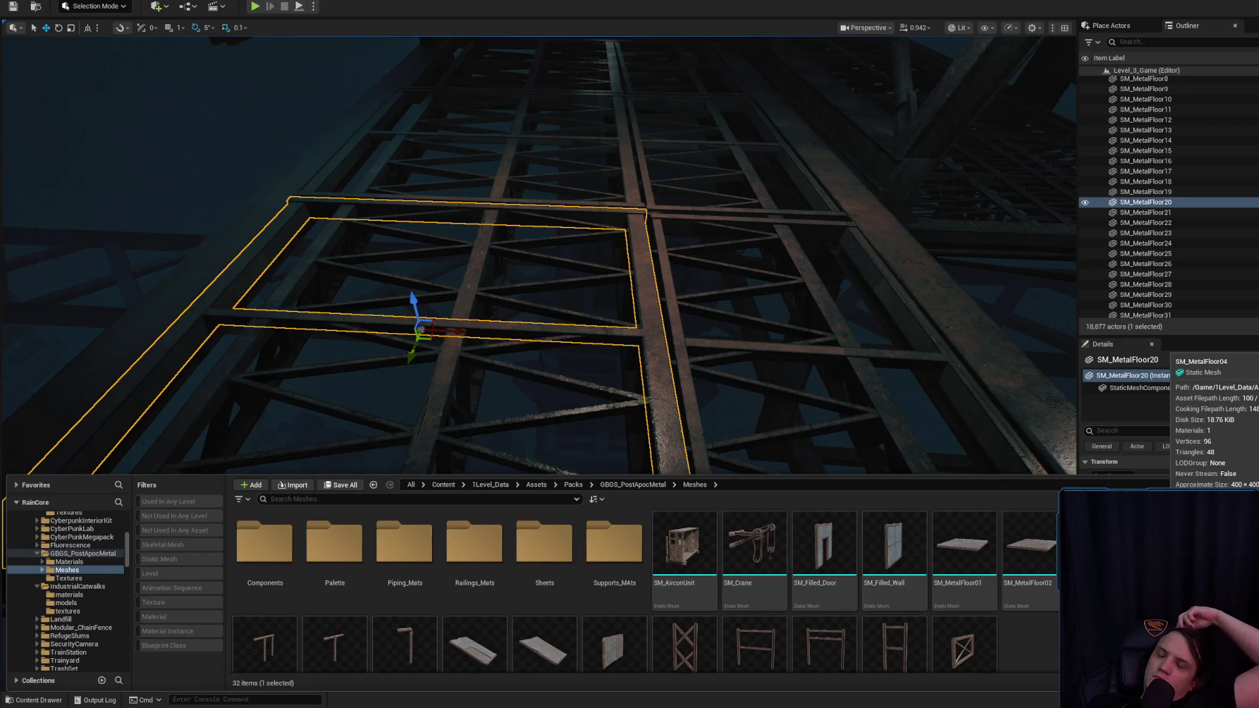
pyautogui.moveTo(837, 295)
pyautogui.mouseDown()
pyautogui.moveTo(837, 225)
pyautogui.moveTo(773, 165)
pyautogui.mouseUp()
pyautogui.click(813, 188)
pyautogui.click(773, 165)
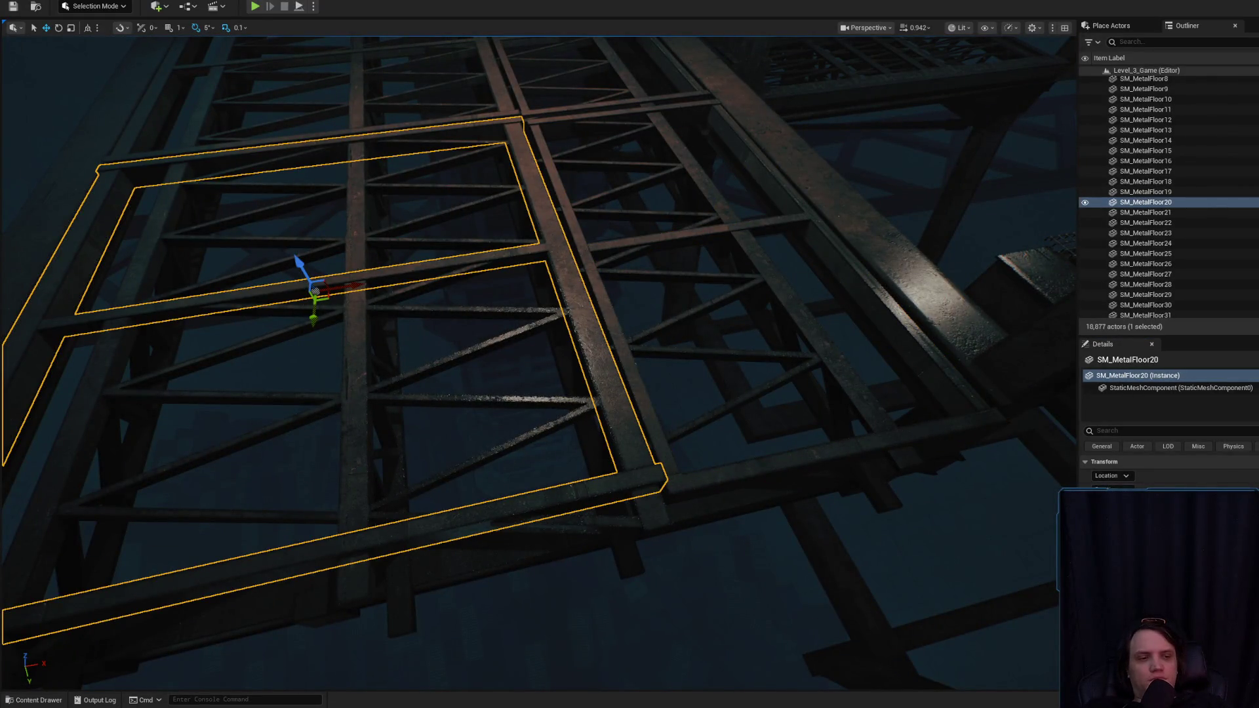
pyautogui.hotkey('ctrl', 'space')
pyautogui.click(935, 514)
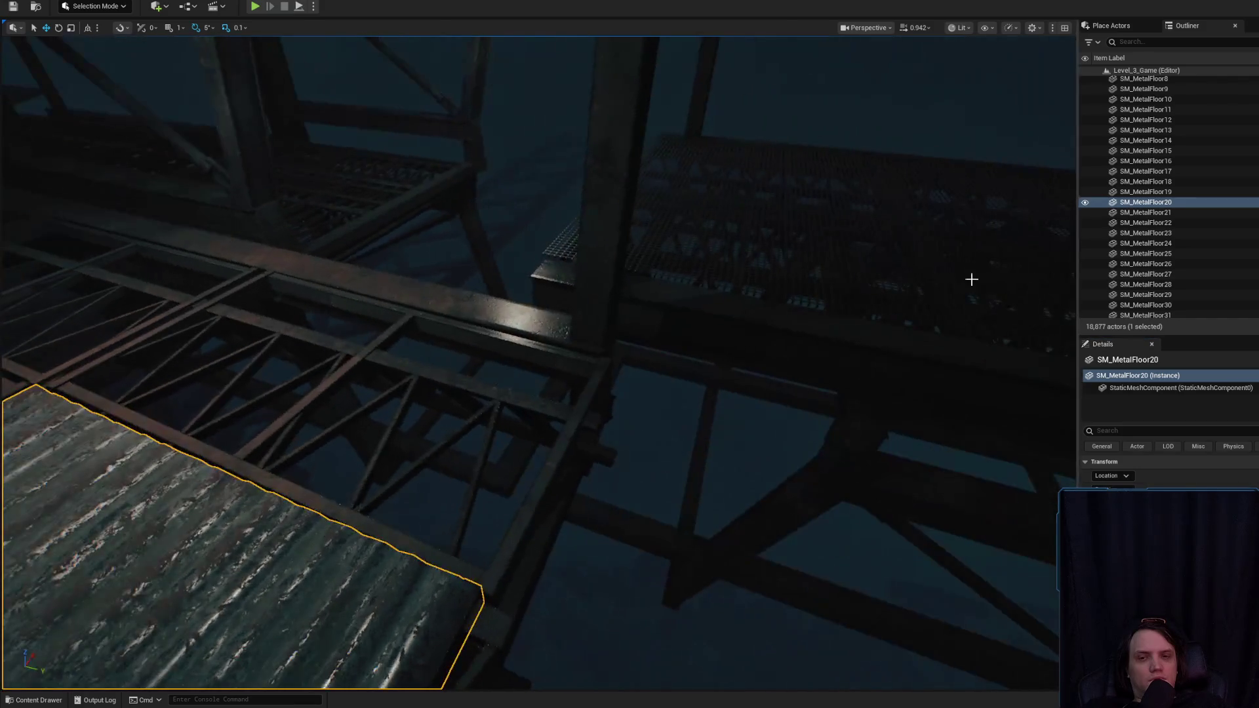
pyautogui.click(794, 267)
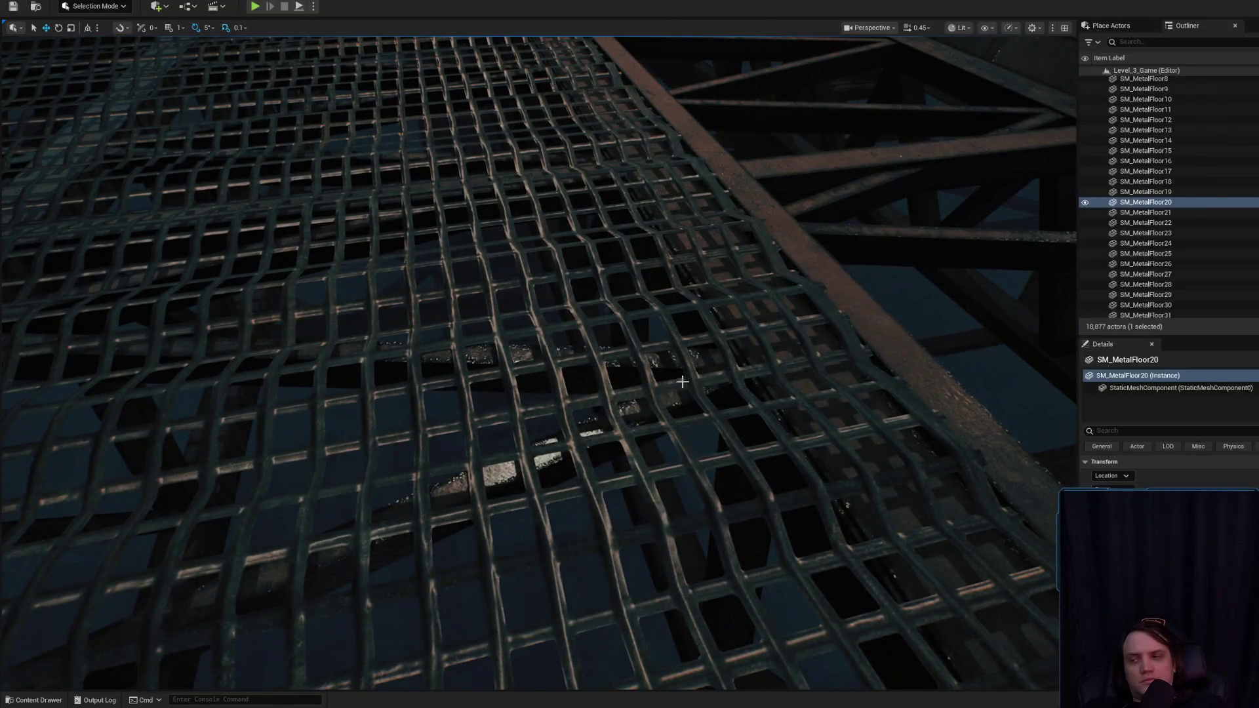
pyautogui.click(659, 405)
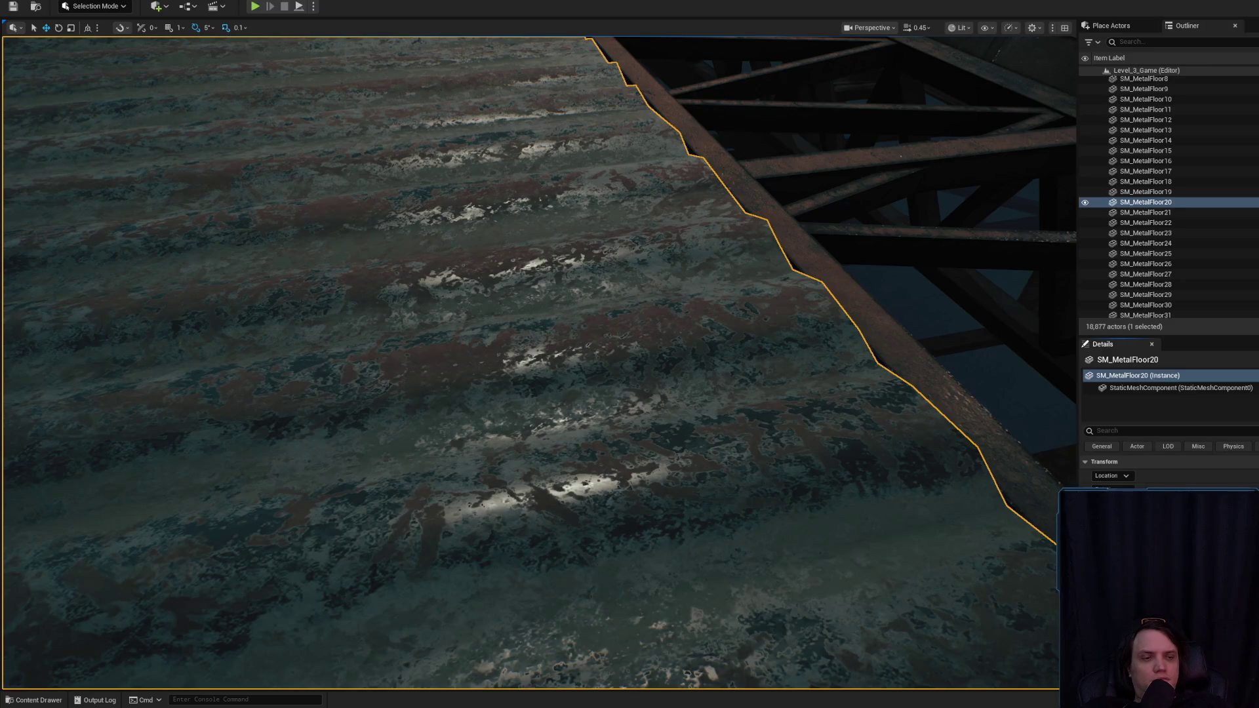
pyautogui.rightClick(894, 394)
pyautogui.press('s')
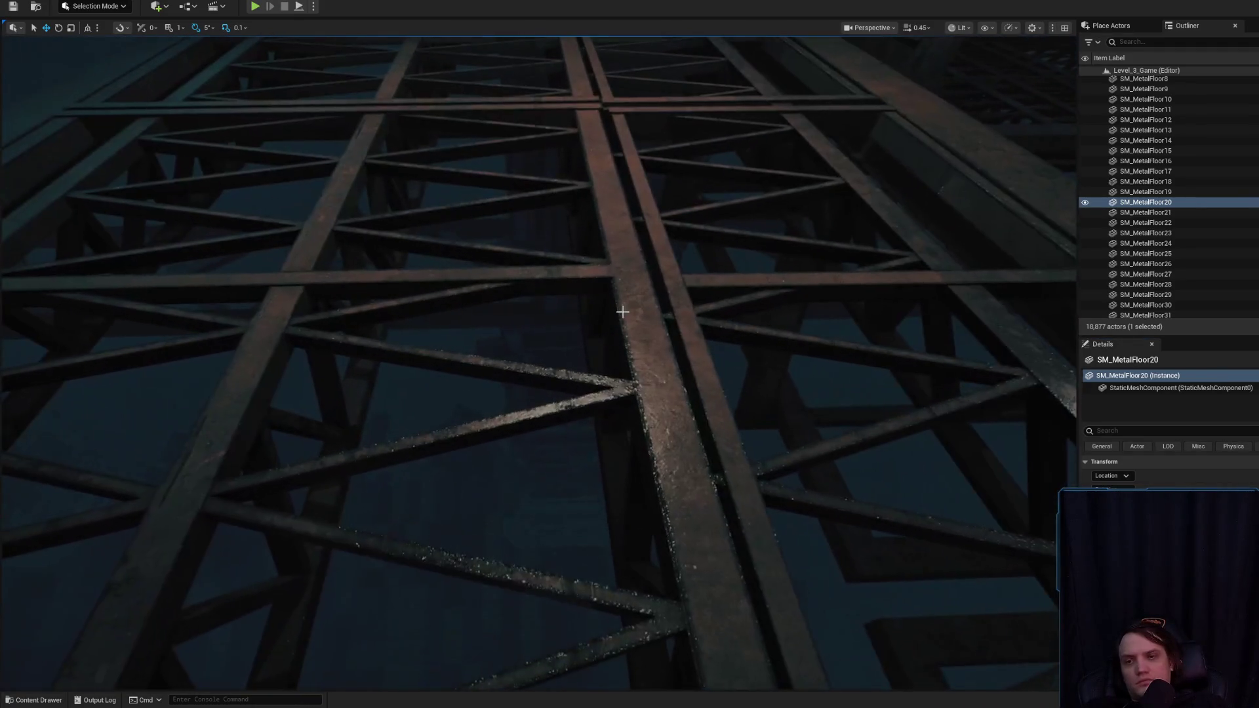
pyautogui.rightClick(616, 315)
pyautogui.press('w')
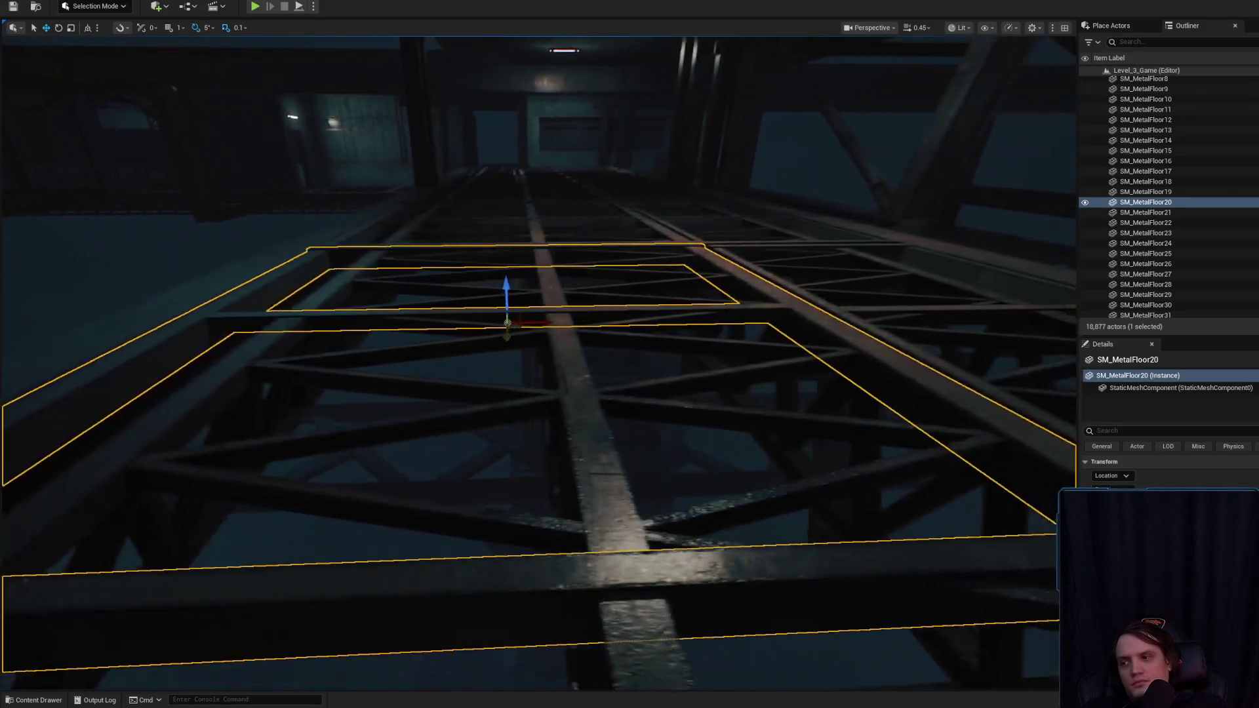
pyautogui.rightClick(639, 284)
pyautogui.rightClick(521, 293)
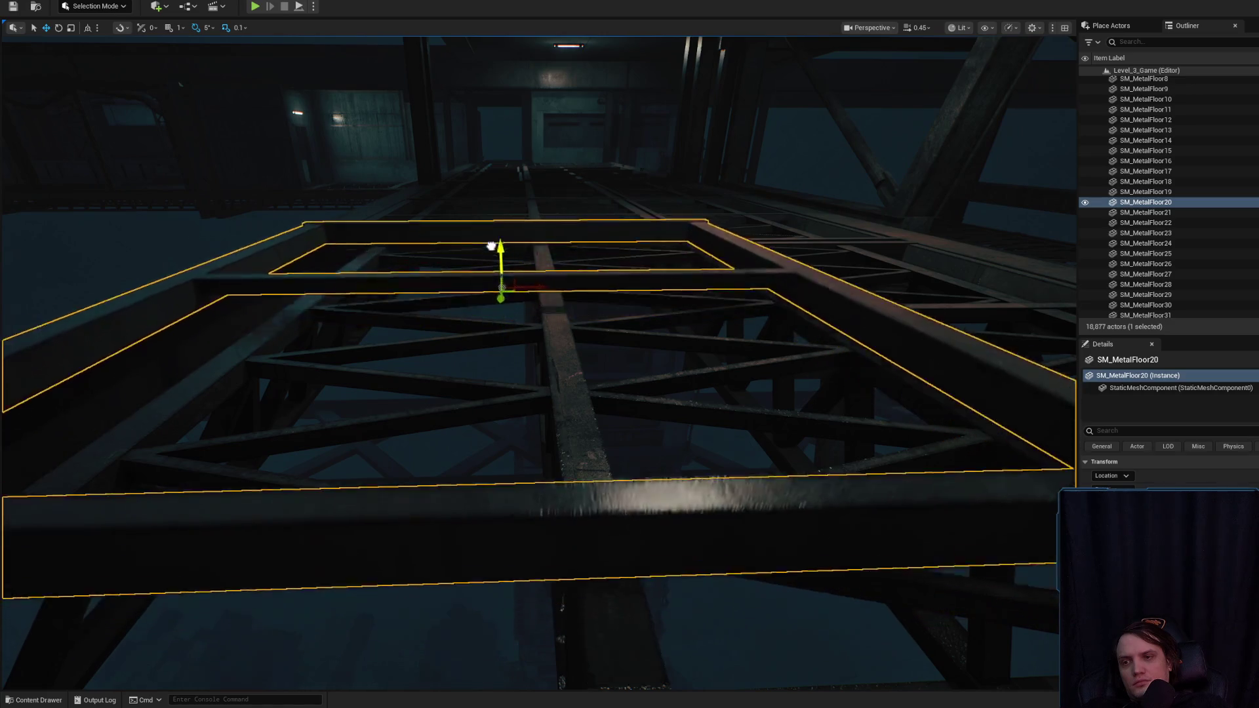
pyautogui.rightClick(517, 300)
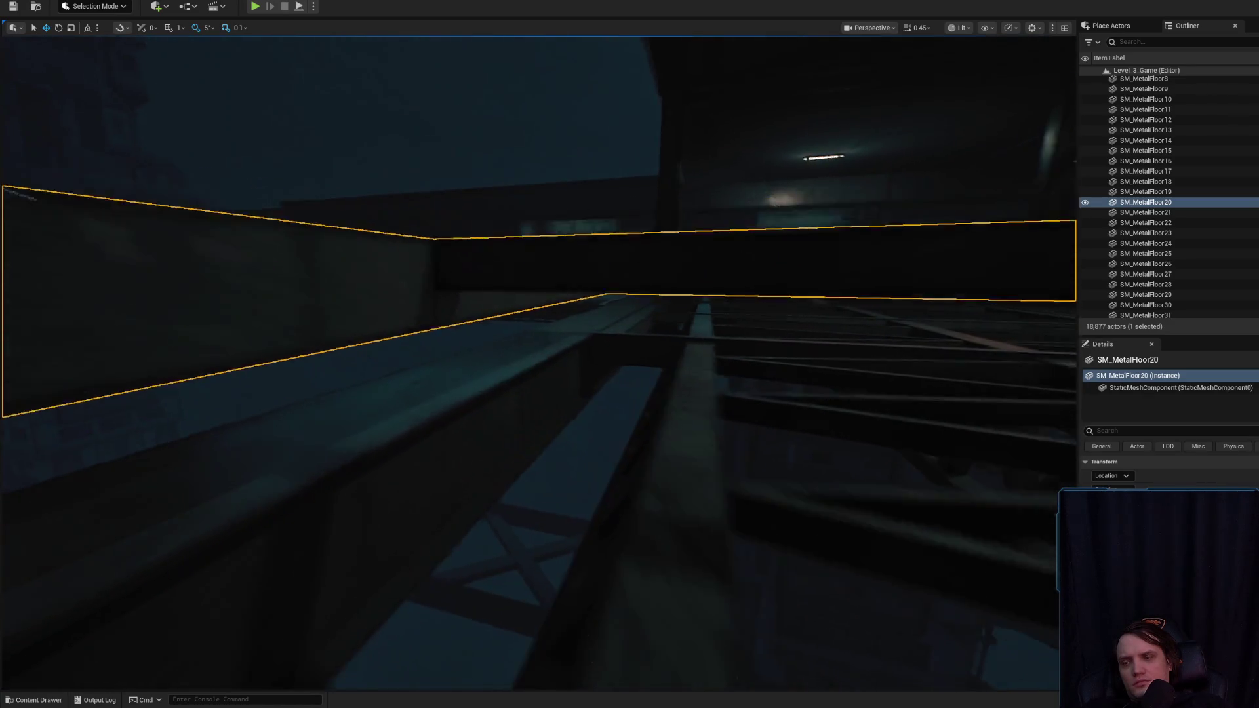
pyautogui.rightClick(601, 378)
pyautogui.hotkey('ctrl', 'space')
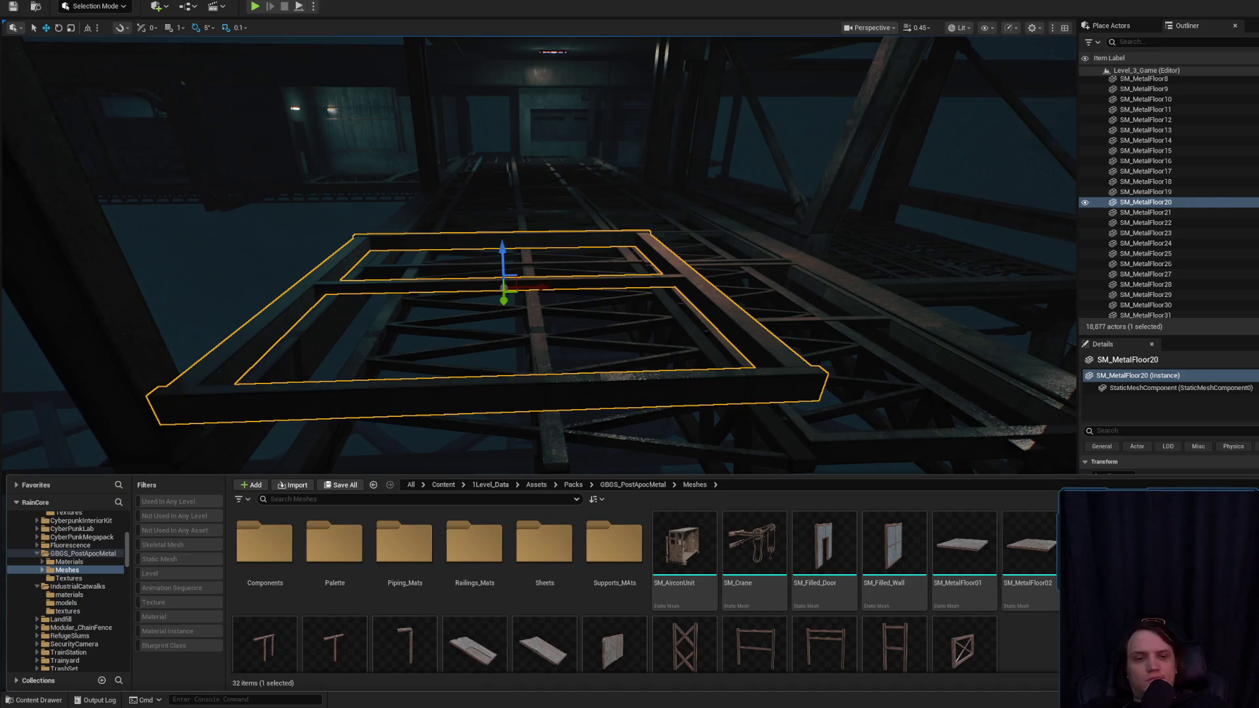
# - Export SM_MetalFloor04 as SM_MetalFloor04.FBX into Downloads and open that folder
pyautogui.rightClick(1229, 355)
pyautogui.click(1128, 338)
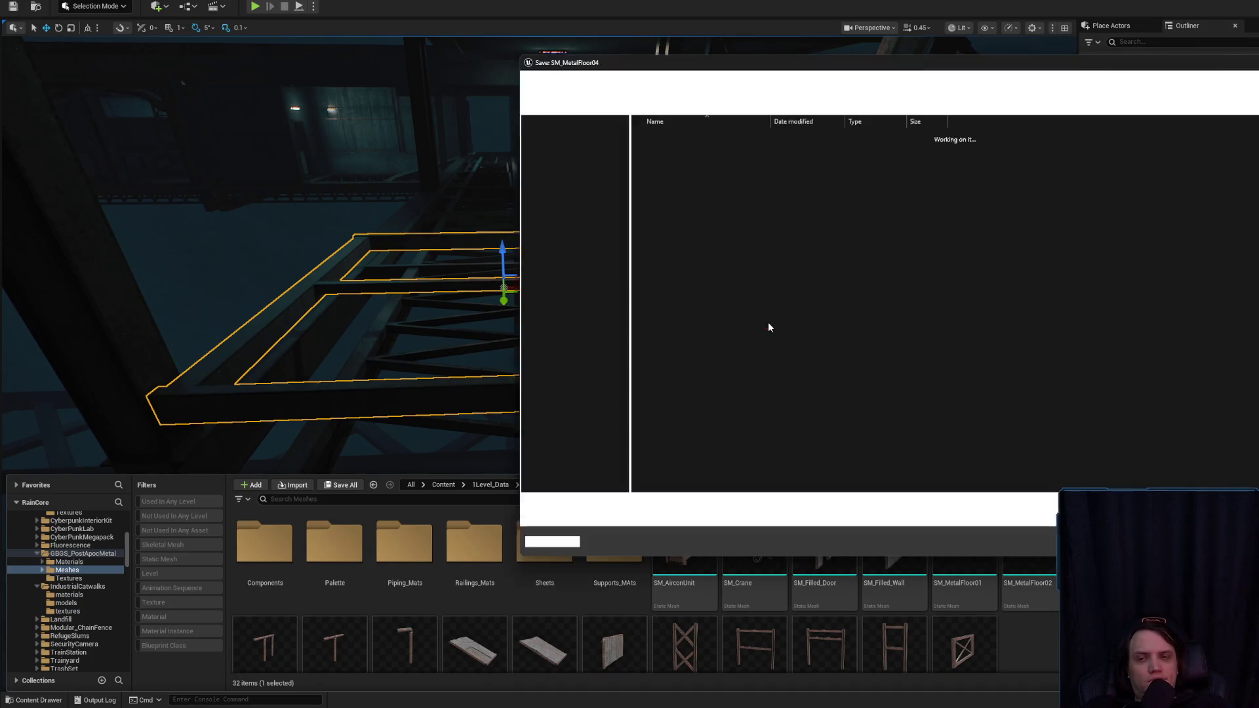
pyautogui.click(563, 191)
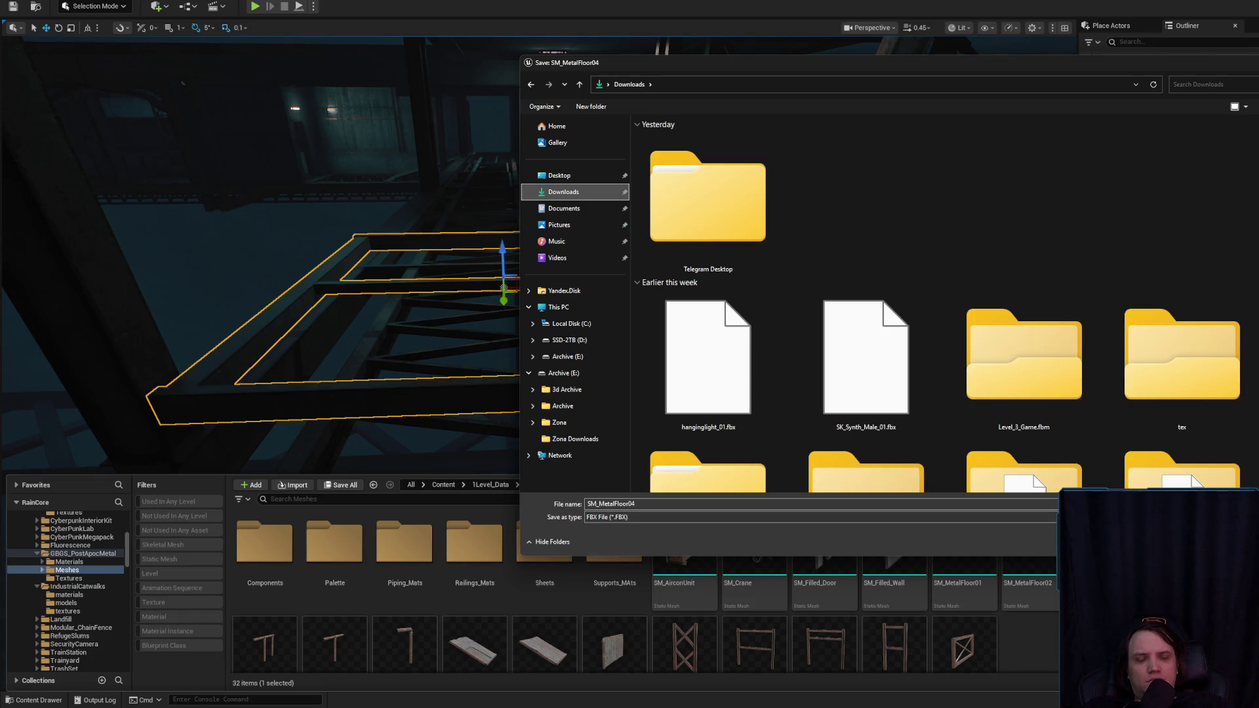
pyautogui.press('Return')
pyautogui.rightClick(1241, 388)
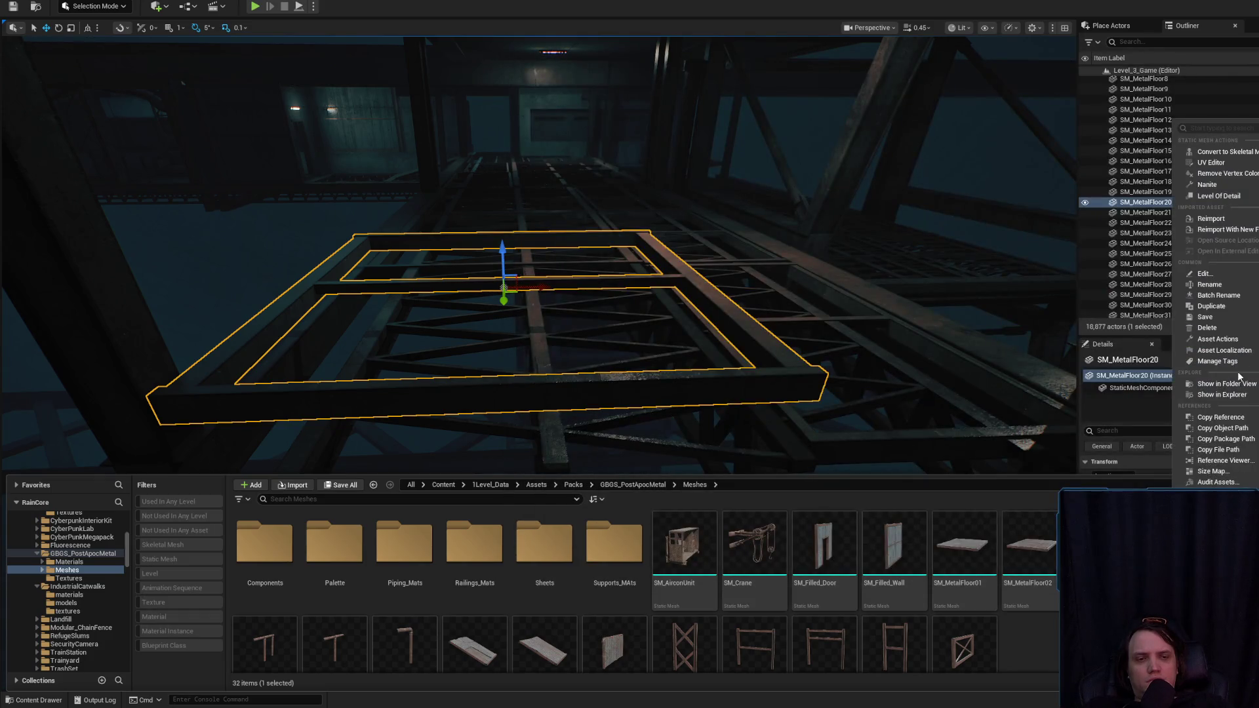
pyautogui.click(1141, 339)
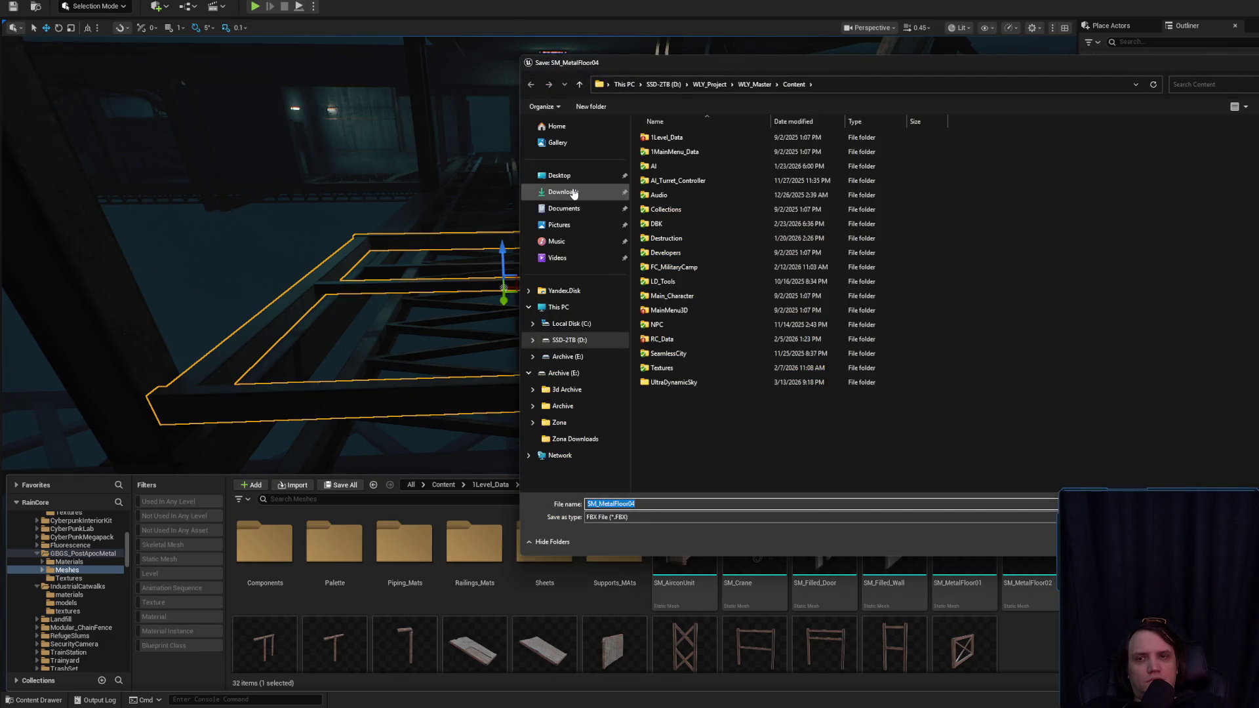
pyautogui.click(572, 192)
pyautogui.press('Return')
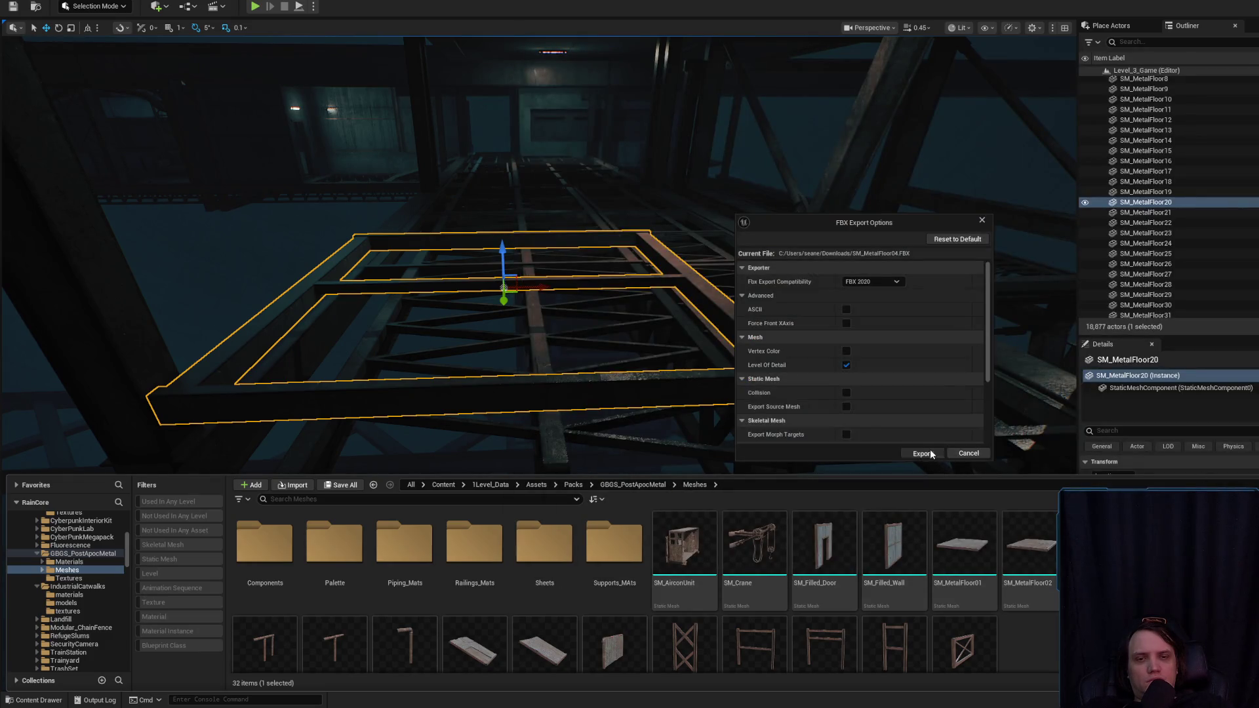
pyautogui.click(924, 453)
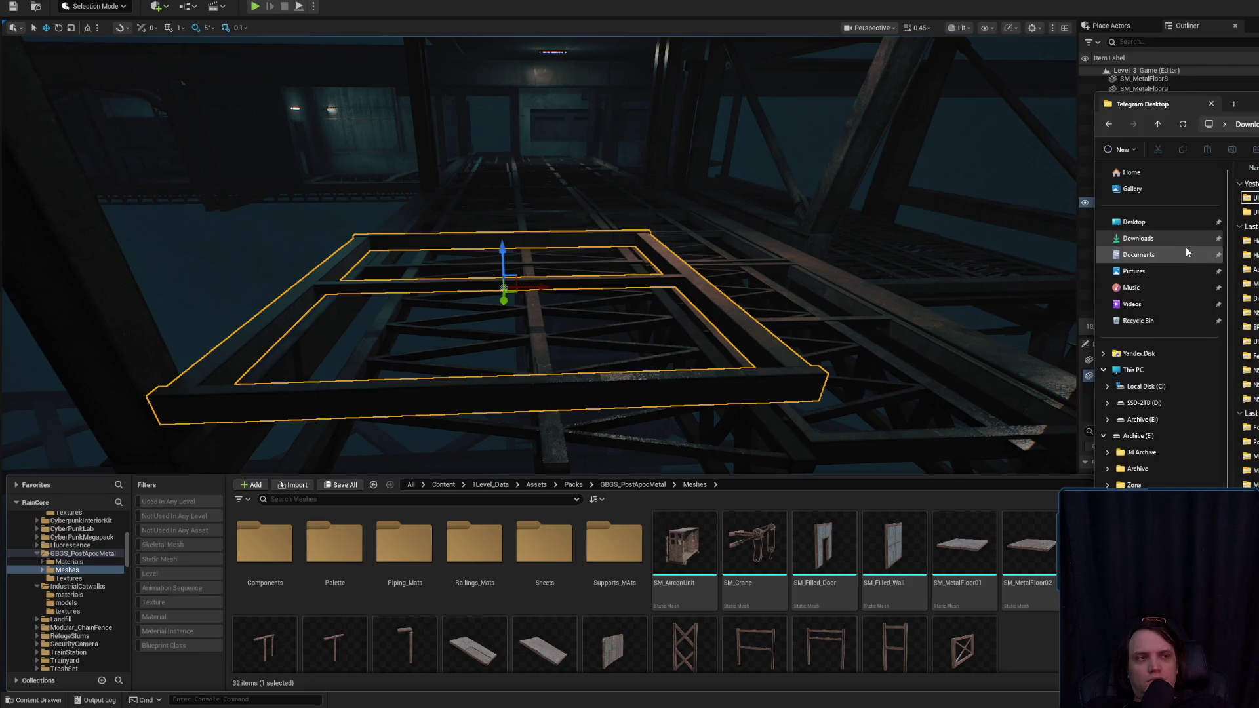
pyautogui.click(1147, 238)
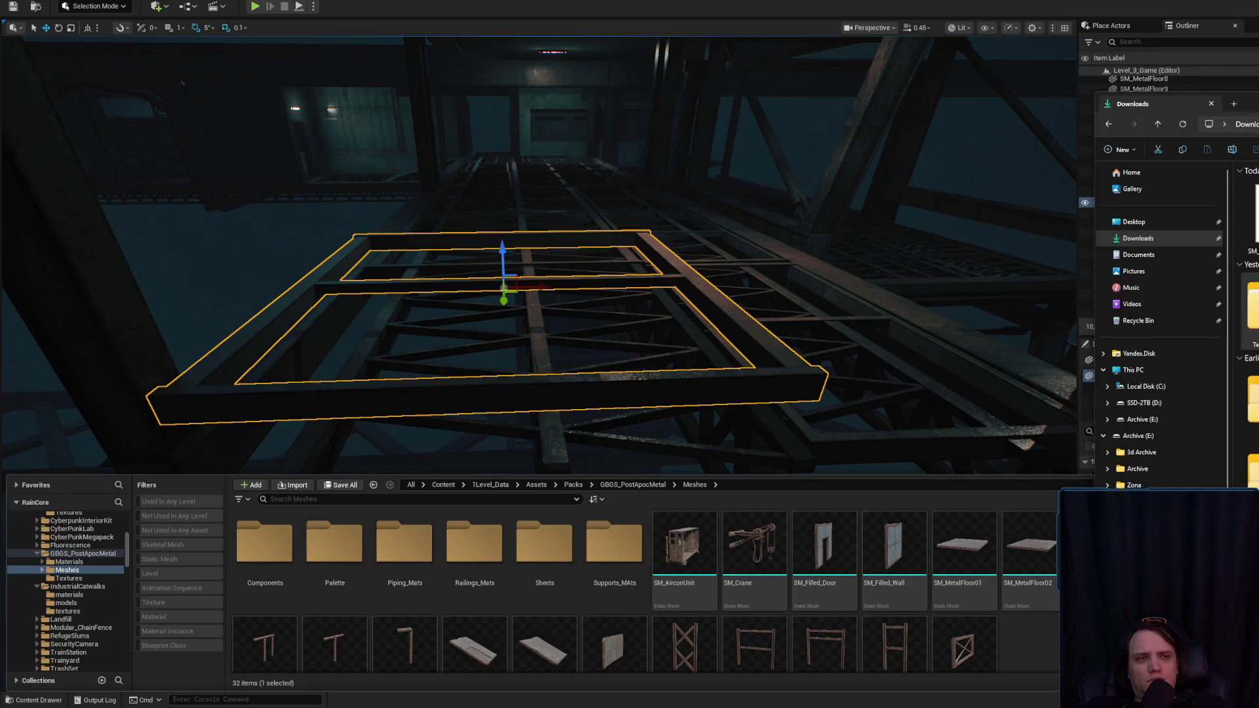
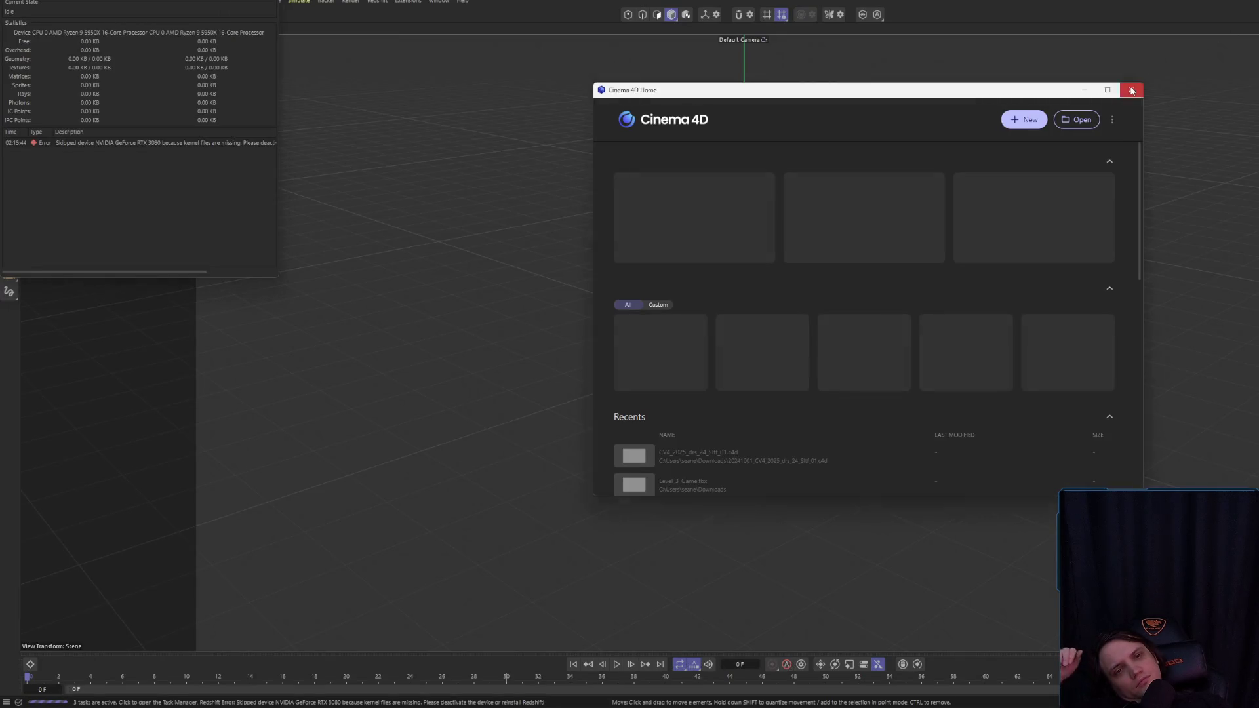
# - Dismiss the Home window, import the metal floor frame FBX from Downloads with default settings, and deselect it
pyautogui.click(1131, 91)
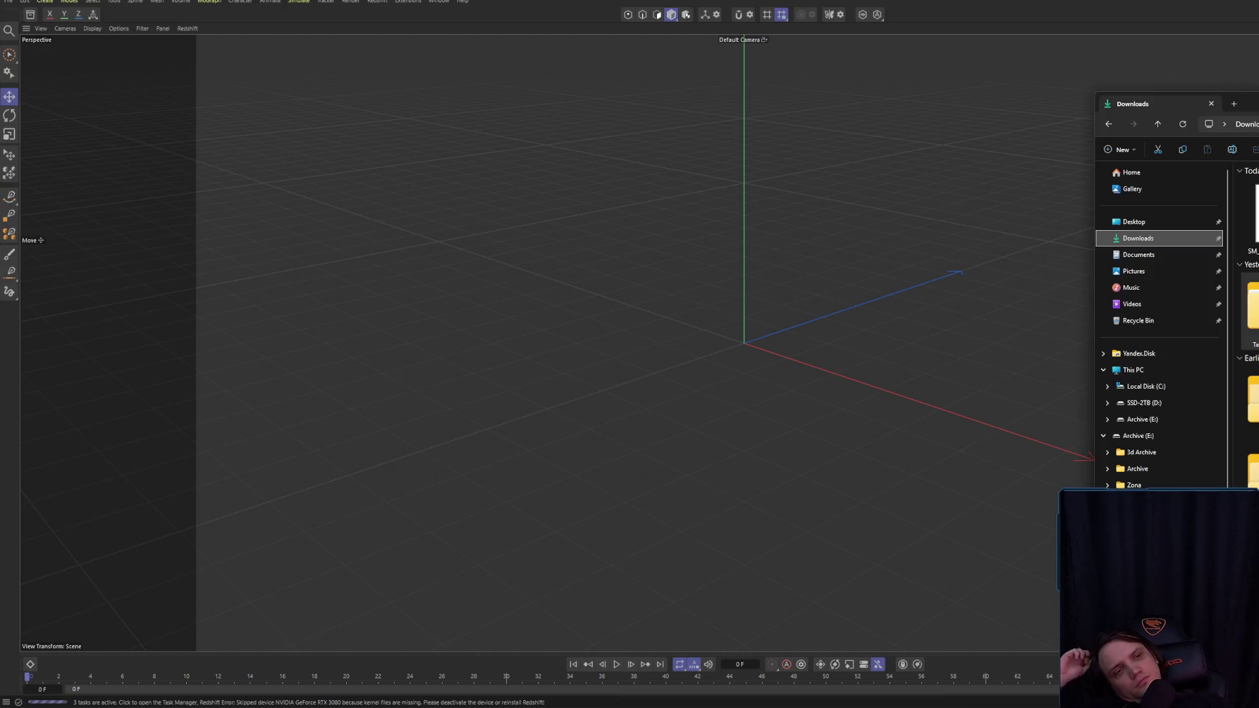
pyautogui.moveTo(1123, 184); pyautogui.dragTo(816, 247)
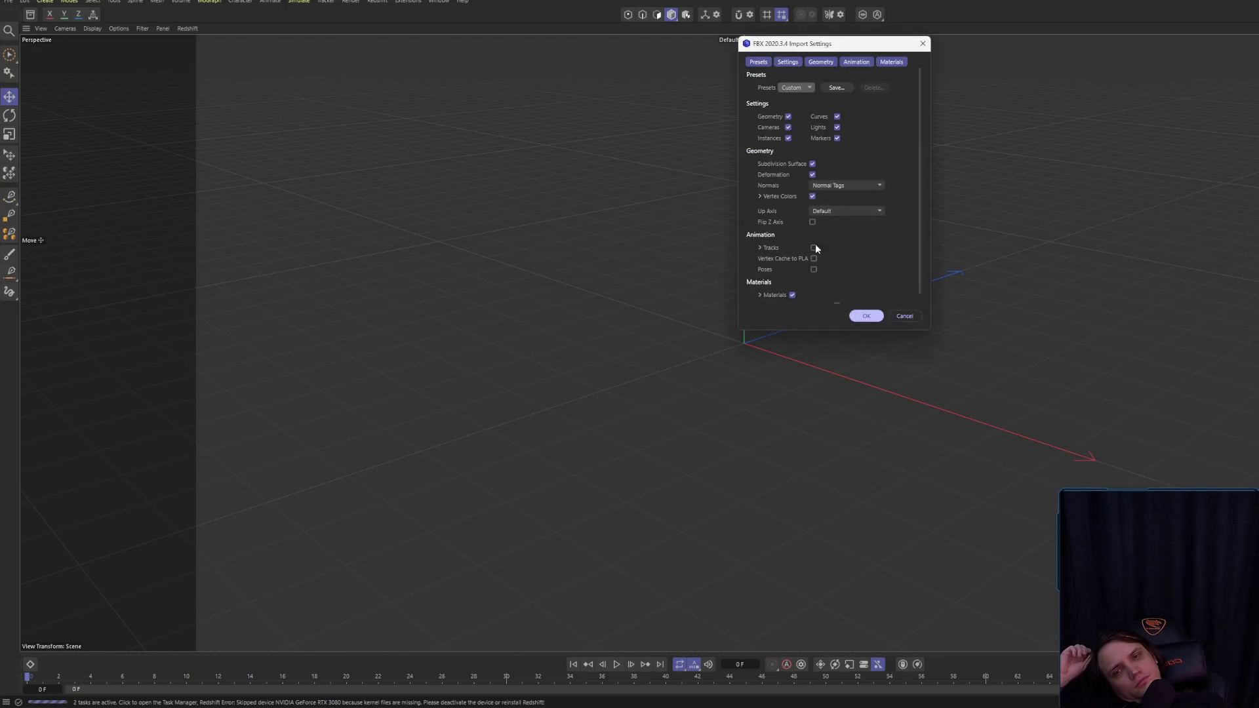
pyautogui.click(863, 319)
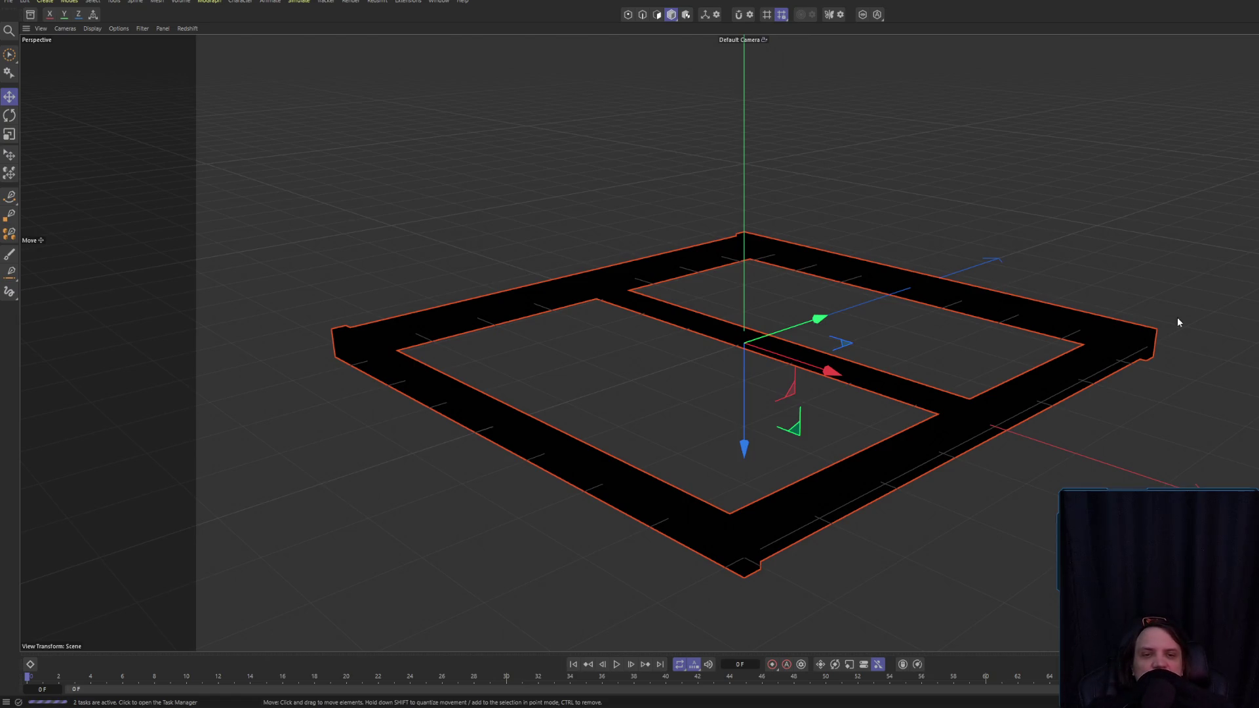
pyautogui.hotkey('ctrl', 'shift', 'a')
# - Select all of the frame's polygons in polygon mode, trying and undoing a rotation
pyautogui.click(1021, 366)
pyautogui.moveTo(1032, 398); pyautogui.dragTo(655, 316)
pyautogui.click(656, 14)
pyautogui.moveTo(649, 229)
pyautogui.mouseDown()
pyautogui.moveTo(627, 408)
pyautogui.moveTo(603, 330)
pyautogui.moveTo(643, 396)
pyautogui.mouseUp()
pyautogui.hotkey('ctrl', 'a')
pyautogui.click(10, 115)
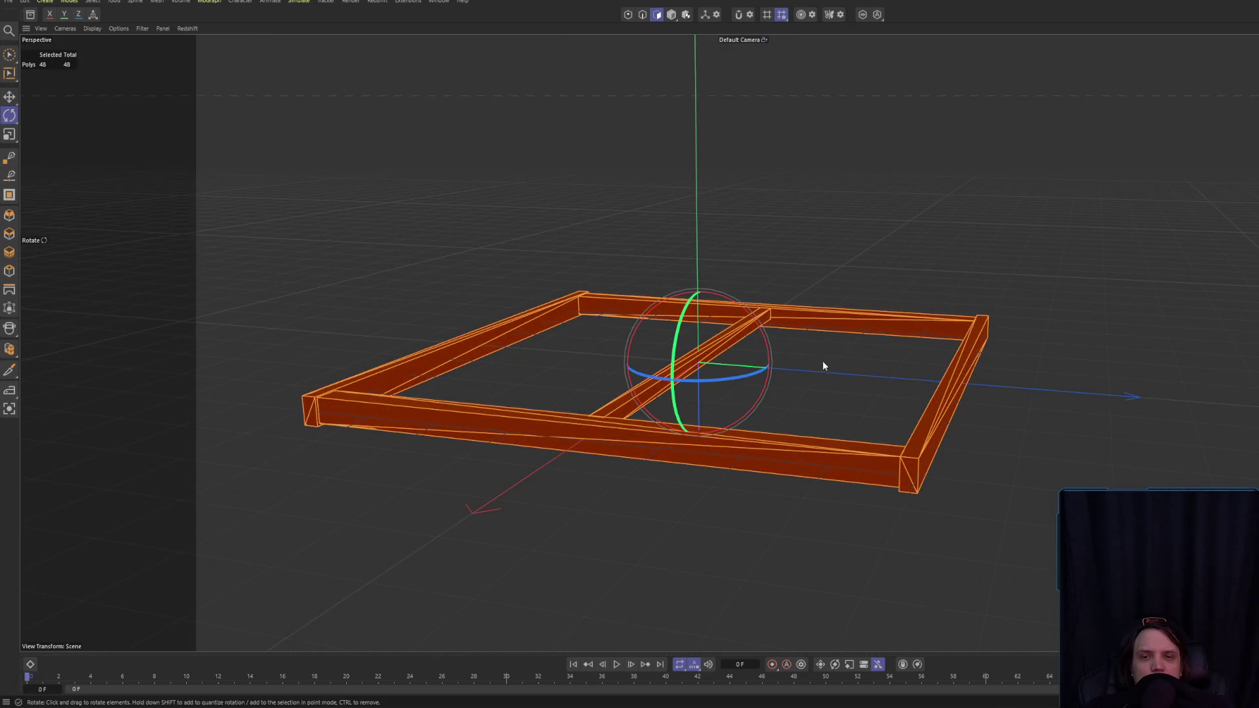
pyautogui.moveTo(769, 337)
pyautogui.mouseDown()
pyautogui.moveTo(805, 469)
pyautogui.moveTo(750, 334)
pyautogui.moveTo(612, 463)
pyautogui.moveTo(762, 330)
pyautogui.moveTo(809, 483)
pyautogui.moveTo(630, 478)
pyautogui.moveTo(604, 466)
pyautogui.mouseUp()
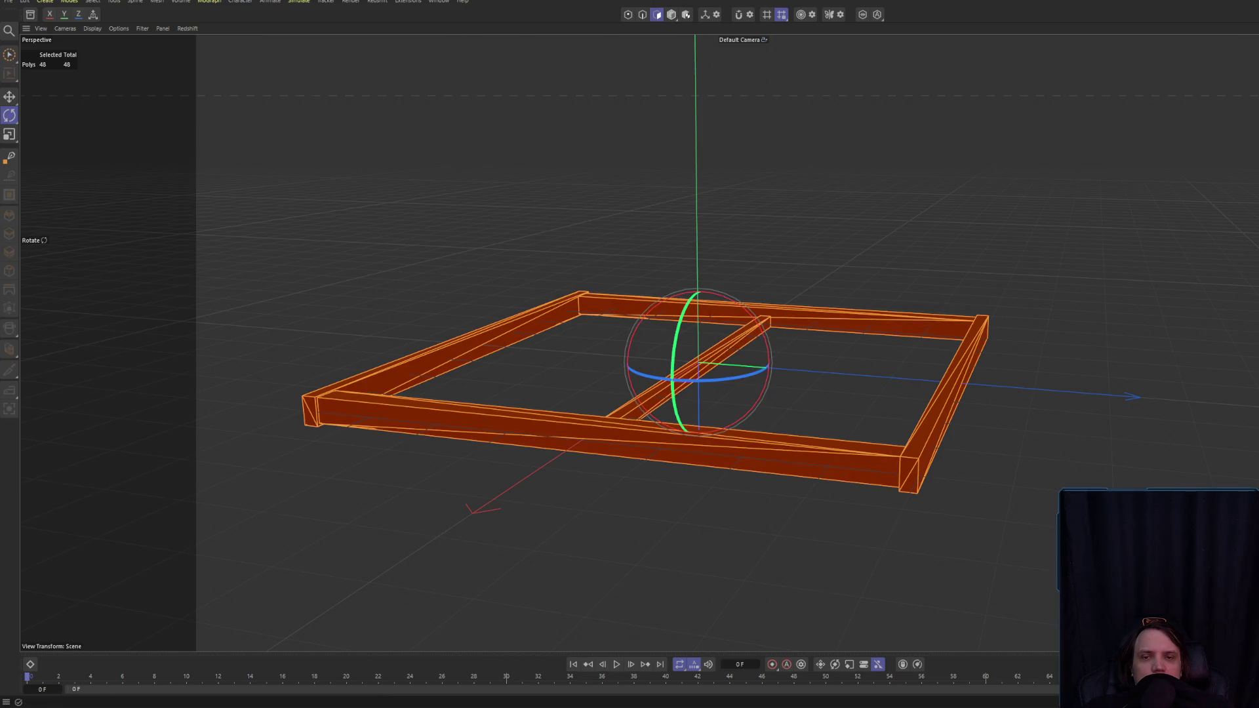
pyautogui.hotkey('ctrl', 'z')
pyautogui.hotkey('ctrl', 'z')
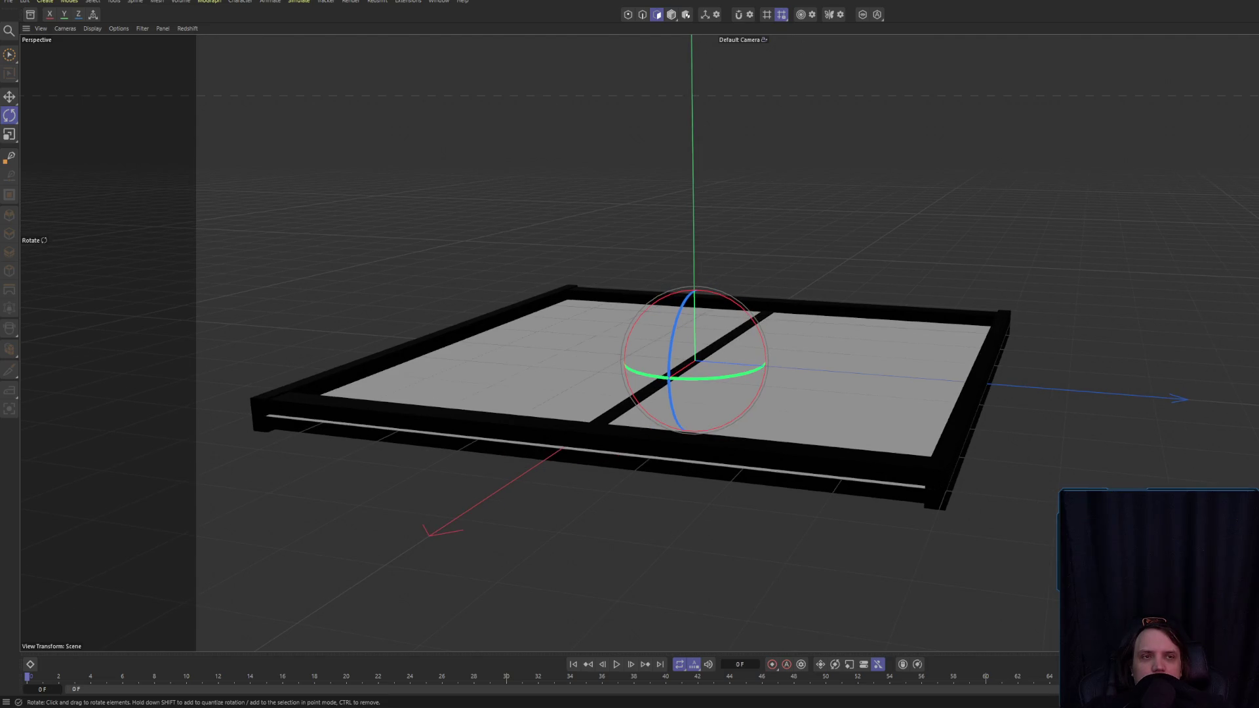
# - Raise the floor plate along the vertical axis and check it in a render preview
pyautogui.press('e')
pyautogui.moveTo(693, 288); pyautogui.dragTo(697, 266)
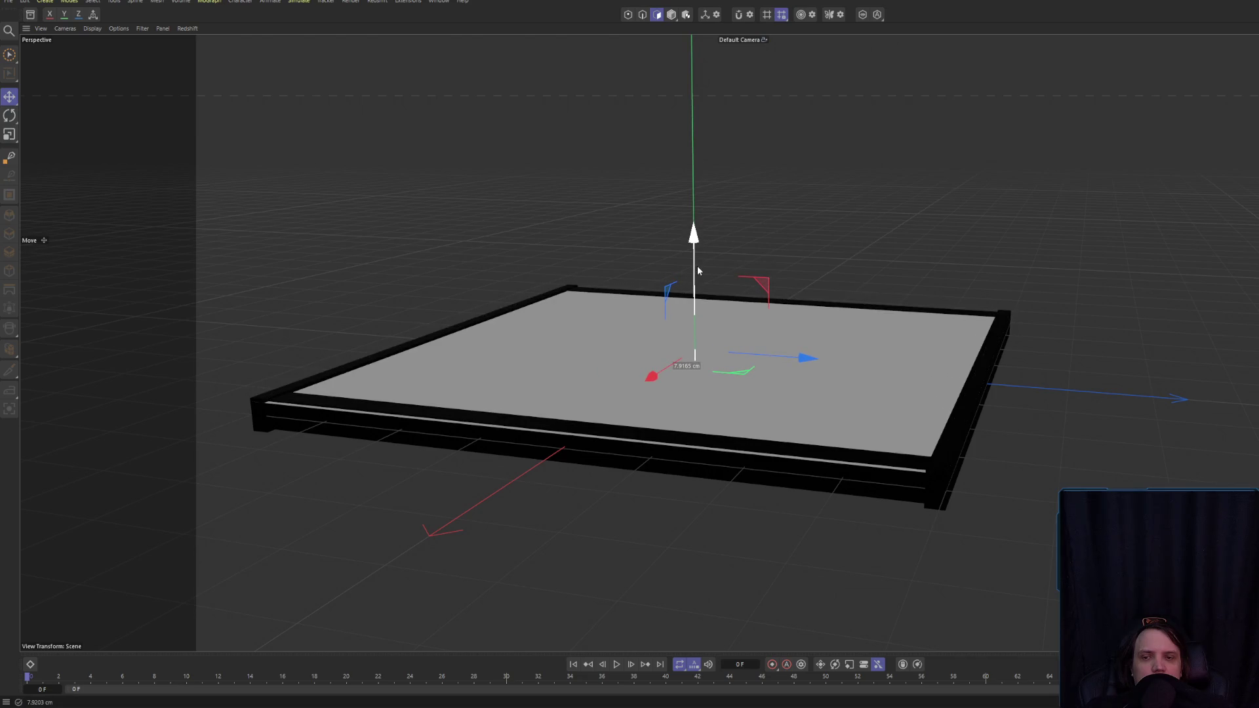
pyautogui.moveTo(696, 315)
pyautogui.keyDown('alt'); pyautogui.mouseDown()
pyautogui.moveTo(494, 413)
pyautogui.moveTo(542, 384)
pyautogui.moveTo(524, 387)
pyautogui.mouseUp(); pyautogui.keyUp('alt')
pyautogui.hotkey('ctrl', 'r')
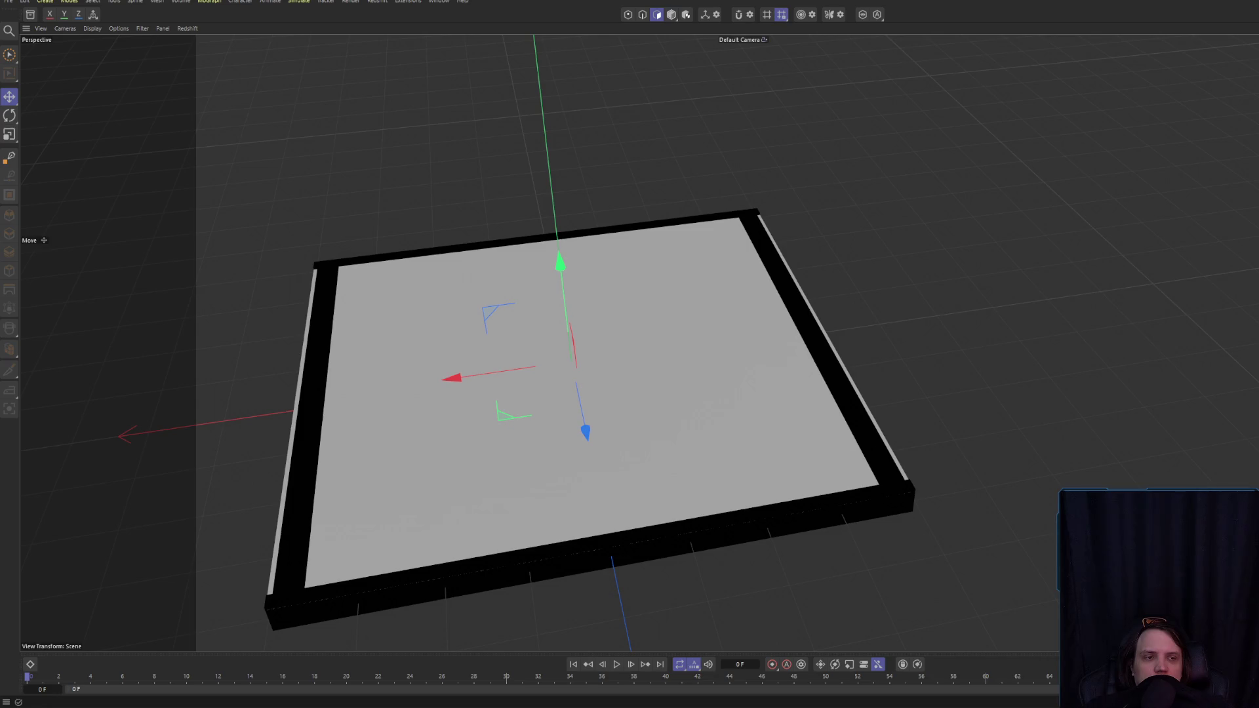
pyautogui.click(751, 254)
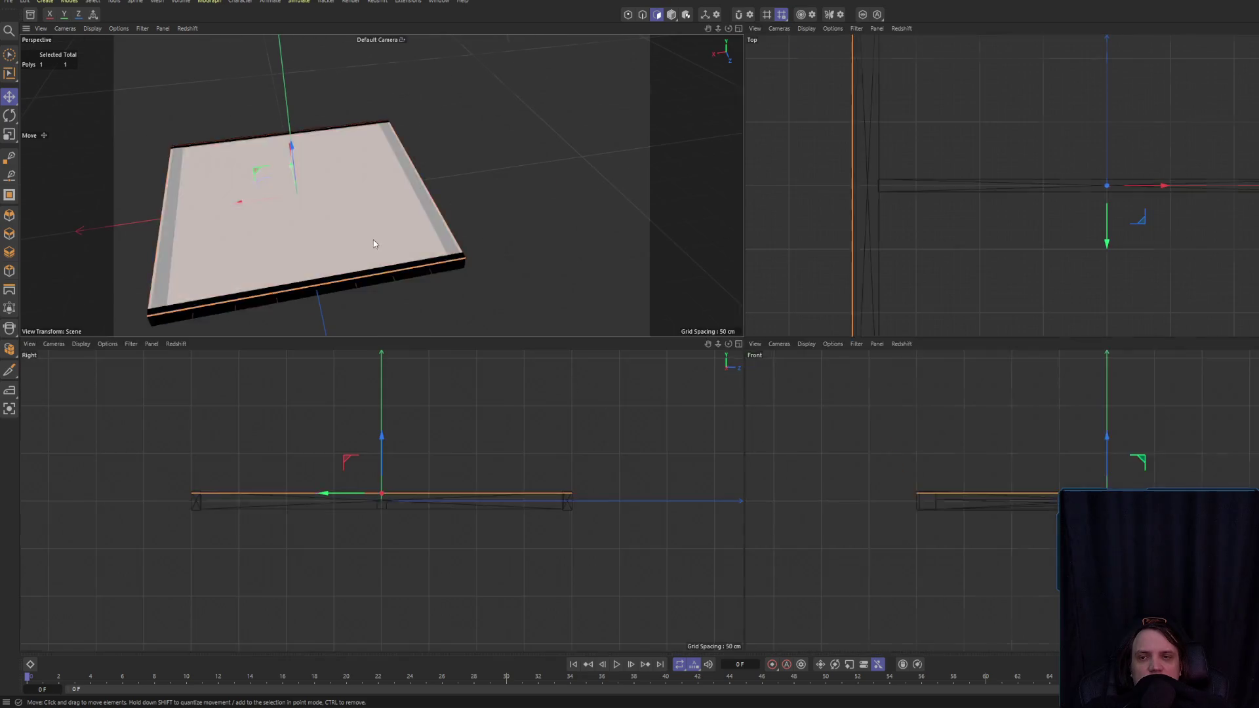
pyautogui.middleClick(373, 238)
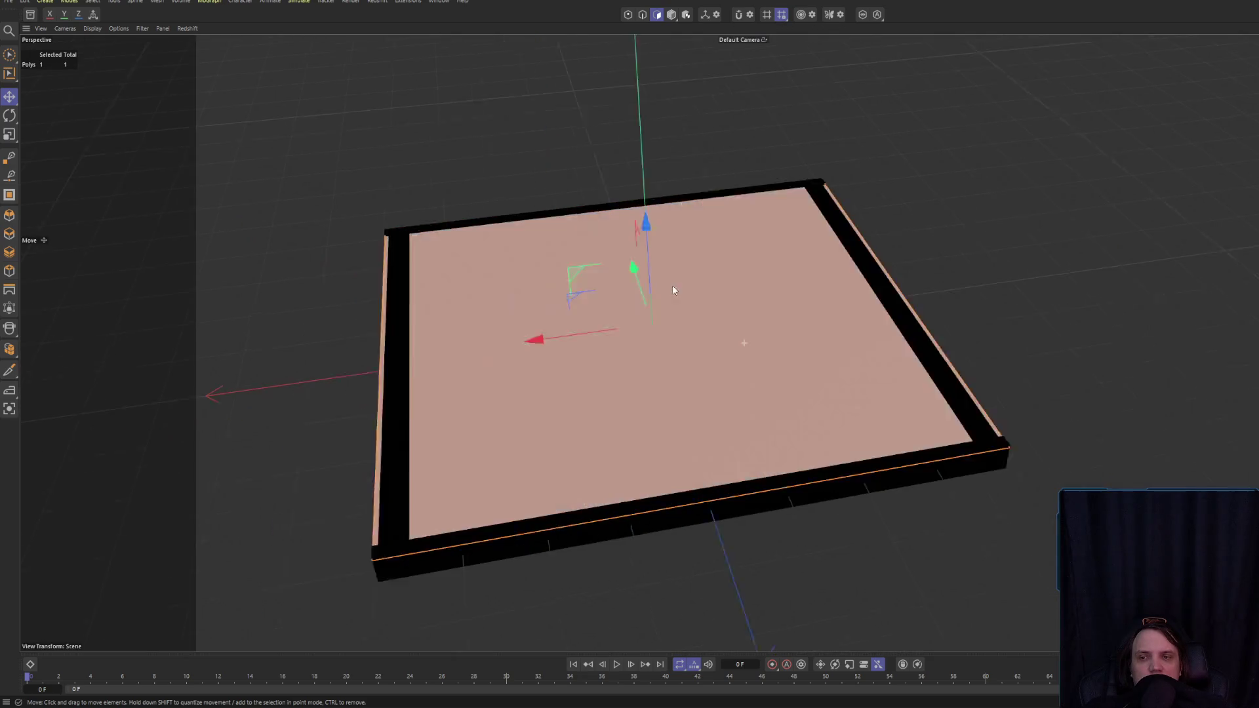
# - In Edge mode, move the plate's left, bottom and right edges out to meet the frame
pyautogui.click(642, 15)
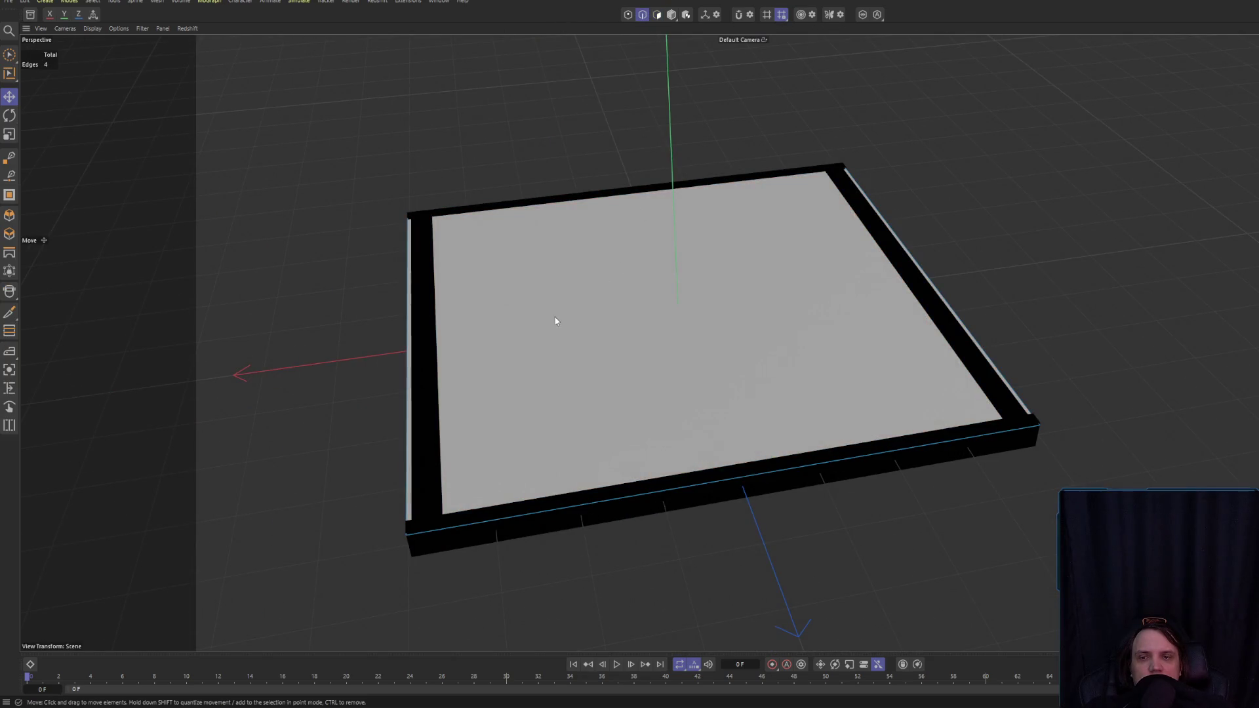
pyautogui.moveTo(533, 327); pyautogui.dragTo(560, 324)
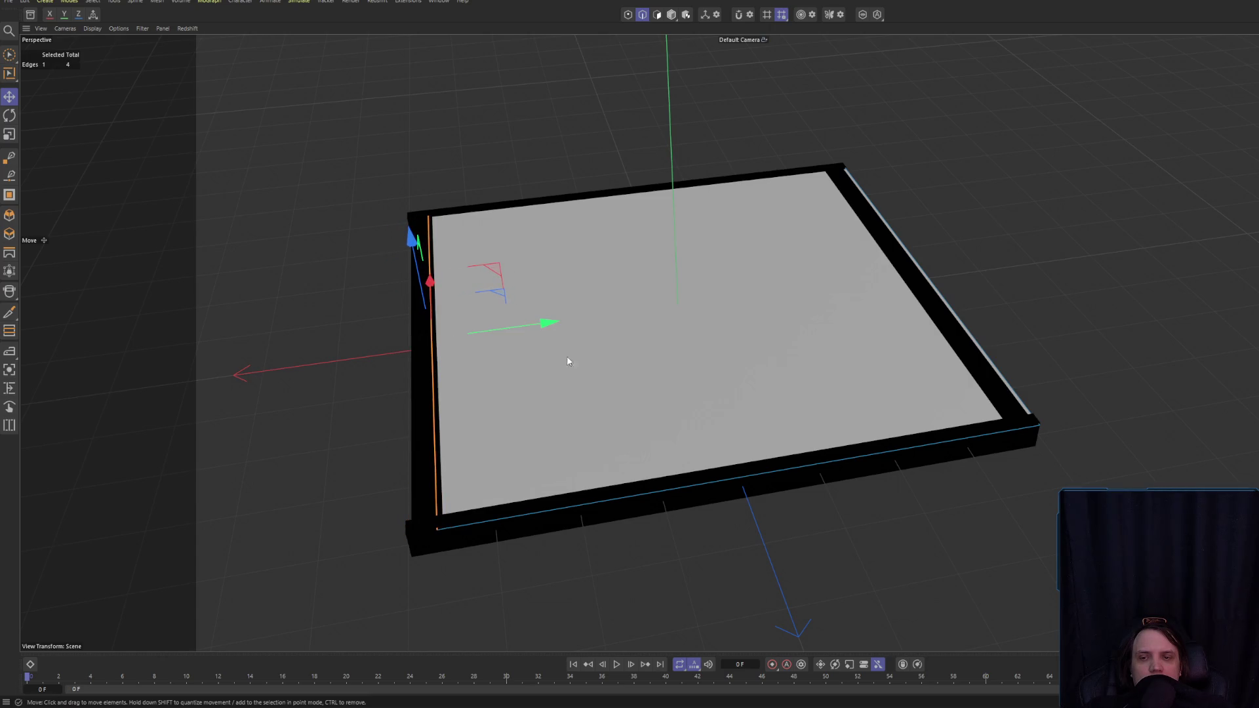
pyautogui.click(618, 502)
pyautogui.moveTo(616, 414); pyautogui.dragTo(753, 423)
pyautogui.moveTo(655, 353); pyautogui.dragTo(529, 294)
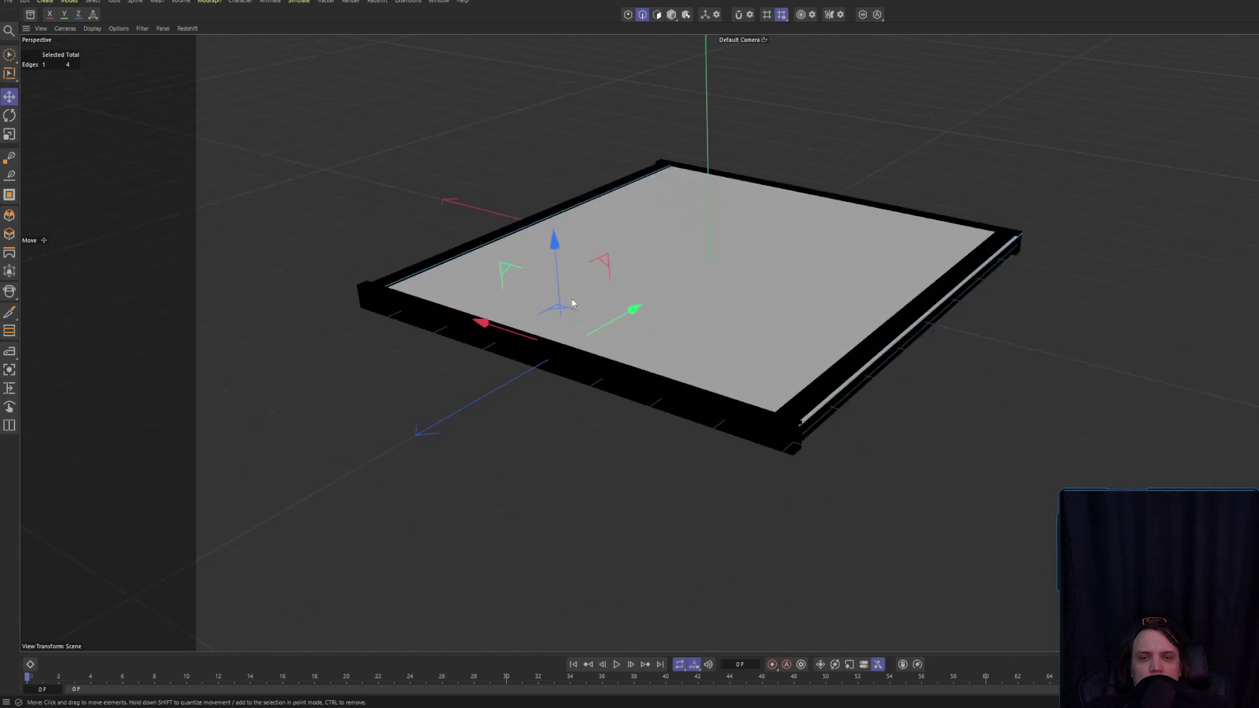
pyautogui.click(847, 397)
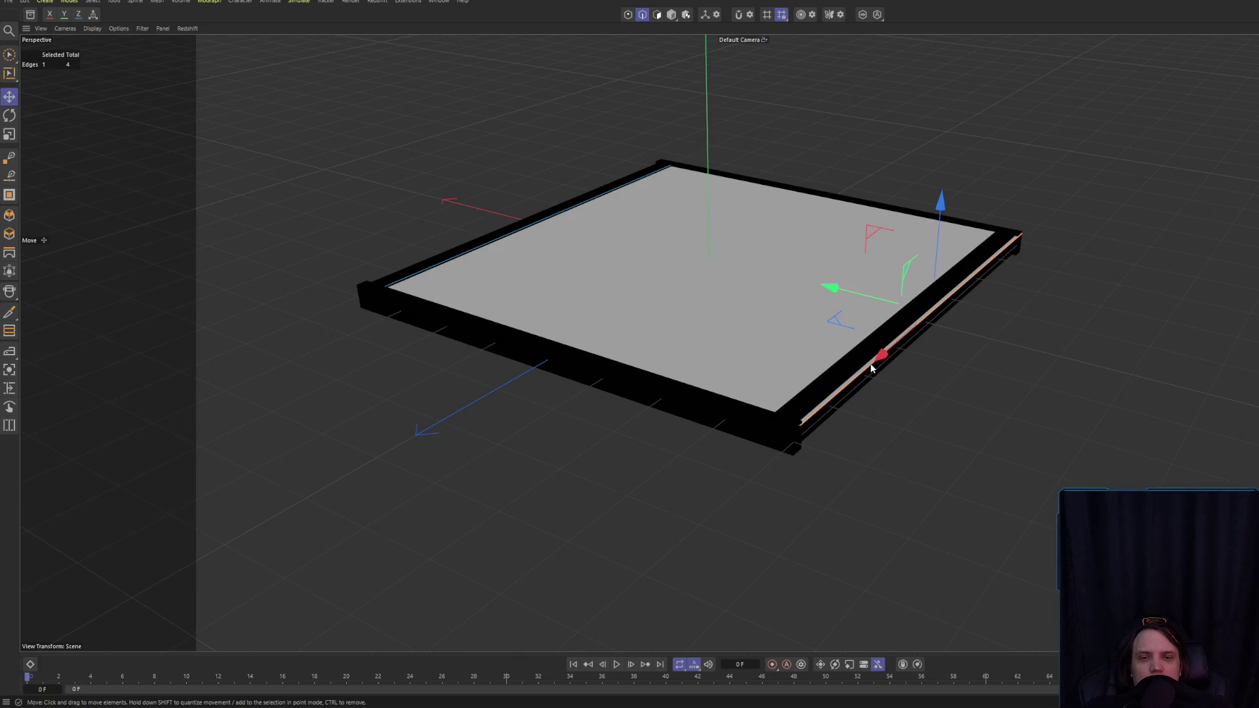
pyautogui.moveTo(837, 301)
pyautogui.mouseDown()
pyautogui.moveTo(830, 289)
pyautogui.moveTo(820, 422)
pyautogui.moveTo(820, 371)
pyautogui.moveTo(780, 393)
pyautogui.moveTo(559, 369)
pyautogui.moveTo(808, 380)
pyautogui.moveTo(685, 475)
pyautogui.moveTo(667, 449)
pyautogui.moveTo(806, 326)
pyautogui.moveTo(787, 310)
pyautogui.moveTo(772, 342)
pyautogui.moveTo(781, 312)
pyautogui.moveTo(739, 298)
pyautogui.moveTo(775, 311)
pyautogui.moveTo(753, 258)
pyautogui.moveTo(716, 300)
pyautogui.mouseUp()
# - Select the plate face in Polygon mode and raise it slightly toward the frame rim
pyautogui.hotkey('ctrl', 'z')
pyautogui.hotkey('ctrl', 'a')
pyautogui.keyDown('ctrl'); pyautogui.click(656, 14); pyautogui.keyUp('ctrl')
pyautogui.moveTo(655, 288)
pyautogui.mouseDown()
pyautogui.moveTo(1014, 297)
pyautogui.moveTo(905, 216)
pyautogui.moveTo(795, 434)
pyautogui.moveTo(734, 394)
pyautogui.moveTo(878, 430)
pyautogui.moveTo(752, 348)
pyautogui.moveTo(754, 359)
pyautogui.moveTo(772, 341)
pyautogui.moveTo(801, 346)
pyautogui.moveTo(737, 349)
pyautogui.moveTo(899, 315)
pyautogui.moveTo(873, 333)
pyautogui.moveTo(898, 357)
pyautogui.moveTo(950, 275)
pyautogui.mouseUp()
pyautogui.moveTo(998, 216)
pyautogui.mouseDown()
pyautogui.moveTo(1000, 236)
pyautogui.moveTo(1000, 217)
pyautogui.mouseUp()
pyautogui.scroll(-5, 1000, 218)
pyautogui.moveTo(903, 232); pyautogui.dragTo(819, 295)
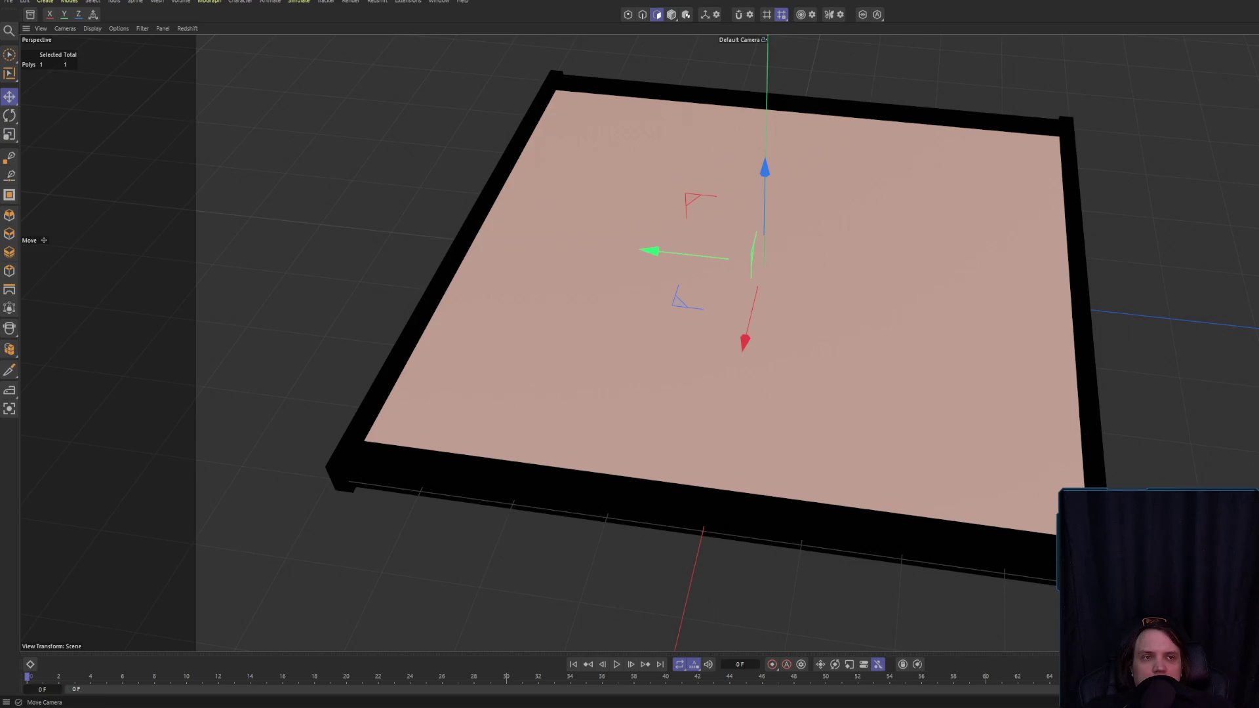
pyautogui.moveTo(656, 295); pyautogui.dragTo(584, 295)
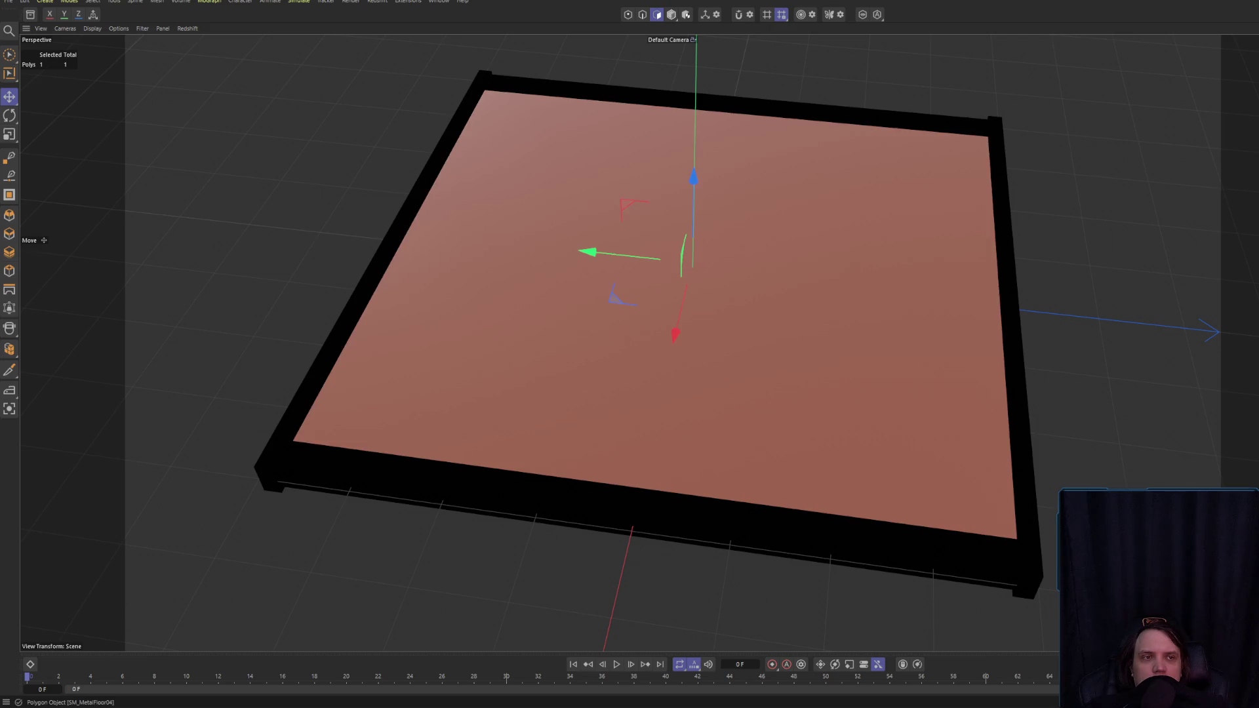
# - Merge the frame and plate into one object with Connect Objects + Delete
pyautogui.hotkey('ctrl', 'a')
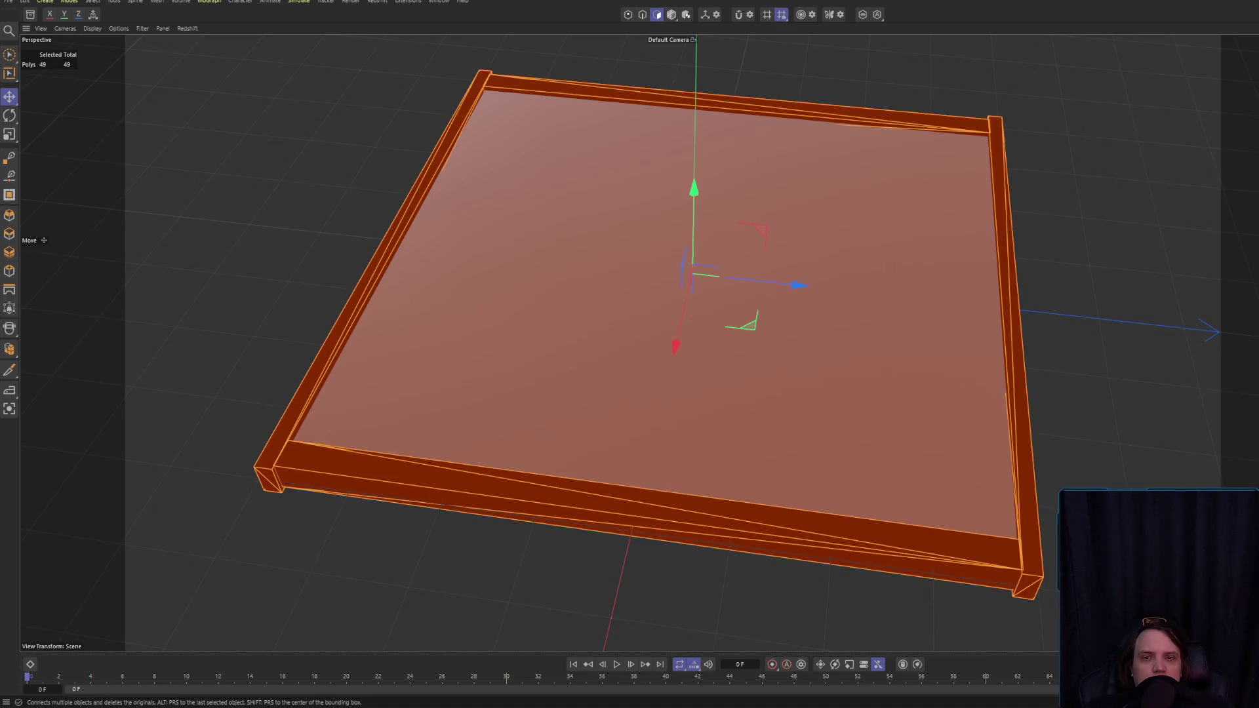
pyautogui.moveTo(852, 295); pyautogui.dragTo(944, 291)
pyautogui.click(948, 291)
pyautogui.hotkey('ctrl', 'a')
pyautogui.rightClick(948, 291)
pyautogui.click(941, 514)
pyautogui.moveTo(933, 450); pyautogui.dragTo(860, 312)
pyautogui.click(986, 171)
pyautogui.moveTo(986, 171)
pyautogui.mouseDown()
pyautogui.moveTo(950, 239)
pyautogui.moveTo(927, 177)
pyautogui.moveTo(883, 246)
pyautogui.moveTo(978, 218)
pyautogui.moveTo(947, 202)
pyautogui.moveTo(773, 234)
pyautogui.moveTo(541, 77)
pyautogui.mouseUp()
# - Export as FBX over SM_MetalFloor04.FBX in Downloads, then quit Cinema 4D without saving the scene
pyautogui.click(8, 2)
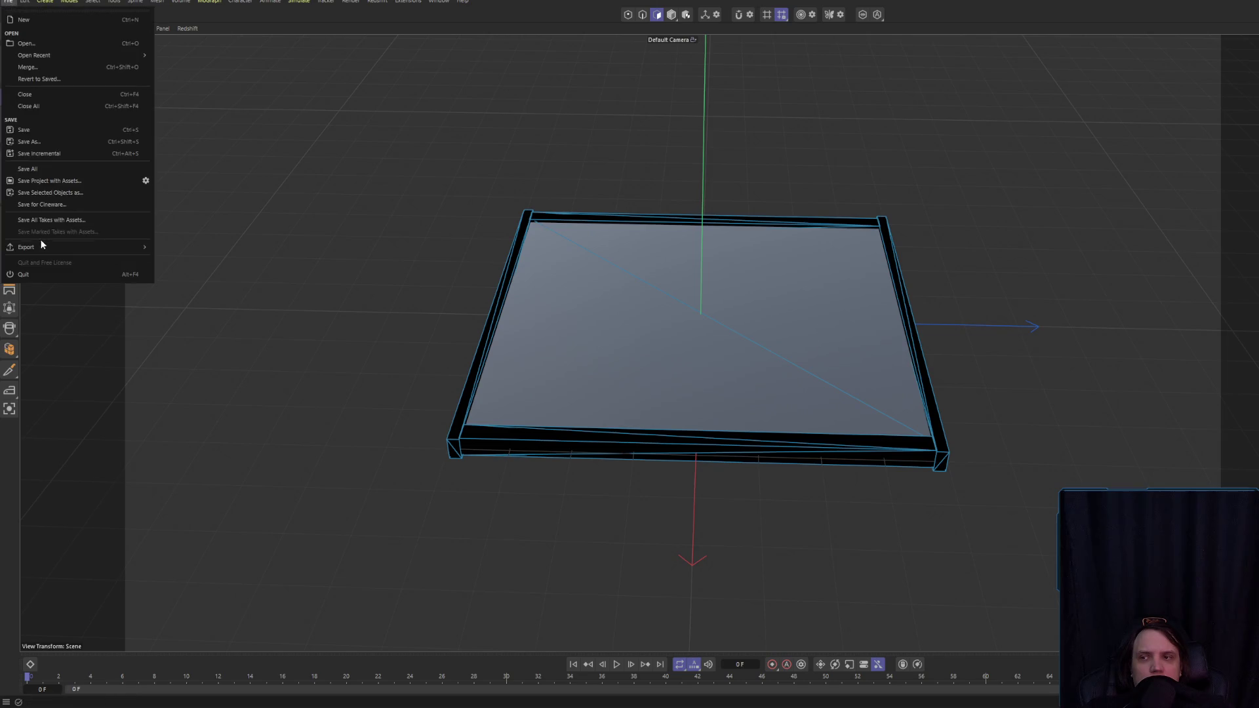
pyautogui.moveTo(65, 247)
pyautogui.click(179, 343)
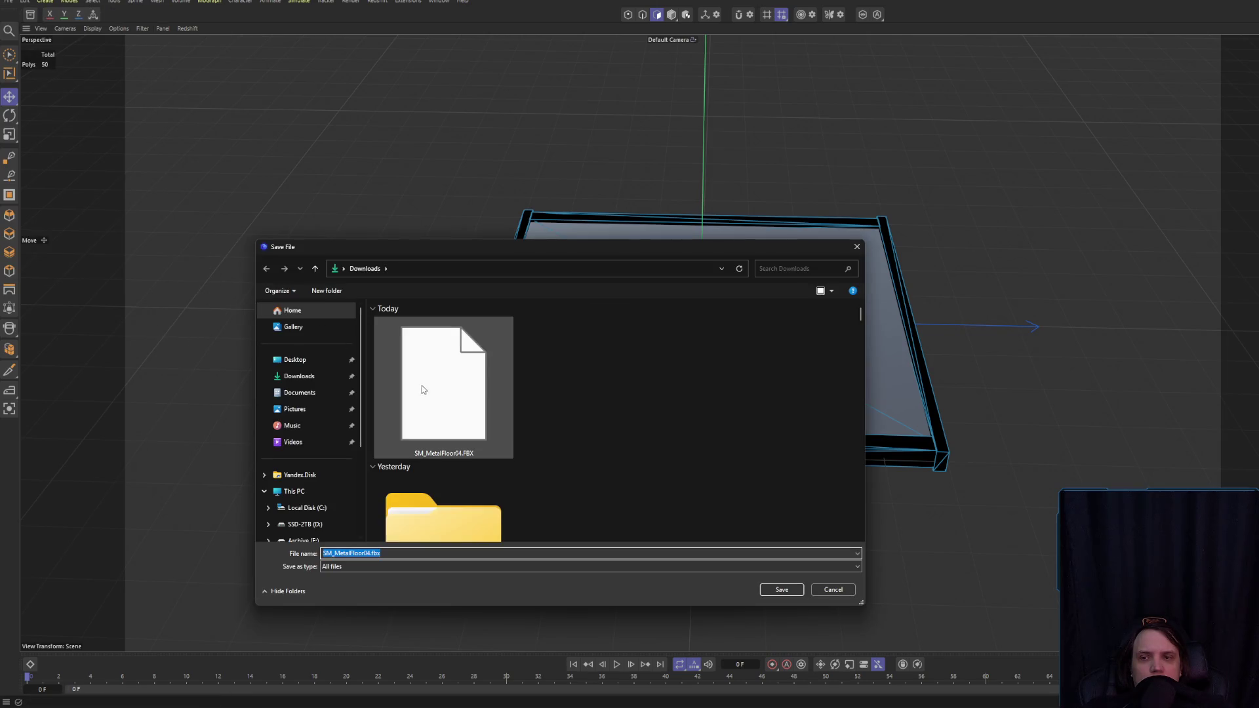
pyautogui.click(781, 590)
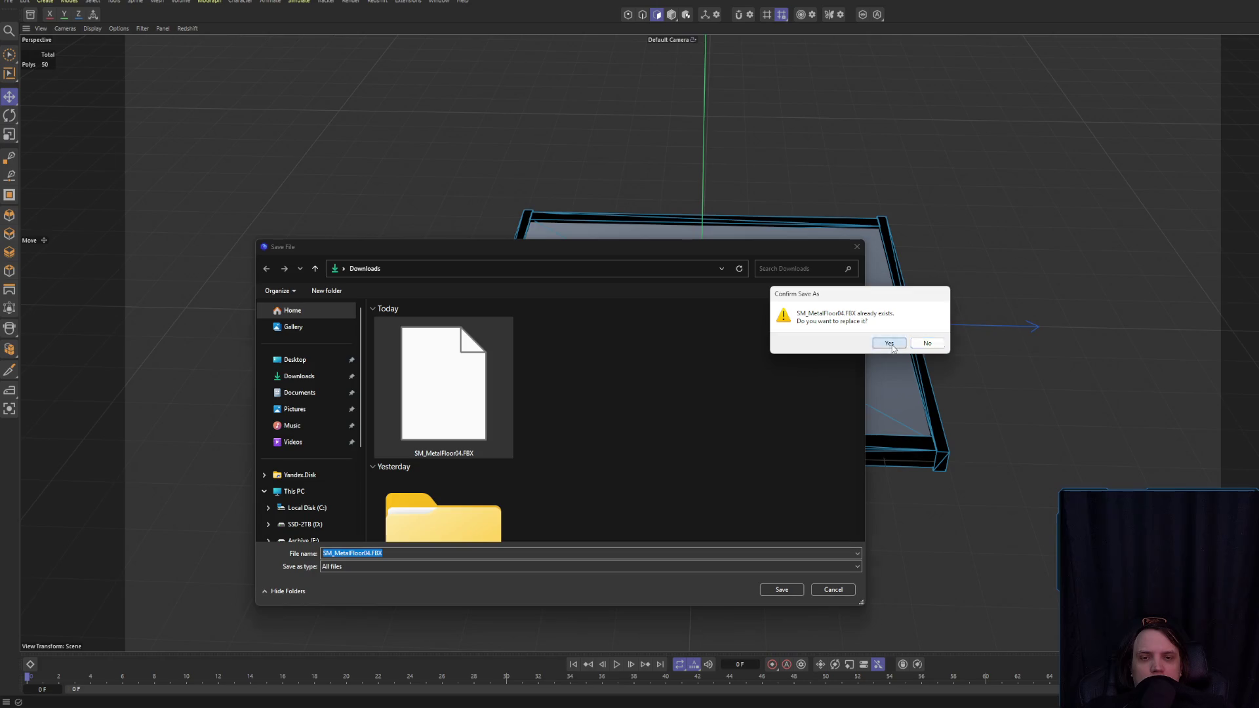
pyautogui.click(889, 343)
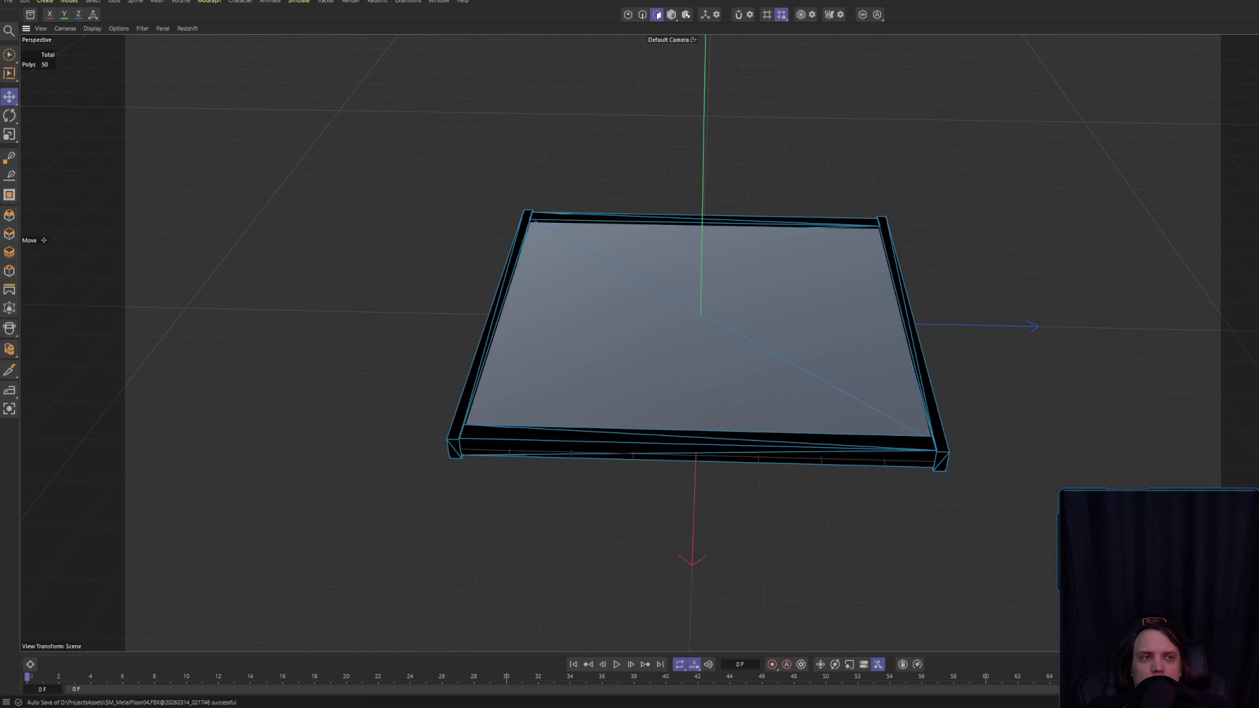
pyautogui.hotkey('alt', 'F4')
pyautogui.click(888, 380)
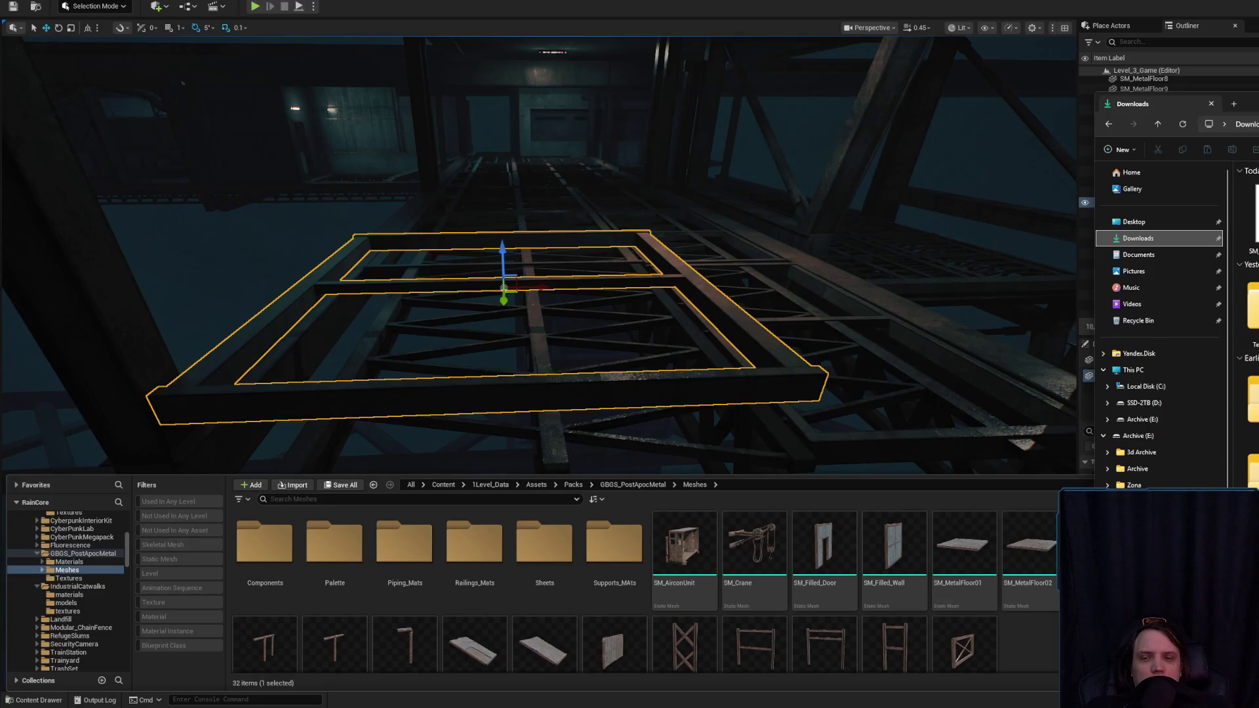
# - Bring the exported FBX from Downloads into Unreal's Meshes folder as SM_MetalFloor05
pyautogui.click(1038, 619)
pyautogui.scroll(-1, 1038, 619)
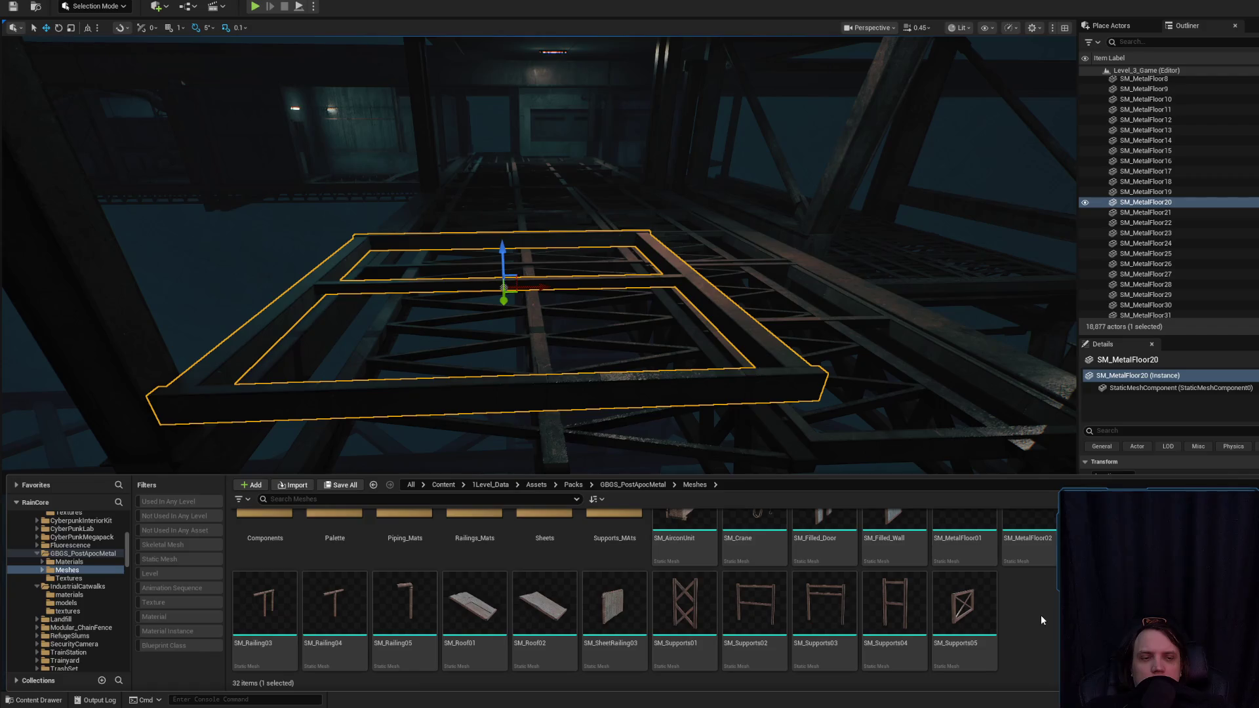
pyautogui.scroll(1, 1042, 619)
pyautogui.hotkey('alt', 'Tab')
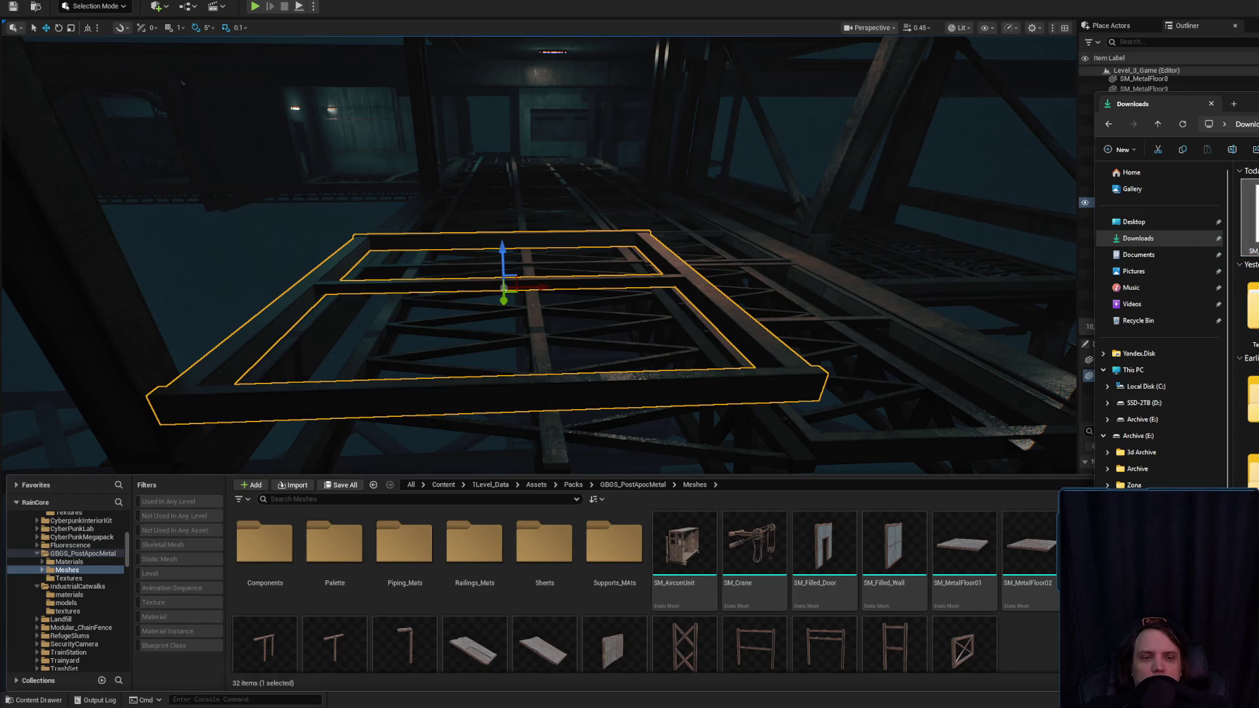
pyautogui.press('Return')
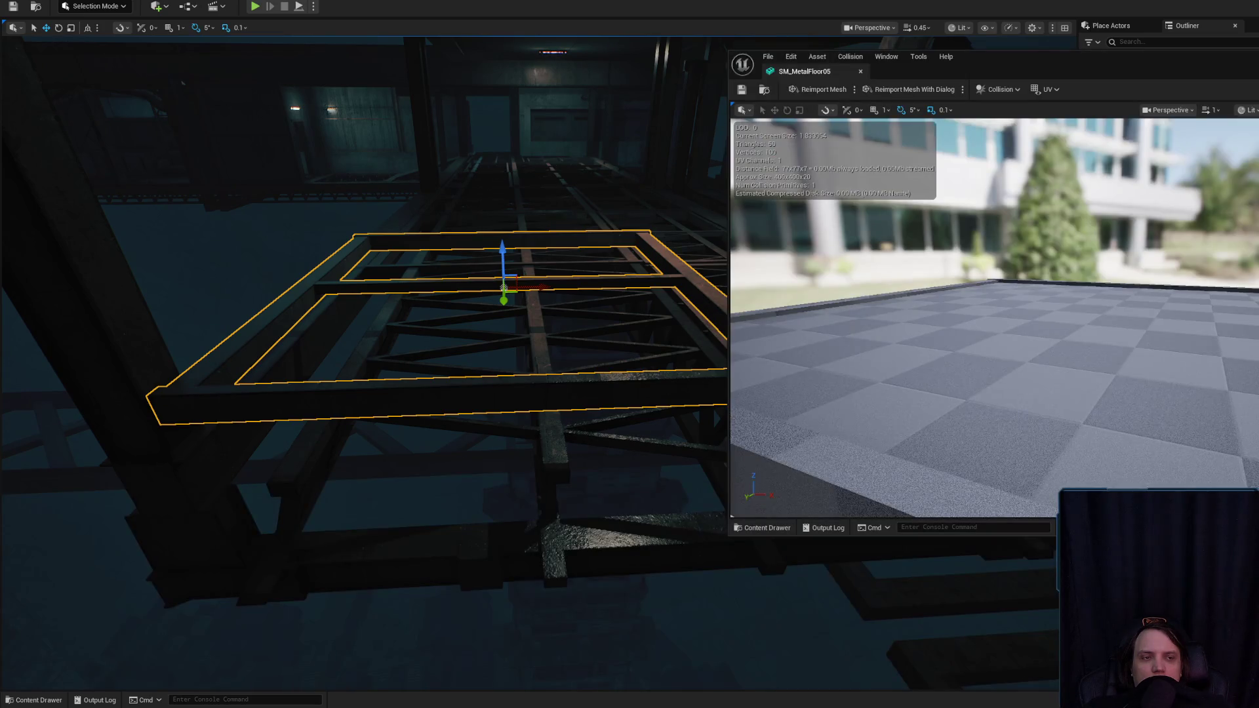
# - Compare SM_MetalFloor05 against SM_MetalFloor04, save SM_MetalFloor05 and close its mesh editor
pyautogui.moveTo(1078, 65); pyautogui.dragTo(858, 72)
pyautogui.hotkey('ctrl', 'space')
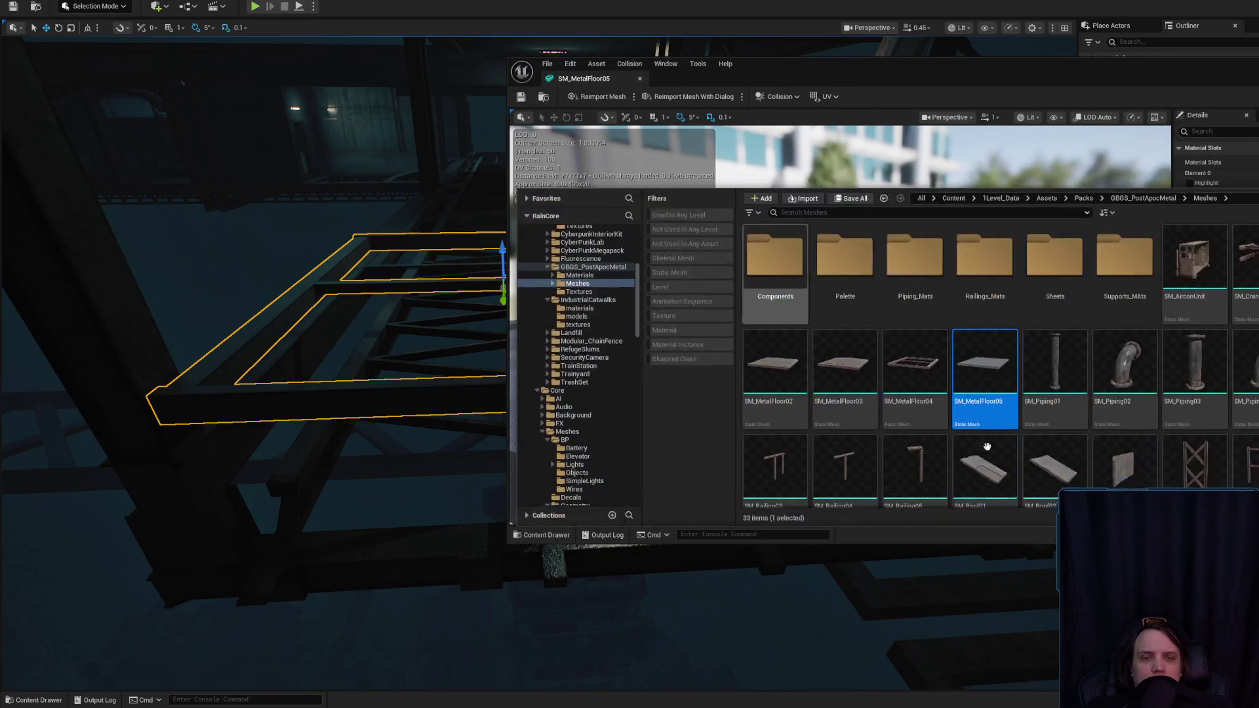
pyautogui.click(895, 358)
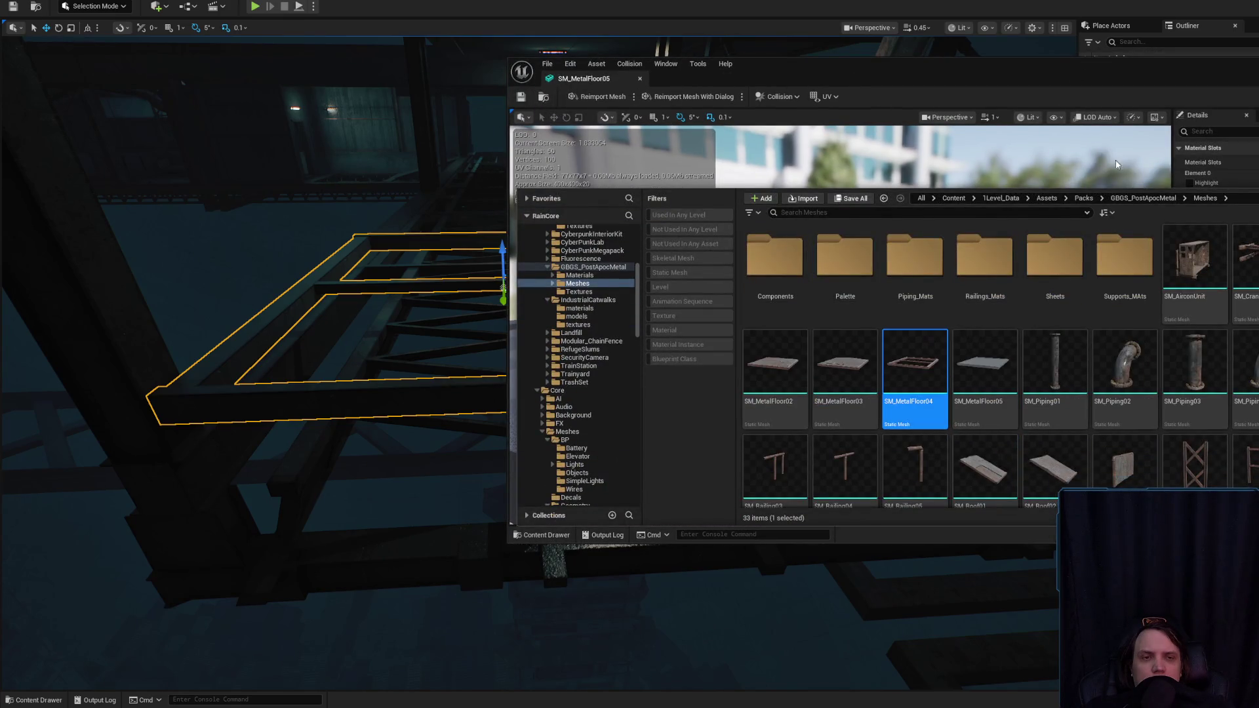
pyautogui.hotkey('ctrl', 'space')
pyautogui.doubleClick(843, 417)
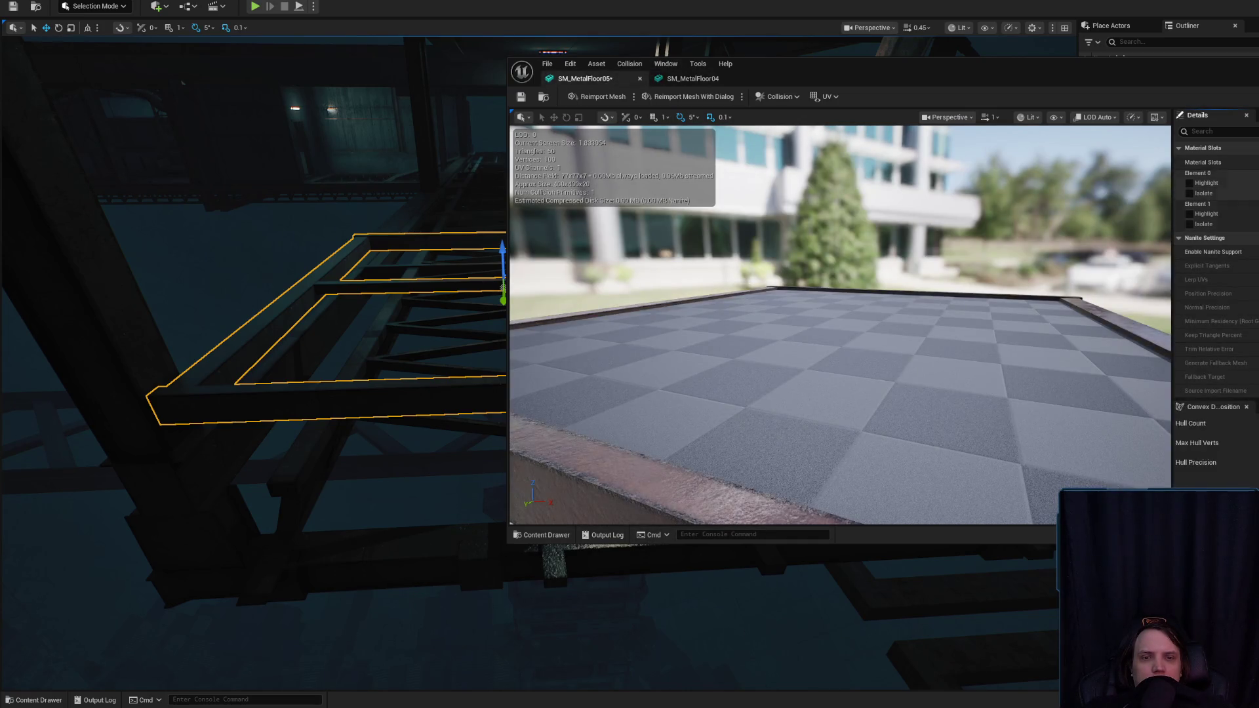
pyautogui.hotkey('ctrl', 's')
pyautogui.moveTo(633, 247); pyautogui.dragTo(632, 301)
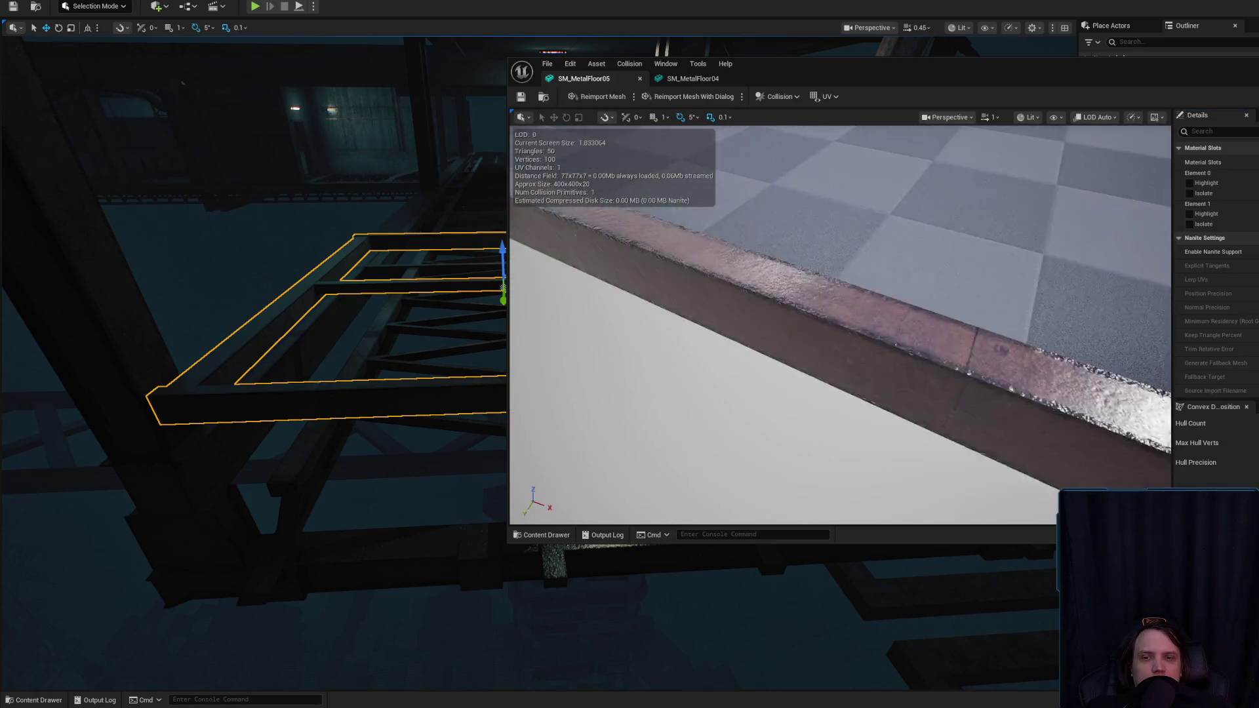
pyautogui.scroll(-5, 787, 301)
pyautogui.click(640, 79)
# - Select and focus the level's floor grate, then browse to its IndustrialCatwalks materials
pyautogui.moveTo(602, 254); pyautogui.dragTo(622, 328)
pyautogui.click(357, 266)
pyautogui.press('f')
pyautogui.hotkey('ctrl', 'space')
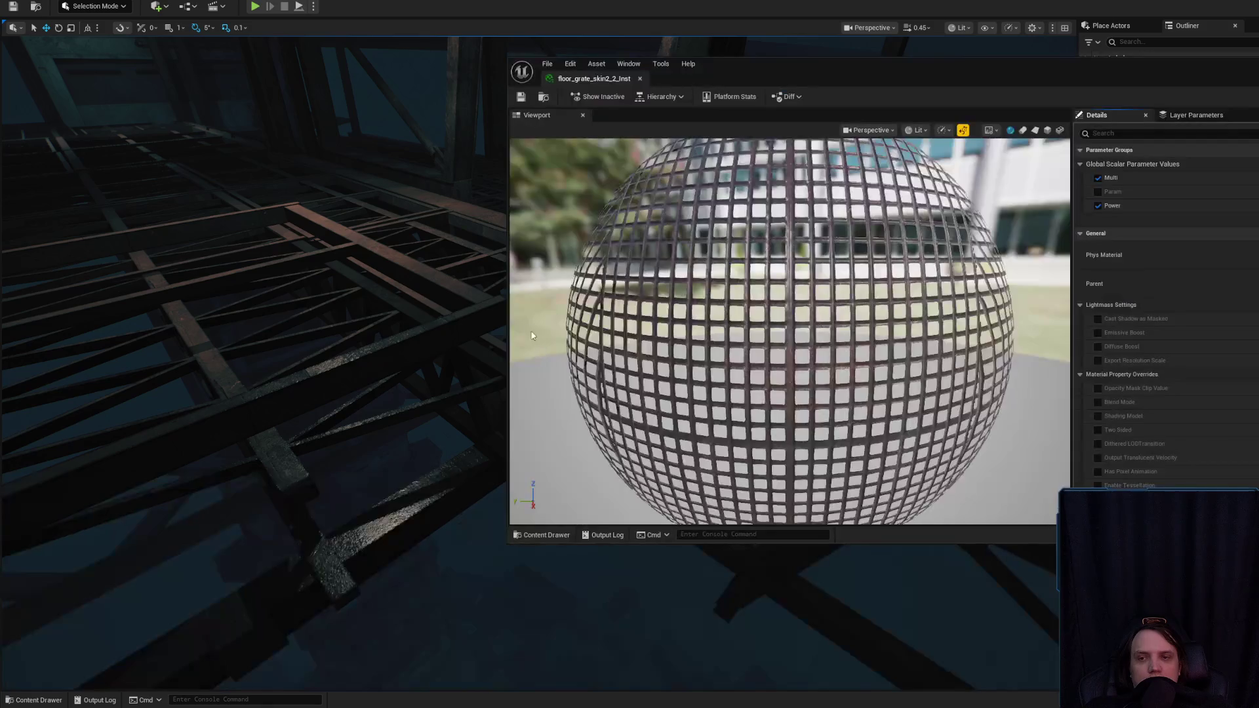
# - Locate the selected catwalk floor's SM_MetalFloor05 asset and open it in the mesh editor
pyautogui.click(126, 308)
pyautogui.hotkey('ctrl', 'b')
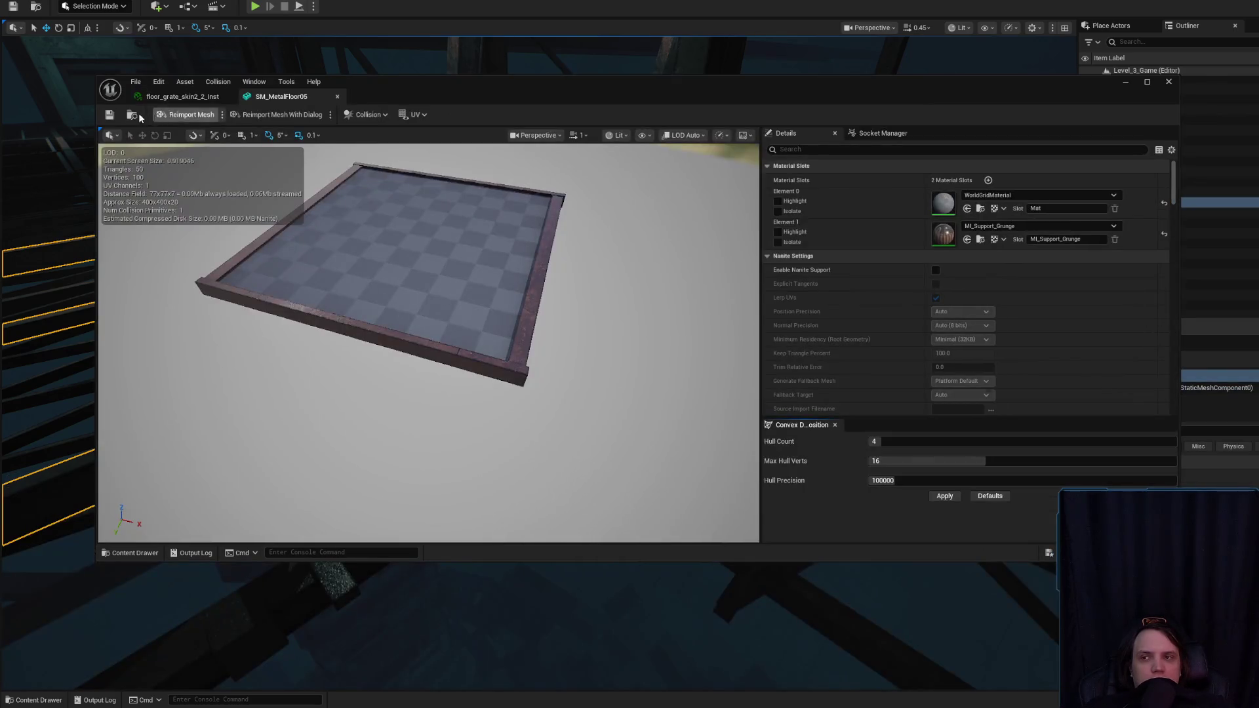
pyautogui.click(155, 99)
pyautogui.click(280, 96)
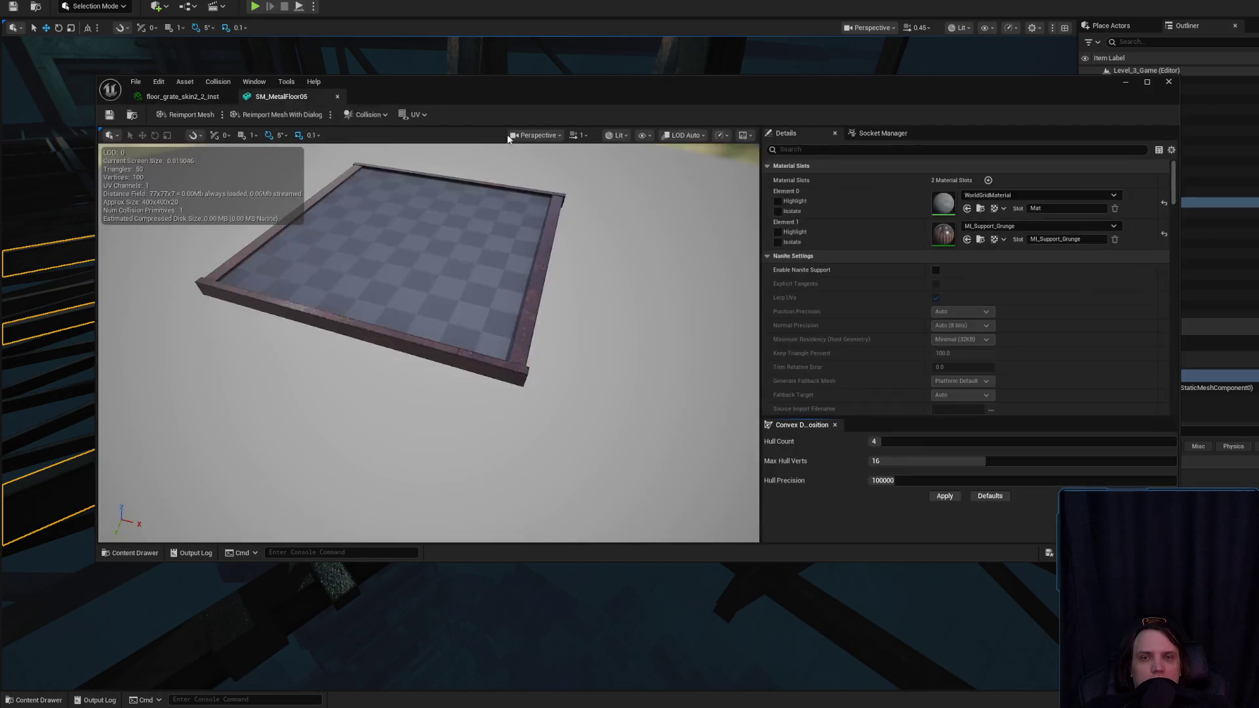
pyautogui.scroll(5, 428, 174)
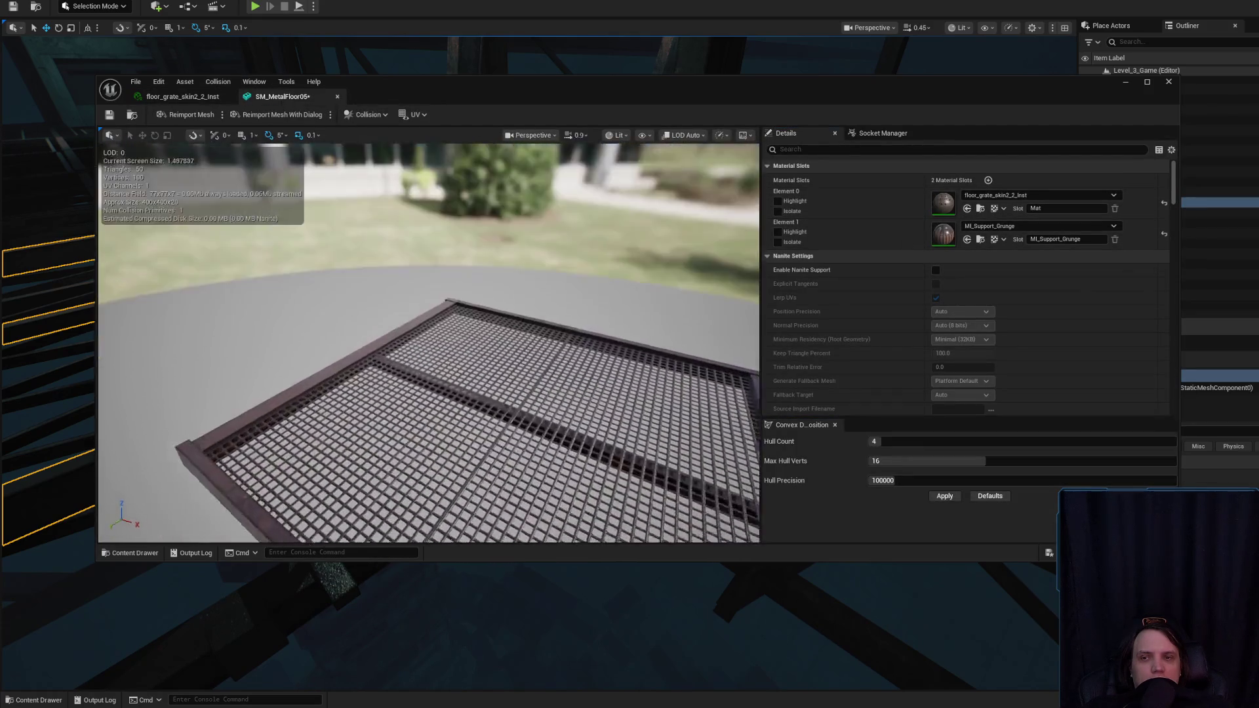
pyautogui.scroll(-5, 429, 175)
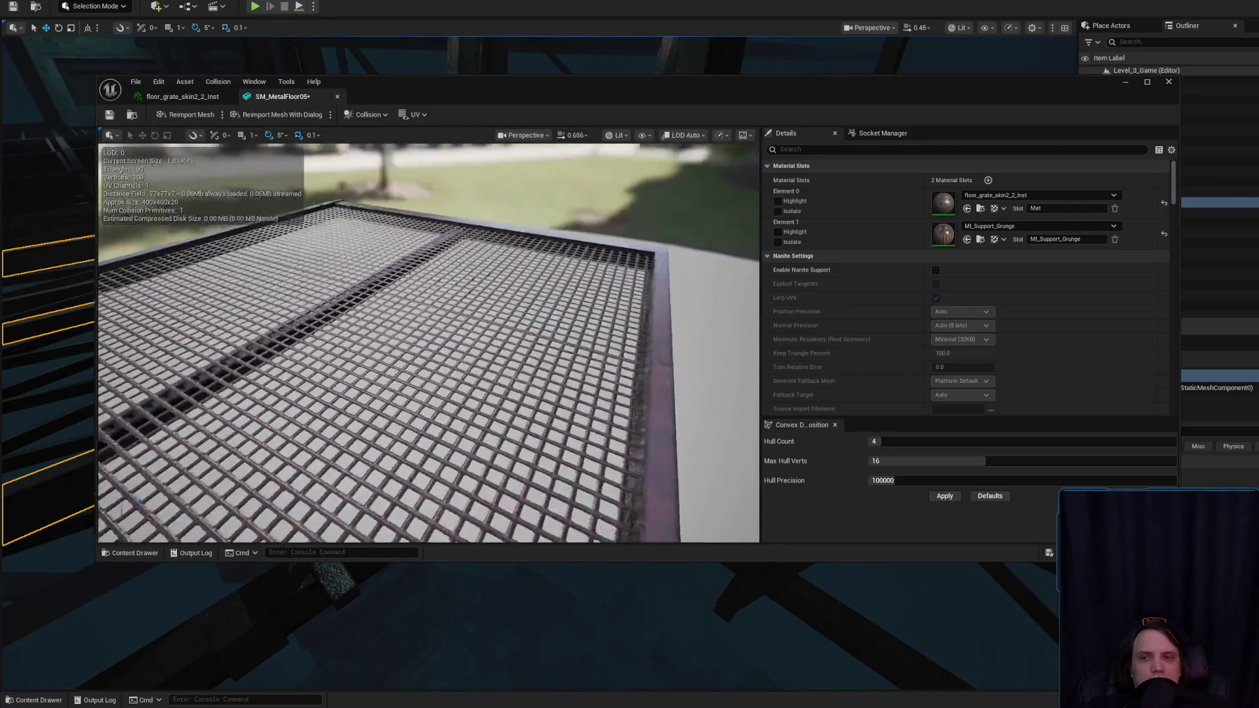
# - Remove the existing collision, add box simplified collision, save, and return to the level
pyautogui.click(222, 82)
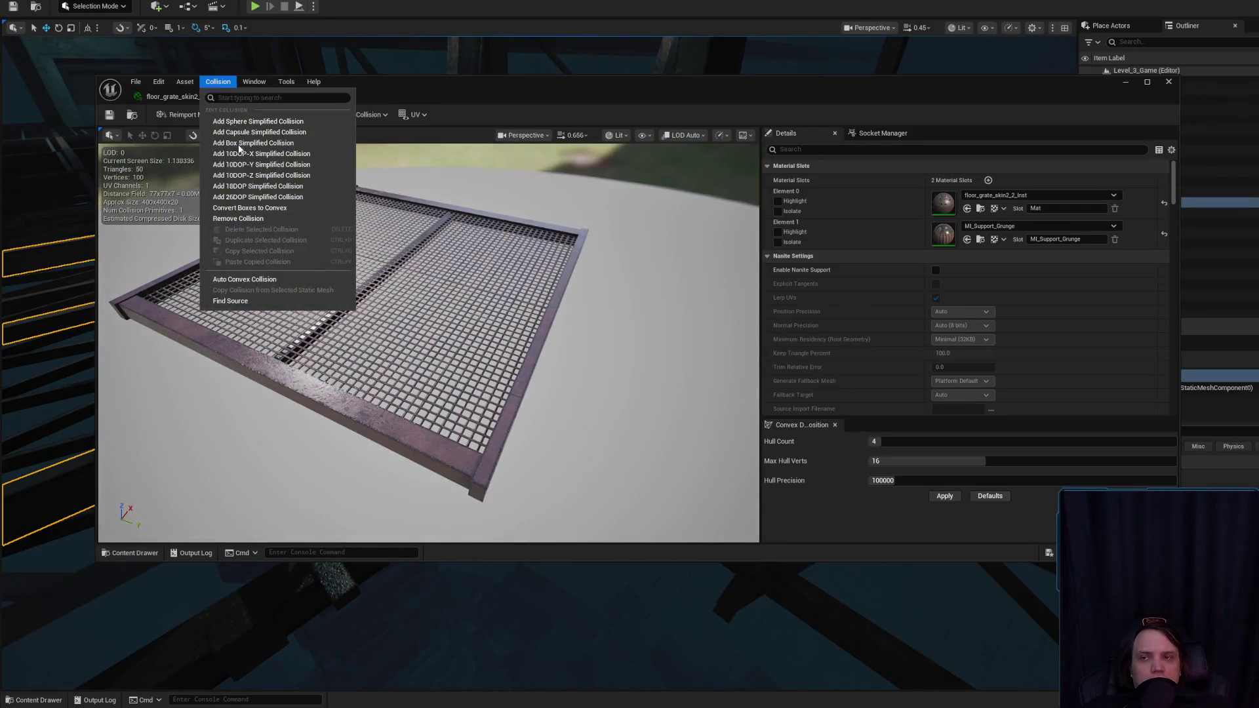
pyautogui.click(247, 221)
pyautogui.click(216, 84)
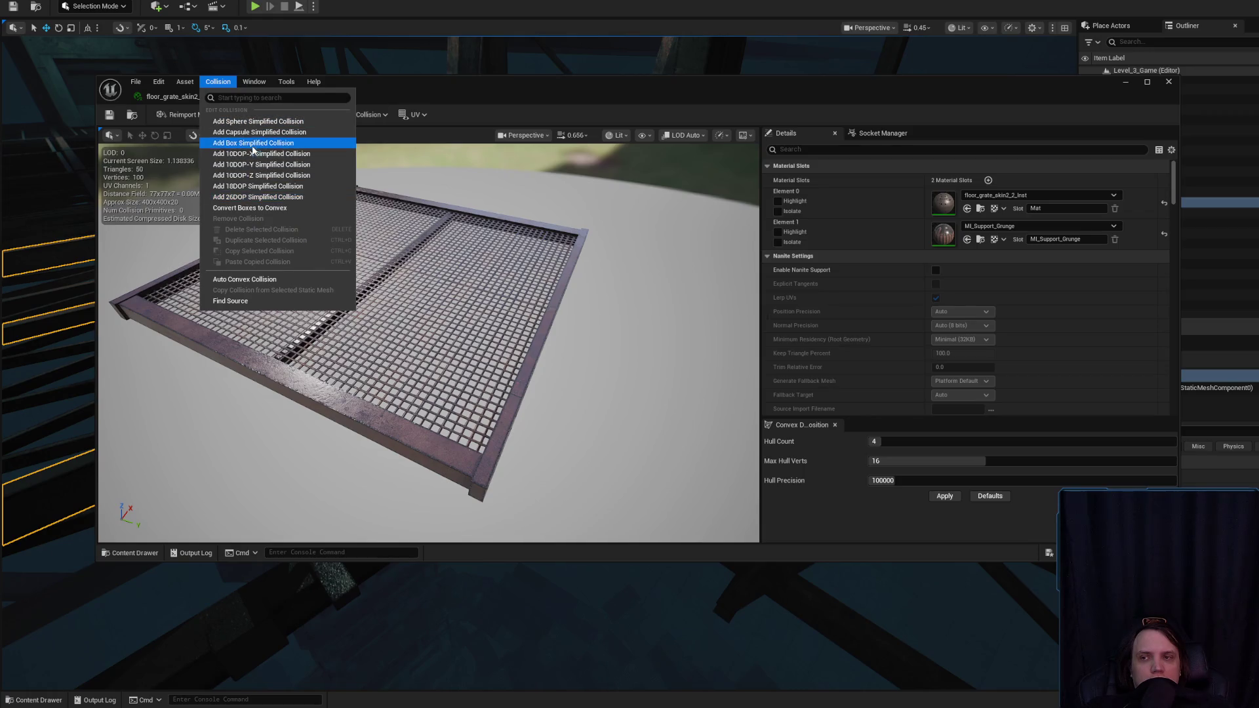
pyautogui.click(255, 142)
pyautogui.click(110, 114)
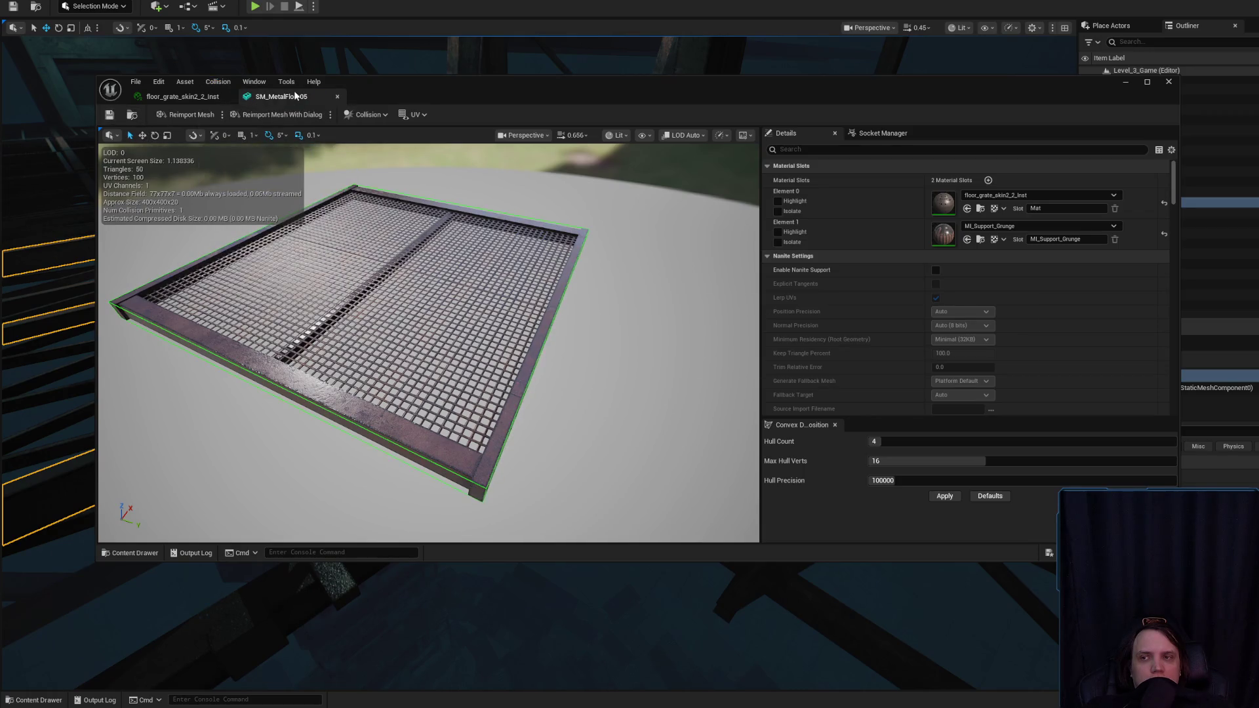
pyautogui.click(213, 101)
# - Inspect SM_MetalFloor20 beside the truss and delete it from the level
pyautogui.press('f')
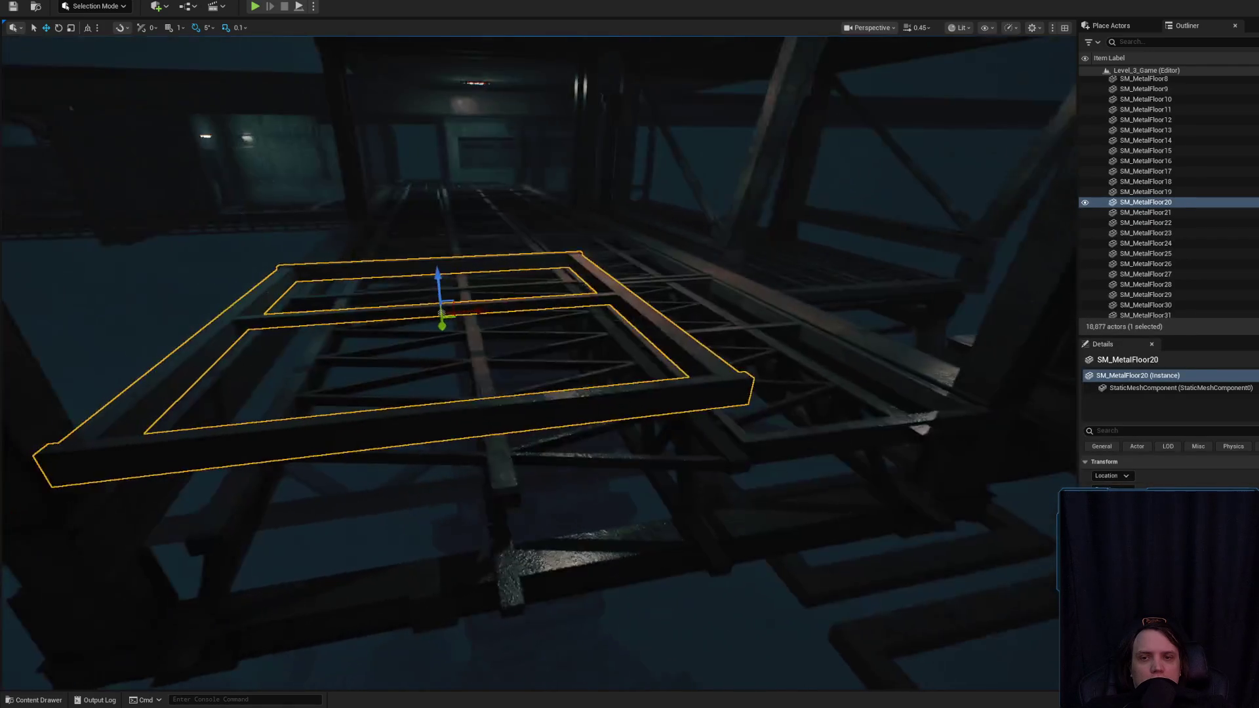
pyautogui.hotkey('ctrl', 'space')
pyautogui.hotkey('ctrl', 'space')
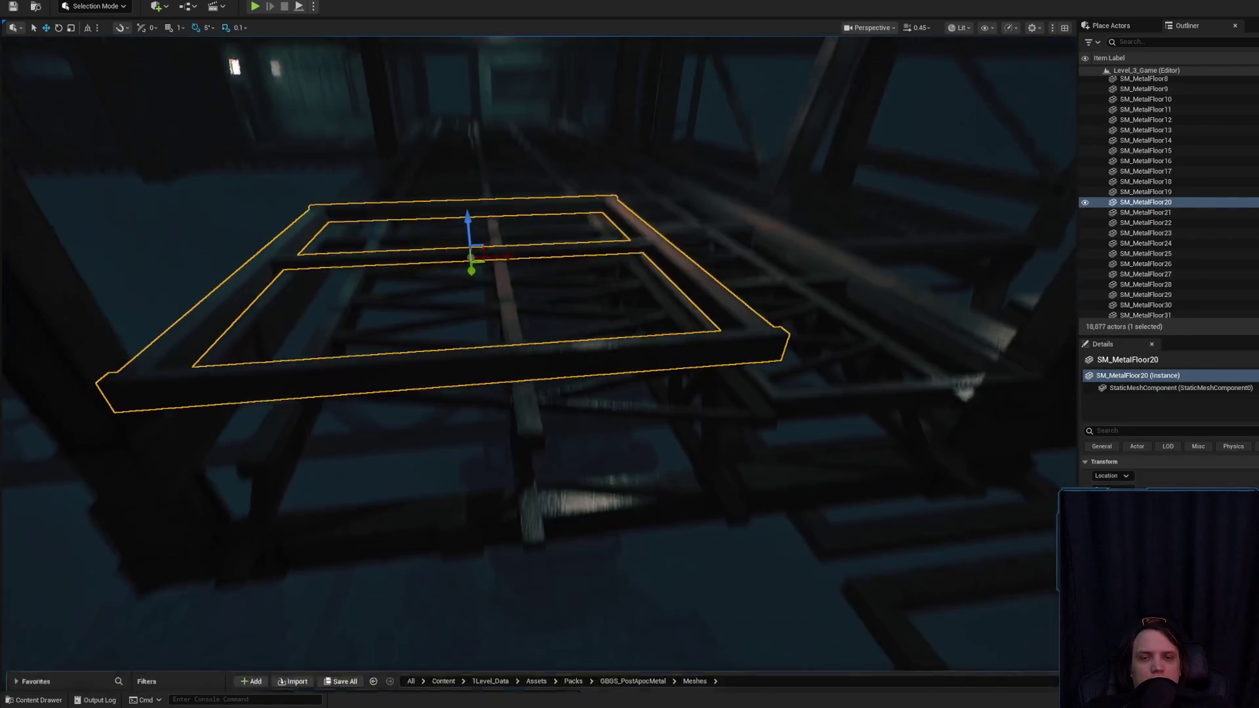
pyautogui.moveTo(481, 190); pyautogui.dragTo(571, 246)
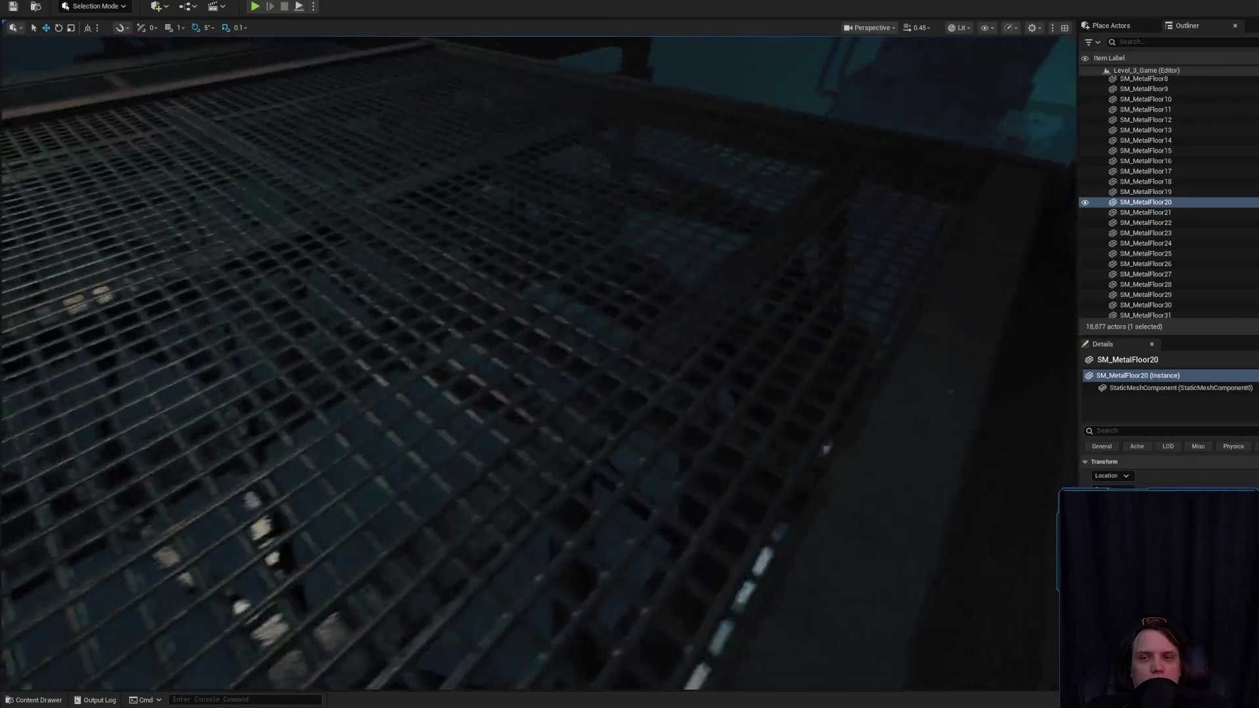
pyautogui.press('f')
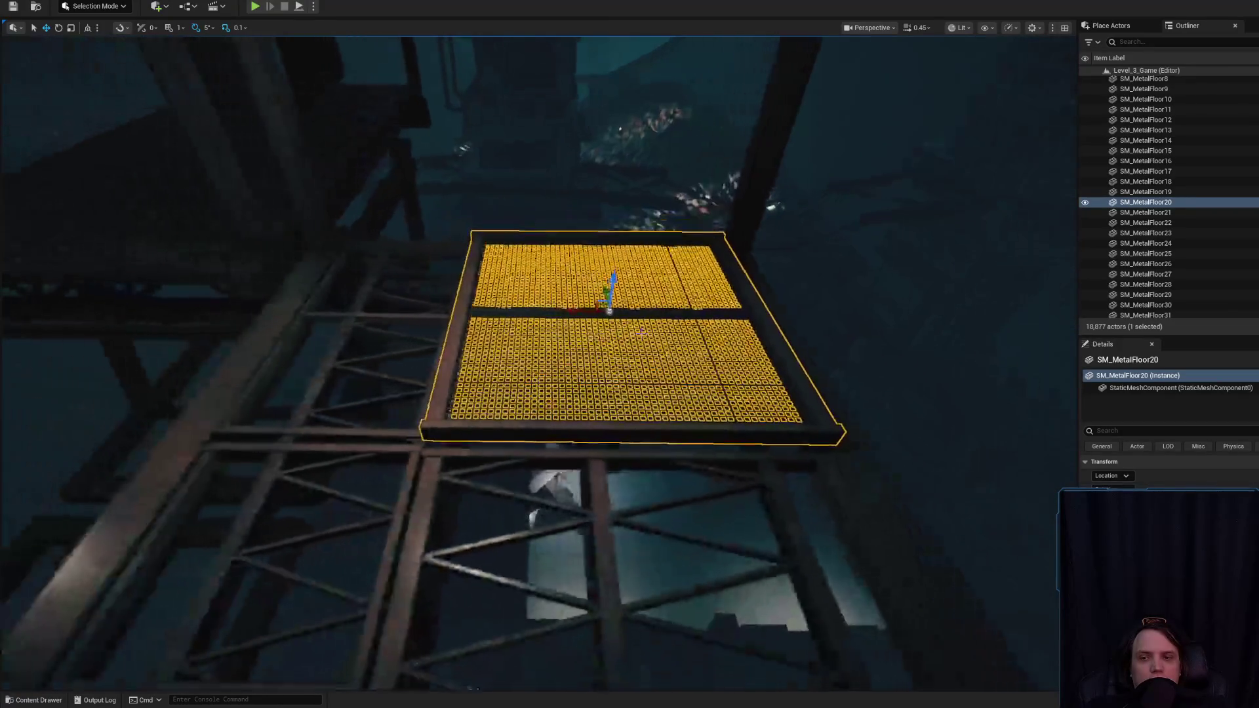
pyautogui.moveTo(571, 247); pyautogui.dragTo(571, 246)
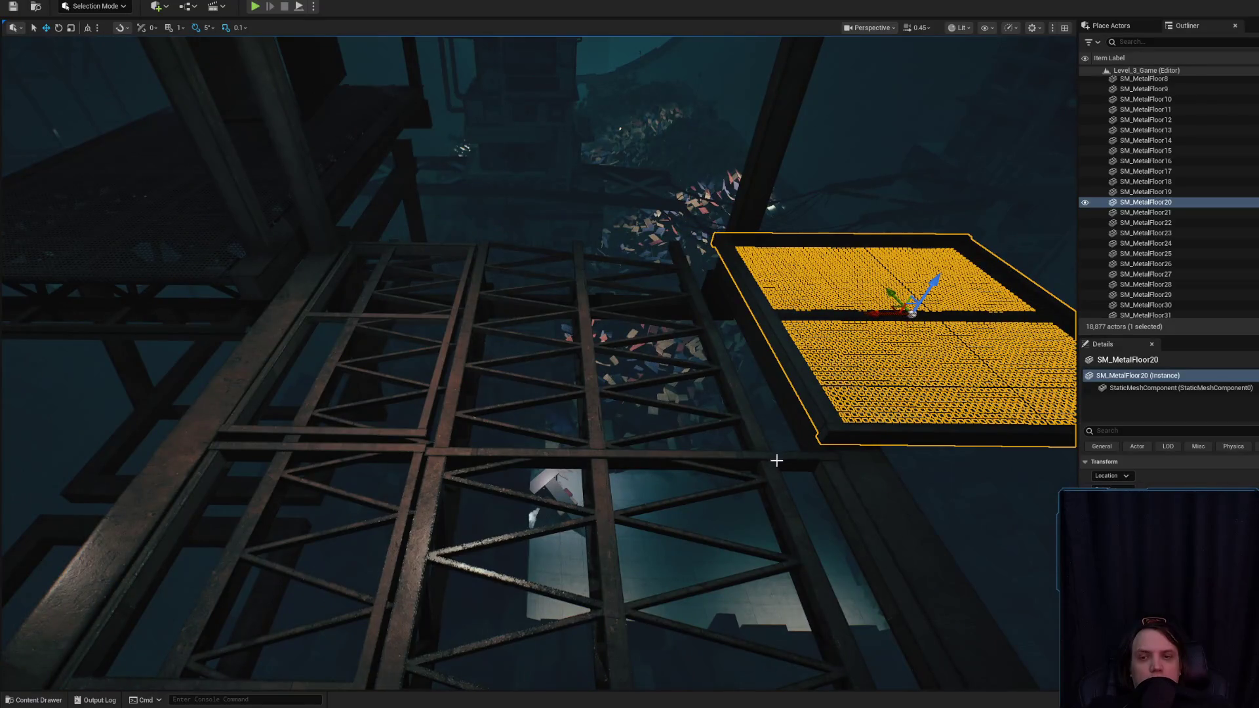
pyautogui.press('Delete')
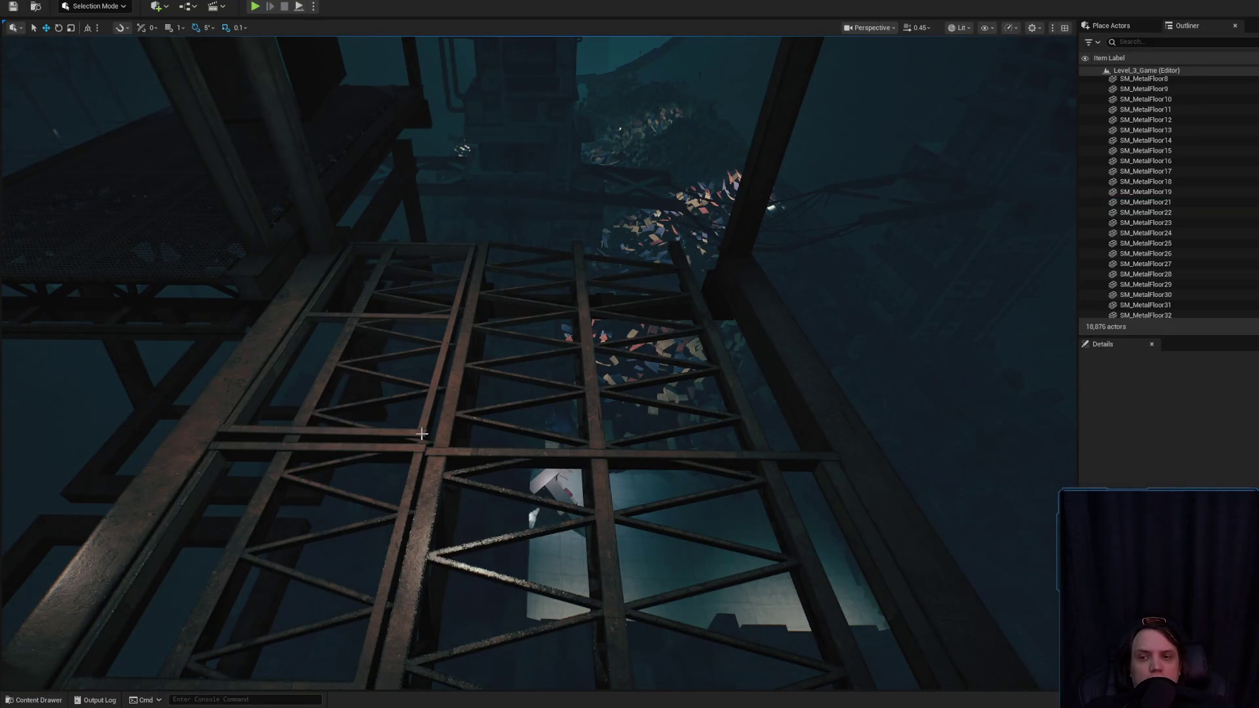
# - Focus on SM_MetalFloor39 and widen it to the right with the gizmo
pyautogui.click(422, 434)
pyautogui.press('f')
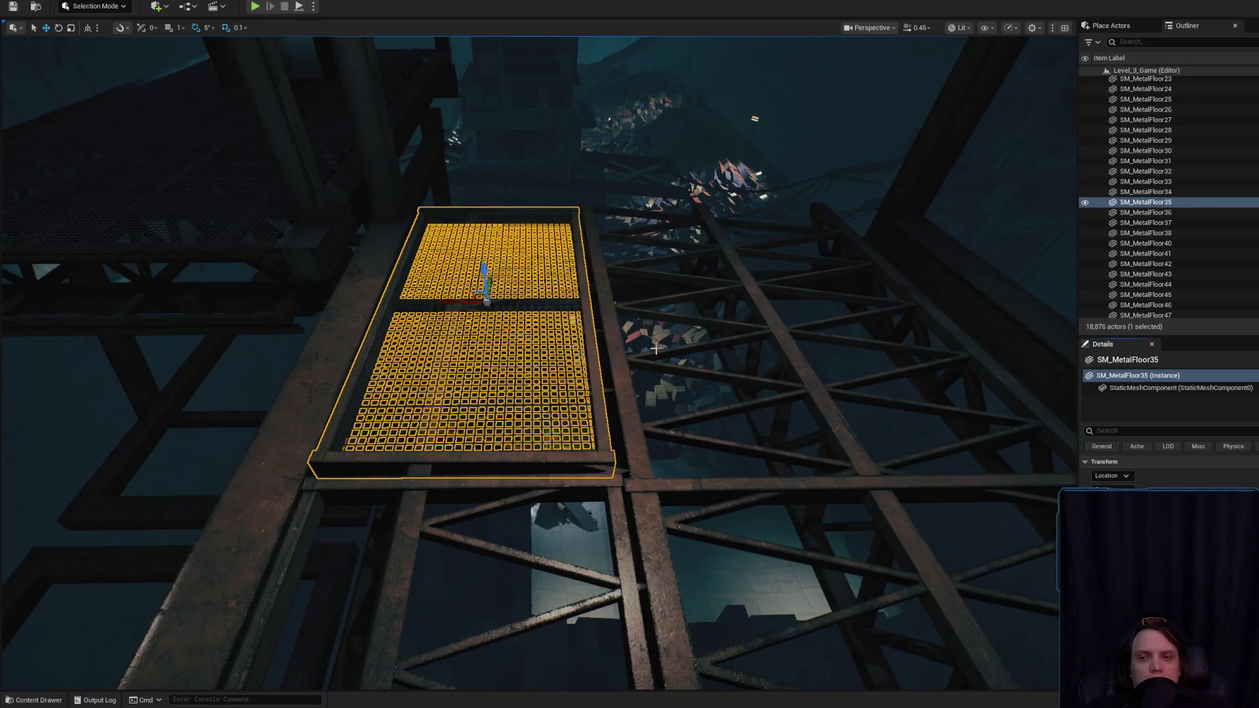
pyautogui.scroll(5, 652, 350)
pyautogui.click(564, 290)
pyautogui.press('f')
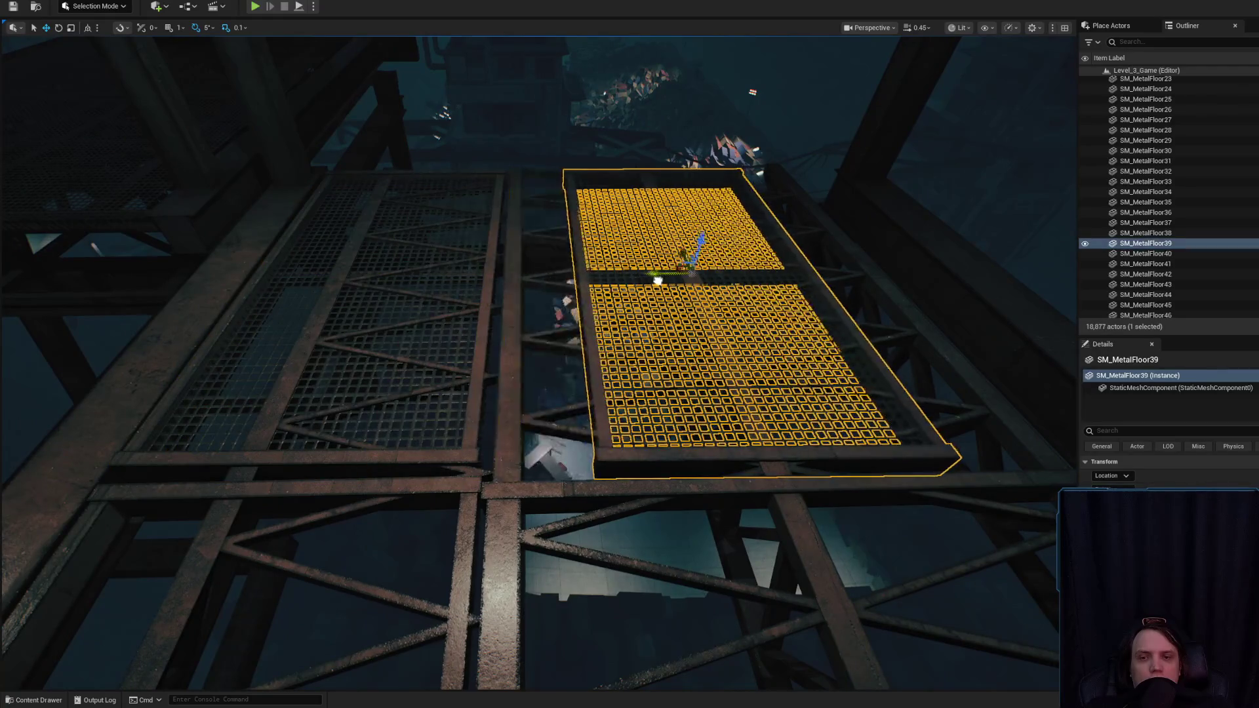
pyautogui.press('e')
pyautogui.moveTo(588, 271)
pyautogui.mouseDown()
pyautogui.moveTo(695, 274)
pyautogui.moveTo(659, 274)
pyautogui.mouseUp()
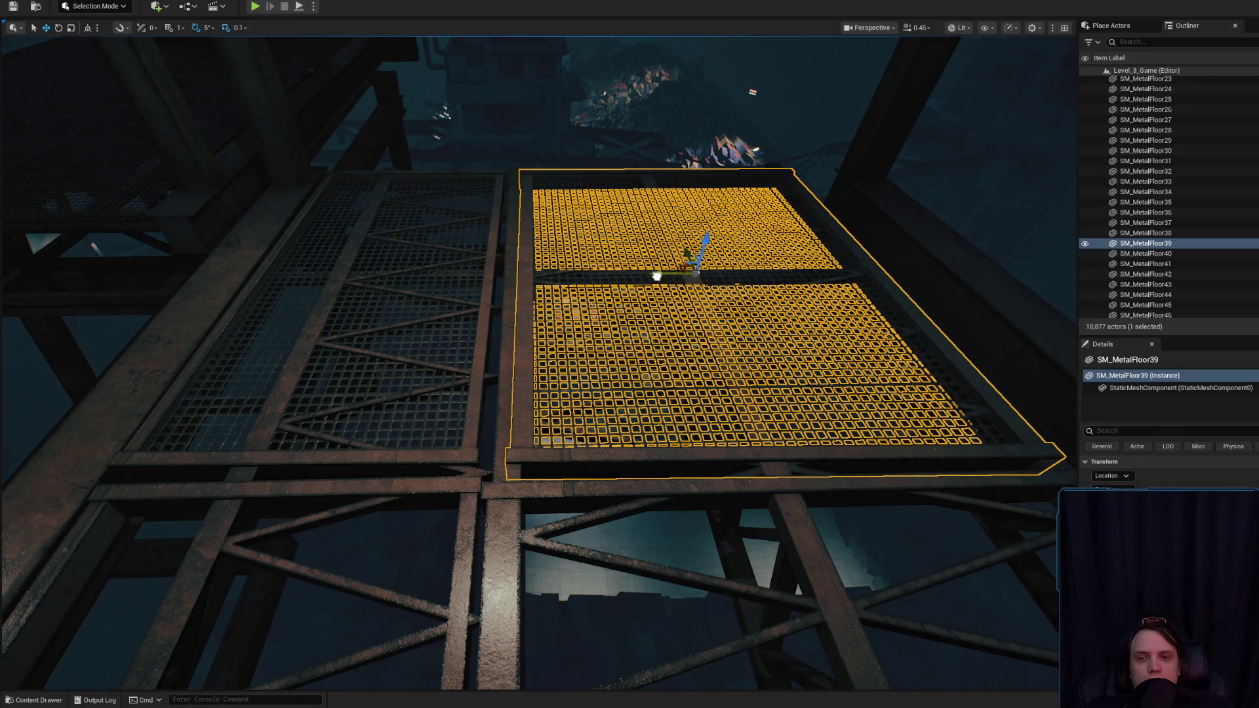
pyautogui.scroll(5, 656, 275)
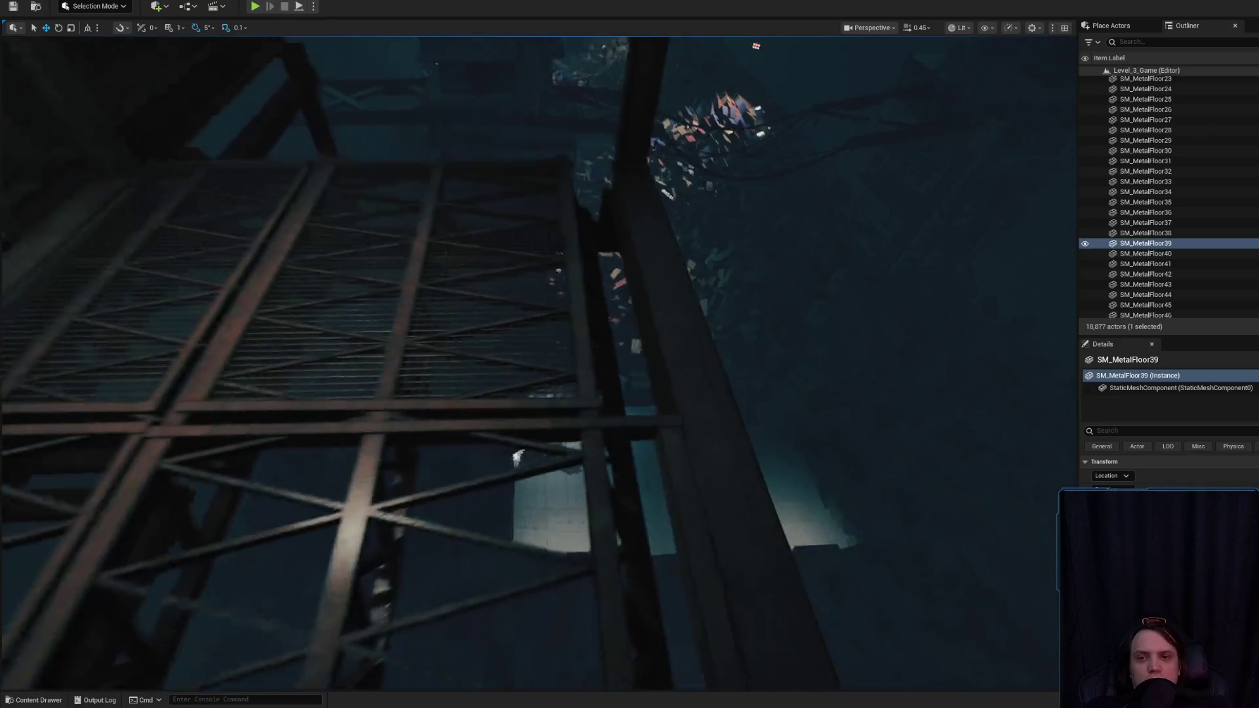
# - Nudge SM_MetalFloor39 slightly right with the move tool and select the SM_Framework_a13 truss
pyautogui.press('w')
pyautogui.moveTo(405, 265); pyautogui.dragTo(410, 265)
pyautogui.scroll(6, 419, 268)
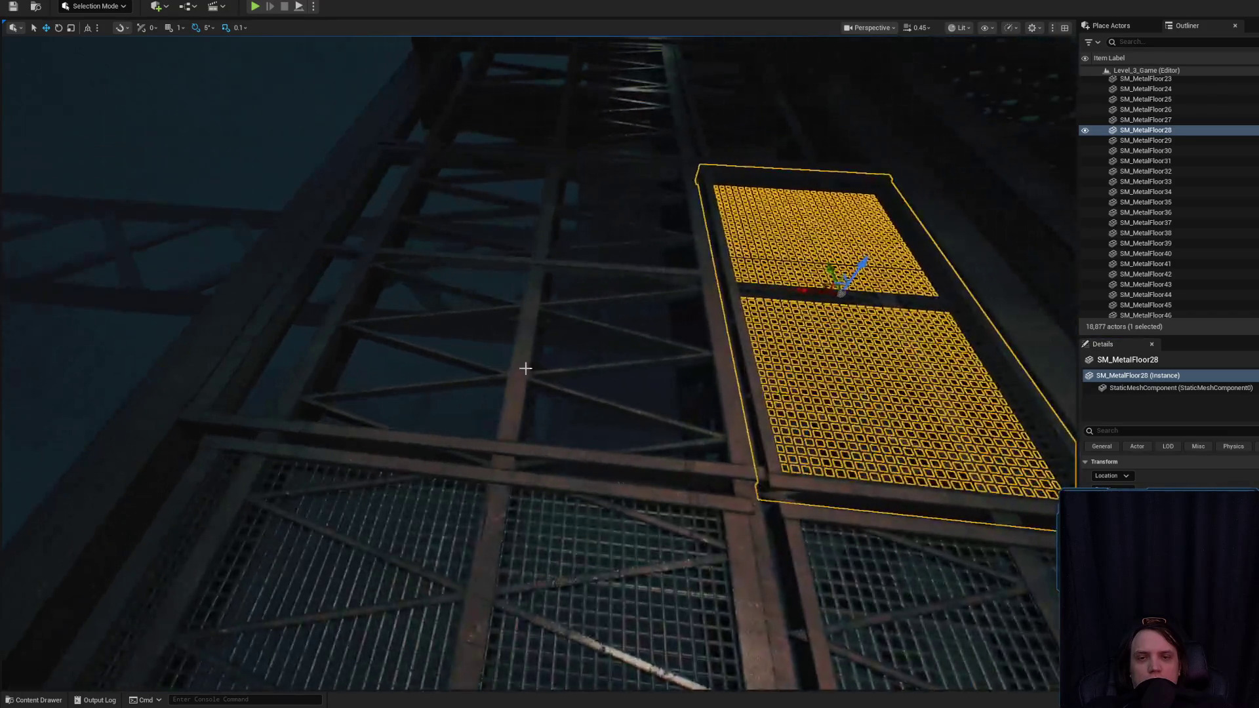
pyautogui.click(930, 458)
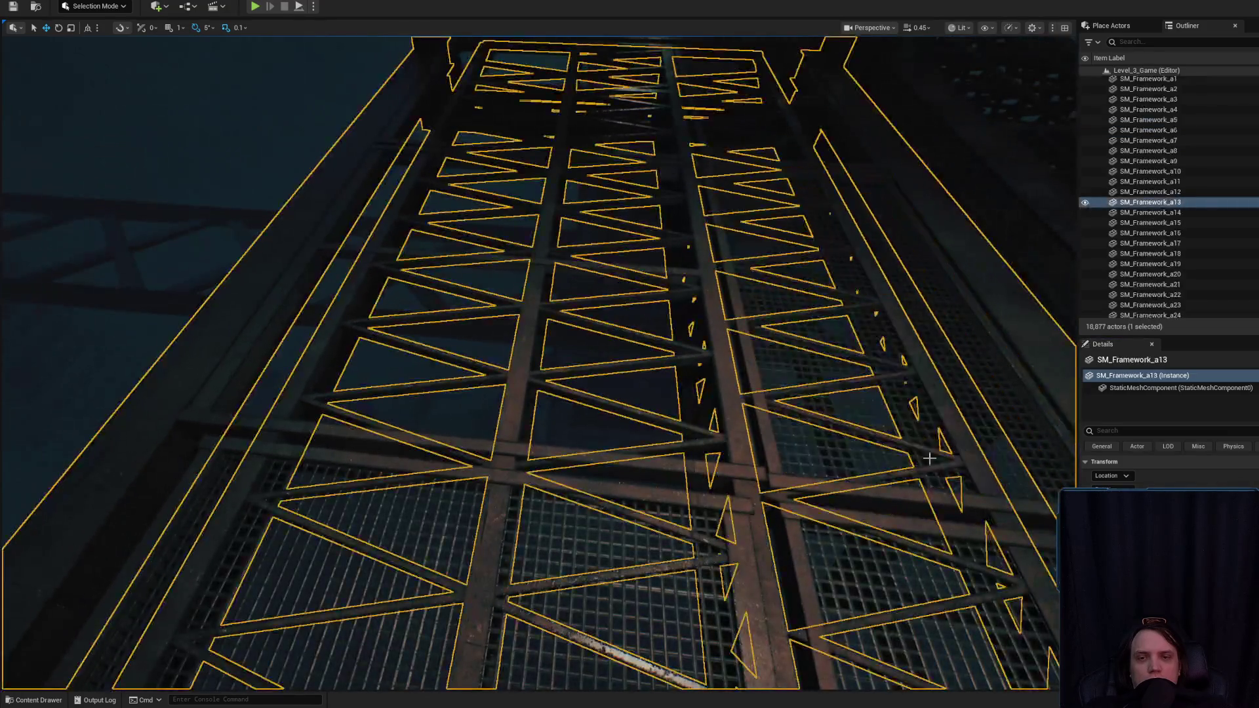
# - Inspect the gratings from below, selecting SM_MetalFloor21, 39, 26 and 35
pyautogui.click(285, 422)
pyautogui.moveTo(505, 266)
pyautogui.mouseDown()
pyautogui.moveTo(629, 413)
pyautogui.moveTo(630, 354)
pyautogui.moveTo(572, 431)
pyautogui.mouseUp()
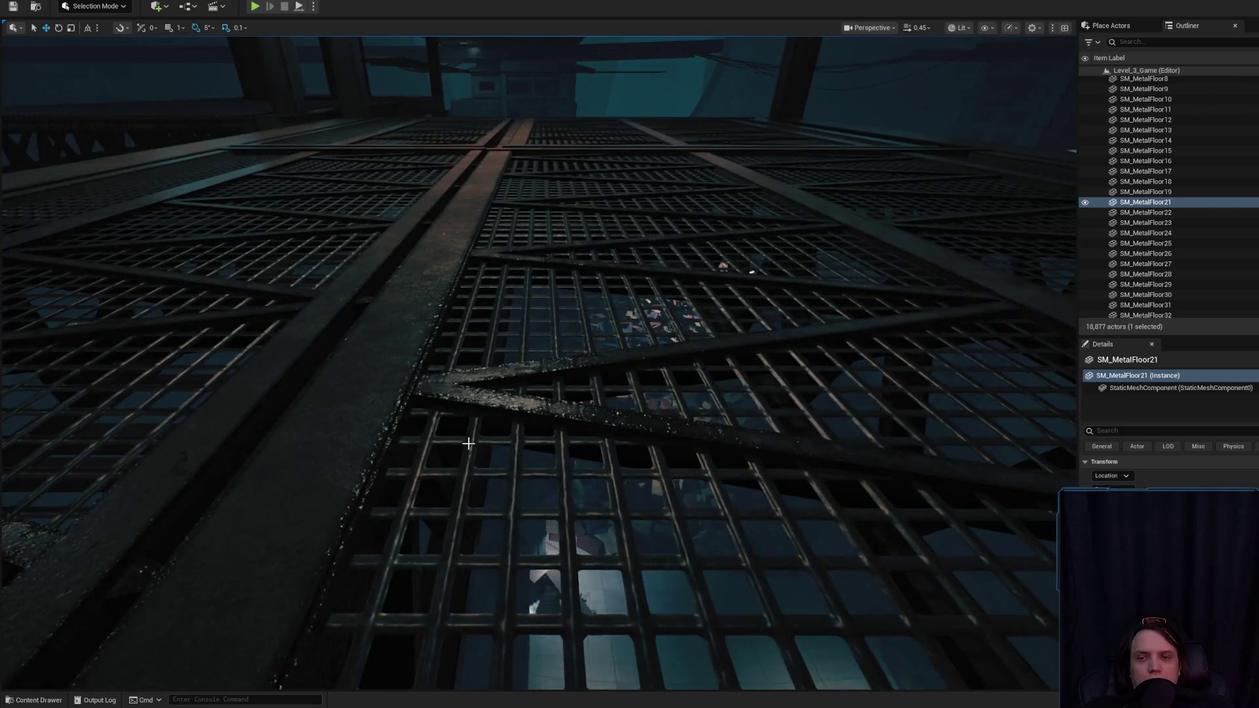
pyautogui.click(372, 351)
pyautogui.moveTo(344, 299)
pyautogui.mouseDown()
pyautogui.moveTo(458, 375)
pyautogui.moveTo(719, 461)
pyautogui.mouseUp()
pyautogui.keyDown('ctrl'); pyautogui.click(459, 375); pyautogui.keyUp('ctrl')
pyautogui.keyDown('ctrl'); pyautogui.click(502, 392); pyautogui.keyUp('ctrl')
pyautogui.keyDown('ctrl'); pyautogui.click(802, 491); pyautogui.keyUp('ctrl')
pyautogui.moveTo(802, 491); pyautogui.dragTo(698, 451)
pyautogui.keyDown('ctrl'); pyautogui.click(590, 429); pyautogui.keyUp('ctrl')
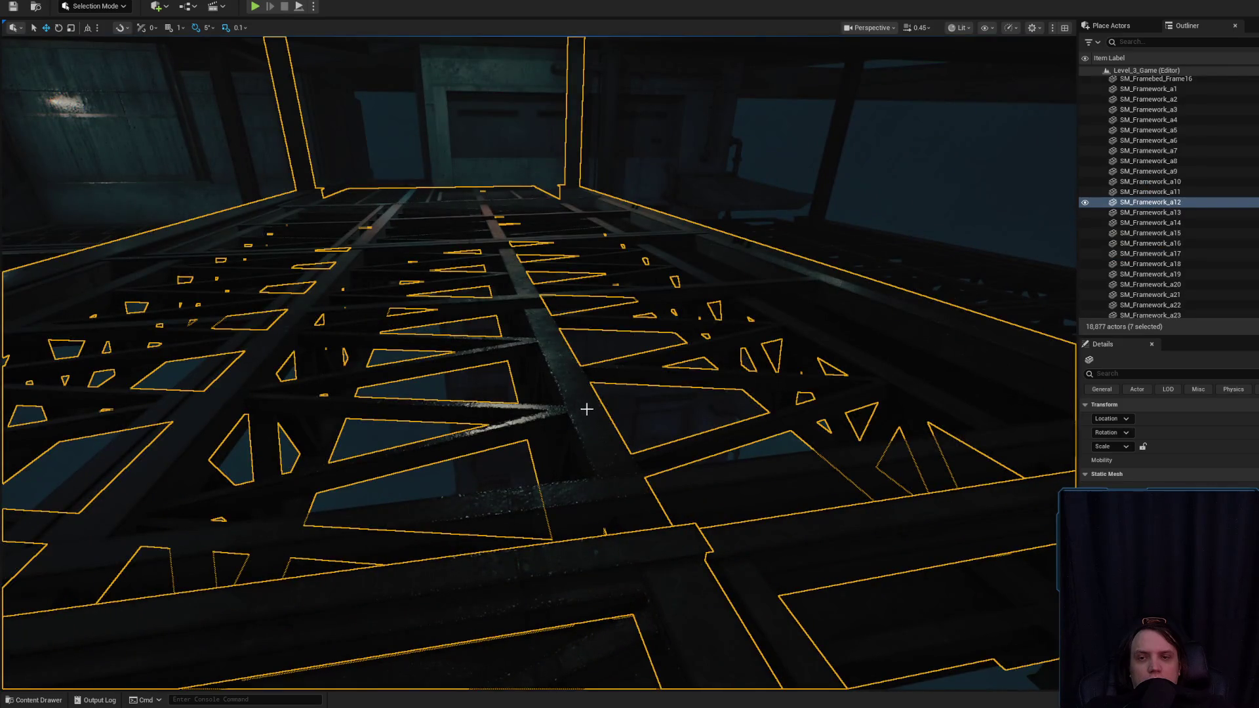
# - Hide the SM_Framework_a12 and SM_Framework_a13 beams
pyautogui.click(552, 343)
pyautogui.press('h')
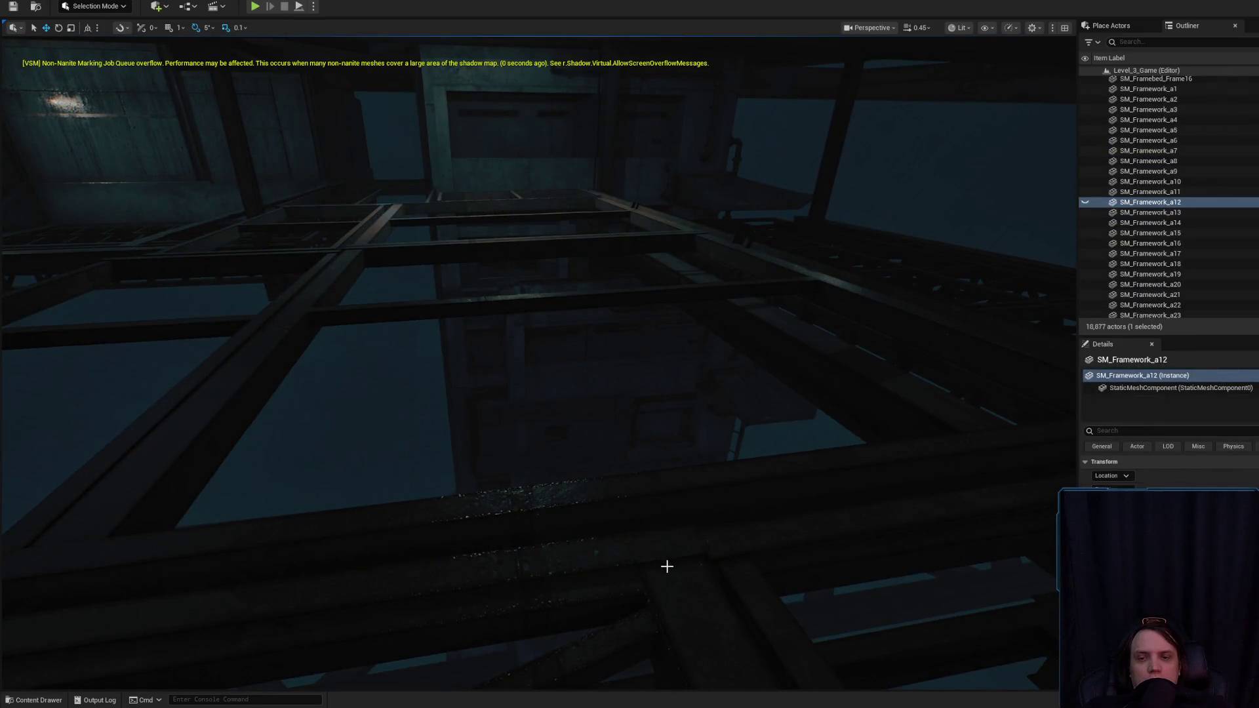
pyautogui.click(666, 566)
pyautogui.moveTo(666, 565)
pyautogui.mouseDown()
pyautogui.moveTo(708, 444)
pyautogui.moveTo(586, 494)
pyautogui.moveTo(681, 460)
pyautogui.mouseUp()
pyautogui.press('h')
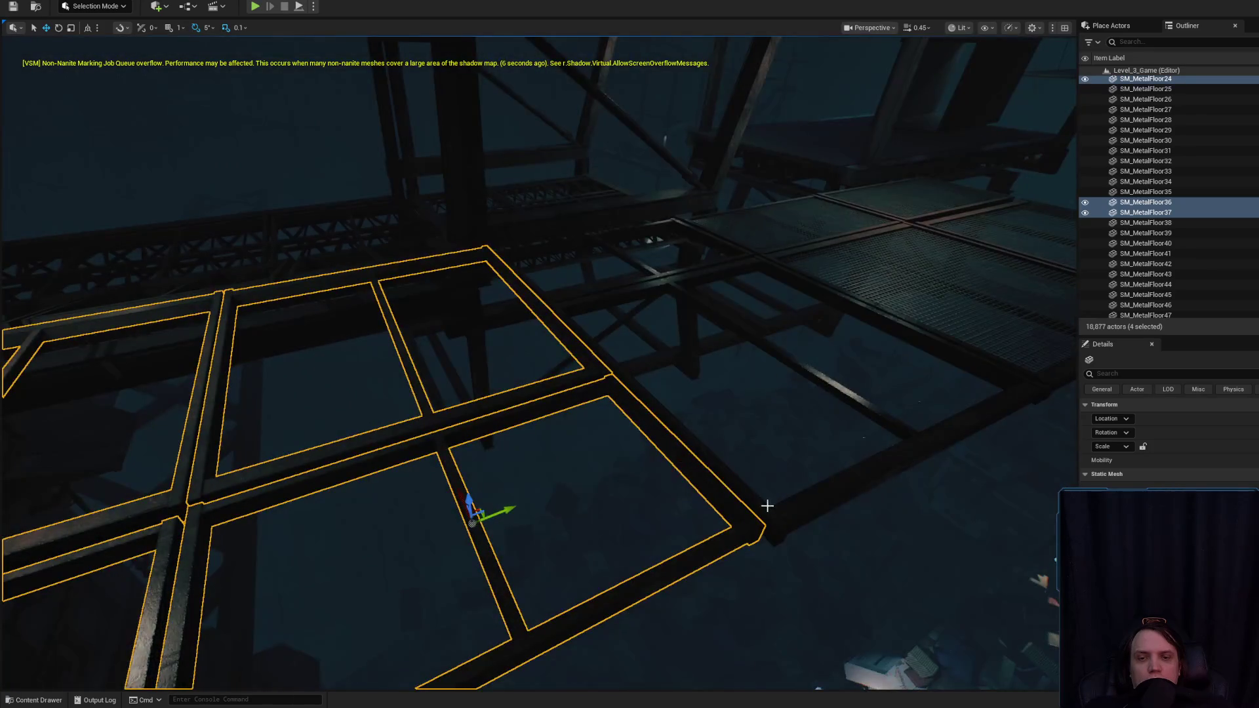
pyautogui.keyDown('ctrl'); pyautogui.click(798, 248); pyautogui.keyUp('ctrl')
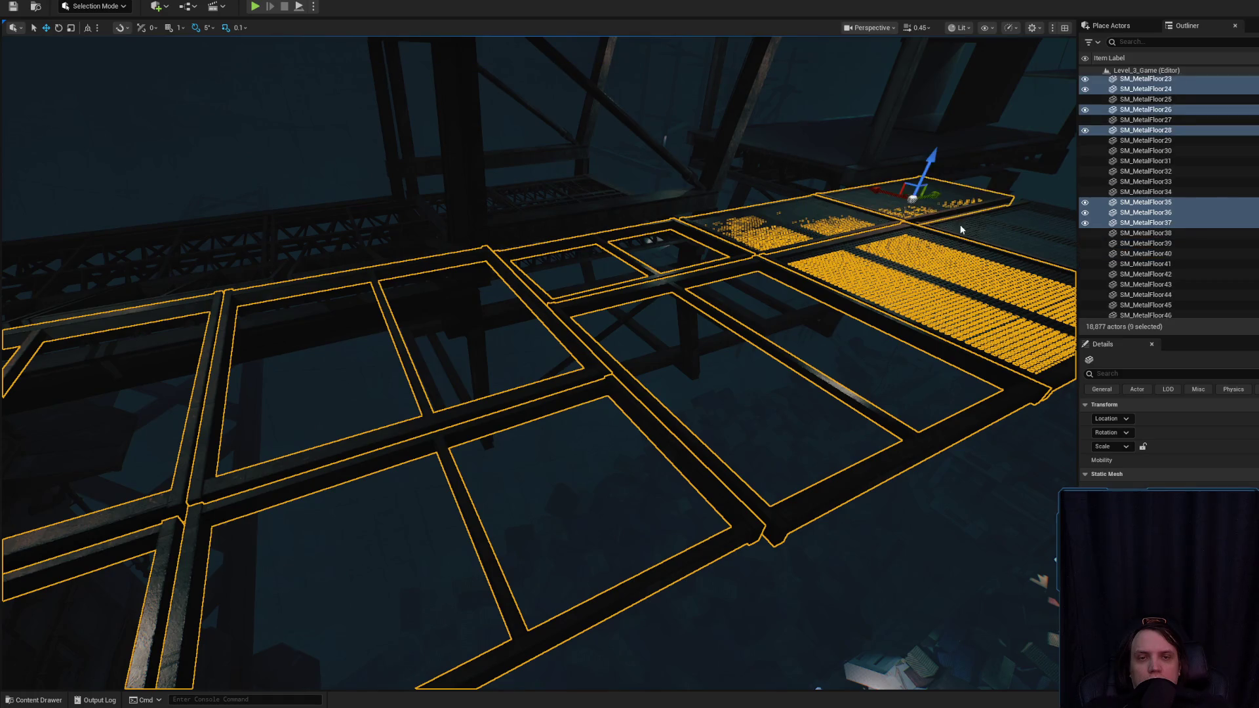
pyautogui.moveTo(681, 460); pyautogui.dragTo(656, 453)
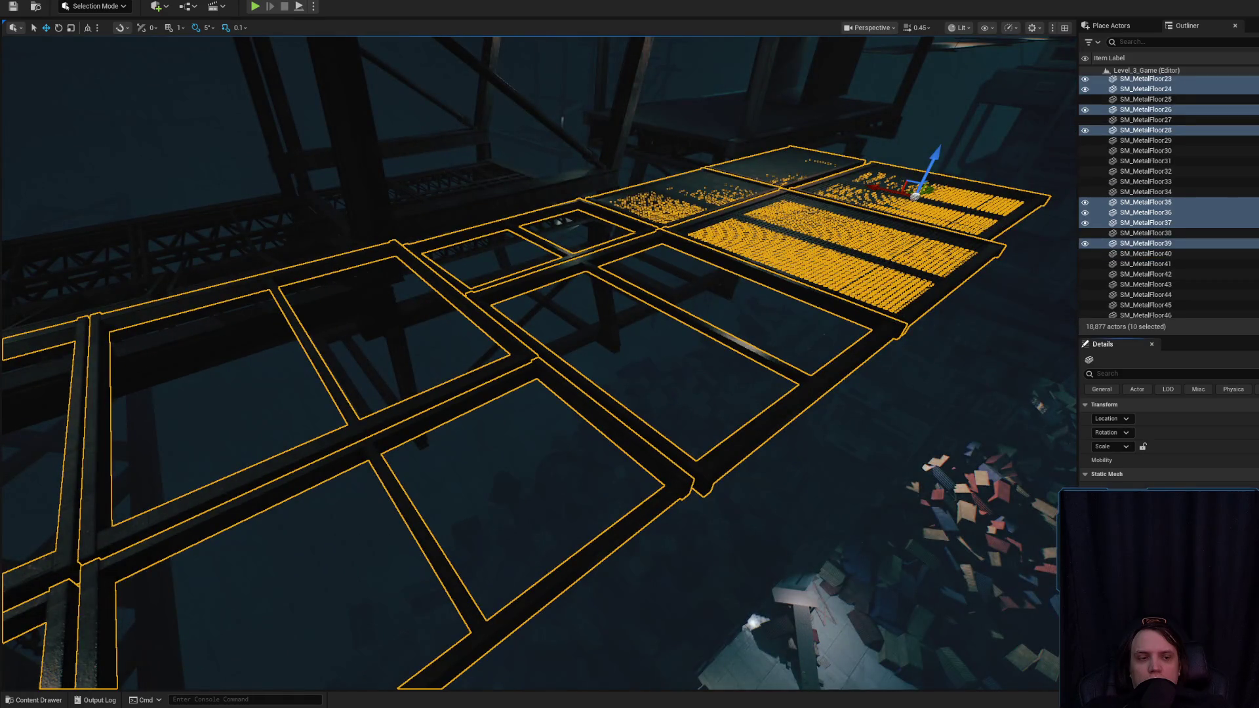
pyautogui.moveTo(604, 378)
pyautogui.mouseDown()
pyautogui.moveTo(581, 390)
pyautogui.moveTo(597, 372)
pyautogui.mouseUp()
pyautogui.scroll(1, 604, 379)
pyautogui.scroll(-1, 581, 390)
pyautogui.scroll(-1, 596, 372)
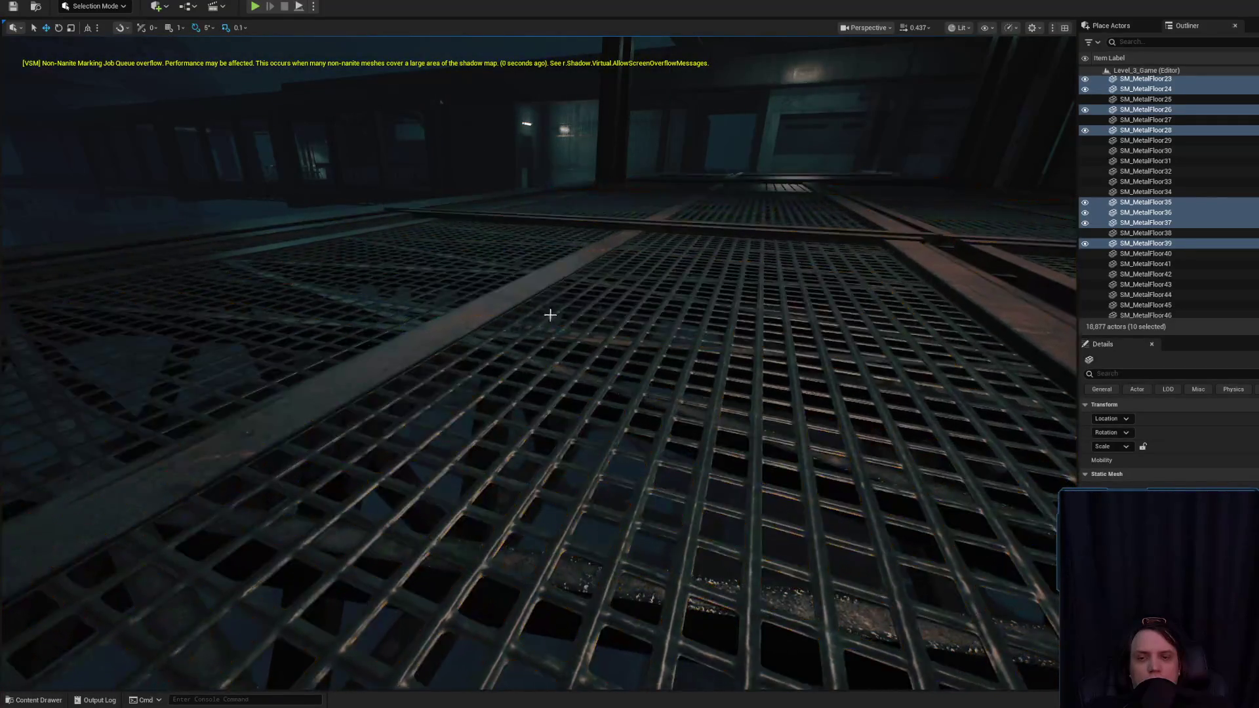
pyautogui.moveTo(550, 315)
pyautogui.mouseDown()
pyautogui.moveTo(591, 329)
pyautogui.moveTo(657, 323)
pyautogui.moveTo(664, 373)
pyautogui.mouseUp()
pyautogui.click(639, 326)
pyautogui.press('Delete')
pyautogui.click(562, 435)
pyautogui.press('h')
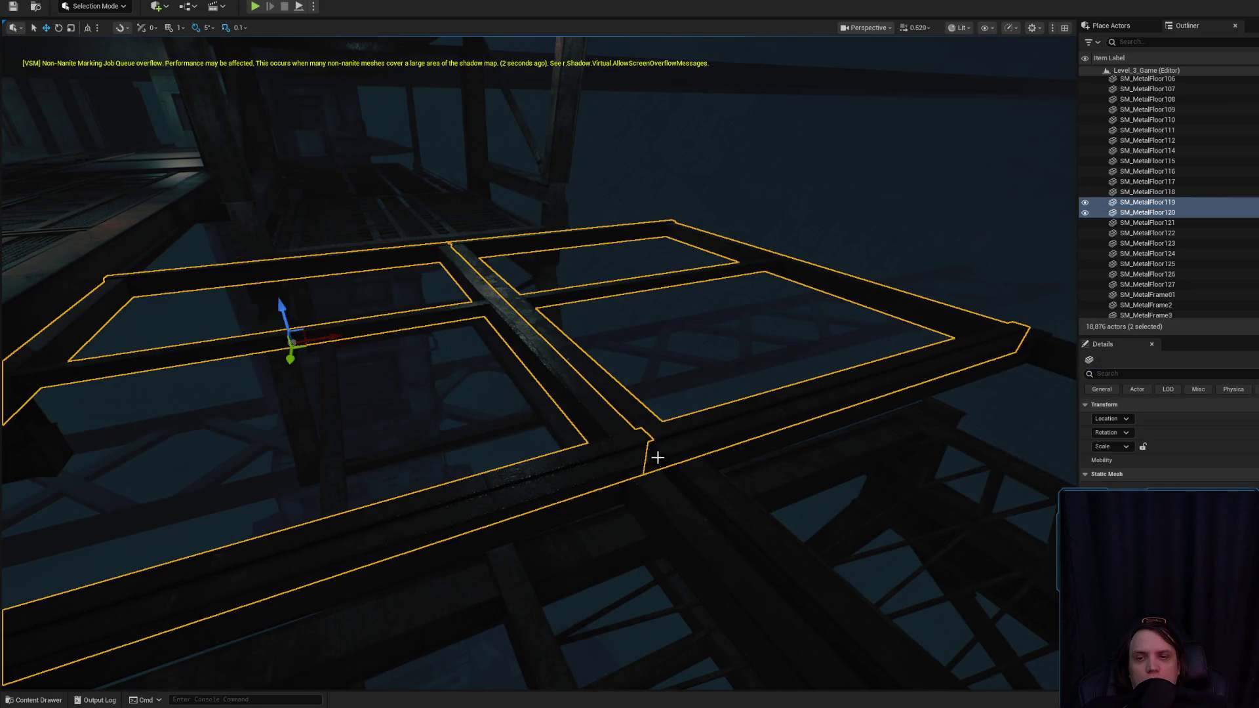
pyautogui.keyDown('ctrl'); pyautogui.click(674, 495); pyautogui.keyUp('ctrl')
pyautogui.moveTo(674, 496); pyautogui.dragTo(674, 495)
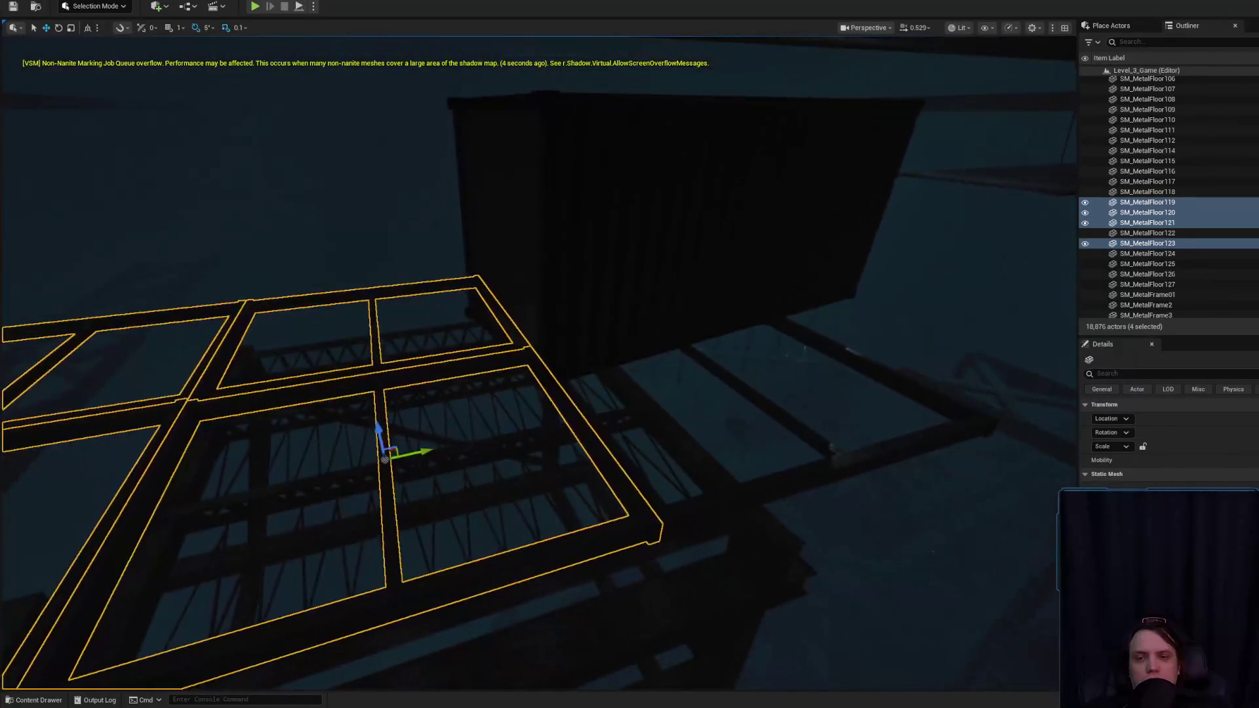
pyautogui.moveTo(844, 452); pyautogui.dragTo(718, 454)
pyautogui.moveTo(537, 360); pyautogui.dragTo(538, 361)
pyautogui.moveTo(636, 268); pyautogui.dragTo(636, 268)
pyautogui.click(533, 338)
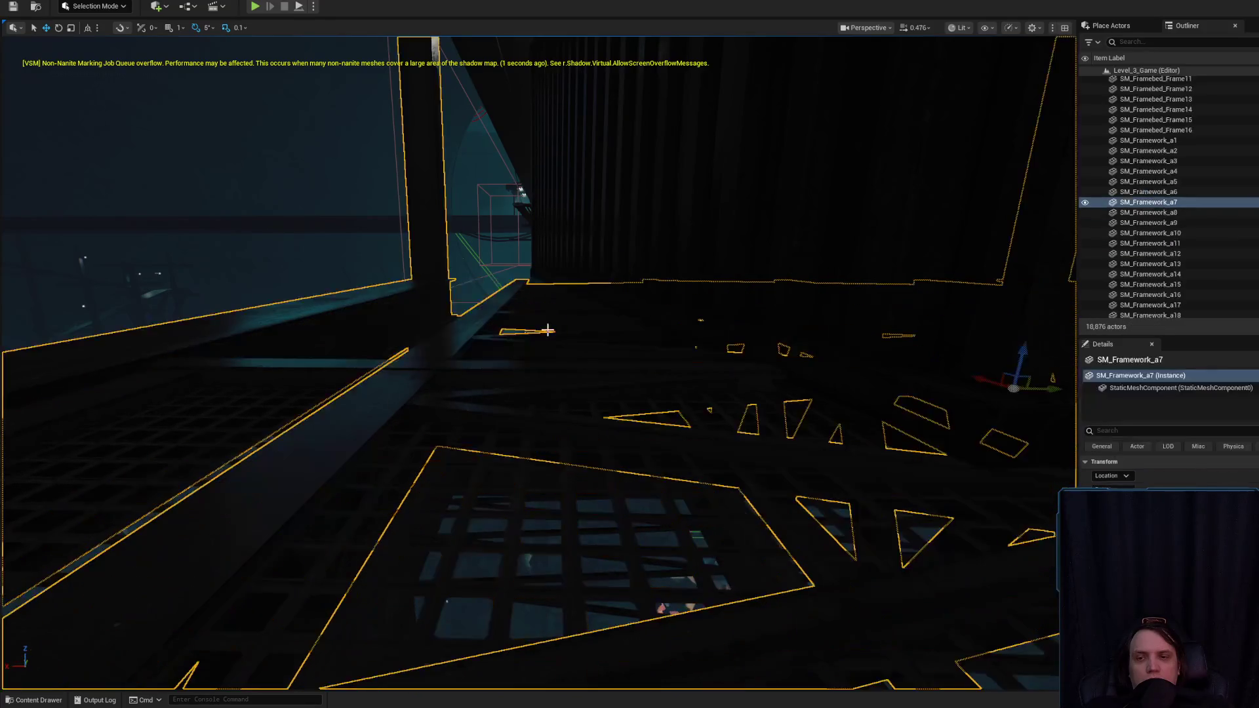
pyautogui.moveTo(580, 309); pyautogui.dragTo(837, 337)
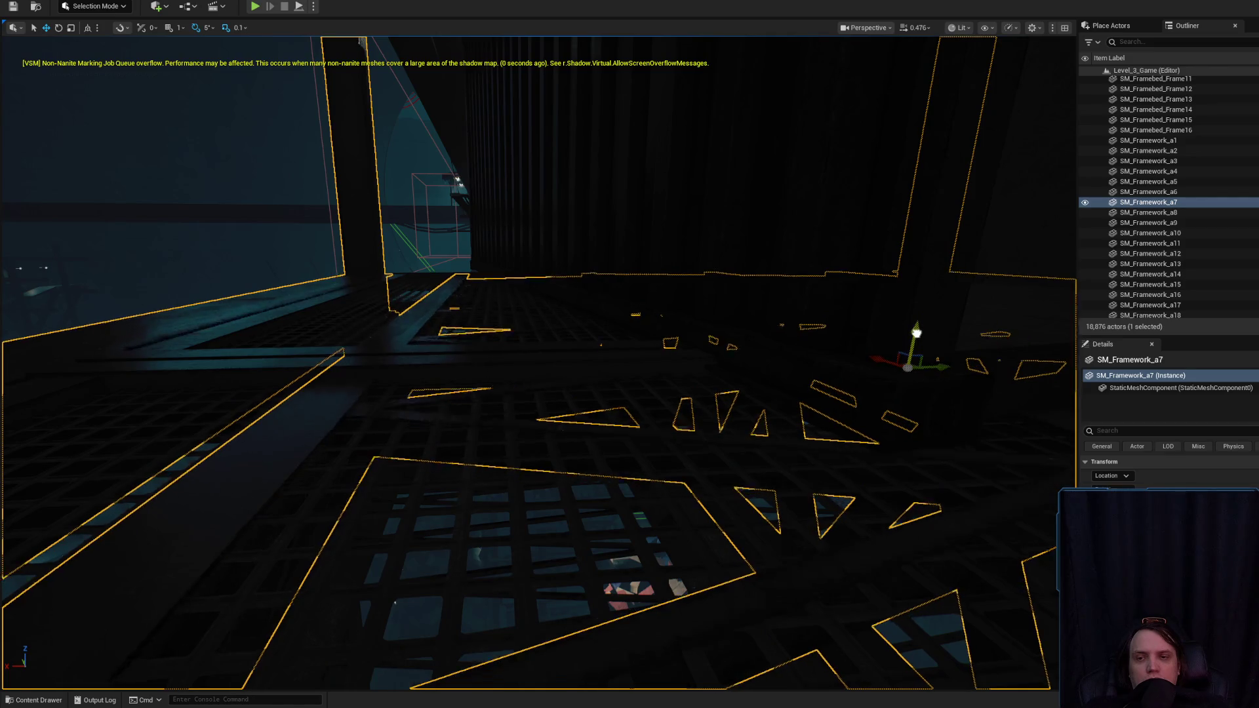
pyautogui.moveTo(601, 359); pyautogui.dragTo(601, 359)
pyautogui.scroll(2, 601, 359)
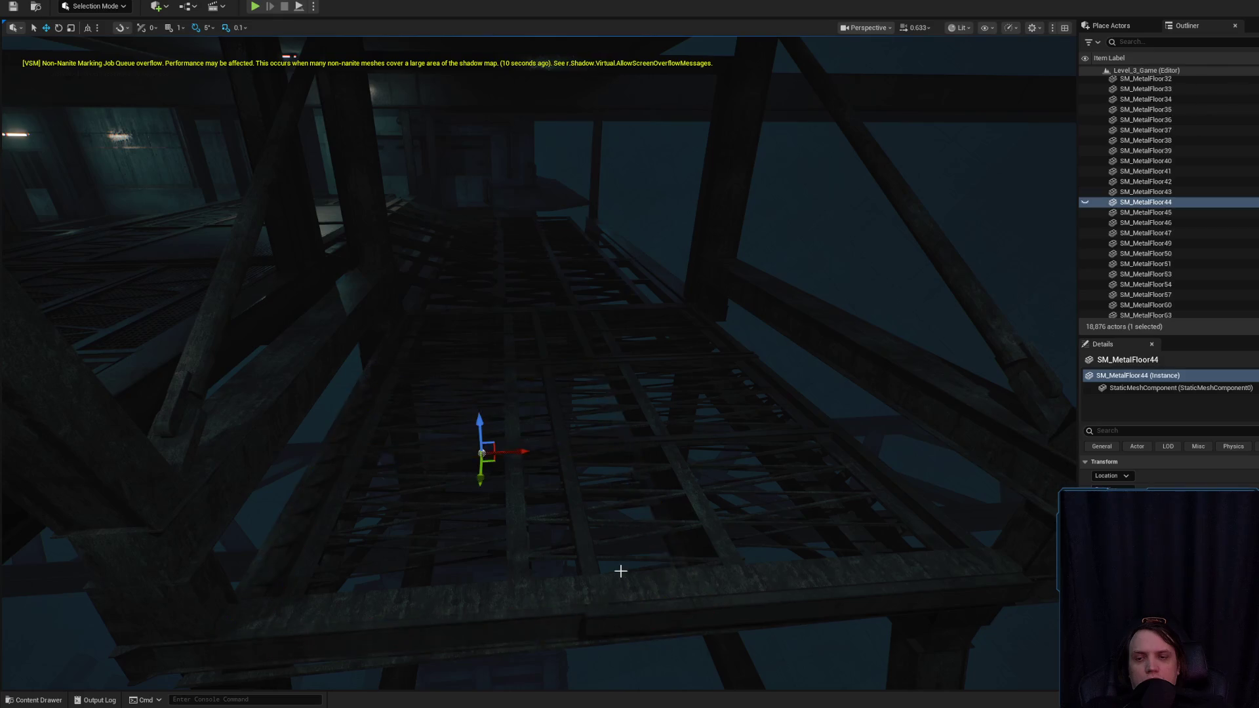
# - Select nine metal floor frames under the walkway, including SM_MetalFloor33, and hide them
pyautogui.click(1022, 565)
pyautogui.moveTo(670, 393)
pyautogui.mouseDown()
pyautogui.moveTo(684, 375)
pyautogui.moveTo(575, 523)
pyautogui.moveTo(534, 523)
pyautogui.mouseUp()
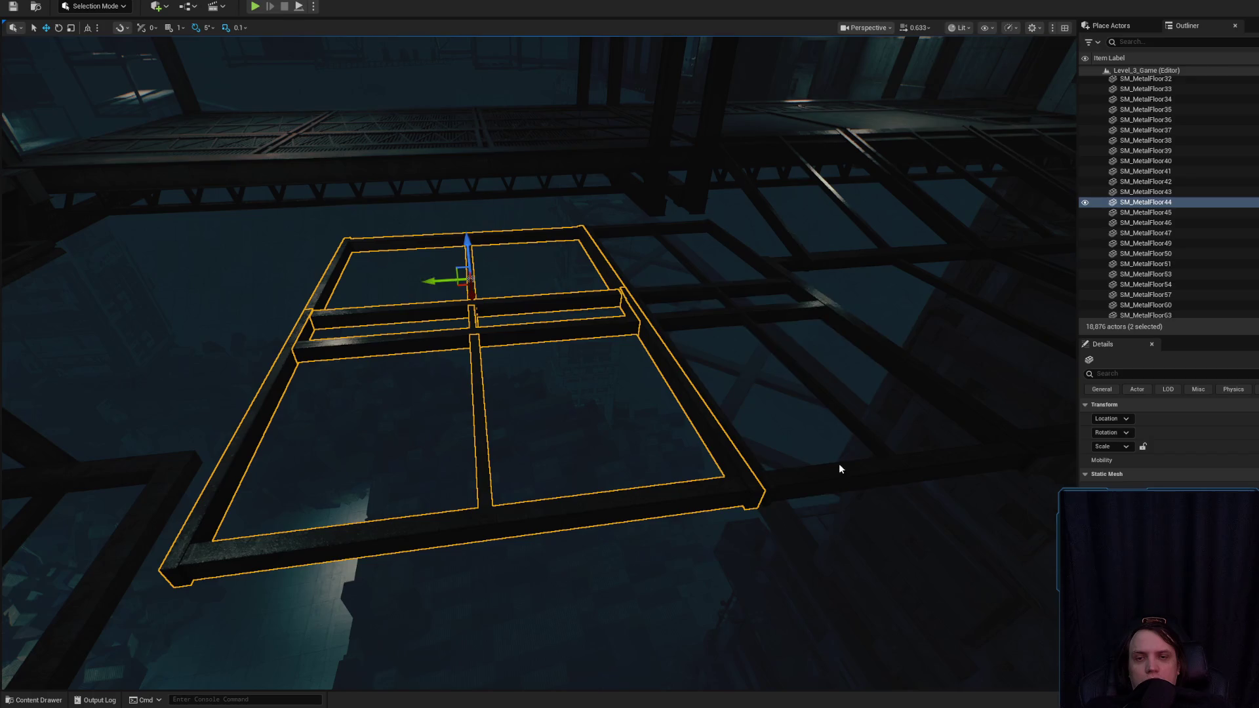
pyautogui.moveTo(726, 275)
pyautogui.mouseDown()
pyautogui.moveTo(495, 357)
pyautogui.moveTo(570, 327)
pyautogui.moveTo(555, 411)
pyautogui.mouseUp()
pyautogui.keyDown('ctrl'); pyautogui.click(541, 354); pyautogui.keyUp('ctrl')
pyautogui.keyDown('ctrl'); pyautogui.click(588, 327); pyautogui.keyUp('ctrl')
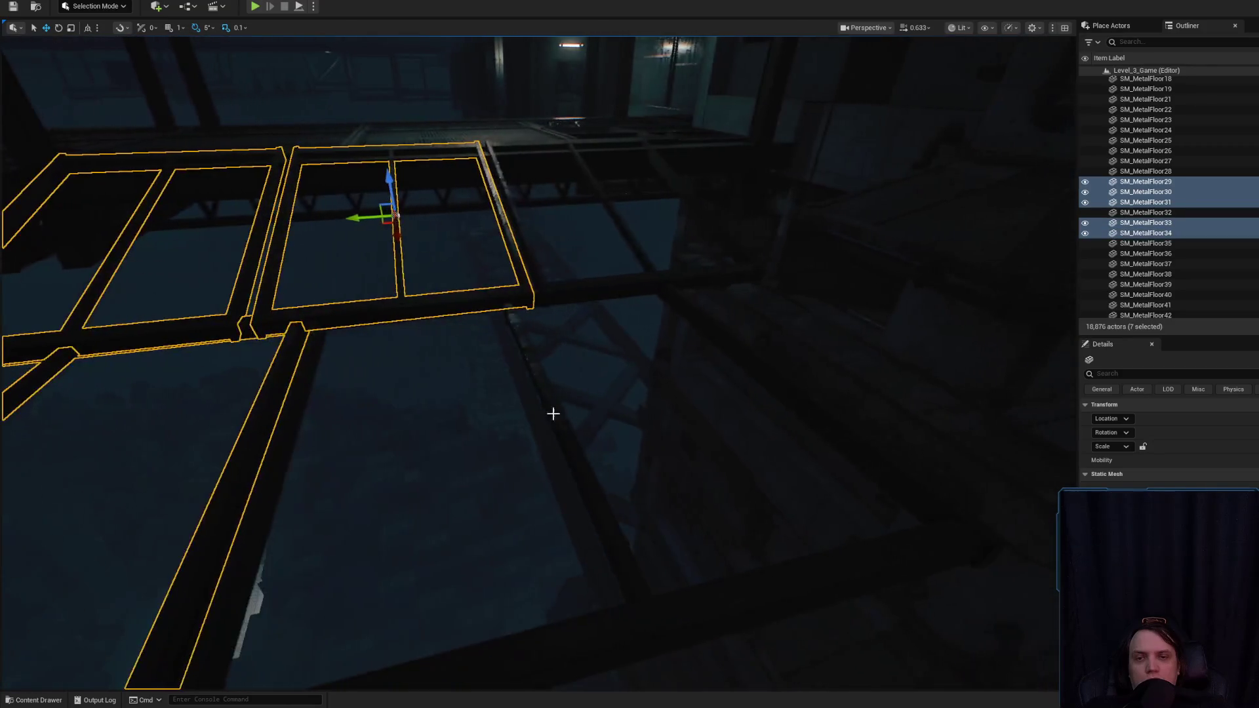
pyautogui.moveTo(542, 270); pyautogui.dragTo(570, 308)
pyautogui.moveTo(469, 334)
pyautogui.mouseDown()
pyautogui.moveTo(487, 362)
pyautogui.moveTo(649, 439)
pyautogui.moveTo(627, 405)
pyautogui.mouseUp()
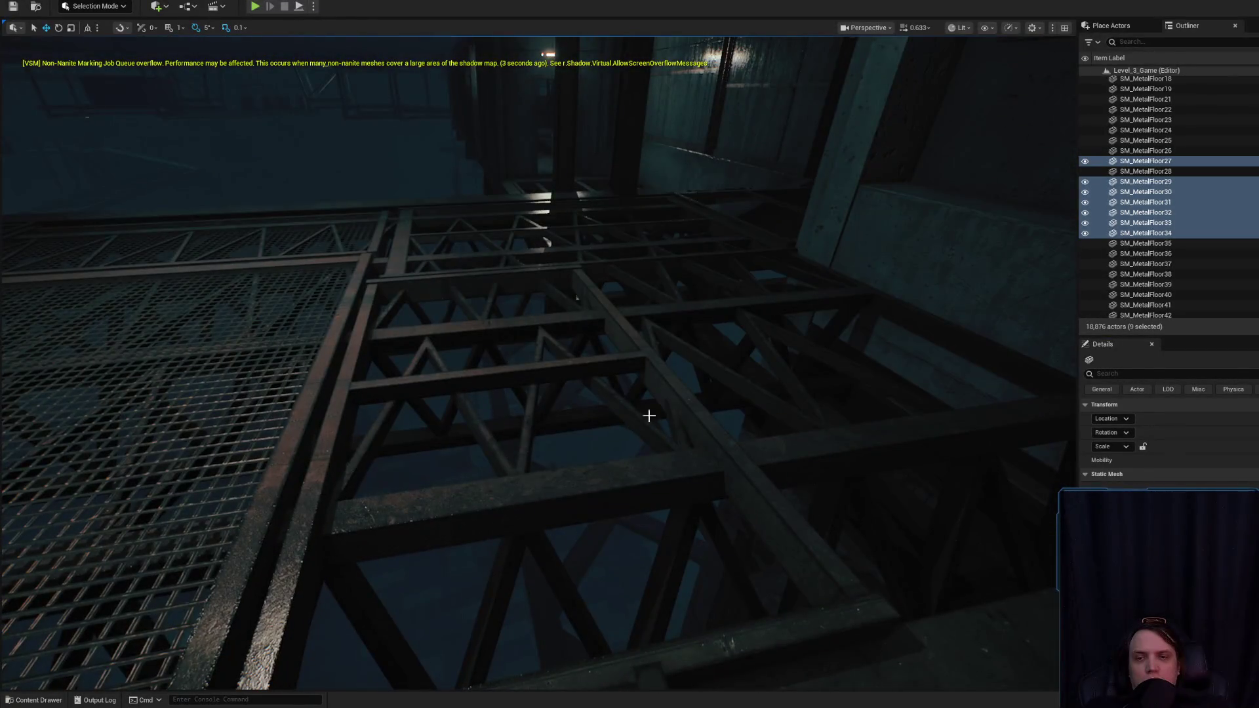
pyautogui.press('h')
# - Check SM_MetalFloor47, SM_Filled_Door and SM_Carpets_8, briefly hiding then restoring SM_MetalFloor49
pyautogui.click(722, 446)
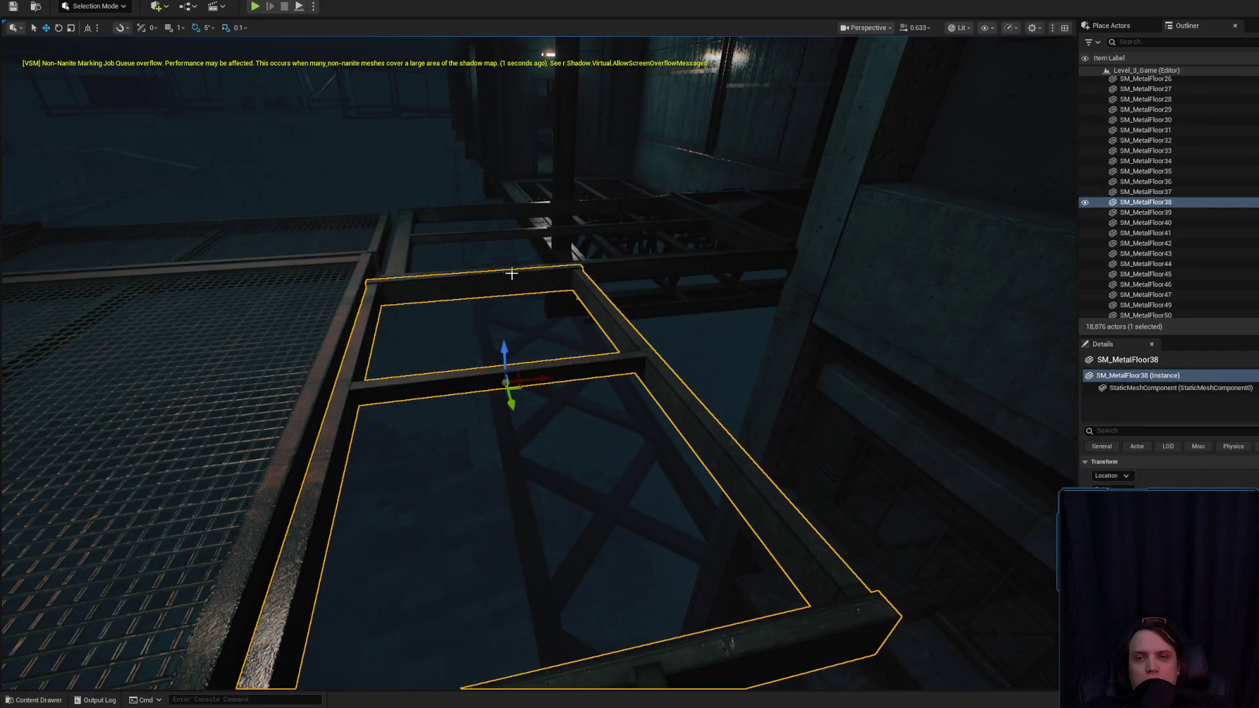
pyautogui.moveTo(401, 242); pyautogui.dragTo(433, 276)
pyautogui.click(590, 525)
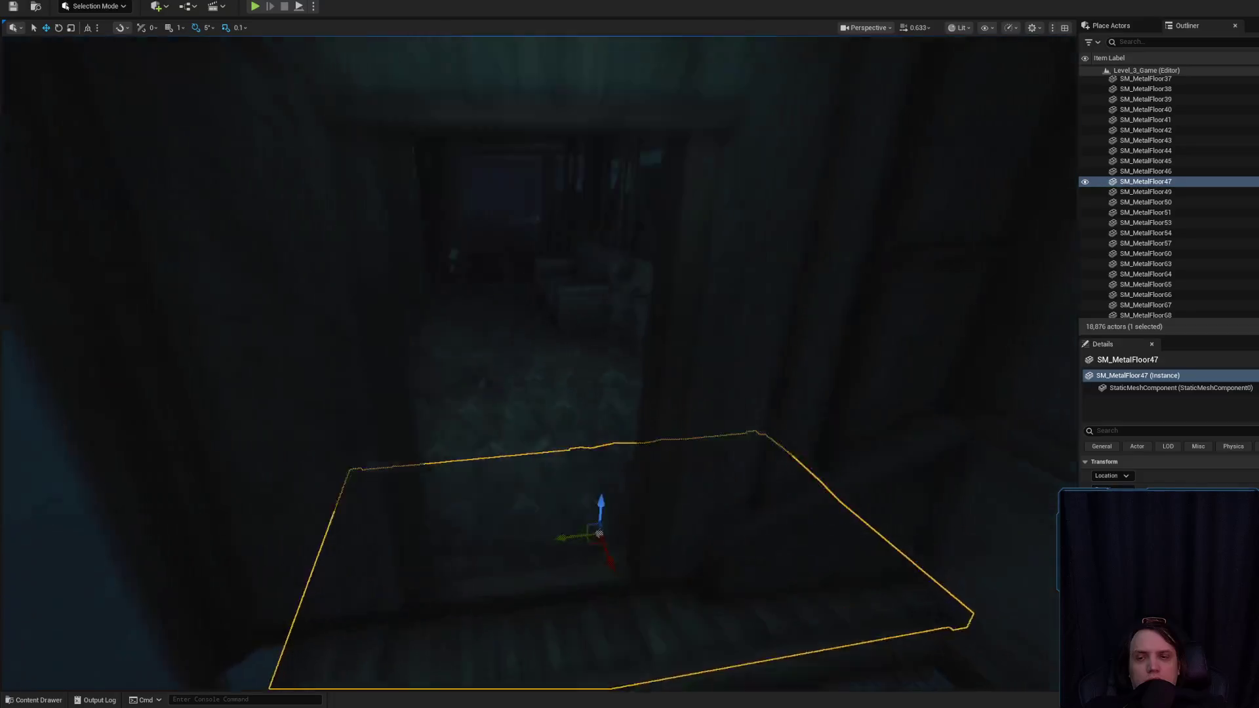
pyautogui.press('f')
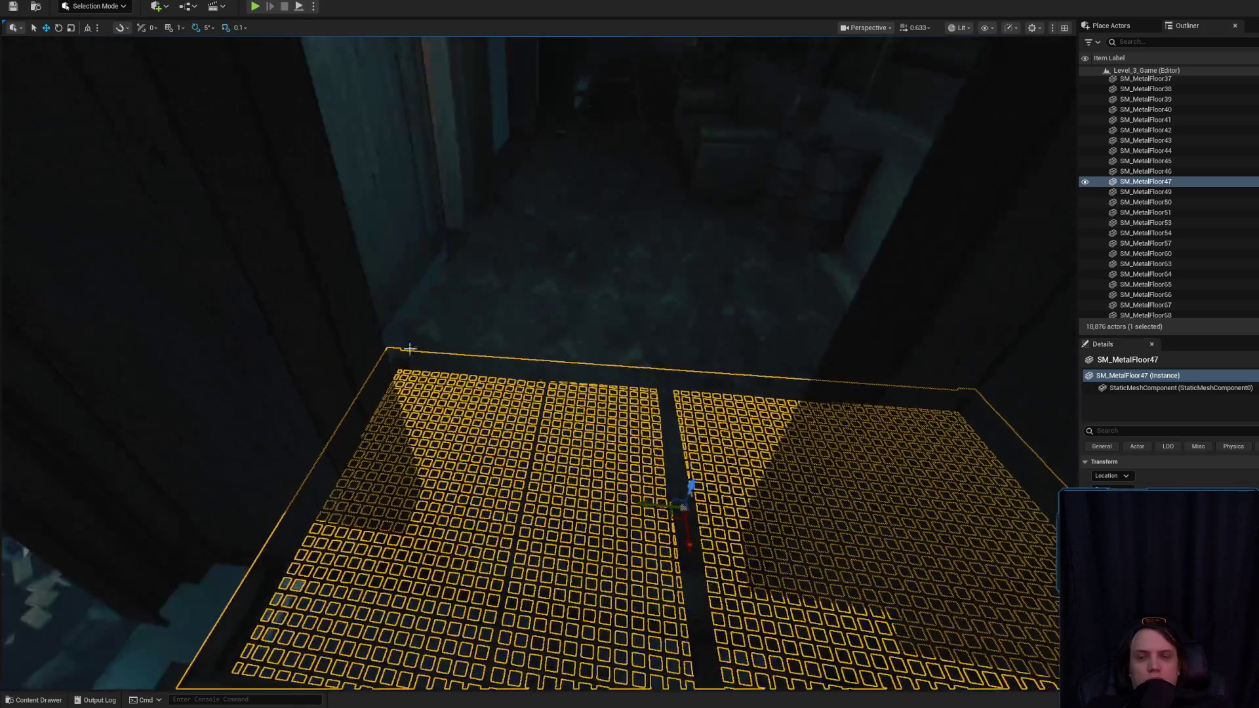
pyautogui.click(253, 337)
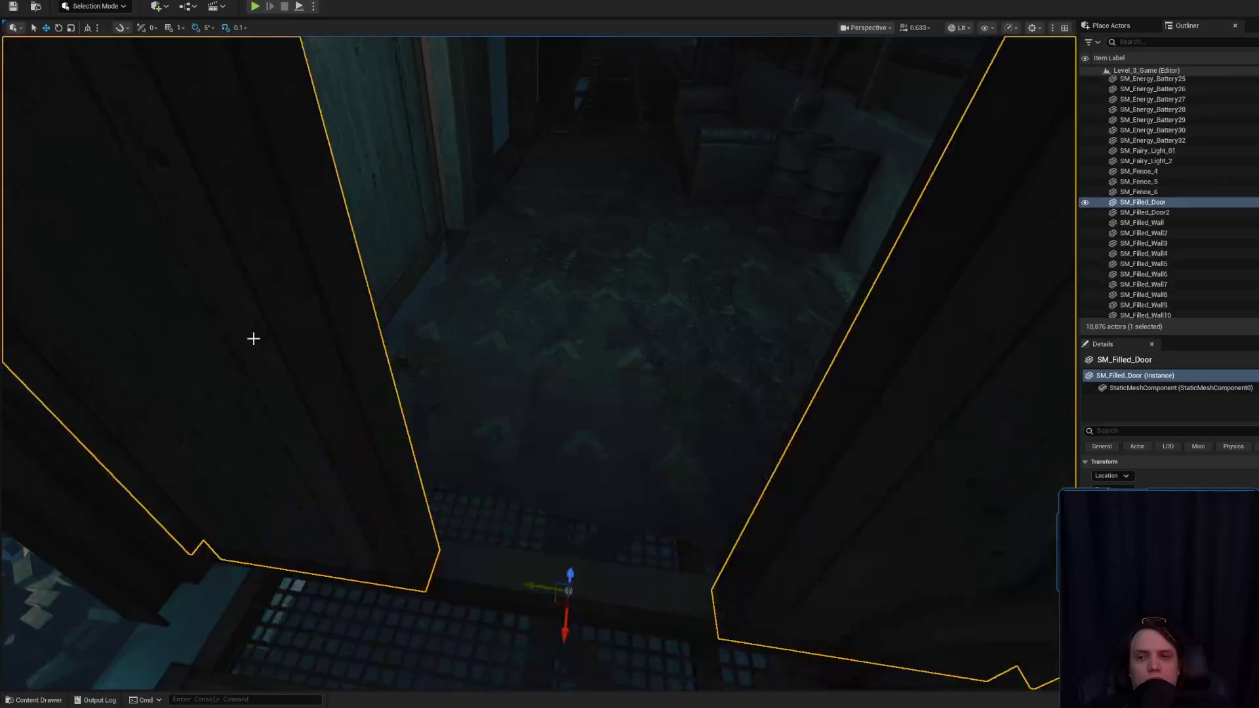
pyautogui.click(706, 315)
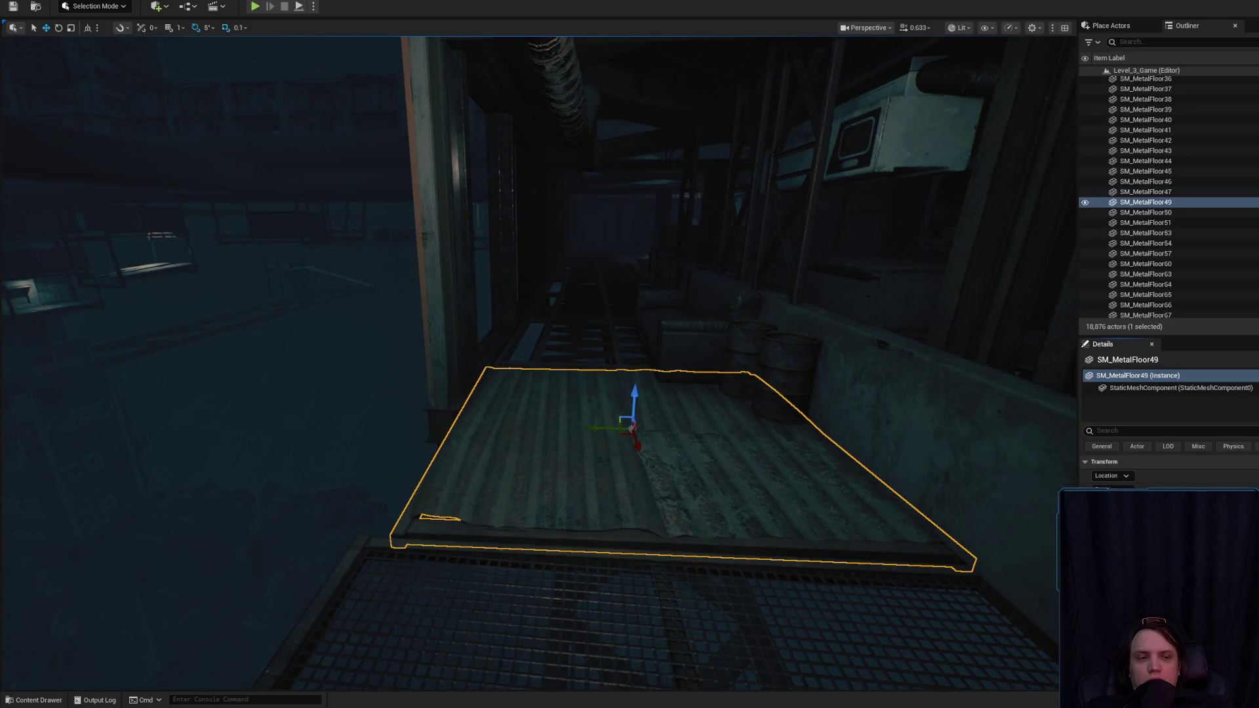
pyautogui.press('h')
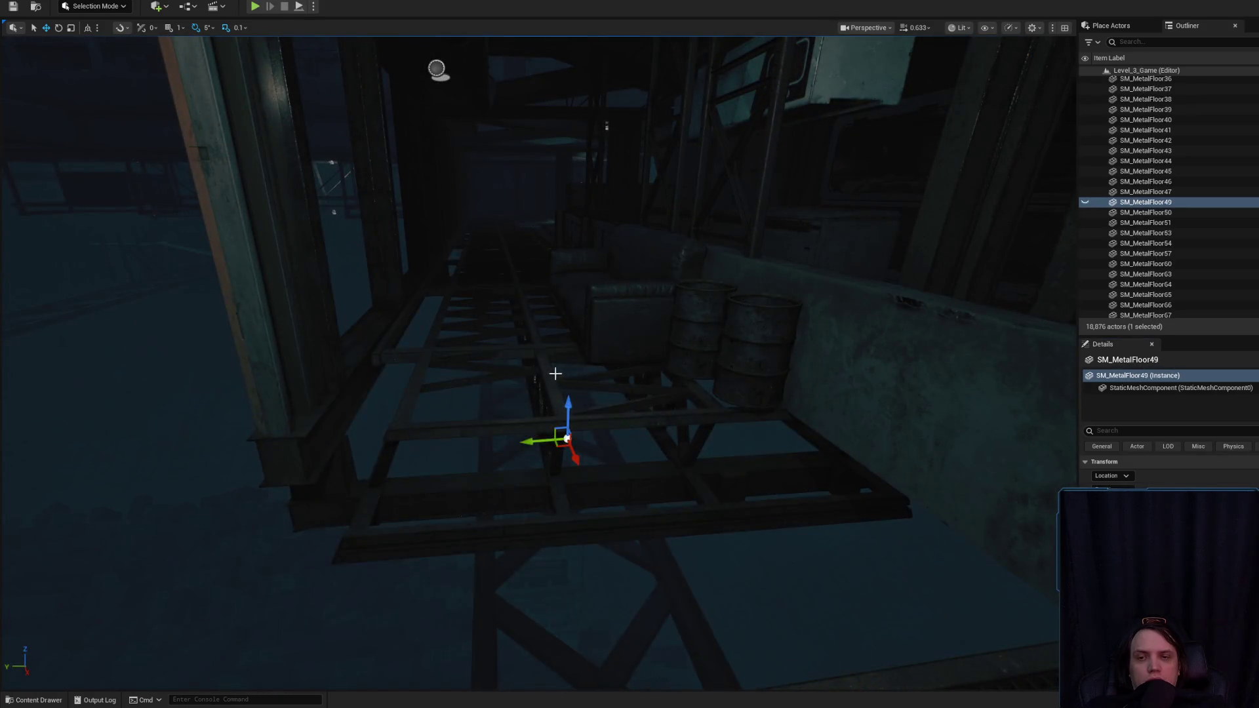
pyautogui.hotkey('ctrl', 'h')
pyautogui.scroll(6, 555, 372)
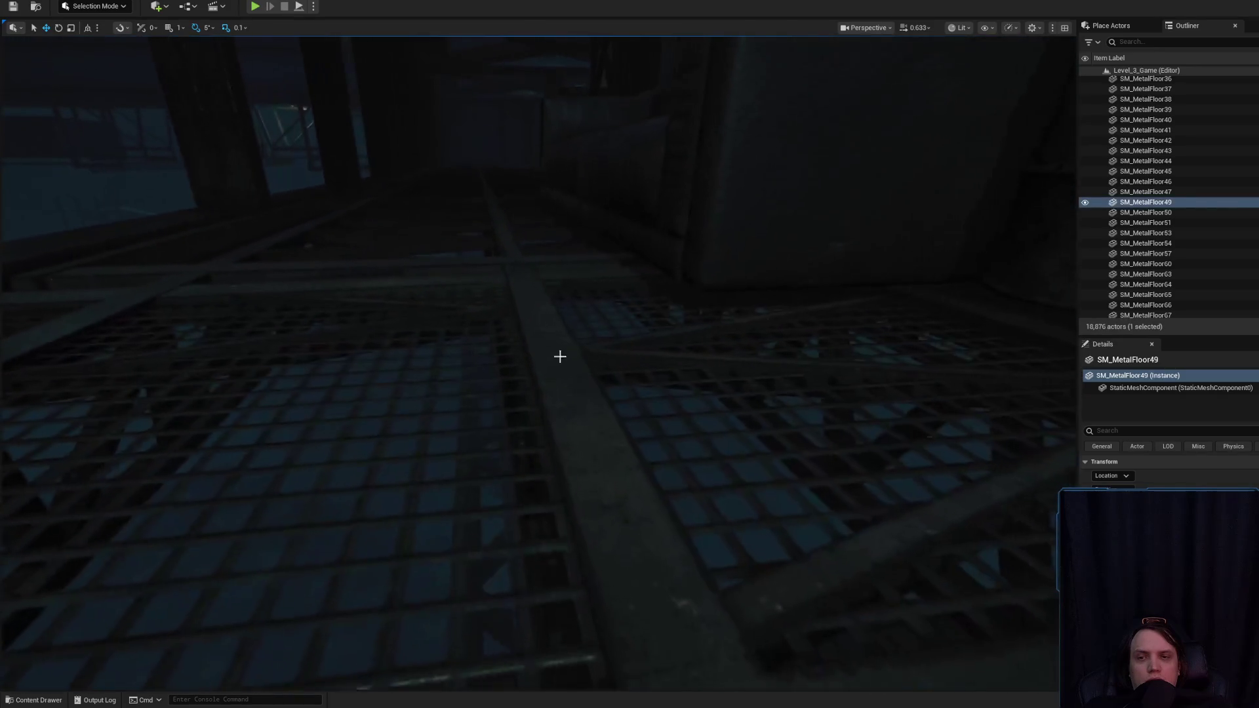
pyautogui.scroll(-5, 536, 337)
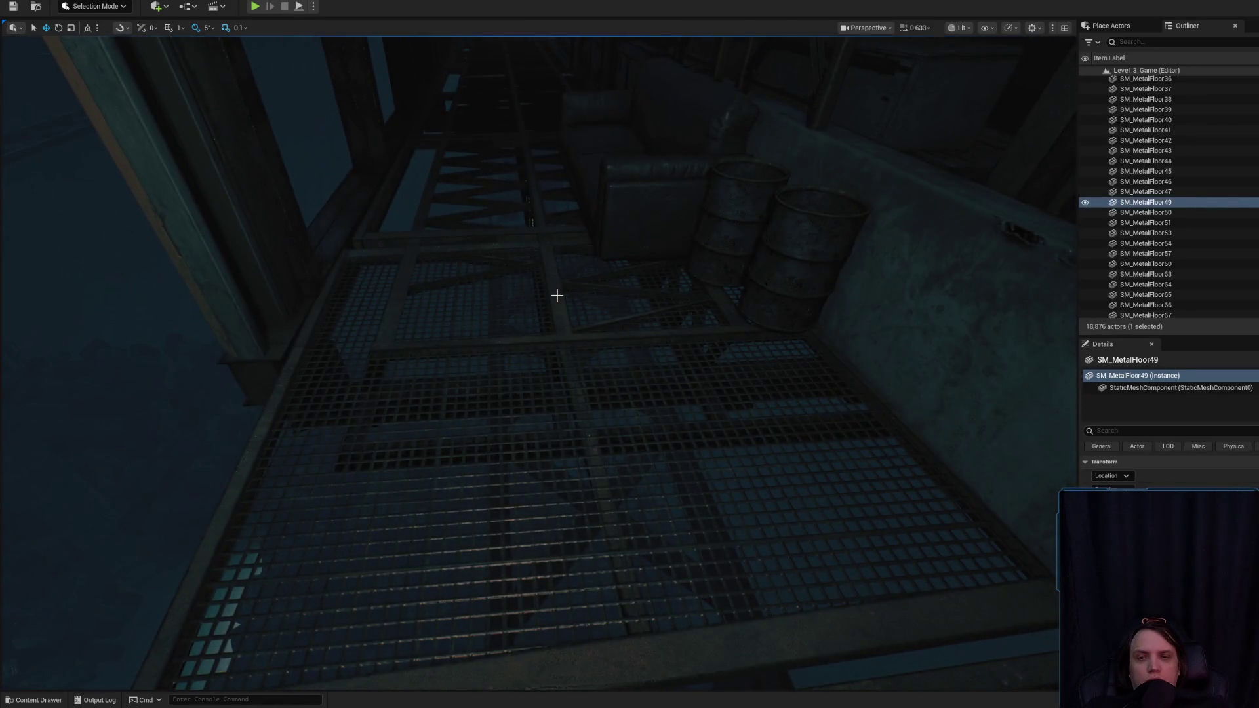
# - Hide SM_Framework_a17 and select SM_Framework_a19 below the floor
pyautogui.click(557, 295)
pyautogui.press('h')
pyautogui.scroll(5, 656, 362)
pyautogui.moveTo(657, 361)
pyautogui.mouseDown()
pyautogui.moveTo(503, 497)
pyautogui.moveTo(521, 492)
pyautogui.moveTo(536, 457)
pyautogui.mouseUp()
pyautogui.click(508, 518)
# - Hide framework pieces SM_Framework_a18 through a21 around the walkway
pyautogui.press('h')
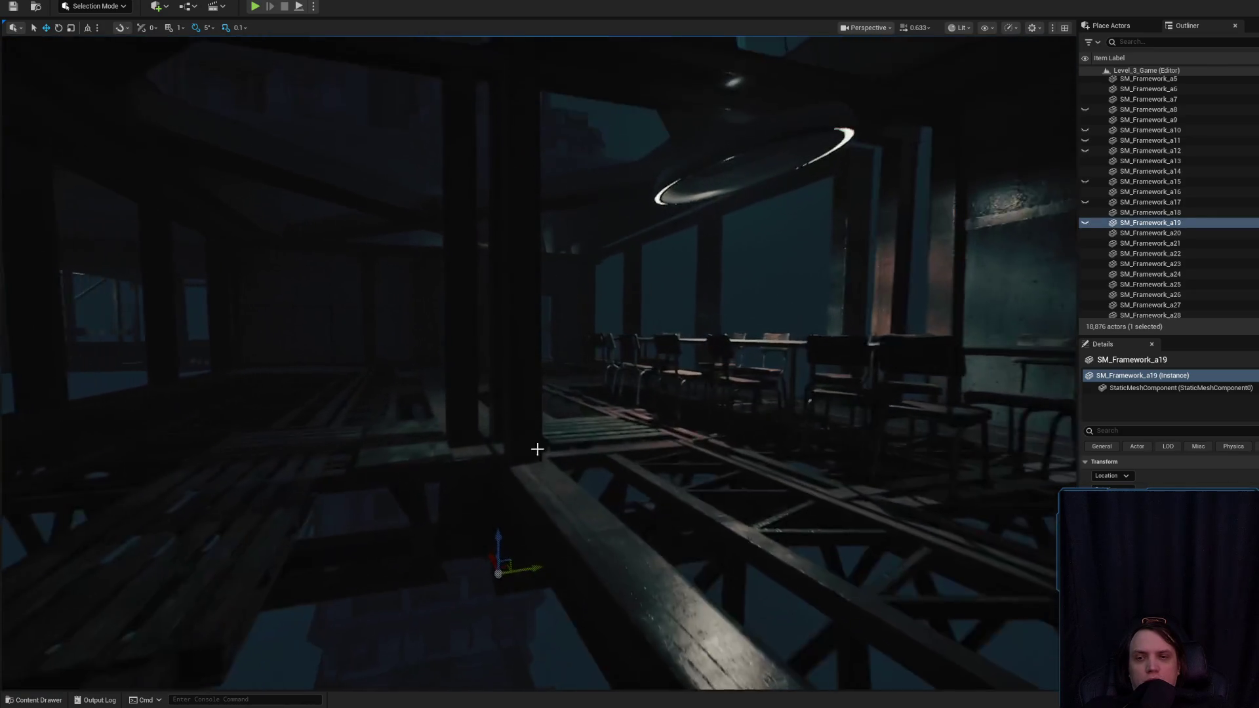
pyautogui.click(521, 363)
pyautogui.press('h')
pyautogui.press('h')
pyautogui.click(518, 348)
pyautogui.press('h')
pyautogui.moveTo(517, 348); pyautogui.dragTo(529, 325)
pyautogui.click(495, 427)
pyautogui.press('h')
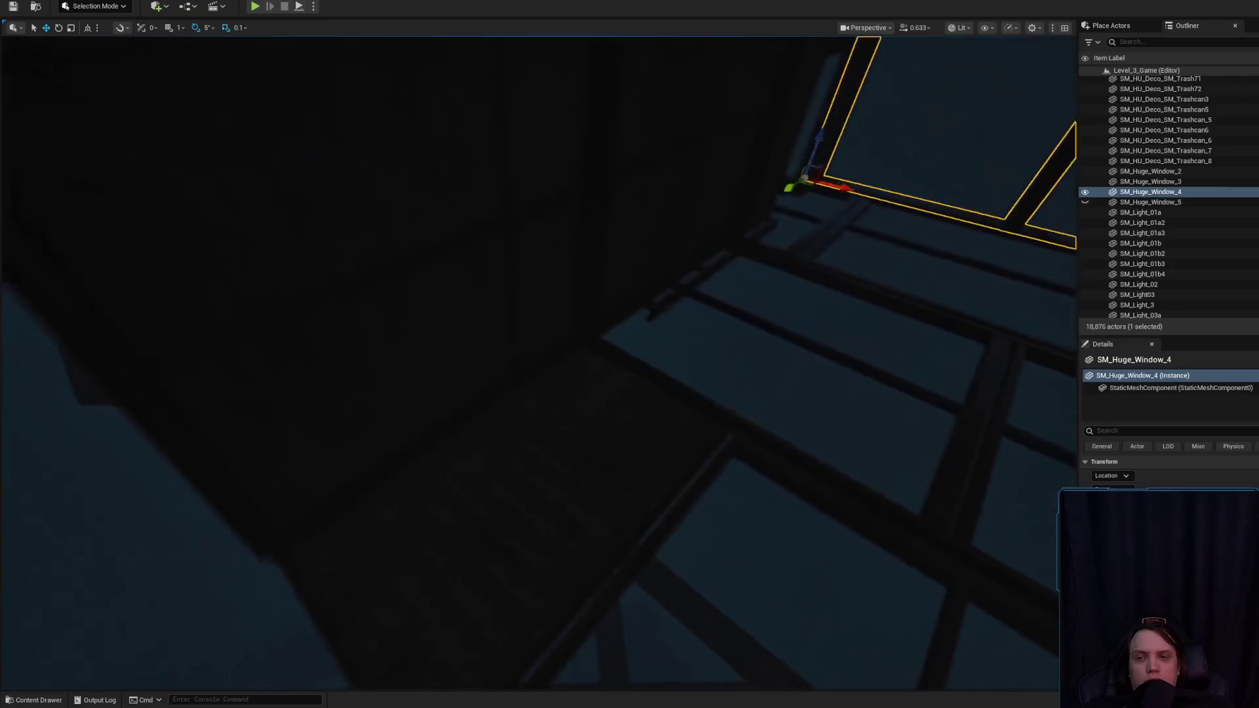
# - Hide framework pieces SM_Framework_a26, a23, a6, a24 and a25
pyautogui.click(554, 275)
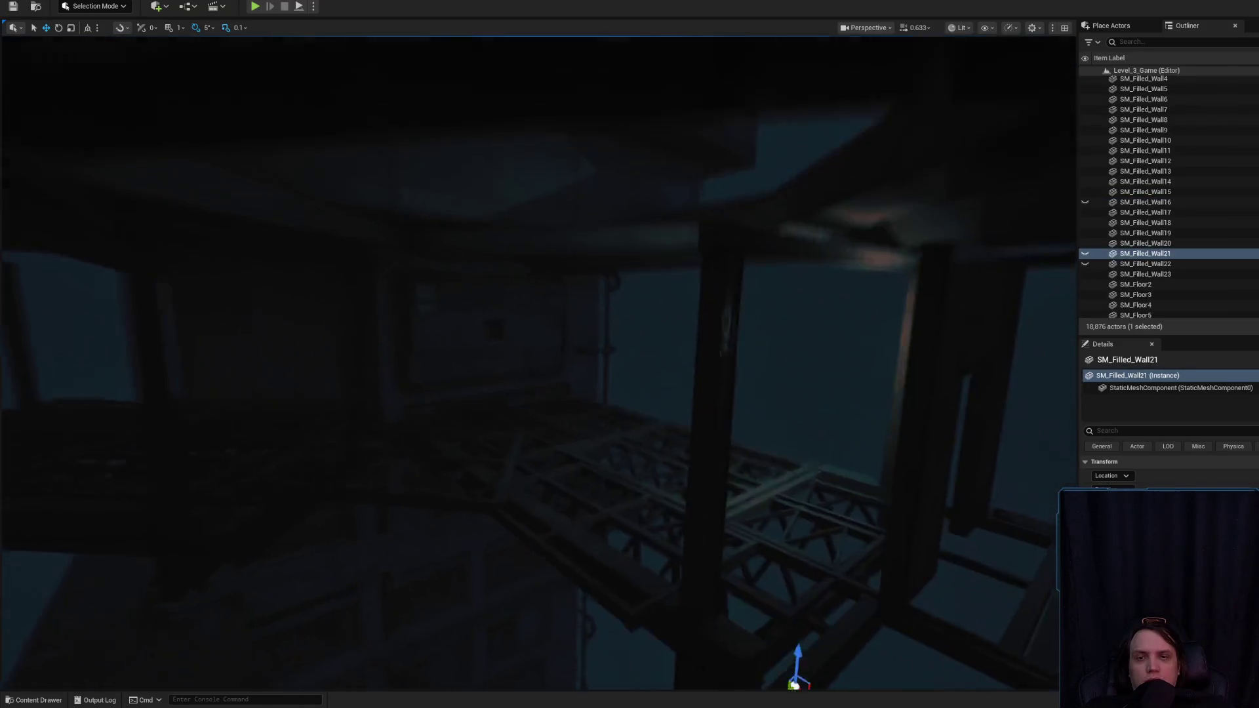
pyautogui.click(561, 356)
pyautogui.press('h')
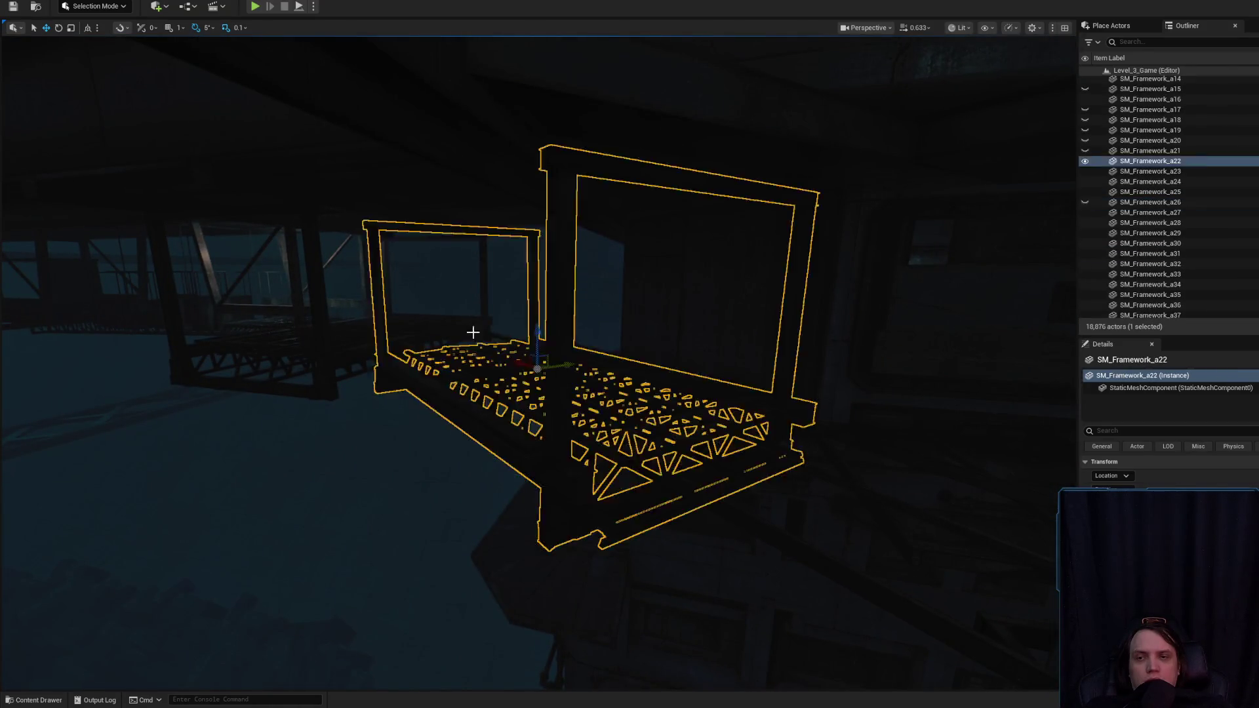
pyautogui.click(313, 272)
pyautogui.press('h')
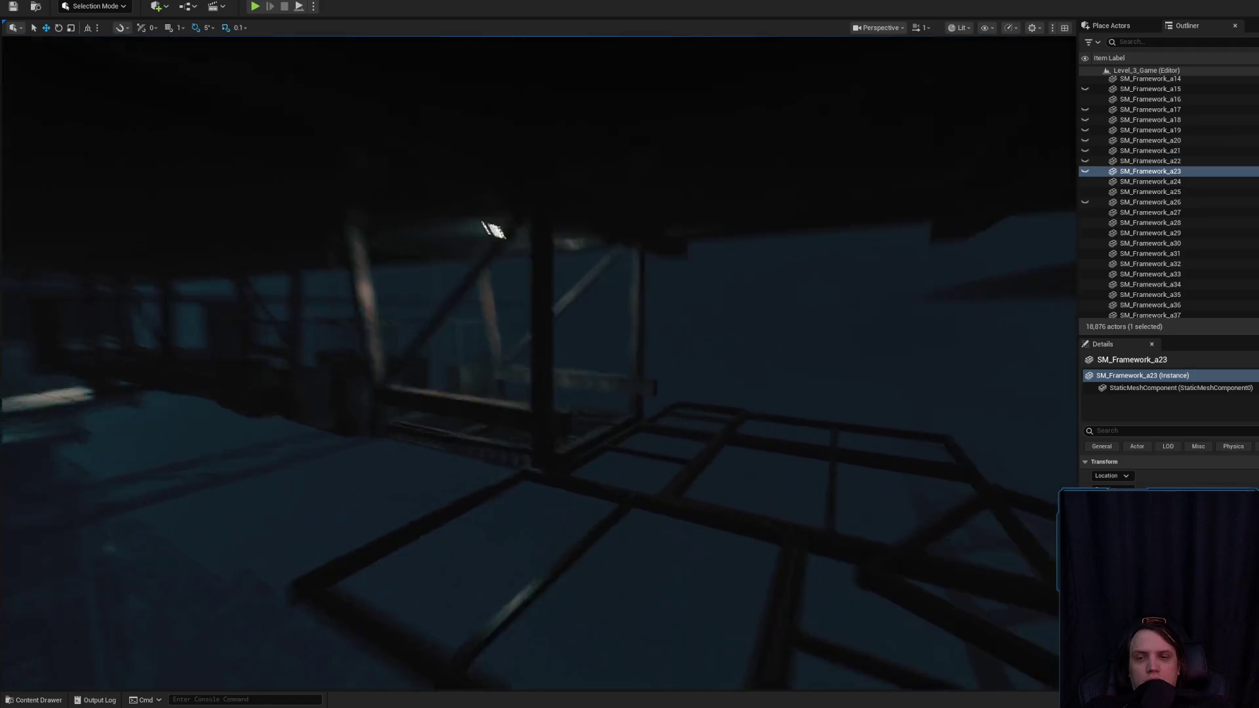
pyautogui.click(531, 336)
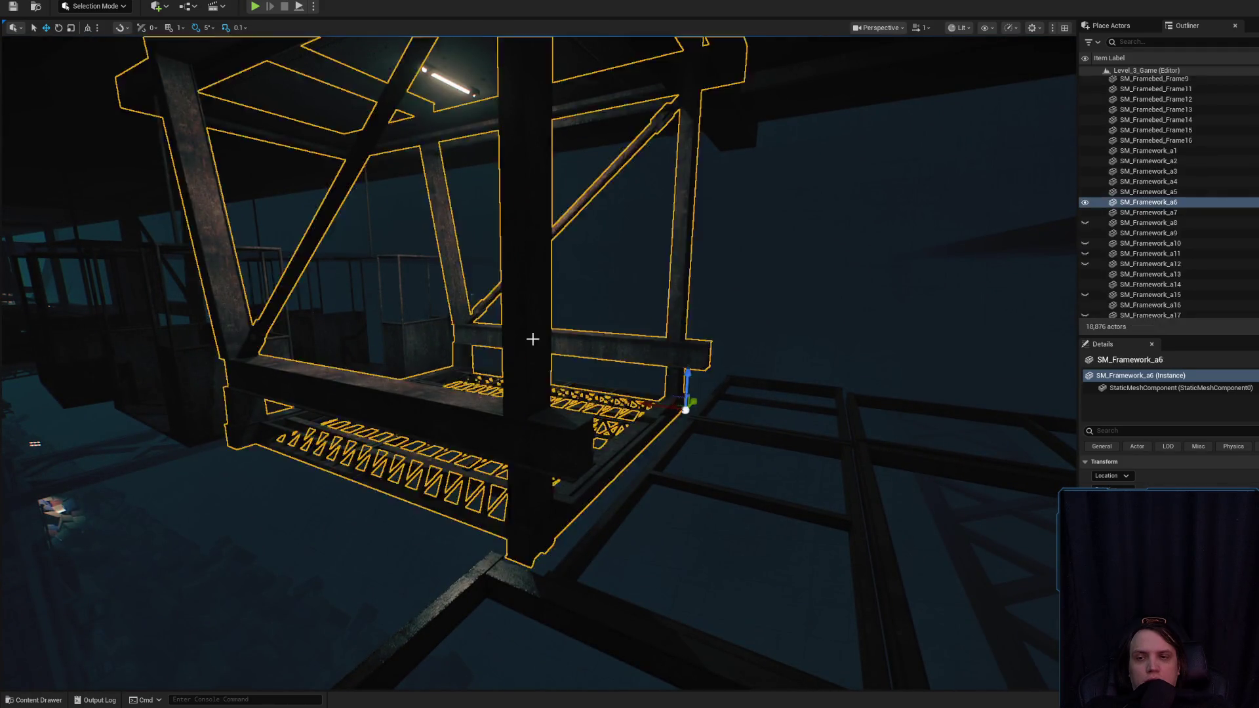
pyautogui.press('h')
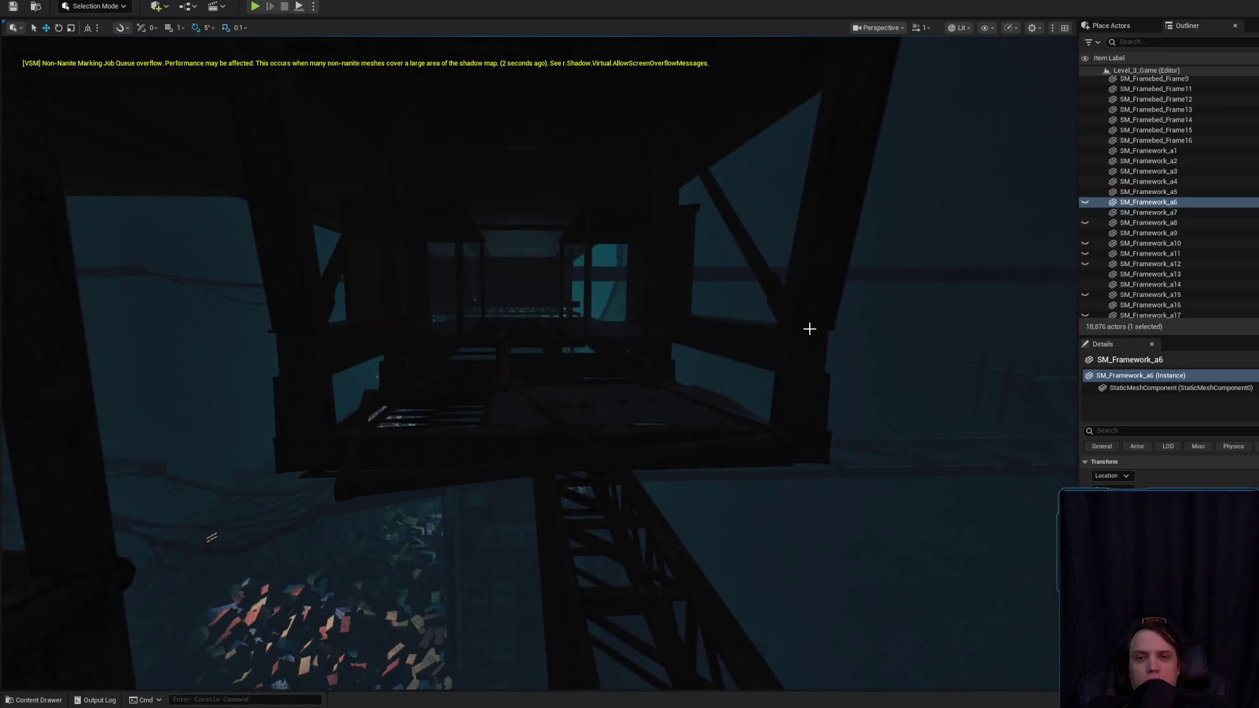
pyautogui.click(806, 328)
pyautogui.press('h')
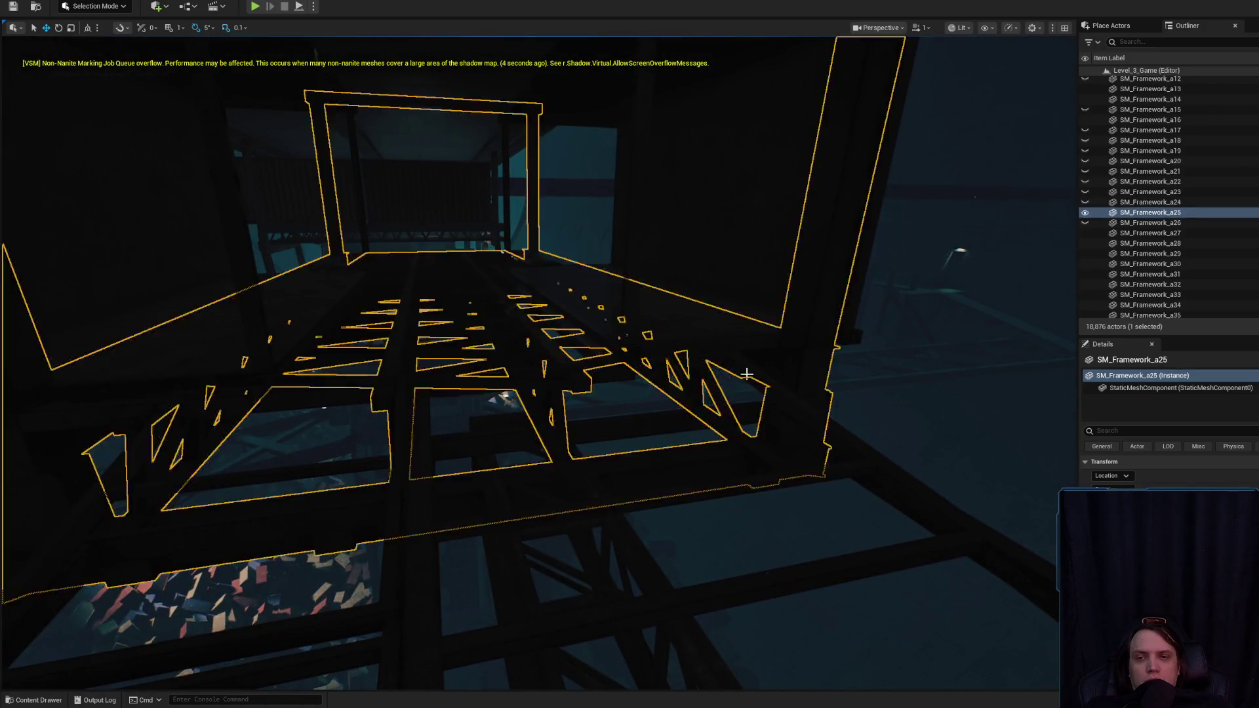
pyautogui.press('h')
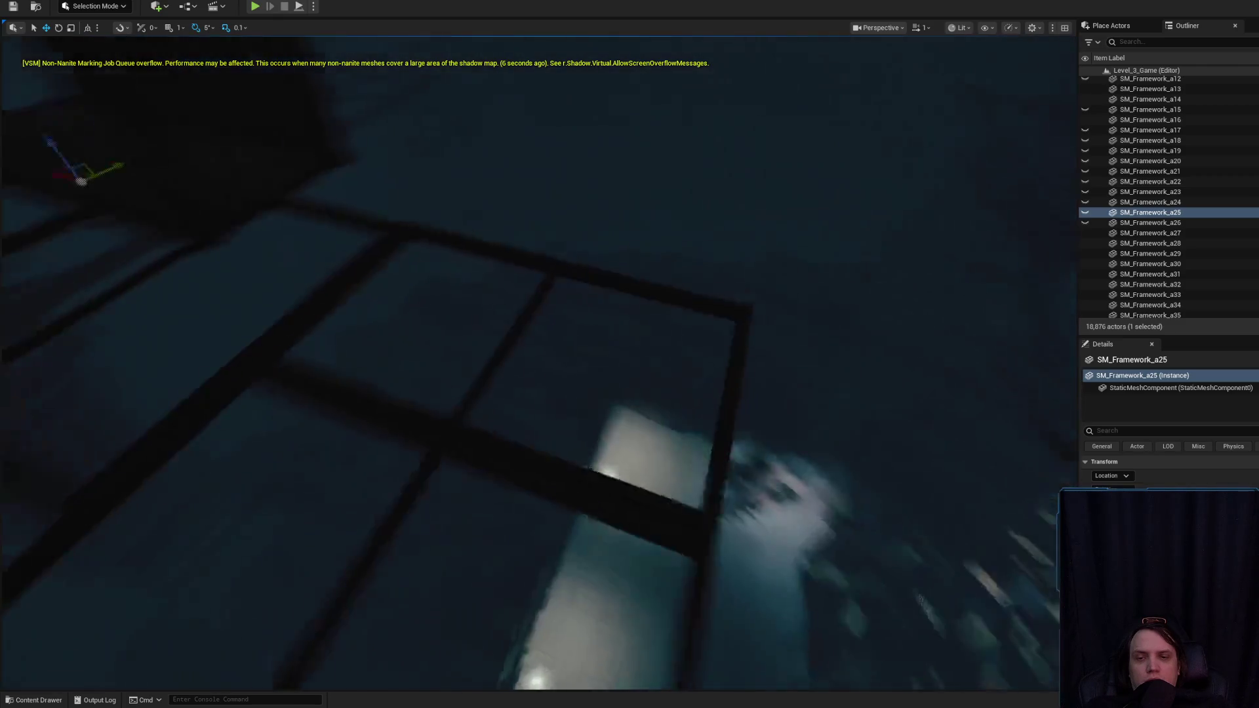
# - Start selecting metal floor frames: SM_MetalFloor108, 102, 103, 98, 94, 95, 106, 88 and 91
pyautogui.click(527, 431)
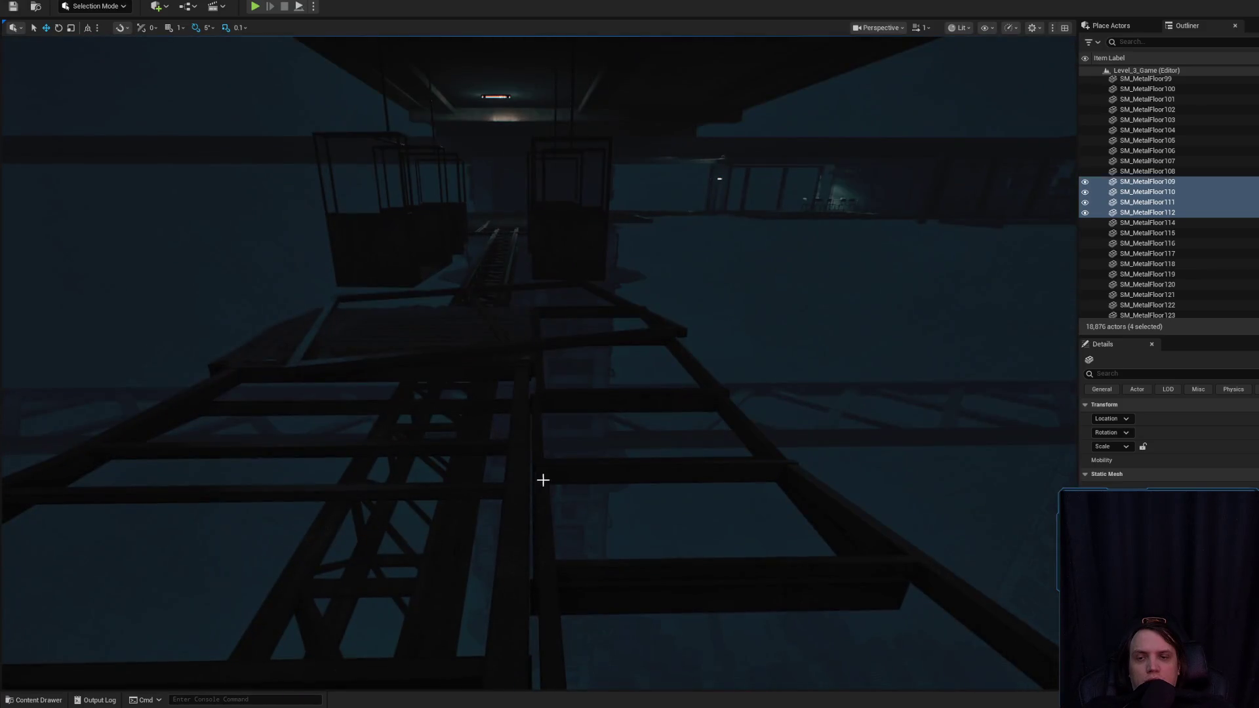
pyautogui.keyDown('ctrl'); pyautogui.click(545, 481); pyautogui.keyUp('ctrl')
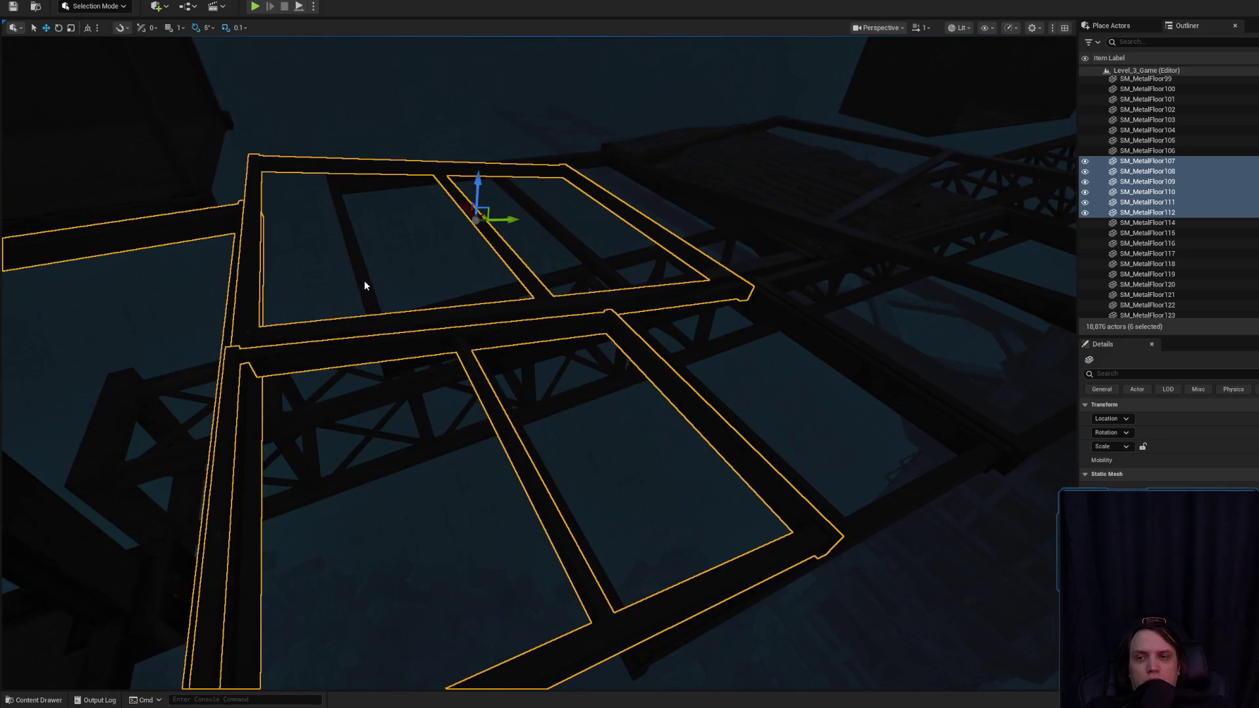
pyautogui.keyDown('ctrl'); pyautogui.click(629, 236); pyautogui.keyUp('ctrl')
pyautogui.keyDown('ctrl'); pyautogui.click(617, 441); pyautogui.keyUp('ctrl')
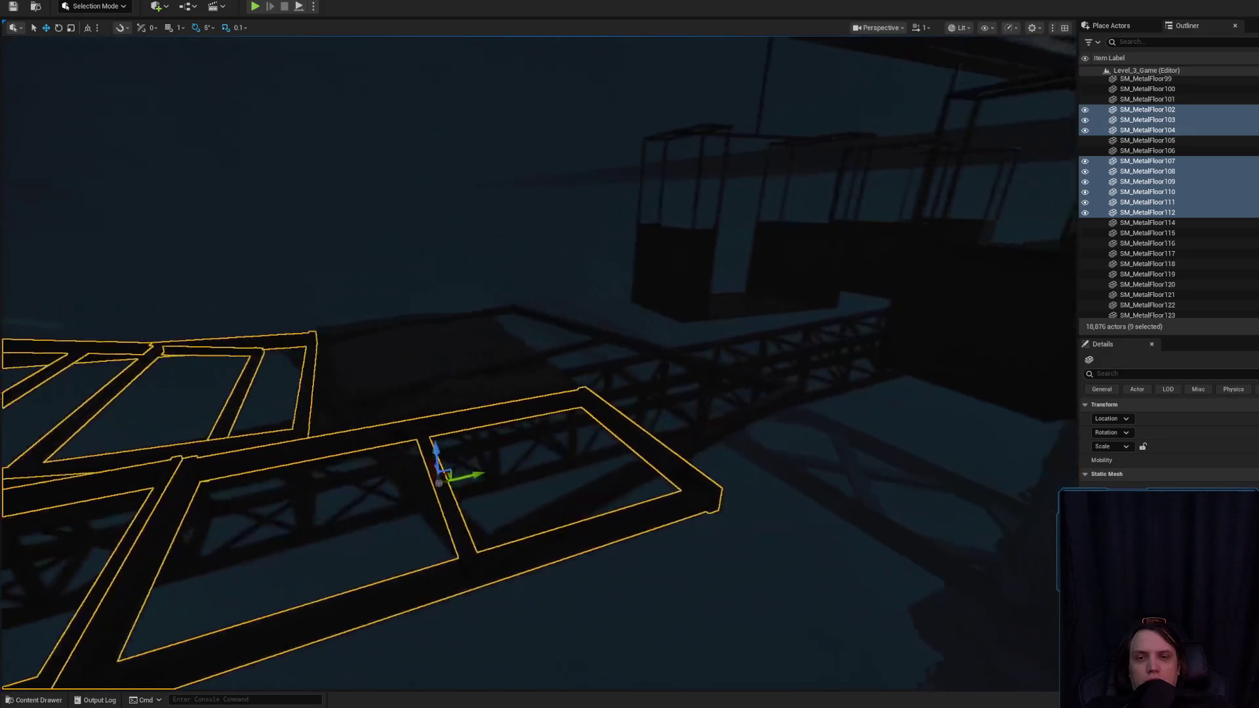
pyautogui.moveTo(609, 314); pyautogui.dragTo(608, 314)
pyautogui.moveTo(600, 387); pyautogui.dragTo(600, 387)
pyautogui.moveTo(516, 397)
pyautogui.mouseDown()
pyautogui.moveTo(442, 407)
pyautogui.moveTo(398, 390)
pyautogui.mouseUp()
pyautogui.keyDown('ctrl'); pyautogui.click(443, 407); pyautogui.keyUp('ctrl')
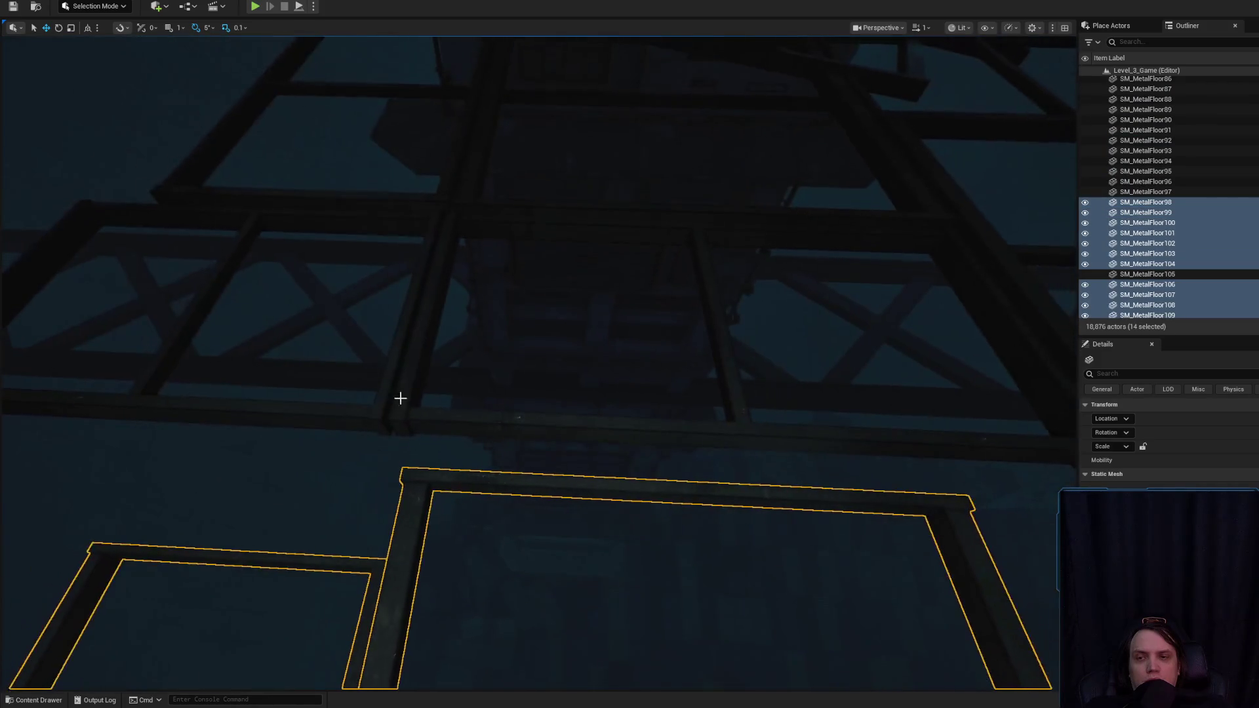
pyautogui.keyDown('ctrl'); pyautogui.click(464, 212); pyautogui.keyUp('ctrl')
pyautogui.moveTo(444, 197); pyautogui.dragTo(528, 427)
pyautogui.moveTo(541, 216); pyautogui.dragTo(541, 216)
pyautogui.keyDown('ctrl'); pyautogui.click(542, 415); pyautogui.keyUp('ctrl')
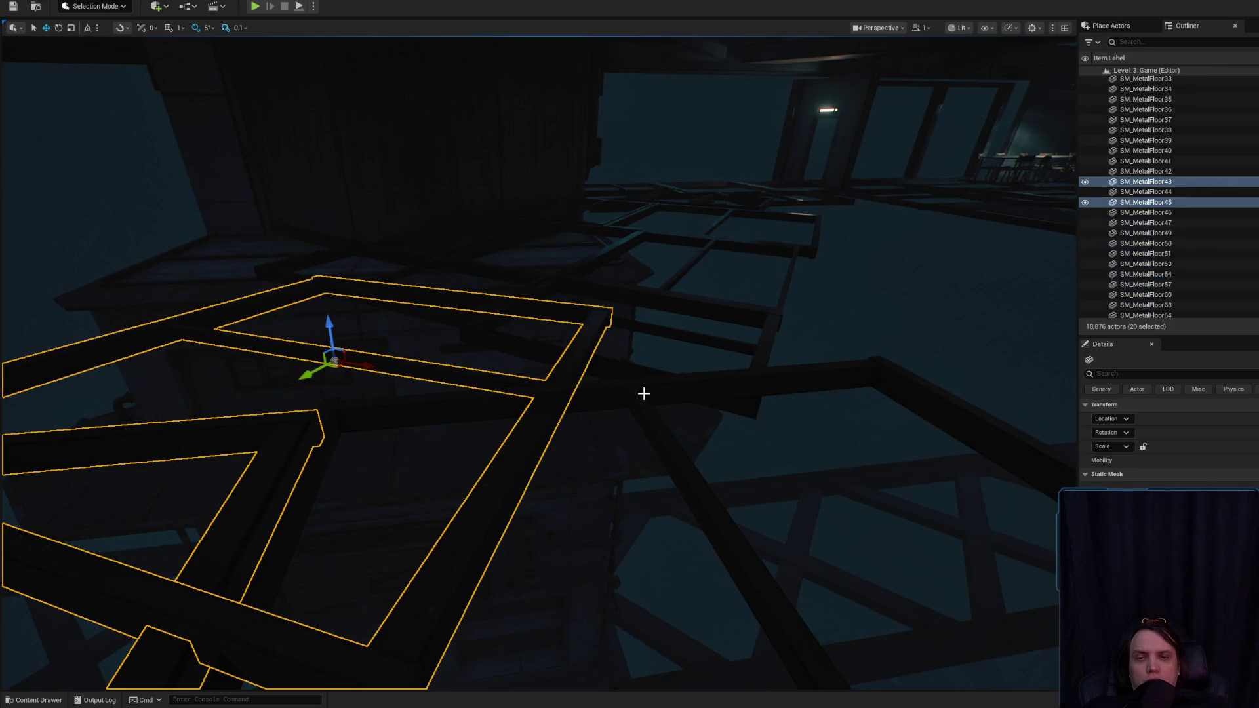
pyautogui.keyDown('ctrl'); pyautogui.click(644, 393); pyautogui.keyUp('ctrl')
pyautogui.moveTo(624, 370)
pyautogui.mouseDown()
pyautogui.moveTo(577, 341)
pyautogui.moveTo(439, 413)
pyautogui.moveTo(407, 494)
pyautogui.moveTo(409, 429)
pyautogui.mouseUp()
pyautogui.keyDown('ctrl'); pyautogui.click(422, 458); pyautogui.keyUp('ctrl')
pyautogui.keyDown('ctrl'); pyautogui.click(407, 494); pyautogui.keyUp('ctrl')
# - Add SM_MetalFloor83, 82, 78, 74, 77 and 70 to the floor selection
pyautogui.moveTo(711, 342)
pyautogui.mouseDown()
pyautogui.moveTo(654, 347)
pyautogui.moveTo(564, 288)
pyautogui.moveTo(531, 227)
pyautogui.moveTo(609, 256)
pyautogui.moveTo(630, 289)
pyautogui.mouseUp()
pyautogui.keyDown('ctrl'); pyautogui.click(595, 349); pyautogui.keyUp('ctrl')
pyautogui.keyDown('ctrl'); pyautogui.click(590, 223); pyautogui.keyUp('ctrl')
pyautogui.keyDown('ctrl'); pyautogui.click(665, 364); pyautogui.keyUp('ctrl')
pyautogui.moveTo(665, 365); pyautogui.dragTo(691, 437)
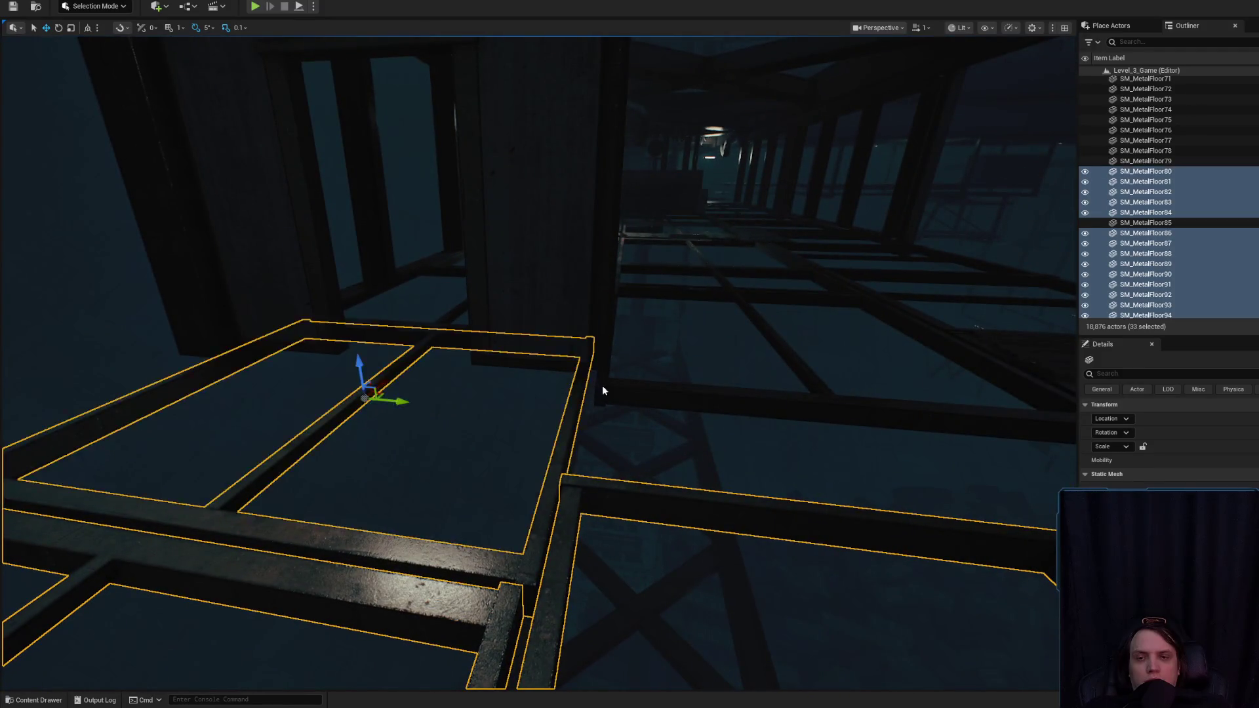
pyautogui.keyDown('ctrl'); pyautogui.click(603, 391); pyautogui.keyUp('ctrl')
pyautogui.moveTo(602, 390); pyautogui.dragTo(571, 341)
pyautogui.keyDown('ctrl'); pyautogui.click(533, 449); pyautogui.keyUp('ctrl')
pyautogui.moveTo(533, 449); pyautogui.dragTo(505, 422)
pyautogui.keyDown('ctrl'); pyautogui.click(529, 314); pyautogui.keyUp('ctrl')
pyautogui.moveTo(530, 315); pyautogui.dragTo(558, 404)
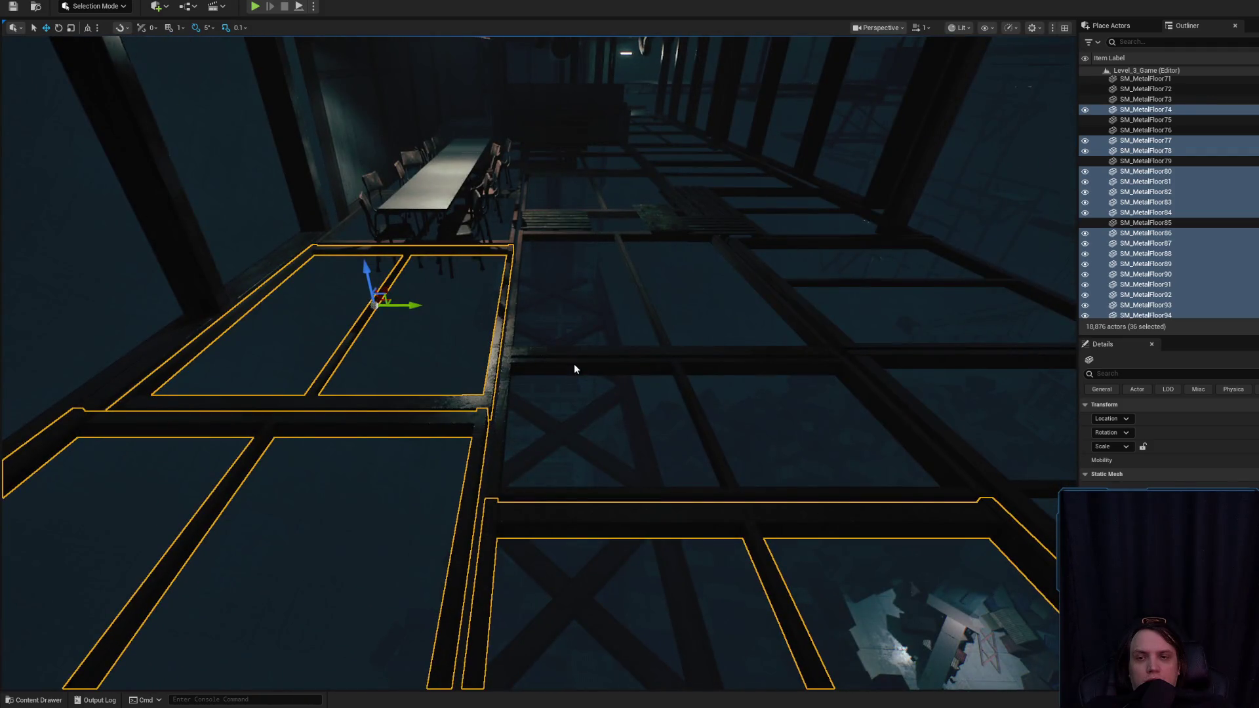
pyautogui.moveTo(580, 354); pyautogui.dragTo(588, 368)
pyautogui.keyDown('ctrl'); pyautogui.click(595, 531); pyautogui.keyUp('ctrl')
pyautogui.moveTo(595, 530); pyautogui.dragTo(494, 430)
# - Add SM_MetalFloor76, 69, 68, 71, 66, 64, 54 and 57, reaching 52 selected
pyautogui.keyDown('ctrl'); pyautogui.click(494, 430); pyautogui.keyUp('ctrl')
pyautogui.moveTo(596, 352)
pyautogui.mouseDown()
pyautogui.moveTo(593, 341)
pyautogui.moveTo(596, 352)
pyautogui.mouseUp()
pyautogui.keyDown('ctrl'); pyautogui.click(611, 284); pyautogui.keyUp('ctrl')
pyautogui.moveTo(611, 284)
pyautogui.mouseDown()
pyautogui.moveTo(588, 378)
pyautogui.moveTo(494, 405)
pyautogui.moveTo(551, 390)
pyautogui.moveTo(566, 440)
pyautogui.mouseUp()
pyautogui.keyDown('ctrl'); pyautogui.click(551, 390); pyautogui.keyUp('ctrl')
pyautogui.keyDown('ctrl'); pyautogui.click(197, 267); pyautogui.keyUp('ctrl')
pyautogui.keyDown('ctrl'); pyautogui.click(555, 375); pyautogui.keyUp('ctrl')
pyautogui.moveTo(555, 375)
pyautogui.mouseDown()
pyautogui.moveTo(509, 384)
pyautogui.moveTo(335, 323)
pyautogui.mouseUp()
pyautogui.keyDown('ctrl'); pyautogui.click(239, 279); pyautogui.keyUp('ctrl')
pyautogui.moveTo(239, 279)
pyautogui.mouseDown()
pyautogui.moveTo(666, 397)
pyautogui.moveTo(644, 398)
pyautogui.moveTo(629, 437)
pyautogui.mouseUp()
pyautogui.keyDown('ctrl'); pyautogui.click(645, 398); pyautogui.keyUp('ctrl')
pyautogui.moveTo(978, 410); pyautogui.dragTo(978, 409)
pyautogui.moveTo(657, 402); pyautogui.dragTo(657, 402)
pyautogui.moveTo(630, 354); pyautogui.dragTo(630, 354)
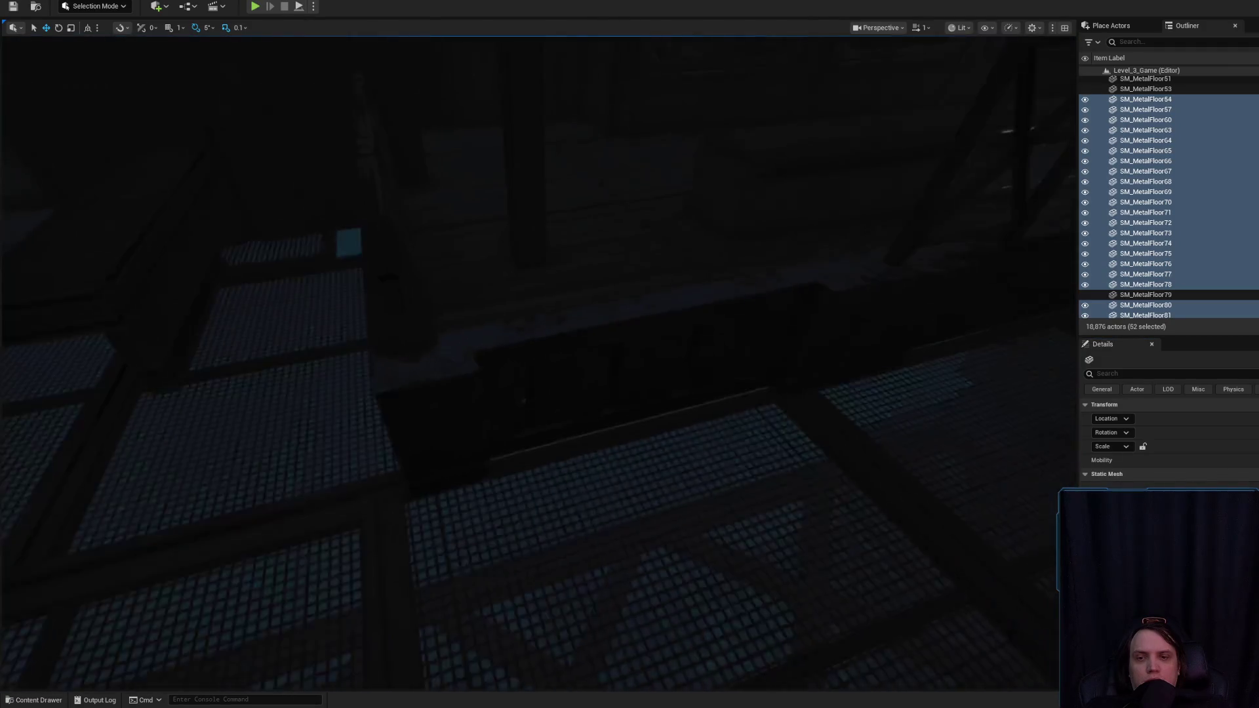
# - Hide SM_Floor3, the framework bridge, SM_Bridge11 and the SM_Floor5 slab
pyautogui.click(604, 354)
pyautogui.press('h')
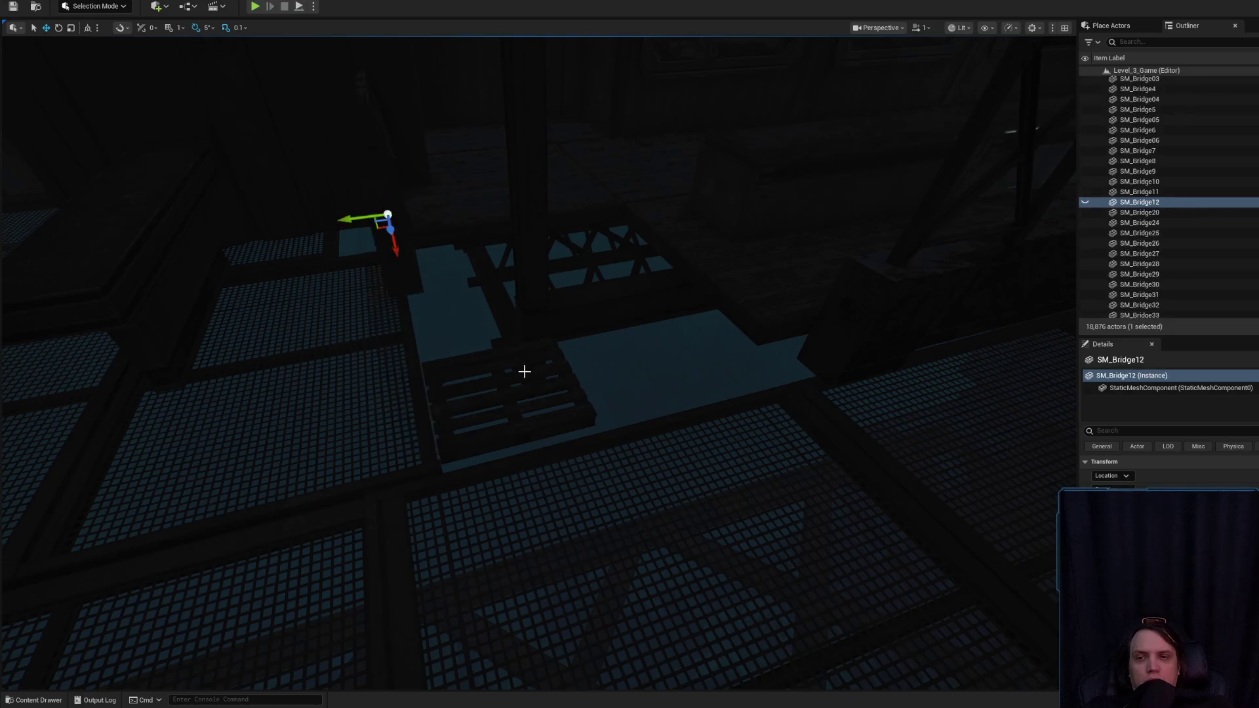
pyautogui.moveTo(543, 366); pyautogui.dragTo(570, 365)
pyautogui.click(586, 363)
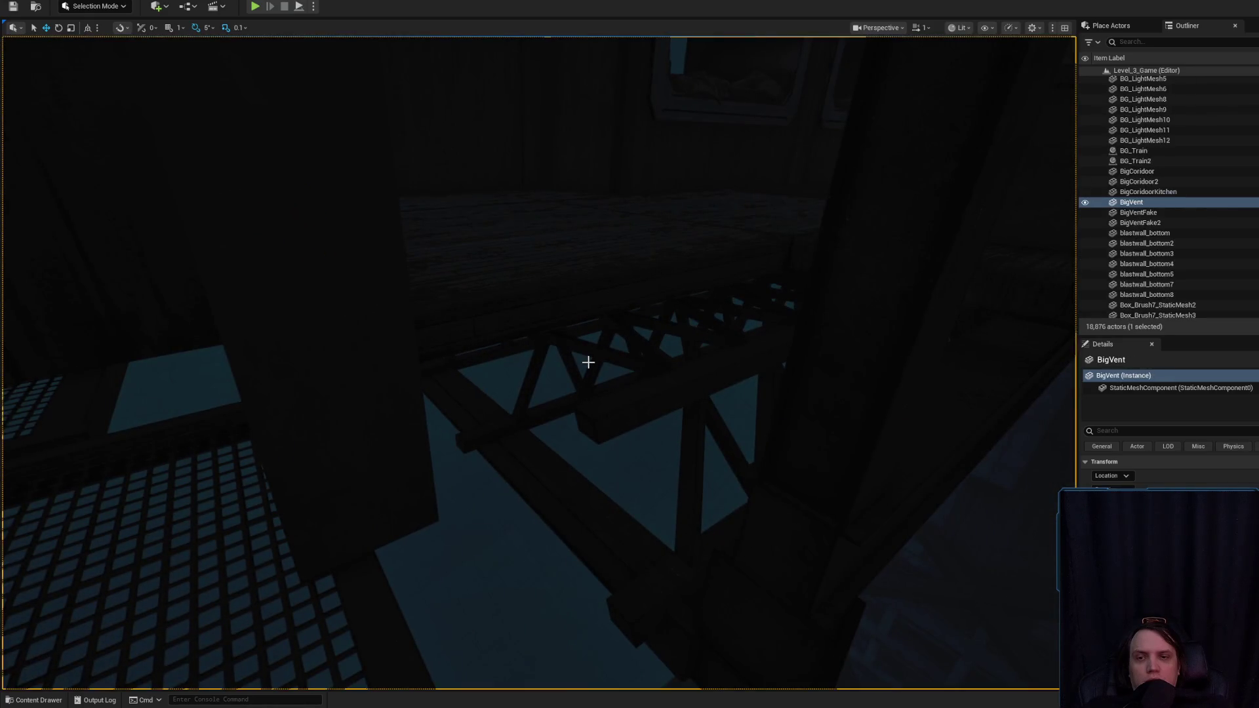
pyautogui.press('h')
pyautogui.click(458, 261)
pyautogui.press('h')
pyautogui.moveTo(458, 261); pyautogui.dragTo(376, 306)
pyautogui.click(376, 306)
pyautogui.press('h')
# - Hide SM_Floor4 and SM_Floor14, then fly down into the corridor room and clear the selection
pyautogui.press('h')
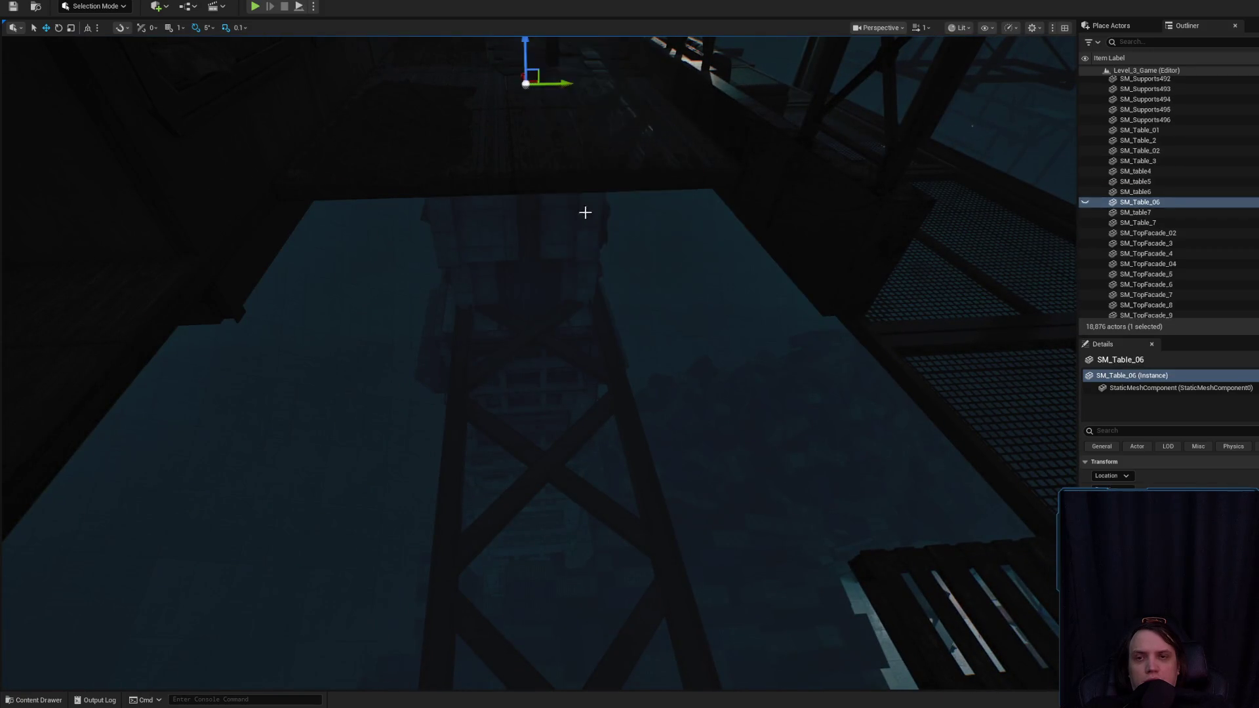
pyautogui.moveTo(584, 207); pyautogui.dragTo(584, 208)
pyautogui.click(576, 352)
pyautogui.moveTo(576, 352)
pyautogui.mouseDown()
pyautogui.moveTo(589, 464)
pyautogui.moveTo(552, 399)
pyautogui.mouseUp()
pyautogui.press('h')
pyautogui.click(488, 439)
pyautogui.click(611, 480)
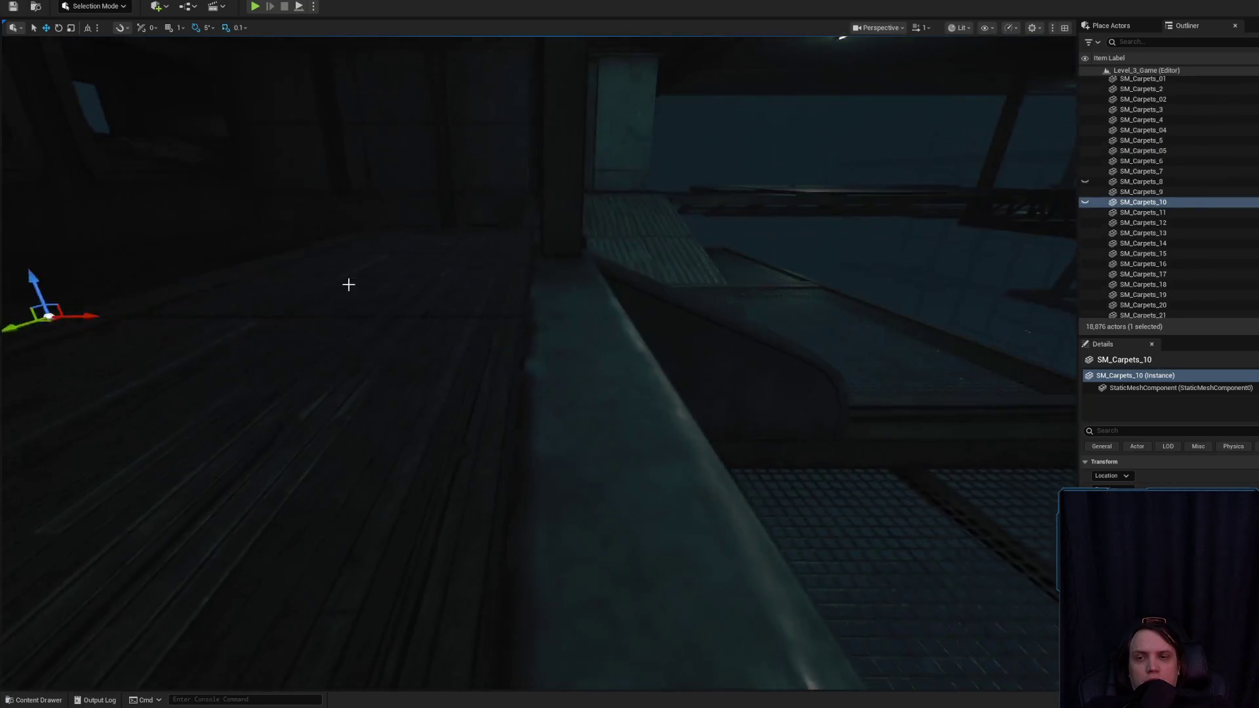
pyautogui.click(348, 284)
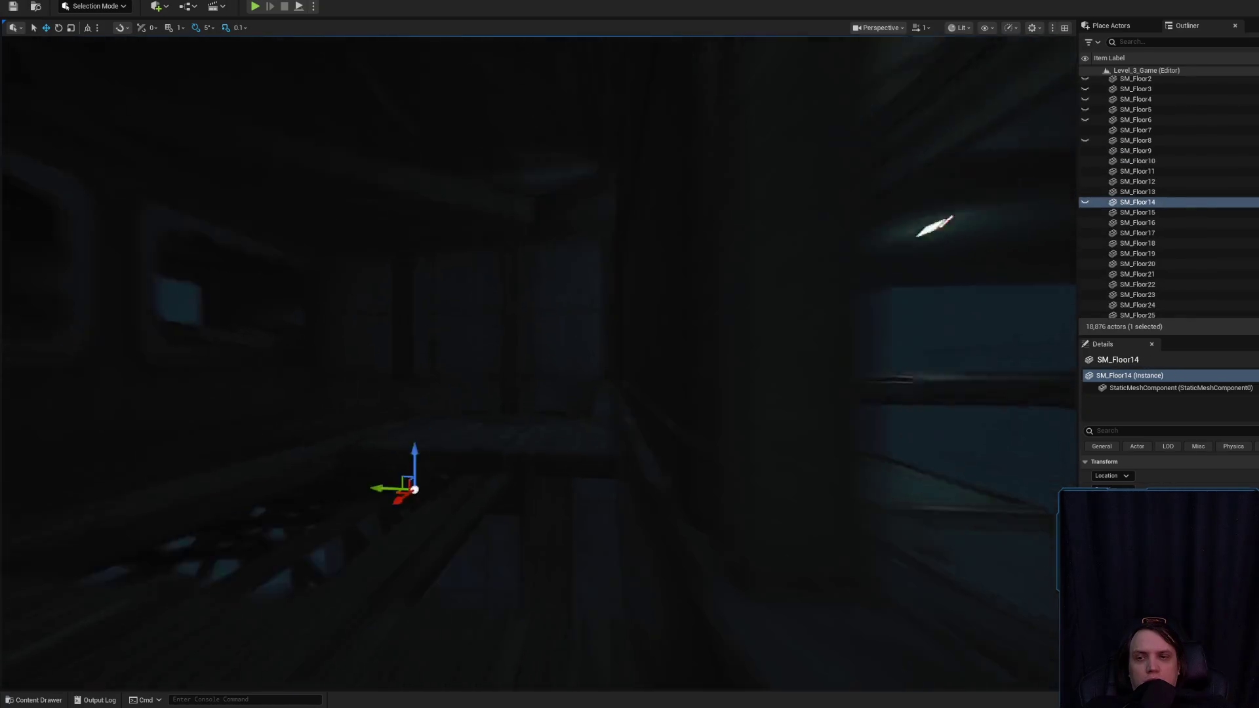
pyautogui.press('h')
pyautogui.press('f')
pyautogui.moveTo(538, 360)
pyautogui.mouseDown()
pyautogui.moveTo(524, 361)
pyautogui.moveTo(564, 354)
pyautogui.moveTo(544, 373)
pyautogui.moveTo(511, 377)
pyautogui.moveTo(399, 344)
pyautogui.mouseUp()
pyautogui.moveTo(627, 270)
pyautogui.mouseDown()
pyautogui.moveTo(608, 394)
pyautogui.moveTo(611, 377)
pyautogui.mouseUp()
pyautogui.press('Escape')
pyautogui.click(610, 377)
pyautogui.press('f')
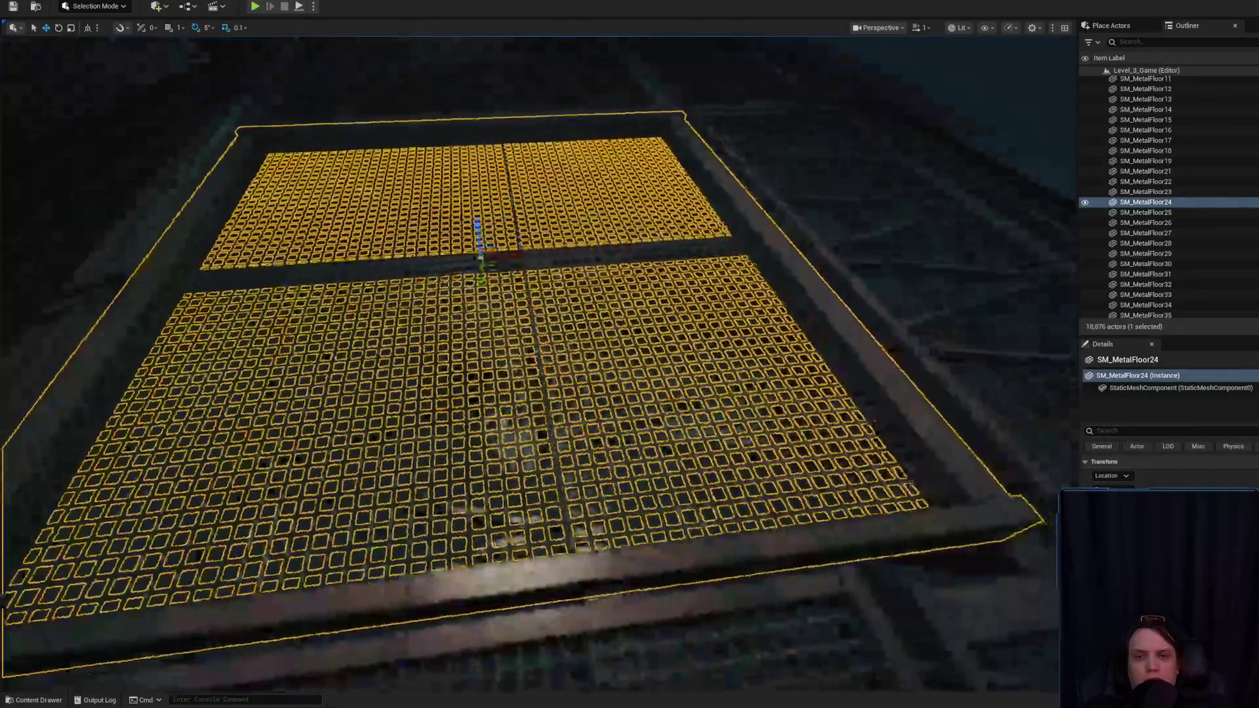
pyautogui.scroll(3, 517, 198)
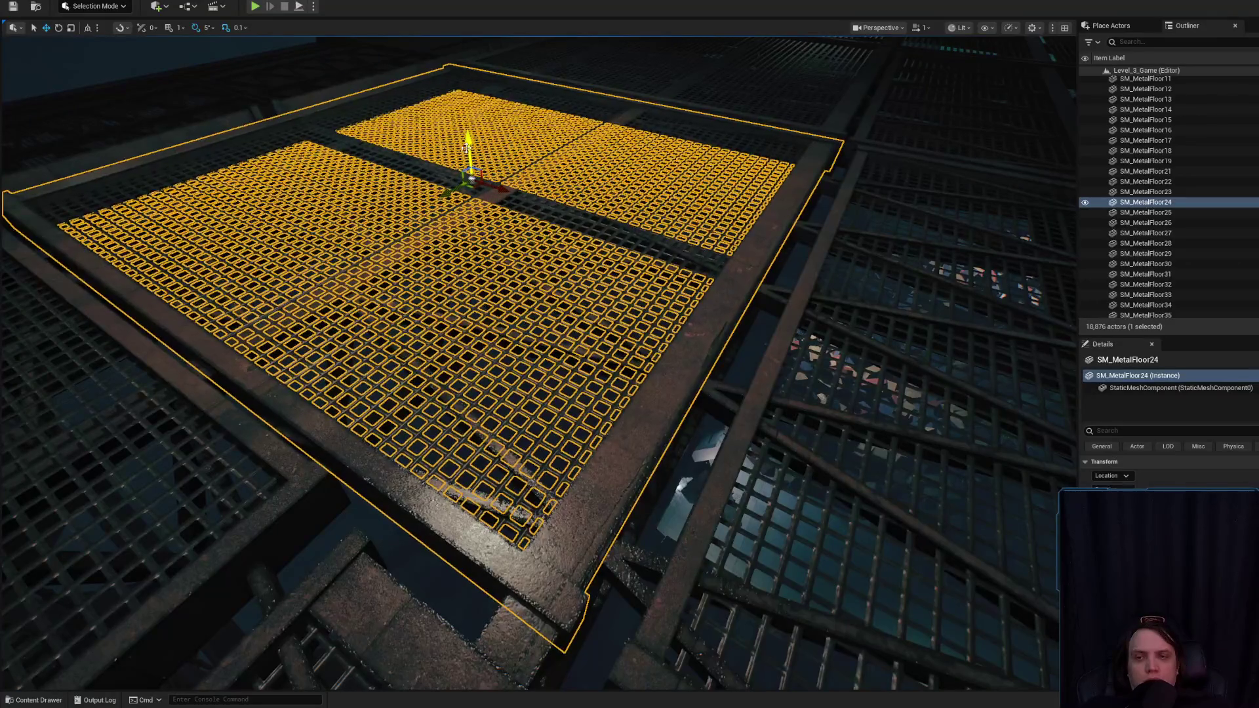
pyautogui.press('f')
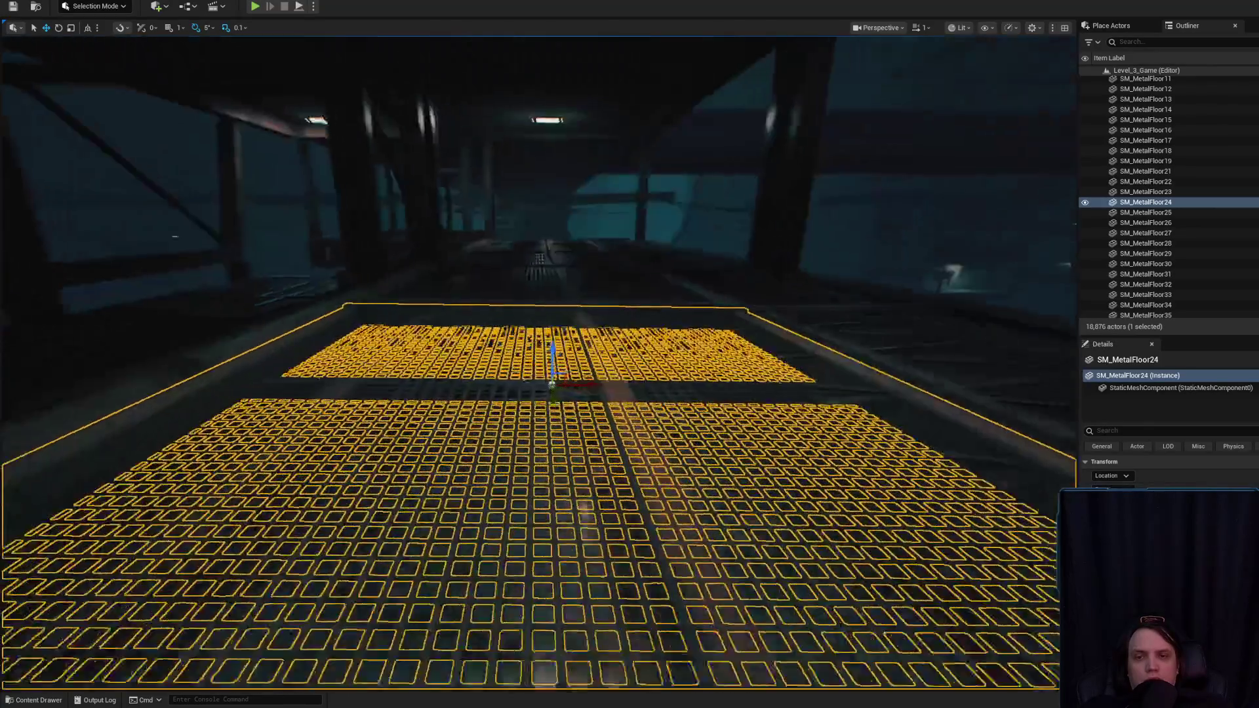
pyautogui.press('Escape')
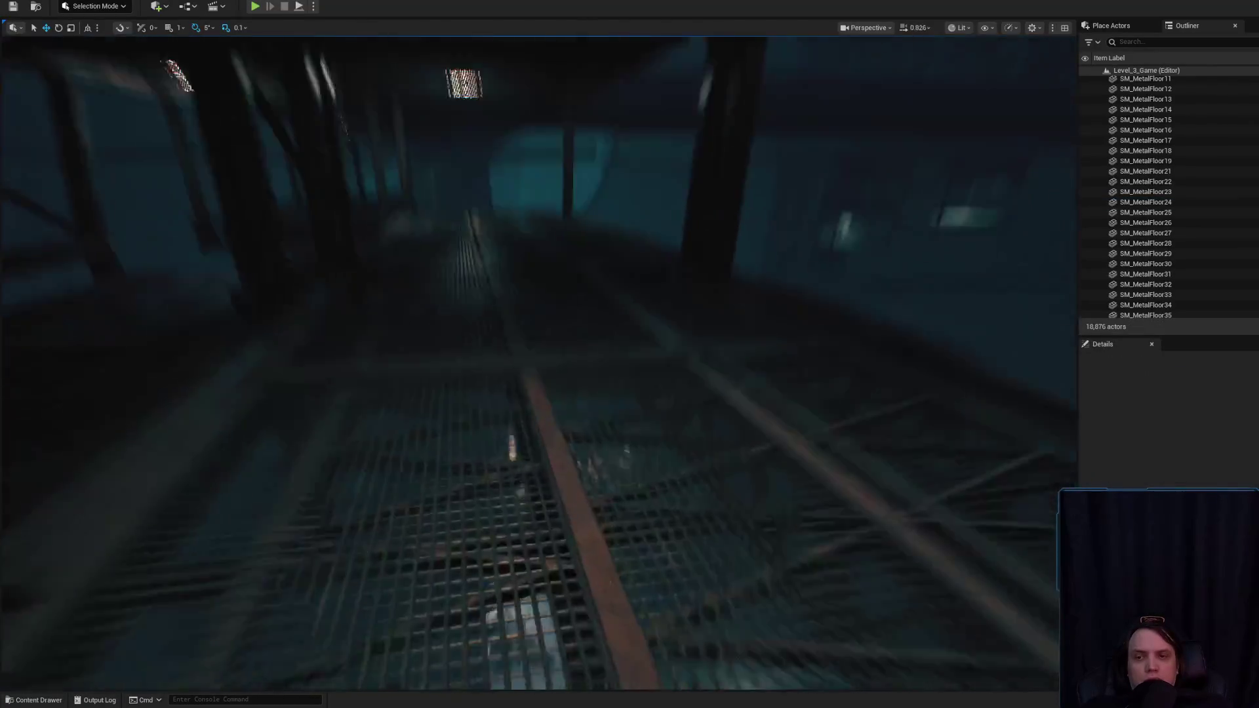
pyautogui.moveTo(590, 354)
pyautogui.mouseDown()
pyautogui.moveTo(601, 343)
pyautogui.moveTo(581, 365)
pyautogui.mouseUp()
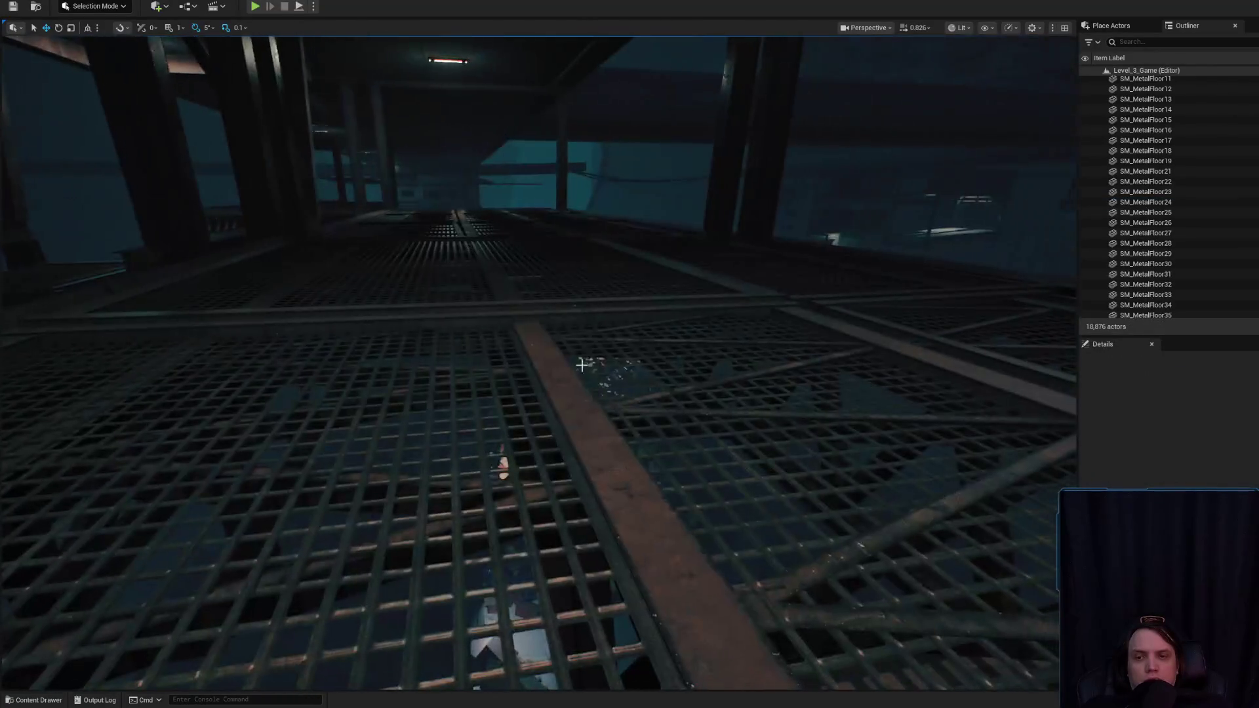
pyautogui.click(497, 336)
pyautogui.press('f')
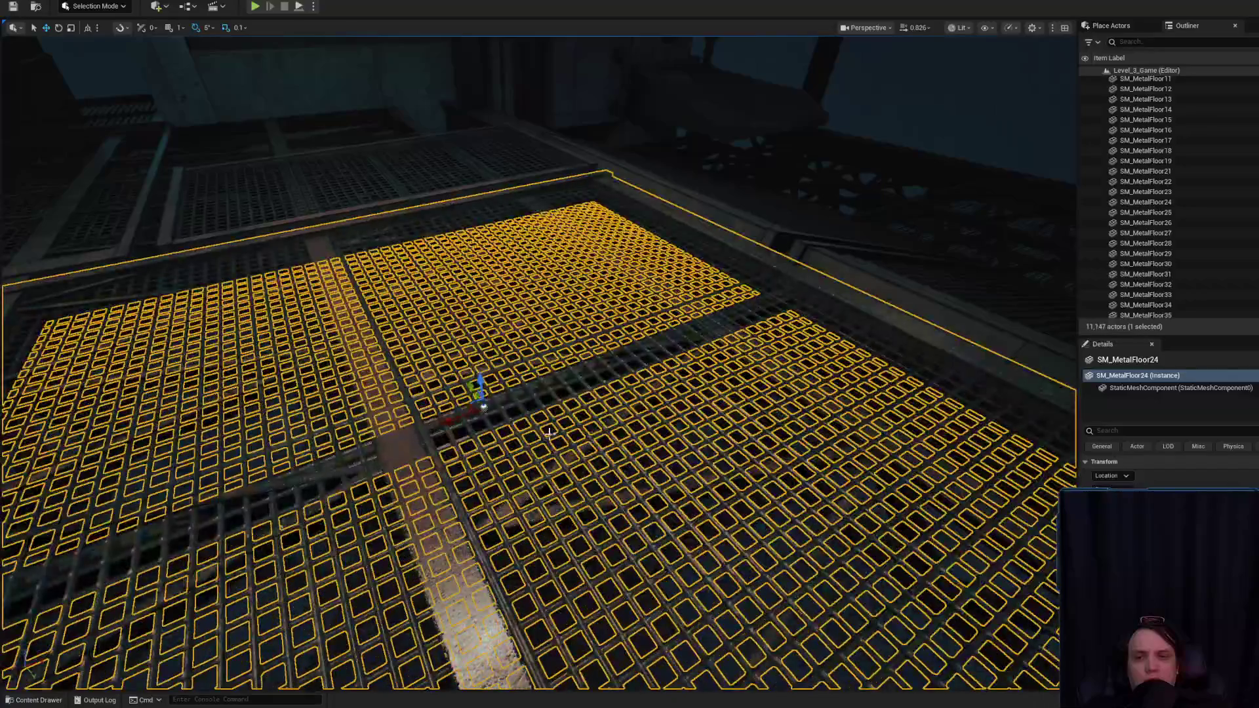
pyautogui.moveTo(550, 433); pyautogui.dragTo(525, 406)
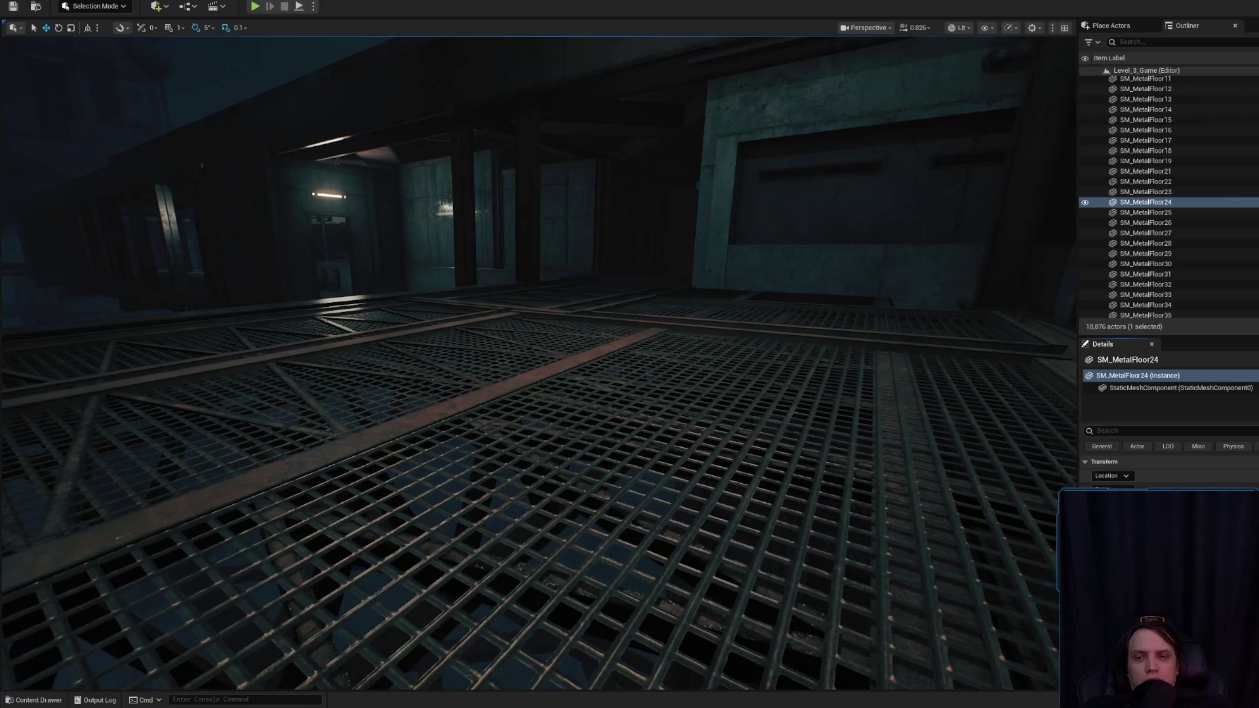
pyautogui.moveTo(639, 528)
pyautogui.mouseDown()
pyautogui.moveTo(620, 472)
pyautogui.moveTo(587, 446)
pyautogui.mouseUp()
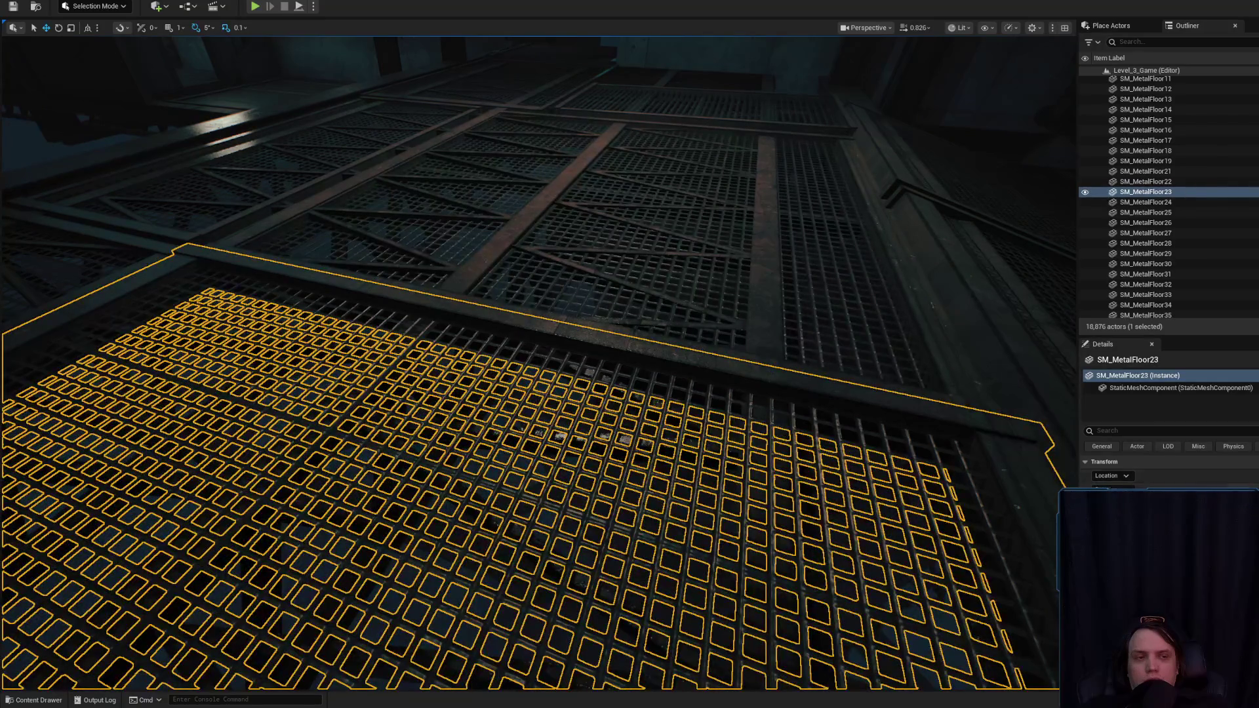
pyautogui.moveTo(791, 397)
pyautogui.mouseDown()
pyautogui.moveTo(754, 380)
pyautogui.moveTo(721, 419)
pyautogui.moveTo(695, 393)
pyautogui.mouseUp()
pyautogui.moveTo(760, 423); pyautogui.dragTo(756, 430)
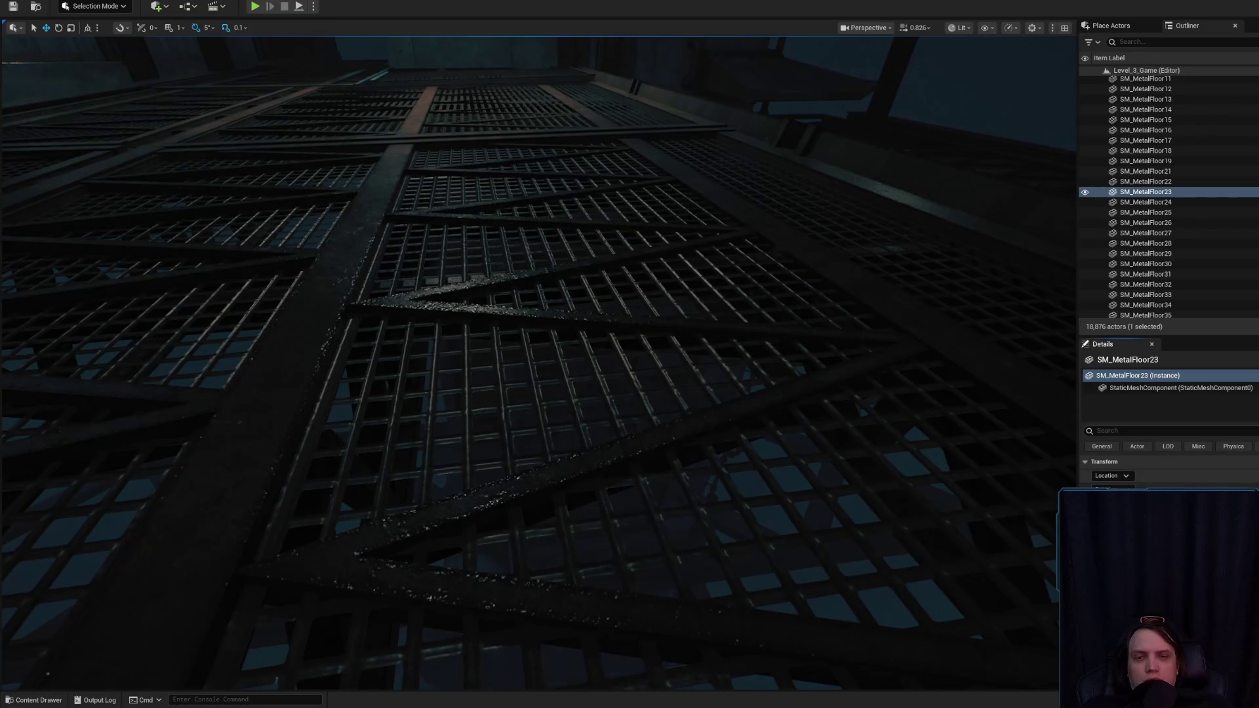
pyautogui.moveTo(756, 431); pyautogui.dragTo(740, 394)
pyautogui.moveTo(577, 338)
pyautogui.mouseDown()
pyautogui.moveTo(569, 298)
pyautogui.moveTo(569, 328)
pyautogui.moveTo(624, 337)
pyautogui.moveTo(623, 321)
pyautogui.mouseUp()
pyautogui.click(624, 337)
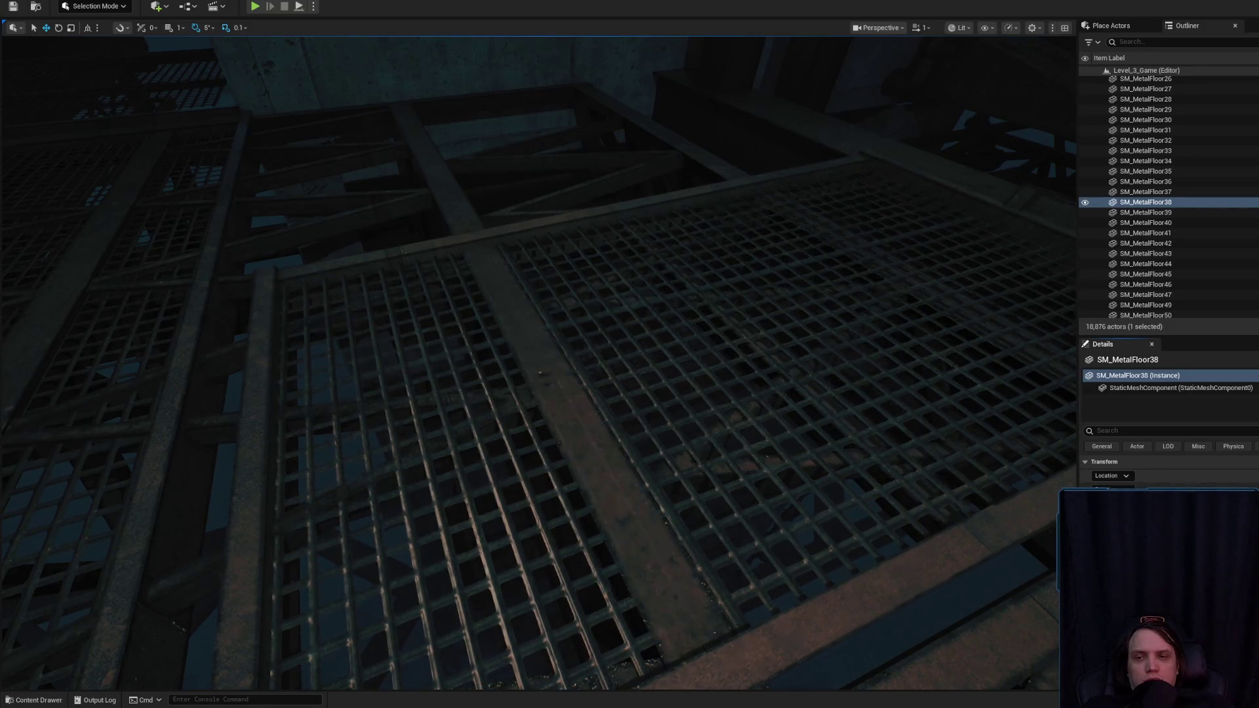
pyautogui.moveTo(576, 357)
pyautogui.mouseDown()
pyautogui.moveTo(550, 356)
pyautogui.moveTo(604, 354)
pyautogui.mouseUp()
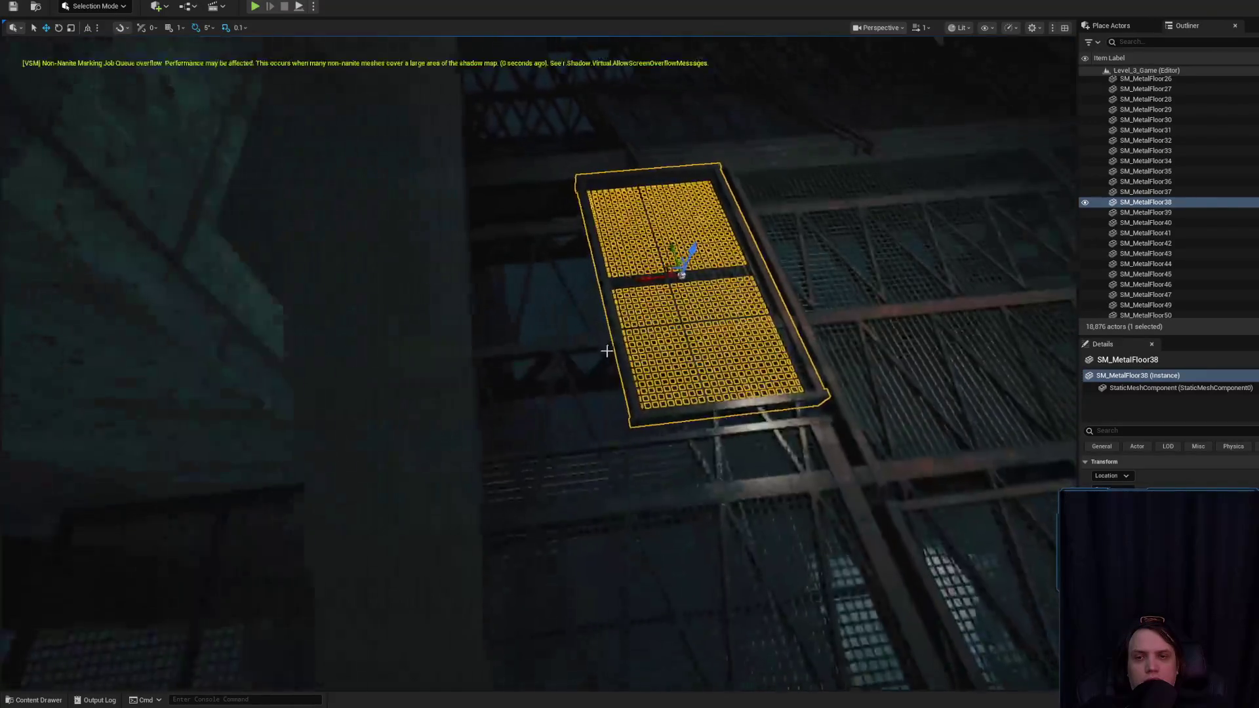
# - Hide the SM_MetalFloor32 grating panel
pyautogui.moveTo(482, 272); pyautogui.dragTo(531, 290)
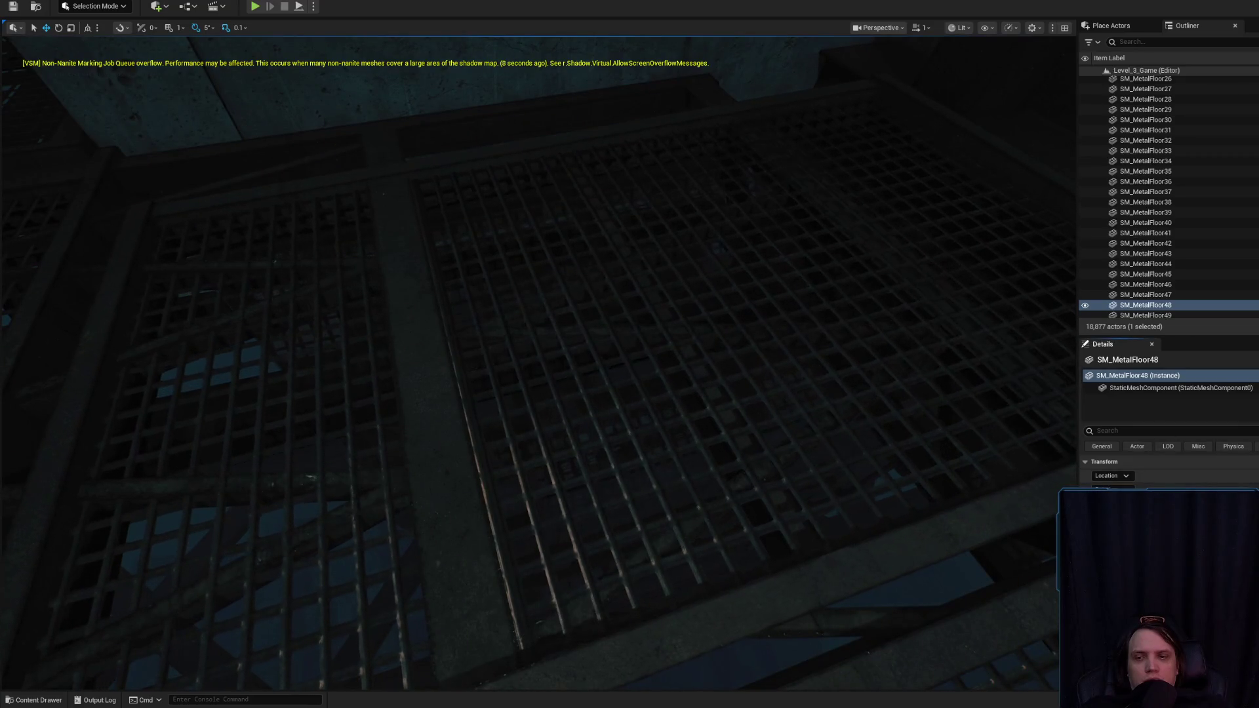
pyautogui.moveTo(531, 290); pyautogui.dragTo(531, 290)
pyautogui.click(553, 435)
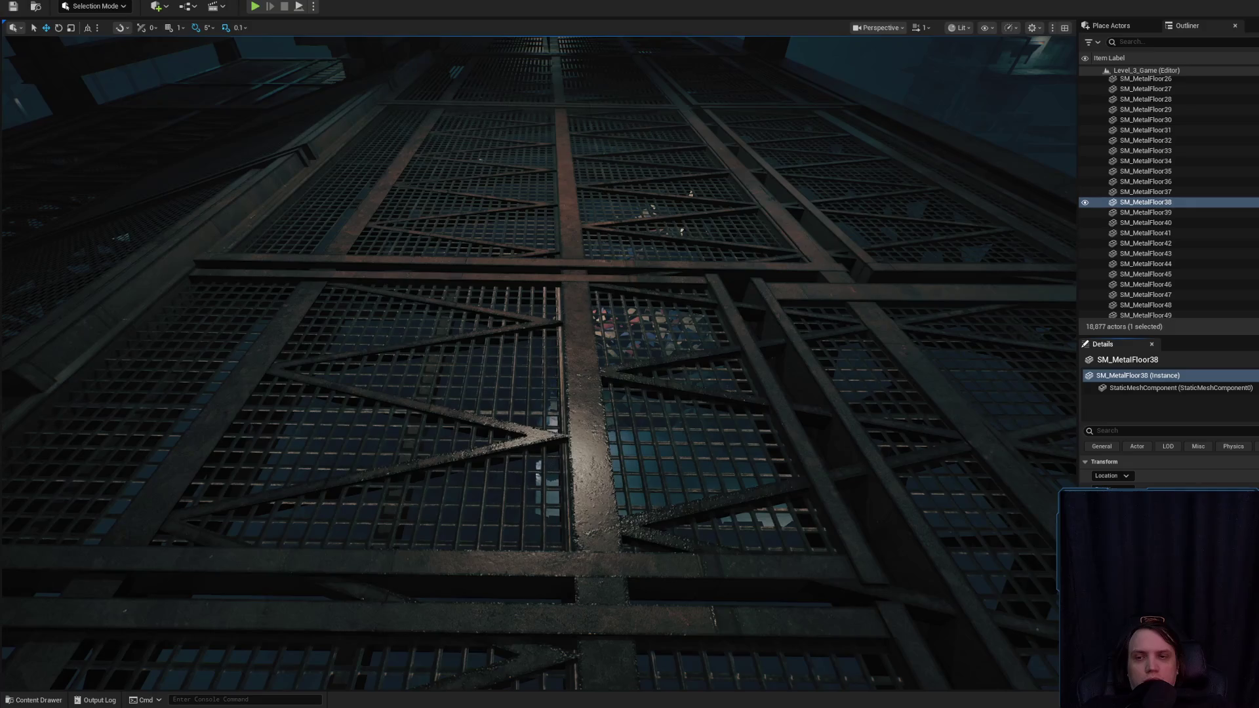
pyautogui.moveTo(531, 290); pyautogui.dragTo(531, 290)
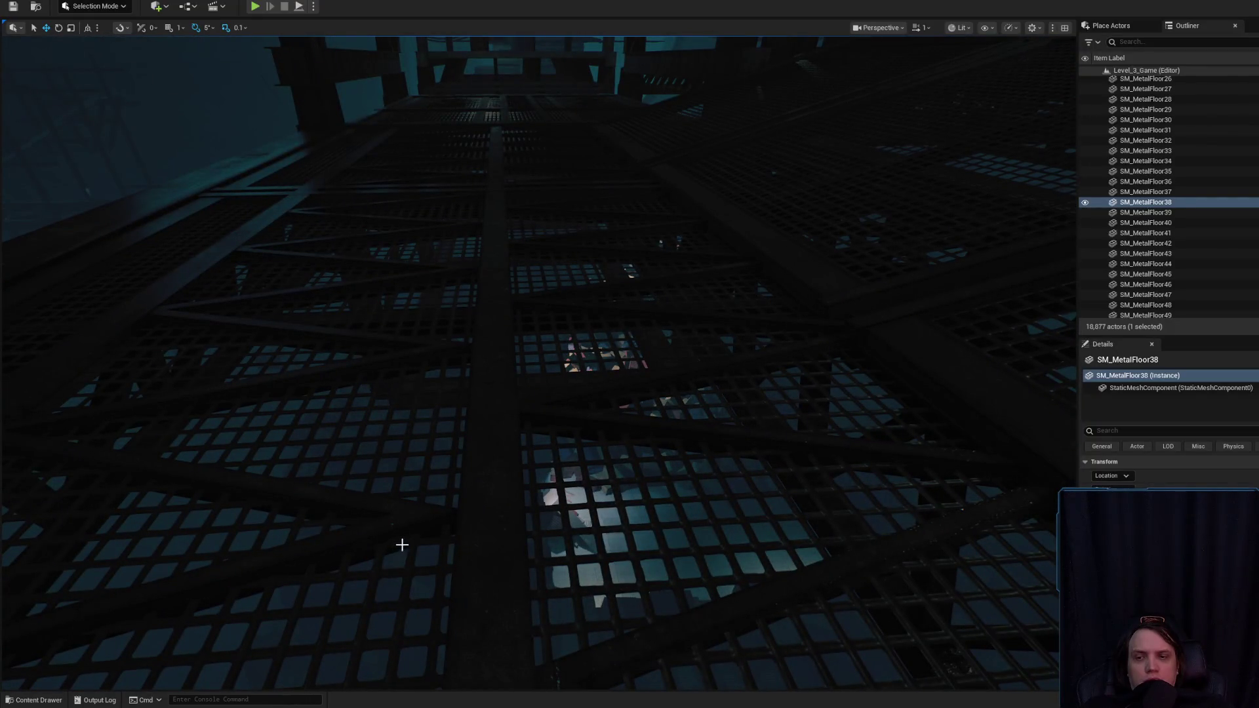
pyautogui.click(406, 541)
pyautogui.press('h')
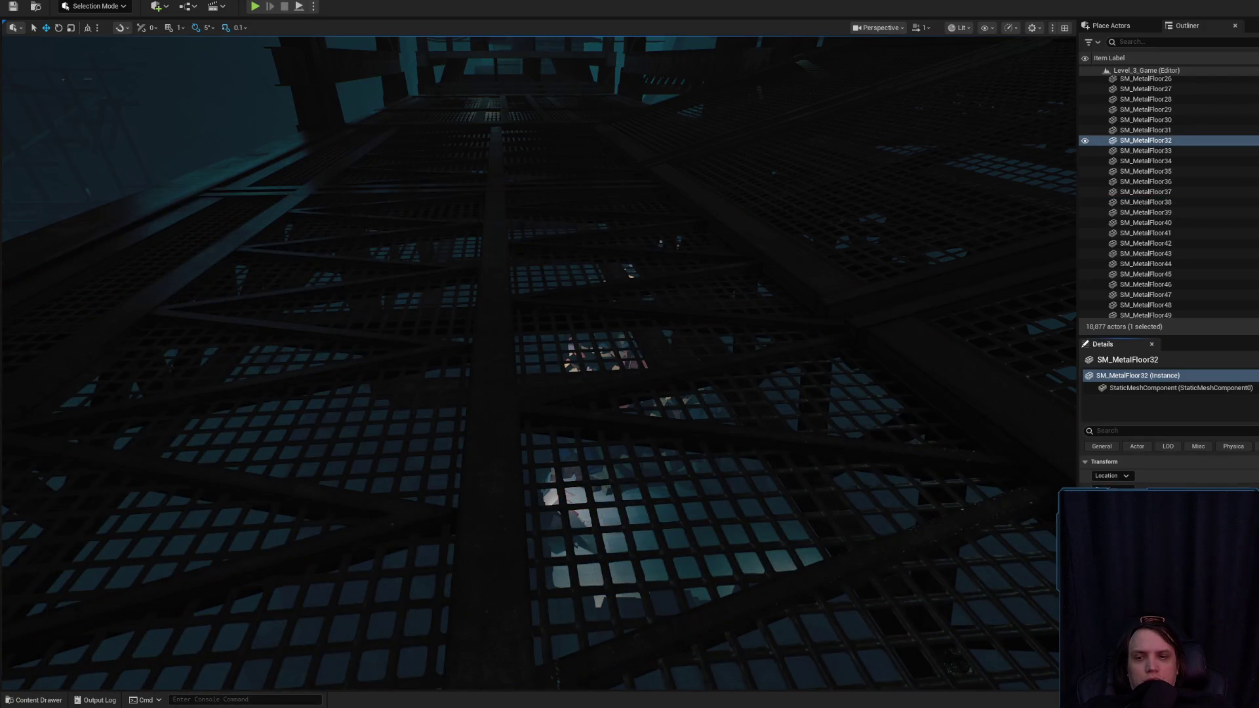
# - Hide the SM_MetalFloor31 grating panel and look through to the structure beneath
pyautogui.moveTo(702, 427); pyautogui.dragTo(585, 426)
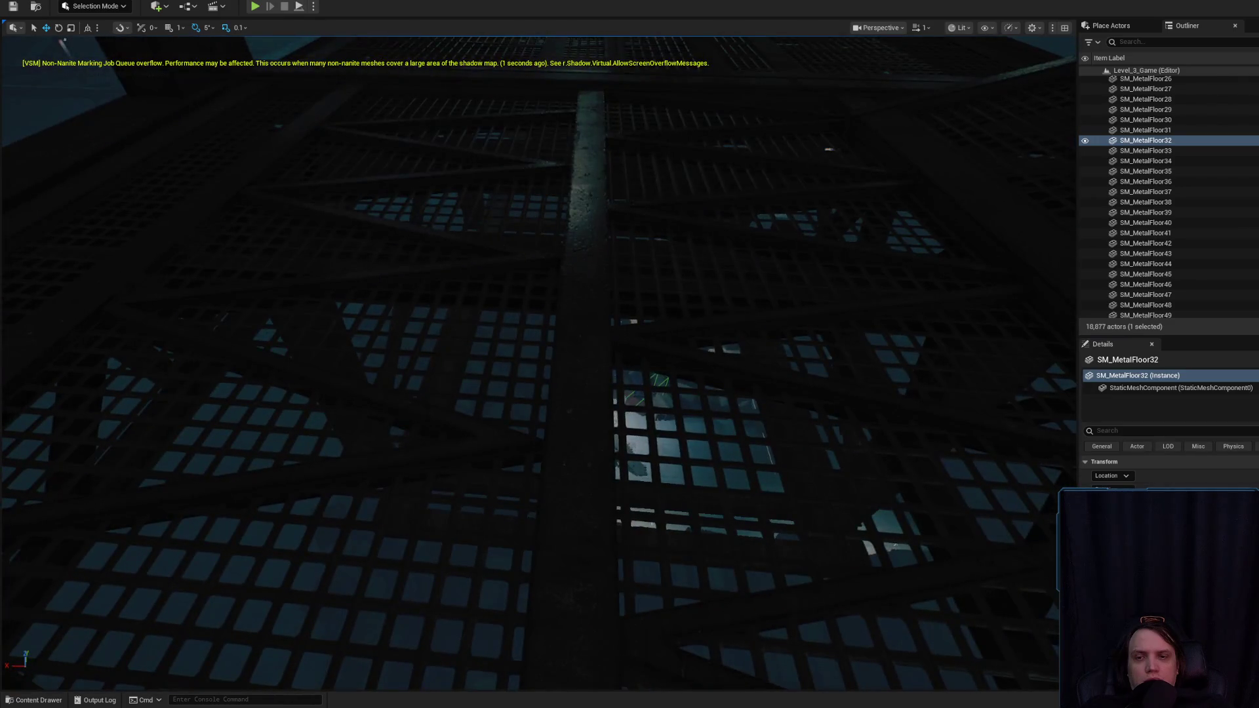
pyautogui.click(585, 426)
pyautogui.click(800, 510)
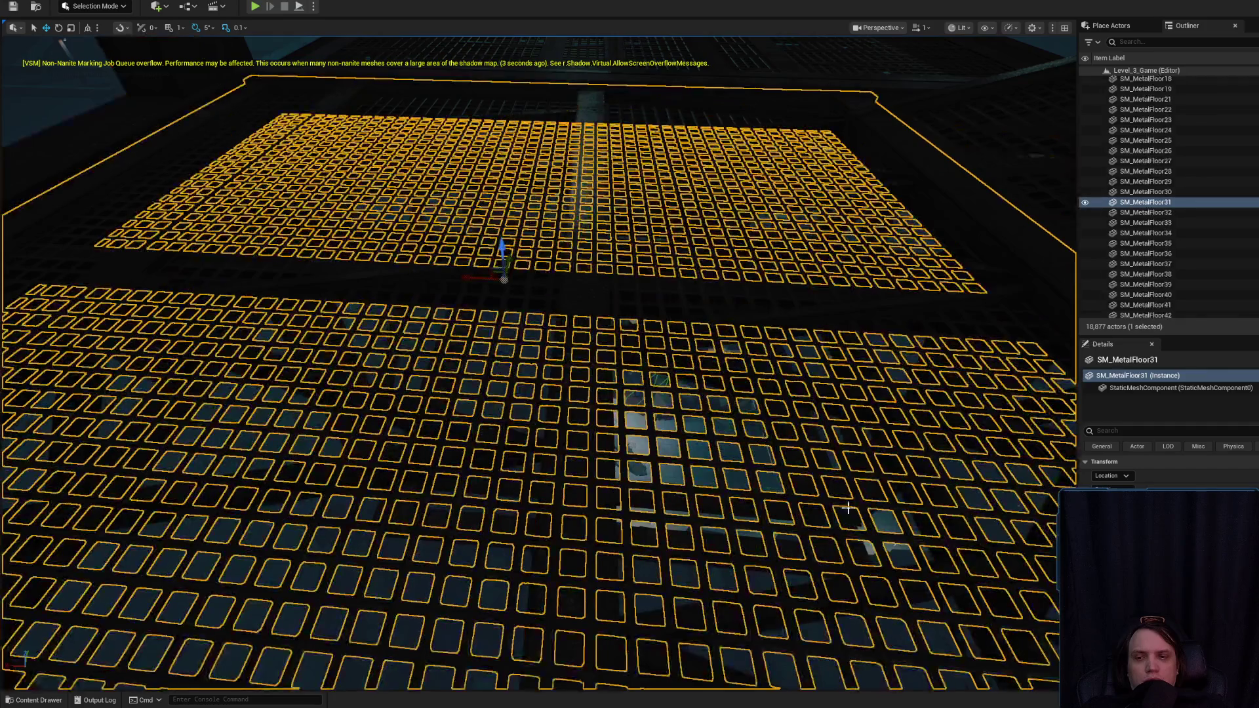
pyautogui.press('h')
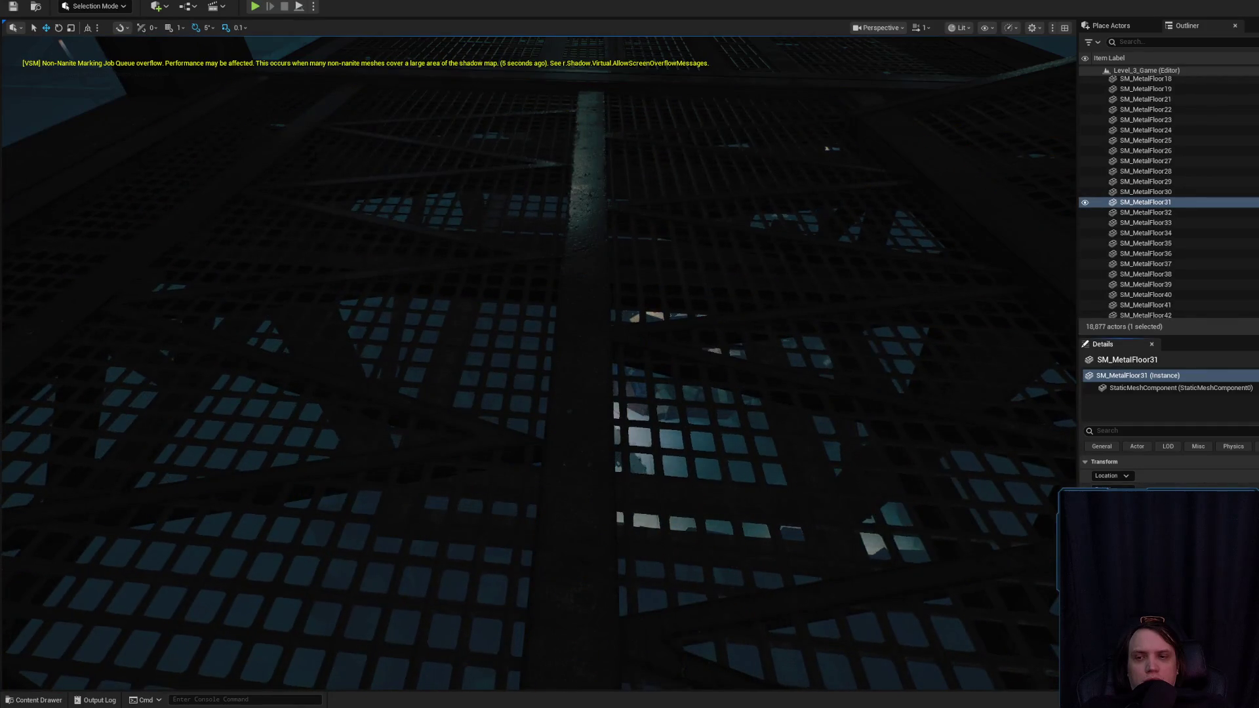
pyautogui.scroll(-2, 537, 361)
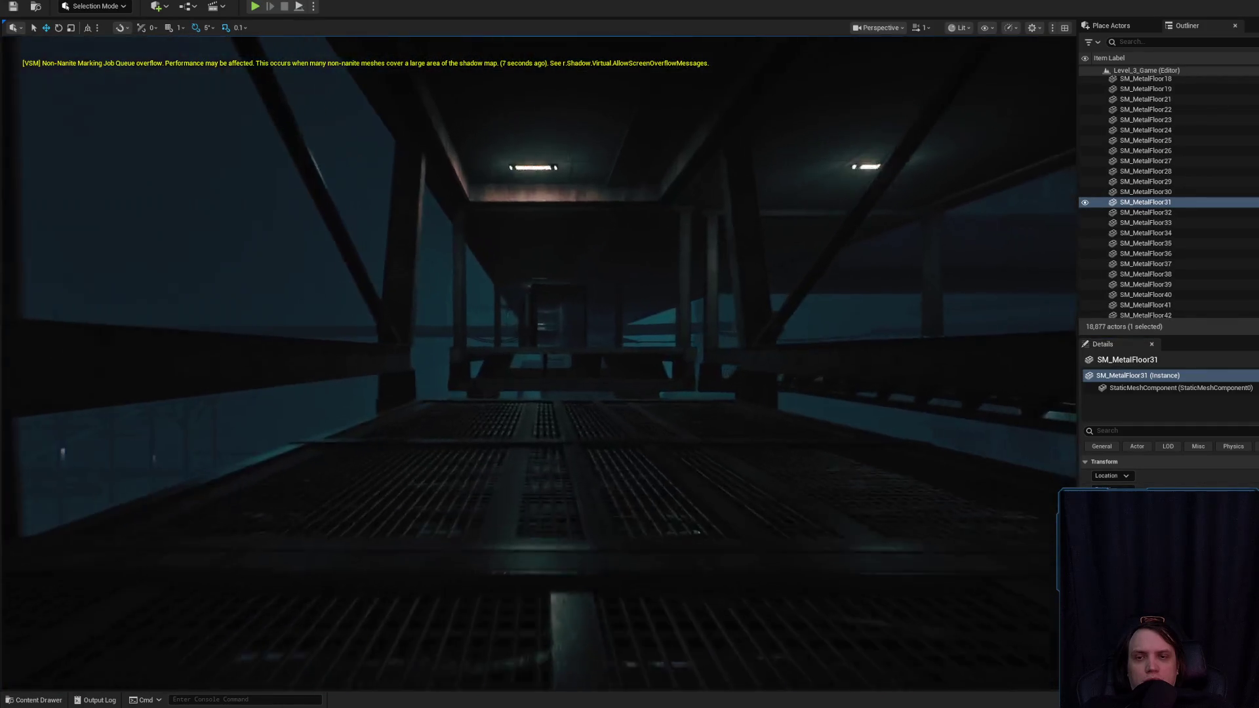
pyautogui.moveTo(612, 460); pyautogui.dragTo(549, 452)
pyautogui.scroll(-1, 615, 462)
pyautogui.scroll(1, 615, 462)
pyautogui.scroll(-5, 1145, 202)
# - Inspect the grating and dark corridor, selecting SM_MetalFloor51 and SM_Carpets_8
pyautogui.click(1145, 202)
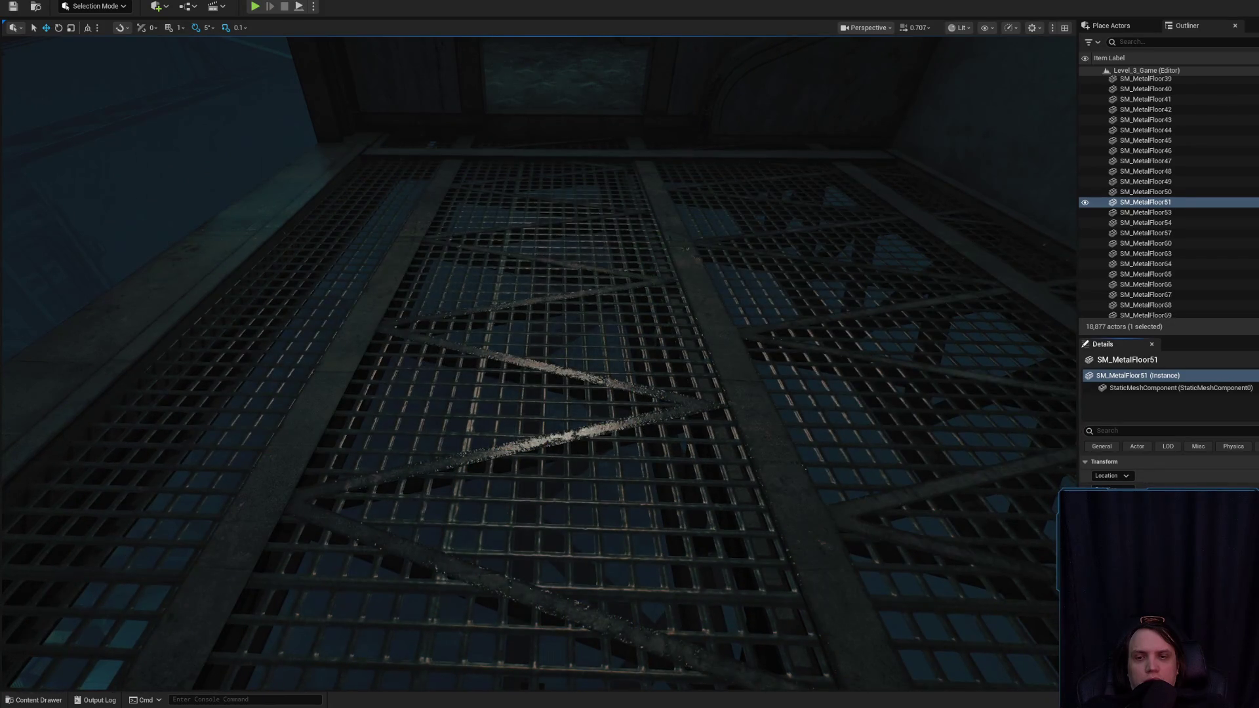
pyautogui.moveTo(538, 361); pyautogui.dragTo(537, 361)
pyautogui.scroll(-1, 538, 361)
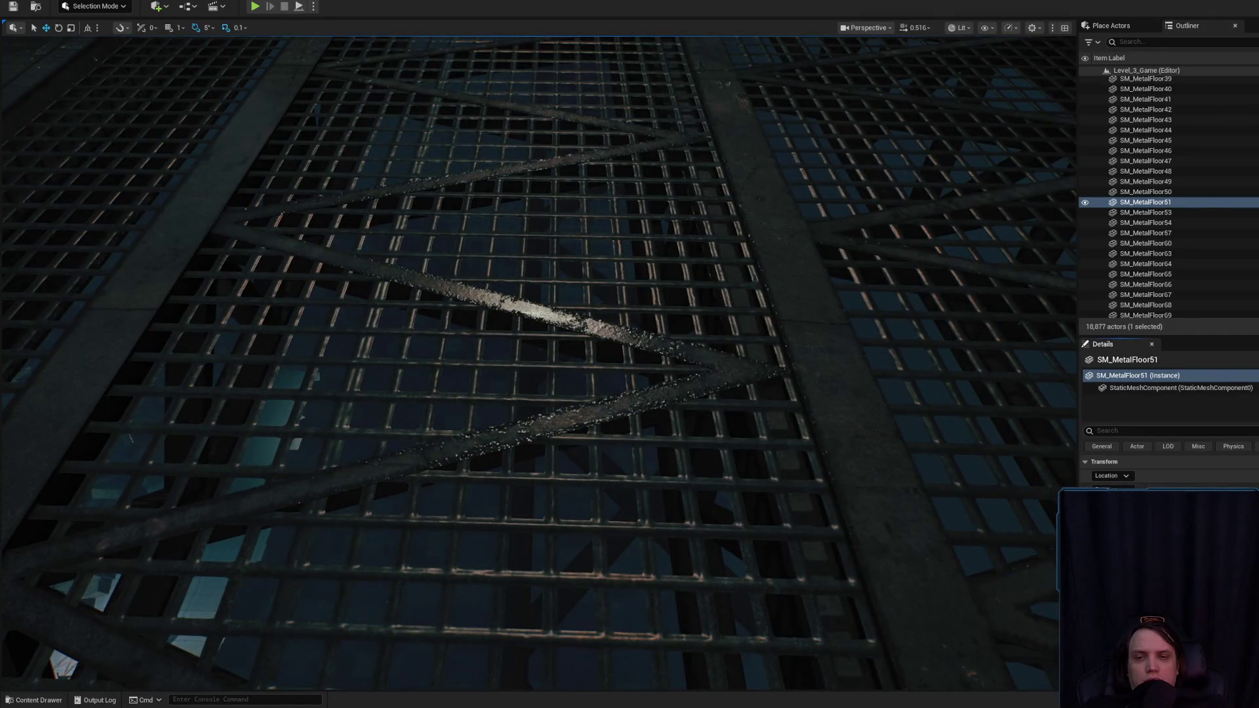
pyautogui.moveTo(592, 305); pyautogui.dragTo(592, 304)
pyautogui.click(592, 304)
pyautogui.scroll(-1, 593, 304)
pyautogui.press('s')
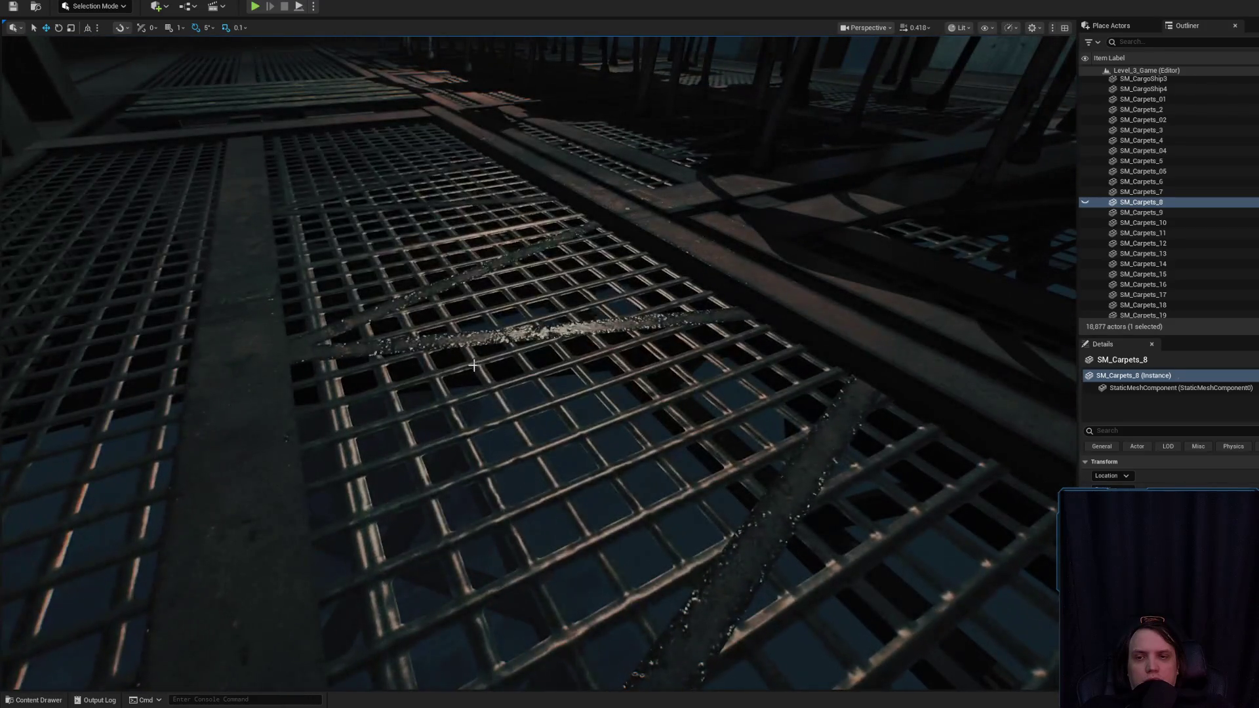
pyautogui.click(1036, 436)
pyautogui.press('g')
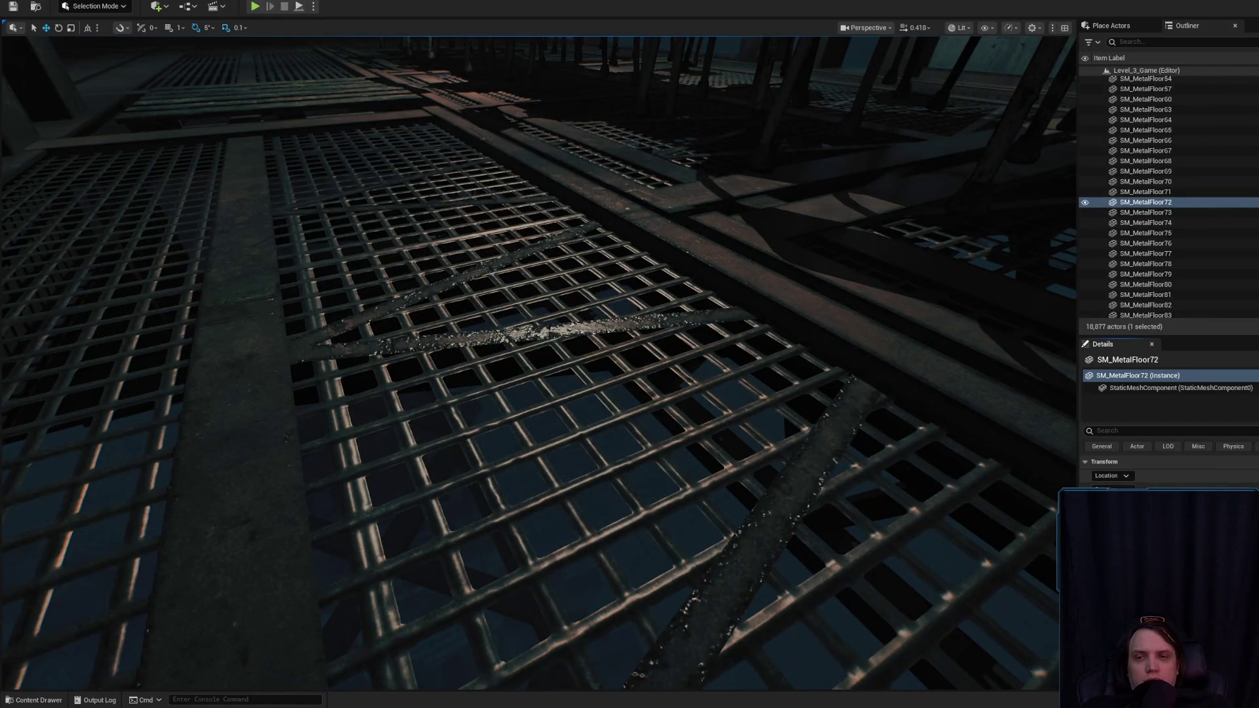
pyautogui.press('End')
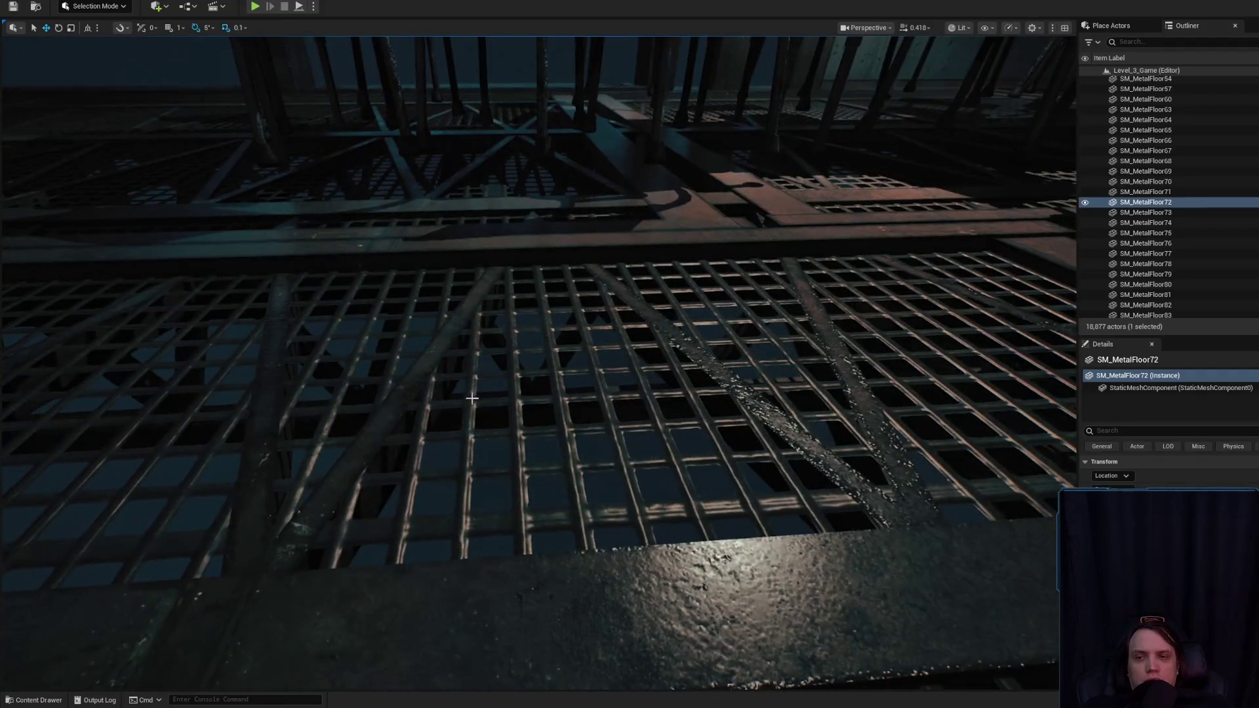
pyautogui.click(651, 378)
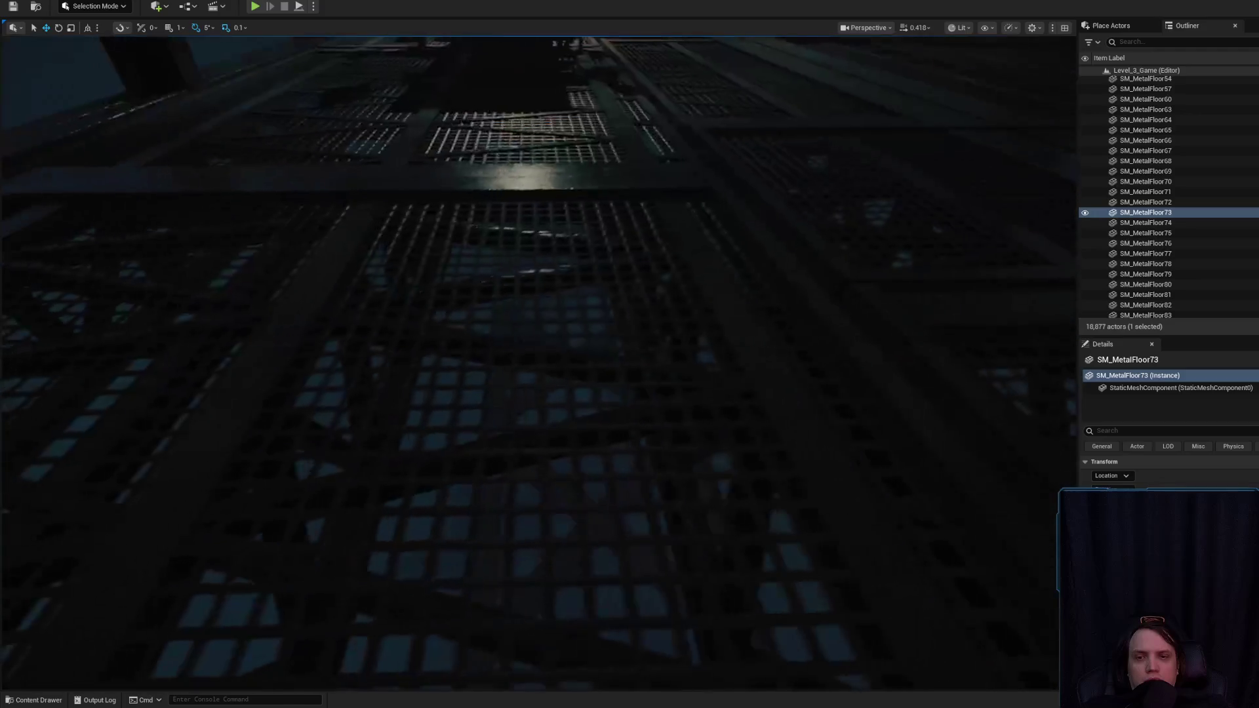
pyautogui.click(581, 439)
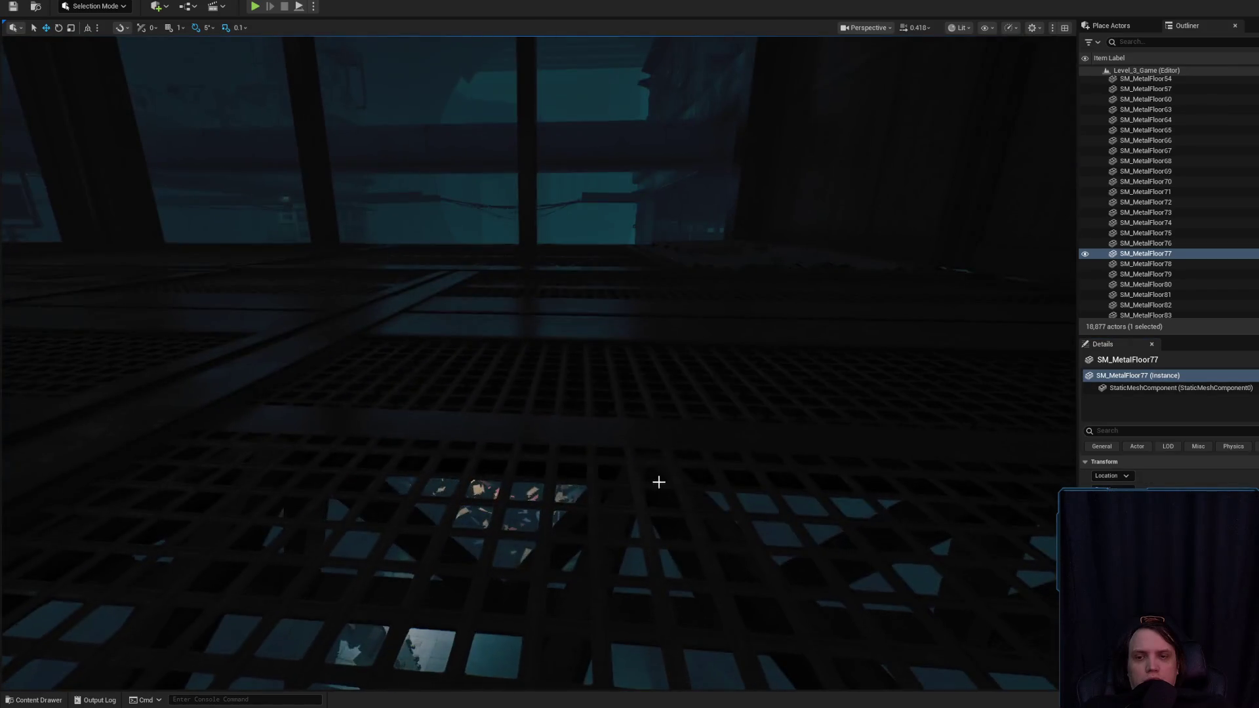
pyautogui.click(597, 470)
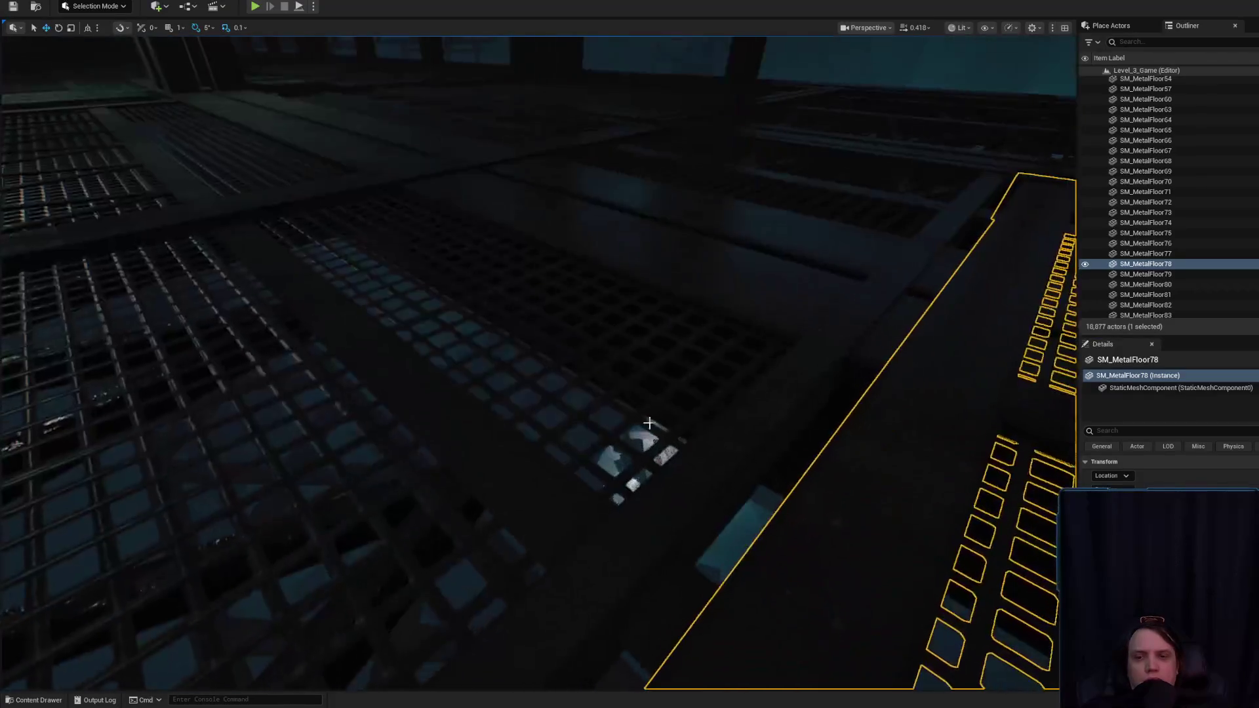
pyautogui.click(560, 491)
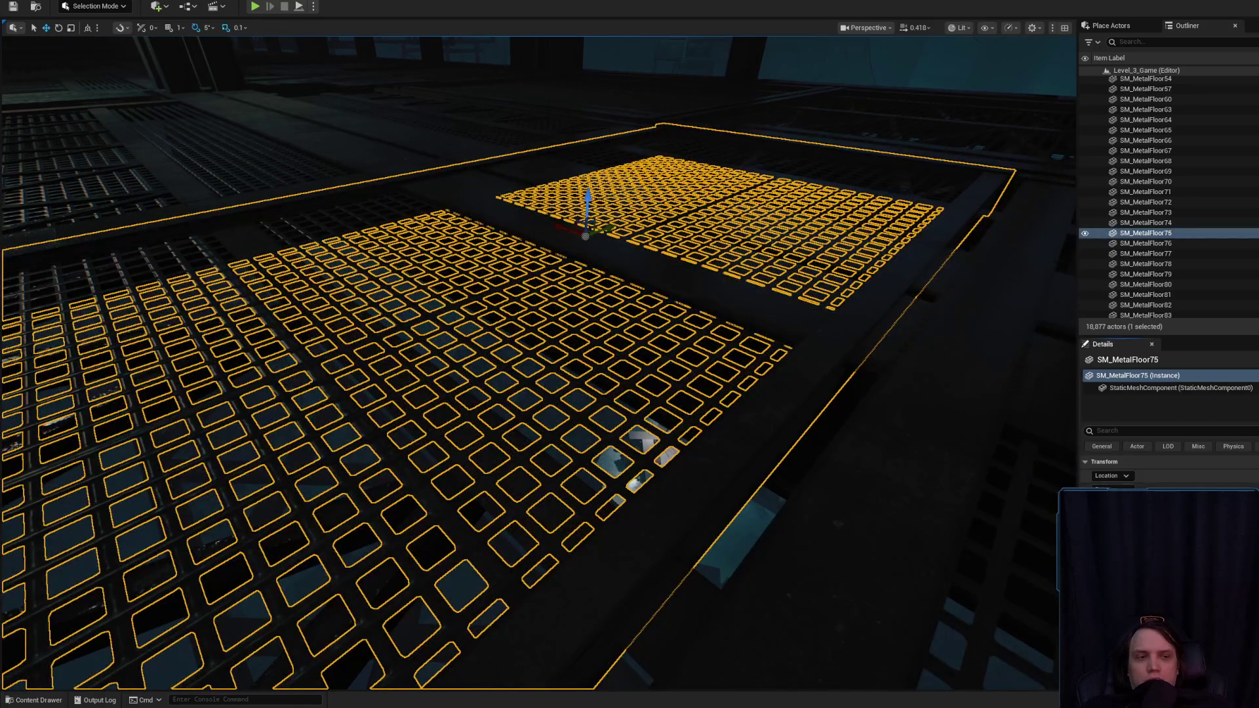
pyautogui.press('Escape')
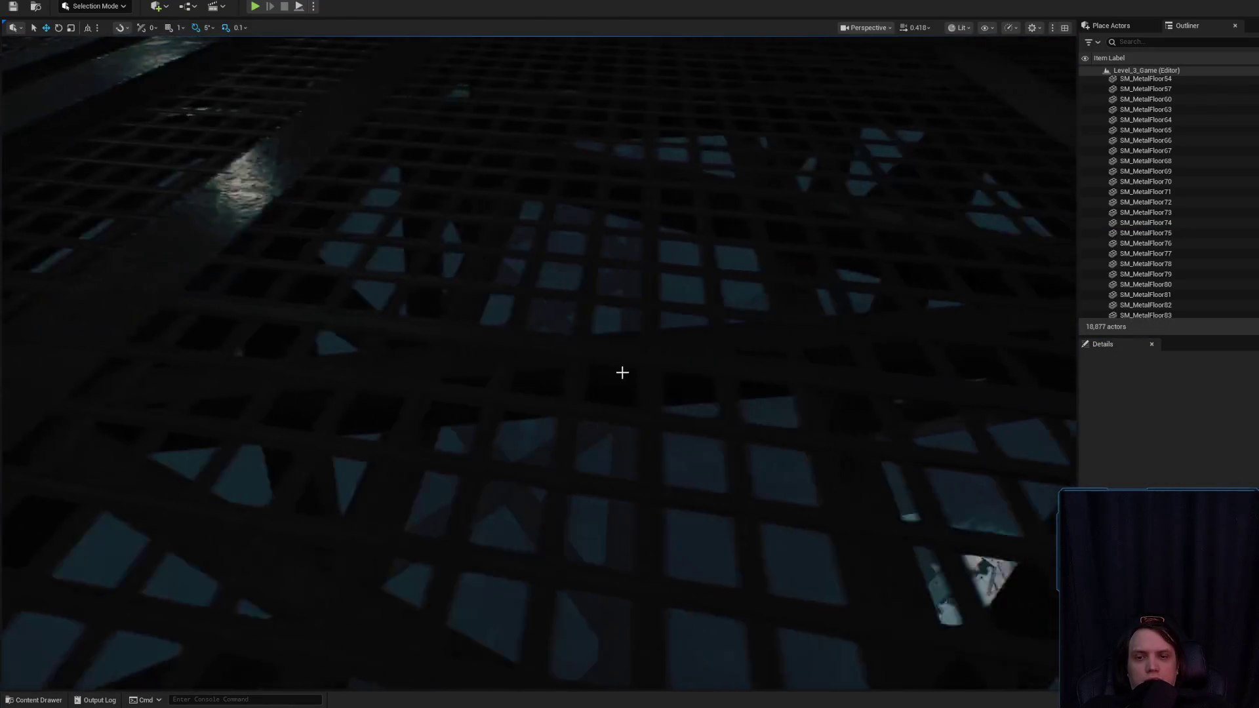
pyautogui.click(553, 411)
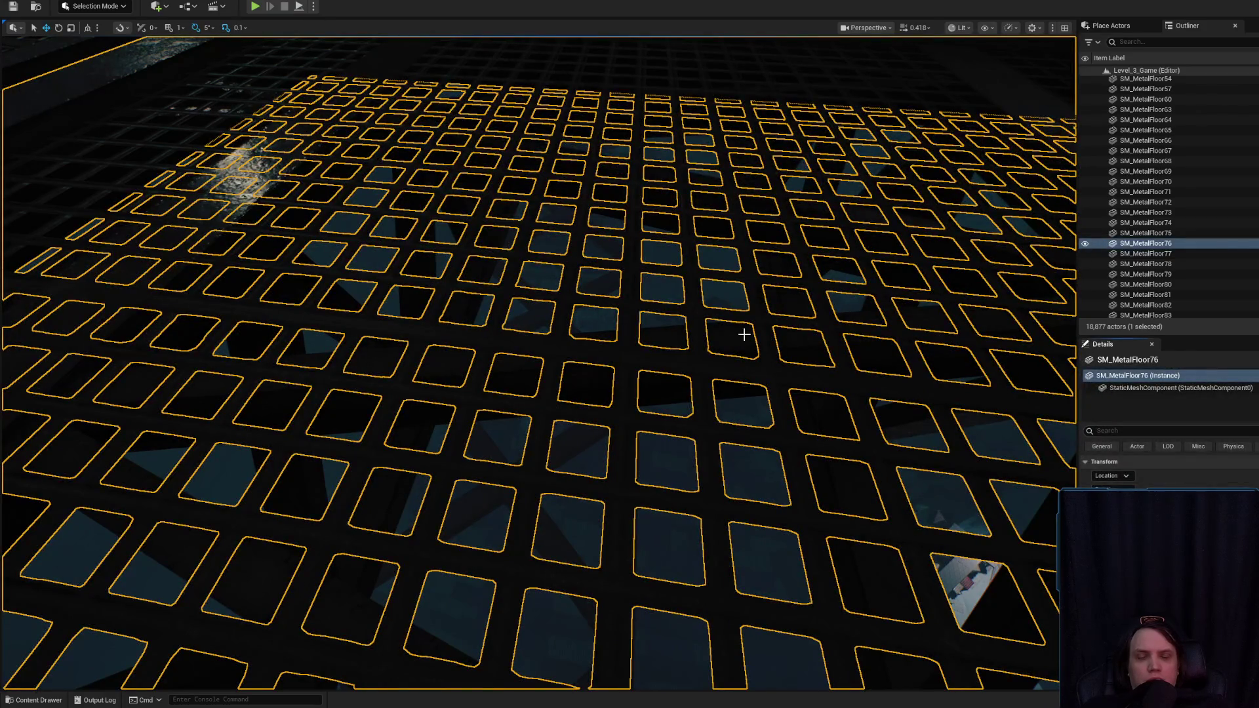
pyautogui.press('Escape')
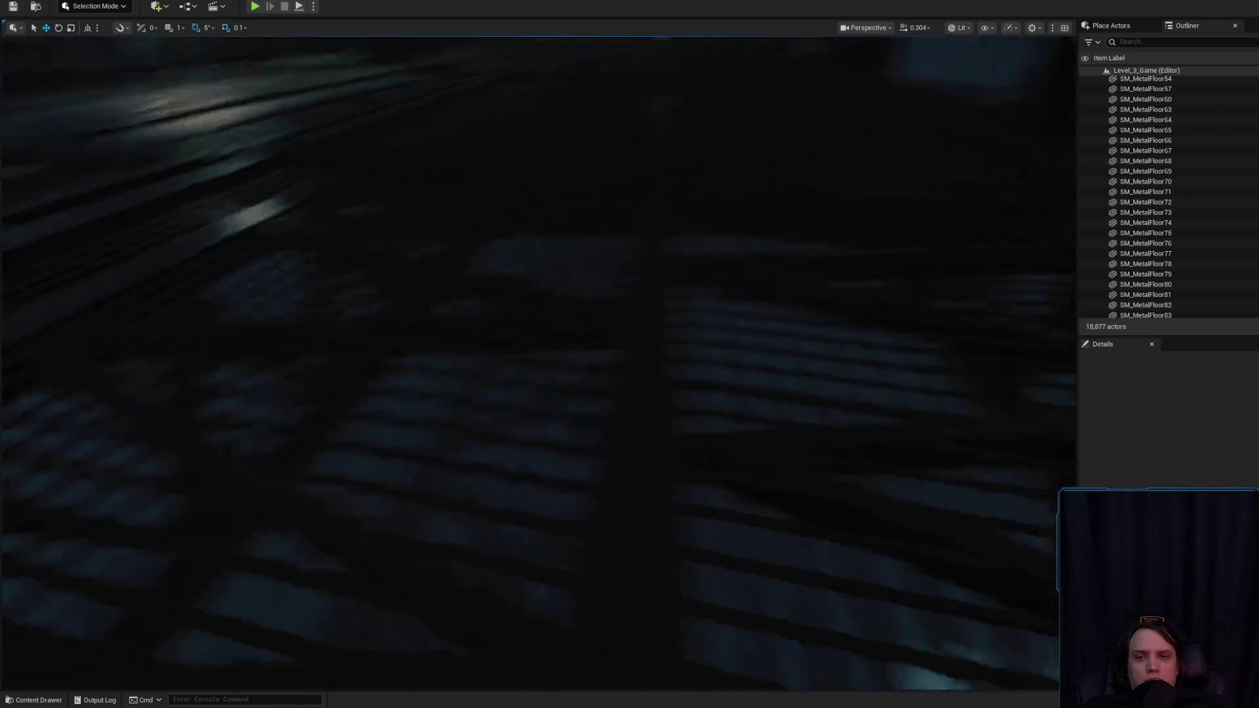
pyautogui.click(513, 330)
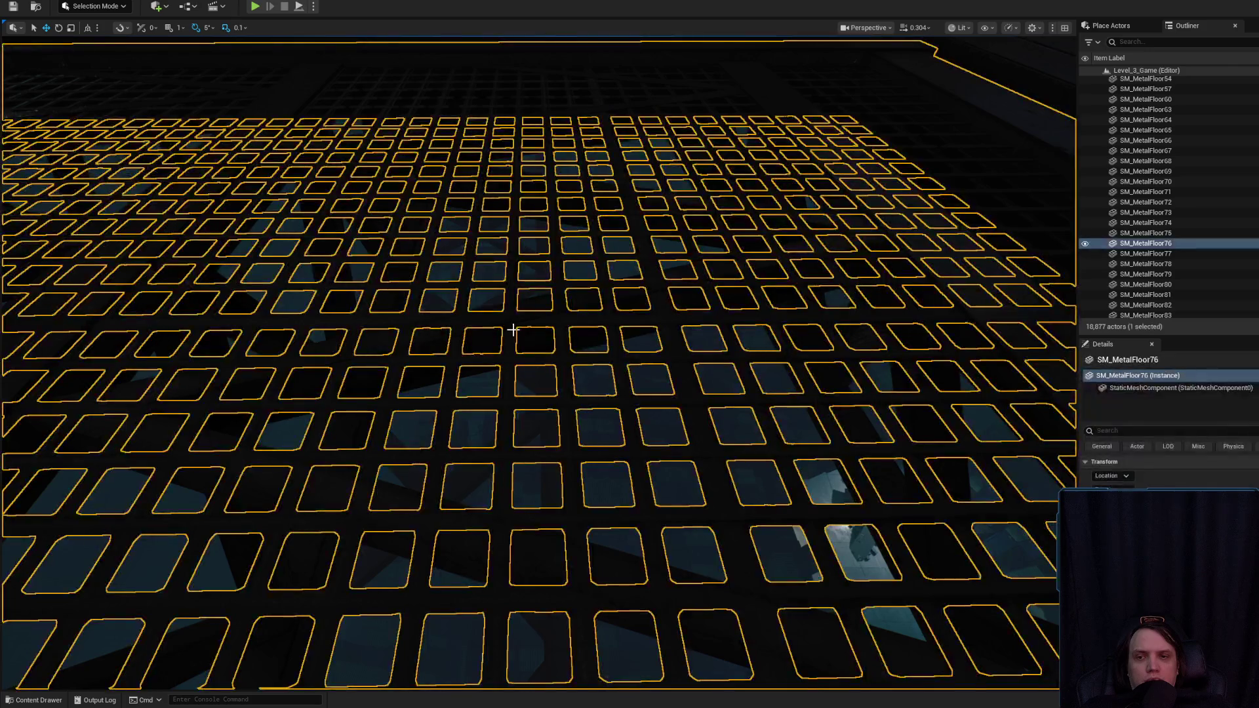
pyautogui.press('g')
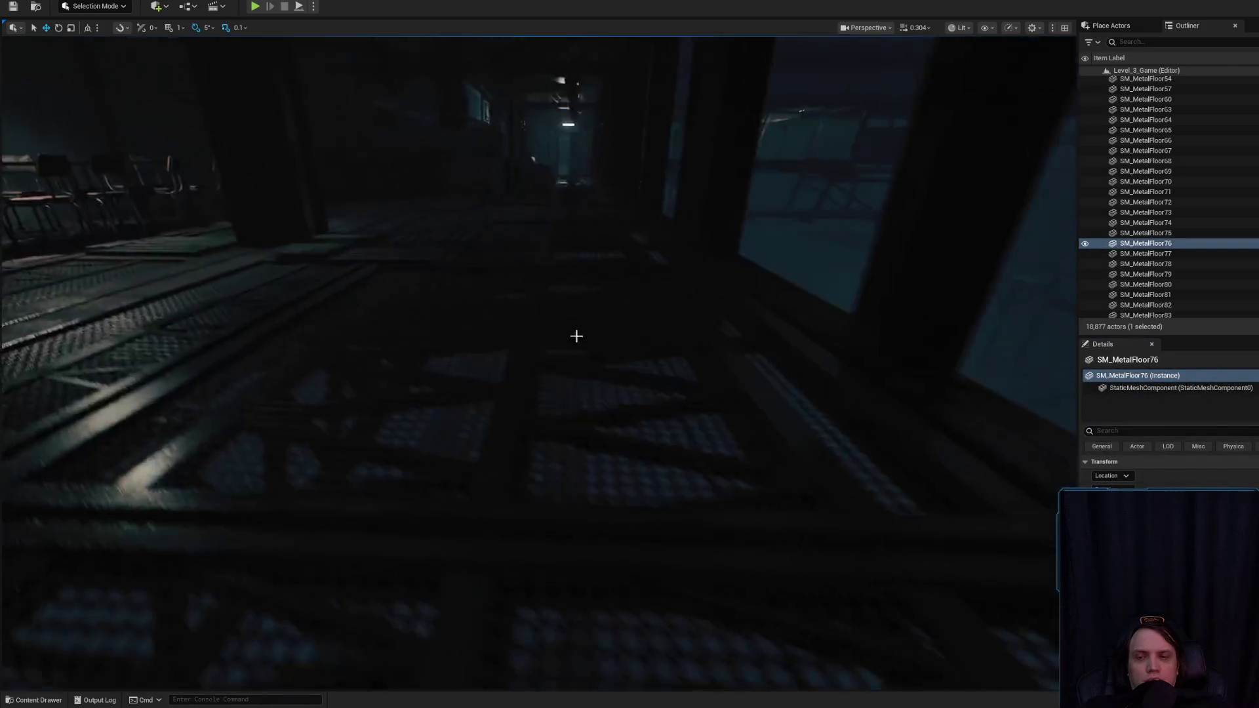
pyautogui.click(446, 483)
pyautogui.press('g')
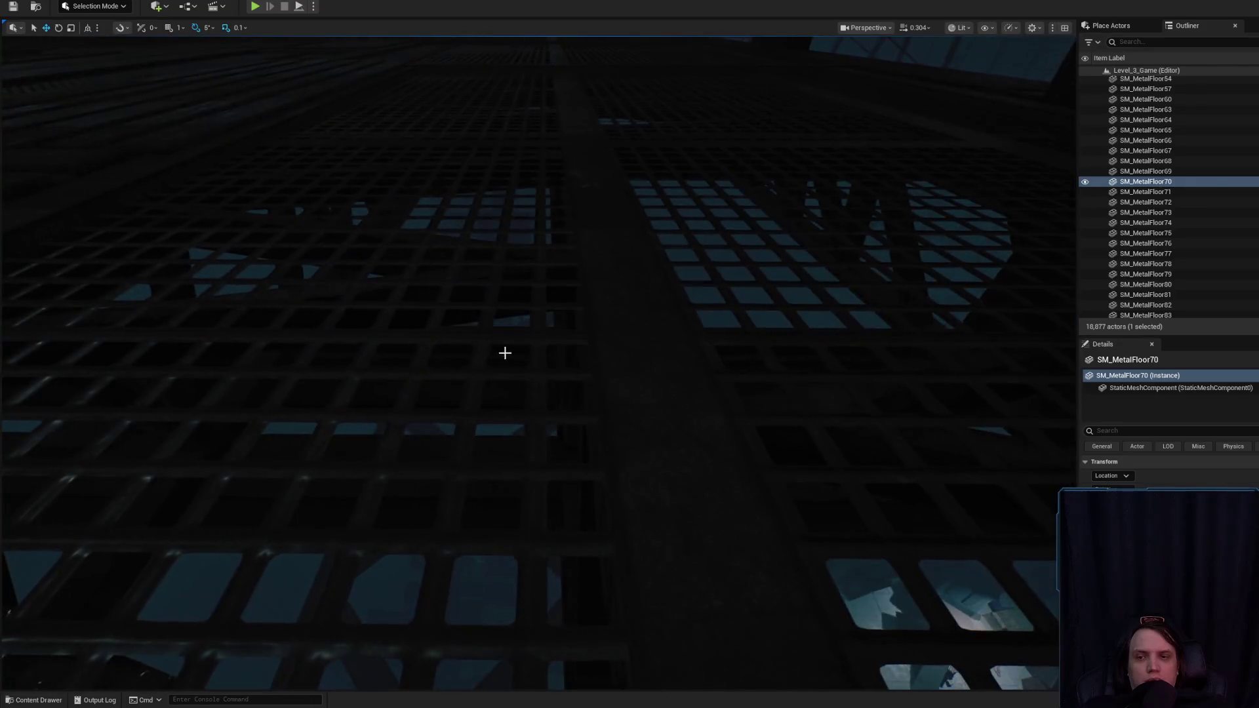
pyautogui.click(503, 351)
pyautogui.press('g')
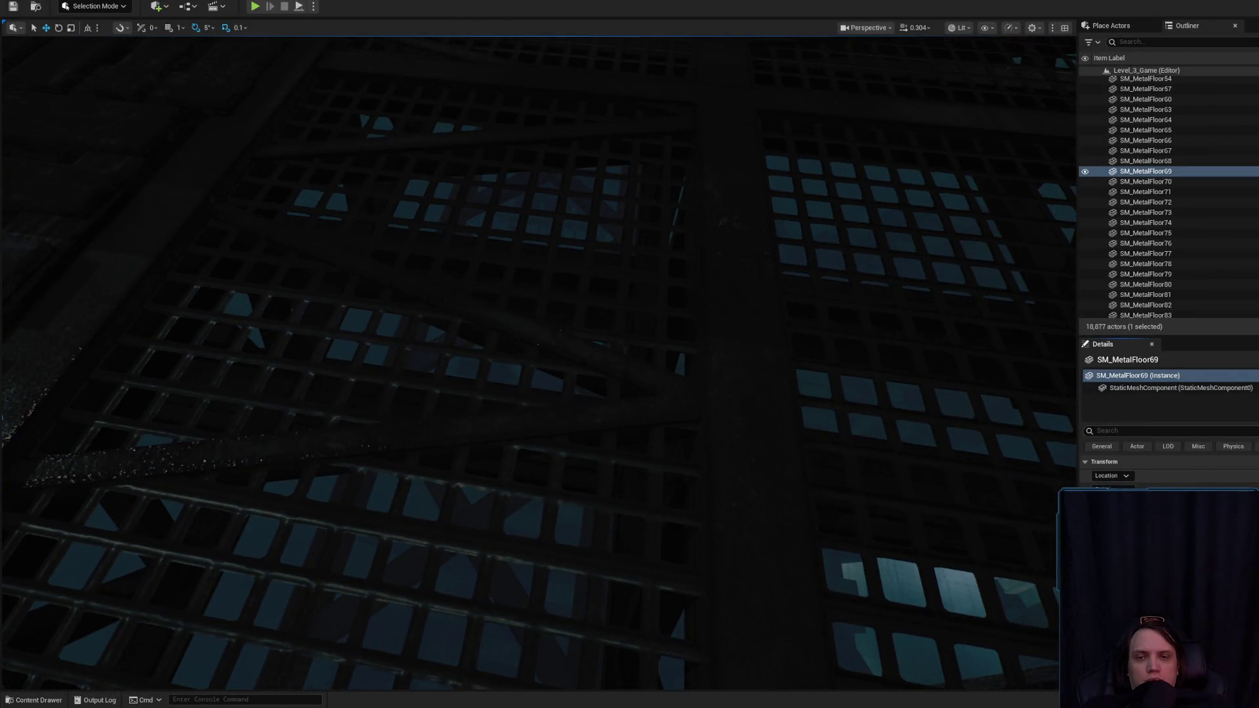
pyautogui.press('f')
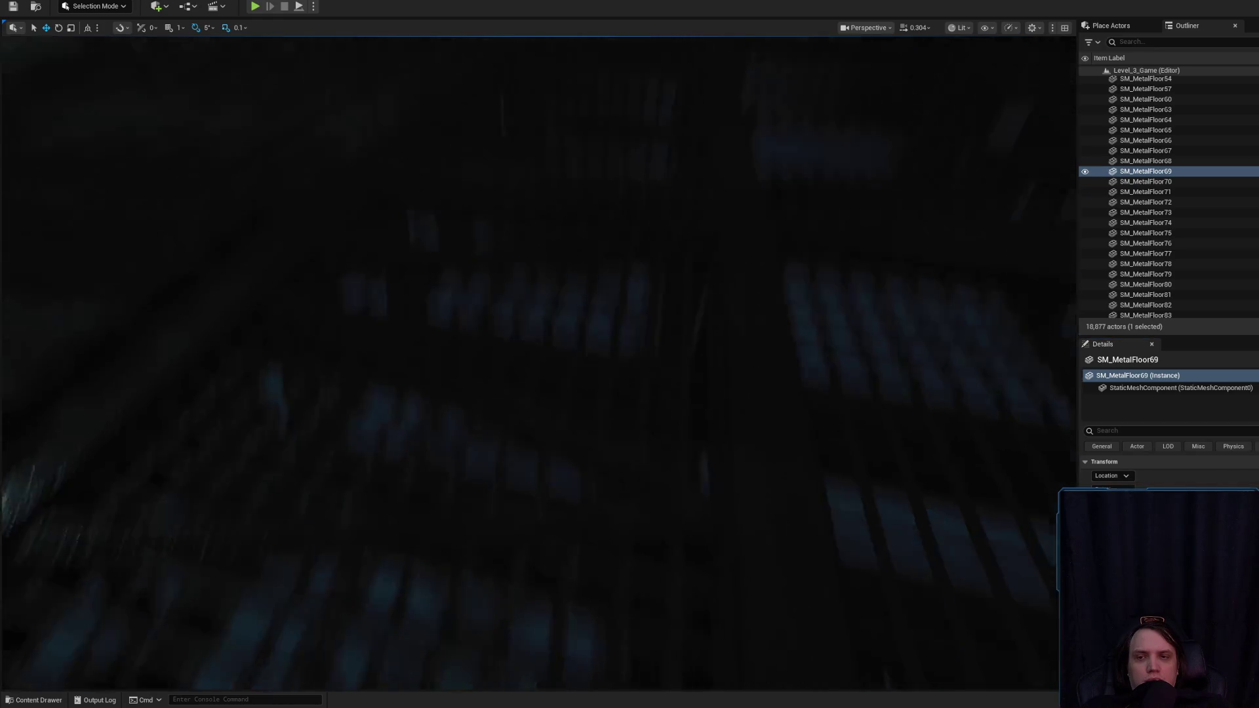
pyautogui.press('g')
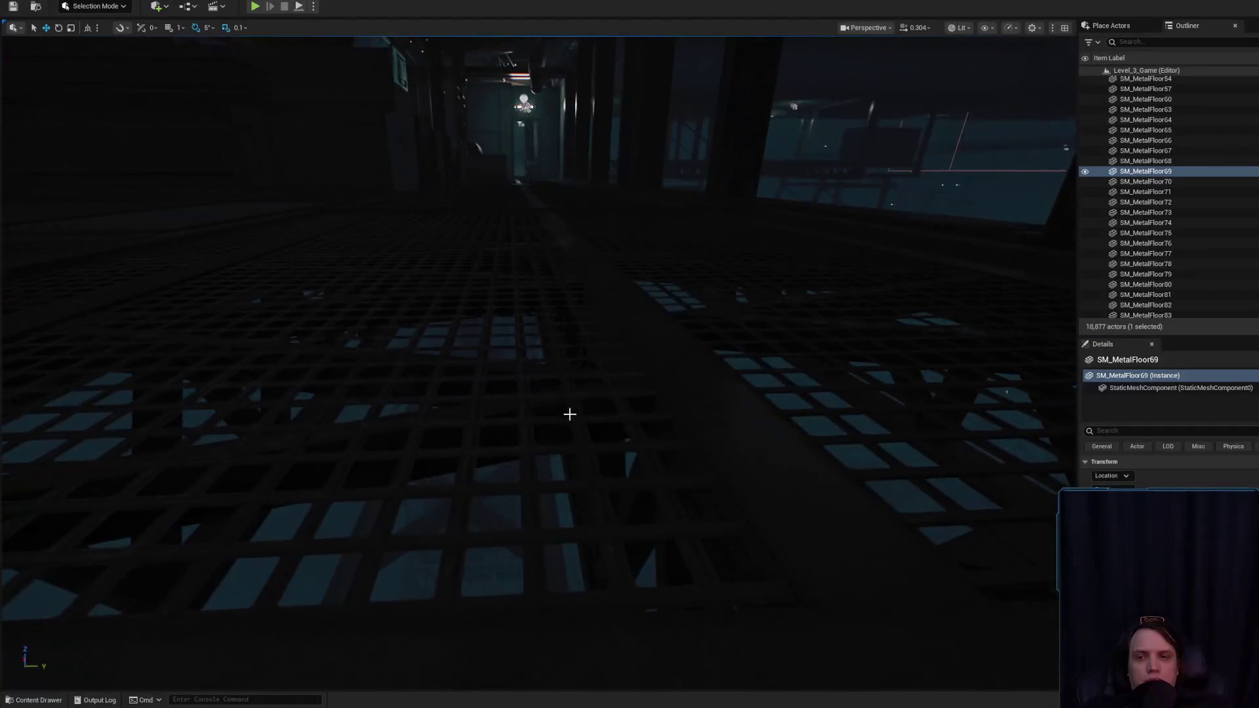
pyautogui.click(524, 401)
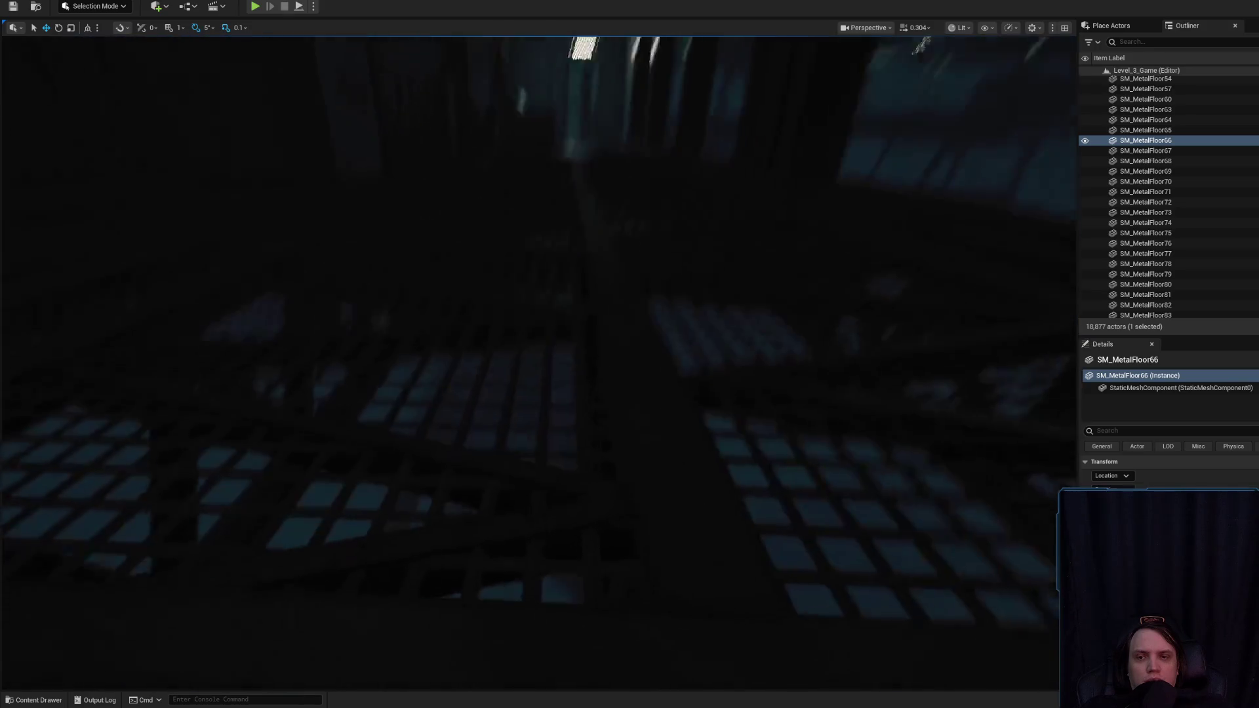
pyautogui.click(476, 465)
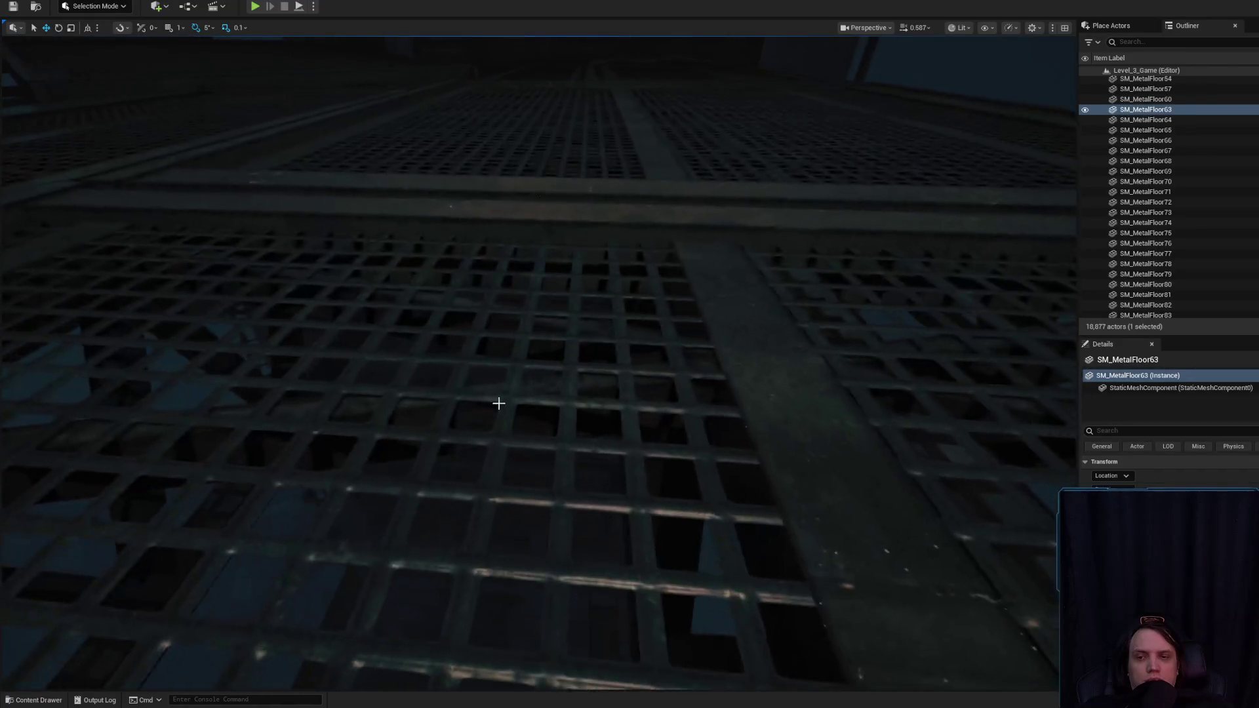
pyautogui.click(500, 402)
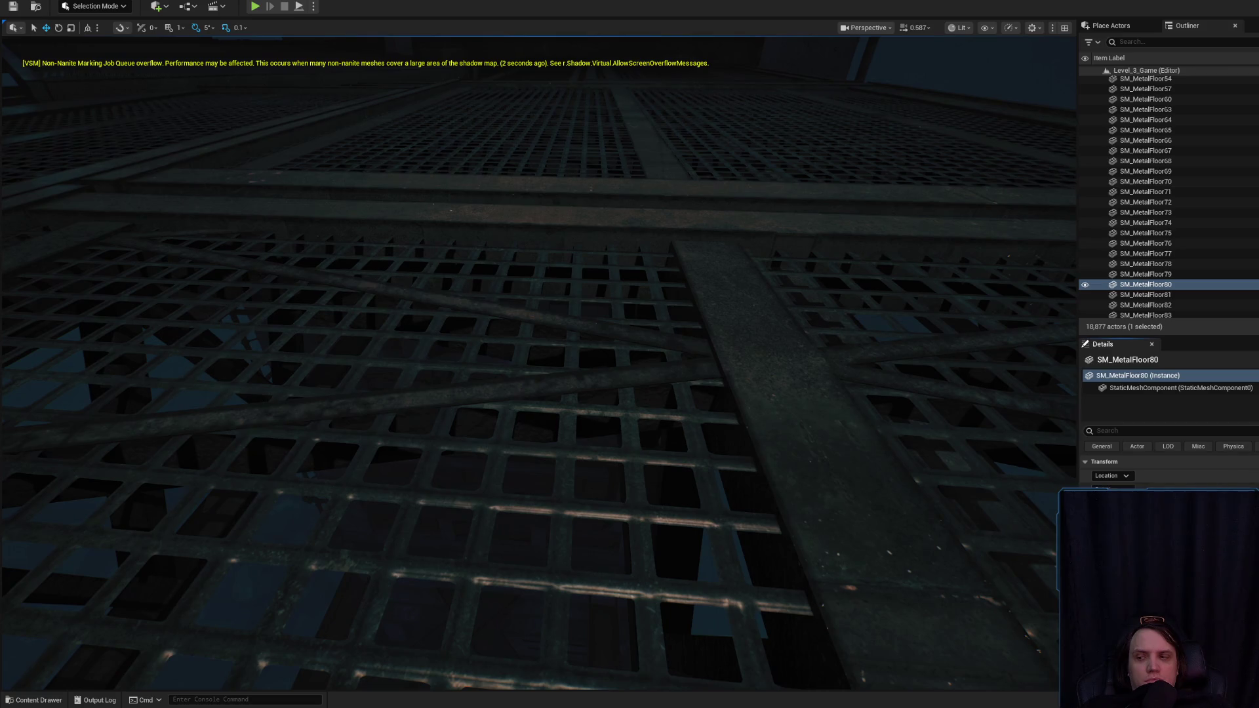
pyautogui.press('f')
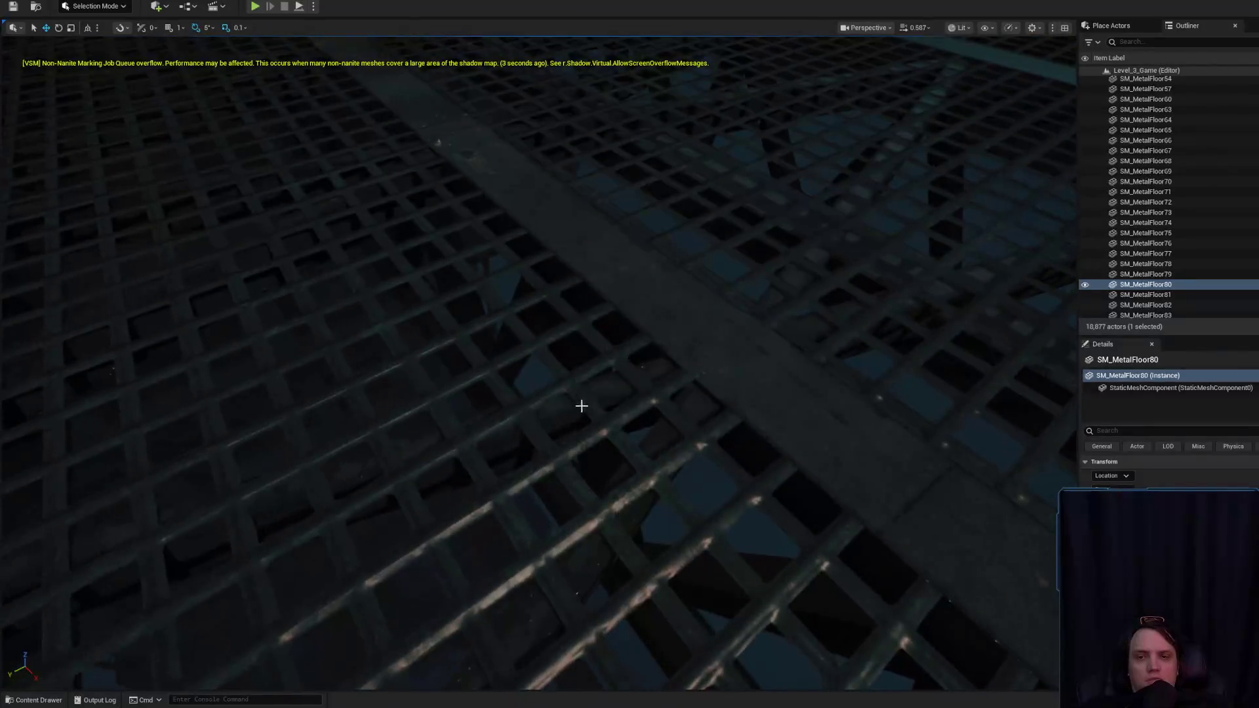
pyautogui.click(669, 383)
pyautogui.press('f')
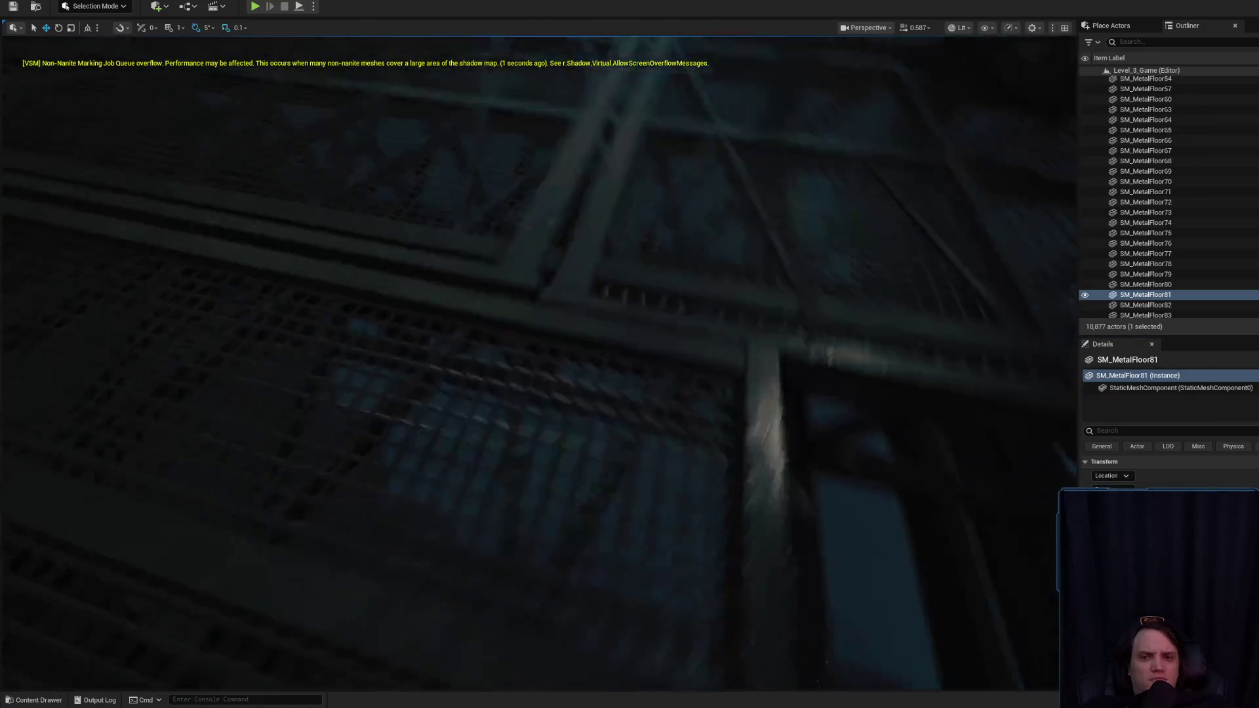
pyautogui.click(920, 454)
pyautogui.press('g')
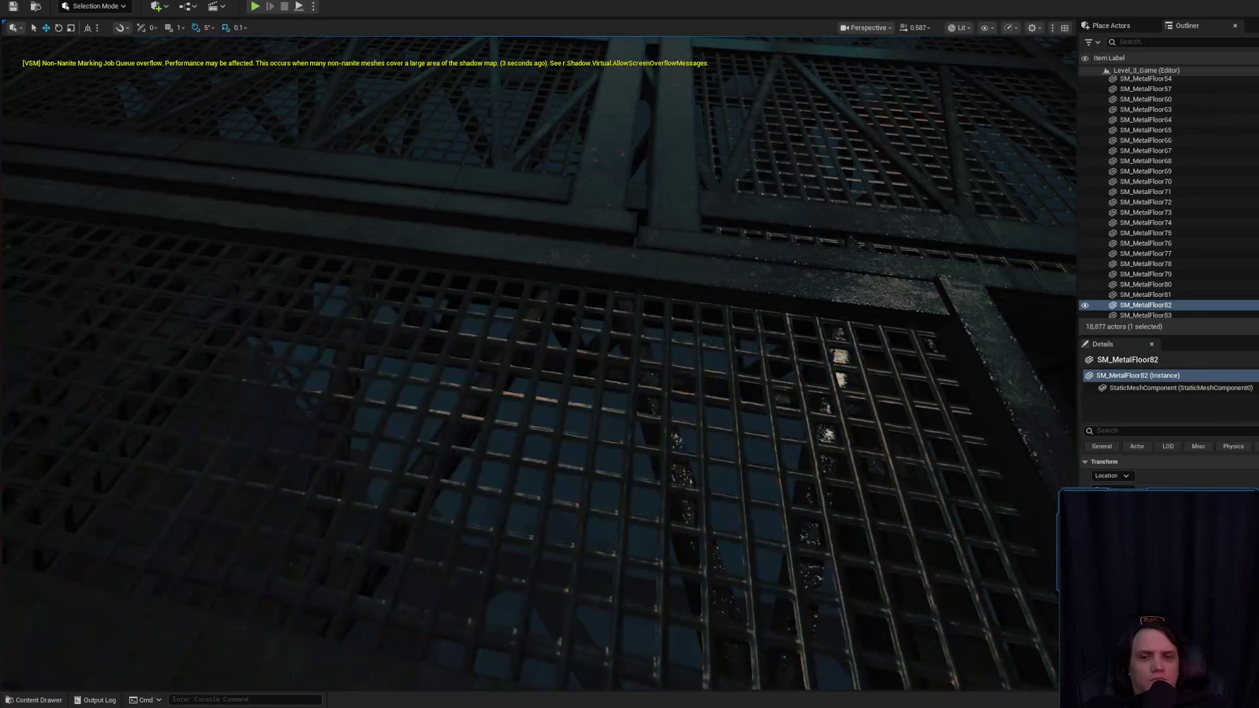
pyautogui.moveTo(694, 525); pyautogui.dragTo(694, 525)
pyautogui.moveTo(539, 561); pyautogui.dragTo(540, 562)
pyautogui.click(562, 560)
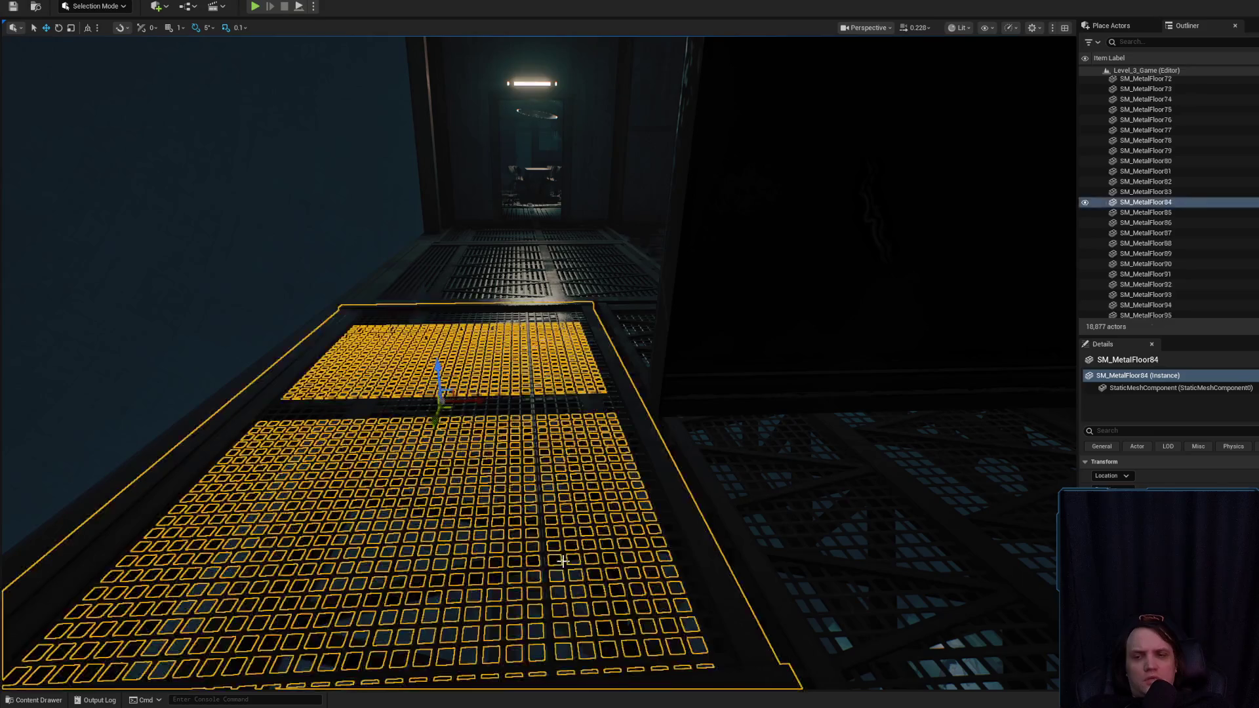
# - Open floor_grate_skin2_2_Inst, then its parent material floor_grate_skin2_2, and maximize the editor
pyautogui.press('g')
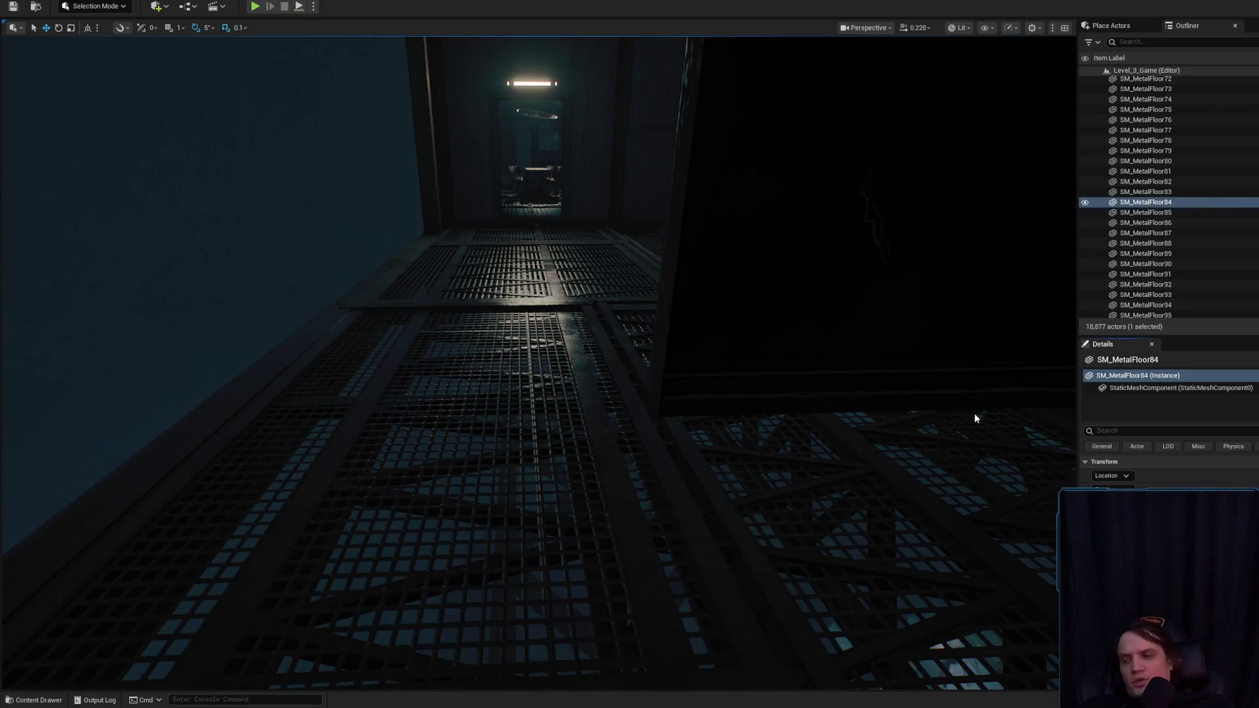
pyautogui.doubleClick(975, 418)
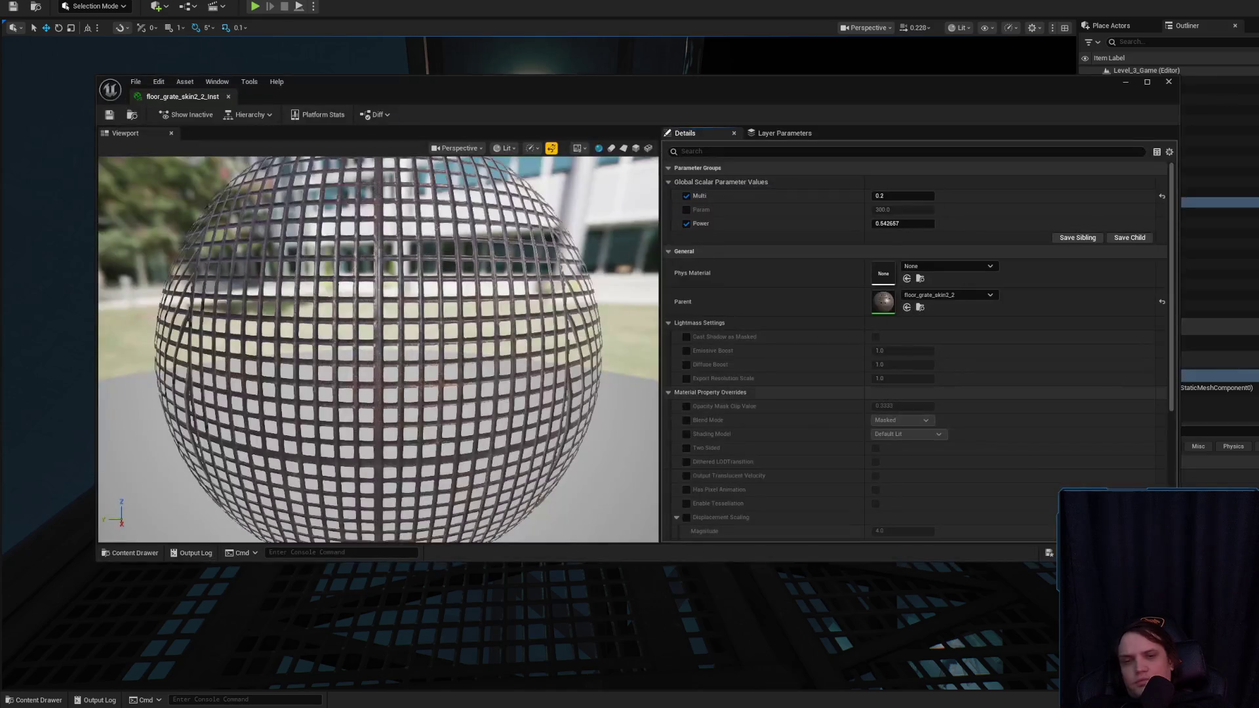
pyautogui.doubleClick(881, 302)
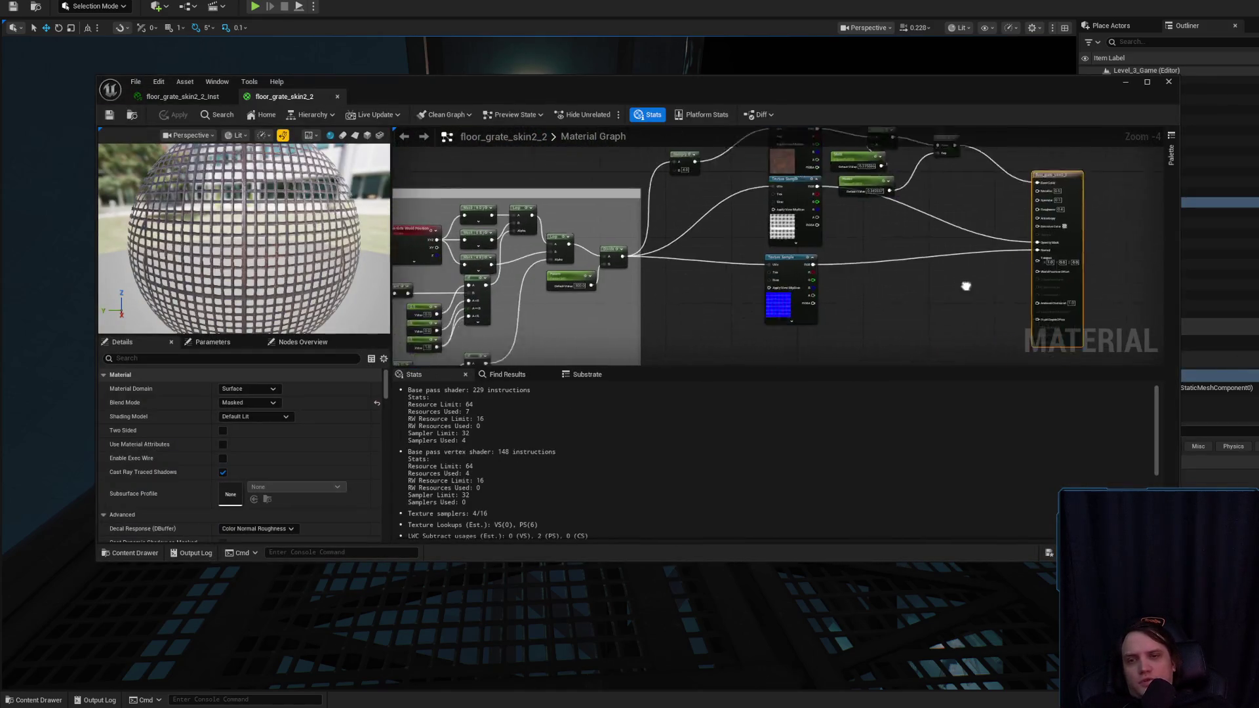
pyautogui.moveTo(755, 257); pyautogui.dragTo(864, 225)
pyautogui.doubleClick(733, 85)
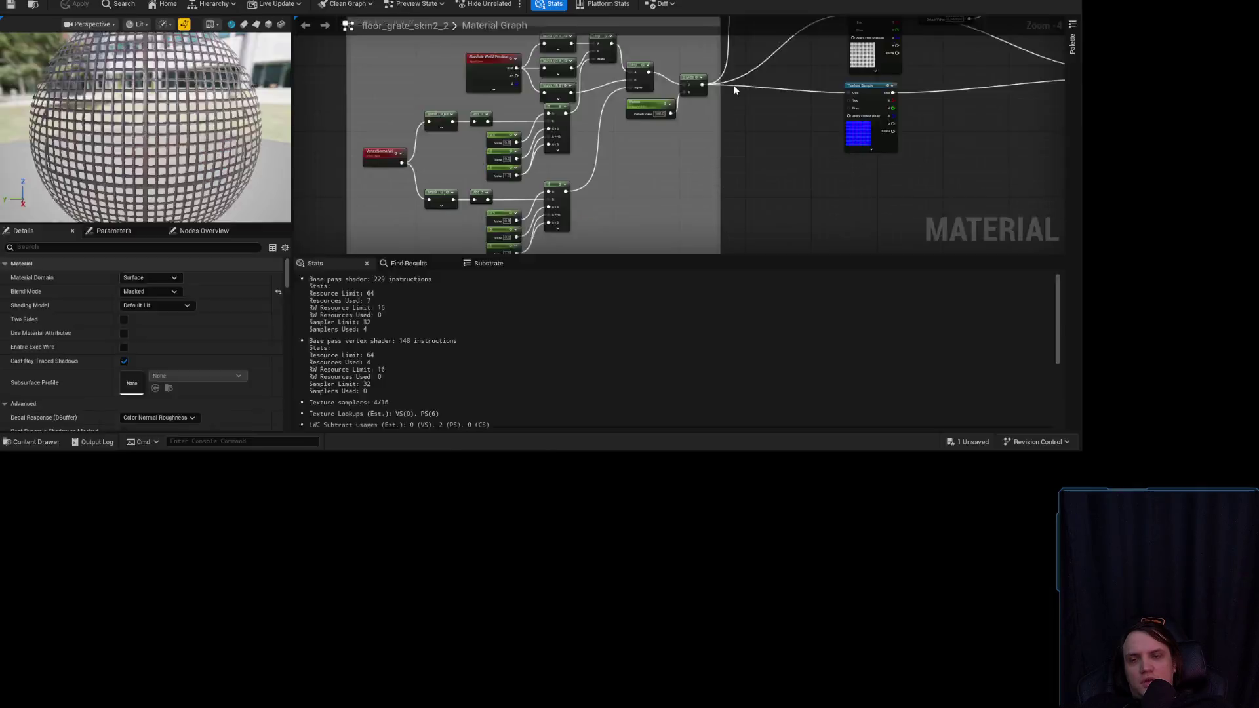
# - Zoom and pan the graph to the World Position UV comment group
pyautogui.scroll(3, 729, 161)
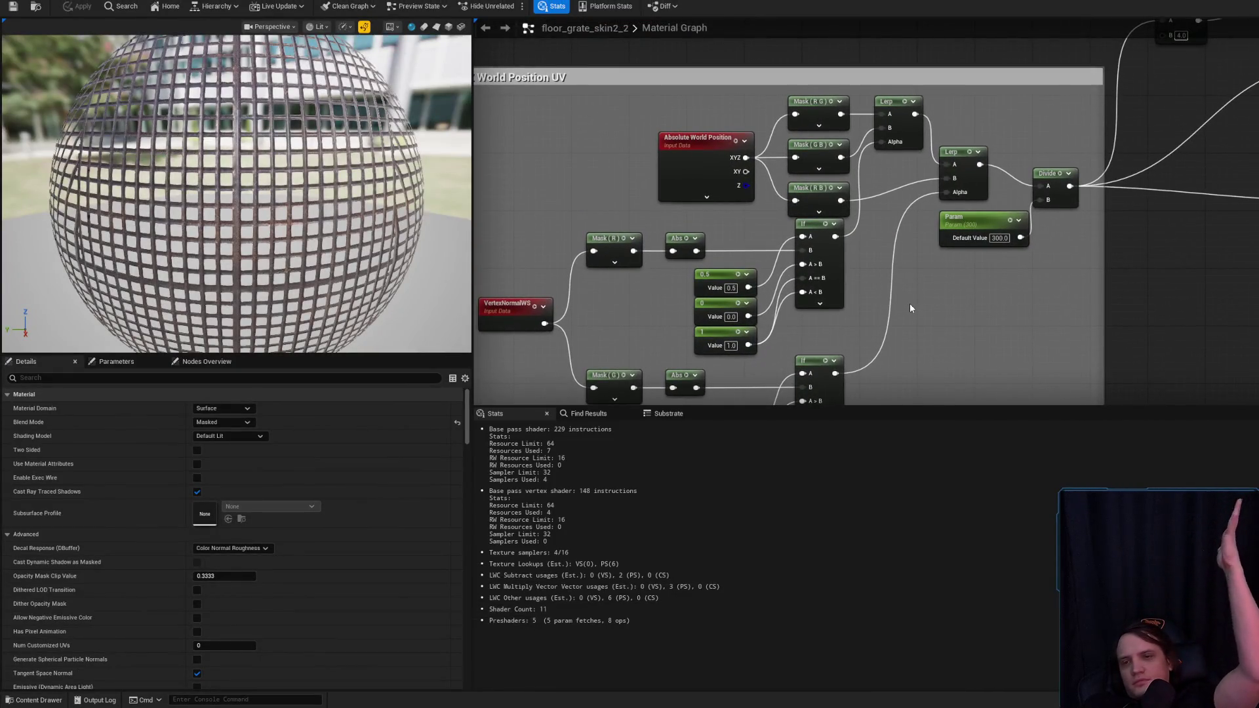
pyautogui.scroll(-5, 929, 288)
pyautogui.scroll(3, 950, 282)
pyautogui.moveTo(577, 225); pyautogui.dragTo(632, 158)
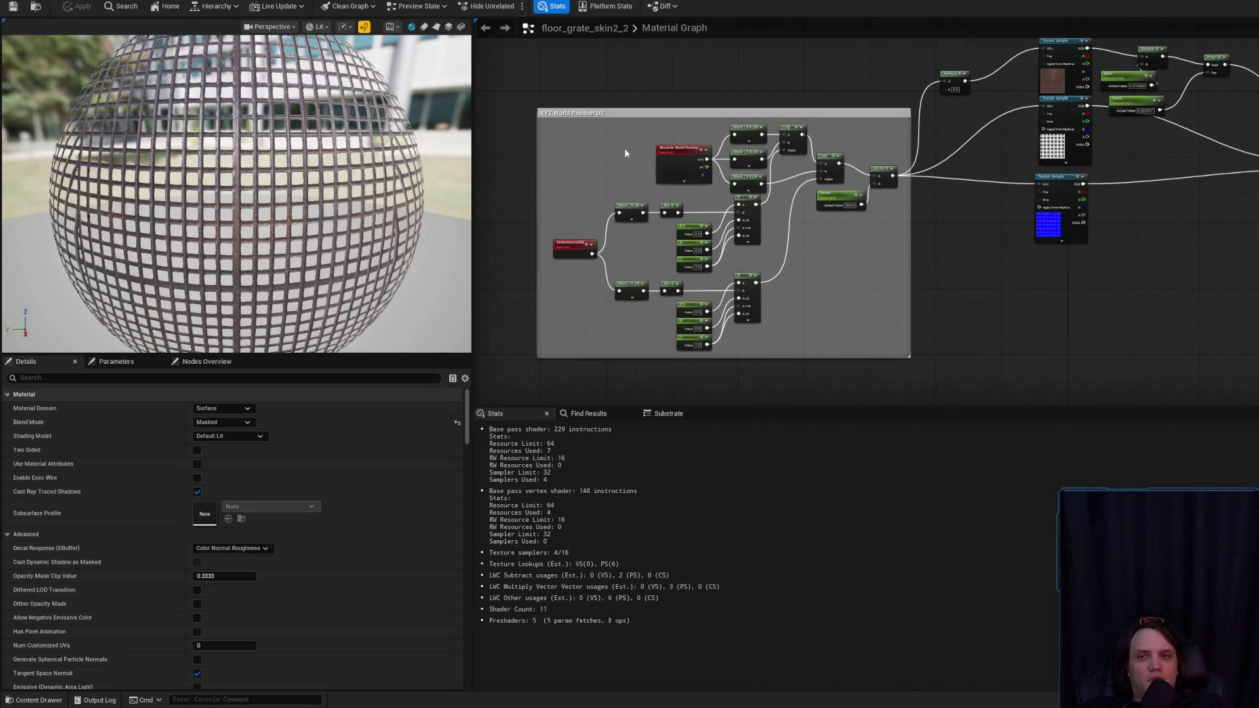
pyautogui.moveTo(898, 377); pyautogui.dragTo(914, 365)
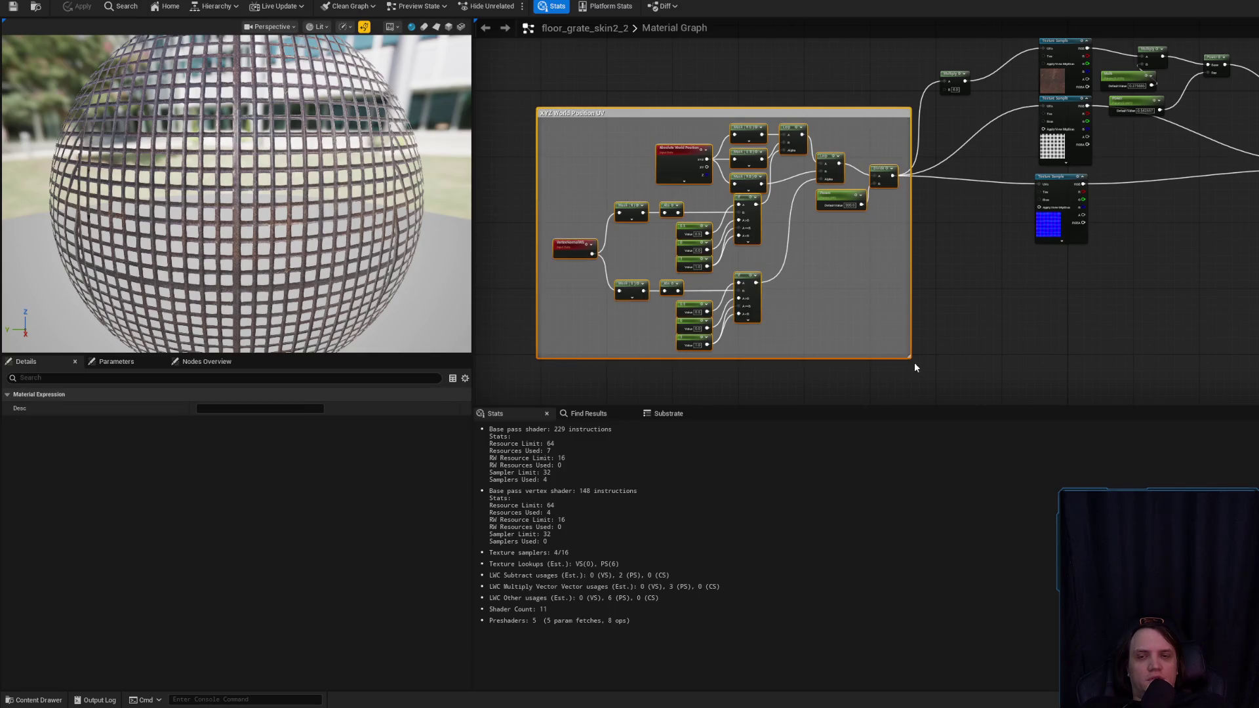
pyautogui.click(1026, 315)
pyautogui.moveTo(416, 190); pyautogui.dragTo(383, 256)
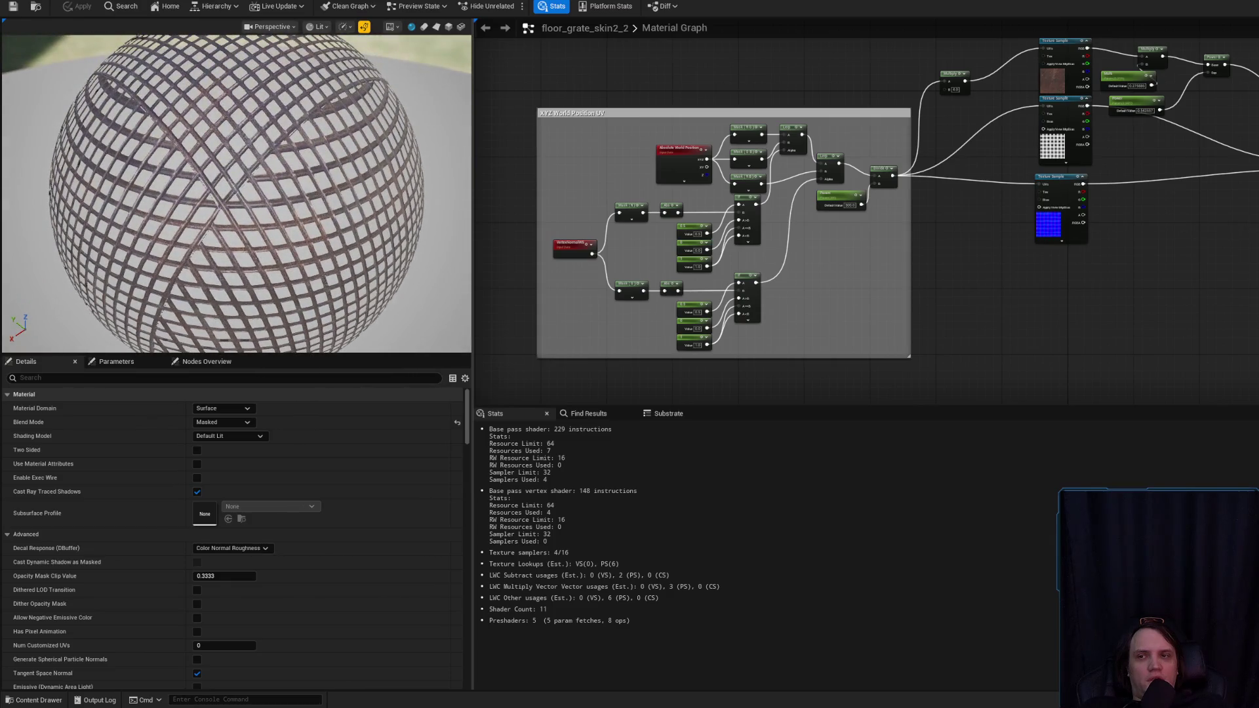
pyautogui.moveTo(950, 250); pyautogui.dragTo(895, 278)
pyautogui.rightClick(895, 278)
# - Add a WorldAlignedNormal node via a 'world align' search and move it aside
pyautogui.write('worlds')
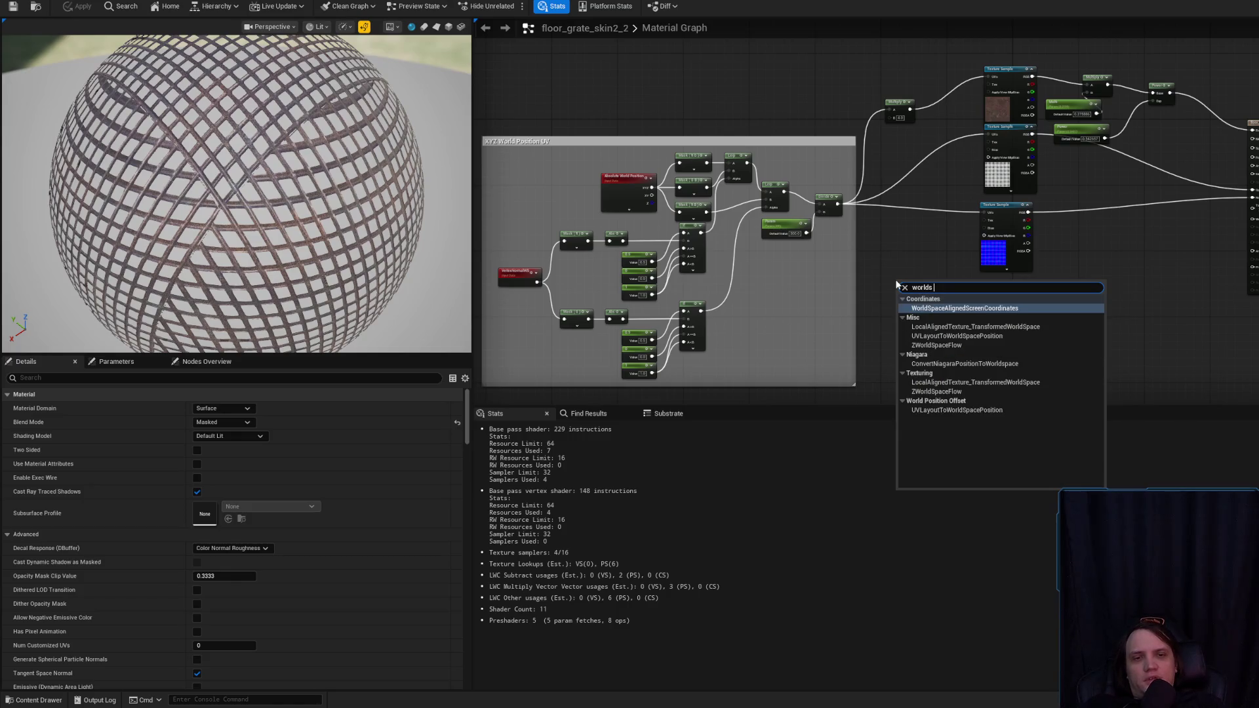
pyautogui.press('BackSpace')
pyautogui.press('BackSpace')
pyautogui.press('BackSpace')
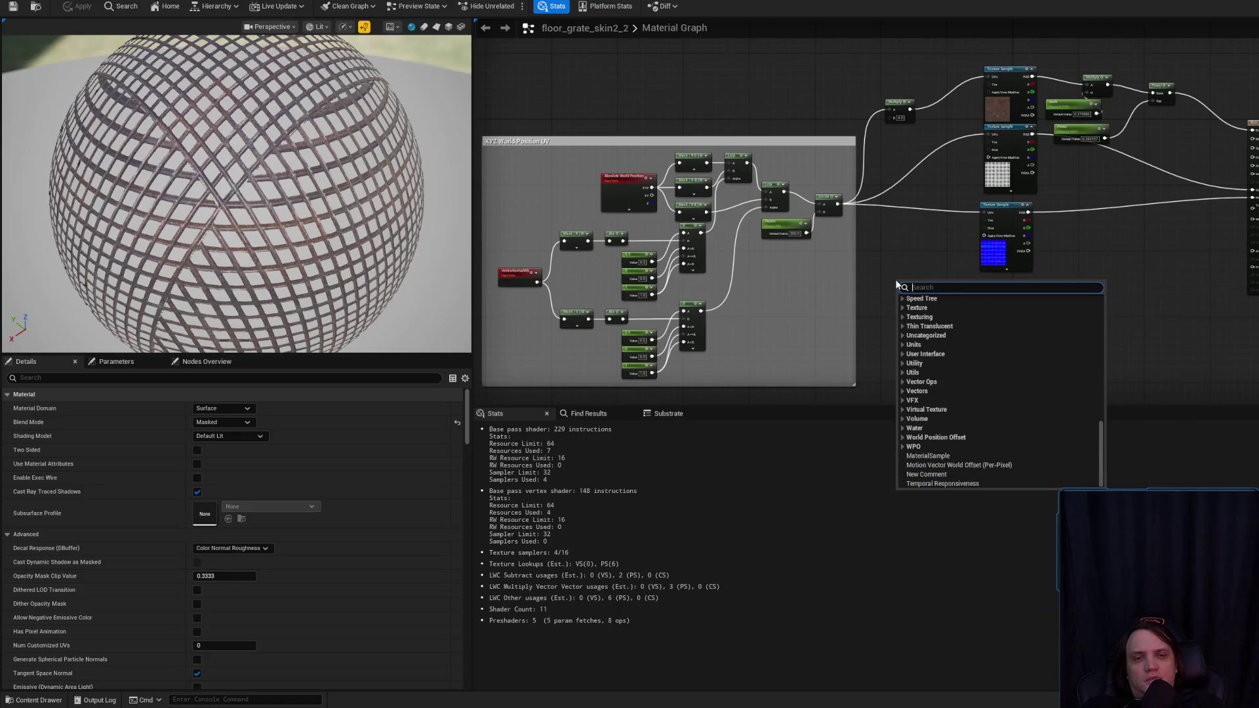
pyautogui.write('WOrld align')
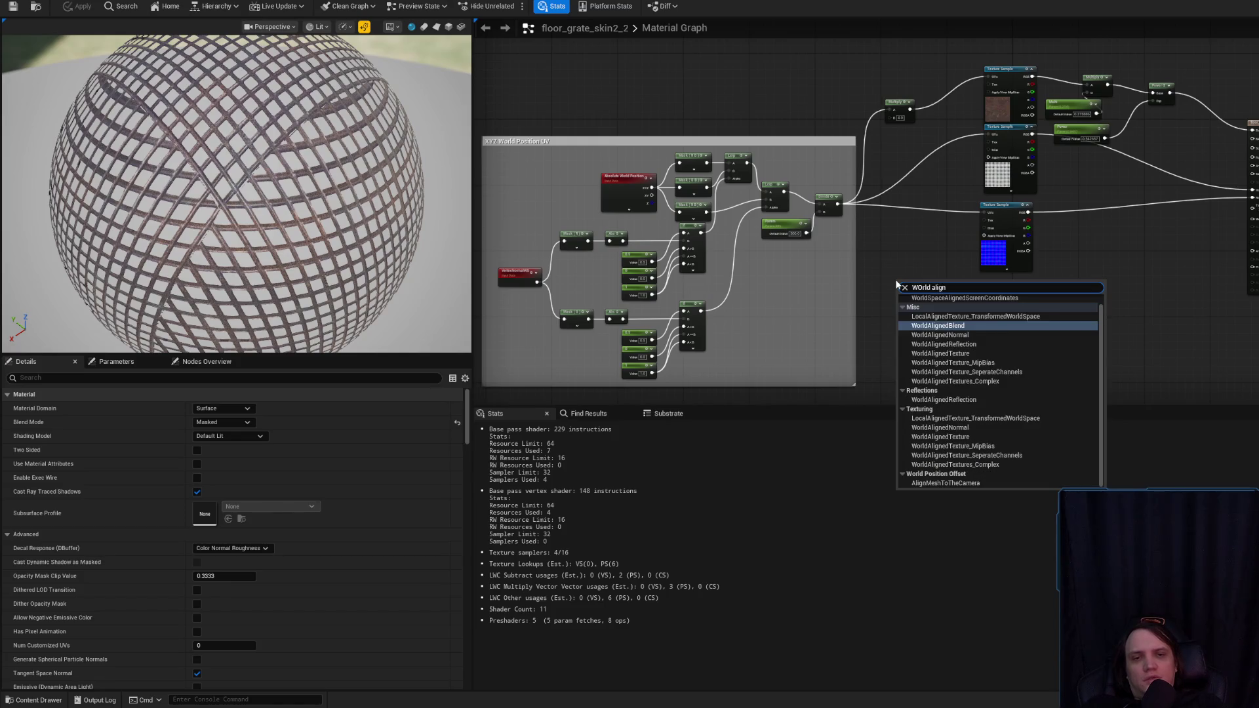
pyautogui.press('Up')
pyautogui.press('Return')
pyautogui.scroll(3, 937, 293)
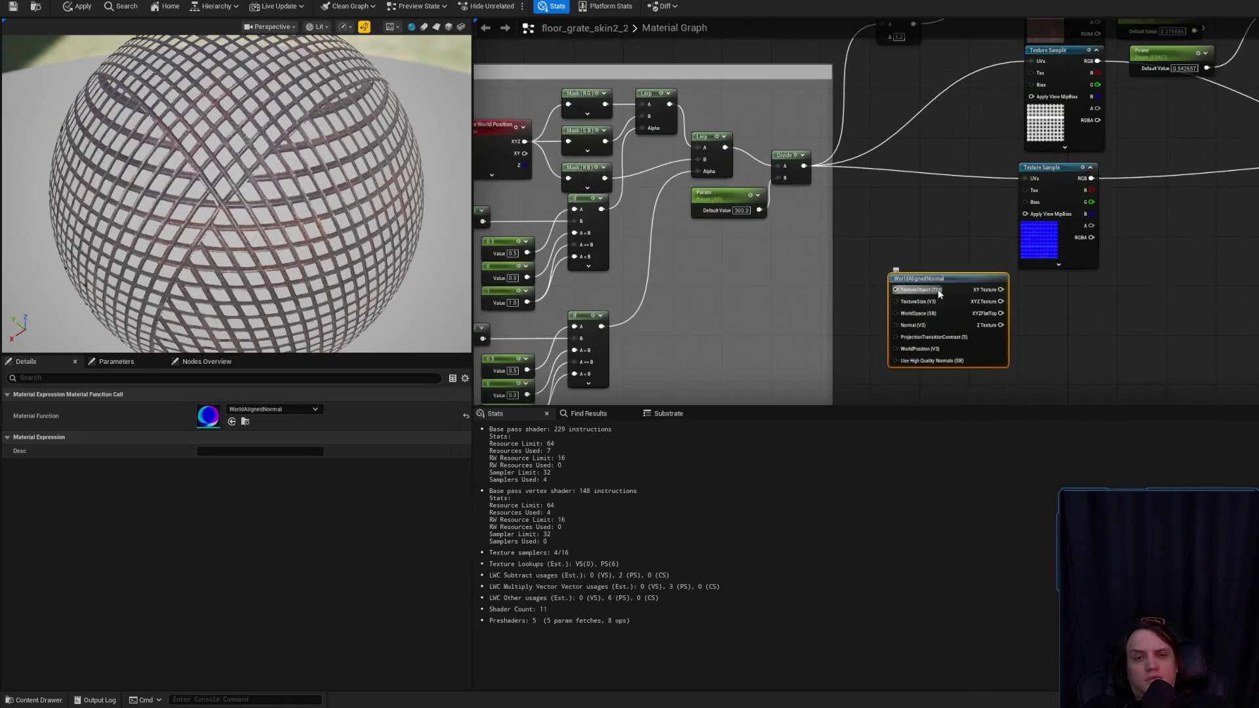
pyautogui.moveTo(1211, 250); pyautogui.dragTo(1213, 251)
pyautogui.moveTo(947, 279)
pyautogui.mouseDown()
pyautogui.moveTo(1126, 281)
pyautogui.moveTo(1170, 260)
pyautogui.mouseUp()
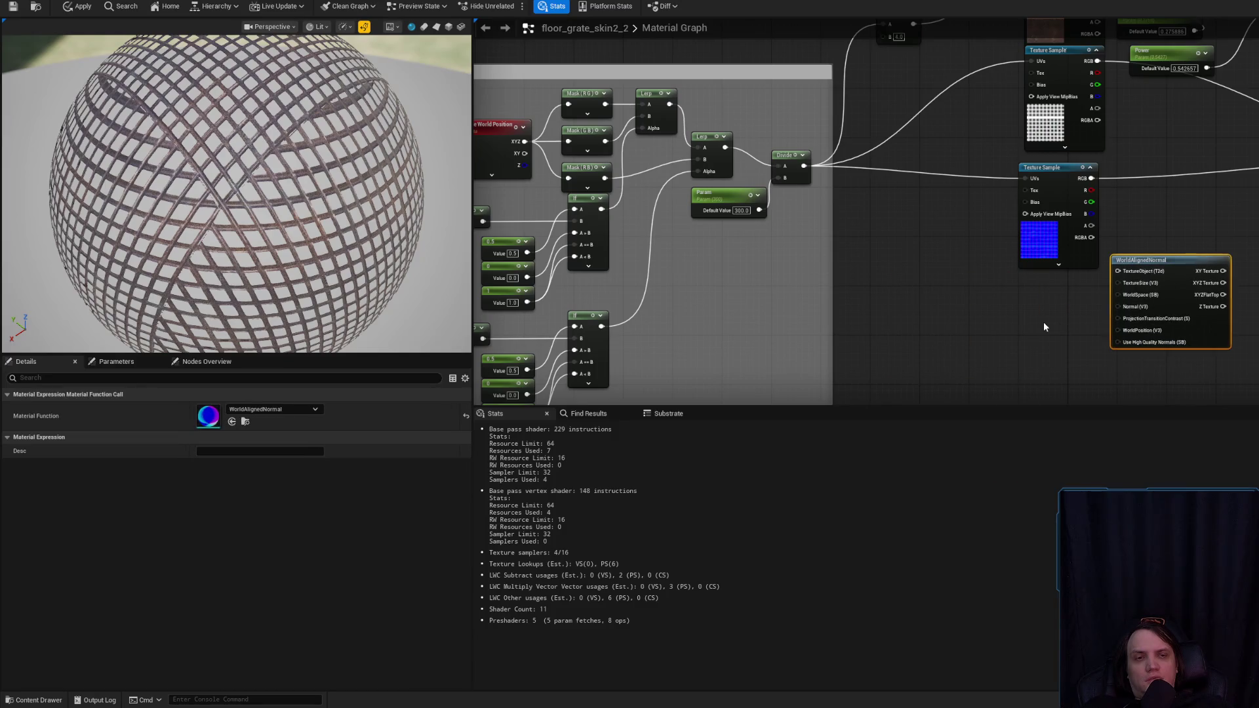
pyautogui.click(1043, 321)
# - Add a WorldAlignedTexture node and place WorldAlignedNormal above it
pyautogui.rightClick(952, 334)
pyautogui.write('world align')
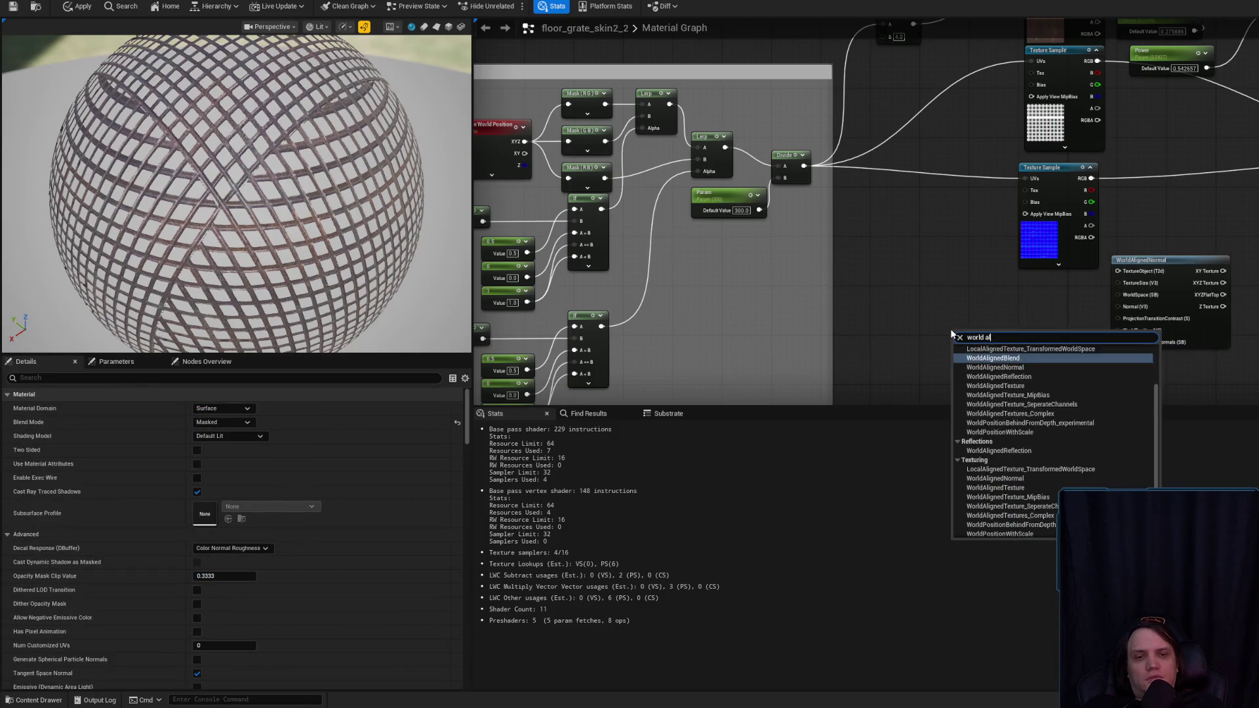
pyautogui.press('Down')
pyautogui.press('Down')
pyautogui.press('Down')
pyautogui.press('Return')
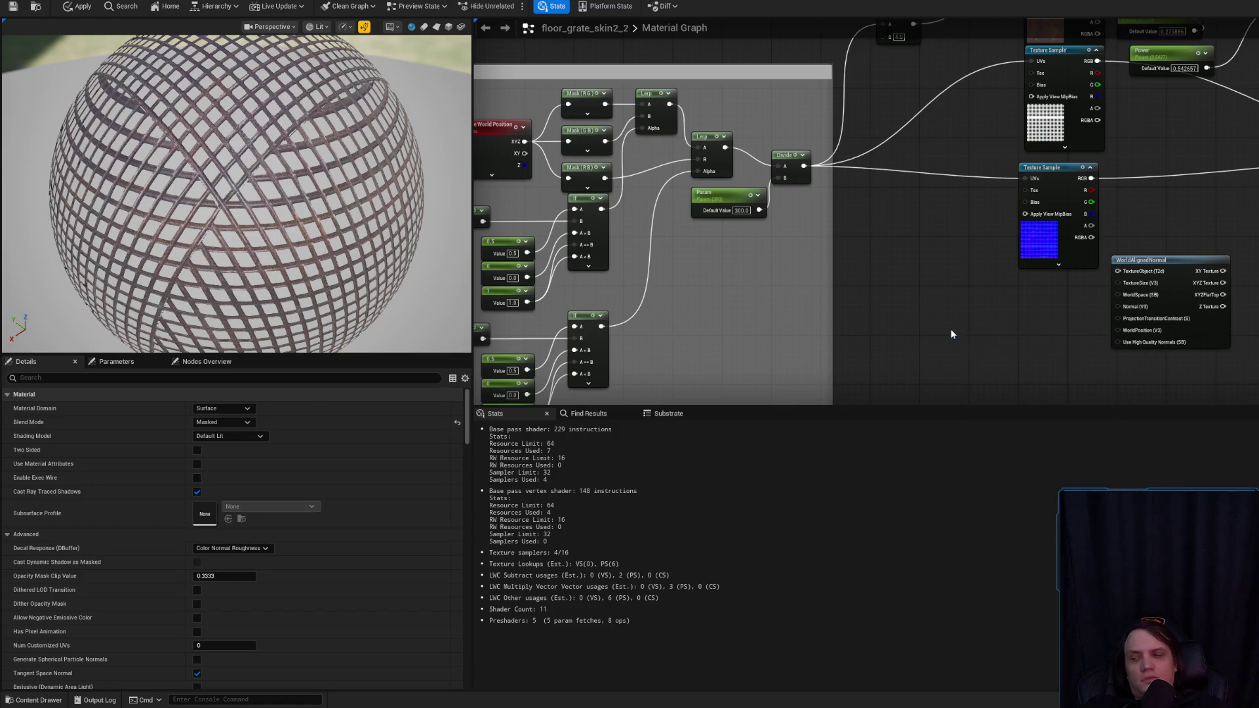
pyautogui.moveTo(1220, 325)
pyautogui.mouseDown()
pyautogui.moveTo(1057, 313)
pyautogui.moveTo(972, 288)
pyautogui.mouseUp()
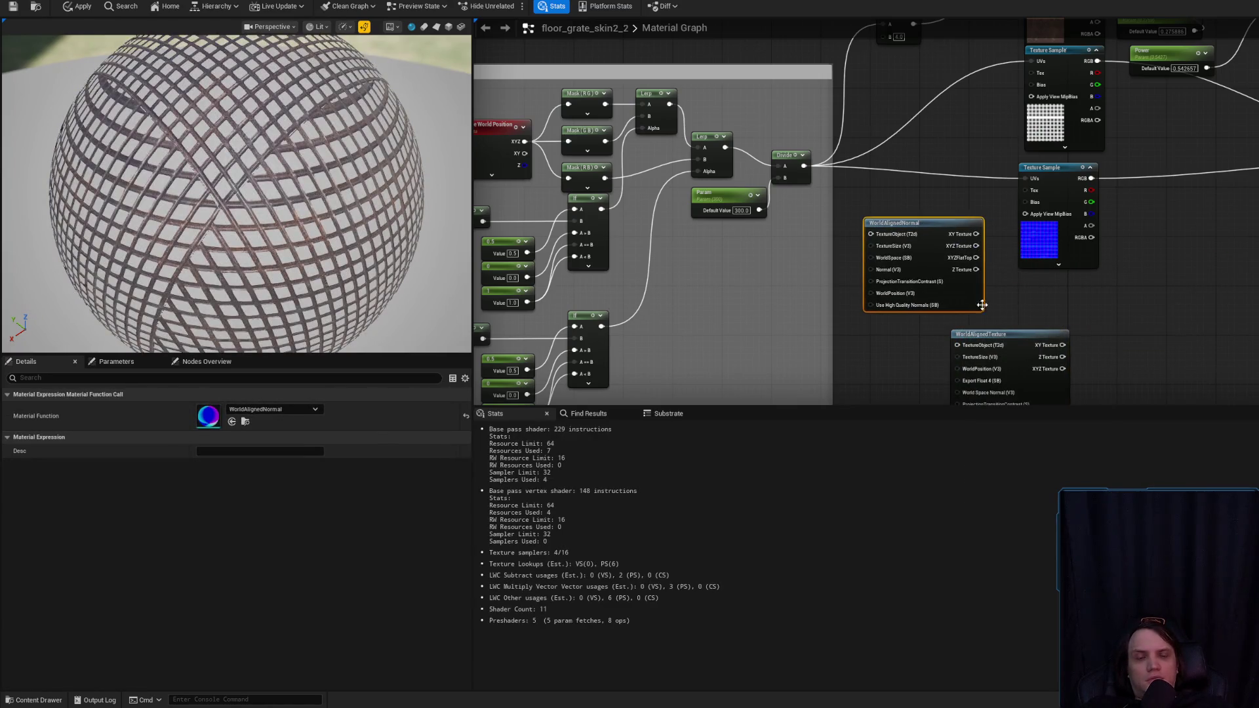
pyautogui.click(1016, 333)
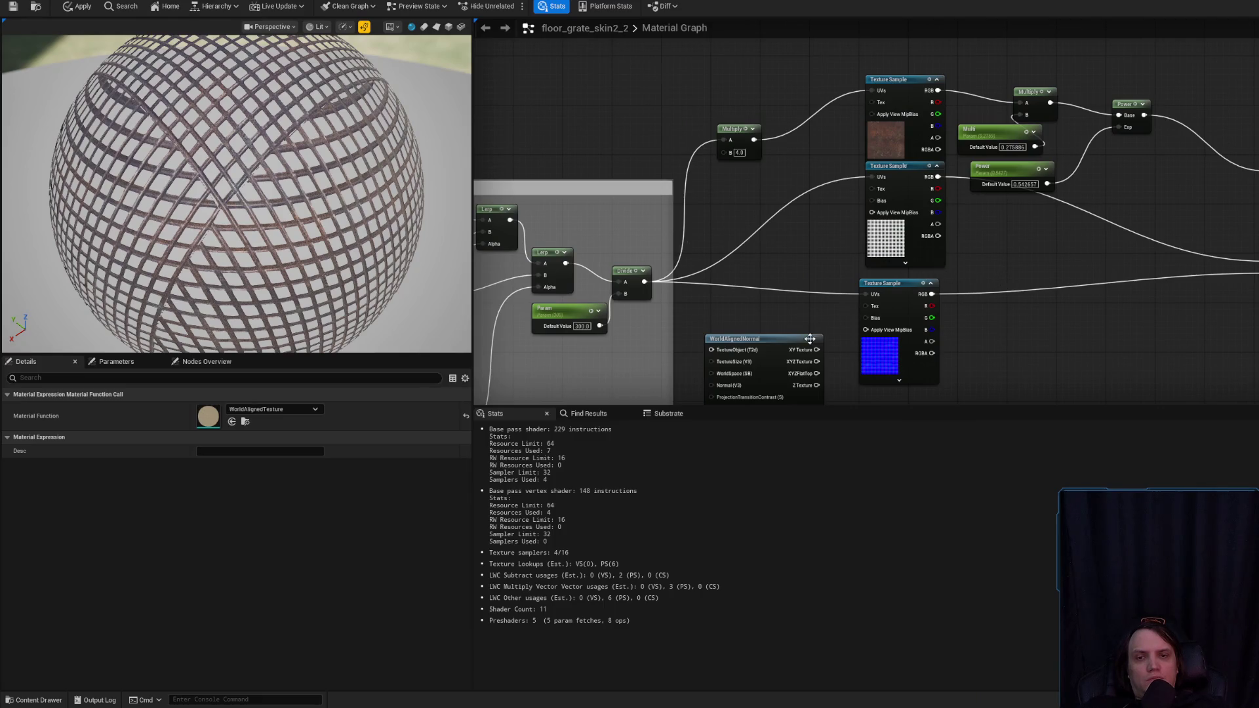
pyautogui.moveTo(773, 317); pyautogui.dragTo(949, 242)
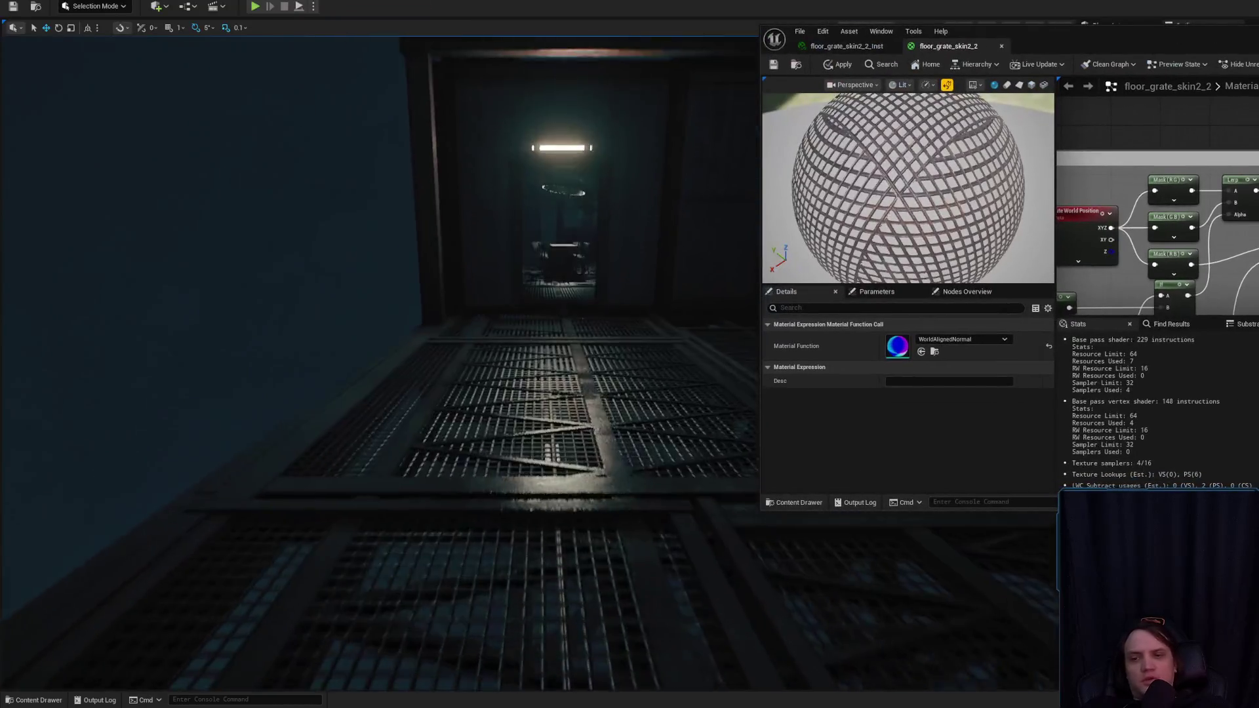
# - Drop a Cube from Shapes onto the grate floor and scale it into a thin pillar
pyautogui.moveTo(1123, 38); pyautogui.dragTo(999, 453)
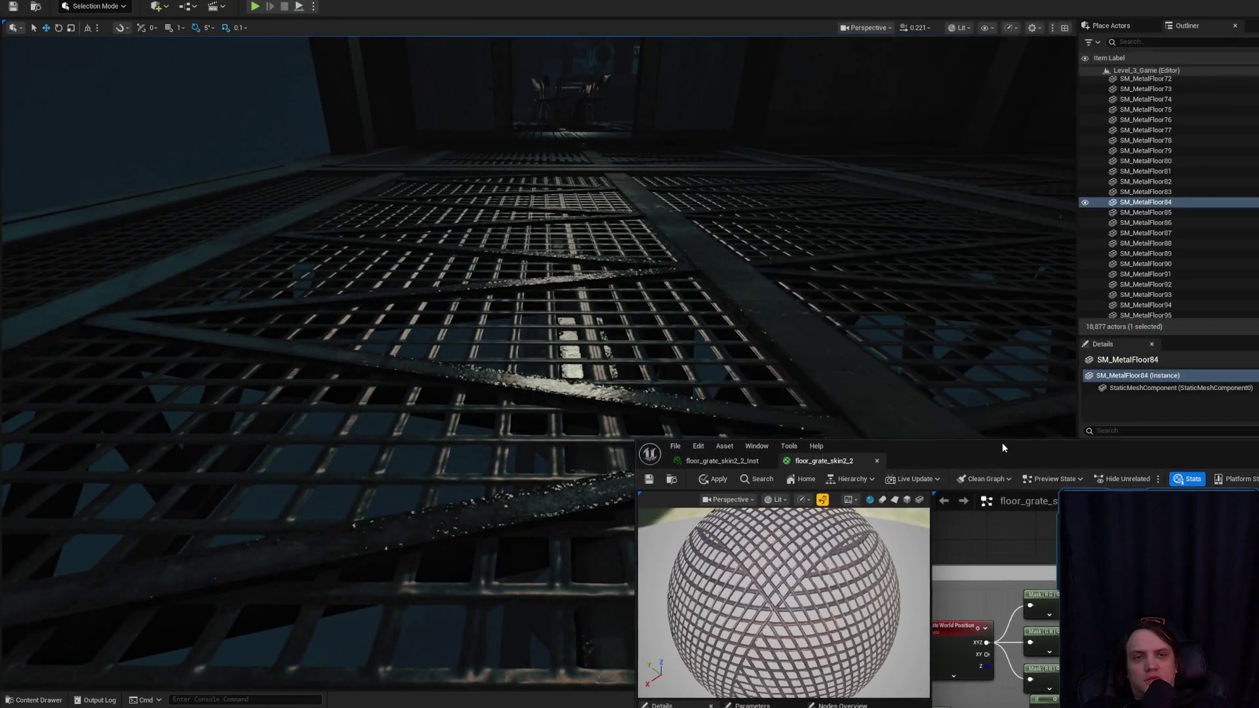
pyautogui.click(1113, 26)
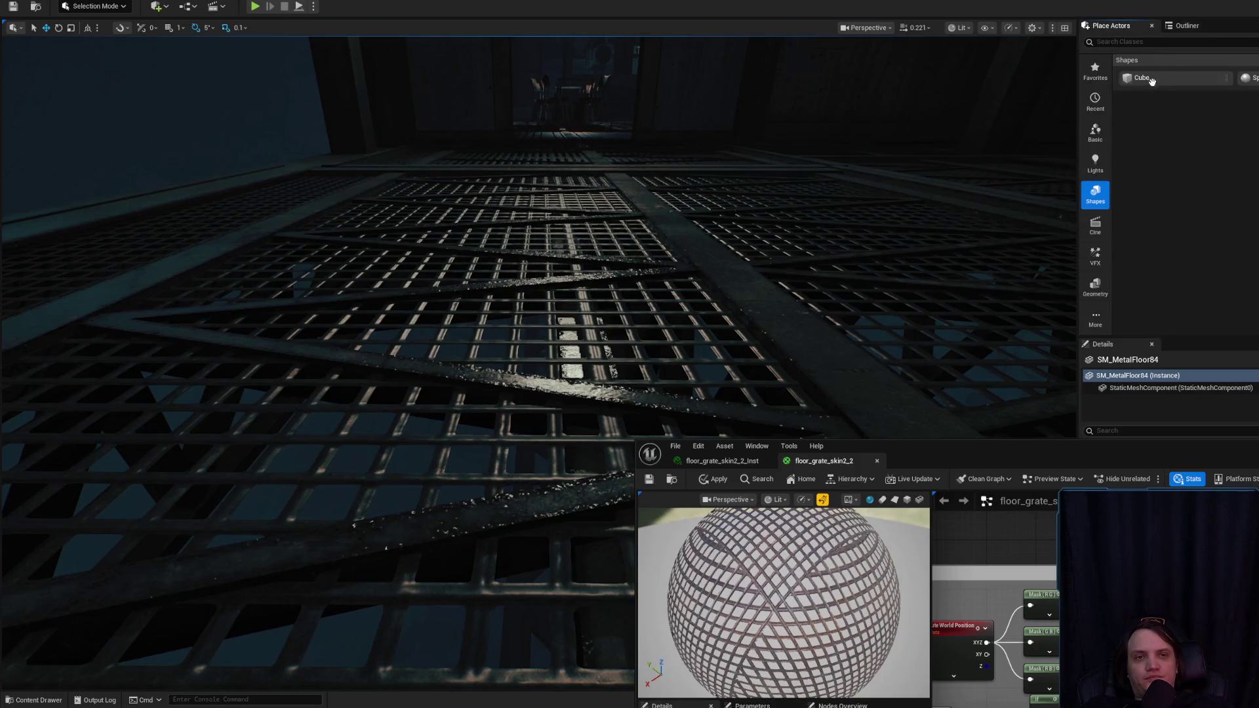
pyautogui.moveTo(1054, 111)
pyautogui.mouseDown()
pyautogui.moveTo(466, 340)
pyautogui.moveTo(503, 262)
pyautogui.moveTo(506, 275)
pyautogui.mouseUp()
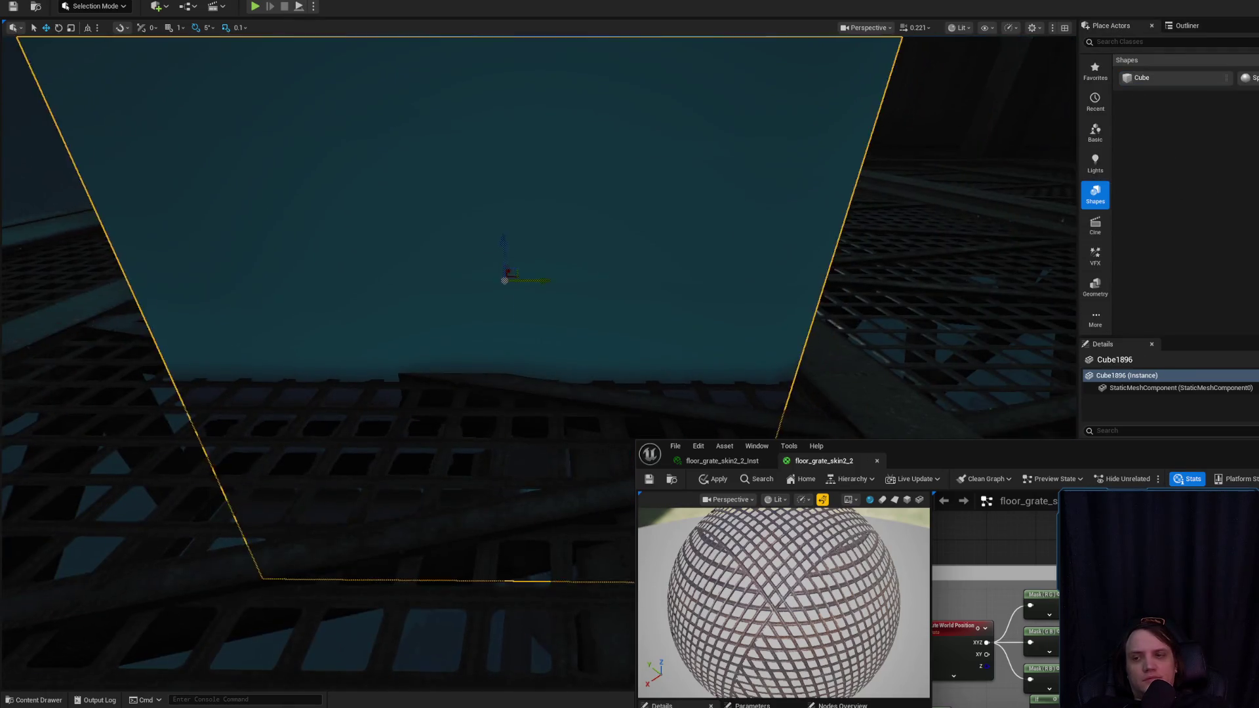
pyautogui.moveTo(526, 324)
pyautogui.mouseDown()
pyautogui.moveTo(692, 273)
pyautogui.moveTo(833, 257)
pyautogui.mouseUp()
pyautogui.moveTo(704, 350); pyautogui.dragTo(696, 321)
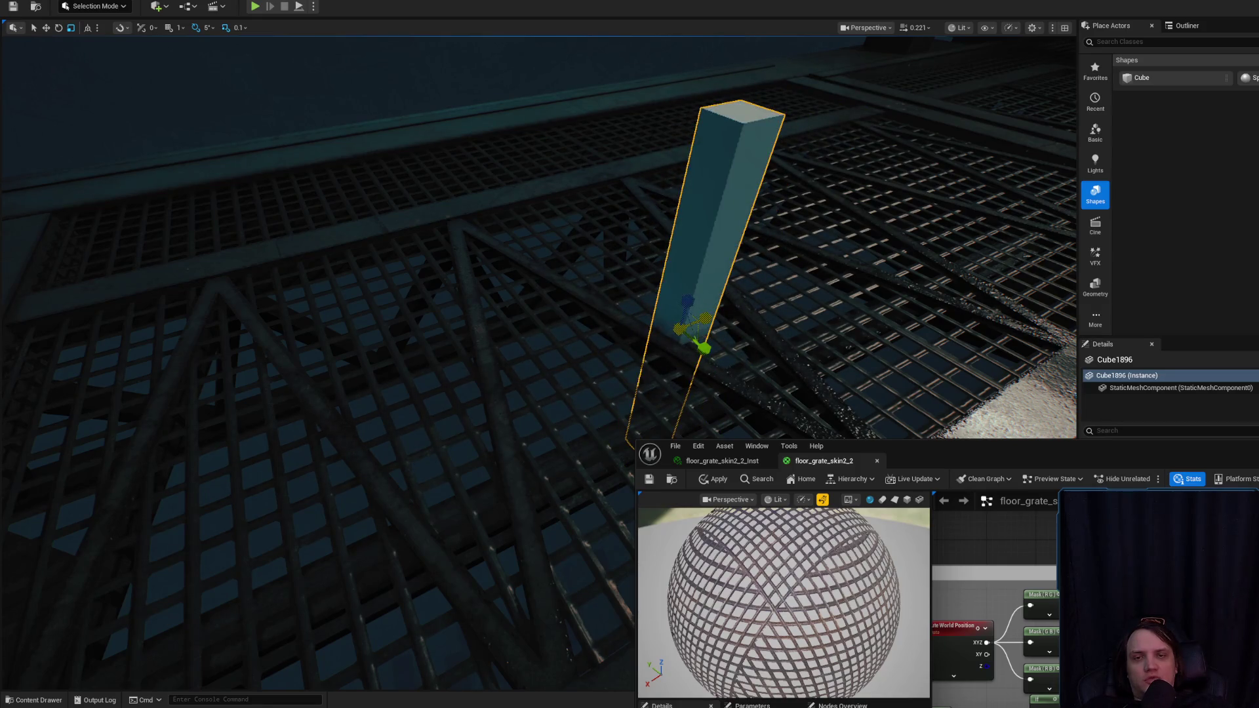
pyautogui.moveTo(984, 449); pyautogui.dragTo(828, 324)
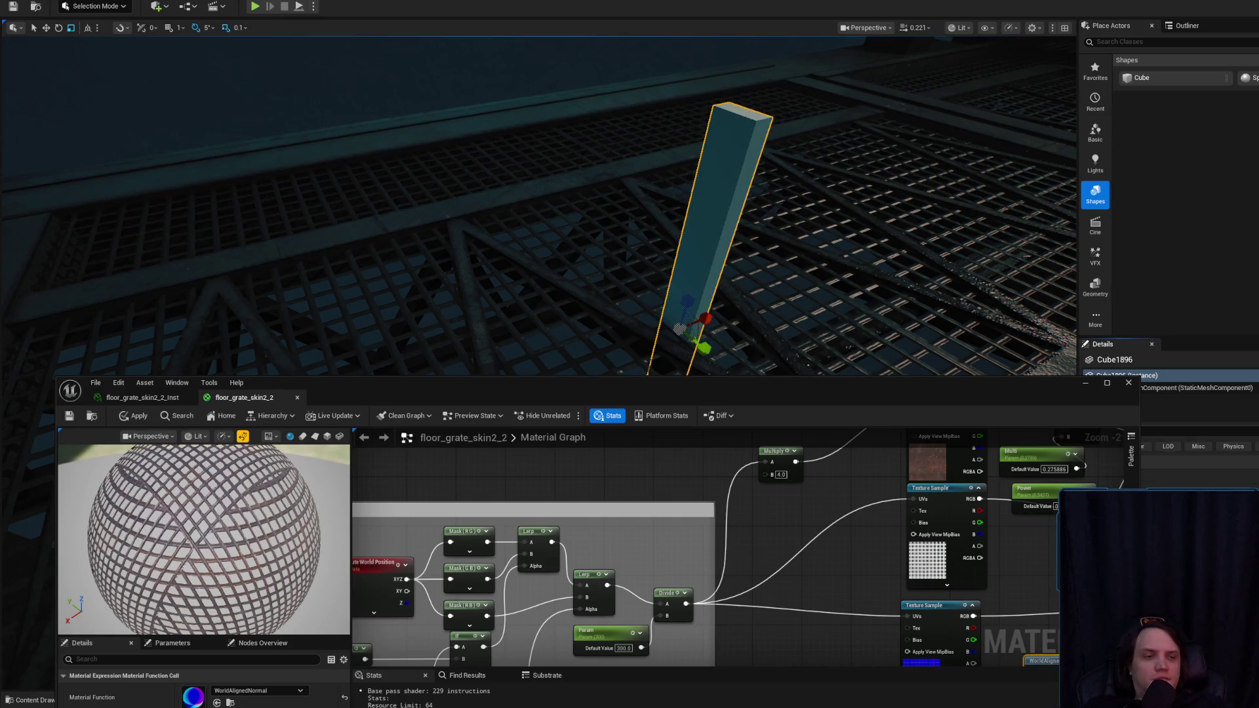
# - Frame the pillar and fly along the grate floor to compare the grate's size against it
pyautogui.scroll(-2, 981, 342)
pyautogui.press('w')
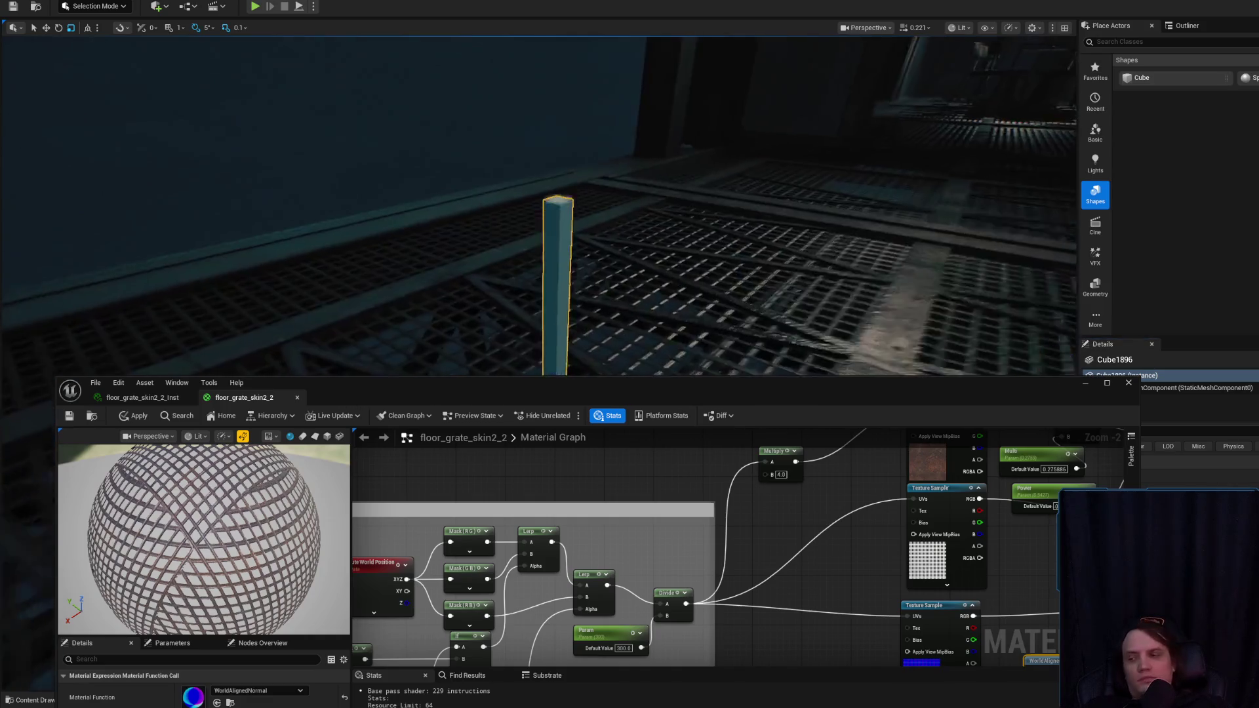
pyautogui.moveTo(634, 240); pyautogui.dragTo(595, 313)
pyautogui.moveTo(719, 268); pyautogui.dragTo(803, 253)
pyautogui.moveTo(668, 243); pyautogui.dragTo(670, 245)
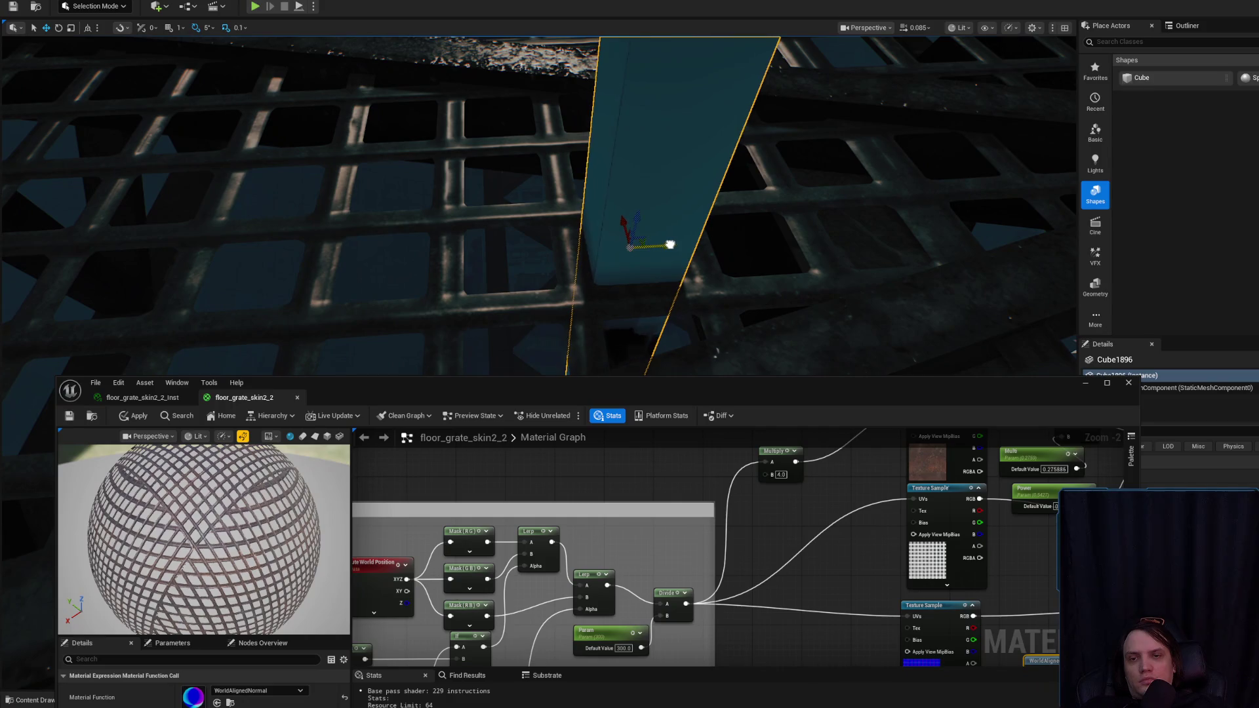
pyautogui.moveTo(567, 342)
pyautogui.mouseDown()
pyautogui.moveTo(551, 335)
pyautogui.moveTo(566, 342)
pyautogui.mouseUp()
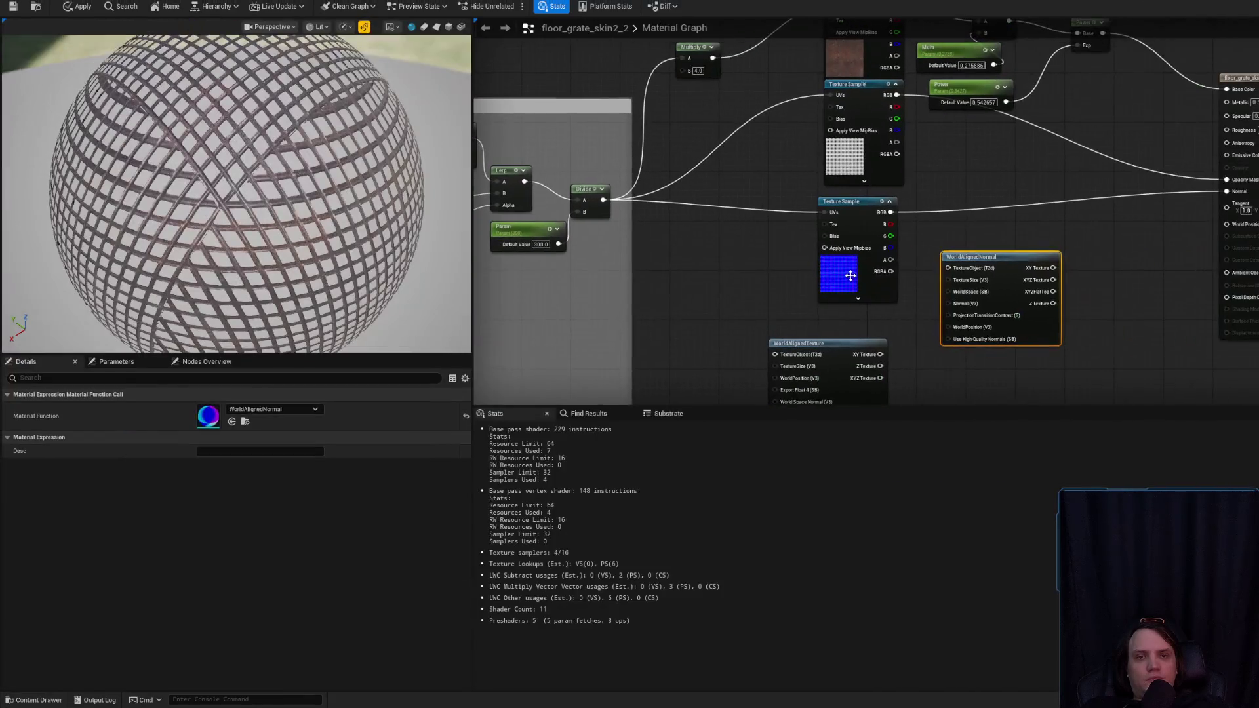
pyautogui.click(852, 216)
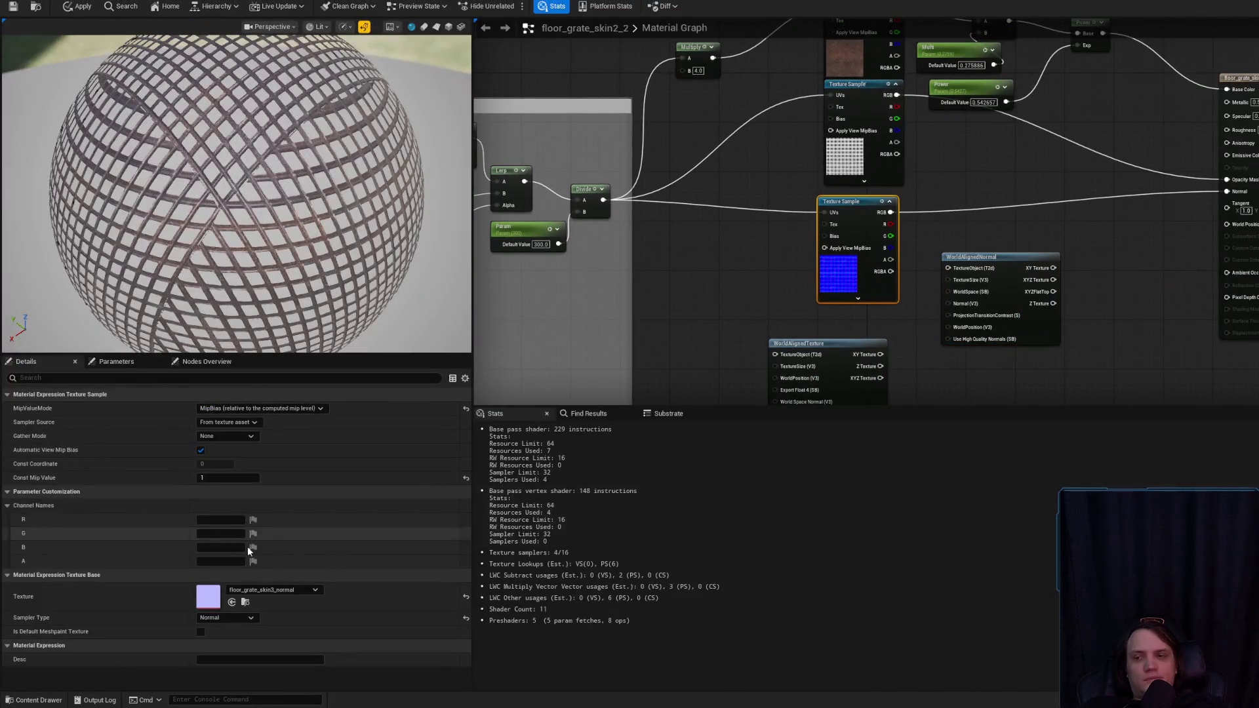
# - Add floor_grate_skin3_normal to the material graph, undoing an accidental parameter conversion
pyautogui.click(245, 602)
pyautogui.moveTo(716, 384)
pyautogui.mouseDown()
pyautogui.moveTo(1196, 346)
pyautogui.moveTo(1083, 238)
pyautogui.mouseUp()
pyautogui.rightClick(1110, 295)
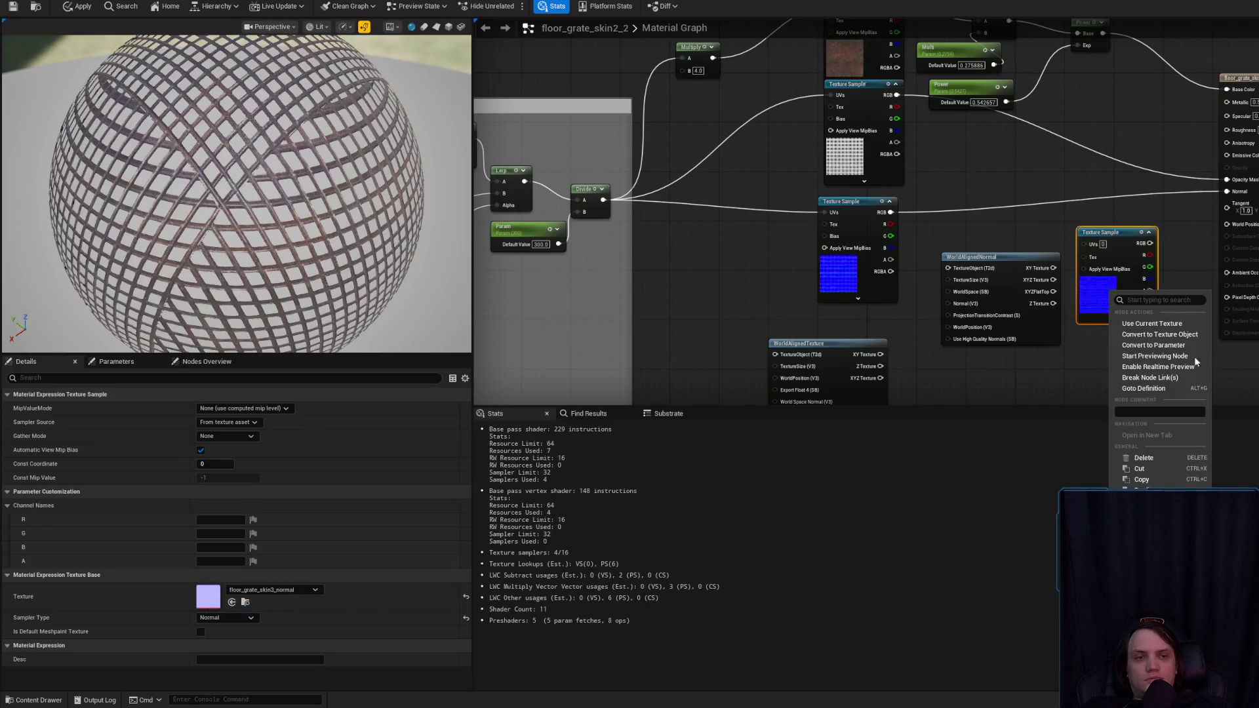
pyautogui.click(1189, 345)
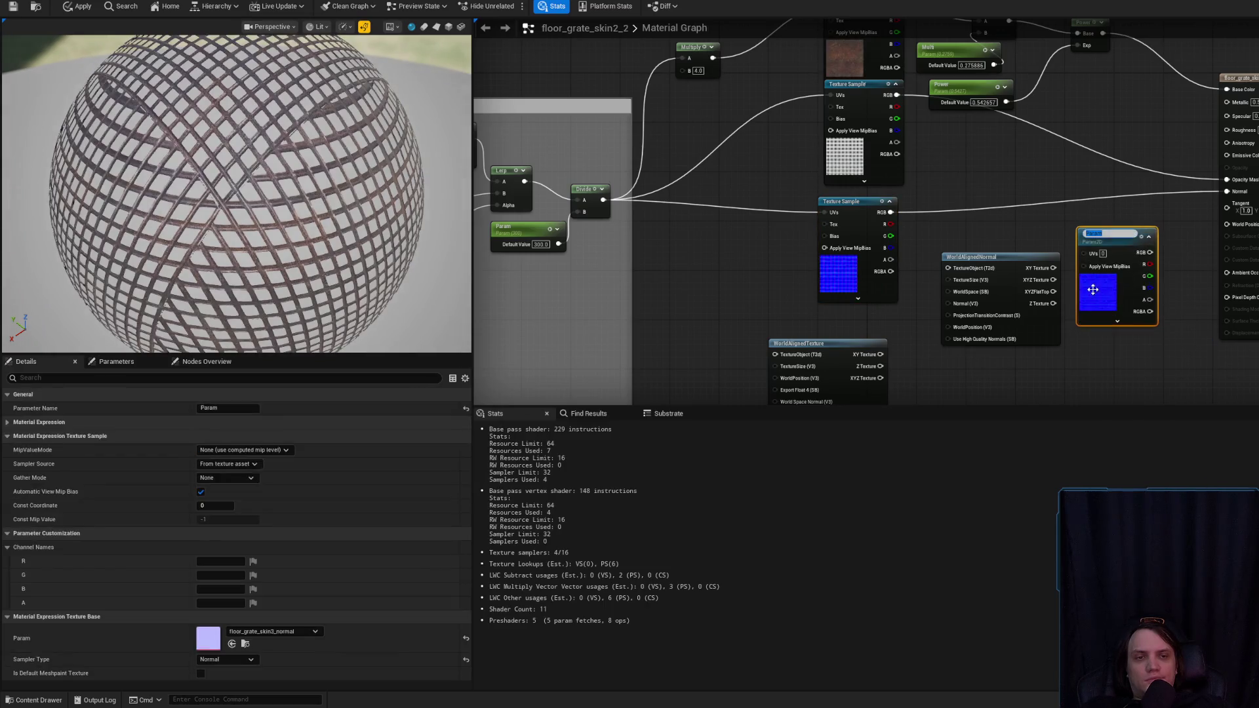
pyautogui.click(1154, 353)
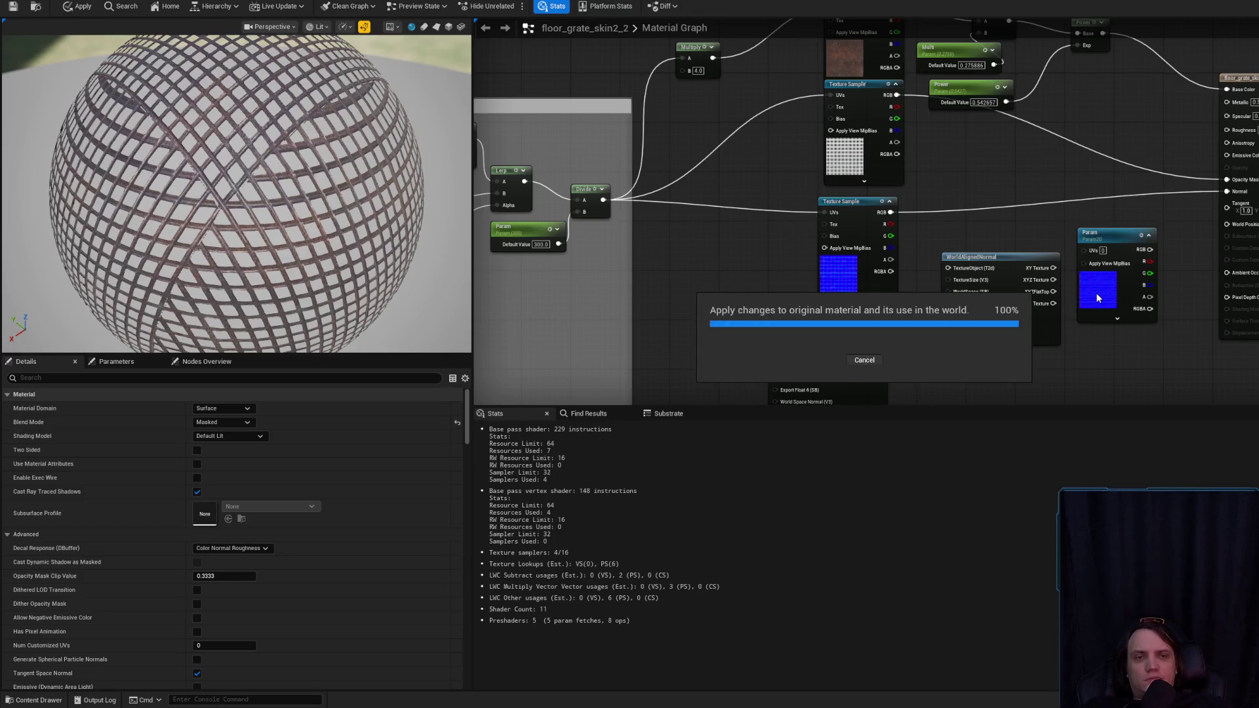
pyautogui.hotkey('ctrl', 'z')
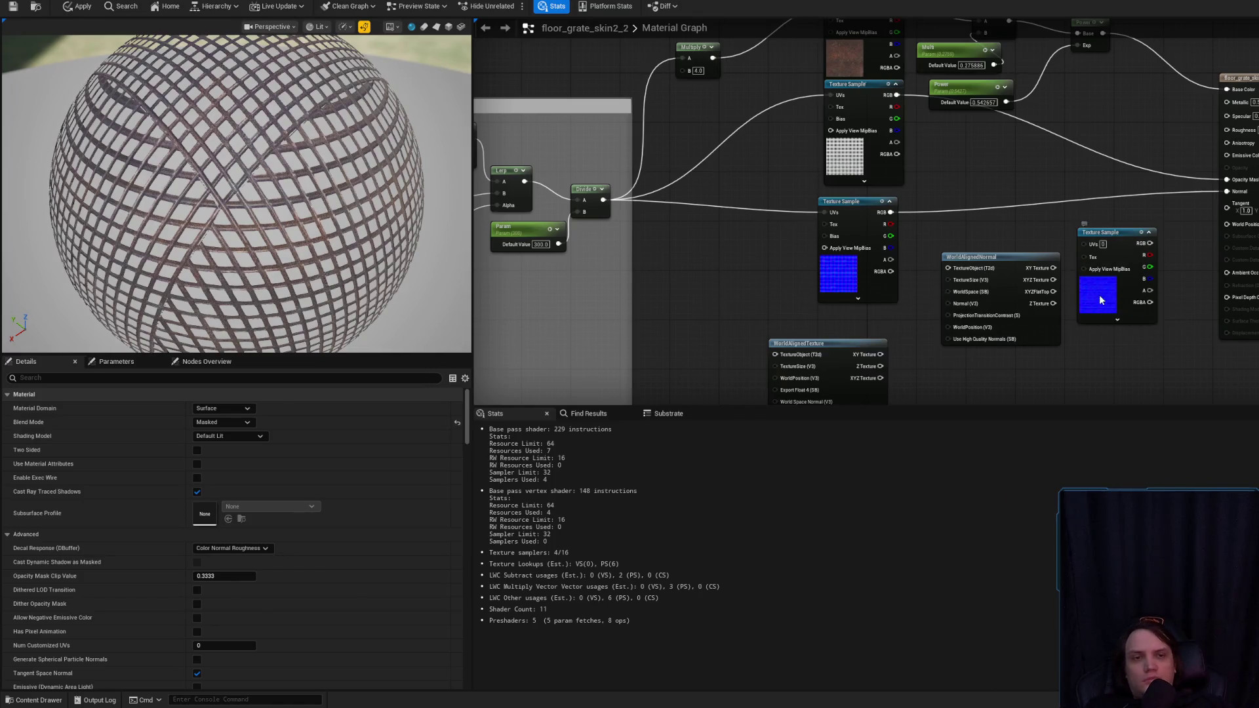
# - Convert the floor_grate_skin3_normal texture sample into a Texture Object
pyautogui.click(1098, 294)
pyautogui.moveTo(1119, 320); pyautogui.dragTo(1101, 391)
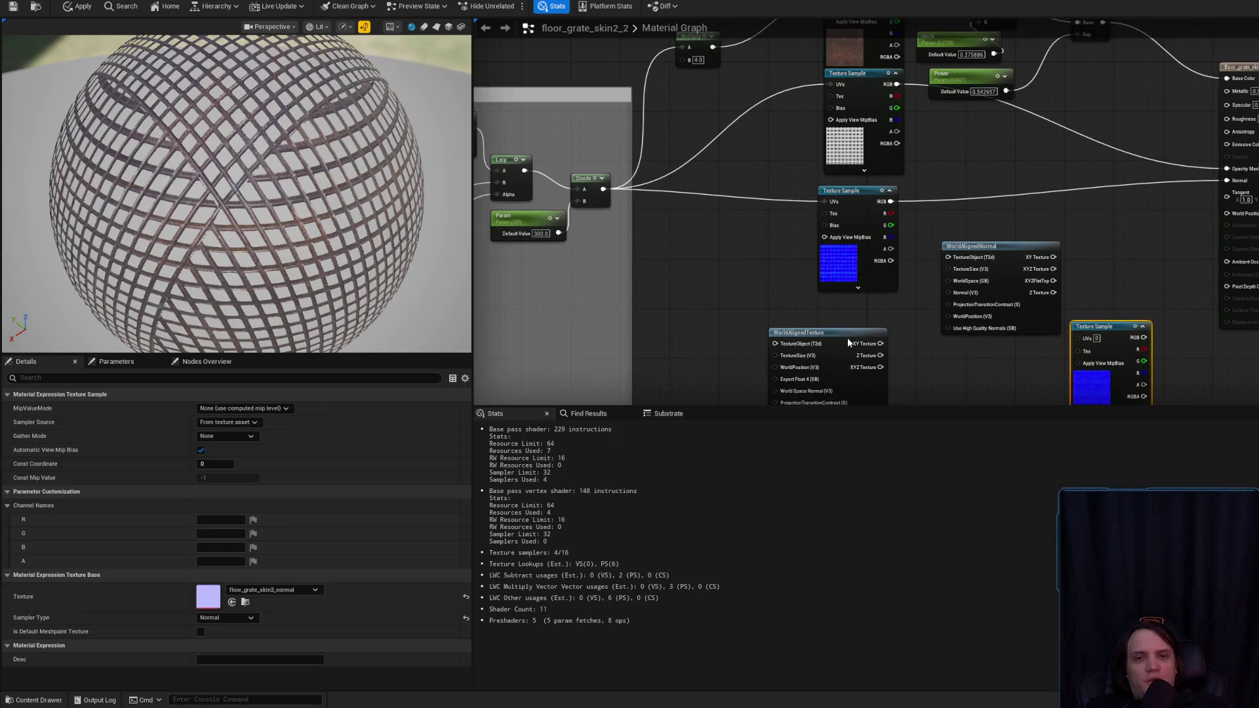
pyautogui.moveTo(844, 339); pyautogui.dragTo(1026, 377)
pyautogui.moveTo(1134, 367); pyautogui.dragTo(842, 375)
pyautogui.rightClick(826, 379)
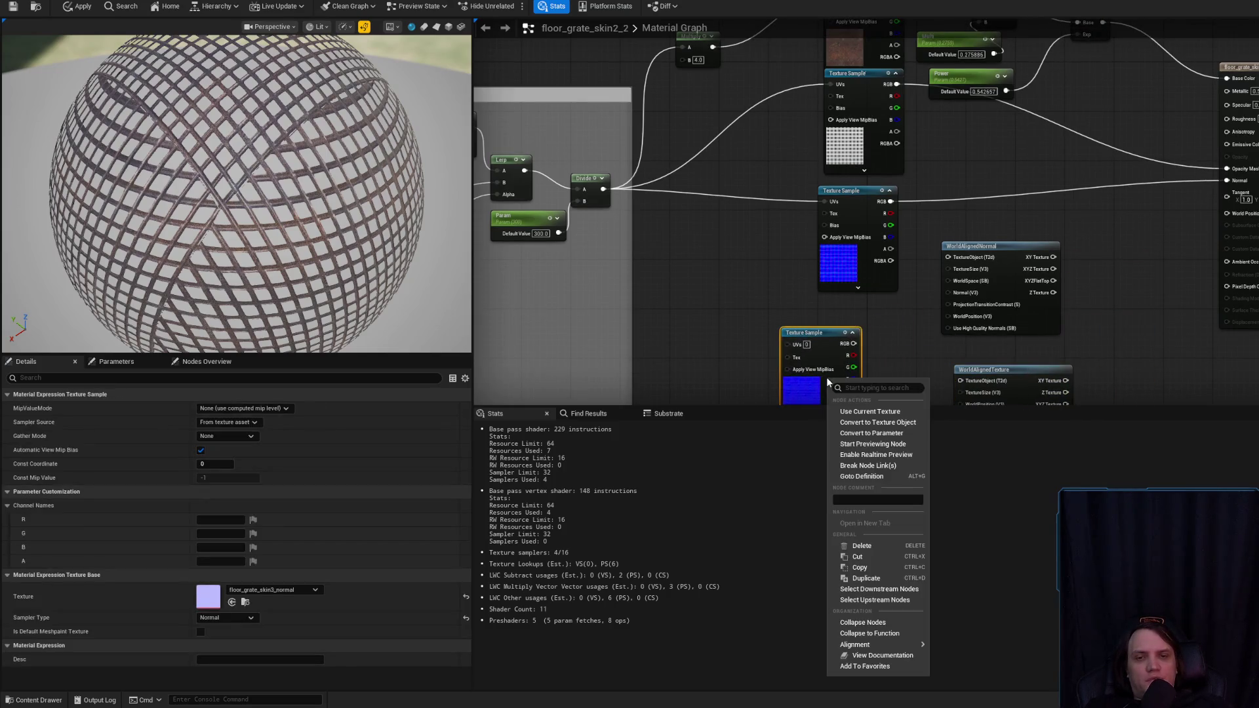
pyautogui.click(877, 423)
pyautogui.scroll(3, 885, 380)
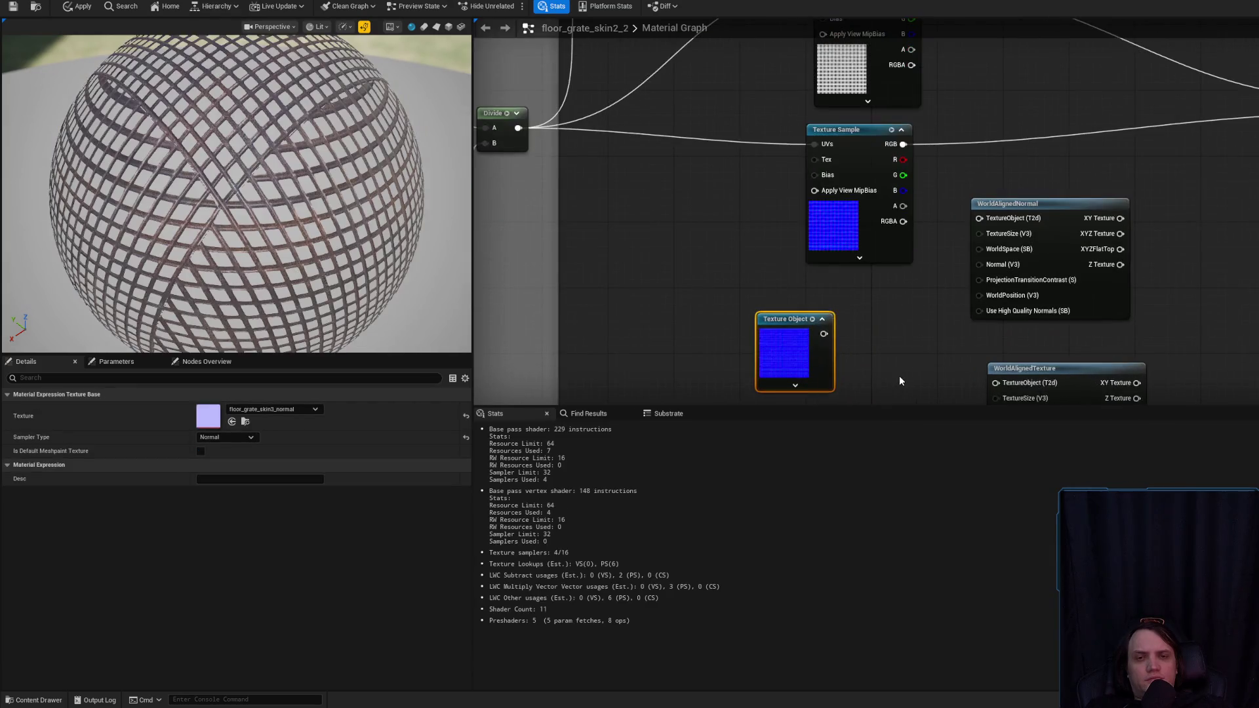
pyautogui.moveTo(780, 301); pyautogui.dragTo(852, 308)
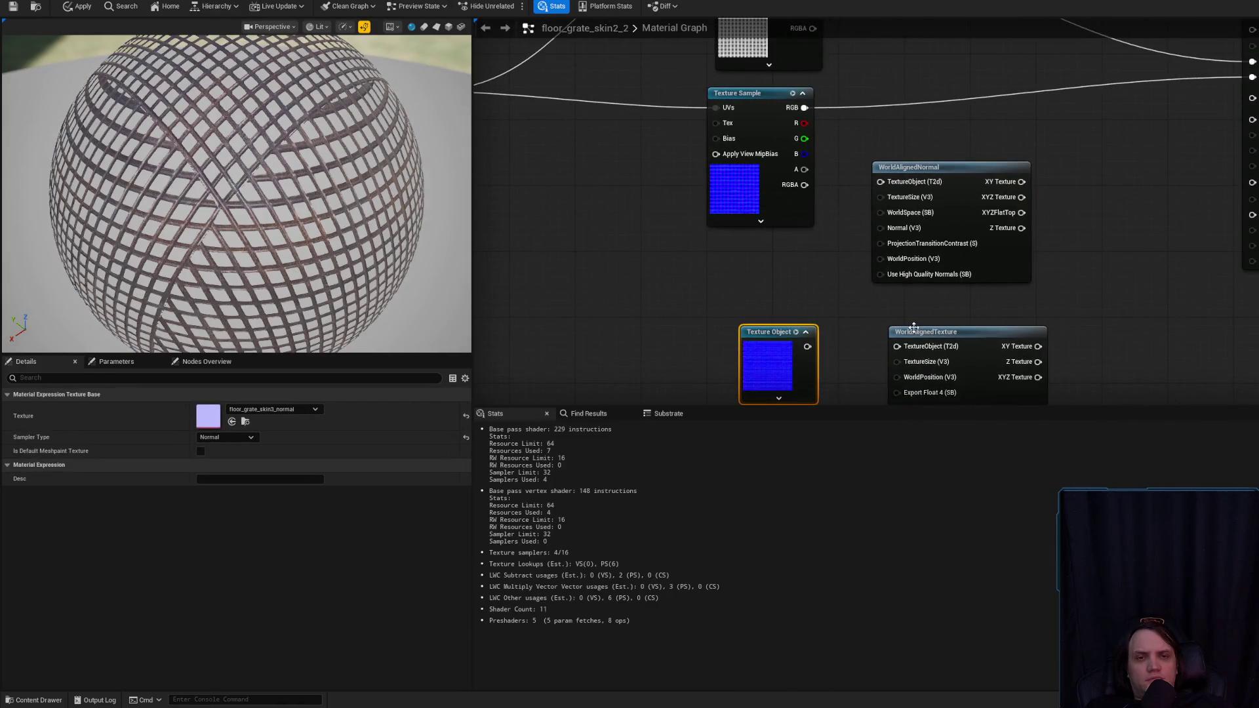
# - Wire the normal Texture Object into WorldAlignedNormal's TextureObject input
pyautogui.click(965, 328)
pyautogui.moveTo(965, 331)
pyautogui.mouseDown()
pyautogui.moveTo(954, 326)
pyautogui.moveTo(1128, 135)
pyautogui.mouseUp()
pyautogui.moveTo(944, 175); pyautogui.dragTo(935, 298)
pyautogui.moveTo(807, 346); pyautogui.dragTo(818, 346)
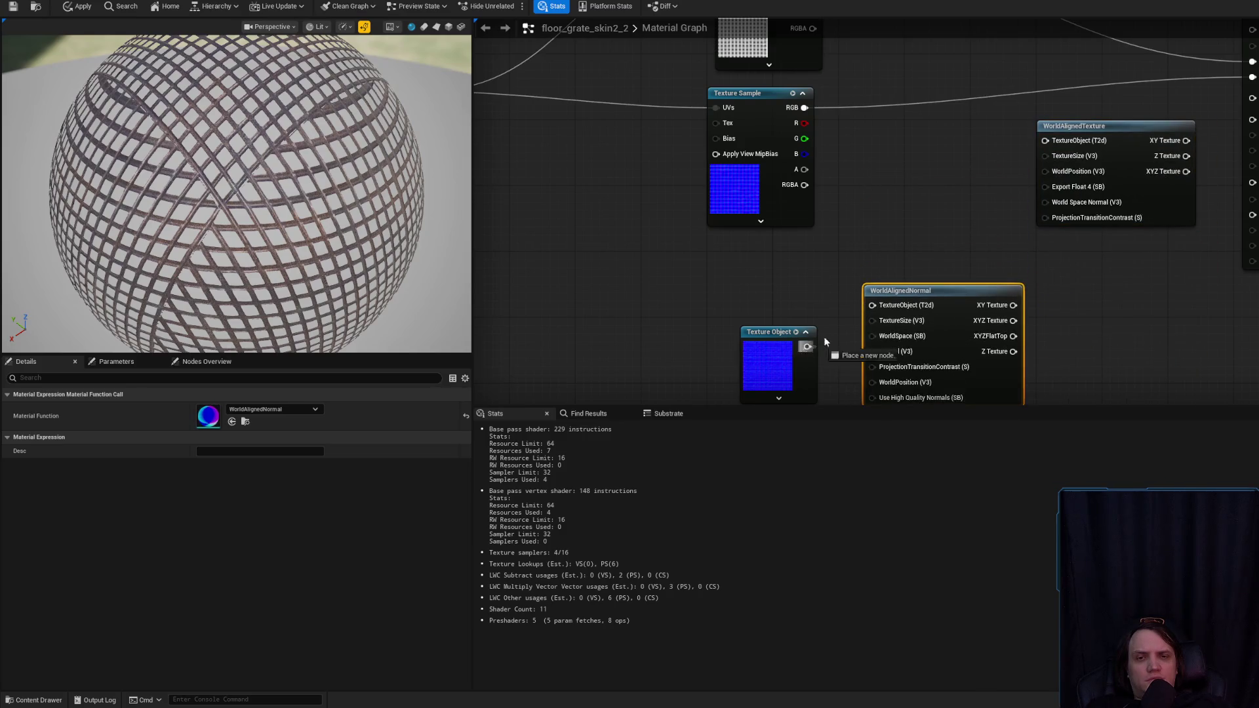
pyautogui.moveTo(875, 306)
pyautogui.mouseDown()
pyautogui.moveTo(922, 313)
pyautogui.moveTo(921, 337)
pyautogui.mouseUp()
pyautogui.click(930, 272)
# - Add floor_grate_skin3_opacity as a Texture Object and wire it into WorldAlignedTexture's TextureObject input
pyautogui.moveTo(1126, 170)
pyautogui.mouseDown()
pyautogui.moveTo(974, 215)
pyautogui.moveTo(954, 233)
pyautogui.mouseUp()
pyautogui.moveTo(755, 226); pyautogui.dragTo(769, 349)
pyautogui.click(741, 180)
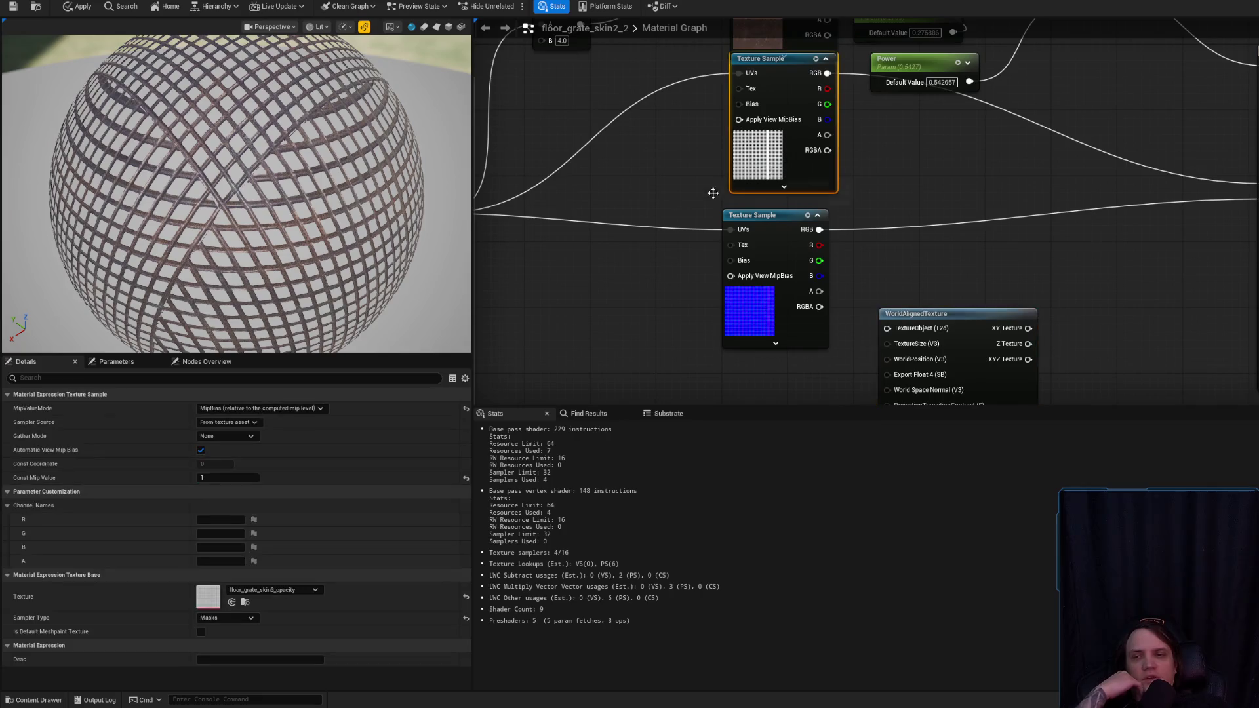
pyautogui.moveTo(830, 386); pyautogui.dragTo(845, 267)
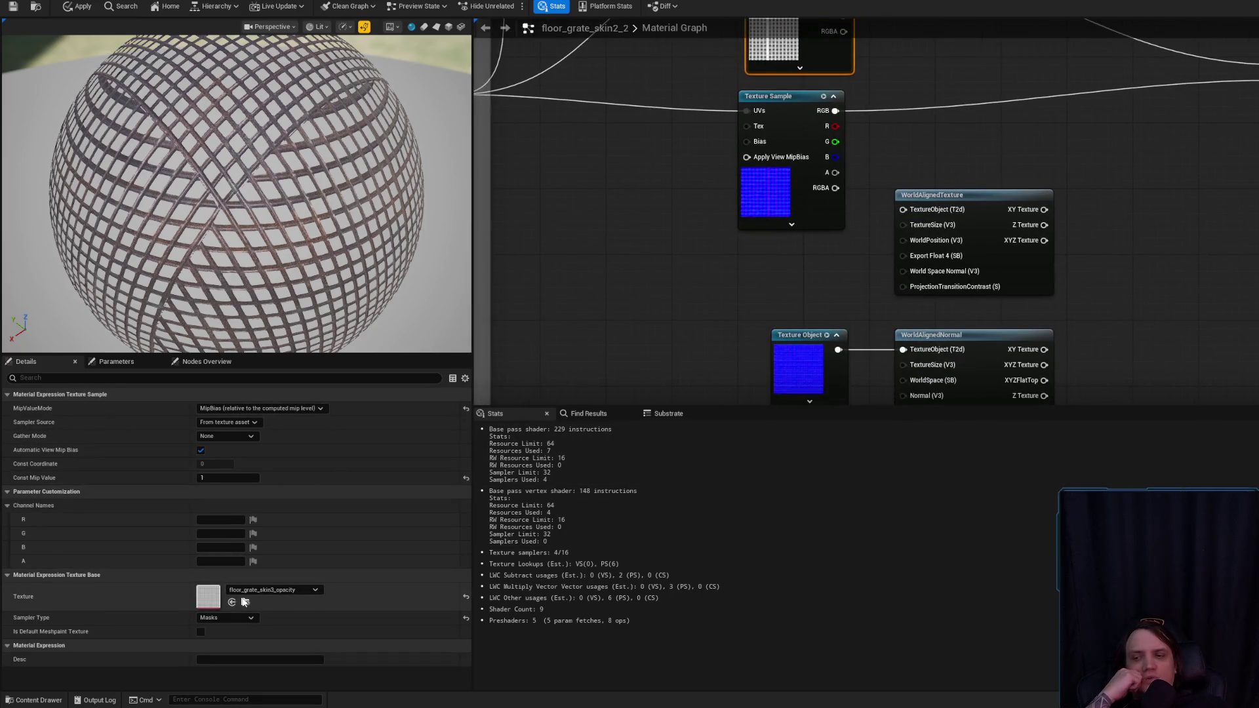
pyautogui.click(245, 602)
pyautogui.moveTo(746, 359); pyautogui.dragTo(624, 240)
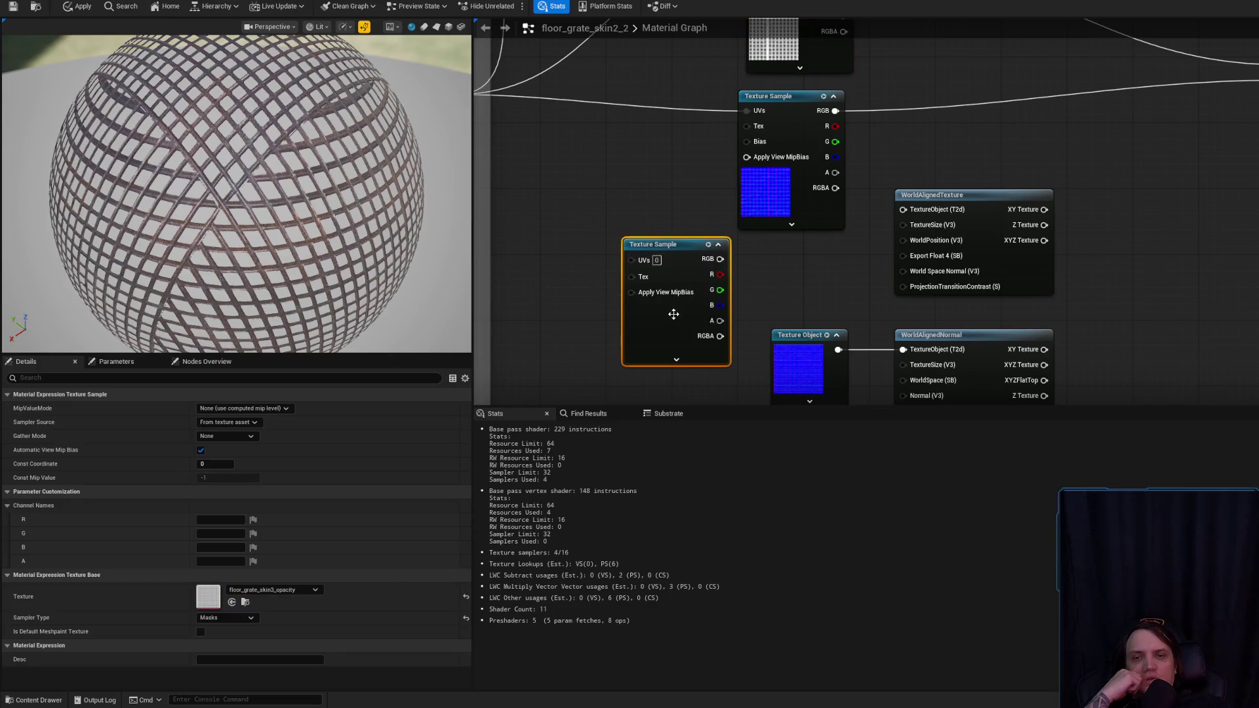
pyautogui.rightClick(676, 316)
pyautogui.click(755, 367)
pyautogui.moveTo(686, 271)
pyautogui.mouseDown()
pyautogui.moveTo(818, 254)
pyautogui.moveTo(903, 209)
pyautogui.mouseUp()
pyautogui.moveTo(788, 272)
pyautogui.mouseDown()
pyautogui.moveTo(816, 274)
pyautogui.moveTo(812, 262)
pyautogui.moveTo(867, 344)
pyautogui.mouseUp()
# - Connect WorldAlignedTexture's XYZ Texture output to the material's Opacity Mask
pyautogui.click(898, 289)
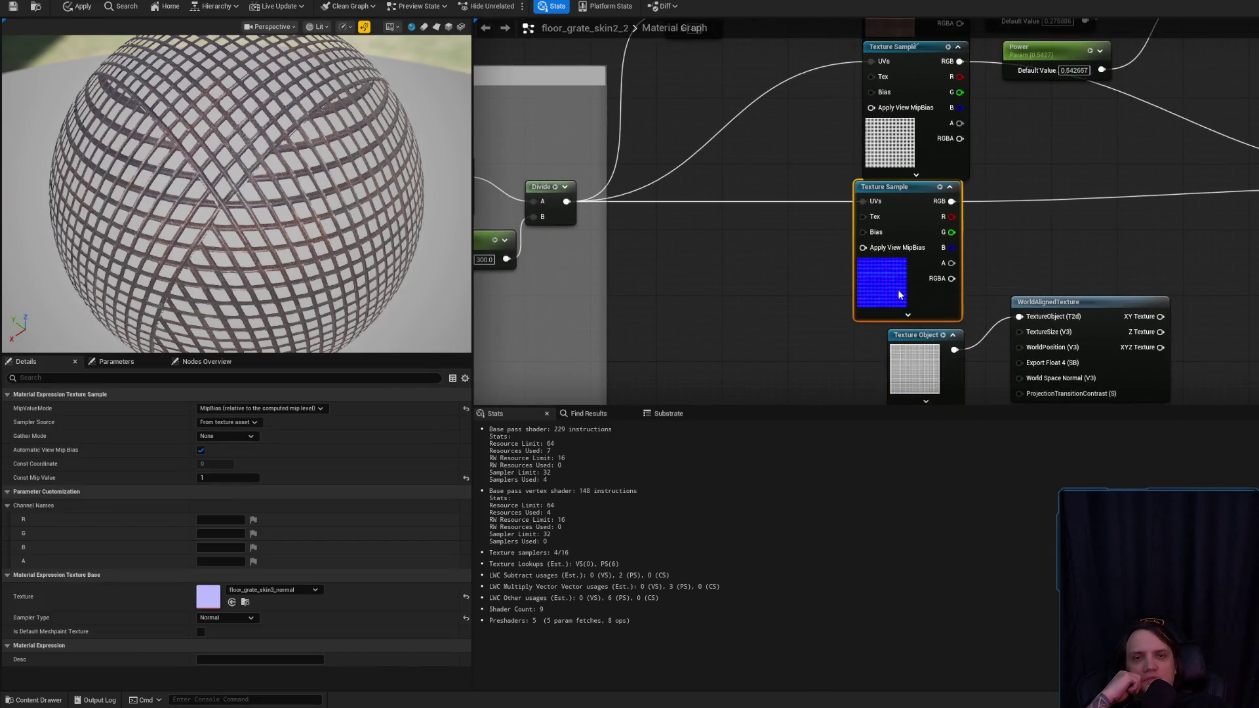
pyautogui.moveTo(947, 212)
pyautogui.mouseDown()
pyautogui.moveTo(840, 308)
pyautogui.moveTo(662, 228)
pyautogui.moveTo(585, 164)
pyautogui.mouseUp()
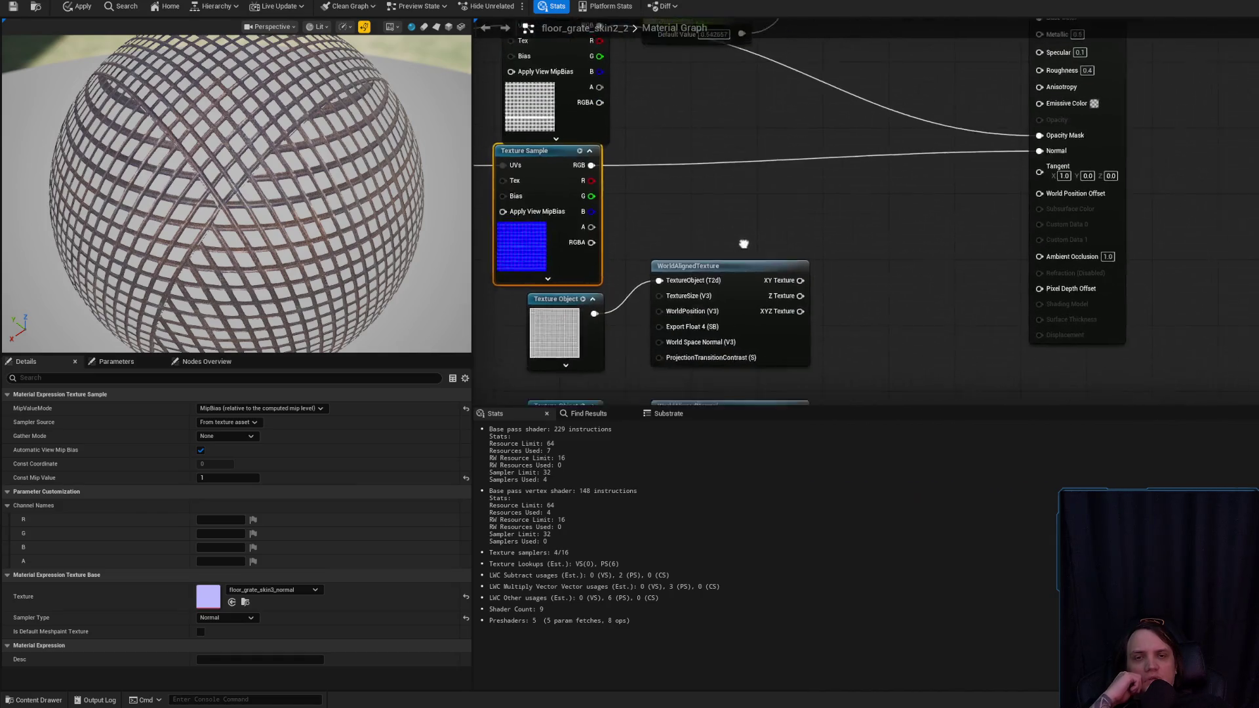
pyautogui.moveTo(789, 239)
pyautogui.mouseDown()
pyautogui.moveTo(885, 308)
pyautogui.moveTo(1114, 275)
pyautogui.moveTo(964, 265)
pyautogui.mouseUp()
pyautogui.scroll(-1, 887, 300)
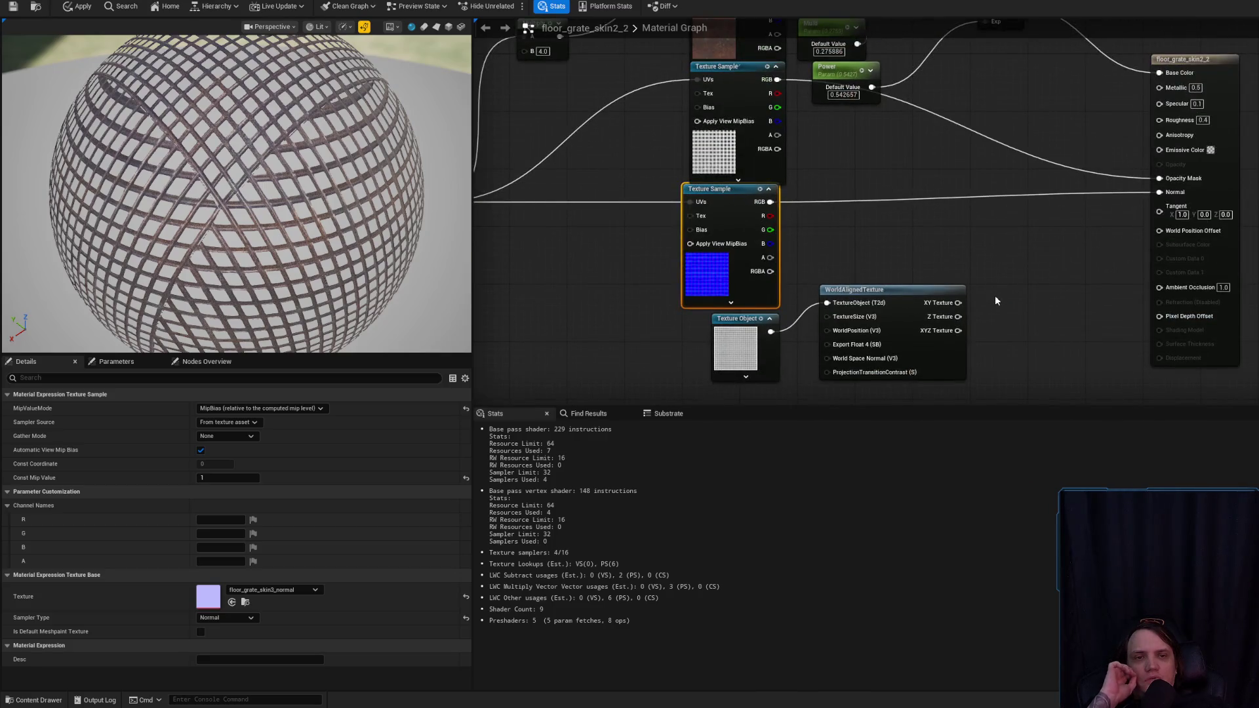
pyautogui.moveTo(958, 330)
pyautogui.mouseDown()
pyautogui.moveTo(1132, 176)
pyautogui.moveTo(1169, 183)
pyautogui.mouseUp()
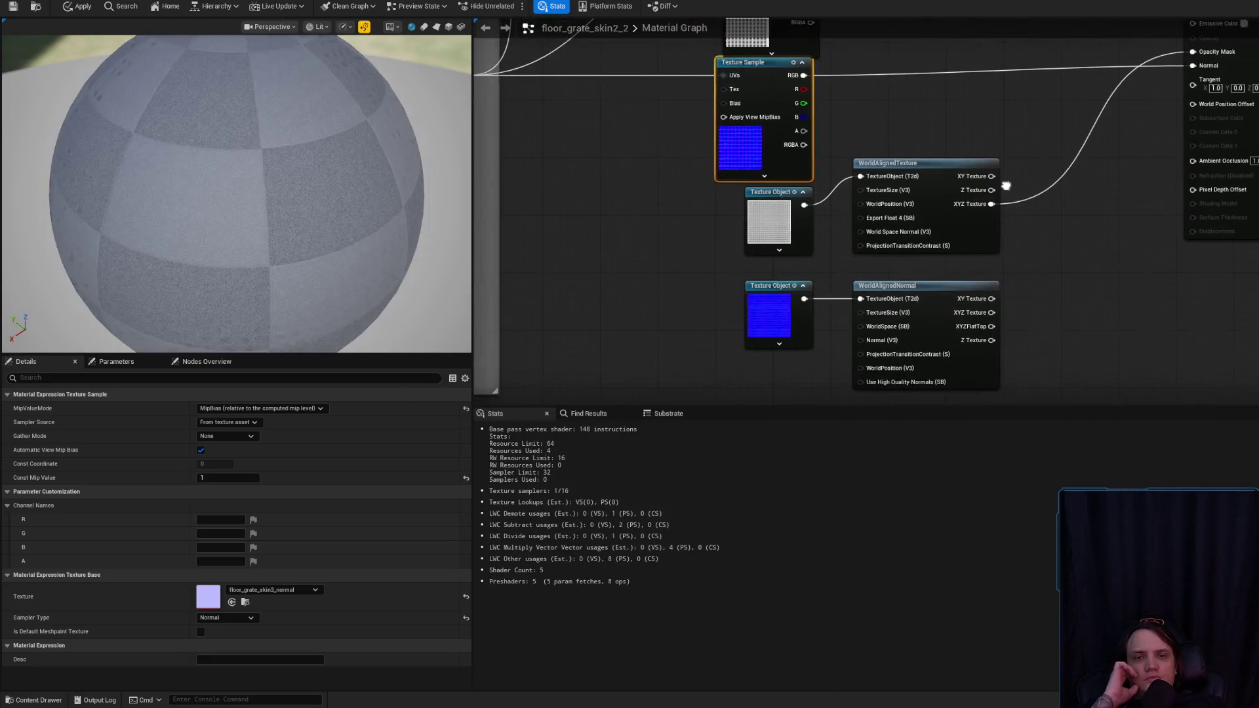
# - Wire the WorldAlignedTexture mask into Opacity Mask and WorldAlignedNormal into Normal
pyautogui.moveTo(1028, 242); pyautogui.dragTo(893, 359)
pyautogui.moveTo(1084, 120); pyautogui.dragTo(1093, 107)
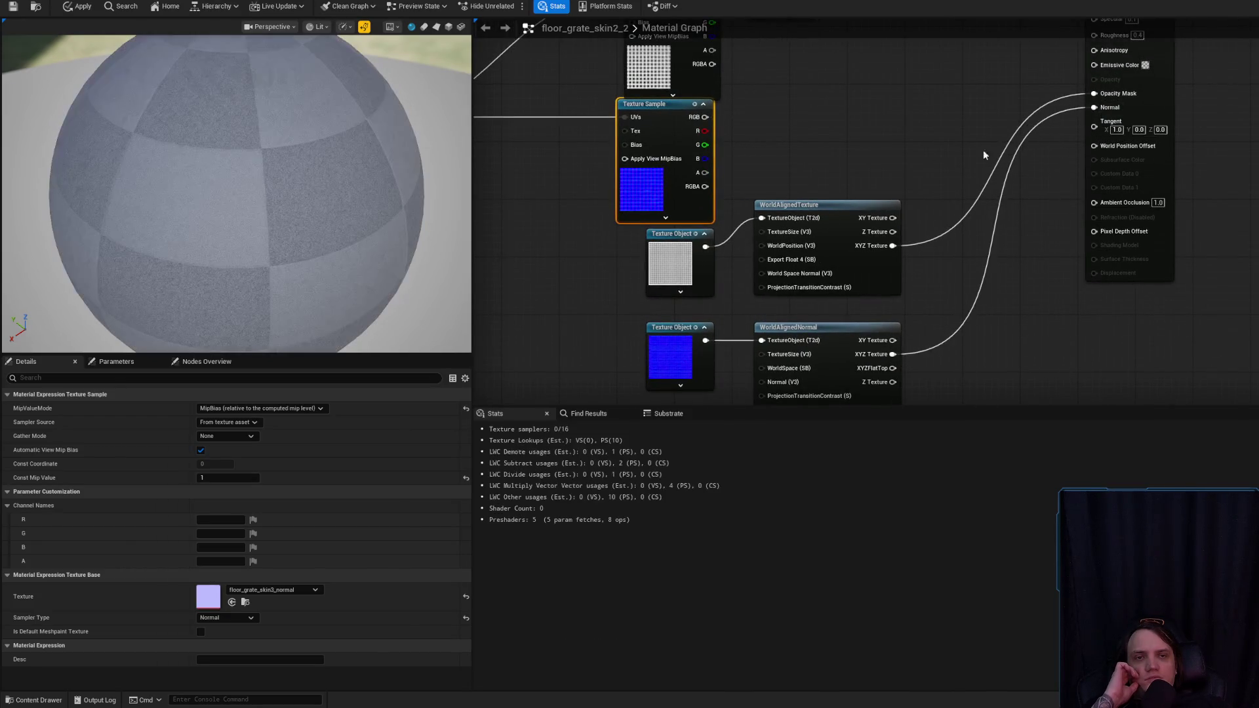
pyautogui.moveTo(860, 140); pyautogui.dragTo(1032, 357)
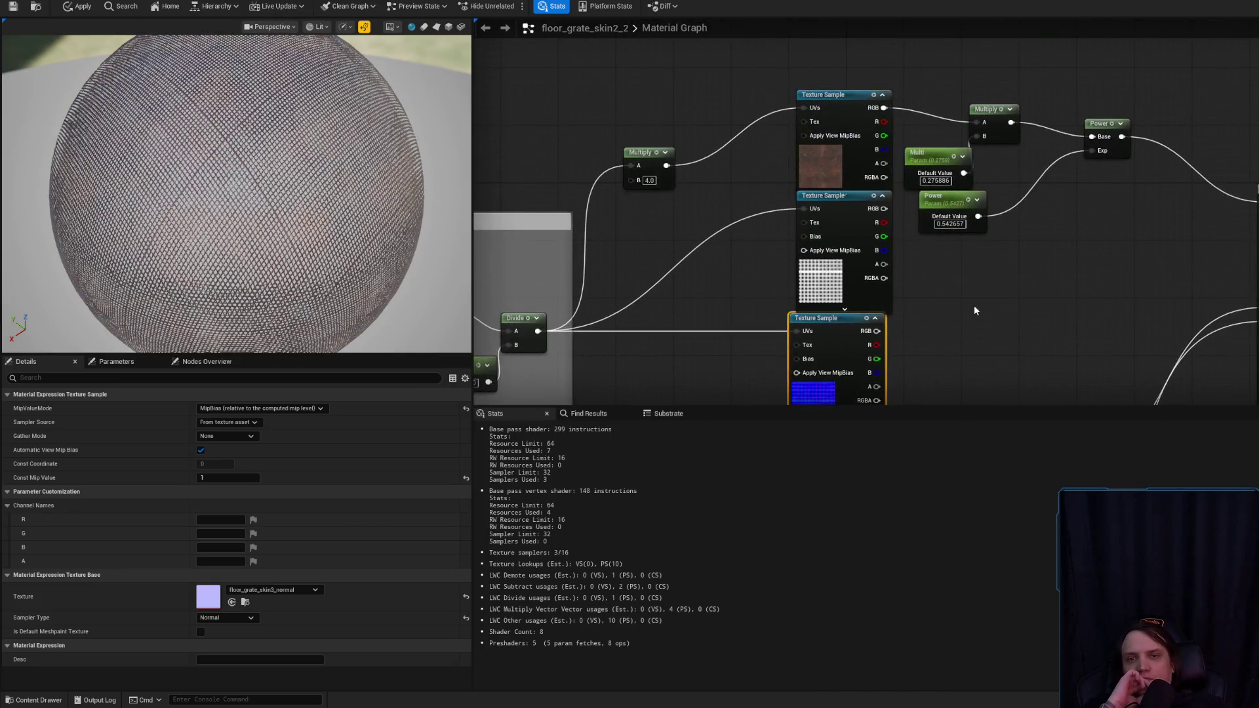
pyautogui.moveTo(975, 307); pyautogui.dragTo(1017, 155)
pyautogui.moveTo(1020, 249); pyautogui.dragTo(1021, 161)
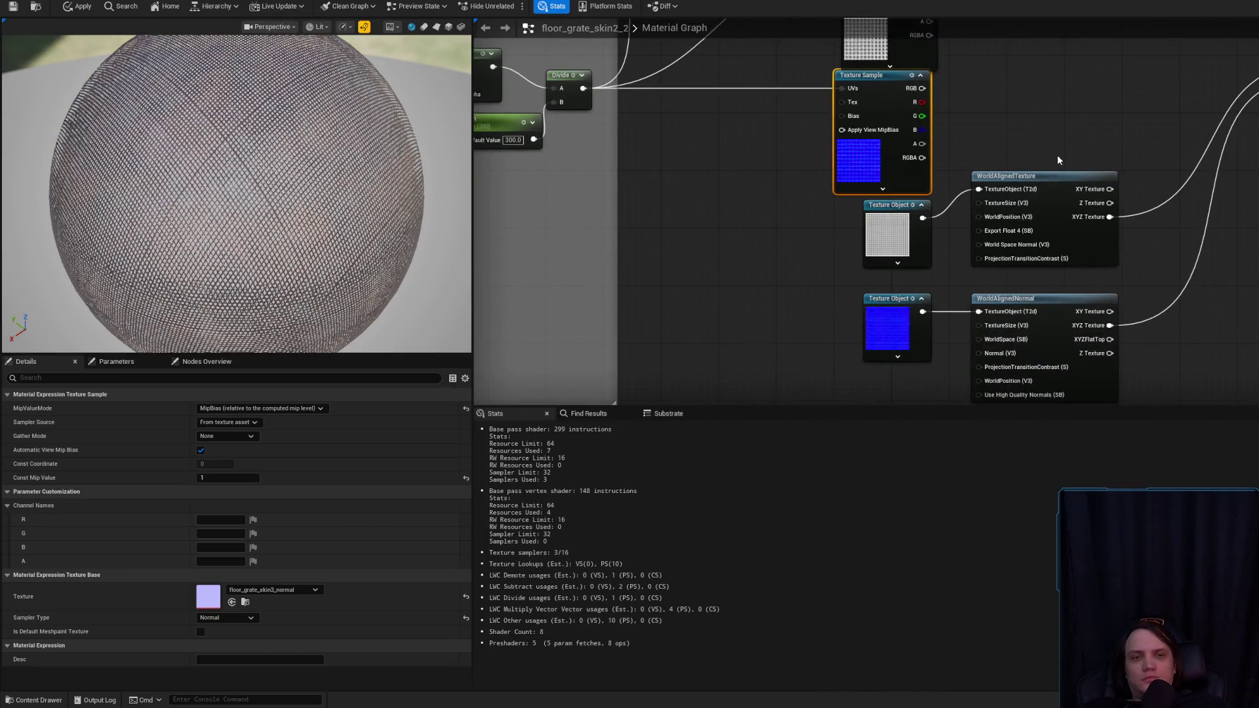
# - Paste a copy of the WorldAlignedTexture node beside the base colour Multiply and Power nodes
pyautogui.click(1049, 173)
pyautogui.moveTo(1050, 98); pyautogui.dragTo(985, 385)
pyautogui.click(935, 132)
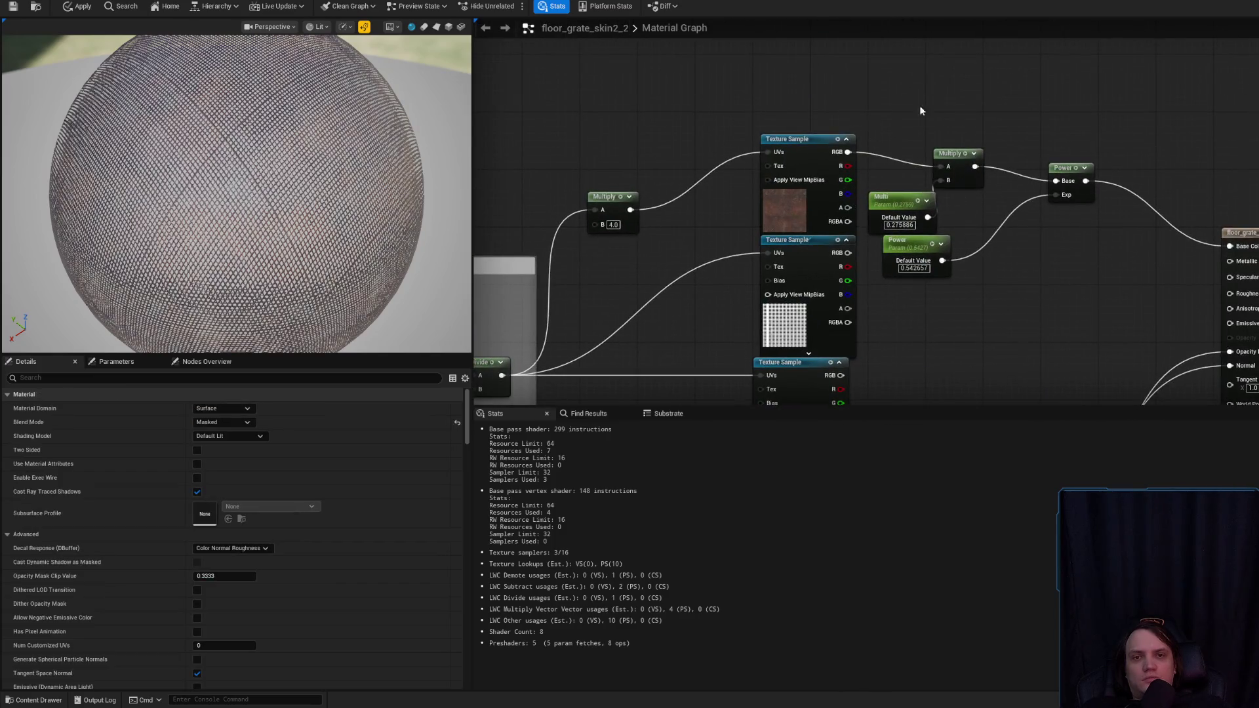
pyautogui.moveTo(902, 92); pyautogui.dragTo(1008, 68)
pyautogui.moveTo(1130, 287)
pyautogui.mouseDown()
pyautogui.moveTo(1091, 214)
pyautogui.moveTo(1063, 206)
pyautogui.mouseUp()
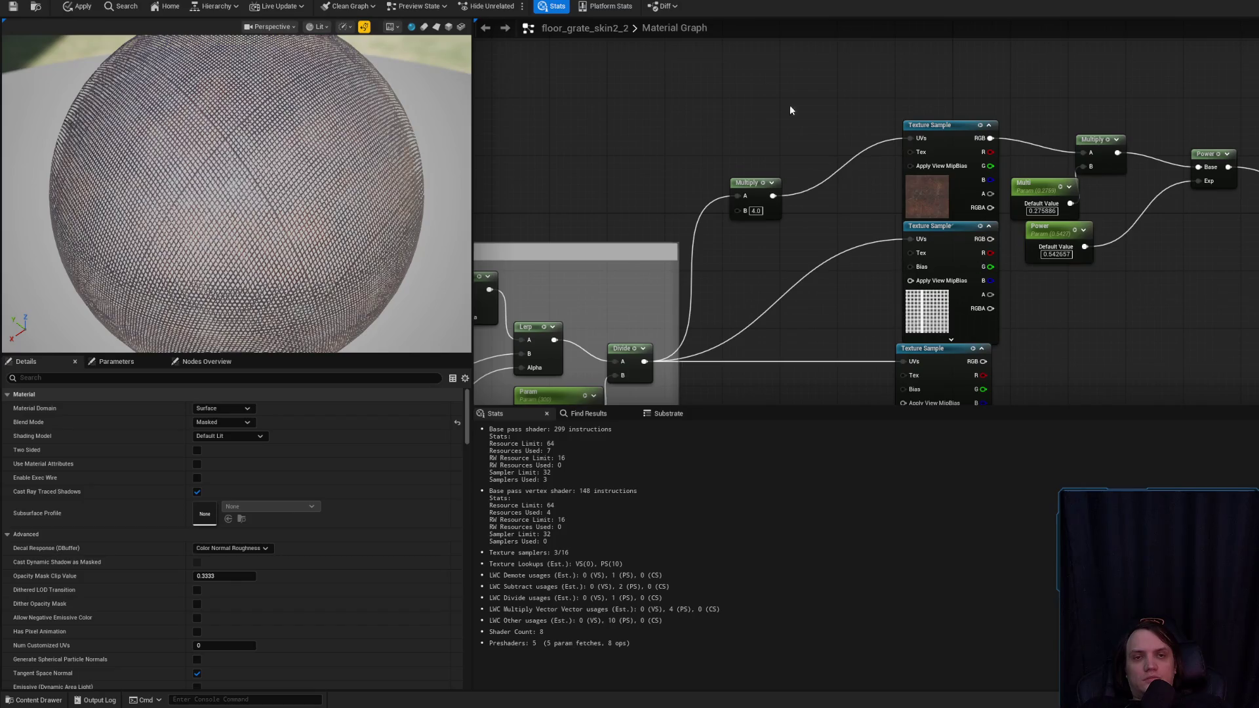
pyautogui.hotkey('ctrl', 'v')
pyautogui.moveTo(915, 121); pyautogui.dragTo(918, 138)
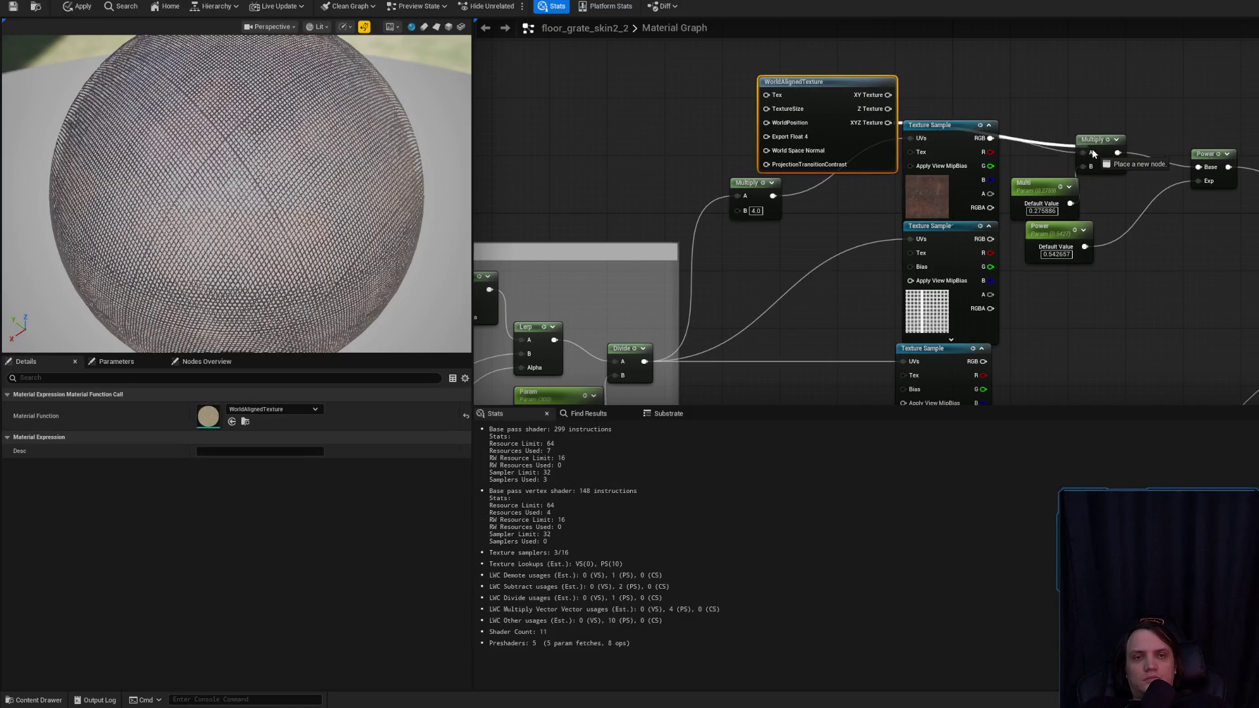
# - Convert the rust Texture Sample into a Texture Object and delete an unneeded Multiply node
pyautogui.moveTo(842, 149); pyautogui.dragTo(856, 97)
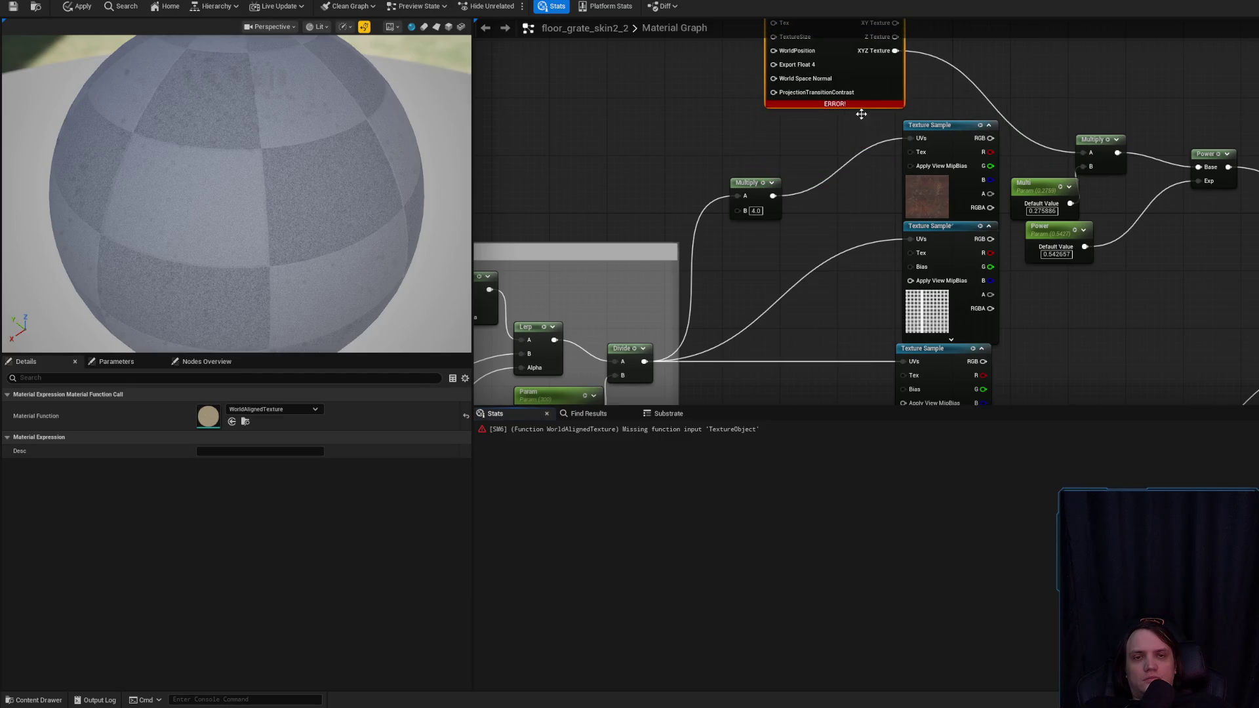
pyautogui.moveTo(811, 221)
pyautogui.mouseDown()
pyautogui.moveTo(812, 197)
pyautogui.moveTo(771, 199)
pyautogui.moveTo(837, 62)
pyautogui.mouseUp()
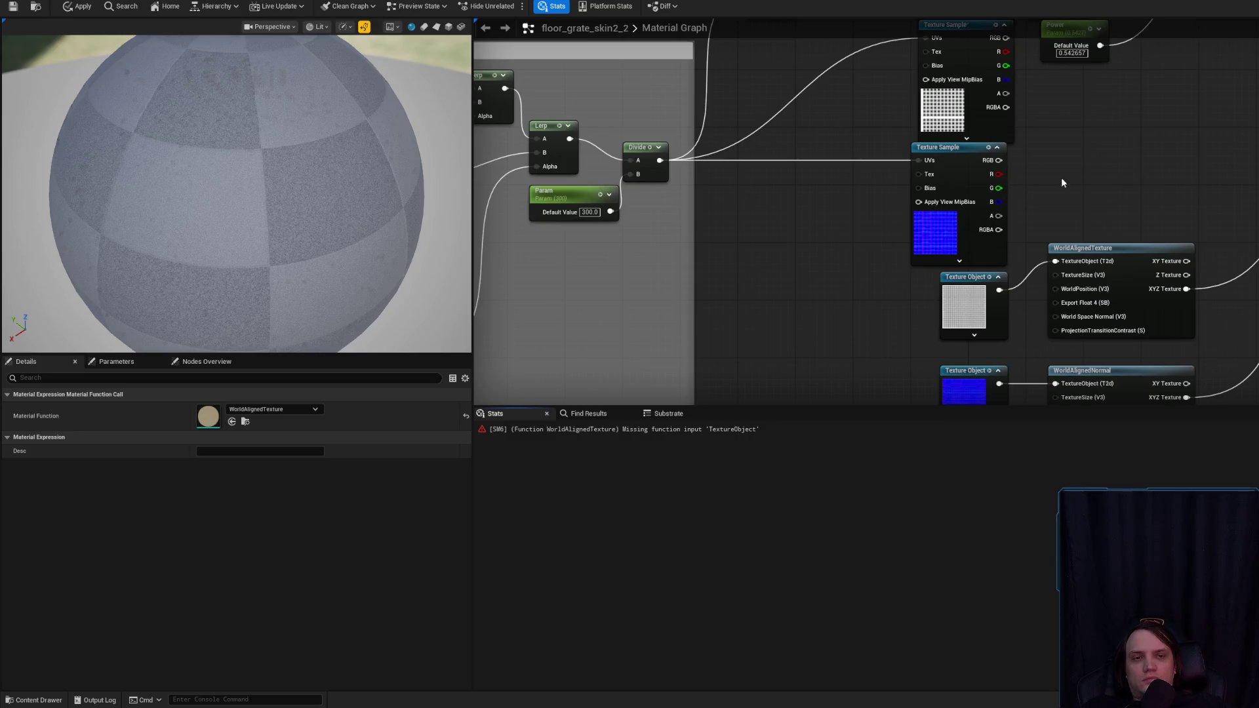
pyautogui.click(826, 129)
pyautogui.moveTo(826, 128); pyautogui.dragTo(843, 211)
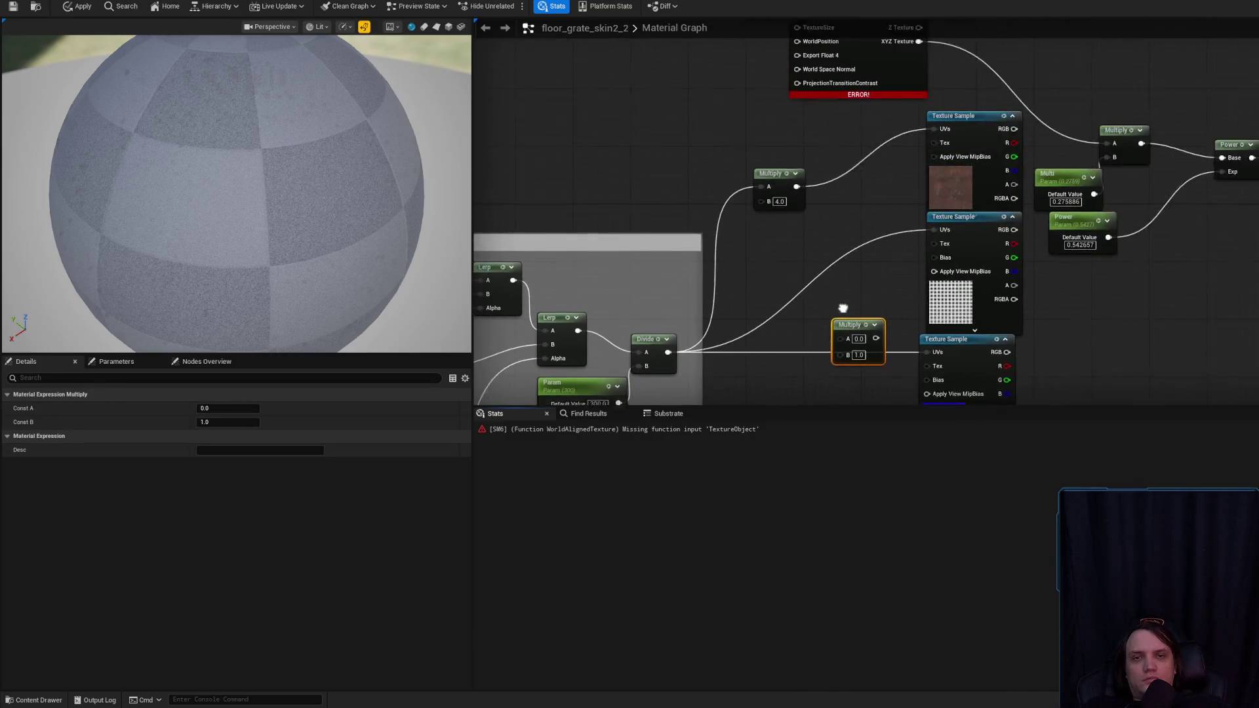
pyautogui.moveTo(878, 71); pyautogui.dragTo(929, 70)
pyautogui.moveTo(956, 210); pyautogui.dragTo(819, 202)
pyautogui.rightClick(830, 202)
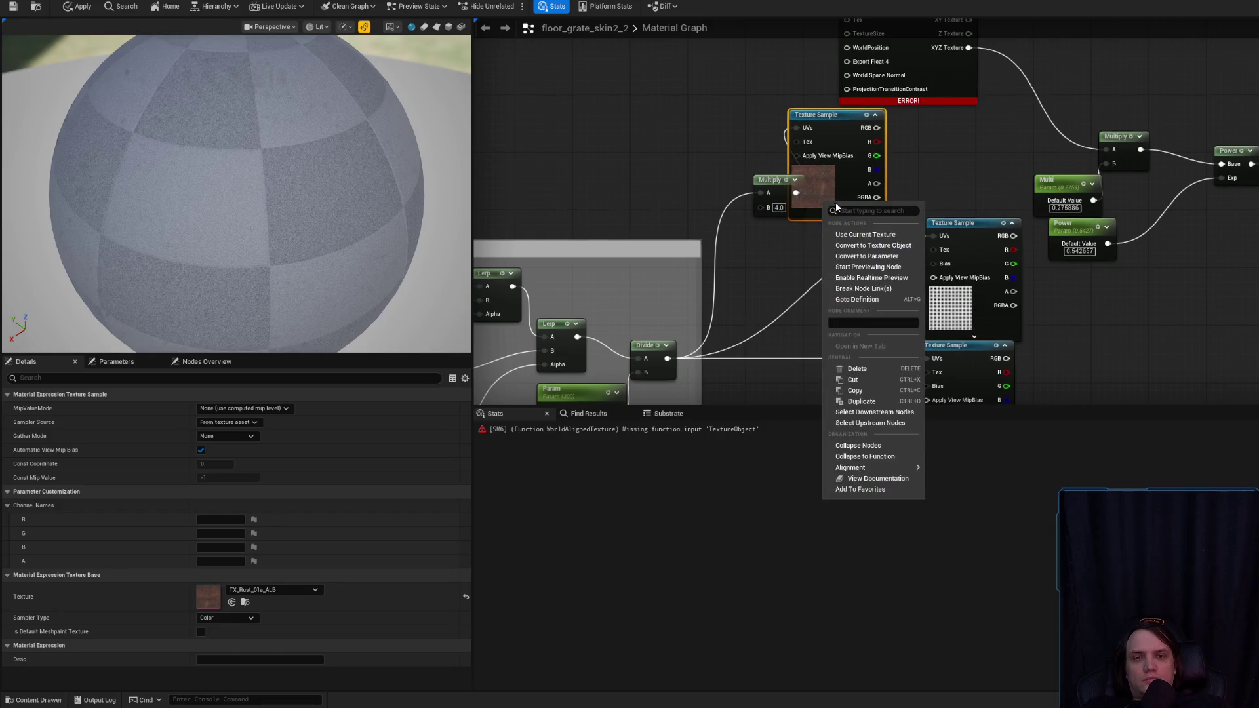
pyautogui.click(902, 246)
pyautogui.click(770, 180)
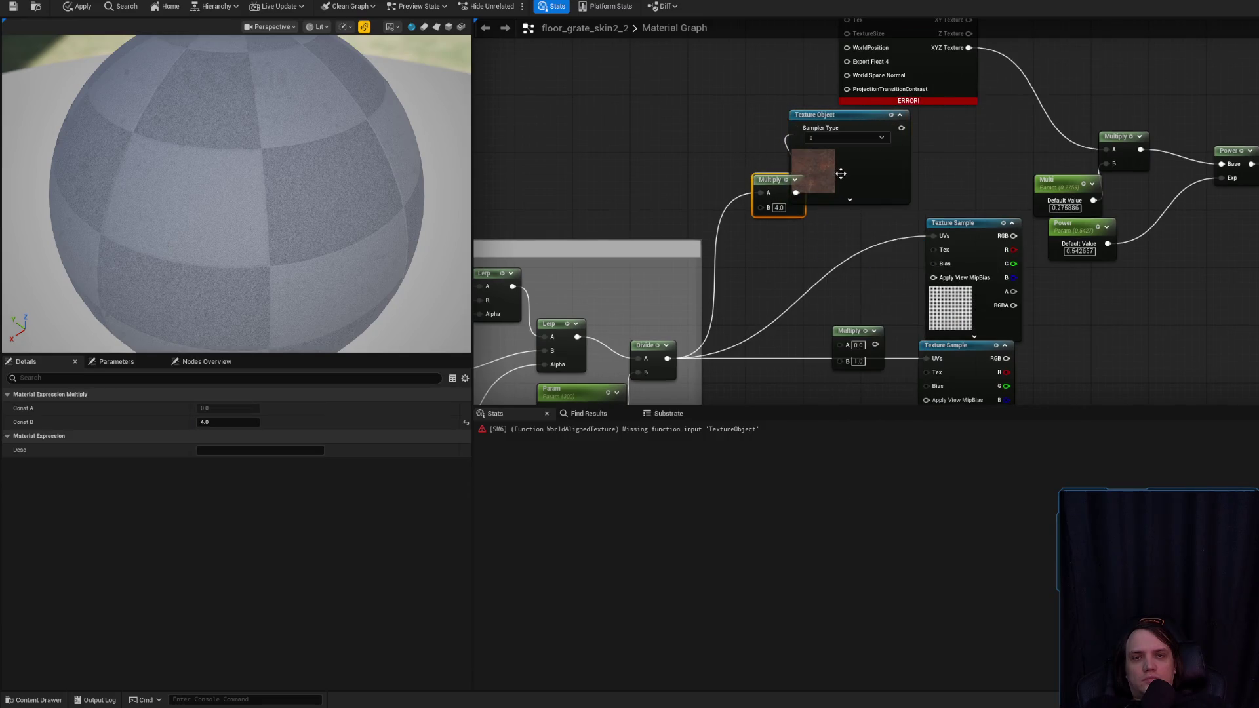
pyautogui.press('Delete')
# - Connect the TX_Rust_01a_ALB Texture Object into the new WorldAlignedTexture's Tex input
pyautogui.click(819, 147)
pyautogui.moveTo(820, 147); pyautogui.dragTo(754, 154)
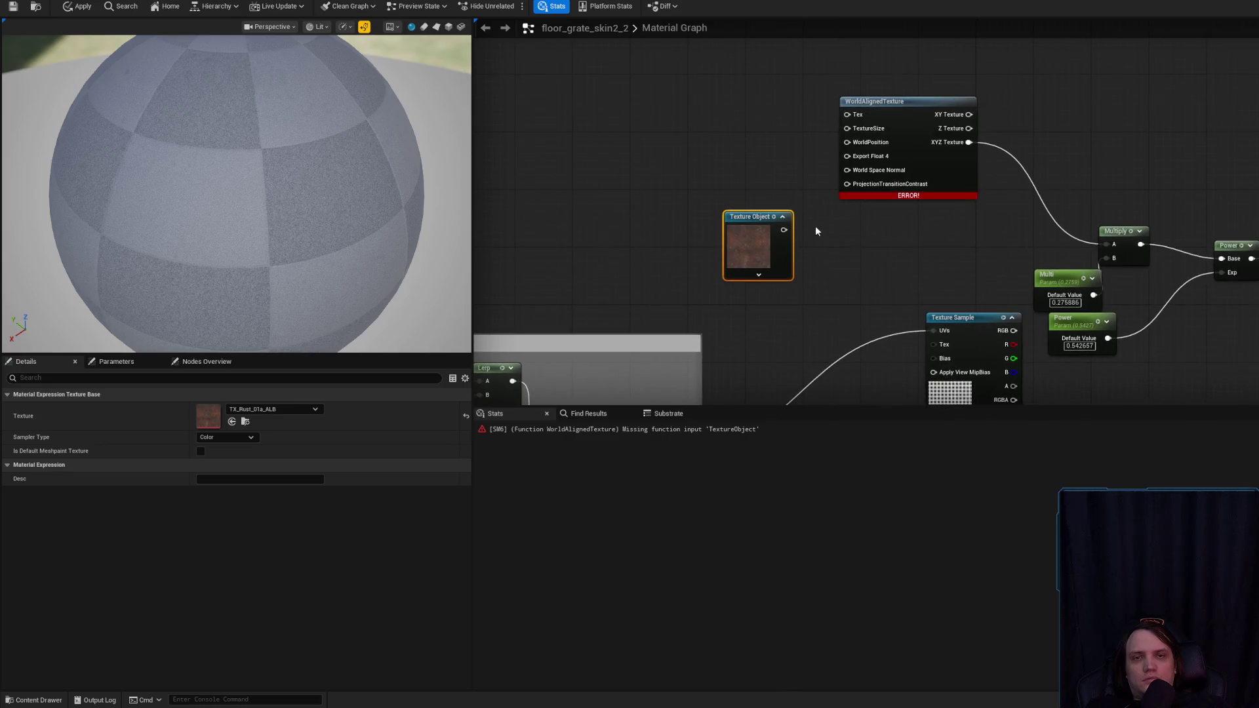
pyautogui.moveTo(854, 118); pyautogui.dragTo(854, 118)
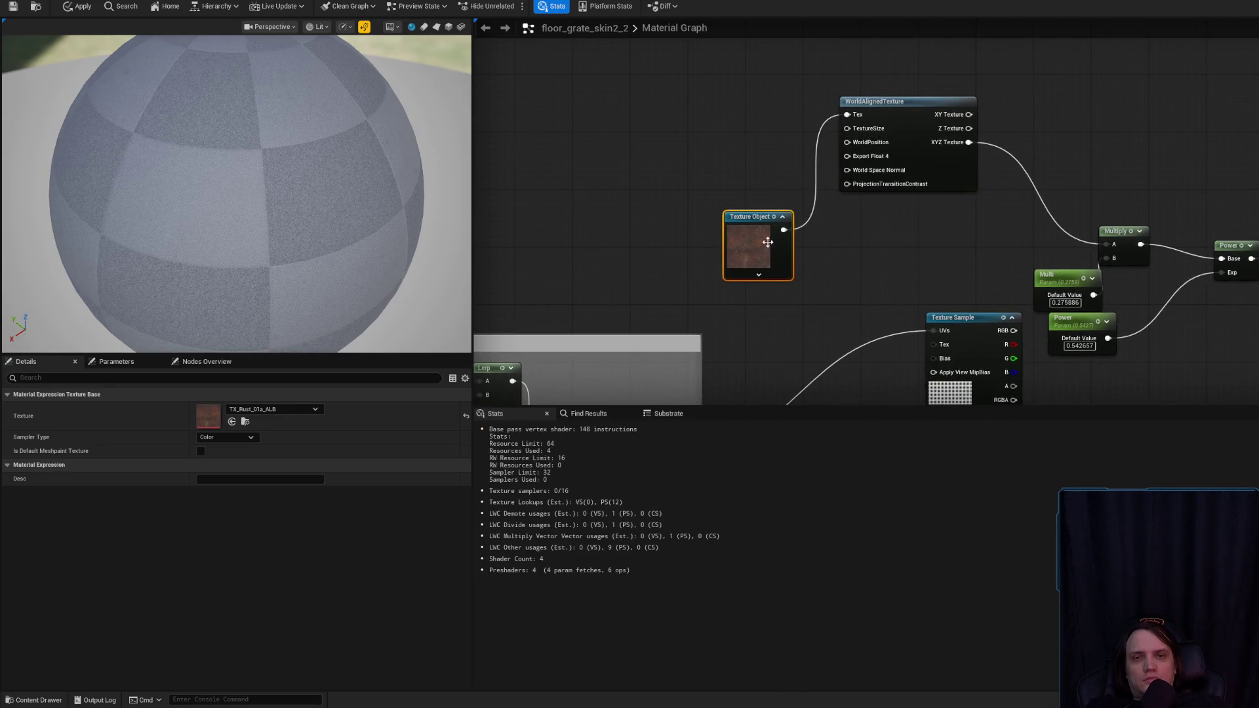
pyautogui.moveTo(754, 216); pyautogui.dragTo(775, 101)
pyautogui.moveTo(933, 146)
pyautogui.mouseDown()
pyautogui.moveTo(969, 254)
pyautogui.moveTo(991, 255)
pyautogui.mouseUp()
pyautogui.moveTo(778, 160); pyautogui.dragTo(806, 268)
pyautogui.click(837, 156)
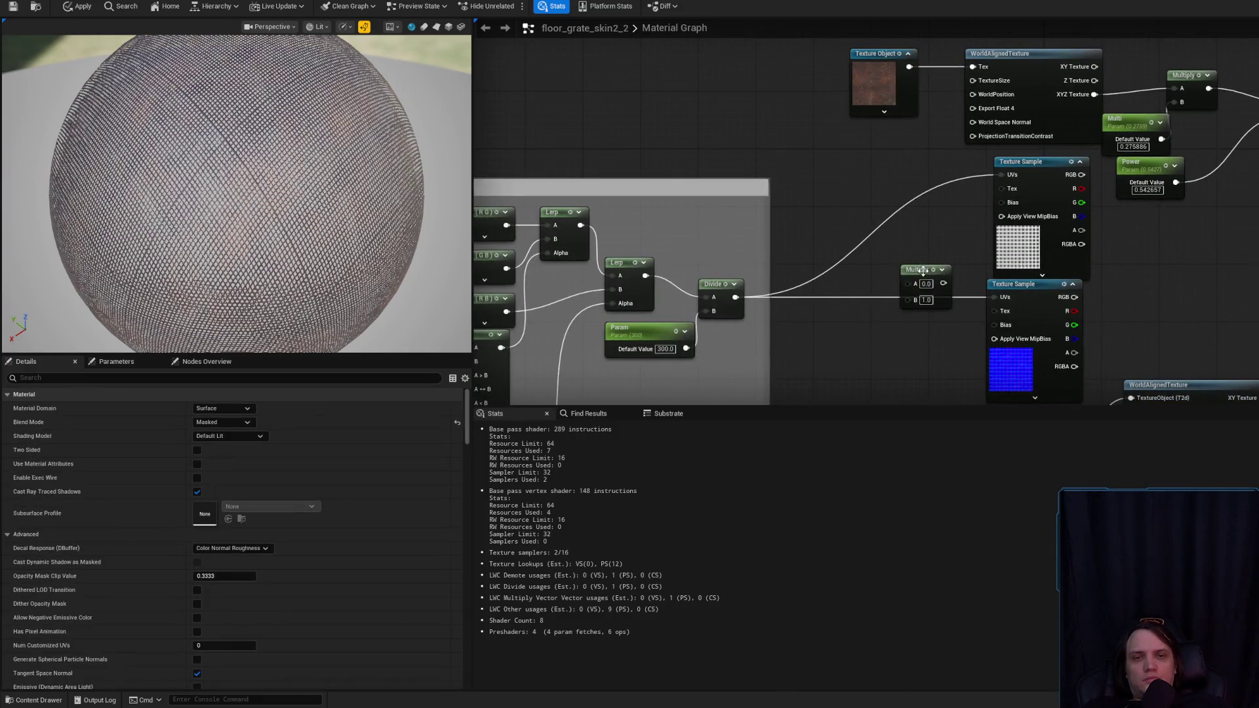
# - Add a Multiply and a Constant node and wire the Param scalar into the Multiply's A input
pyautogui.moveTo(924, 295); pyautogui.dragTo(923, 273)
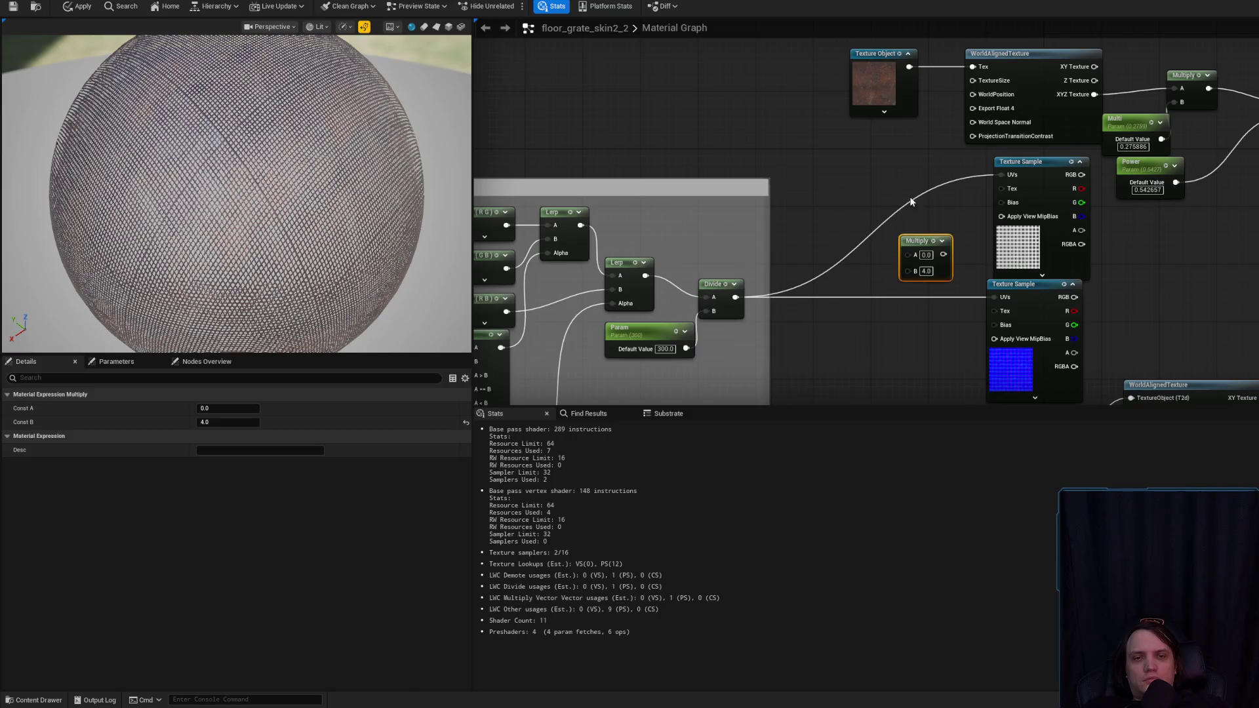
pyautogui.moveTo(891, 146); pyautogui.dragTo(973, 94)
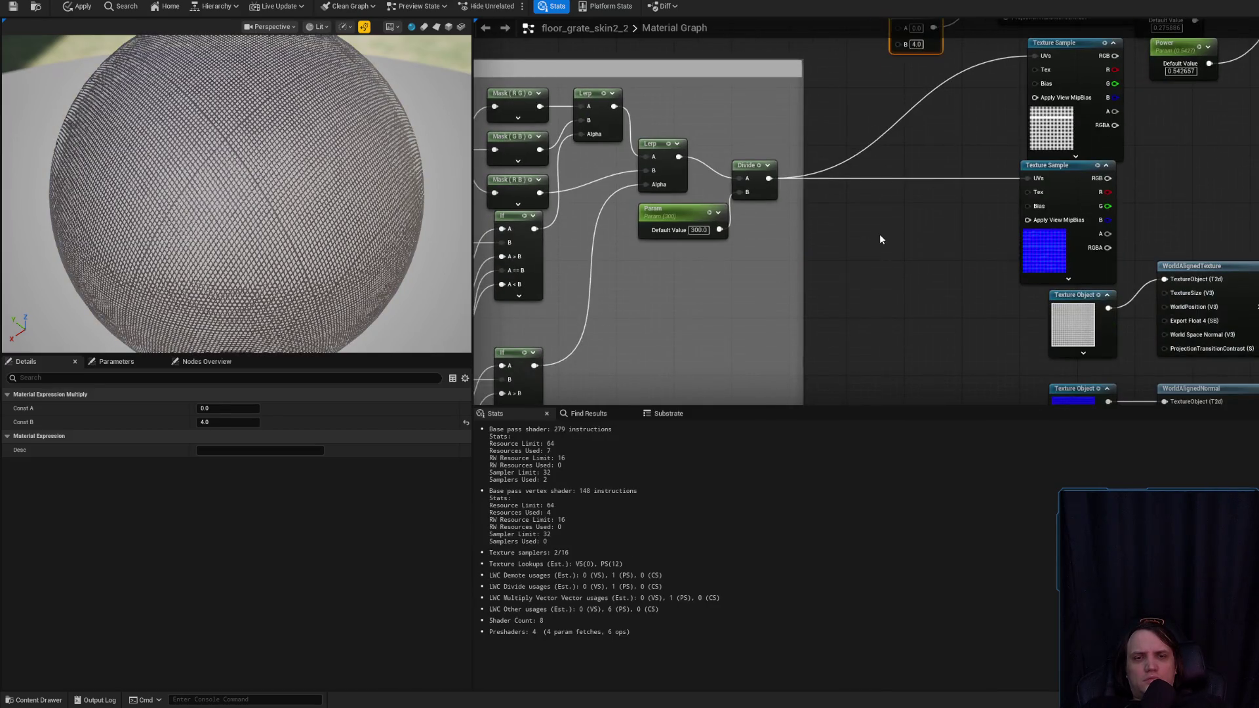
pyautogui.click(879, 234)
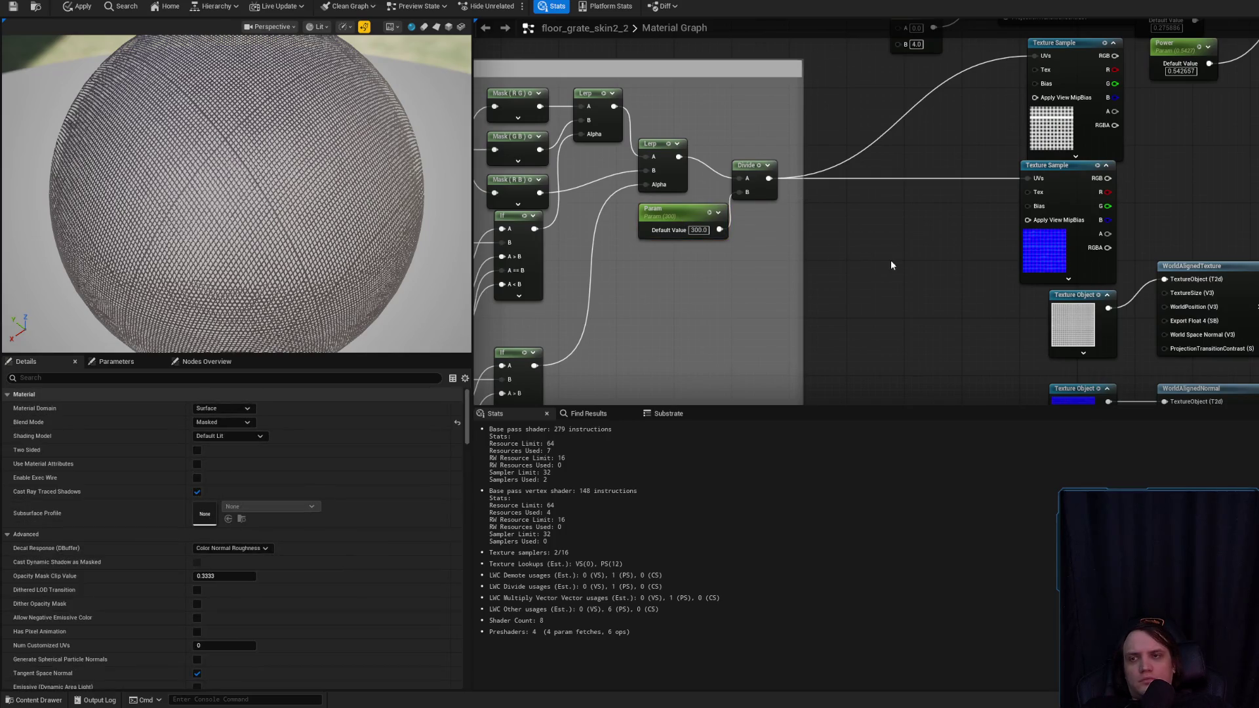
pyautogui.press('1')
pyautogui.click(842, 243)
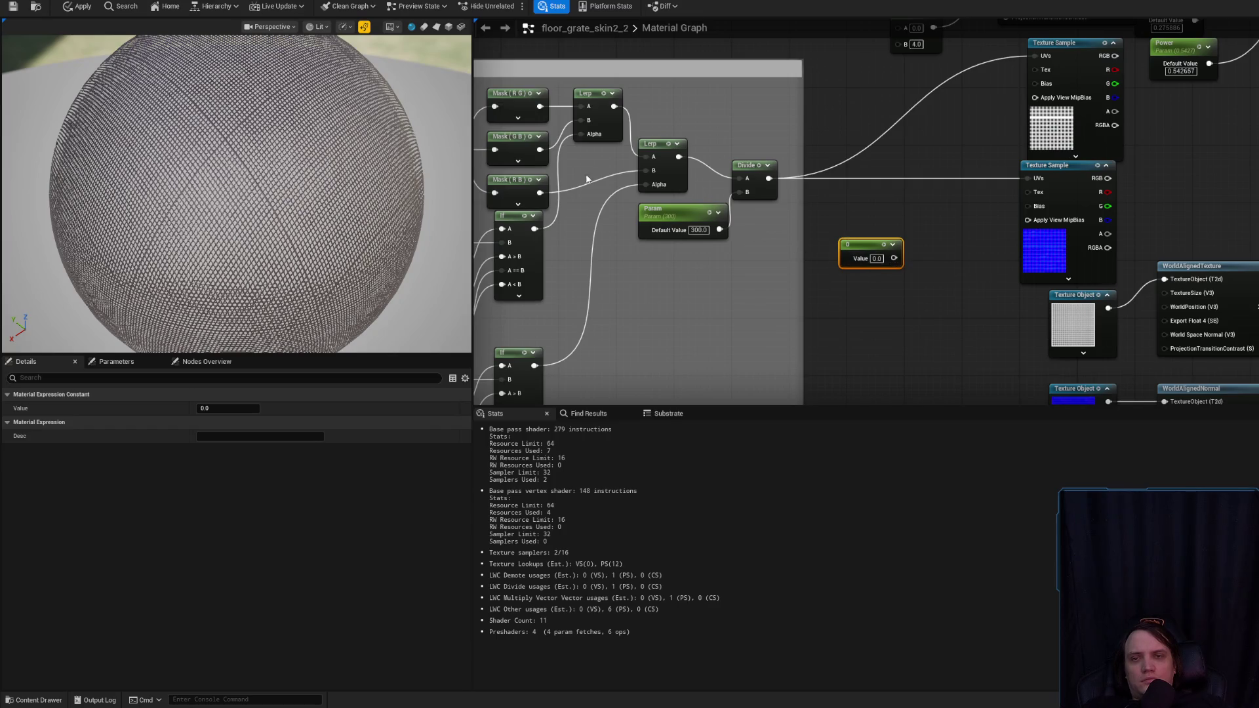
pyautogui.click(696, 216)
pyautogui.moveTo(682, 303)
pyautogui.mouseDown()
pyautogui.moveTo(747, 268)
pyautogui.moveTo(865, 103)
pyautogui.mouseUp()
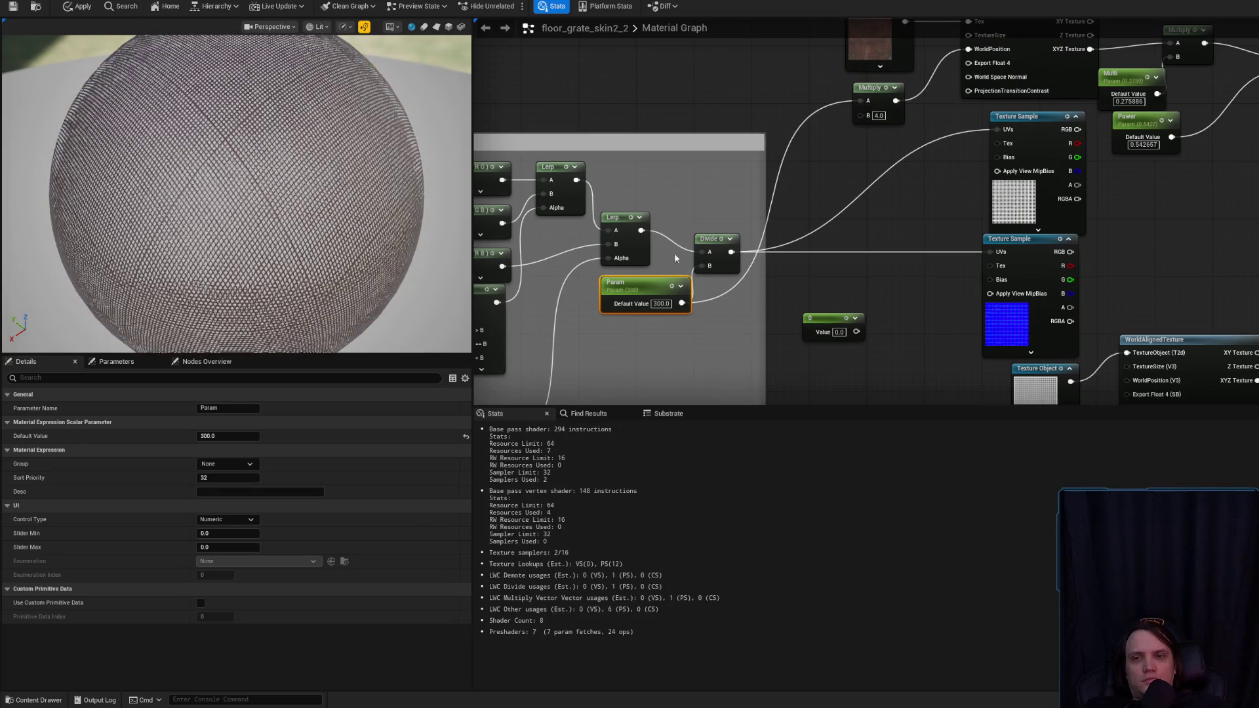
# - Wire Param (300) into both world-aligned nodes' TextureSize pins, removing the stray WorldPosition link
pyautogui.moveTo(684, 306); pyautogui.dragTo(813, 305)
pyautogui.moveTo(952, 301)
pyautogui.mouseDown()
pyautogui.moveTo(1001, 388)
pyautogui.moveTo(1134, 290)
pyautogui.mouseUp()
pyautogui.moveTo(684, 217)
pyautogui.mouseDown()
pyautogui.moveTo(1000, 319)
pyautogui.moveTo(1060, 371)
pyautogui.moveTo(1142, 332)
pyautogui.moveTo(1144, 367)
pyautogui.mouseUp()
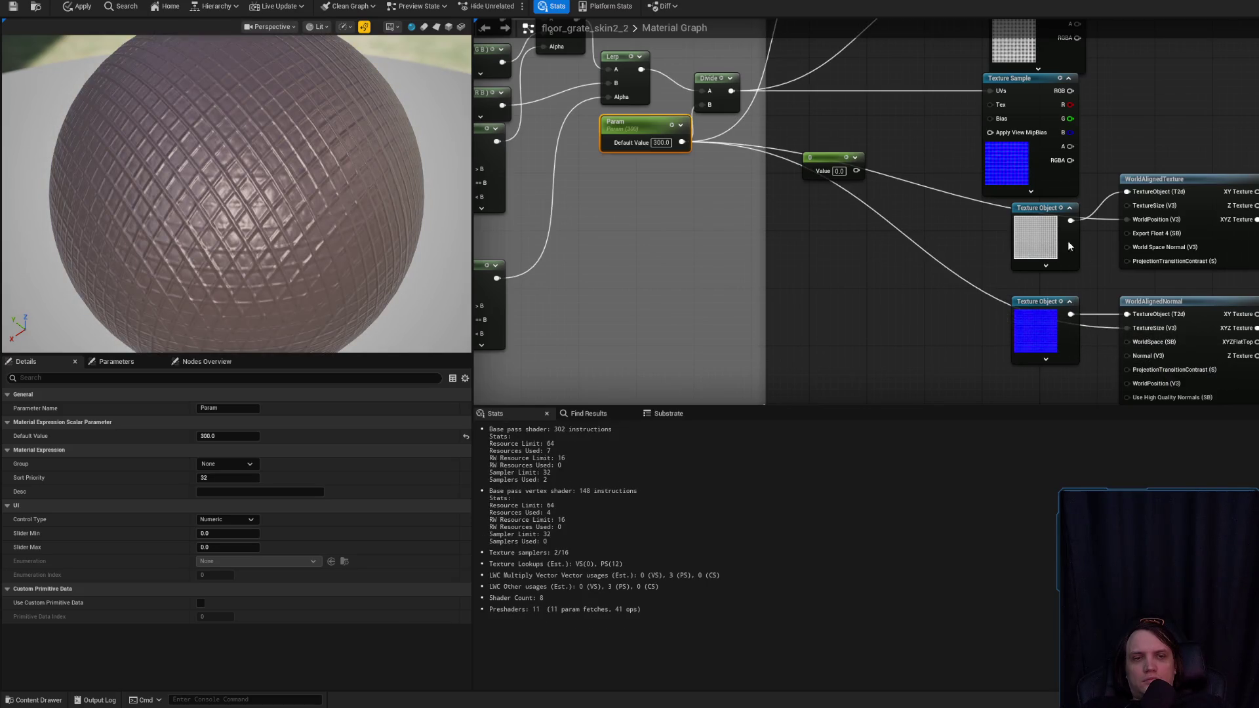
pyautogui.moveTo(681, 141)
pyautogui.mouseDown()
pyautogui.moveTo(1123, 218)
pyautogui.moveTo(1140, 205)
pyautogui.moveTo(1112, 218)
pyautogui.mouseUp()
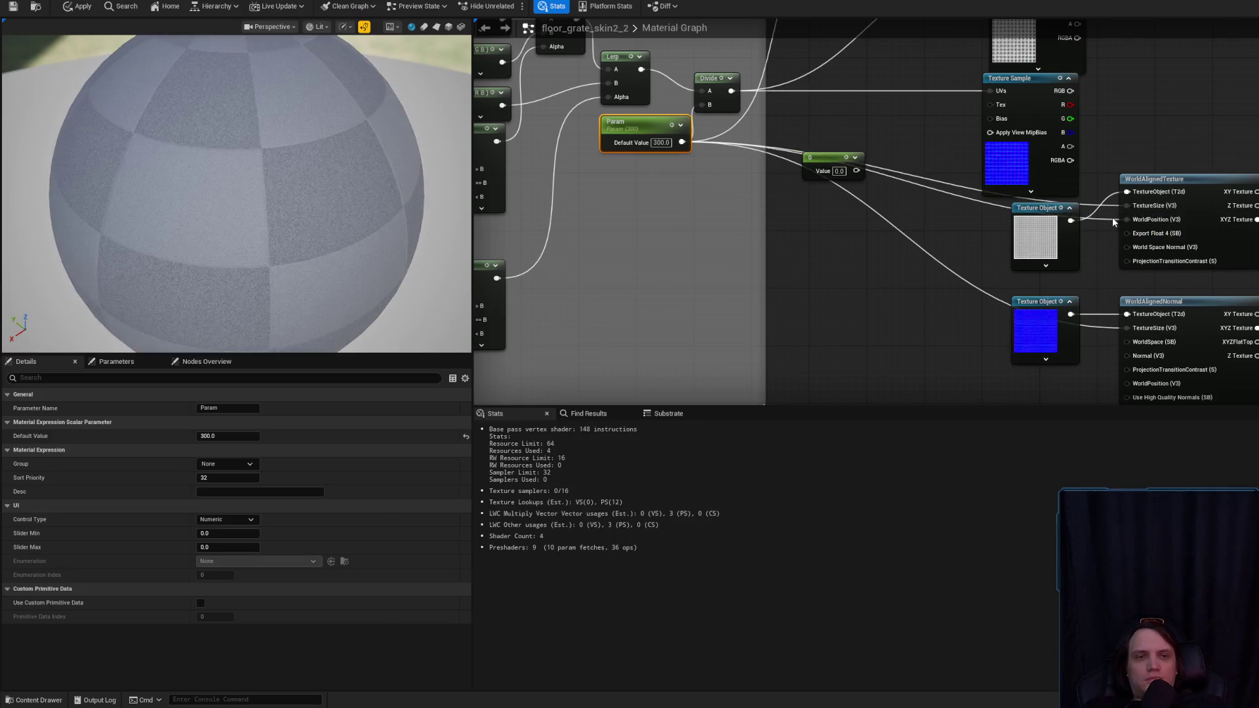
pyautogui.click(1112, 218)
pyautogui.keyDown('alt'); pyautogui.click(1126, 219); pyautogui.keyUp('alt')
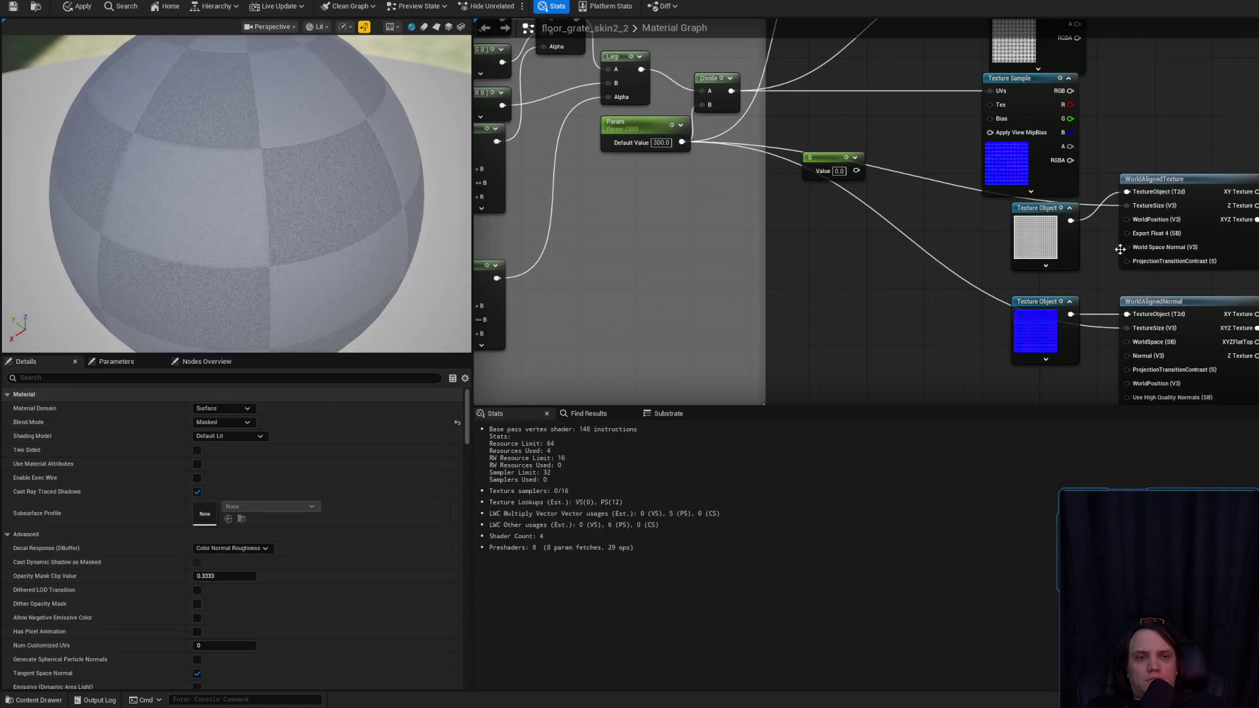
pyautogui.hotkey('shift', 'F11')
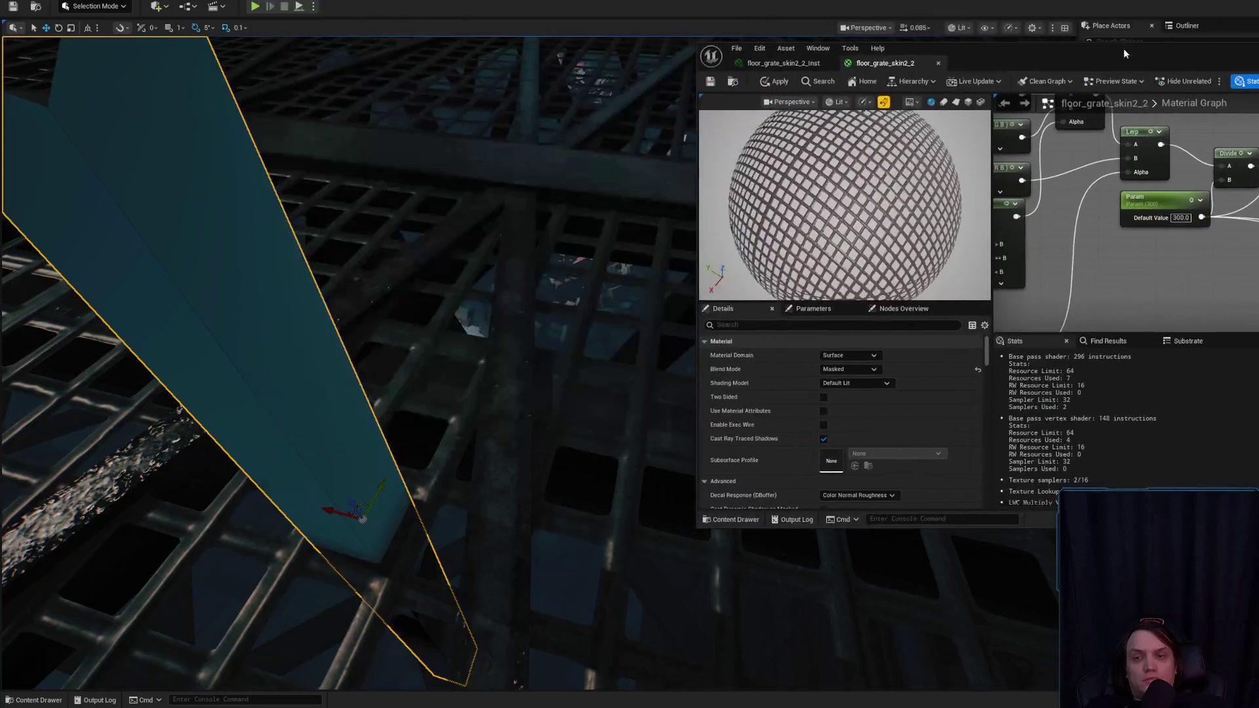
# - Apply the grate material and fly the camera over the floor to see the new world-aligned grid
pyautogui.click(781, 85)
pyautogui.moveTo(393, 328); pyautogui.dragTo(512, 295)
pyautogui.moveTo(551, 217); pyautogui.dragTo(590, 236)
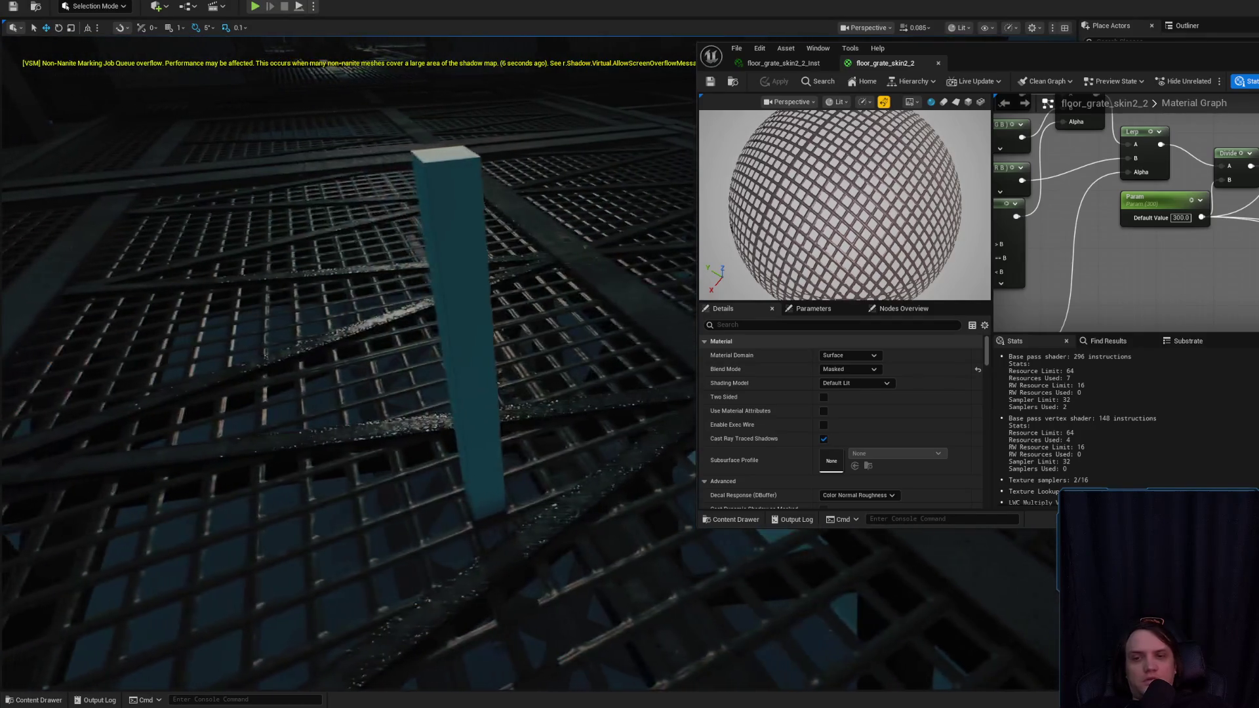
pyautogui.scroll(-2, 1124, 210)
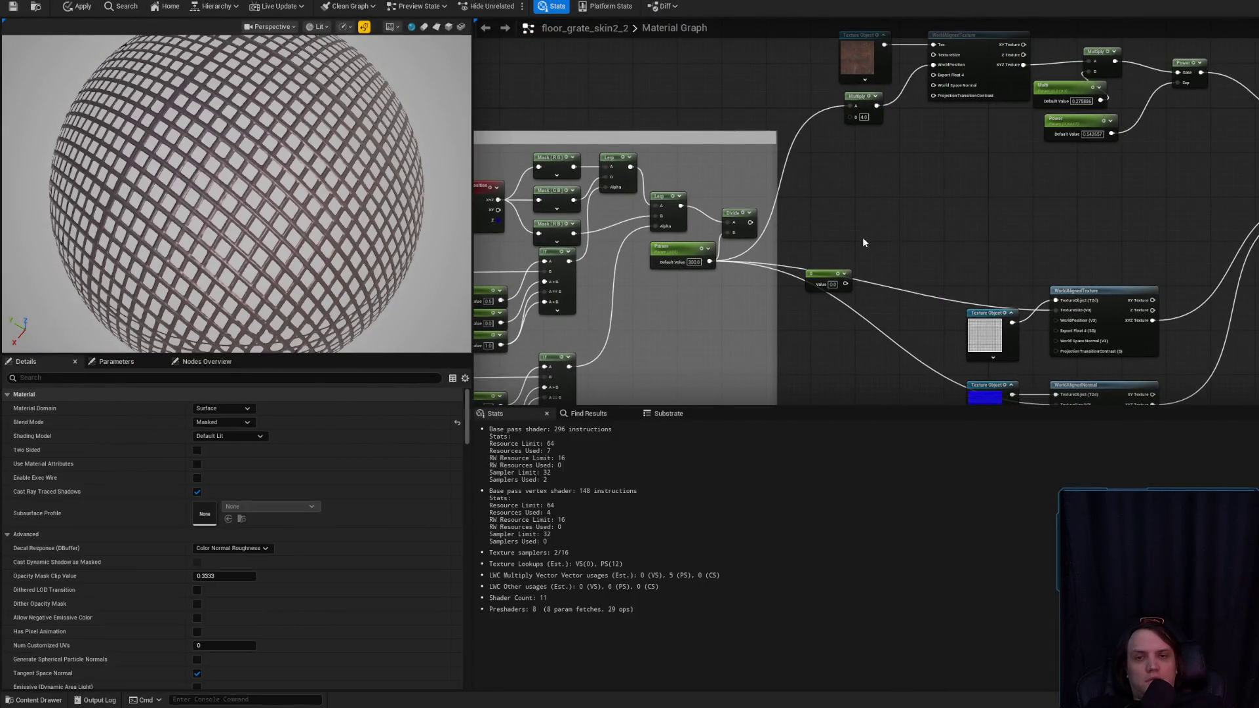
# - Connect the Param node into the Divide node's B input
pyautogui.scroll(-5, 863, 237)
pyautogui.moveTo(922, 286); pyautogui.dragTo(914, 242)
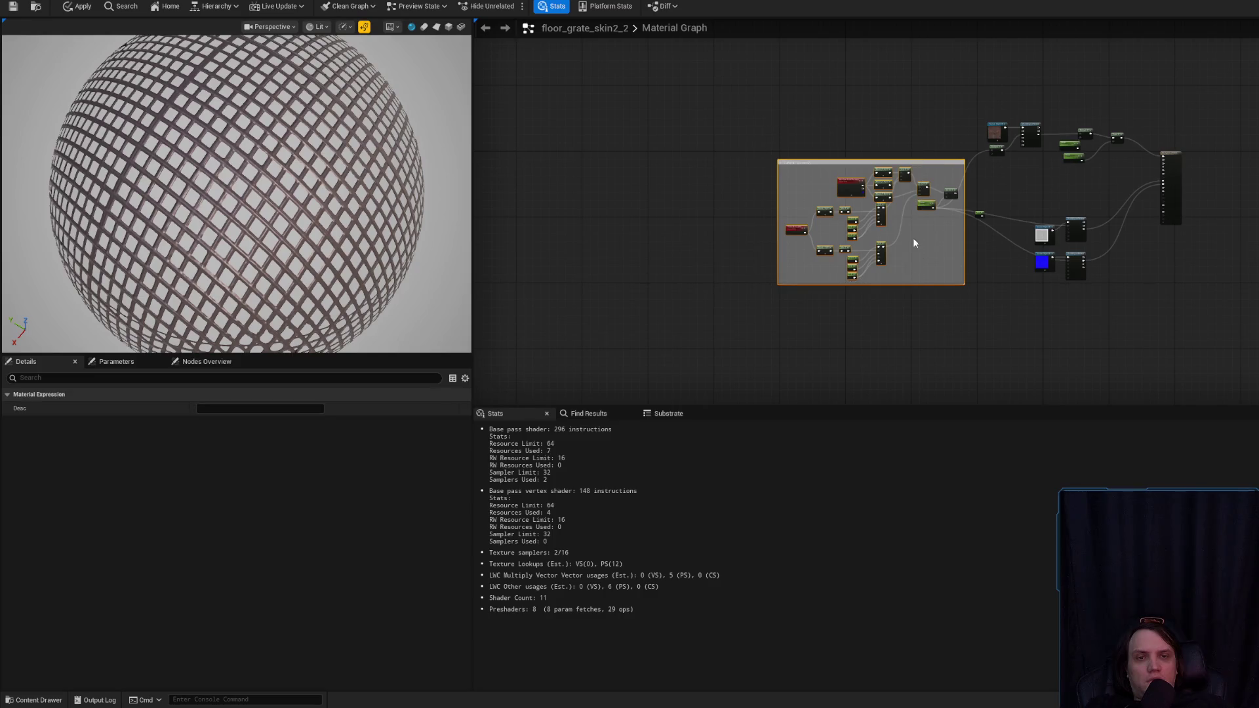
pyautogui.scroll(6, 914, 242)
pyautogui.moveTo(900, 161); pyautogui.dragTo(1097, 129)
pyautogui.click(1043, 254)
# - Delete the old XYZ World Position UV comment group and apply the material to the level
pyautogui.scroll(-3, 978, 214)
pyautogui.moveTo(582, 110); pyautogui.dragTo(982, 372)
pyautogui.press('Delete')
pyautogui.scroll(3, 875, 280)
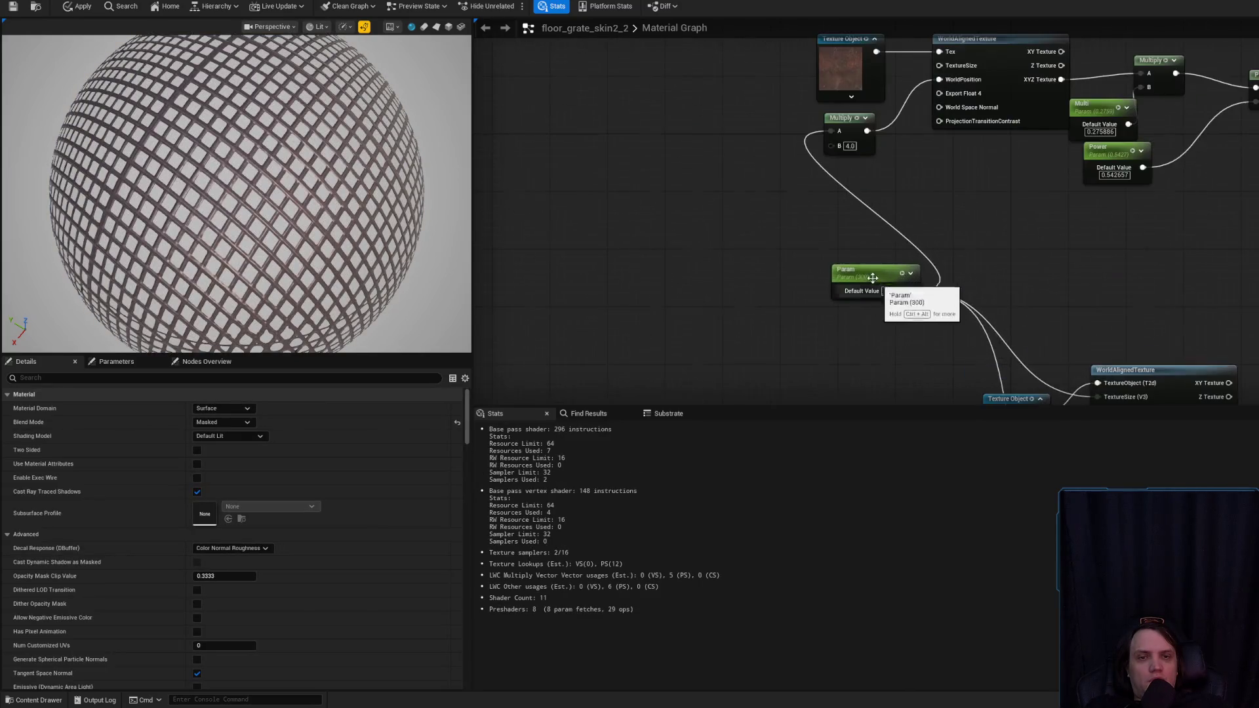
pyautogui.moveTo(874, 280); pyautogui.dragTo(759, 280)
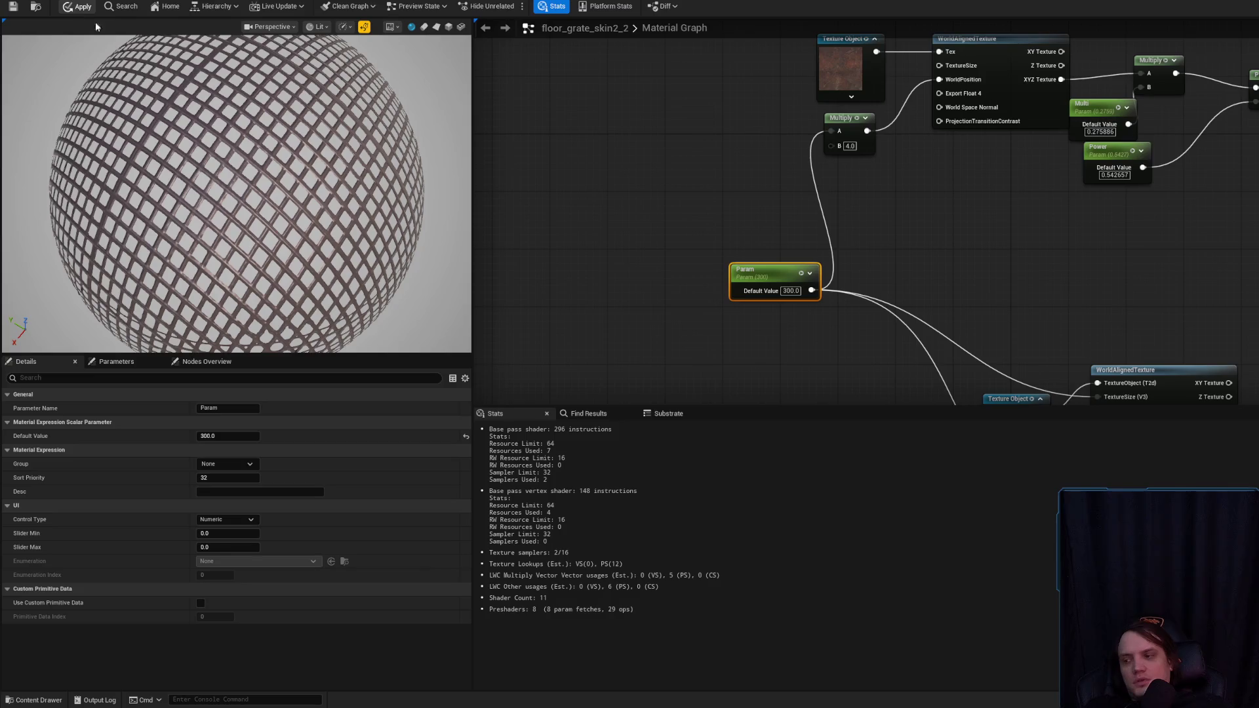
pyautogui.click(12, 6)
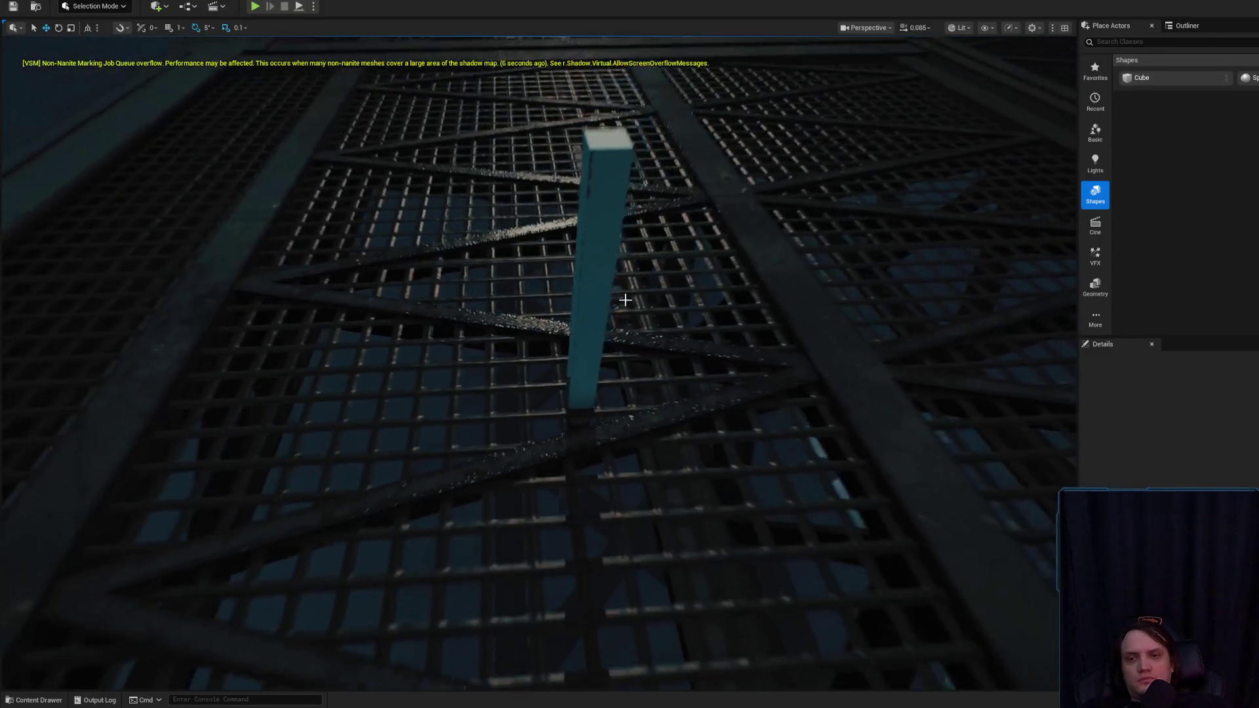
pyautogui.click(626, 268)
pyautogui.click(647, 286)
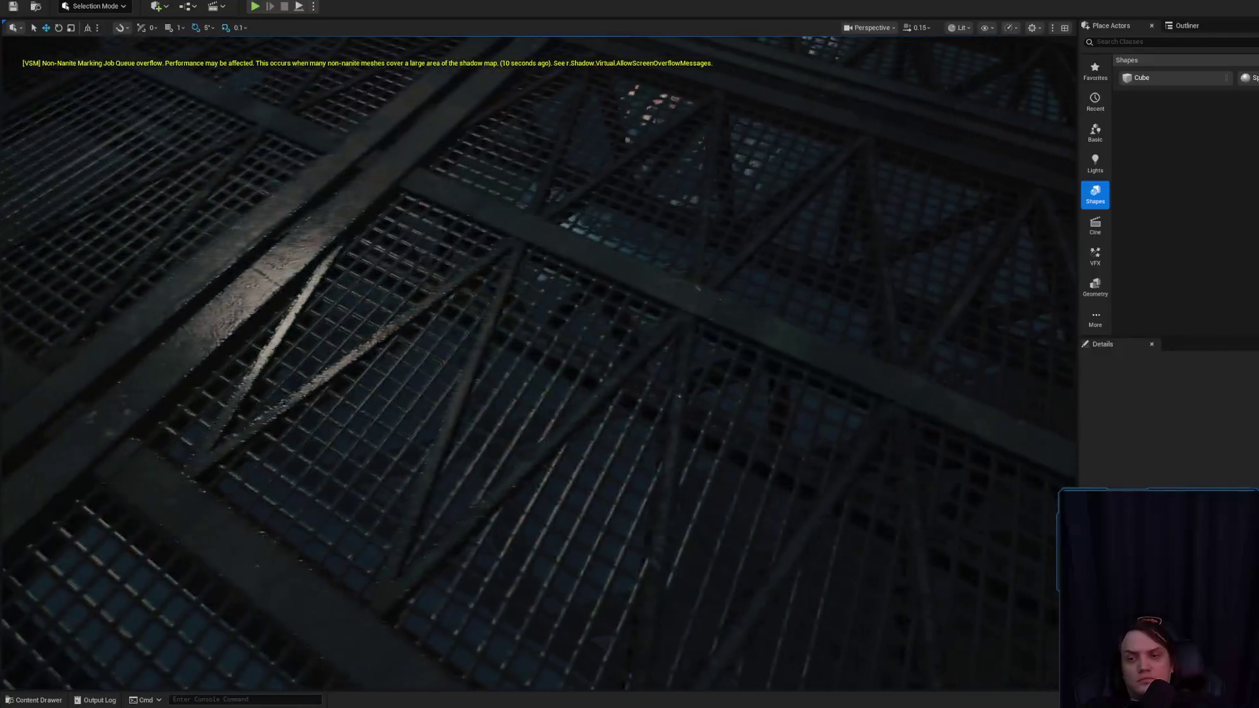
pyautogui.scroll(1, 538, 362)
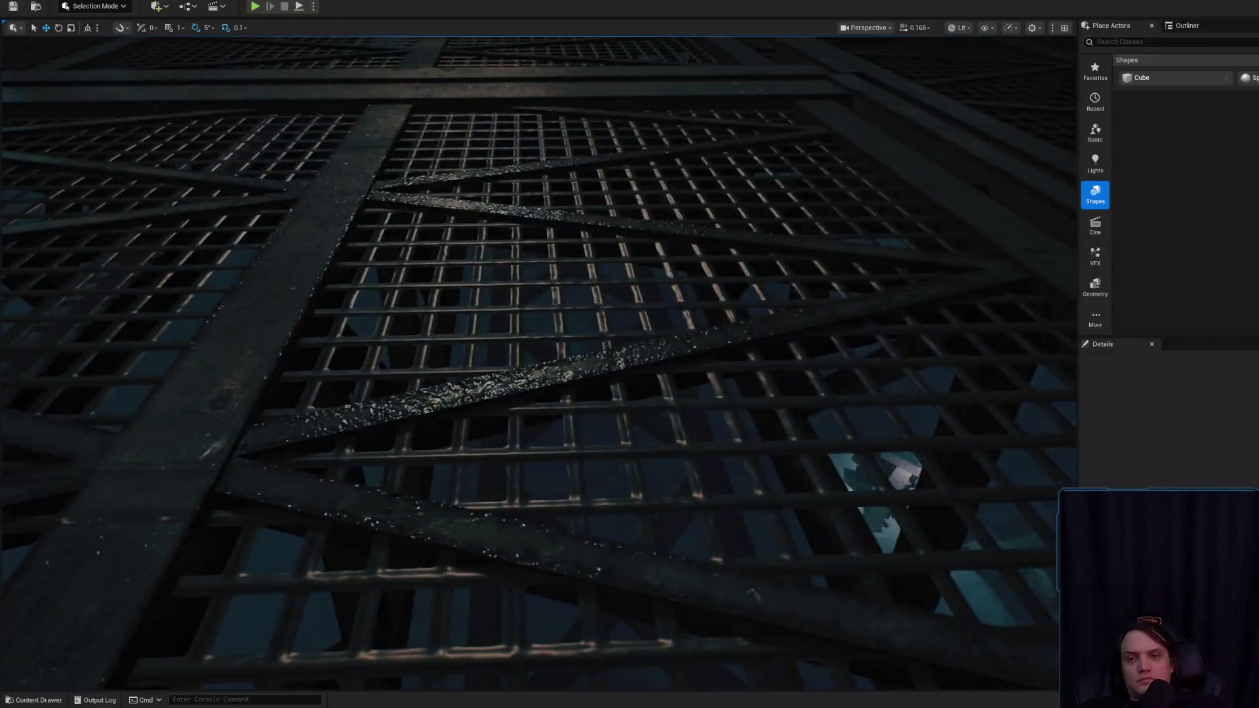
pyautogui.scroll(4, 538, 363)
pyautogui.press('w')
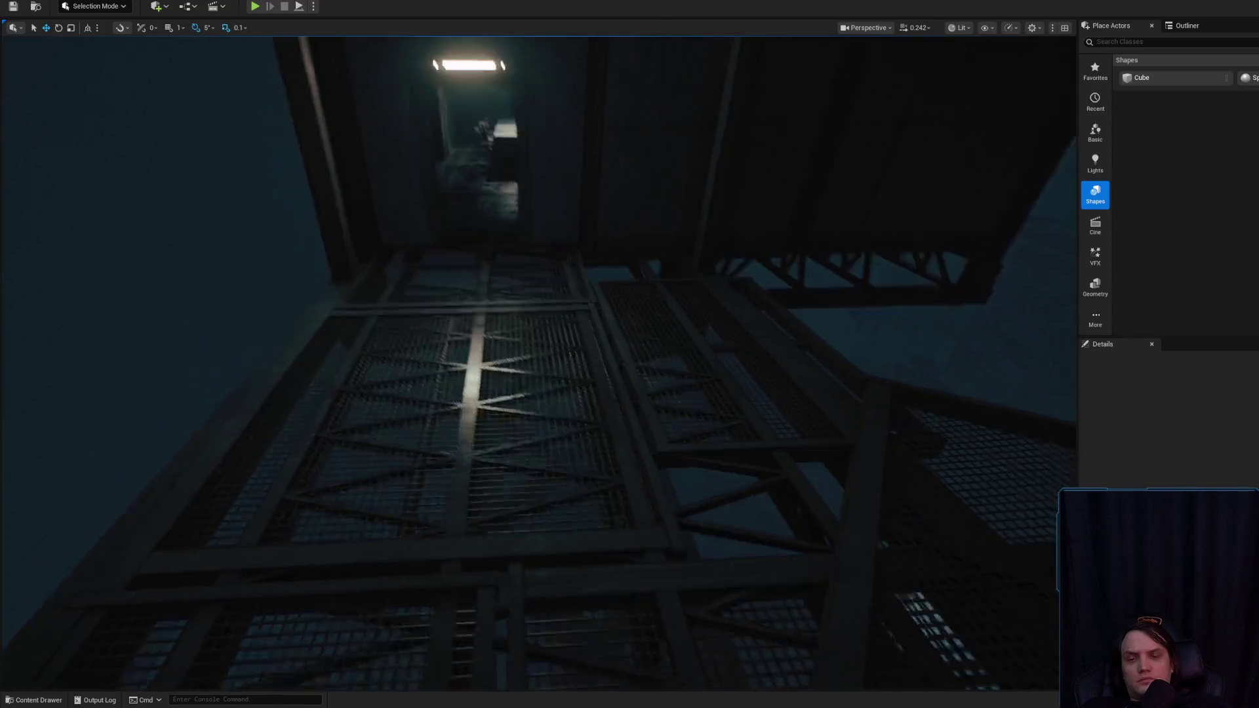
pyautogui.scroll(2, 538, 363)
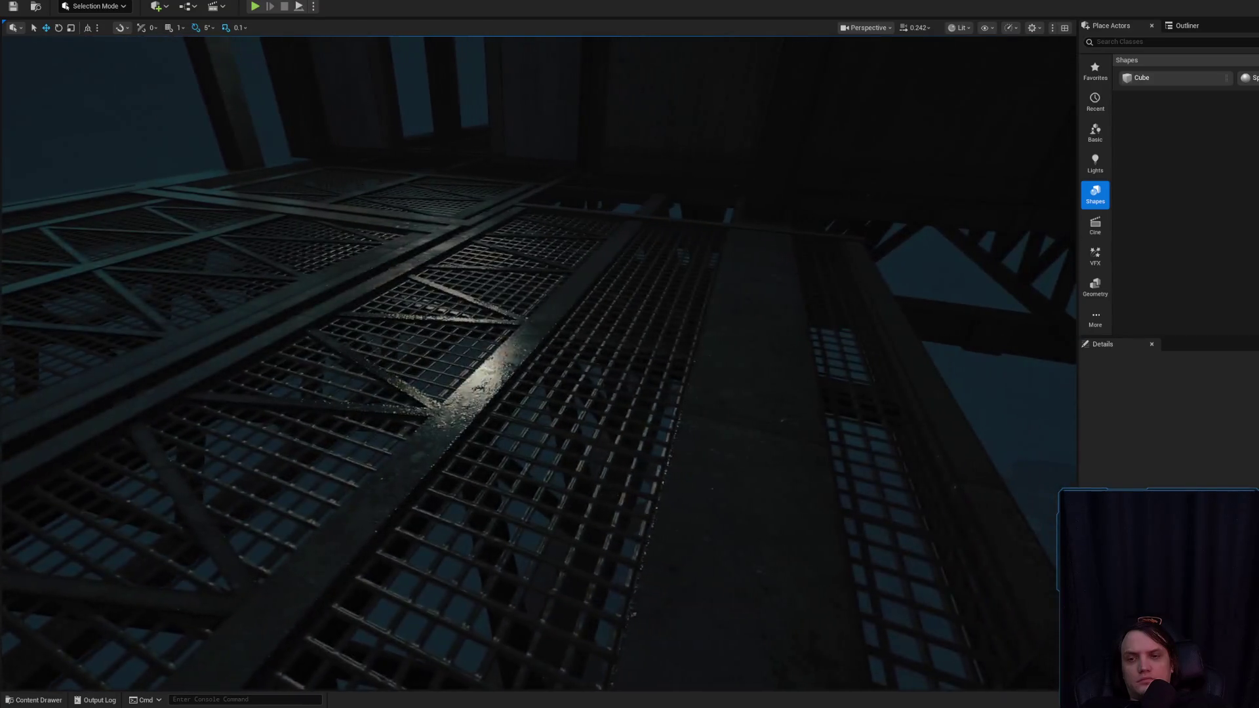
pyautogui.scroll(2, 537, 362)
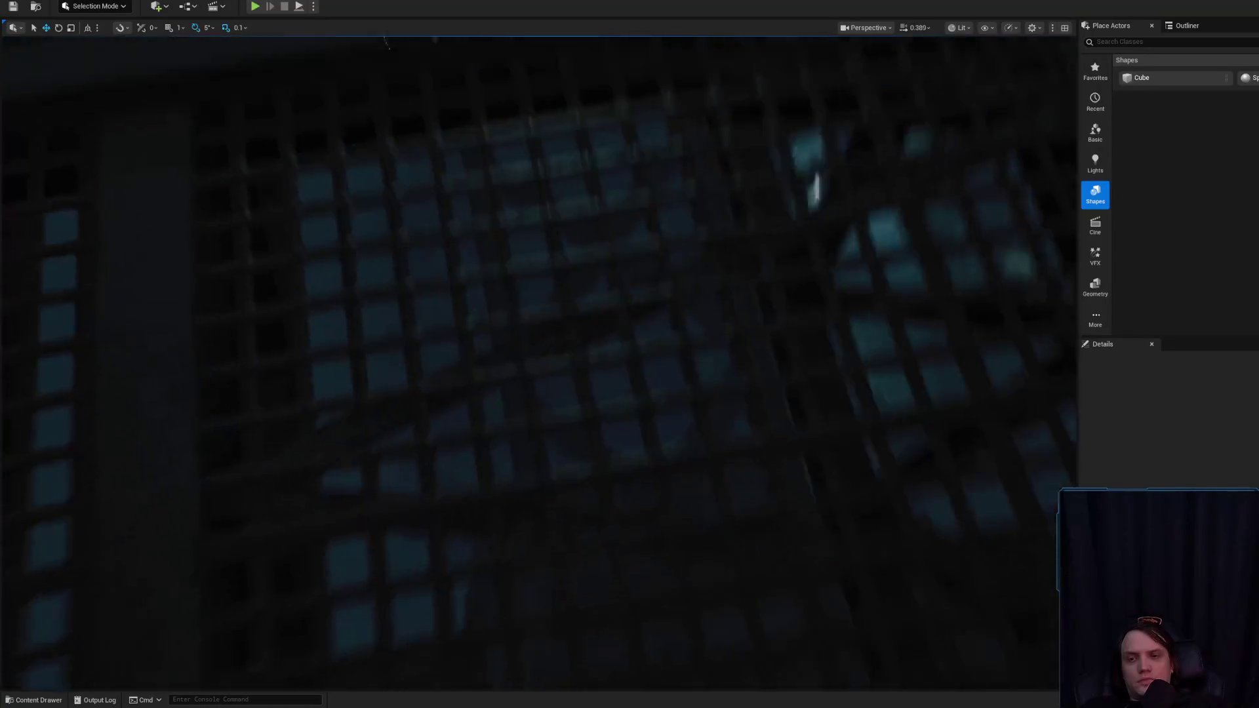
pyautogui.scroll(-1, 538, 362)
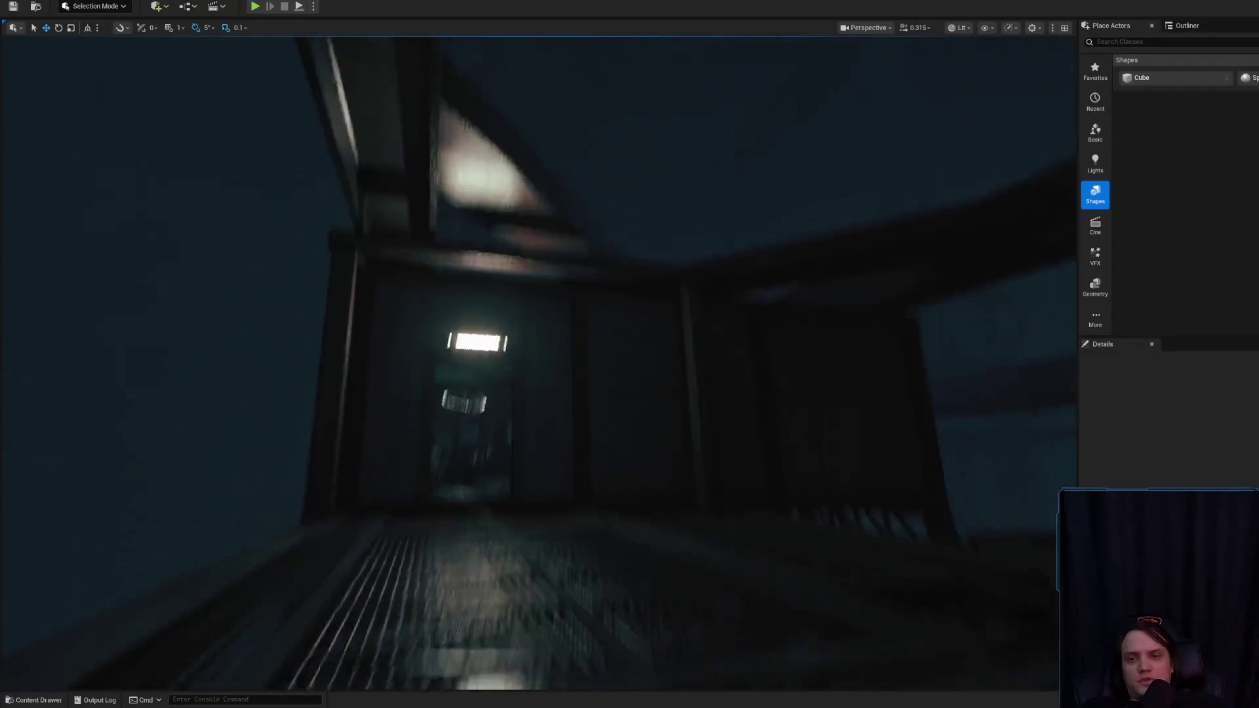
pyautogui.scroll(2, 537, 362)
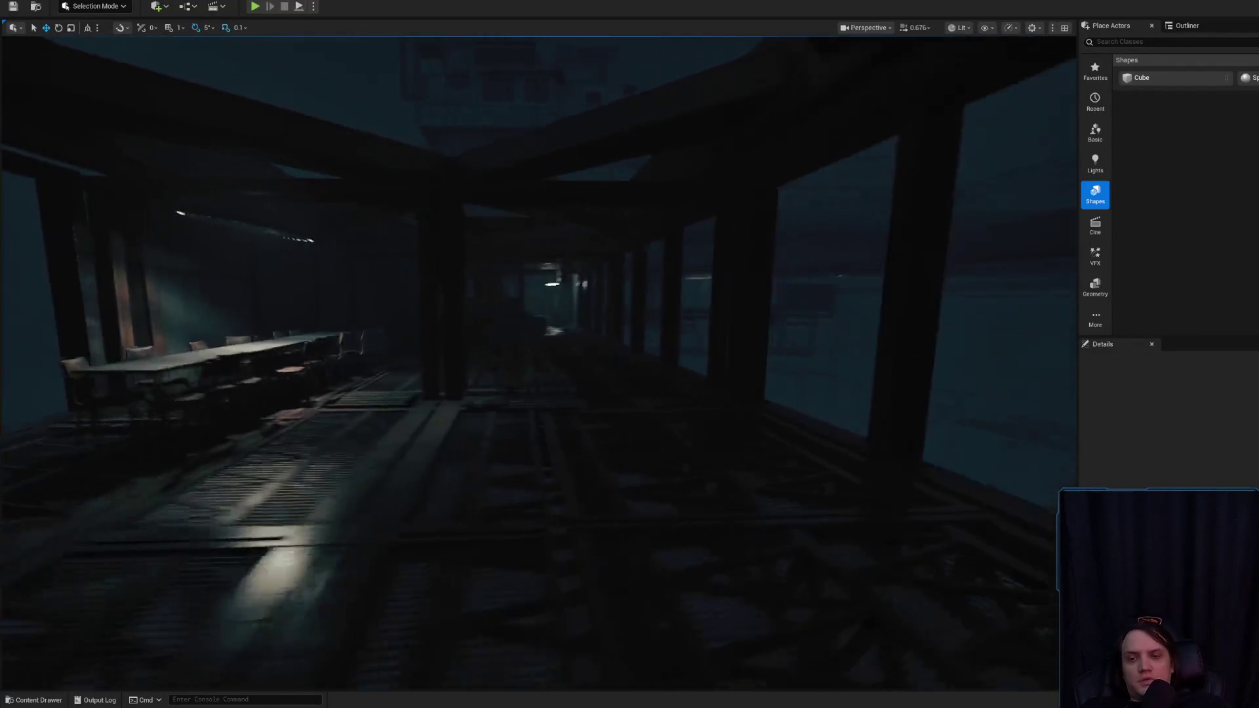
pyautogui.scroll(1, 537, 363)
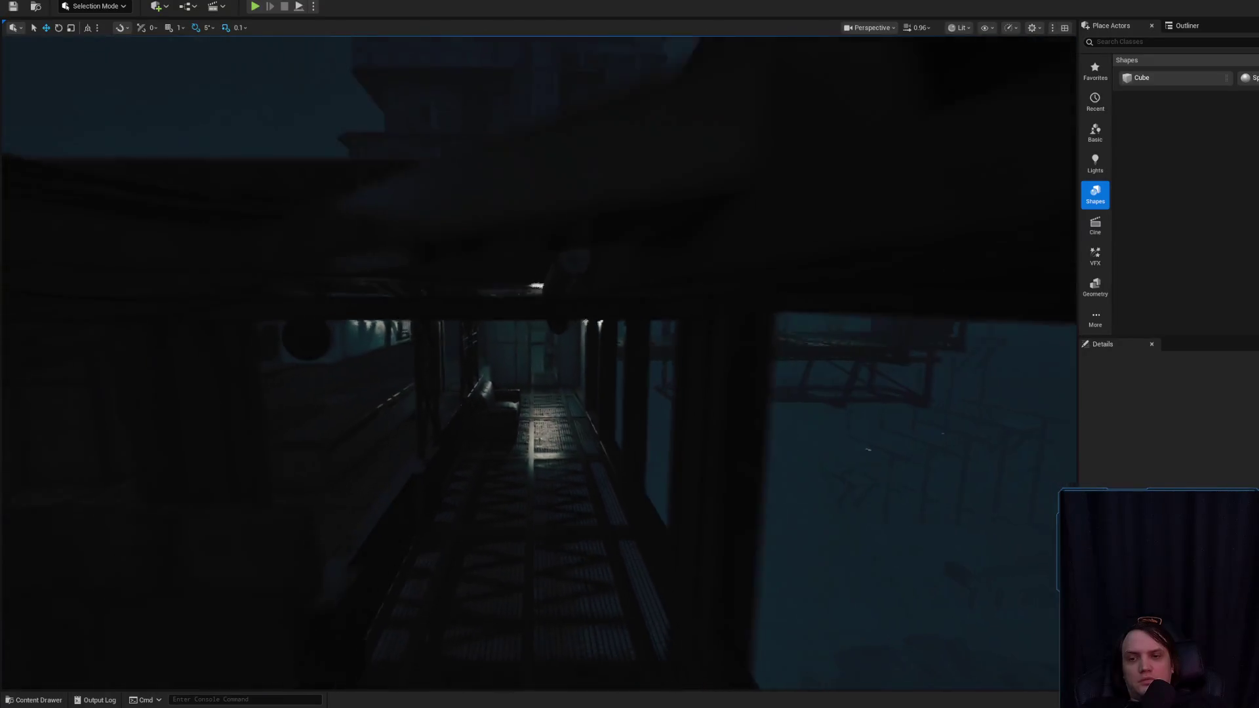
pyautogui.scroll(-2, 537, 363)
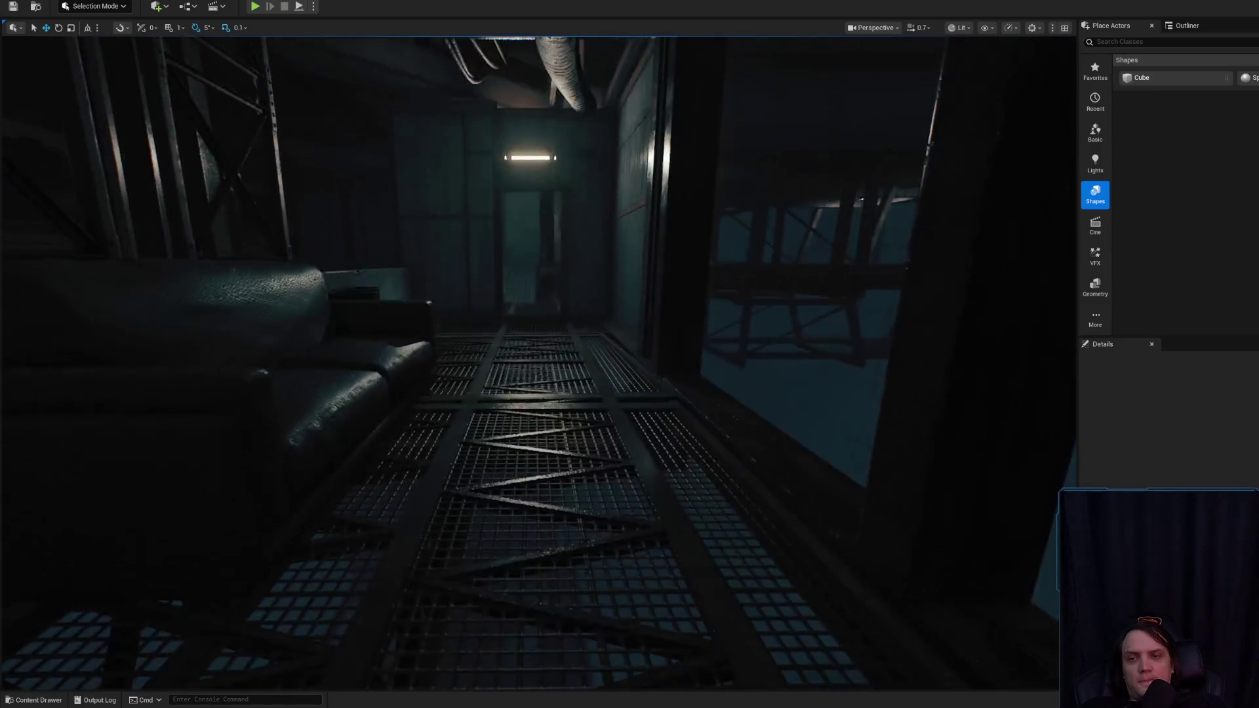
pyautogui.scroll(2, 538, 360)
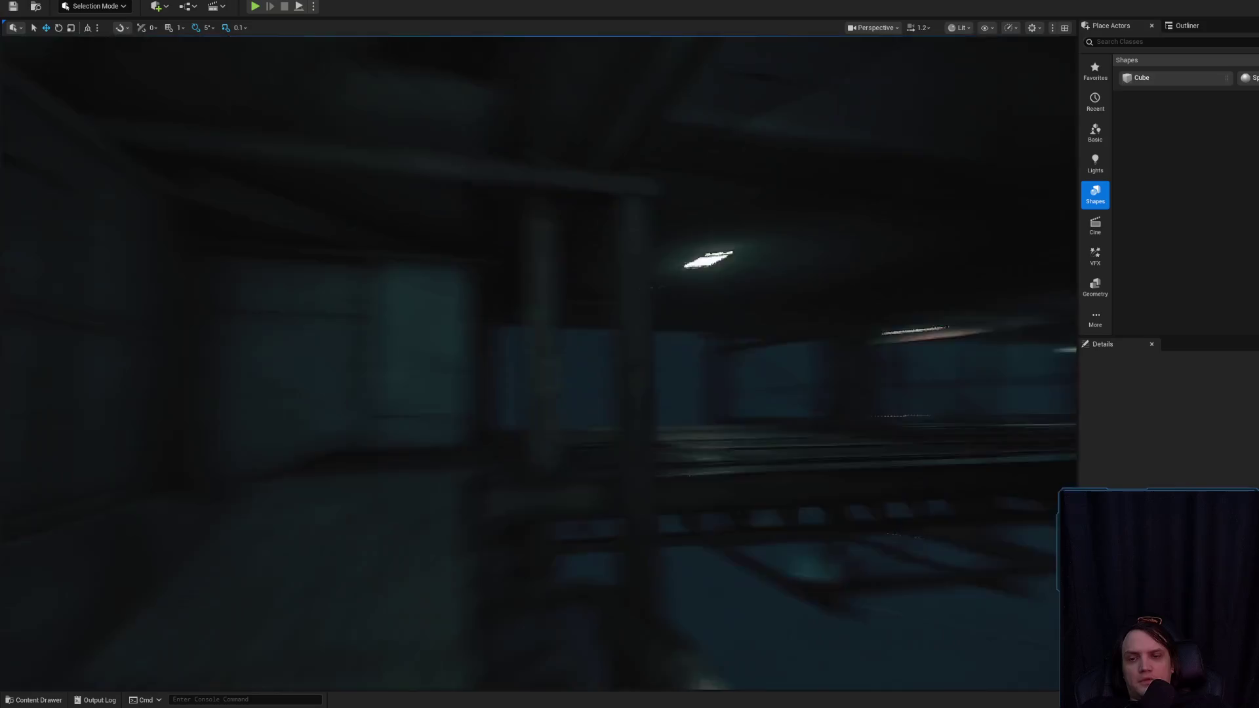
pyautogui.scroll(2, 722, 498)
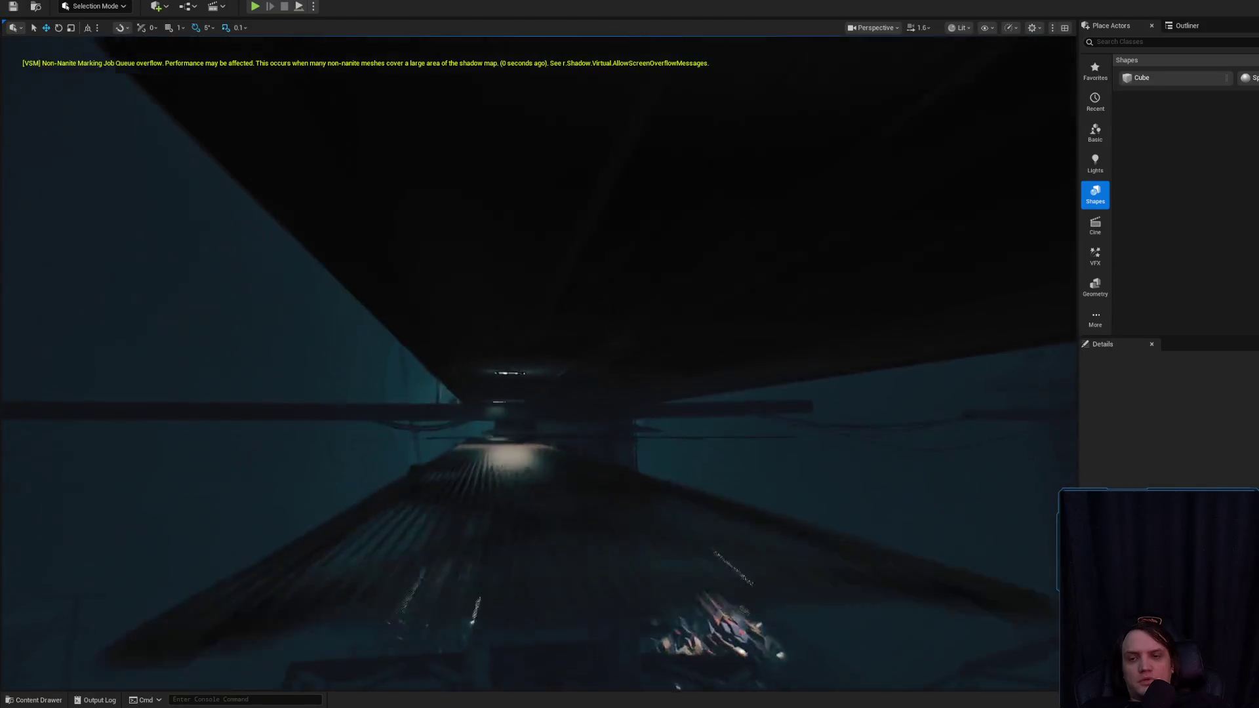
pyautogui.scroll(-1, 723, 498)
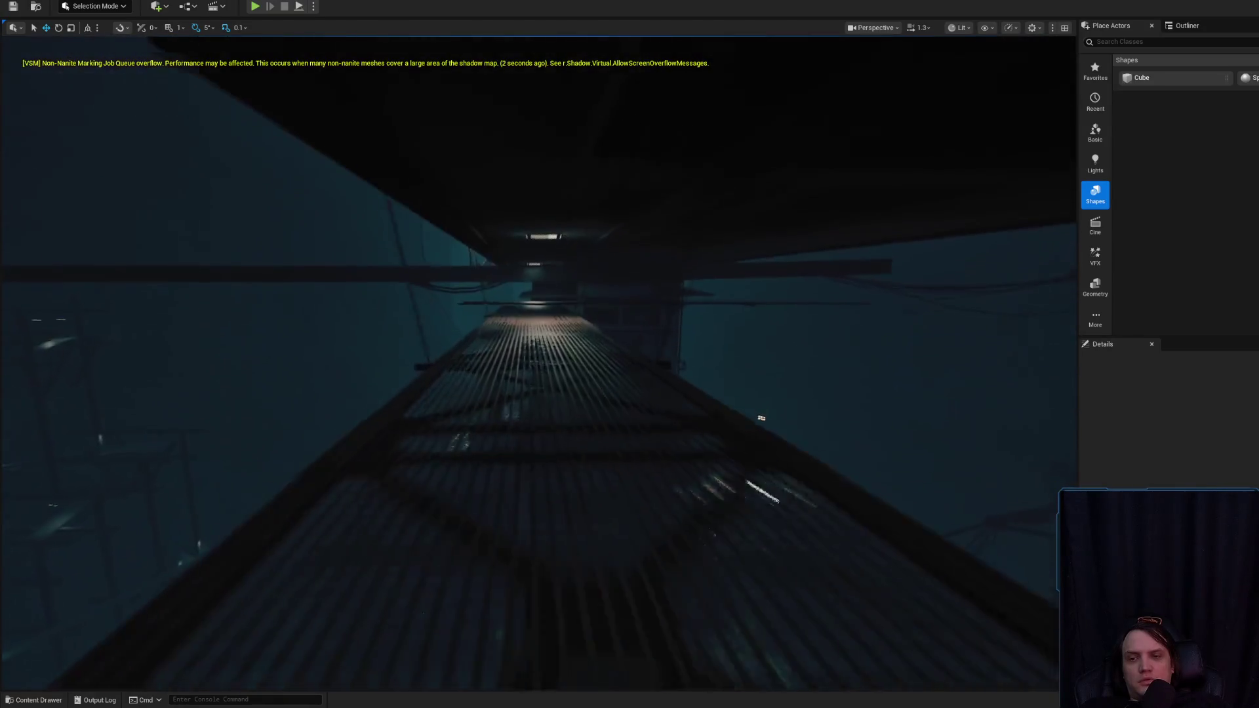
pyautogui.scroll(-1, 758, 495)
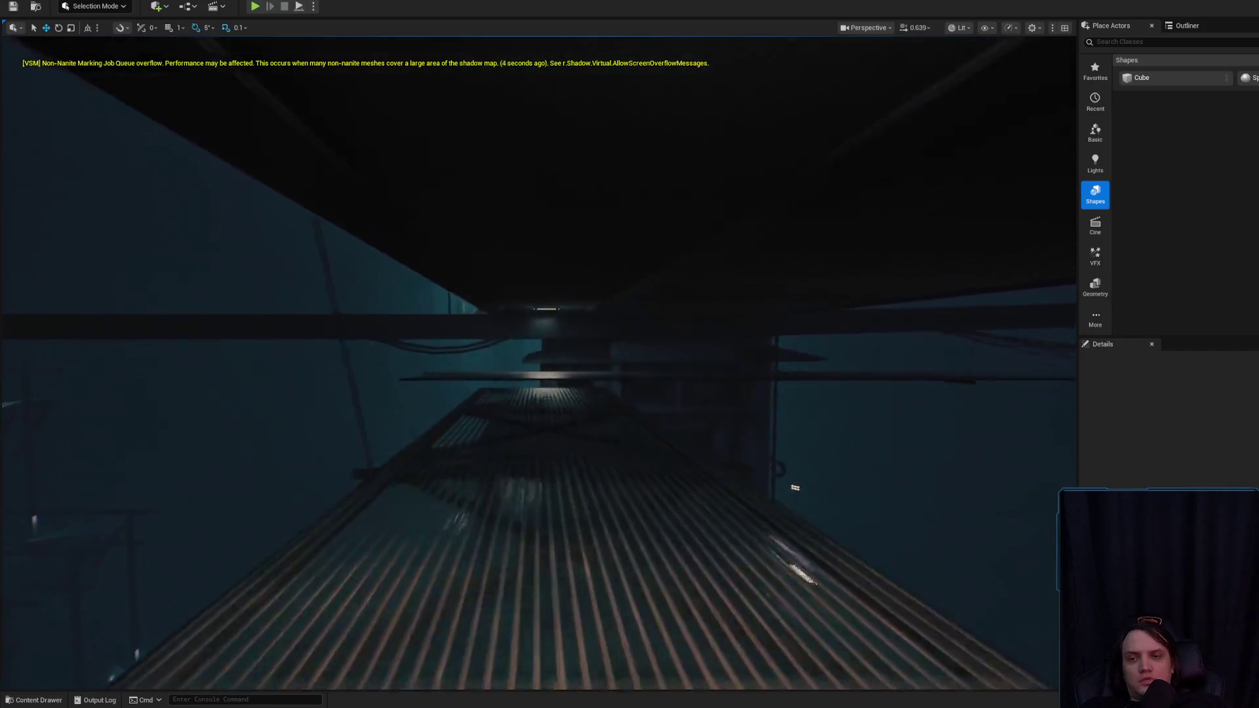
pyautogui.scroll(-1, 787, 478)
pyautogui.press('w')
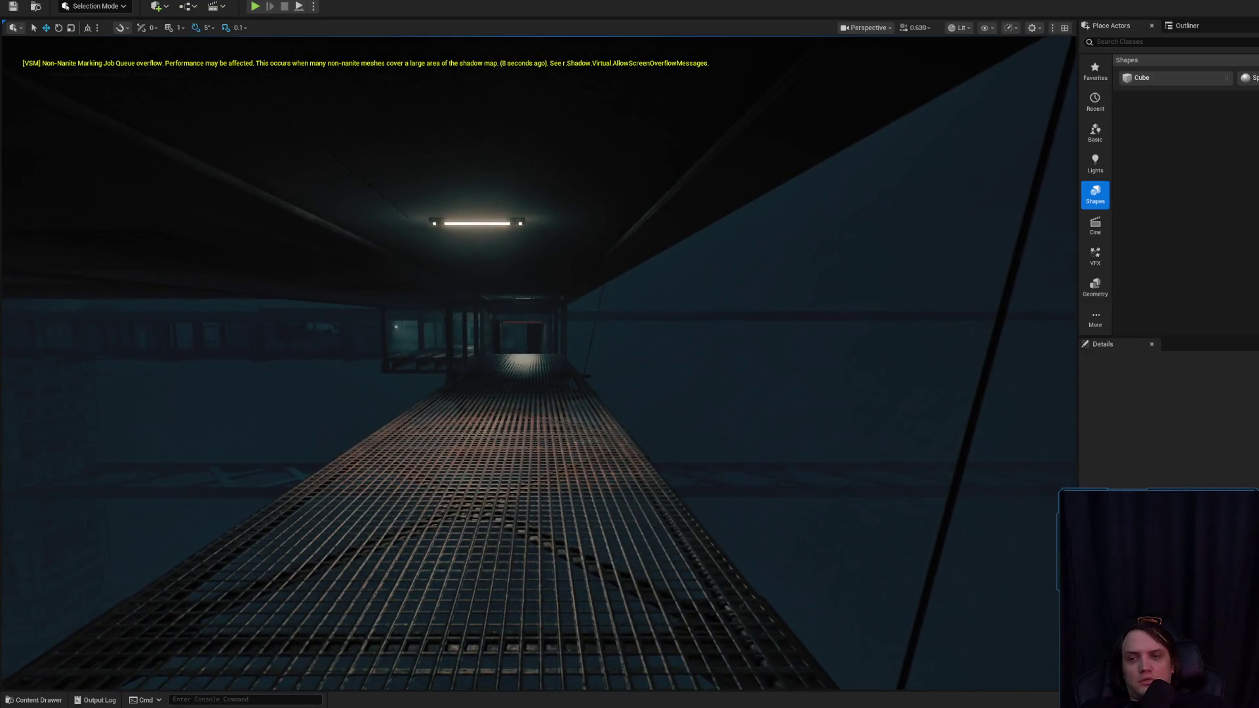
pyautogui.scroll(-1, 538, 361)
pyautogui.press('w')
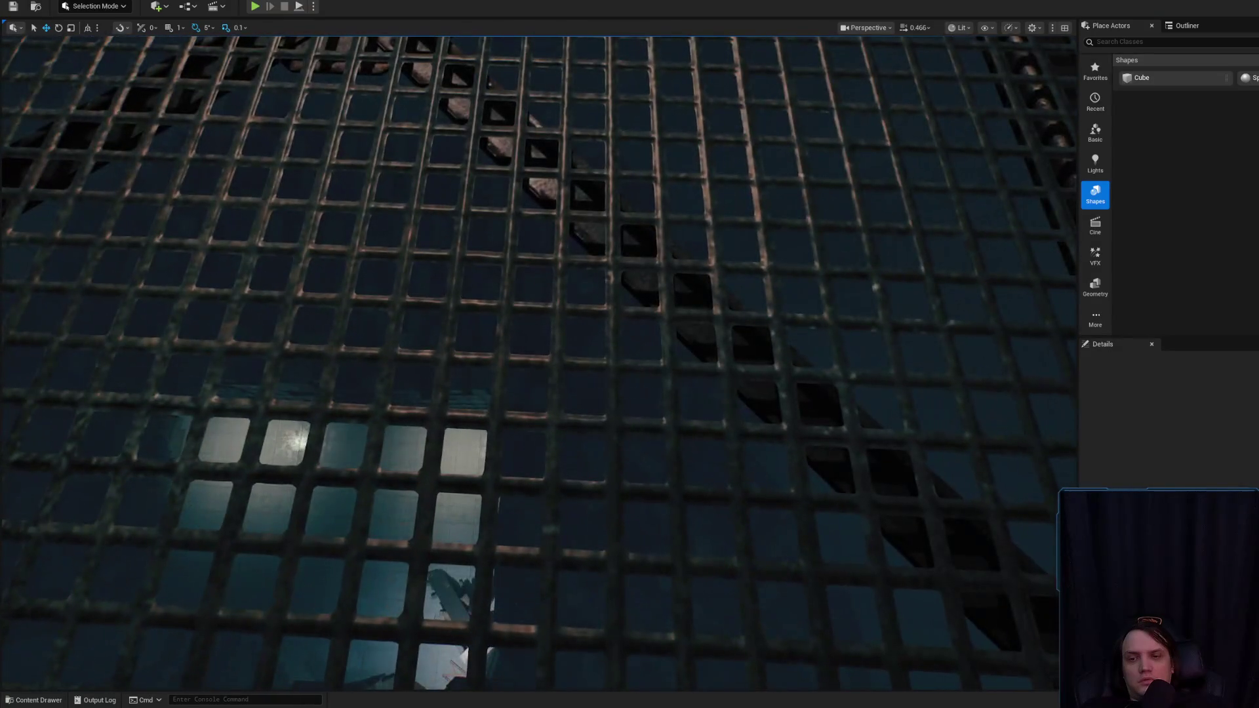
pyautogui.scroll(-1, 620, 300)
pyautogui.moveTo(606, 273)
pyautogui.mouseDown()
pyautogui.moveTo(548, 452)
pyautogui.moveTo(509, 495)
pyautogui.mouseUp()
pyautogui.scroll(4, 548, 452)
pyautogui.rightClick(606, 550)
pyautogui.click(637, 535)
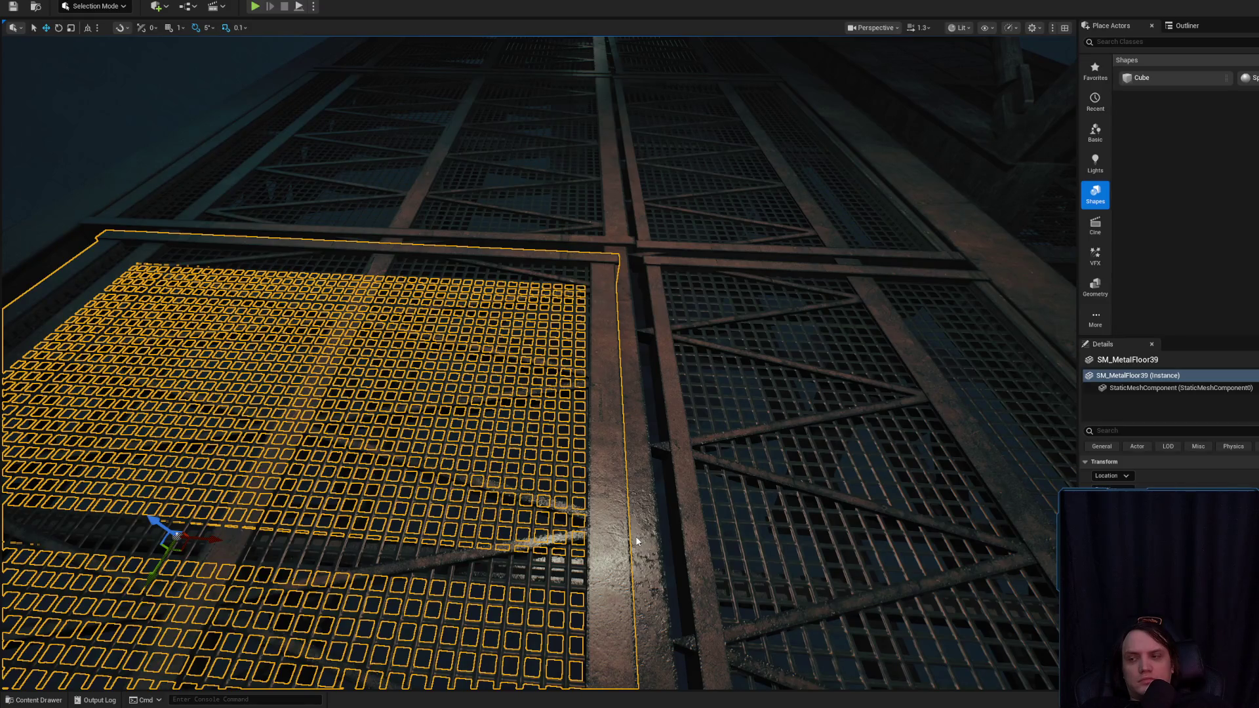
pyautogui.hotkey('alt', 'p')
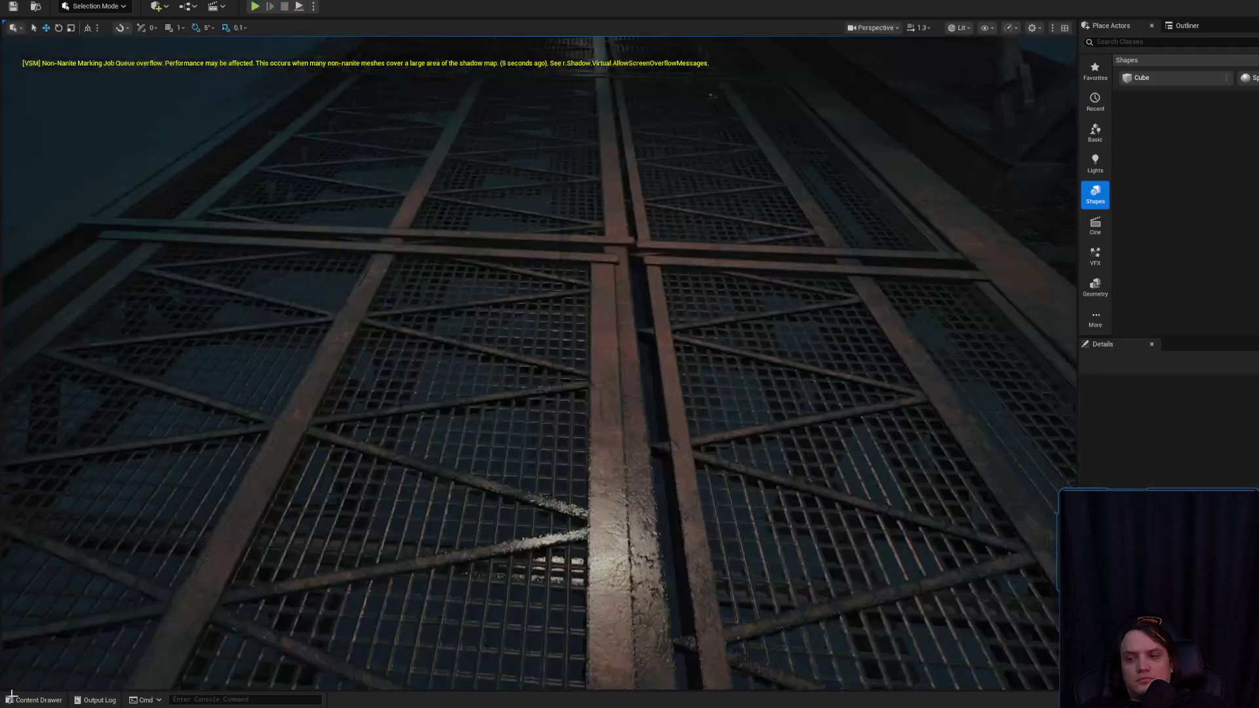
pyautogui.press('Escape')
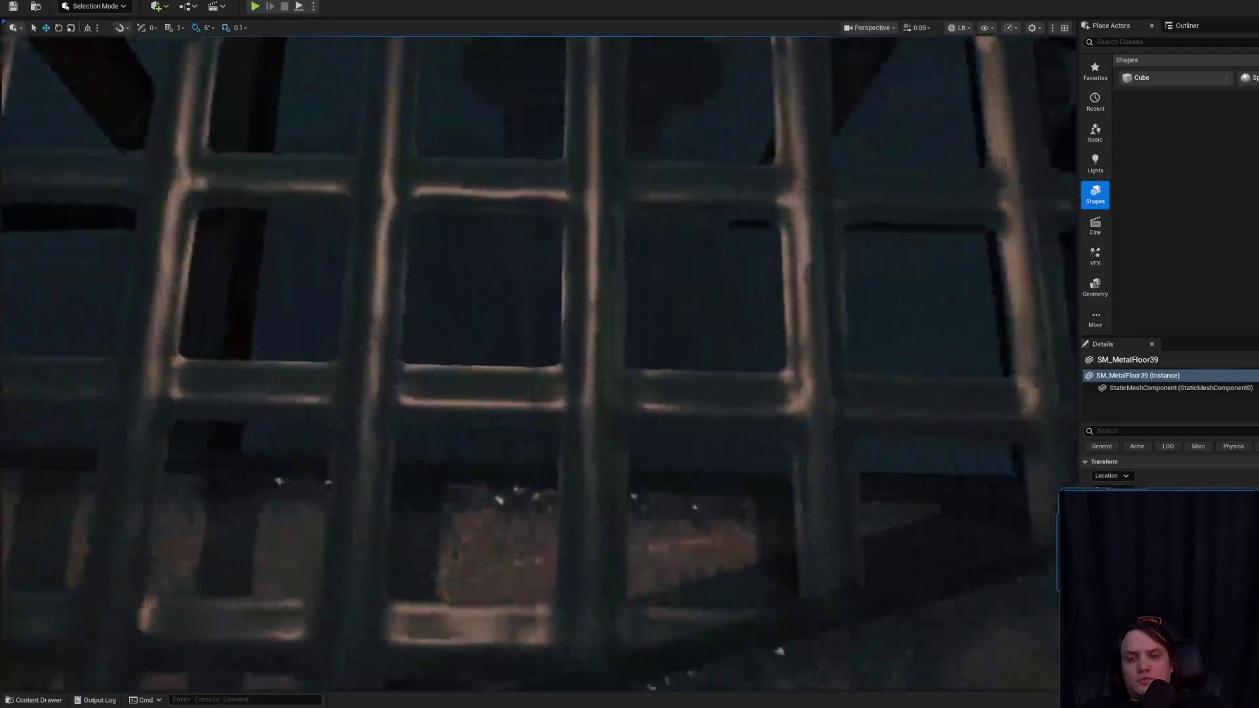
# - Open the floor_grate_skin2_2 parent material from SM_MetalFloor35 and apply its pending changes
pyautogui.hotkey('ctrl', 'space')
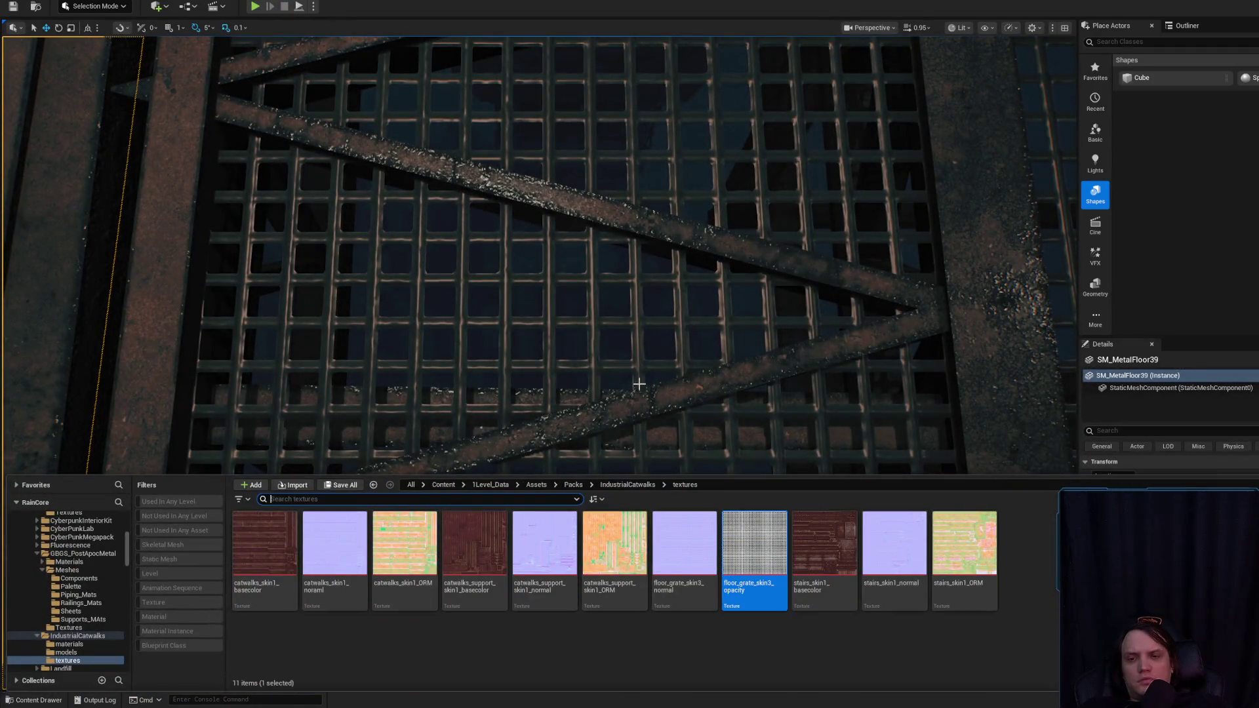
pyautogui.click(601, 359)
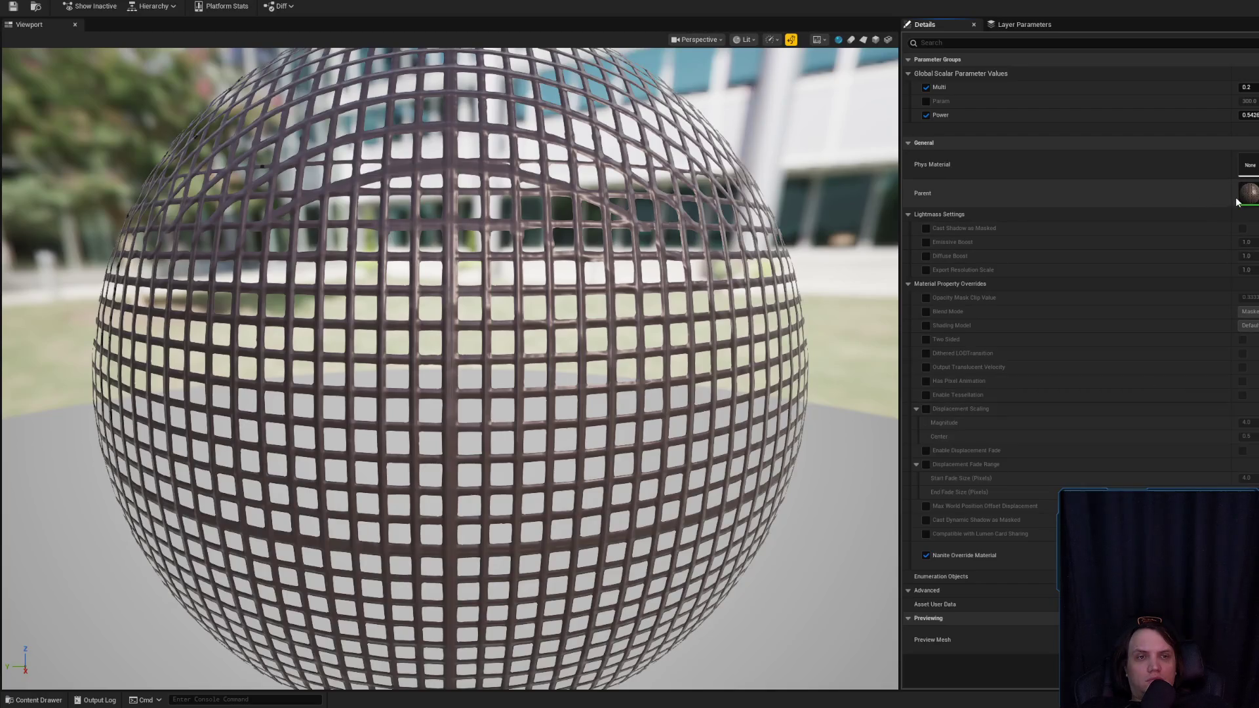
pyautogui.doubleClick(1249, 194)
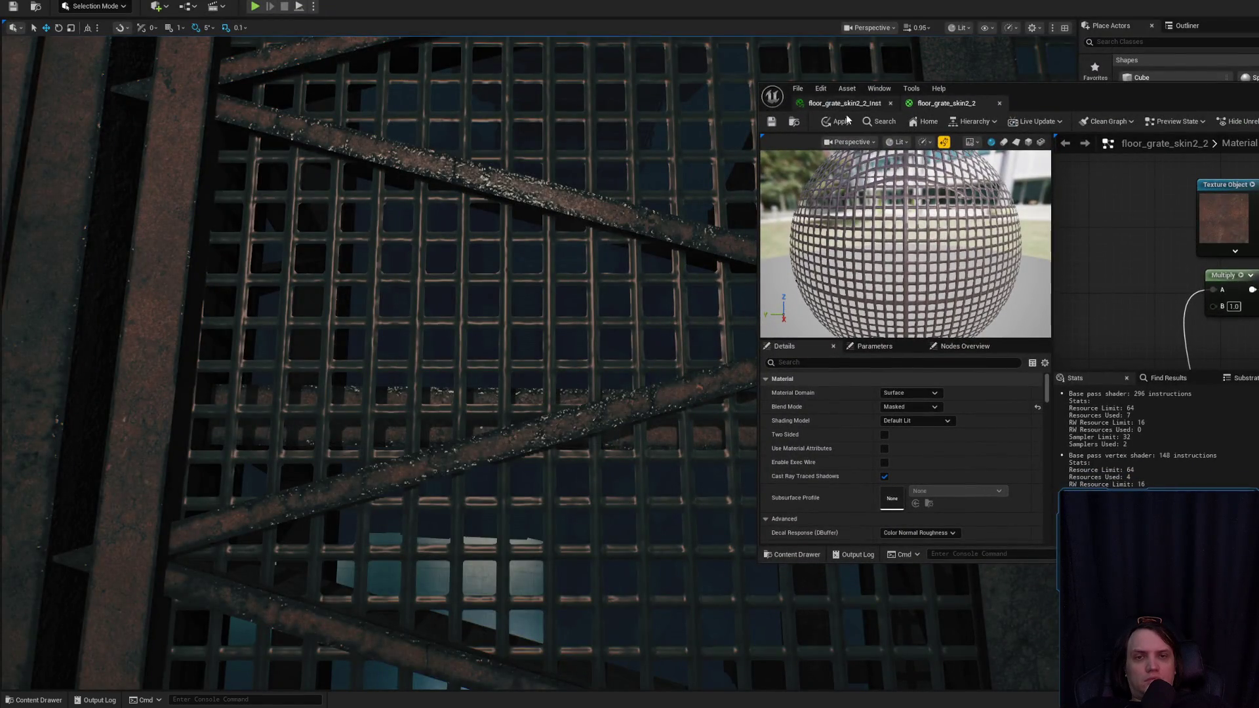
pyautogui.click(841, 122)
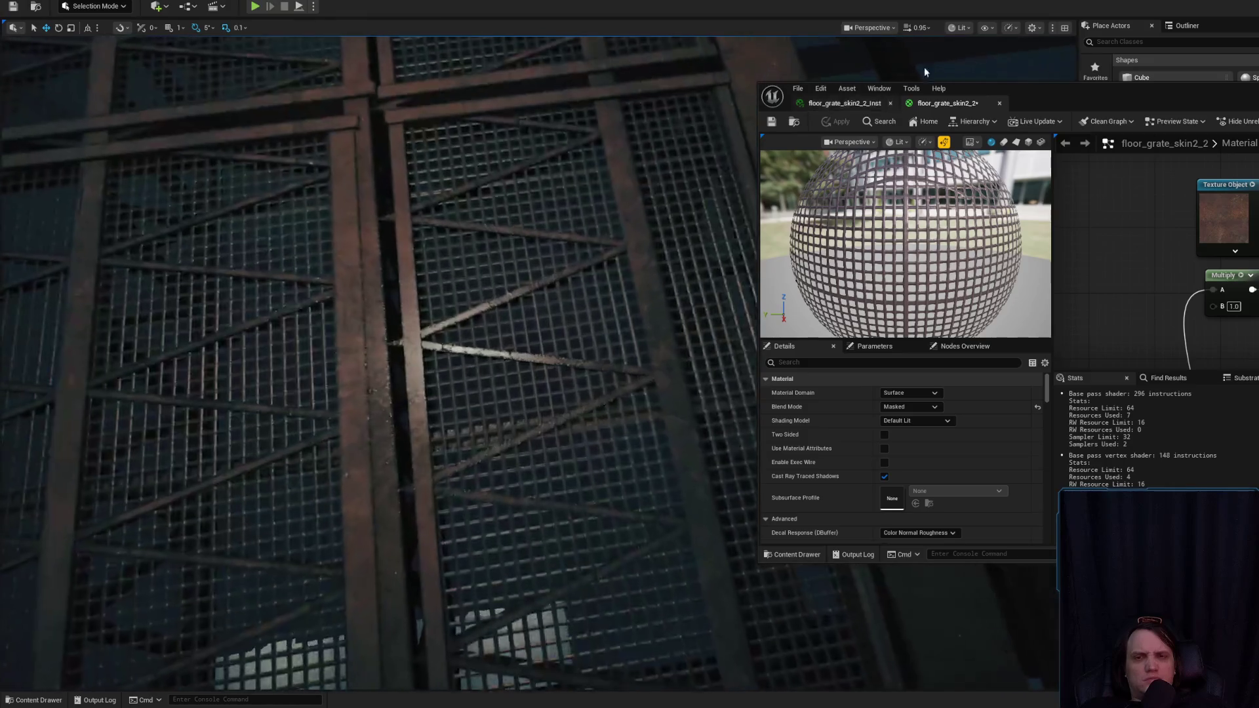
# - Switch the viewport to Unlit and set the texture multiplier to 6.0
pyautogui.click(959, 27)
pyautogui.click(981, 79)
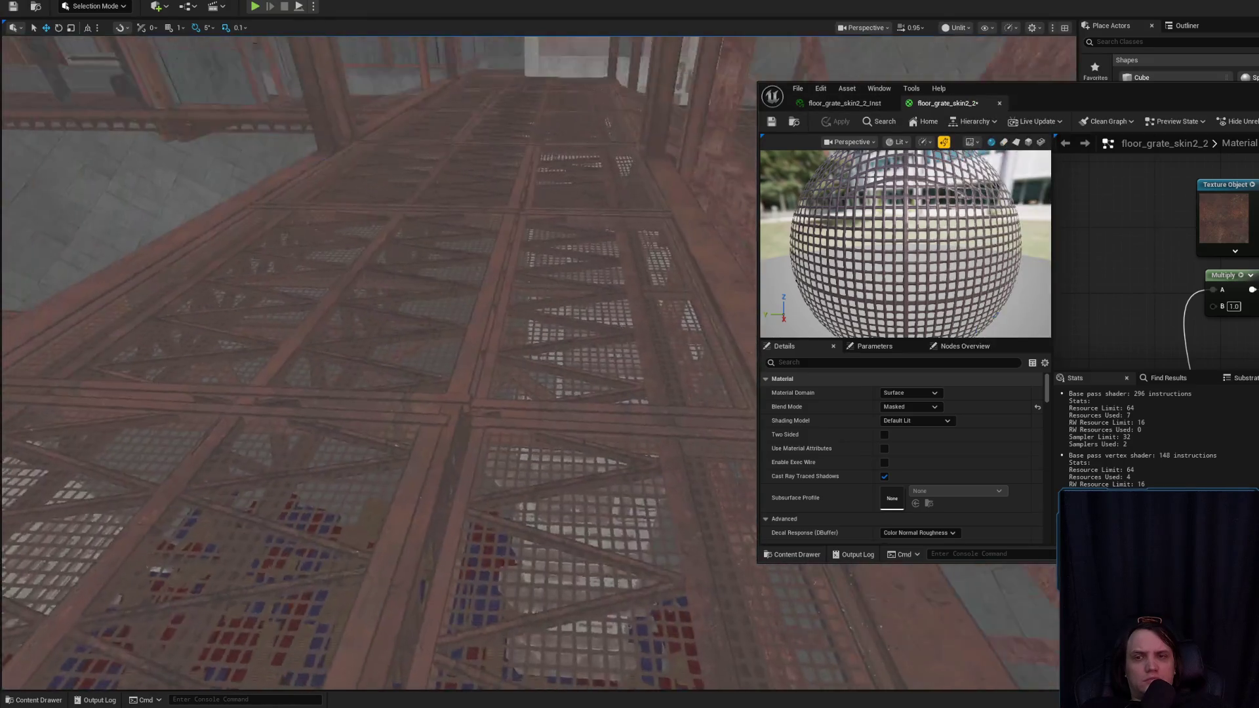
pyautogui.click(1214, 213)
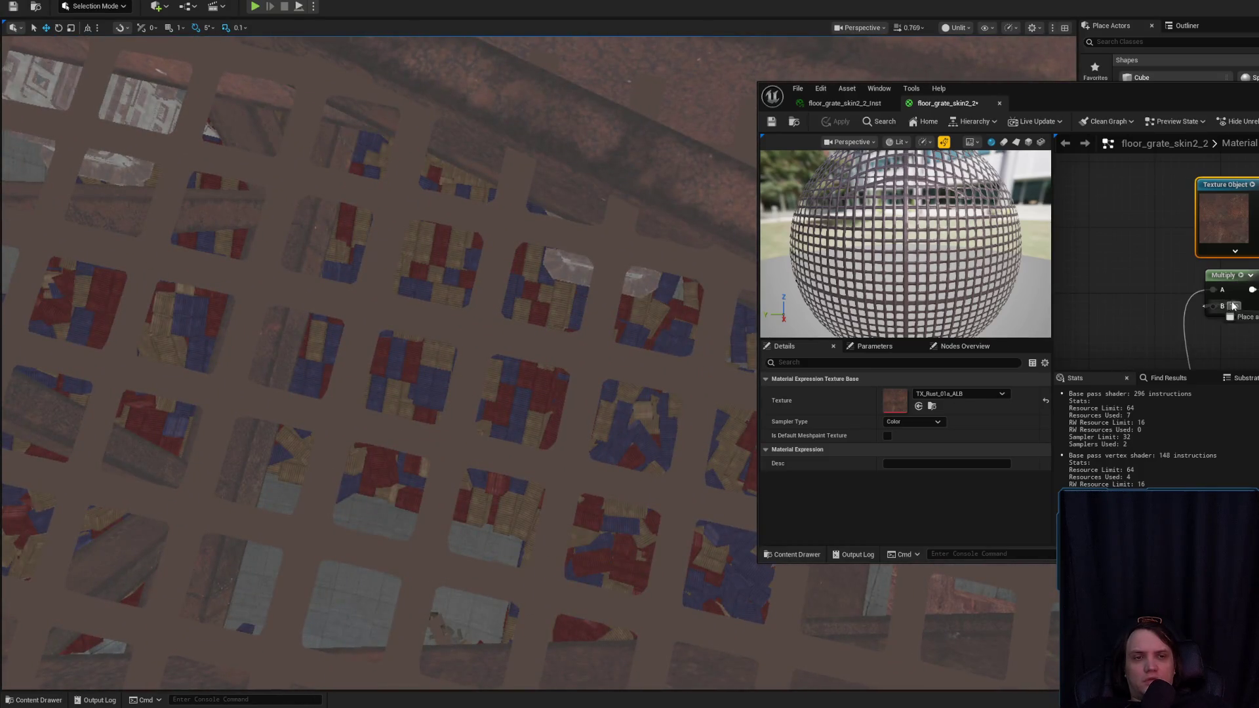
pyautogui.press('Return')
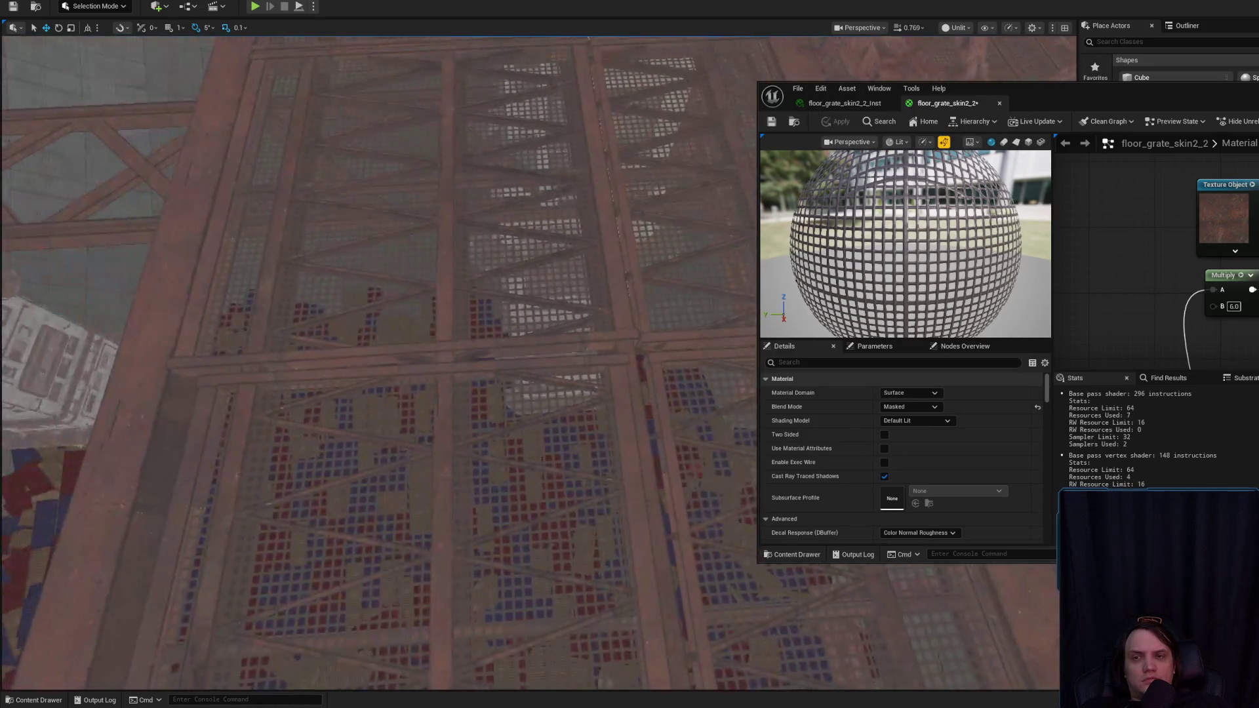
# - Open the TX_Rust_01a_ALB texture from its Texture Object node to inspect it, then close it
pyautogui.moveTo(1086, 367); pyautogui.dragTo(1141, 289)
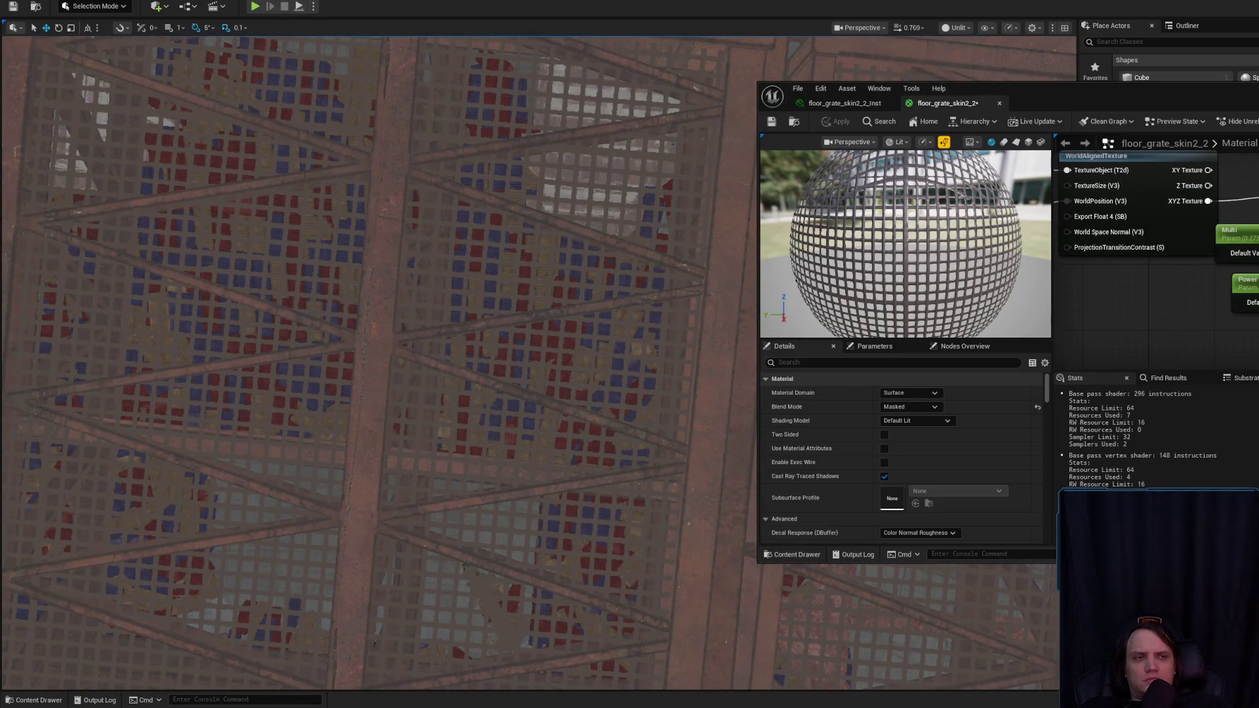
pyautogui.moveTo(1142, 288)
pyautogui.mouseDown()
pyautogui.moveTo(1185, 203)
pyautogui.moveTo(1166, 275)
pyautogui.mouseUp()
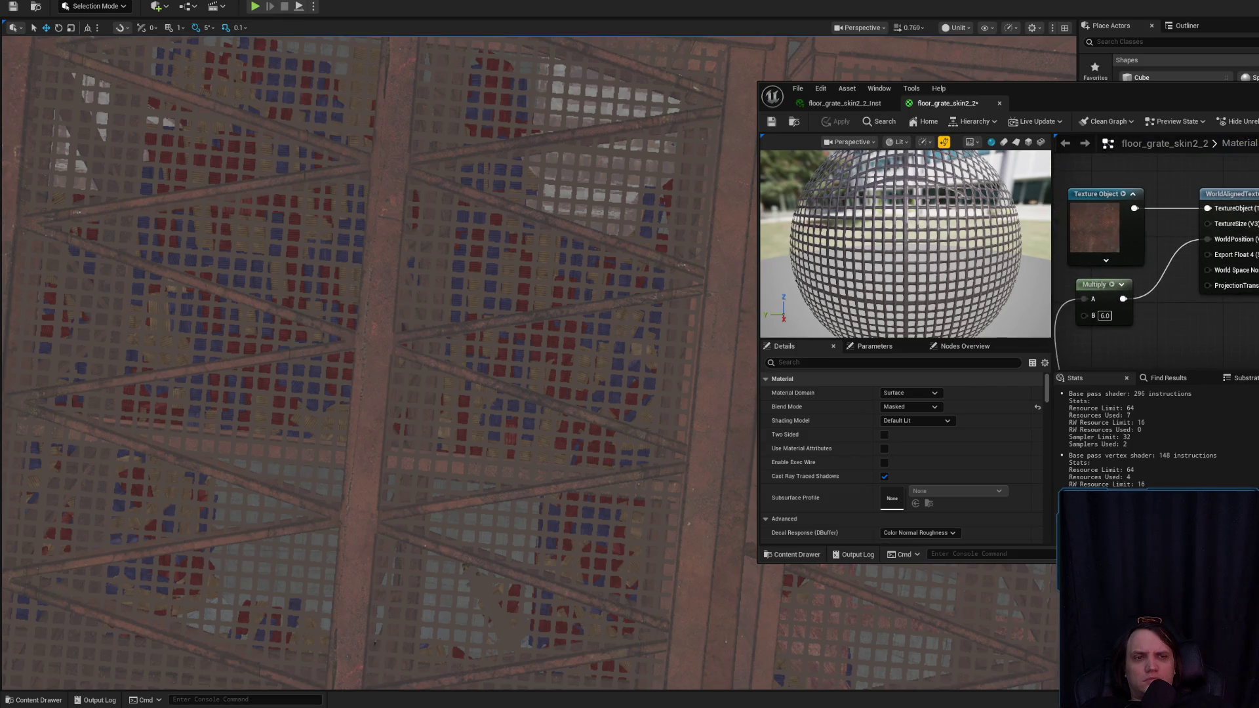
pyautogui.click(1112, 240)
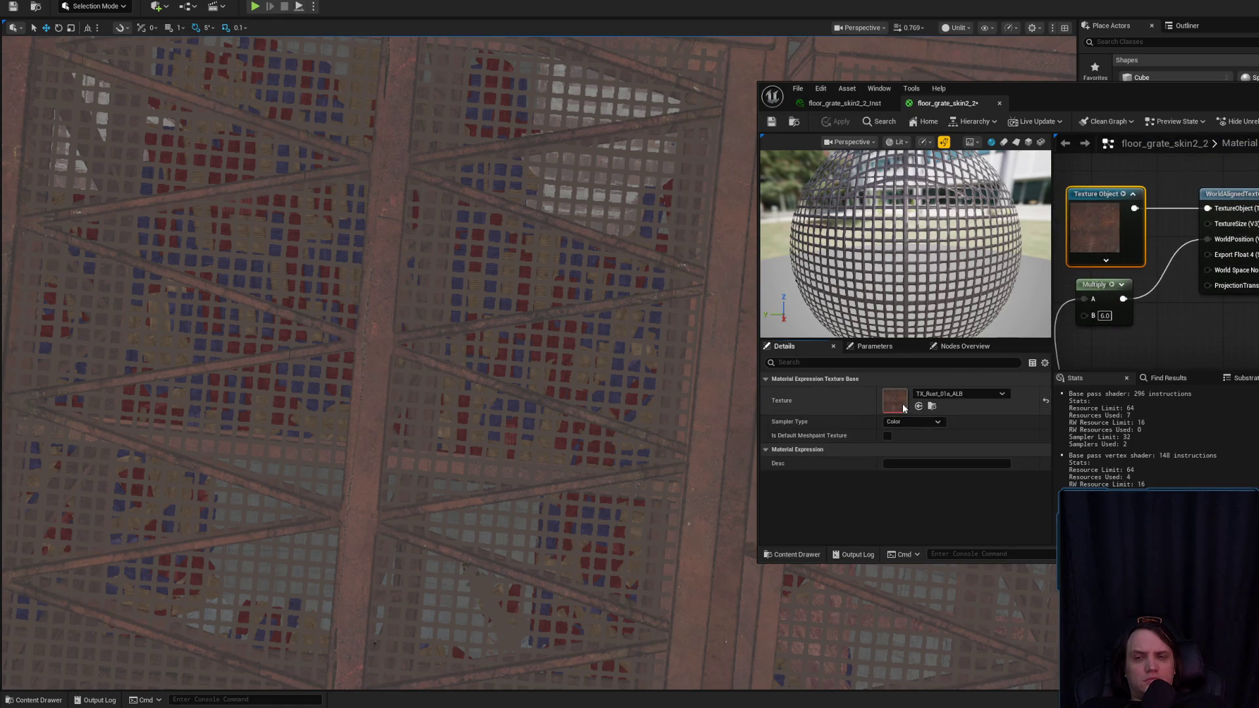
pyautogui.doubleClick(1112, 240)
pyautogui.moveTo(1180, 103); pyautogui.dragTo(1032, 108)
pyautogui.click(960, 108)
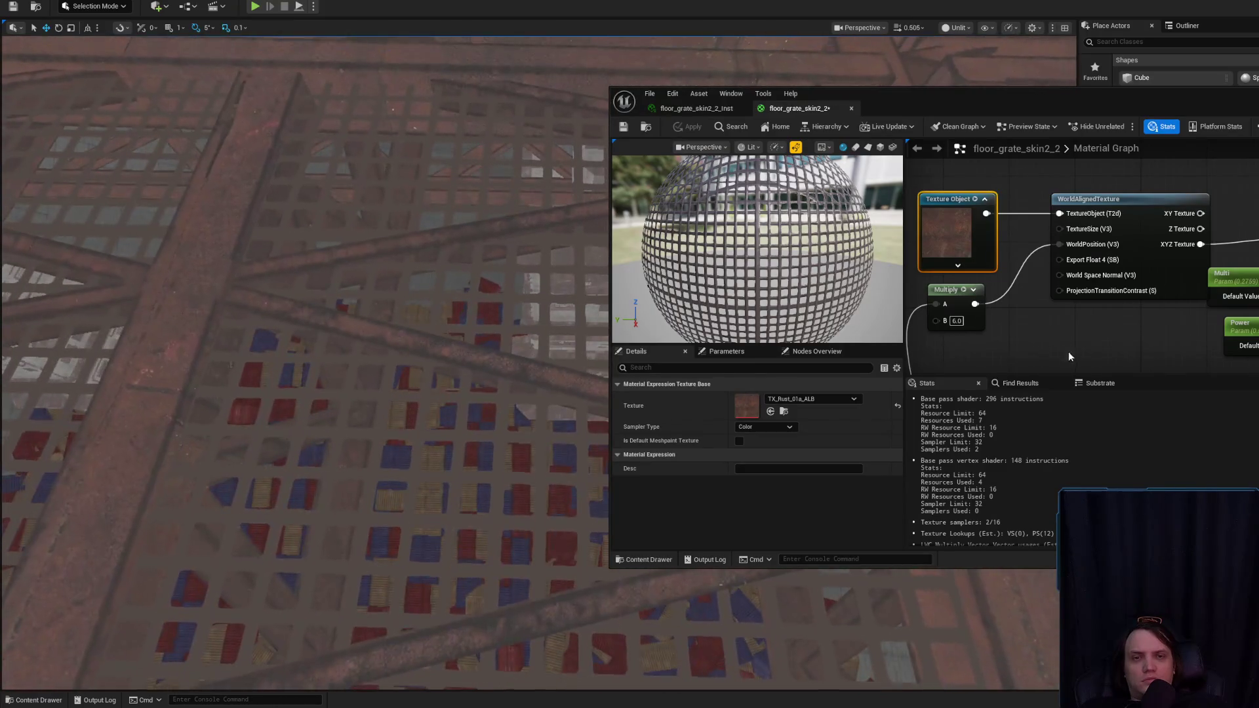
# - Feed Multiply into WorldAlignedTexture's WorldPosition, delete the stray reroute node, and apply the material
pyautogui.scroll(-2, 1028, 293)
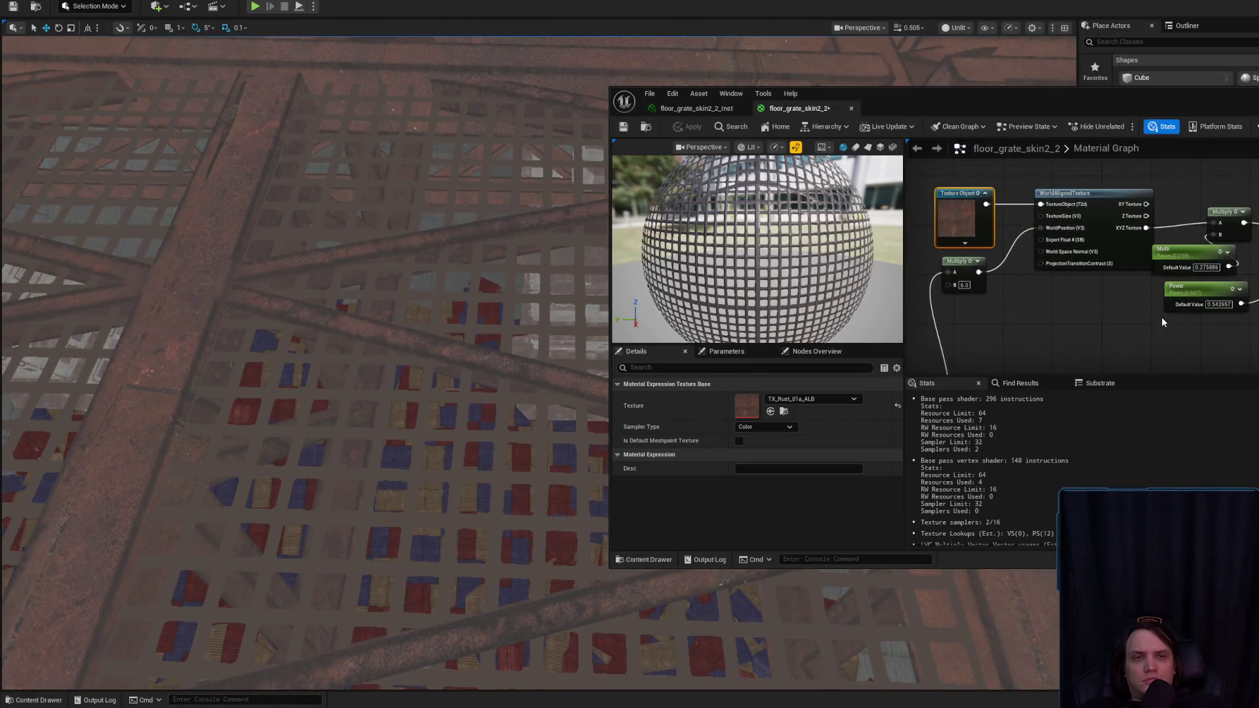
pyautogui.click(1129, 261)
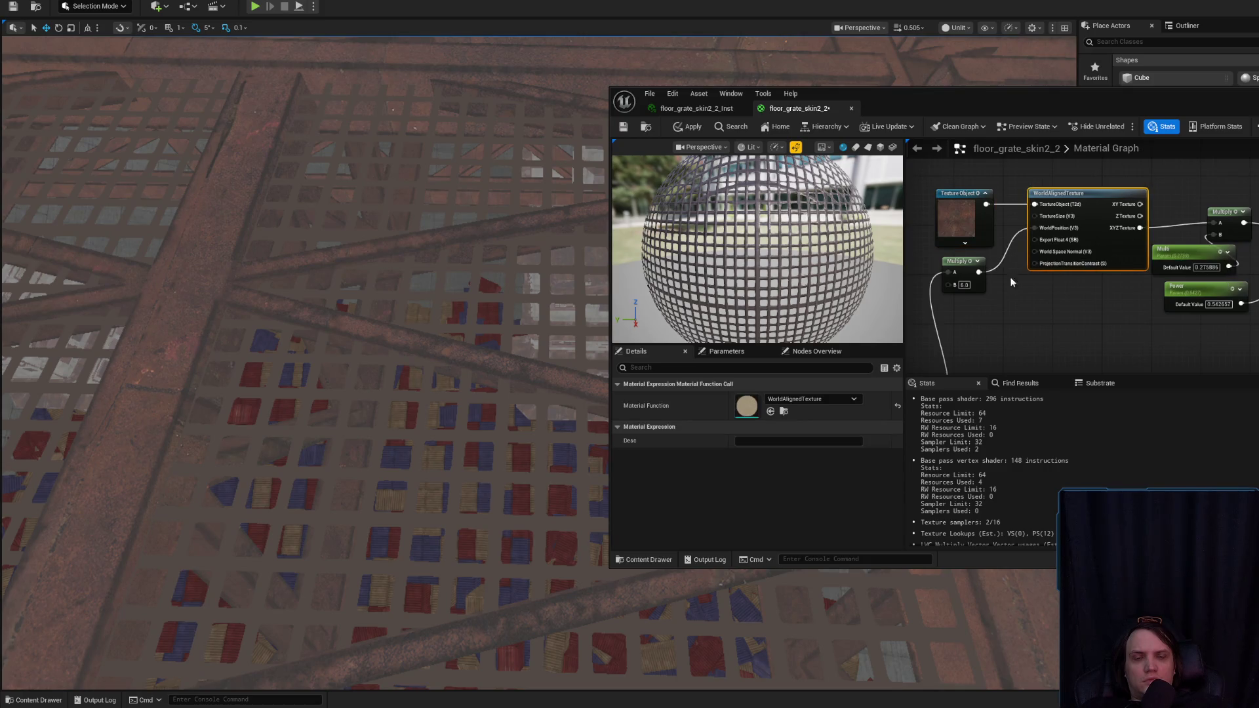
pyautogui.scroll(2, 977, 269)
pyautogui.moveTo(1044, 208); pyautogui.dragTo(1053, 210)
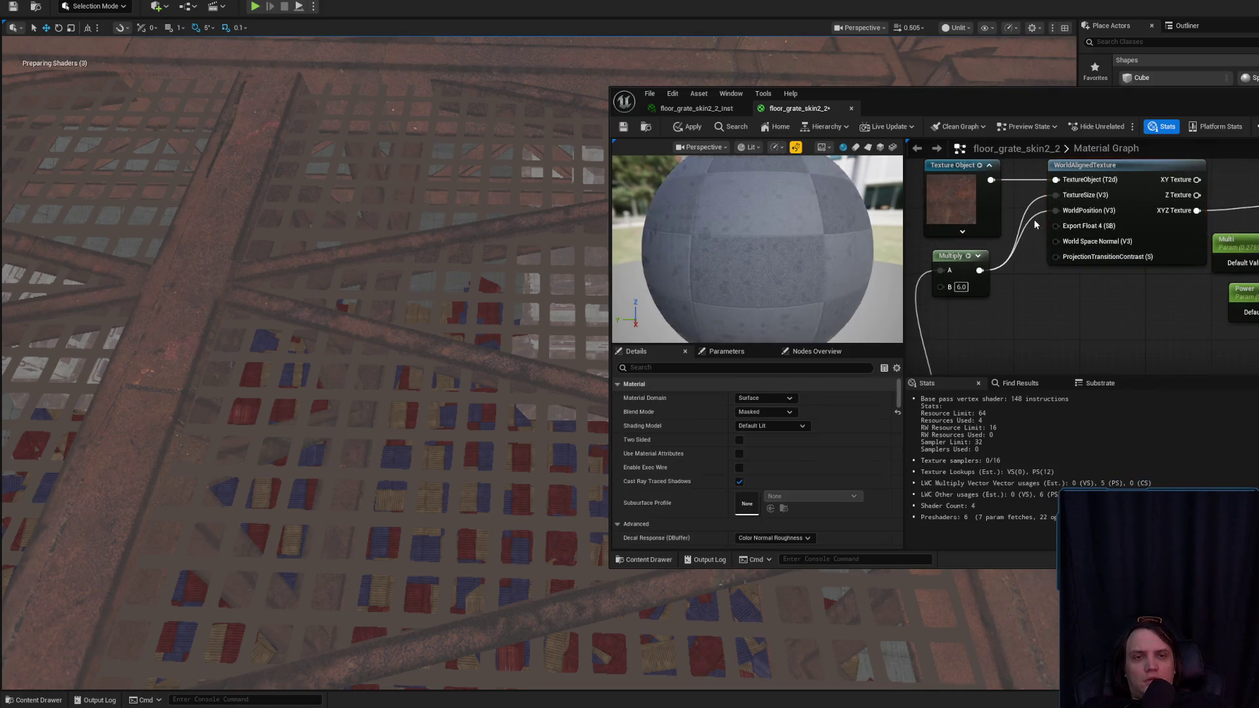
pyautogui.doubleClick(1032, 214)
pyautogui.press('Delete')
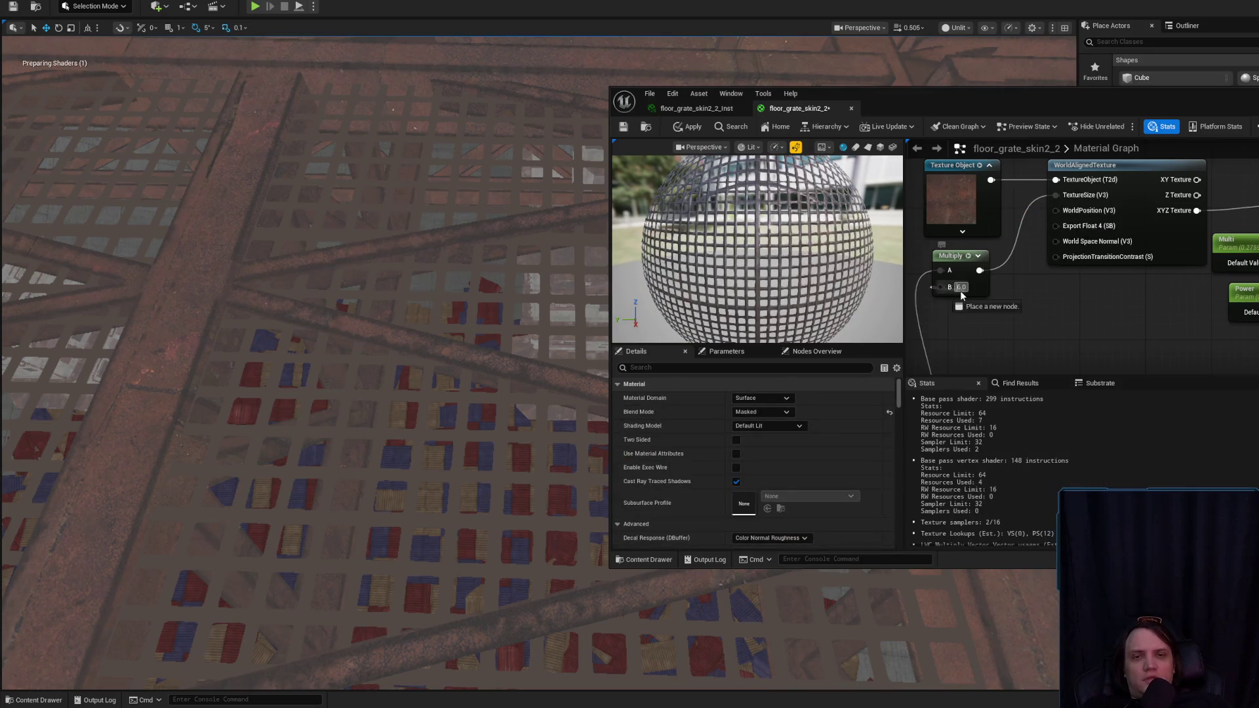
pyautogui.click(695, 127)
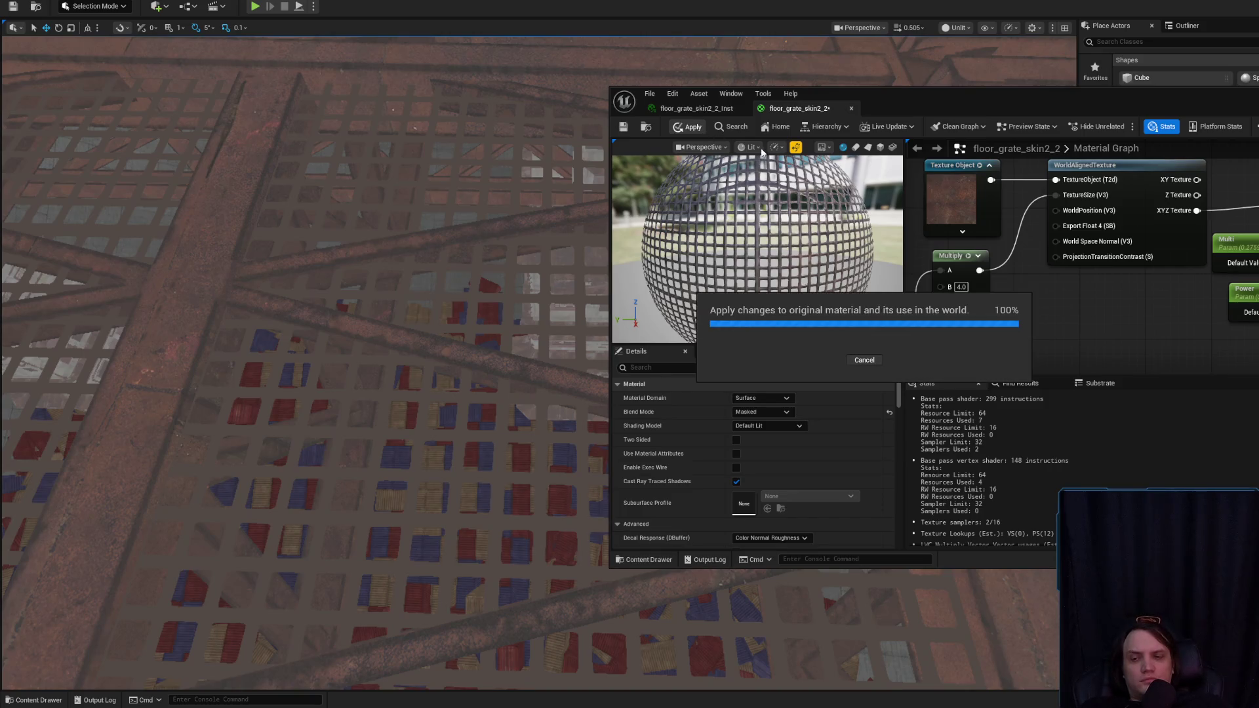
pyautogui.scroll(-3, 1026, 297)
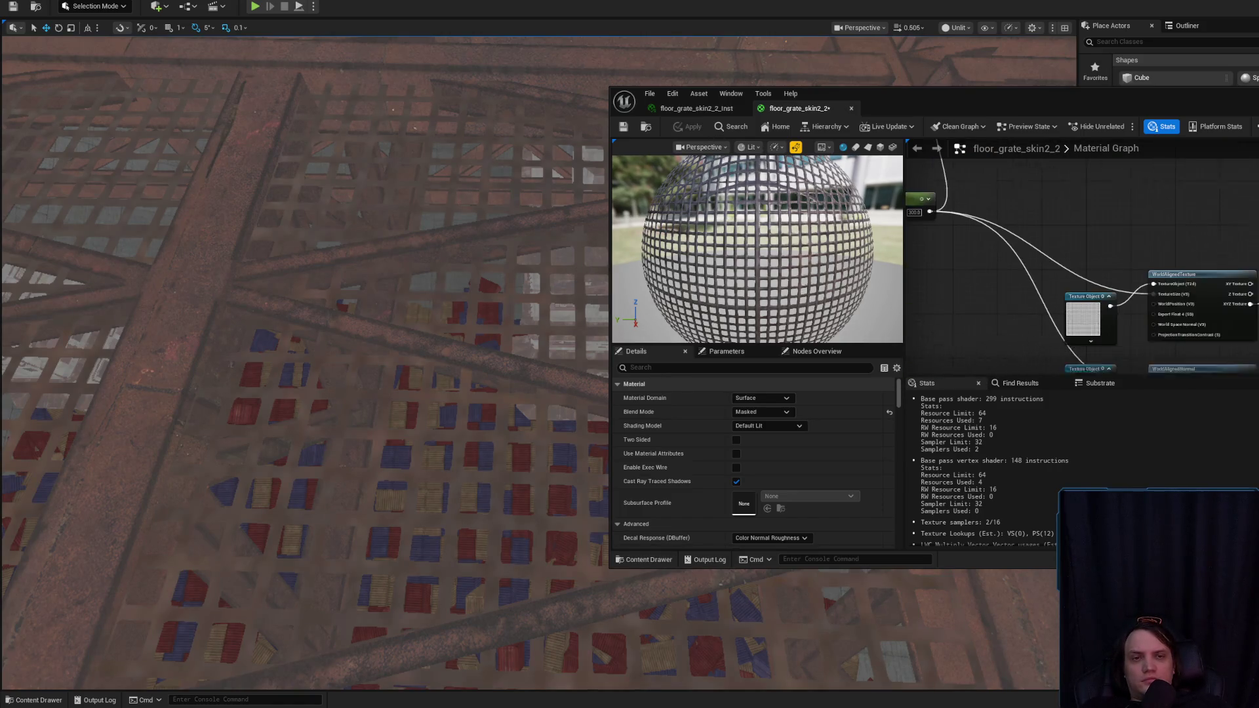
# - Set the Multiply node's B value to 8.0 and apply it to the level
pyautogui.scroll(2, 1193, 282)
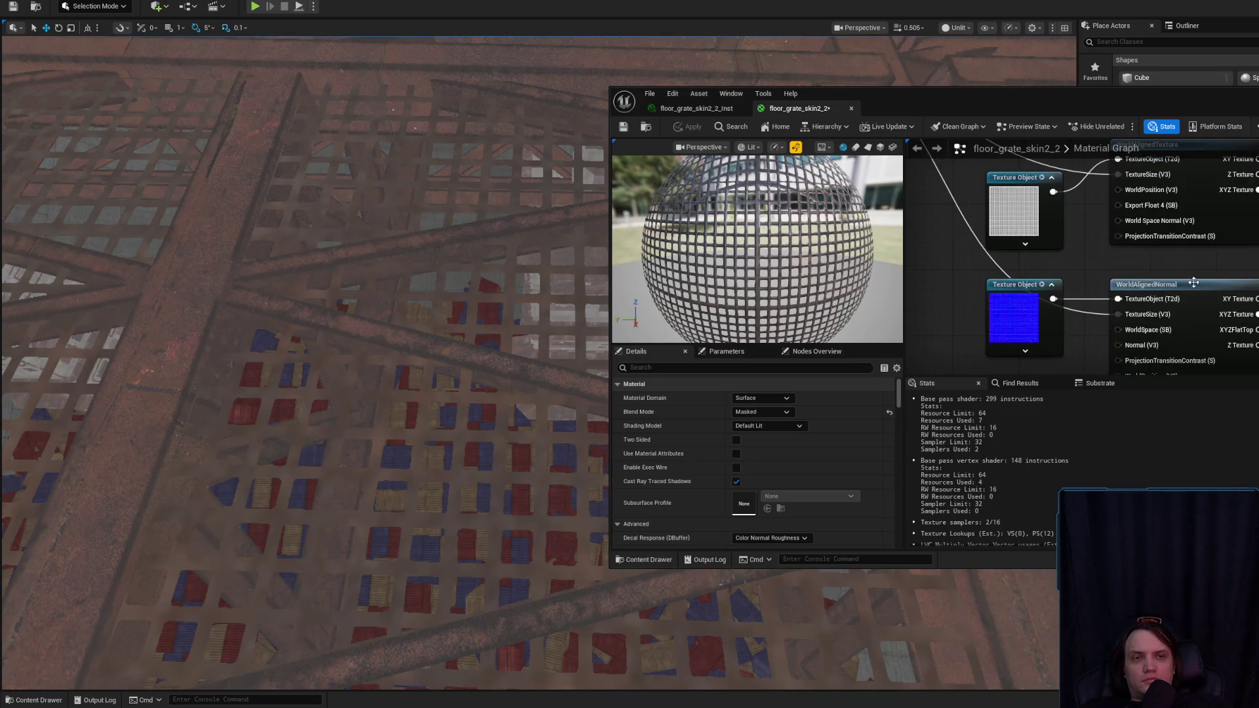
pyautogui.moveTo(1150, 247); pyautogui.dragTo(1142, 175)
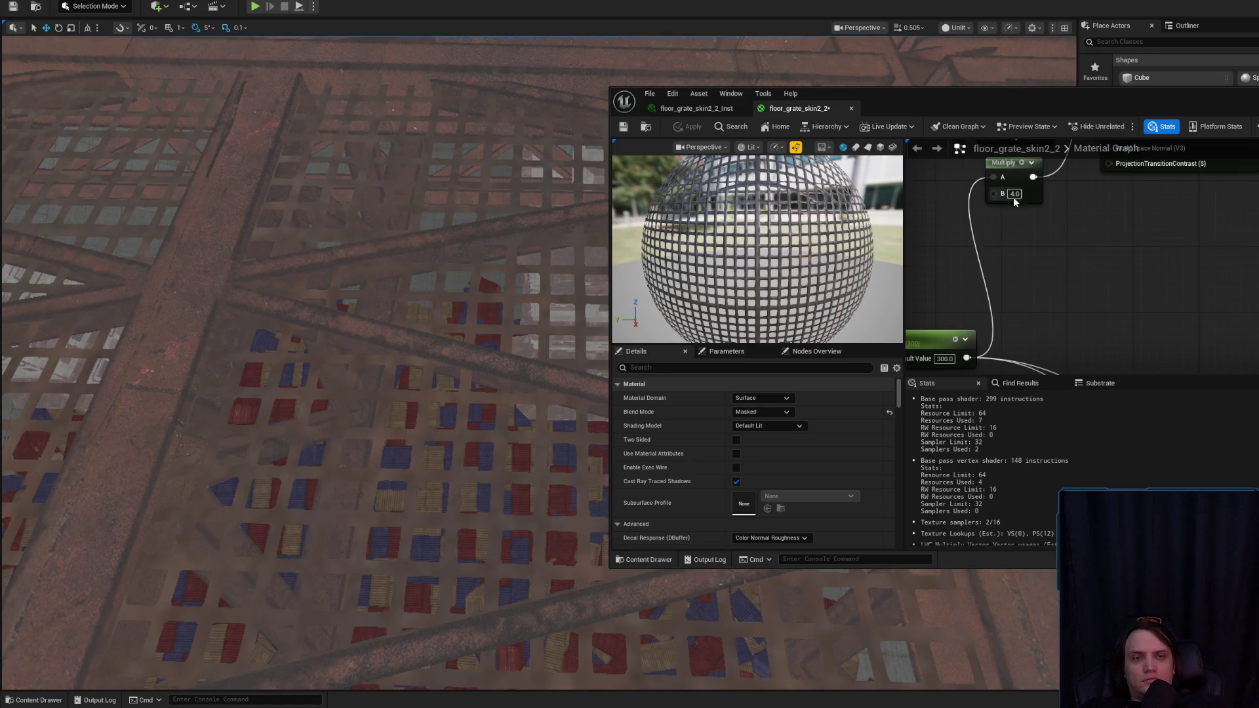
pyautogui.write('8')
pyautogui.press('Return')
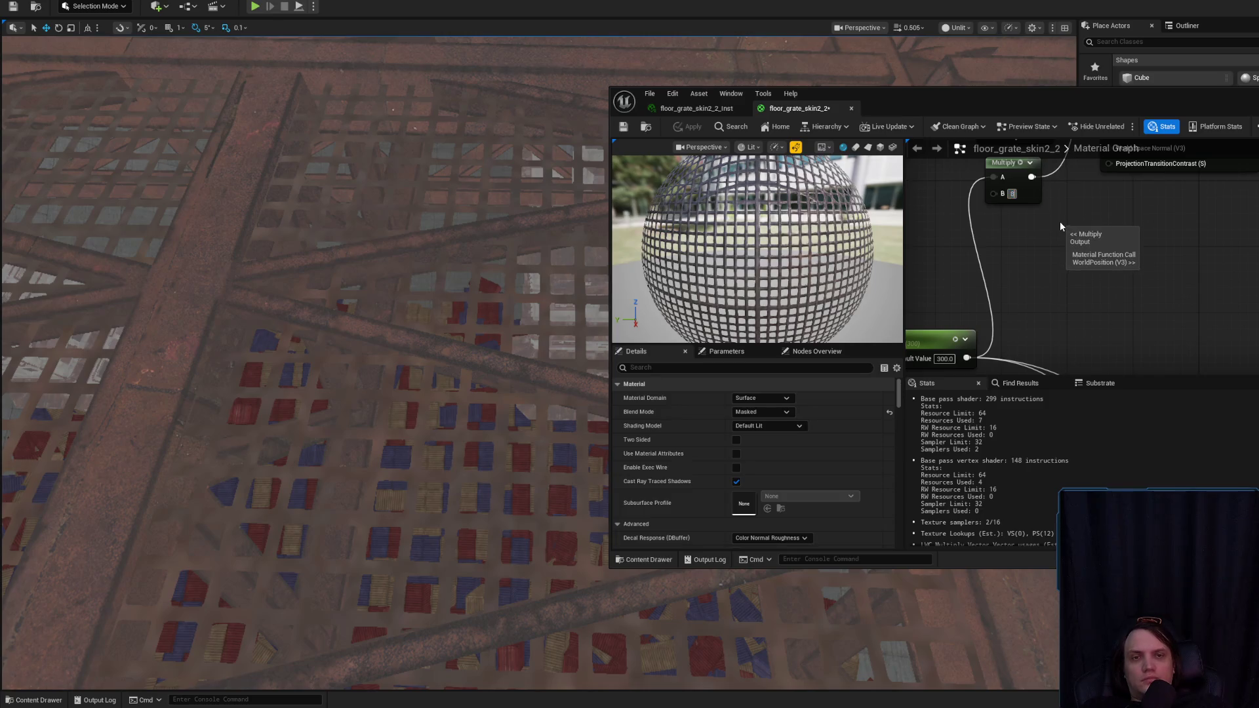
pyautogui.click(679, 124)
# - Change the multiplier to 2.0 and apply it so the floor grate updates
pyautogui.moveTo(302, 361); pyautogui.dragTo(292, 301)
pyautogui.write('2')
pyautogui.press('Return')
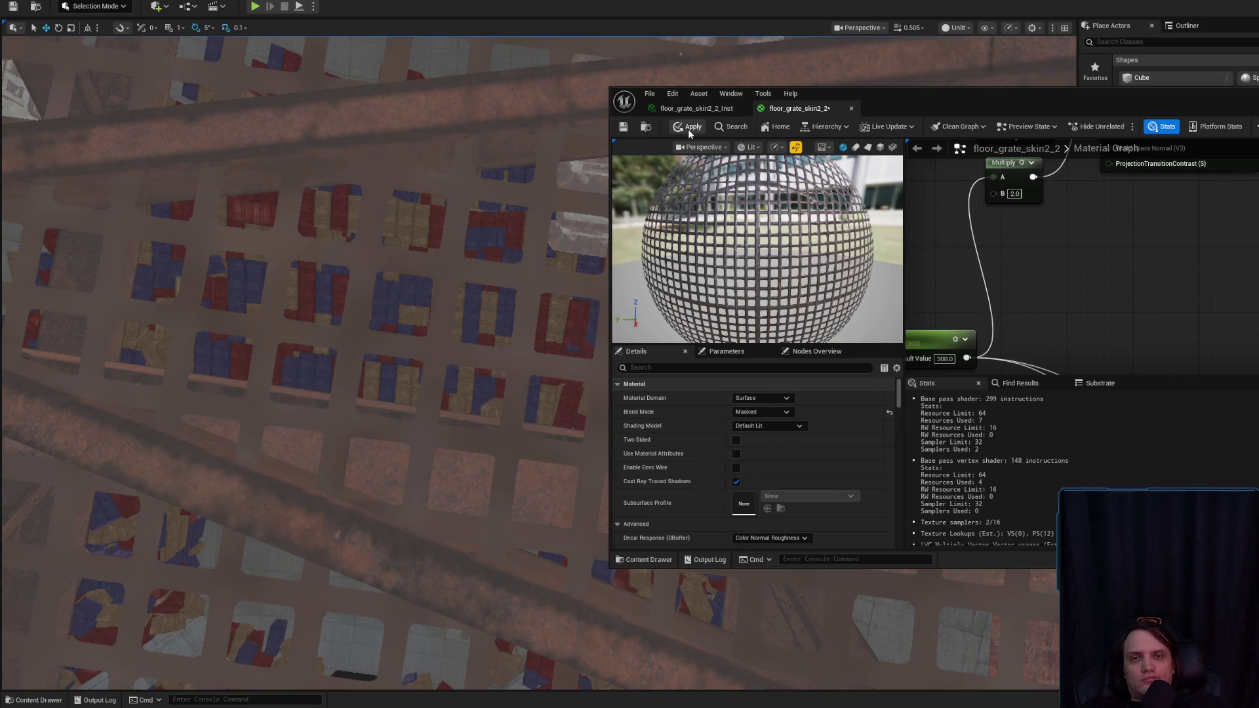
pyautogui.click(688, 128)
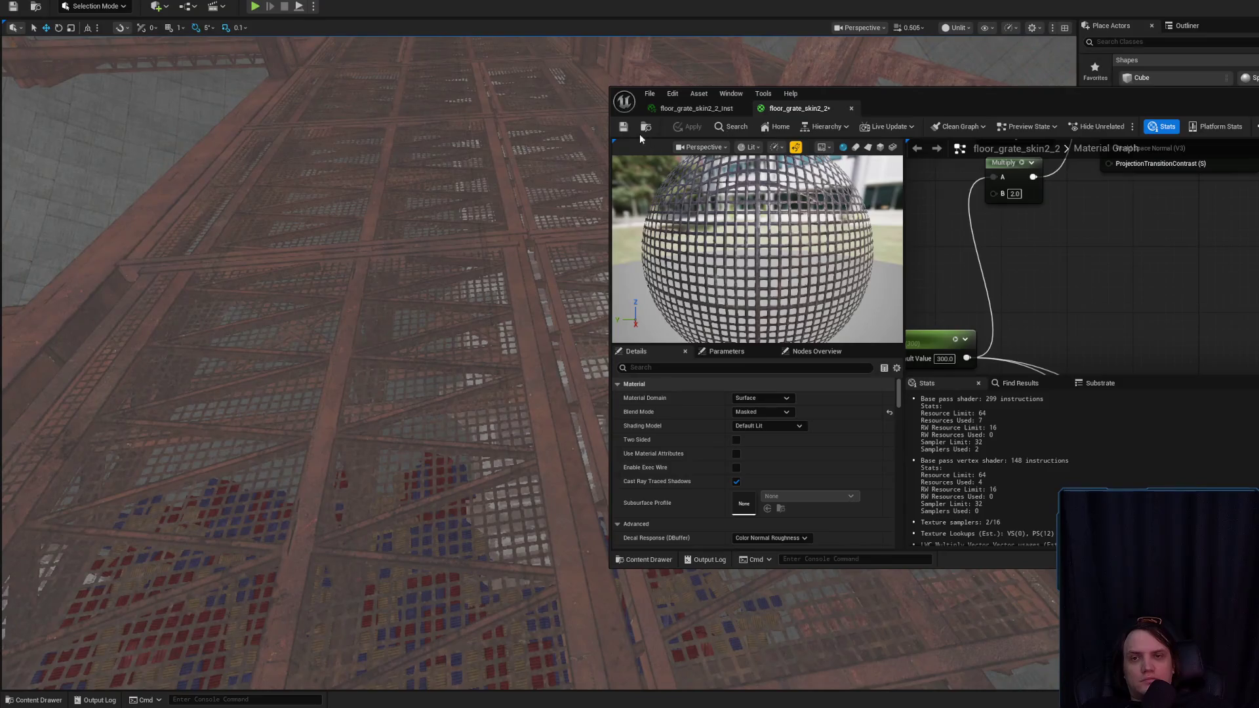
# - Show the level viewport in Lit mode and zoom in on the rusty 2.0-scale floor grate
pyautogui.click(707, 113)
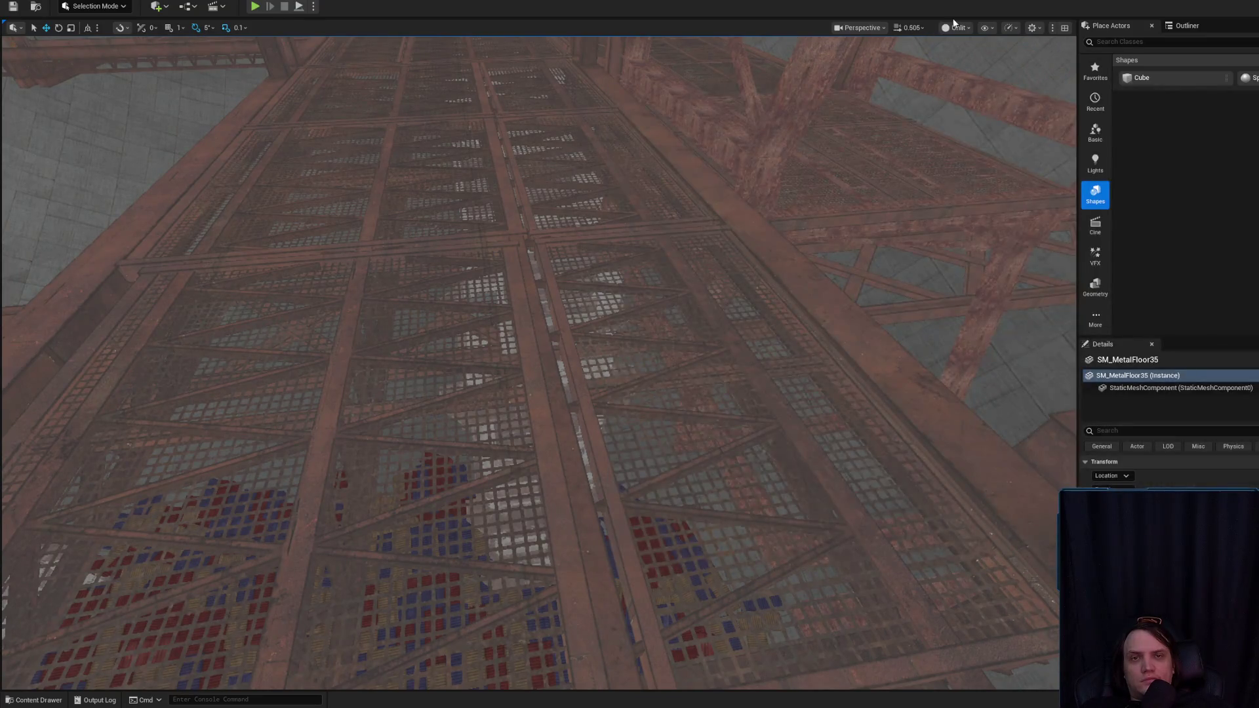
pyautogui.click(955, 28)
pyautogui.click(970, 65)
pyautogui.scroll(10, 872, 159)
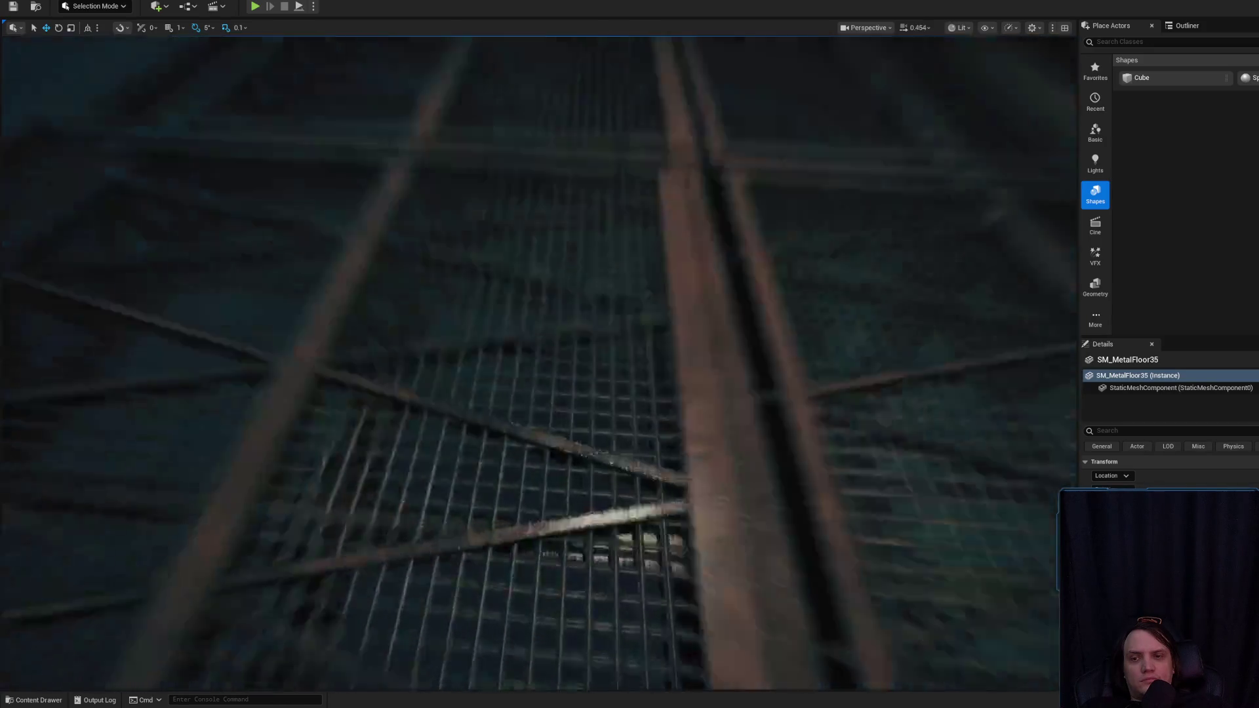
pyautogui.scroll(-5, 538, 364)
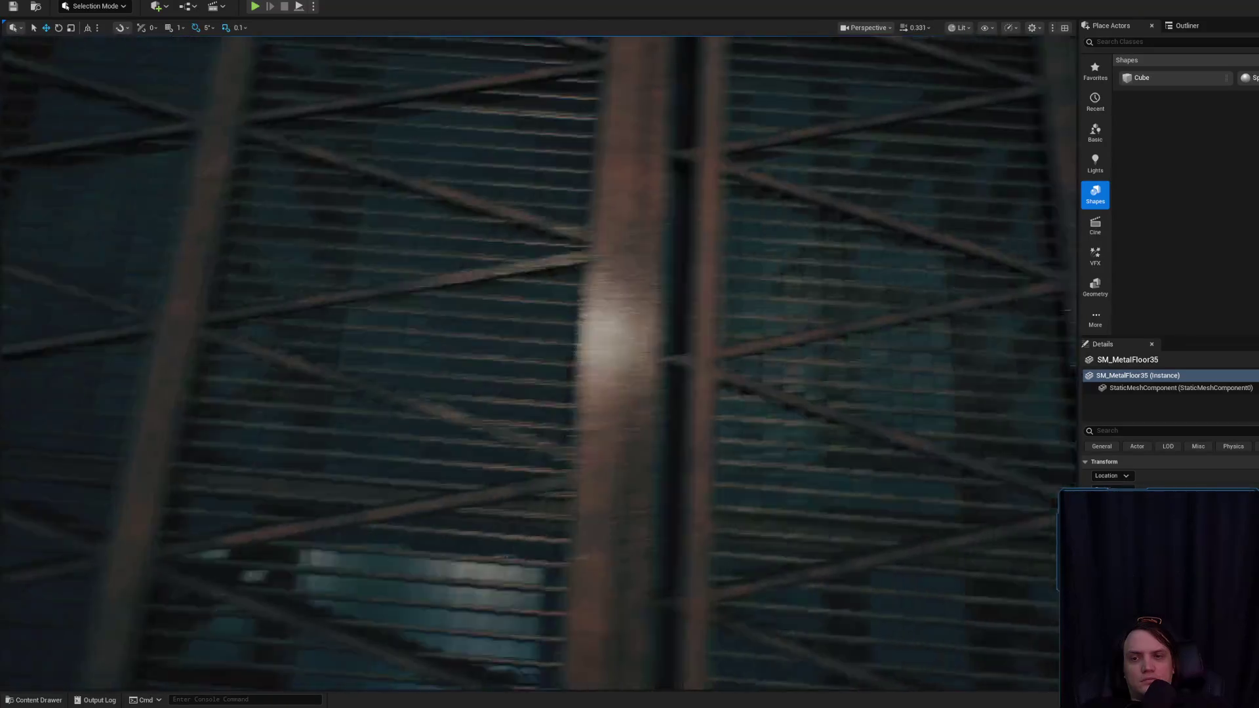
pyautogui.scroll(-8, 539, 364)
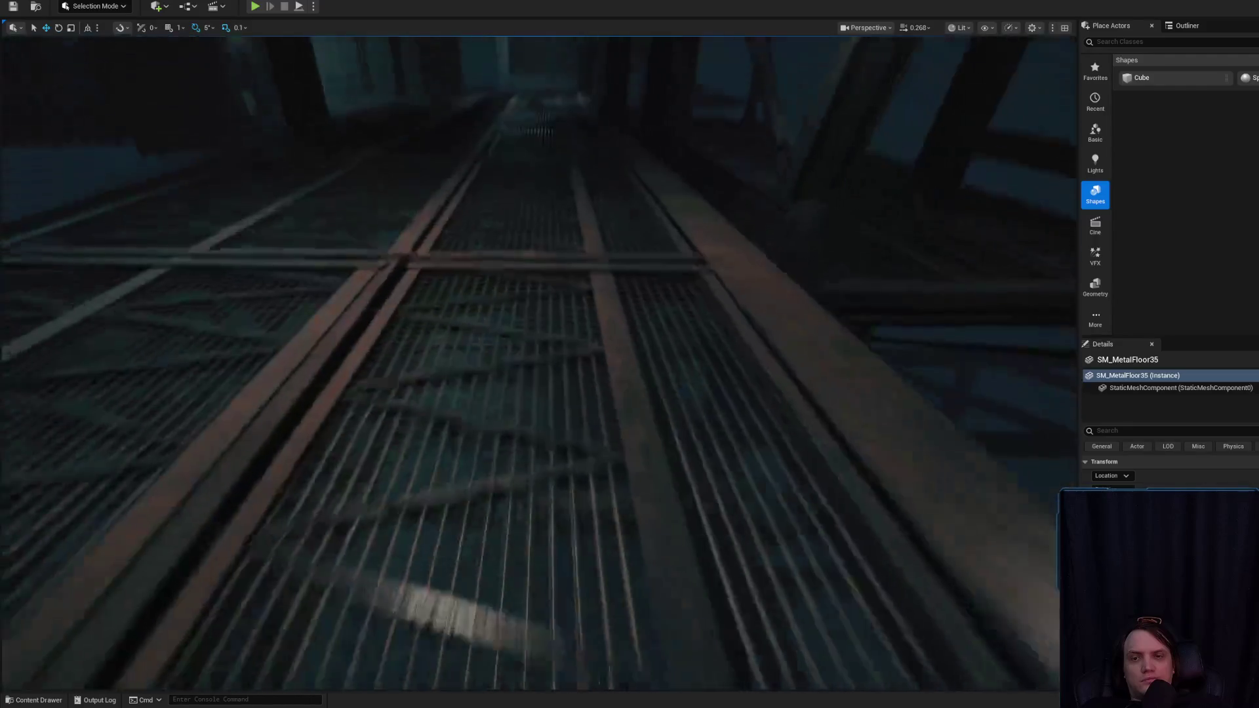
pyautogui.scroll(3, 539, 364)
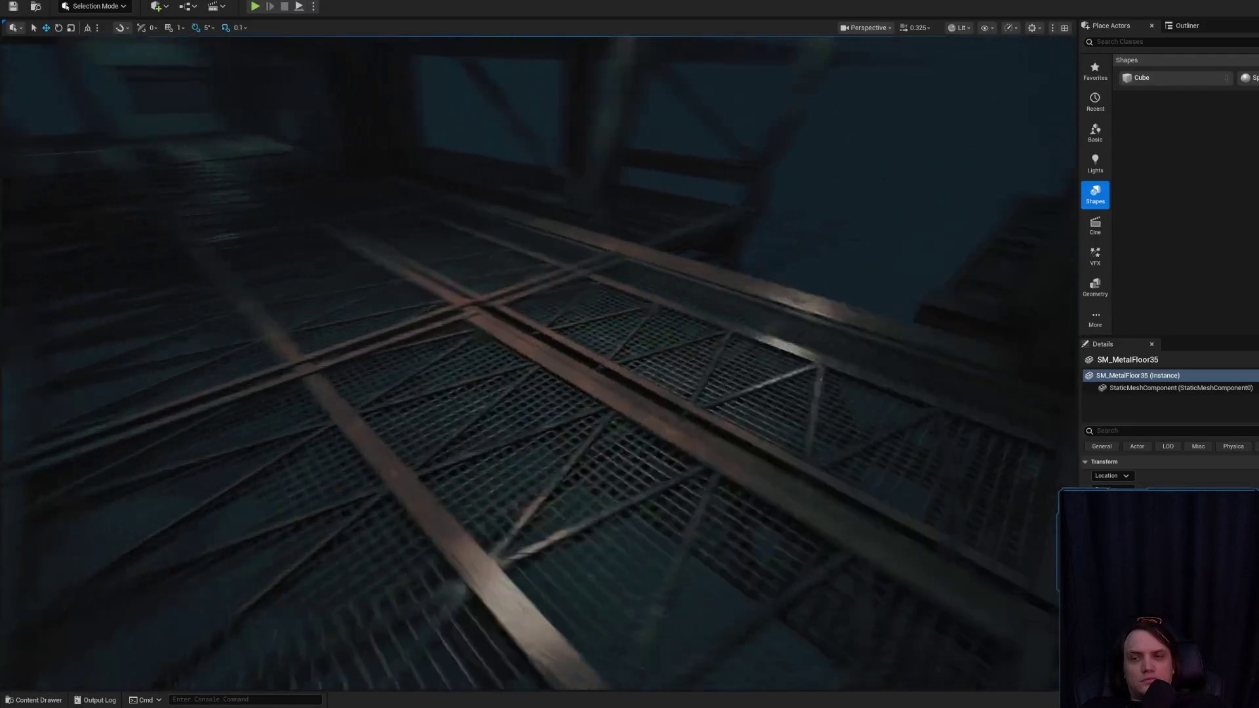
pyautogui.scroll(-4, 777, 225)
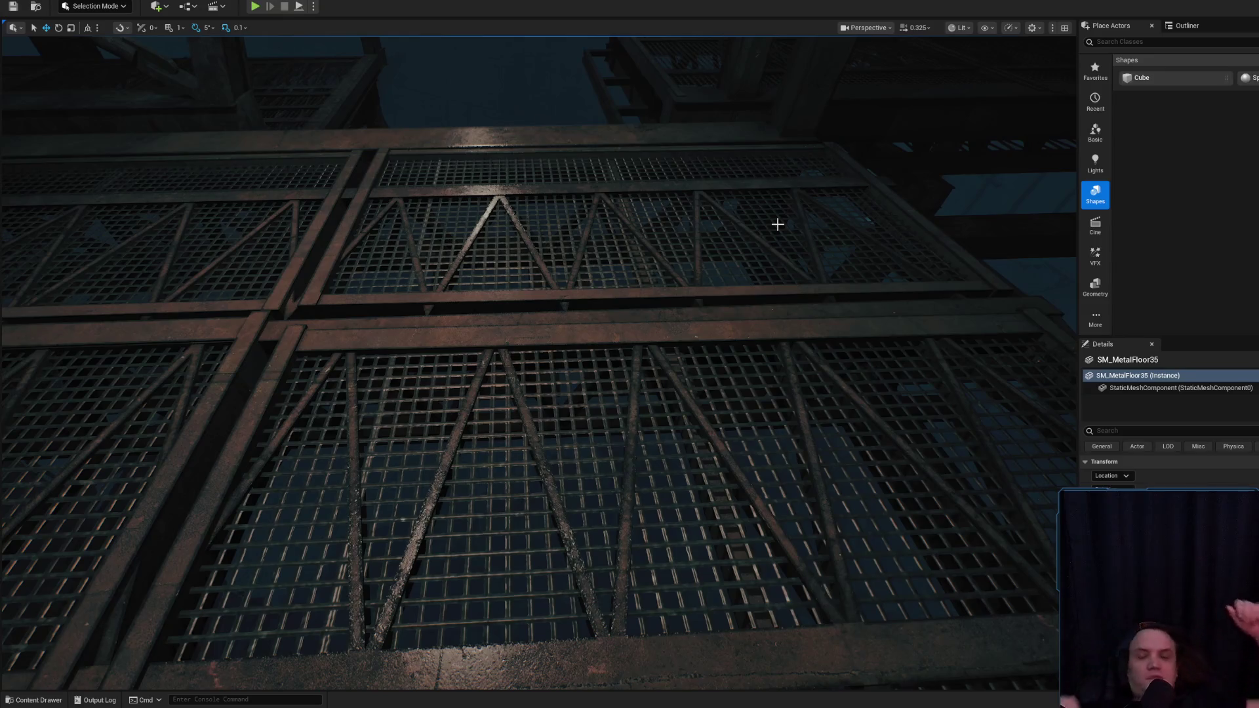
pyautogui.scroll(5, 797, 124)
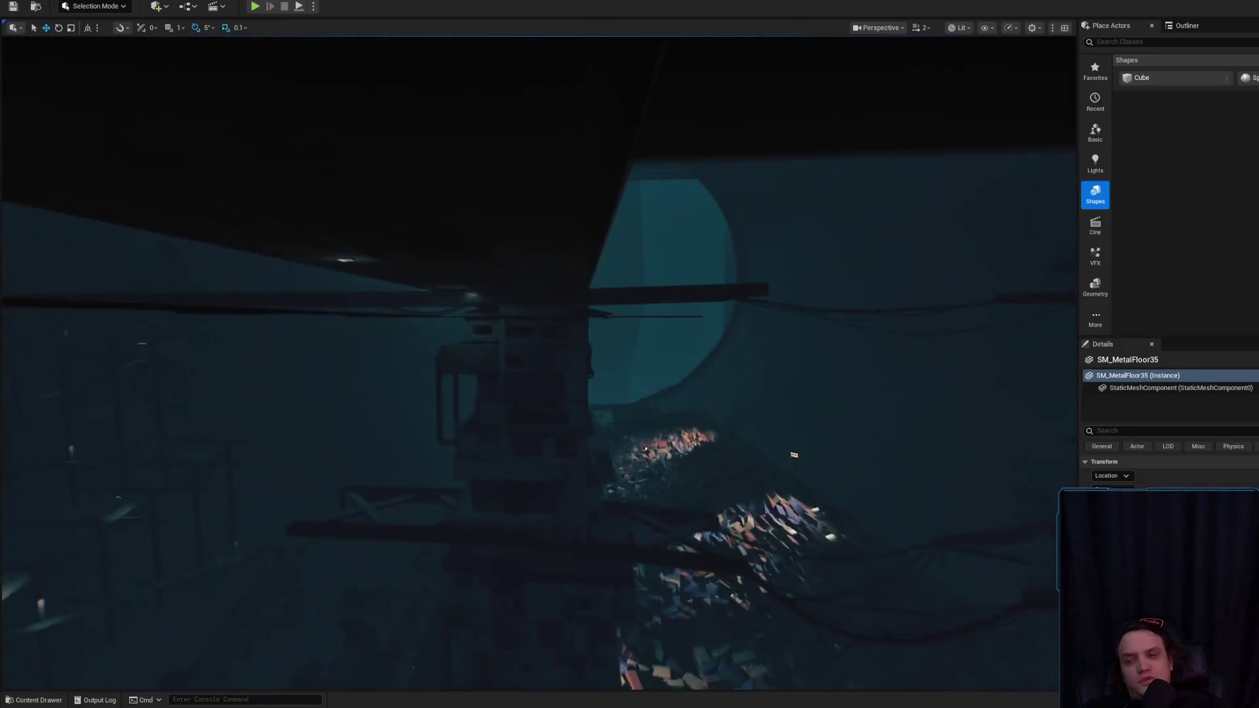
# - Fly the camera around the rainy level, past the skyline, wall and corridor
pyautogui.scroll(4, 537, 360)
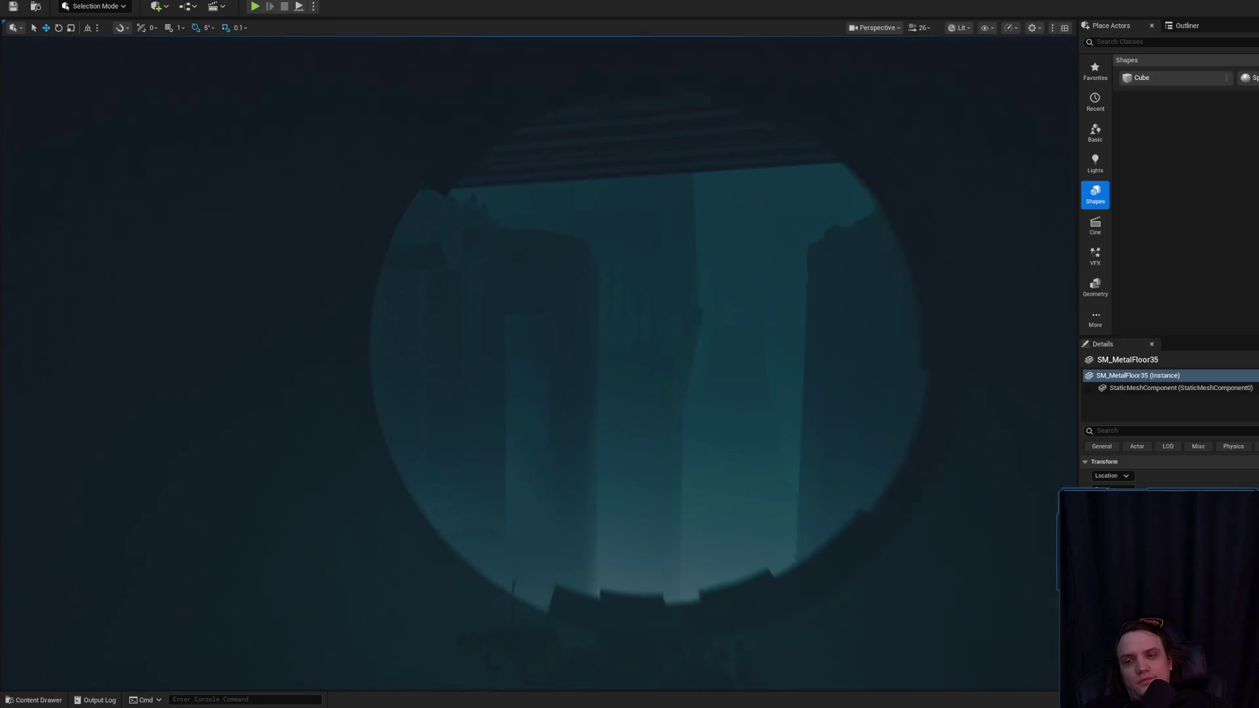
pyautogui.scroll(-3, 538, 361)
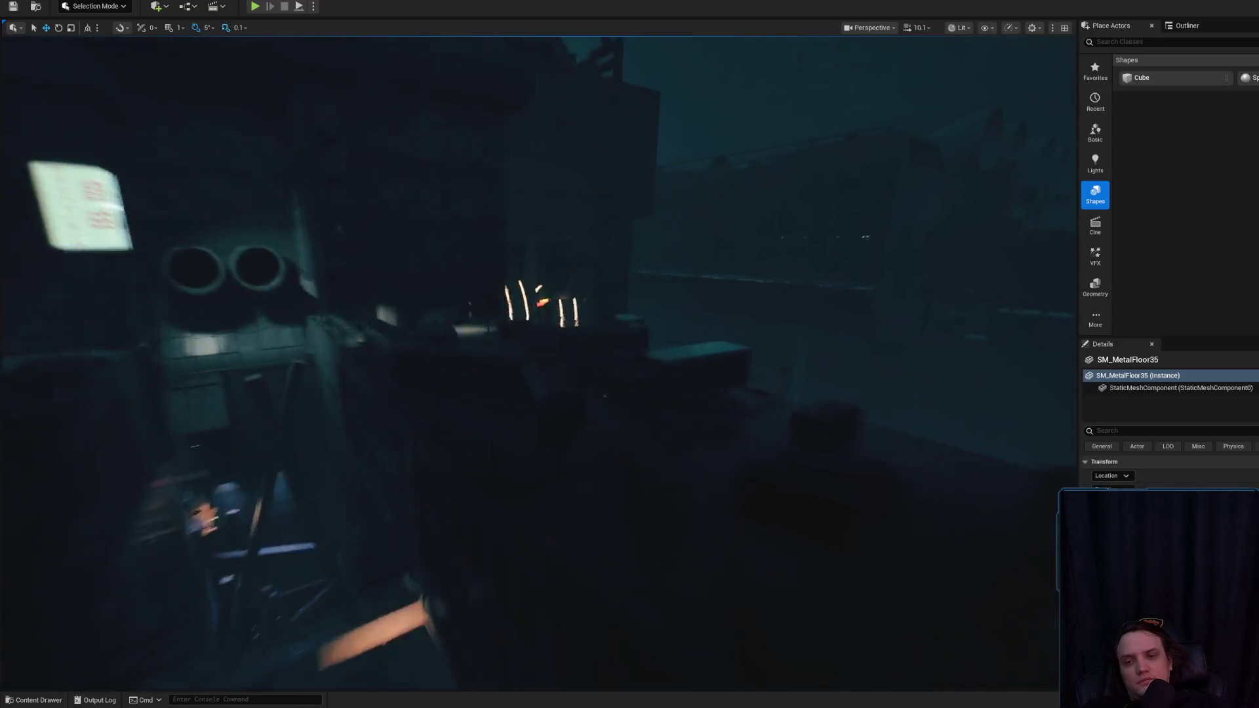
pyautogui.scroll(-2, 537, 361)
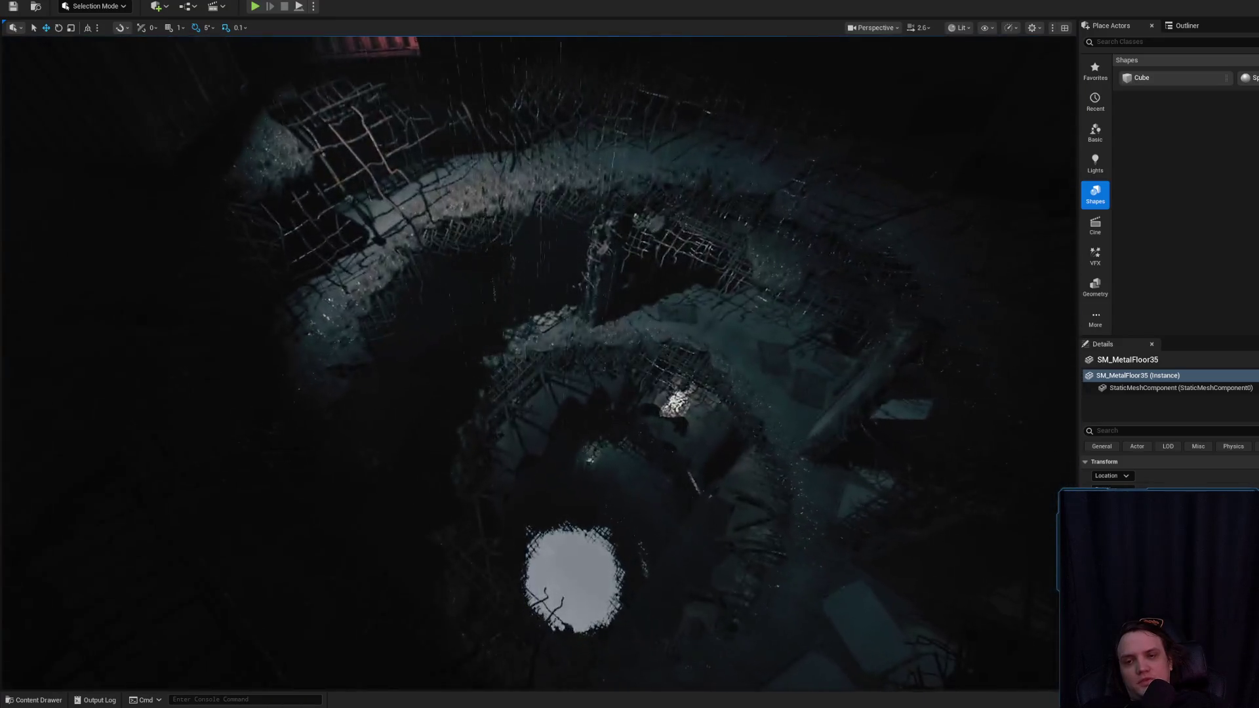
pyautogui.scroll(-1, 537, 361)
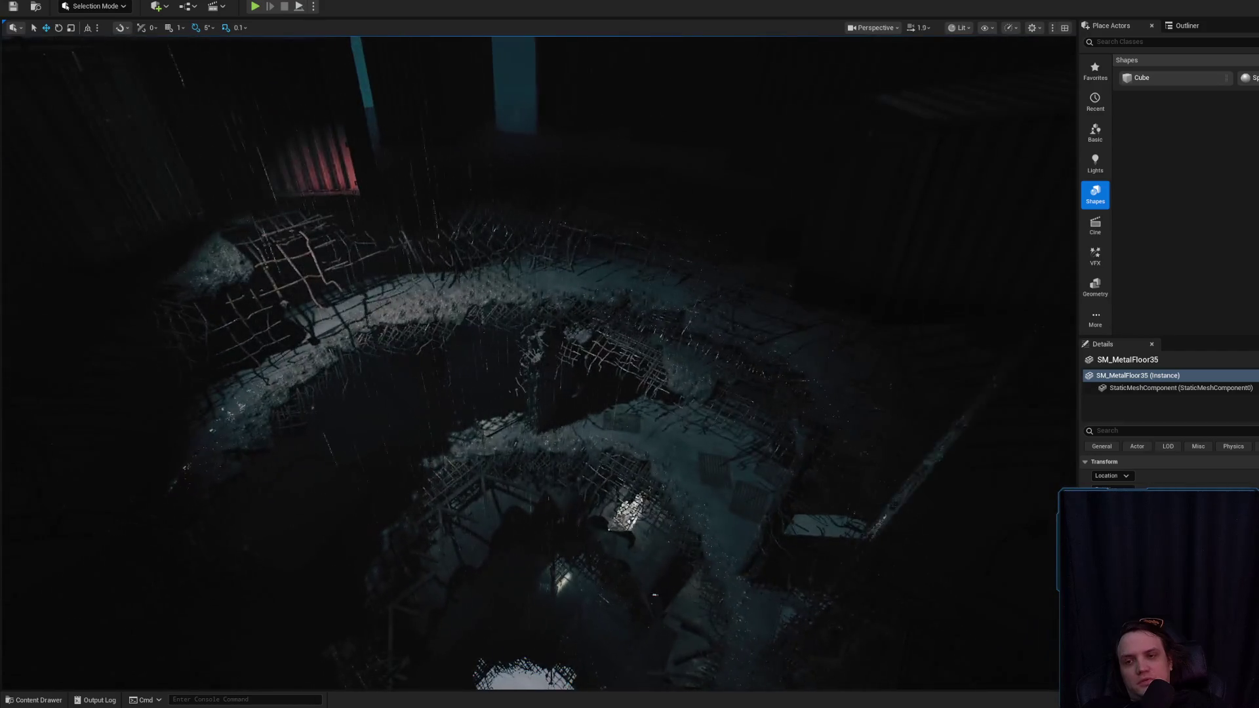
pyautogui.scroll(-1, 538, 360)
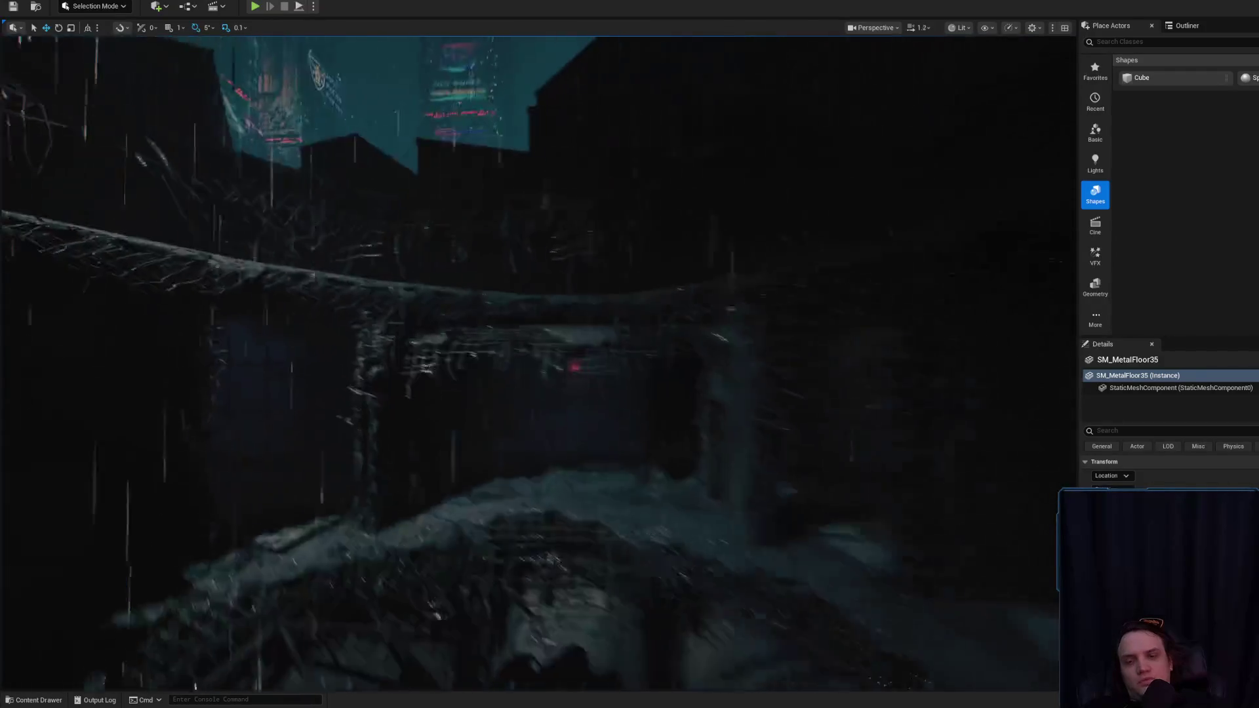
pyautogui.press('s')
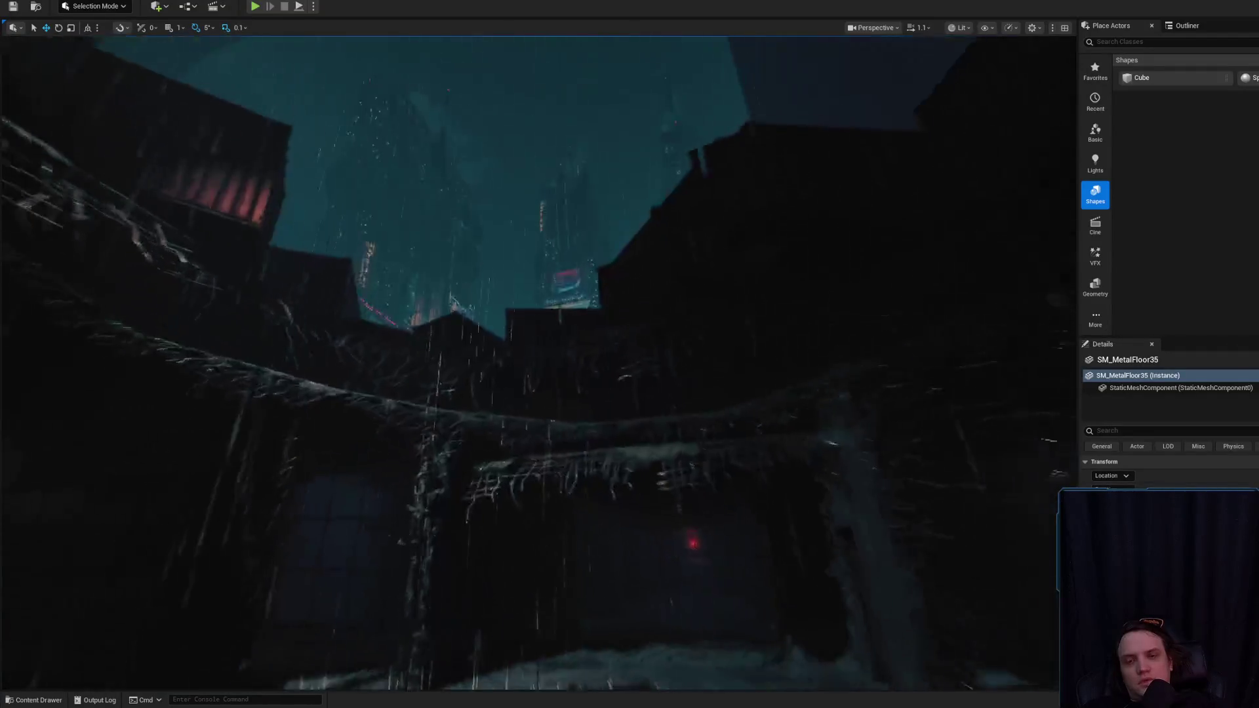
pyautogui.press('q')
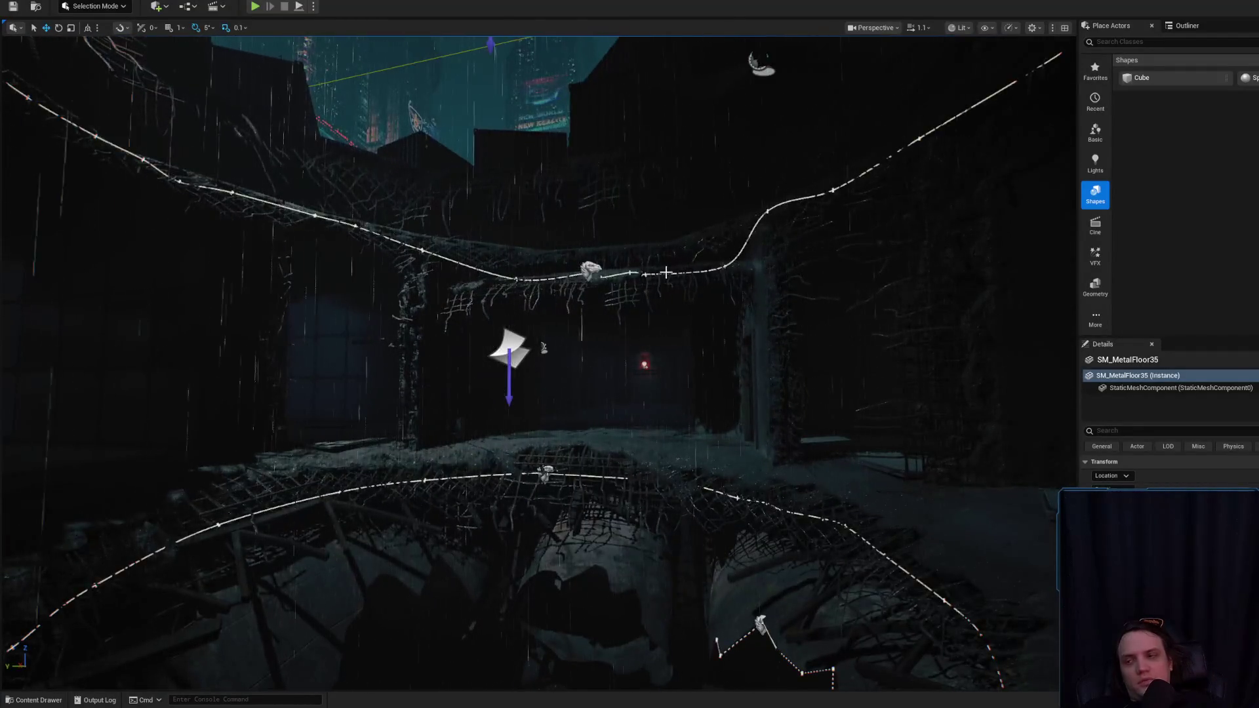
pyautogui.press('w')
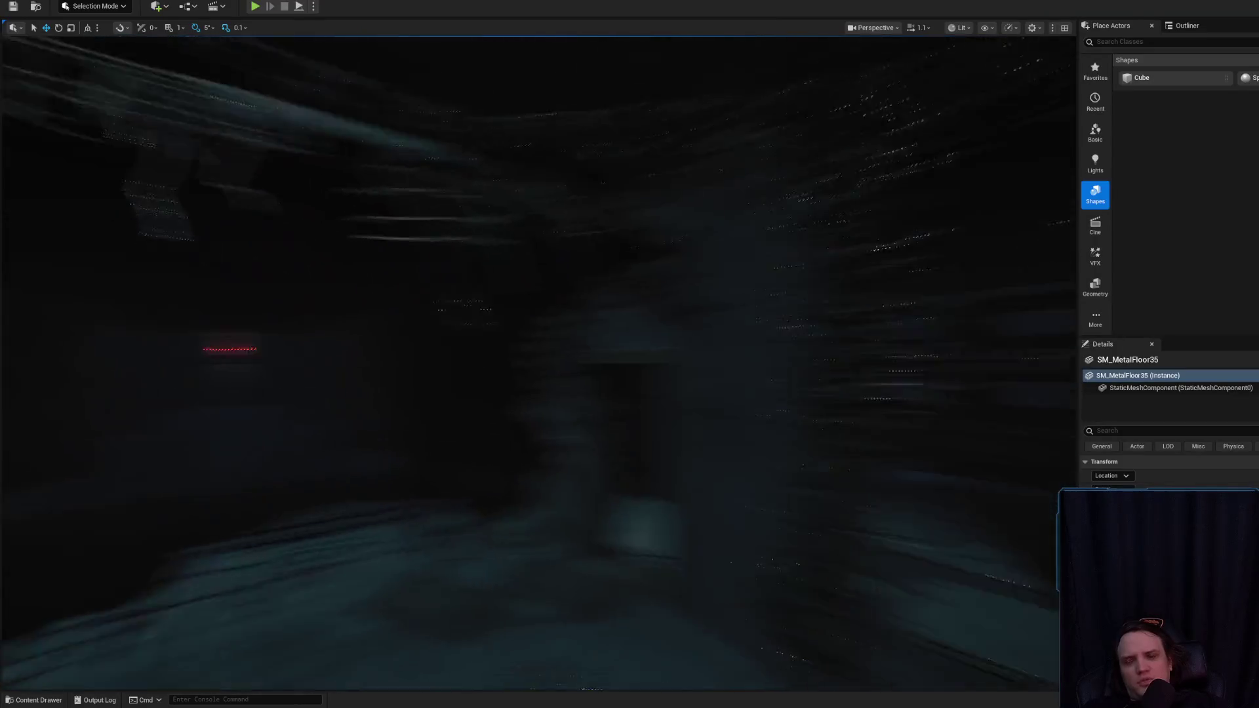
pyautogui.press('d')
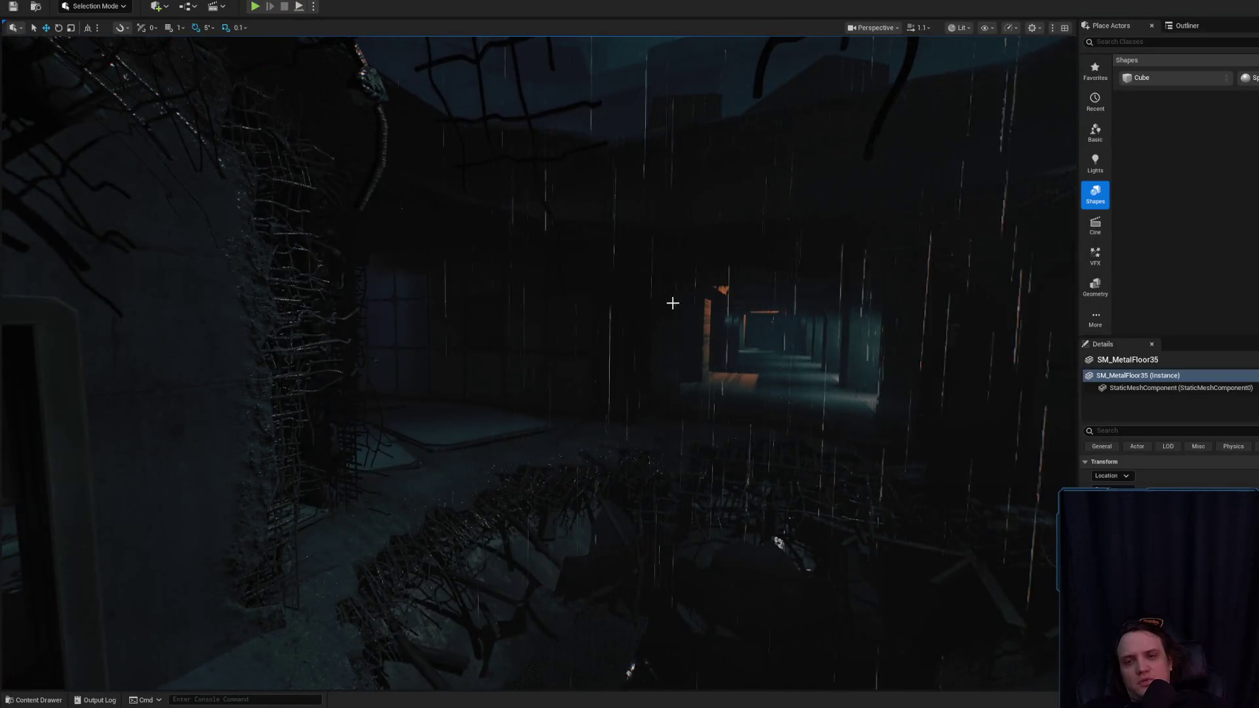
pyautogui.press('e')
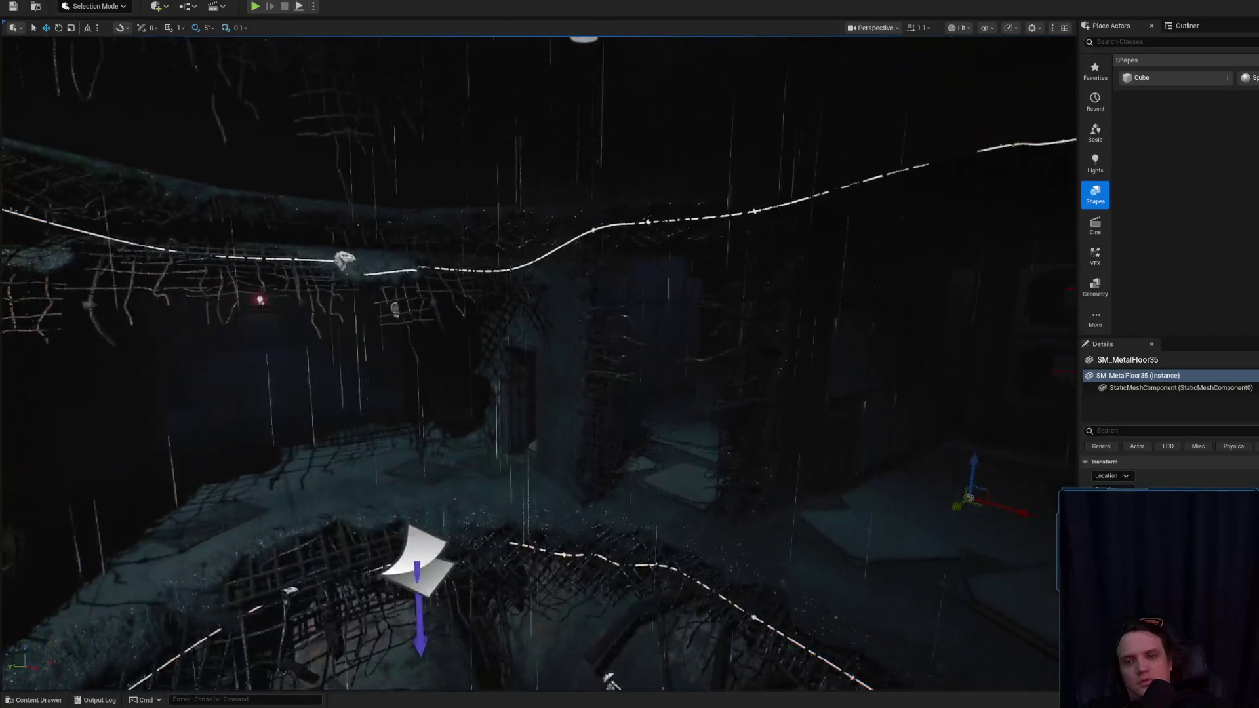
# - Select the Rain_Drip_Spline actor and open its Blueprint with Ctrl+E
pyautogui.press('e')
pyautogui.press('q')
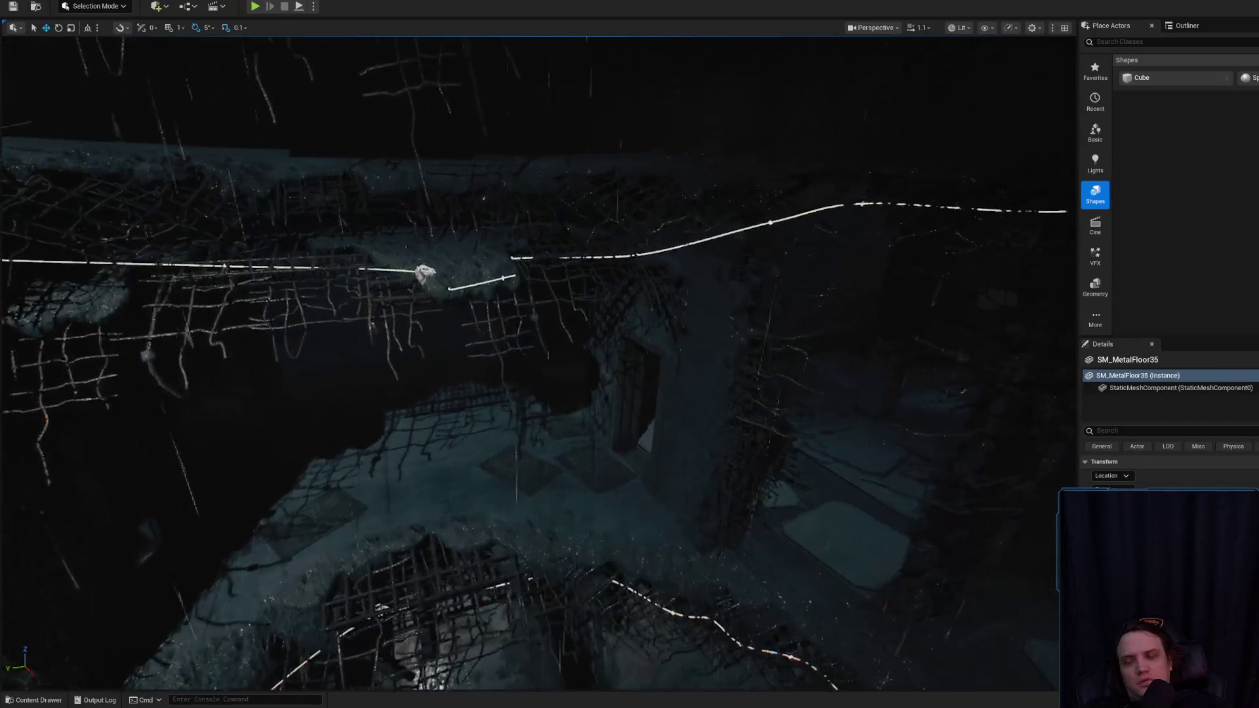
pyautogui.click(420, 270)
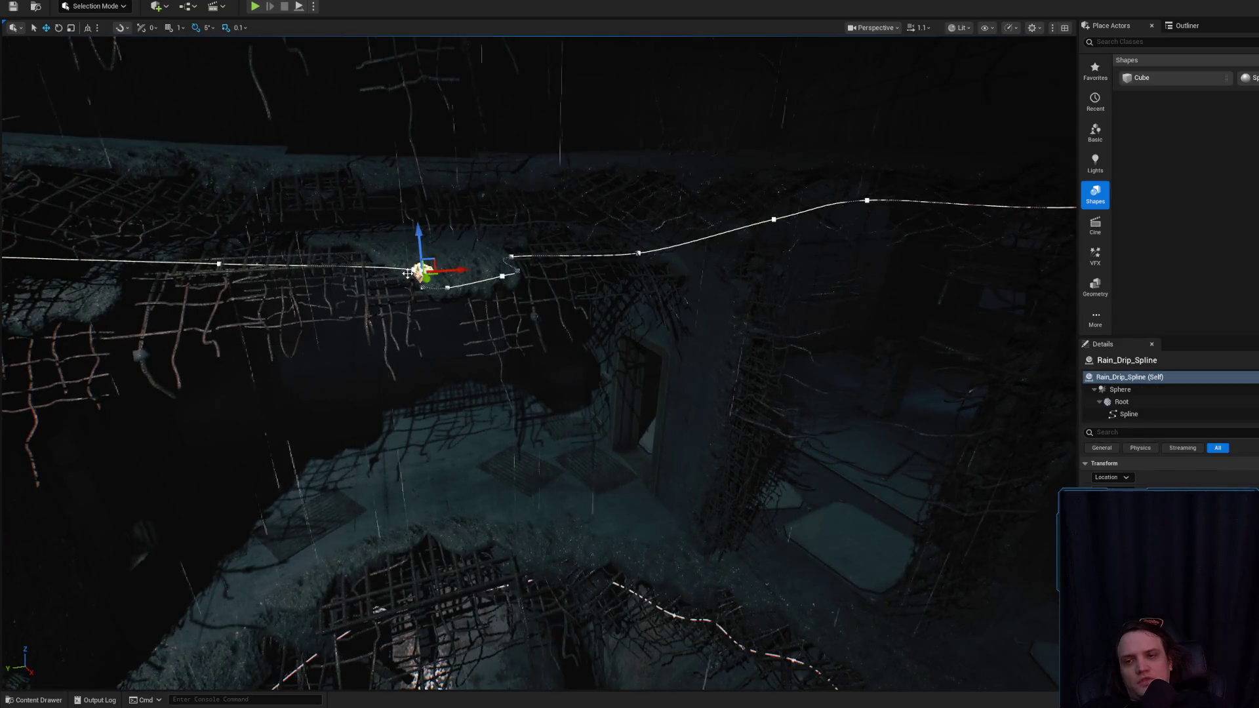
pyautogui.press('q')
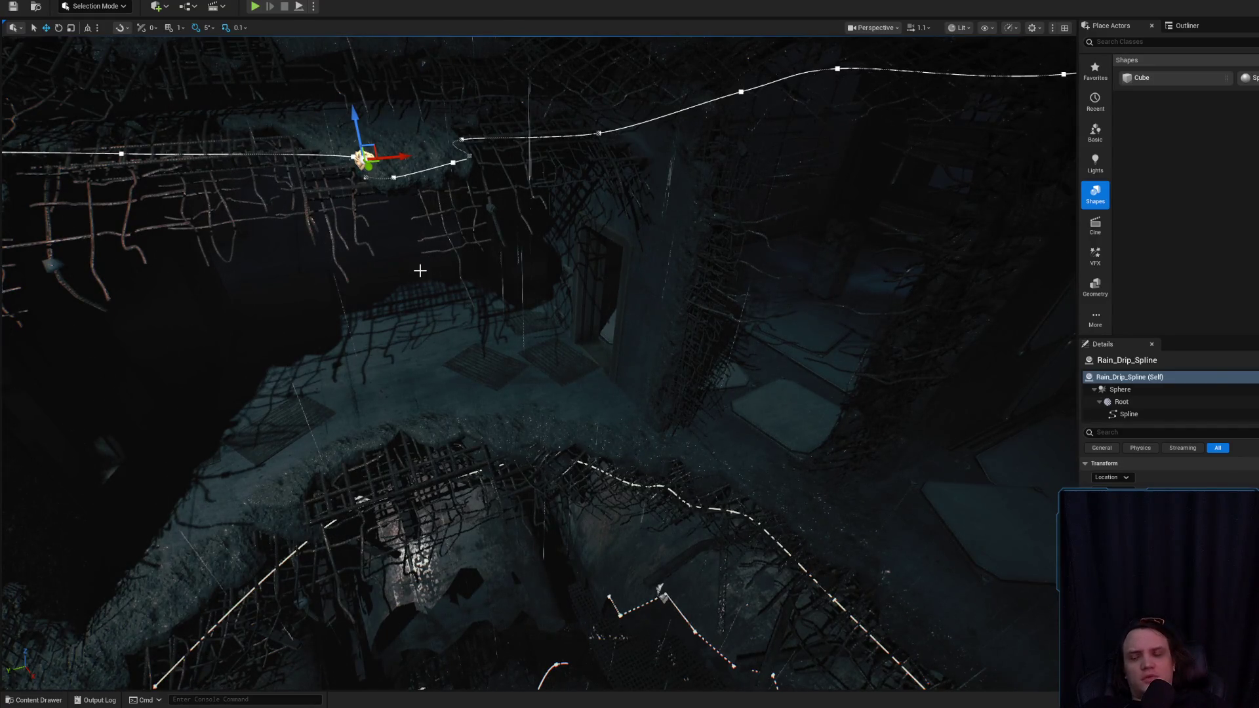
pyautogui.hotkey('ctrl', 'e')
# - Maximize the Blueprint editor and move the Event BeginPlay node to the left
pyautogui.doubleClick(996, 111)
pyautogui.scroll(5, 872, 389)
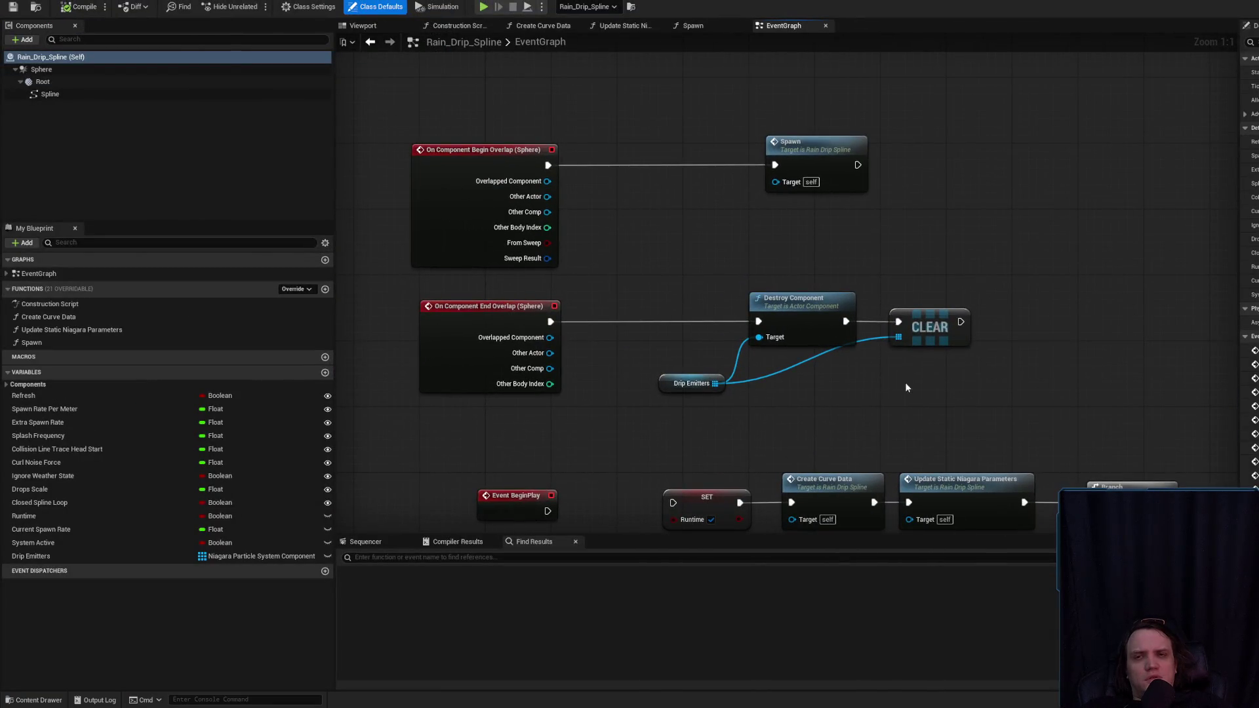
pyautogui.moveTo(954, 387); pyautogui.dragTo(1008, 225)
pyautogui.moveTo(558, 342)
pyautogui.mouseDown()
pyautogui.moveTo(411, 344)
pyautogui.moveTo(403, 360)
pyautogui.mouseUp()
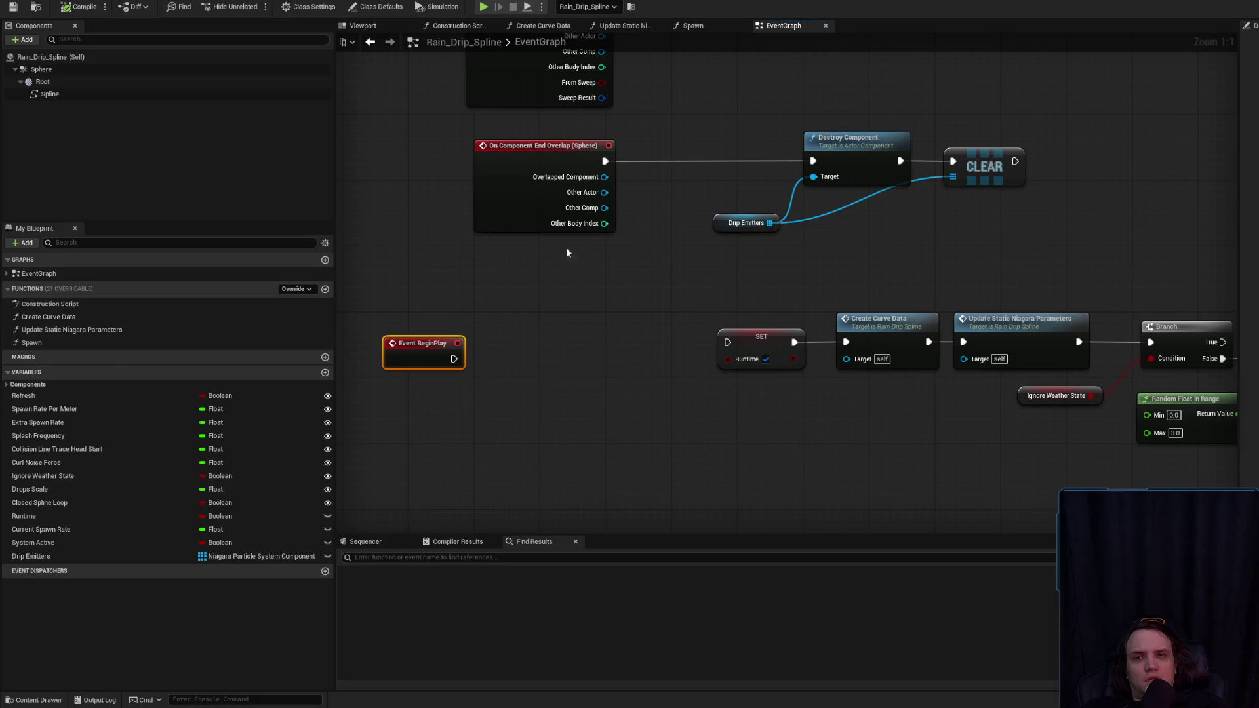
# - Check the Construction Script, compile Rain_Drip_Spline, and shrink the editor to reveal the level
pyautogui.click(438, 25)
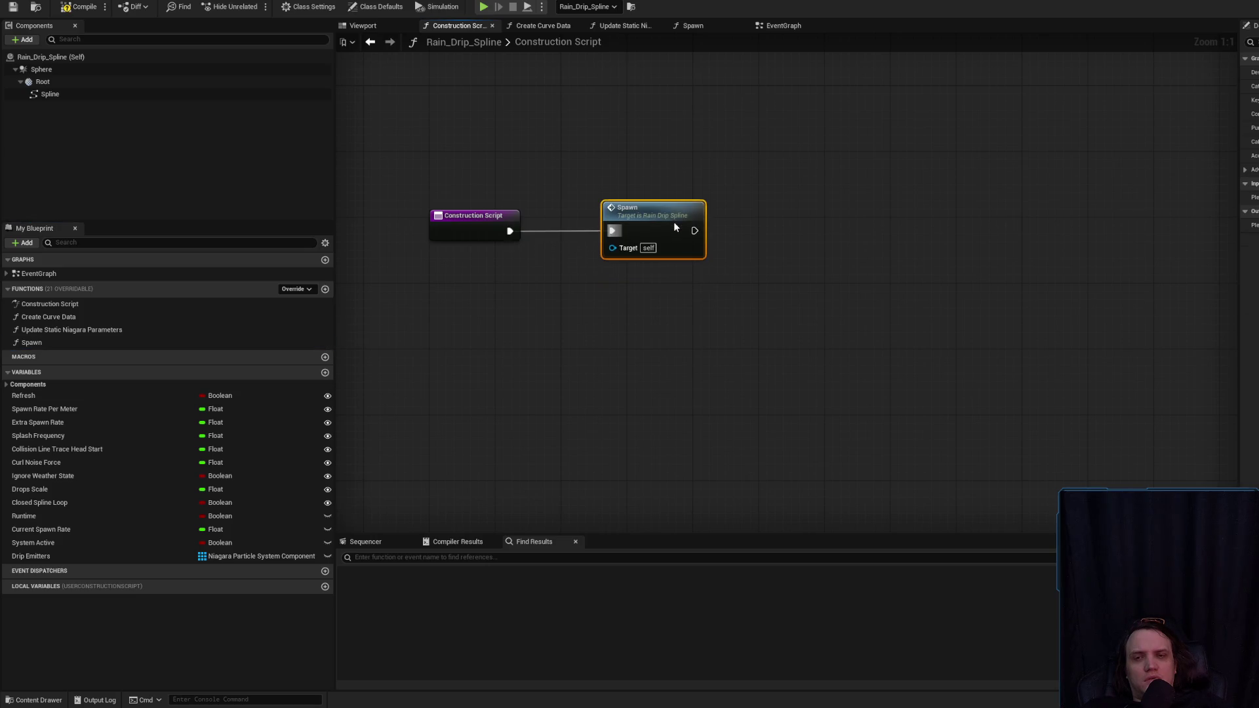
pyautogui.press('F7')
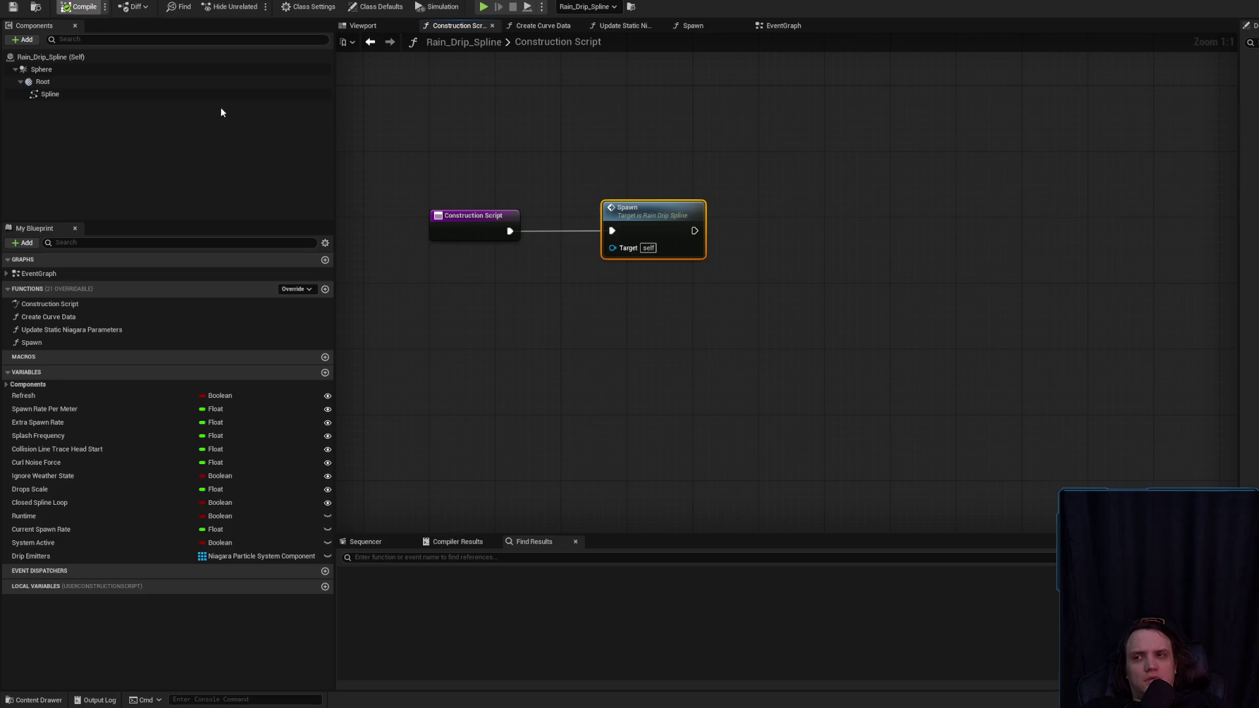
pyautogui.moveTo(30, 11)
pyautogui.mouseDown()
pyautogui.moveTo(131, 20)
pyautogui.moveTo(591, 126)
pyautogui.mouseUp()
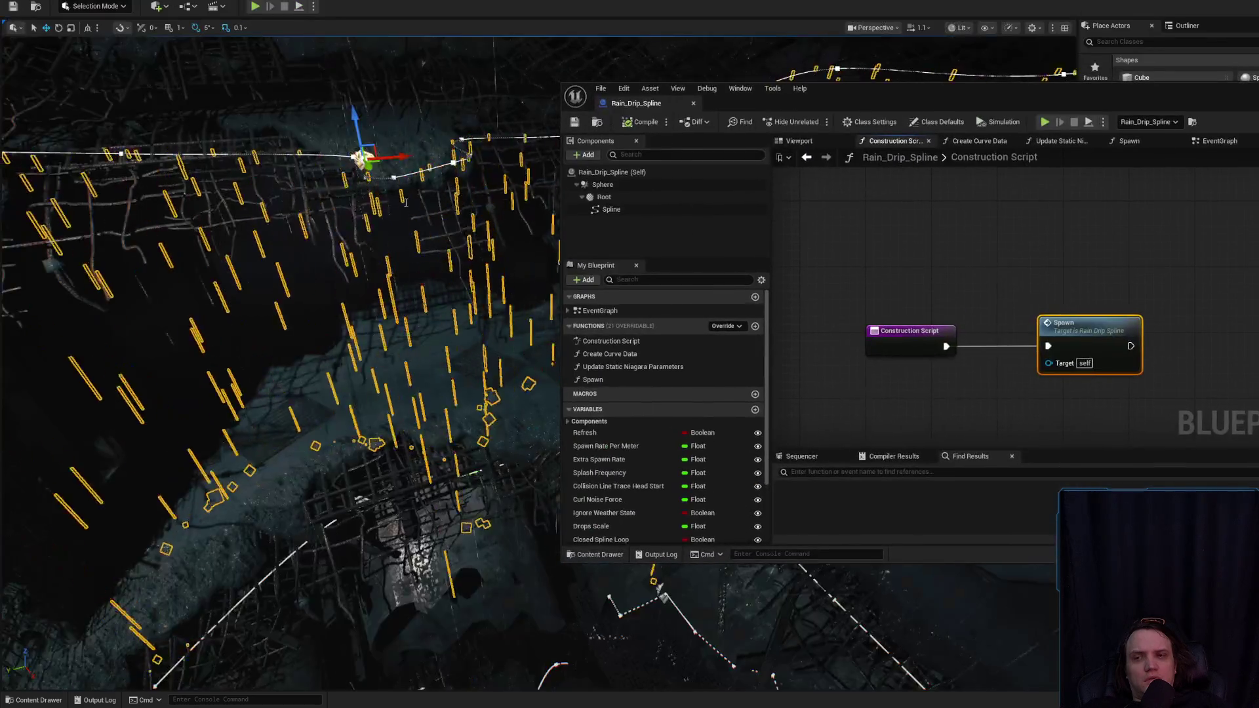
# - Deselect the rain drip actor, move the Blueprint editor aside, and fly down to the lantern
pyautogui.press('Escape')
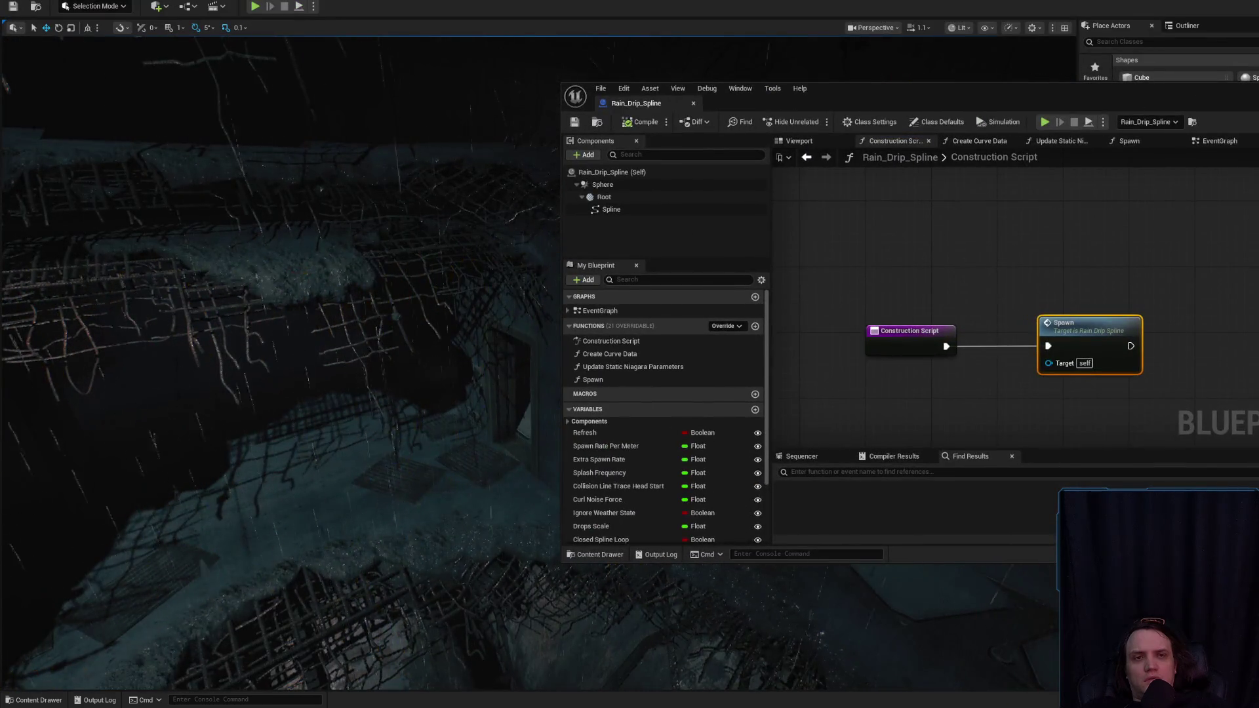
pyautogui.moveTo(393, 327)
pyautogui.mouseDown()
pyautogui.moveTo(426, 393)
pyautogui.moveTo(432, 315)
pyautogui.moveTo(458, 308)
pyautogui.moveTo(419, 282)
pyautogui.moveTo(373, 328)
pyautogui.moveTo(406, 276)
pyautogui.moveTo(394, 289)
pyautogui.moveTo(406, 295)
pyautogui.moveTo(426, 282)
pyautogui.moveTo(459, 289)
pyautogui.moveTo(426, 278)
pyautogui.mouseUp()
pyautogui.scroll(-1, 538, 360)
pyautogui.scroll(-1, 537, 361)
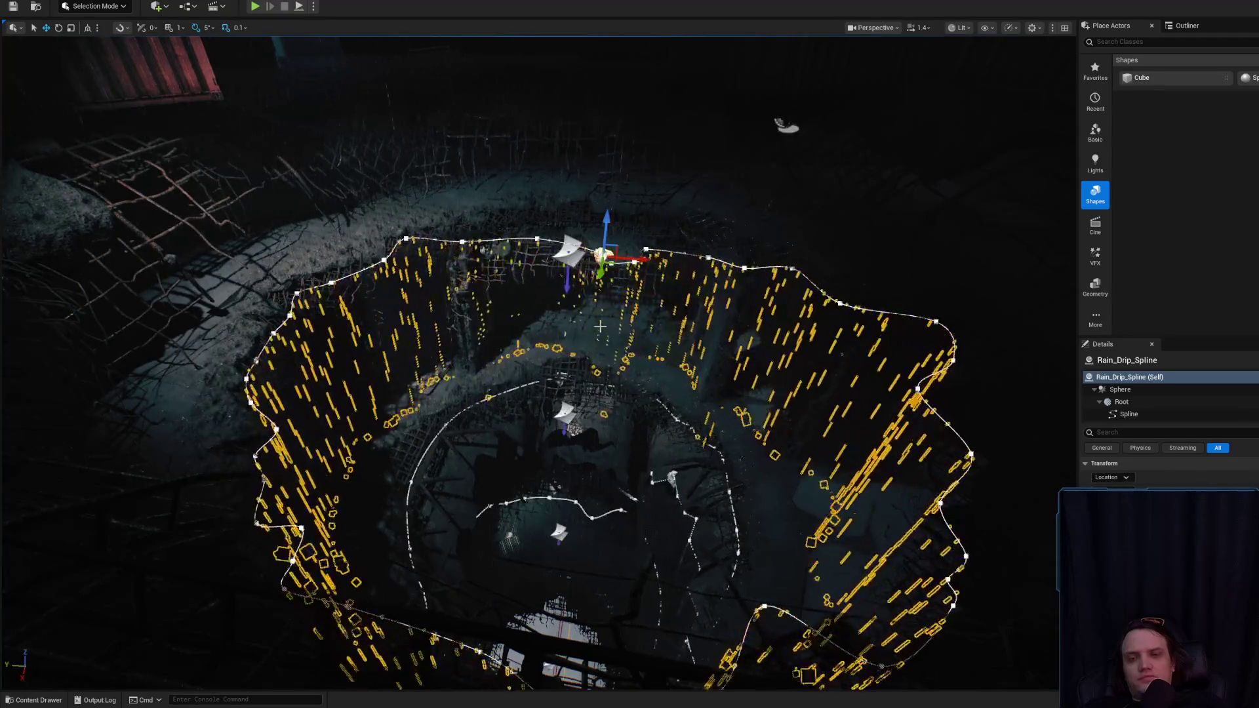
pyautogui.scroll(-3, 578, 354)
pyautogui.scroll(2, 597, 371)
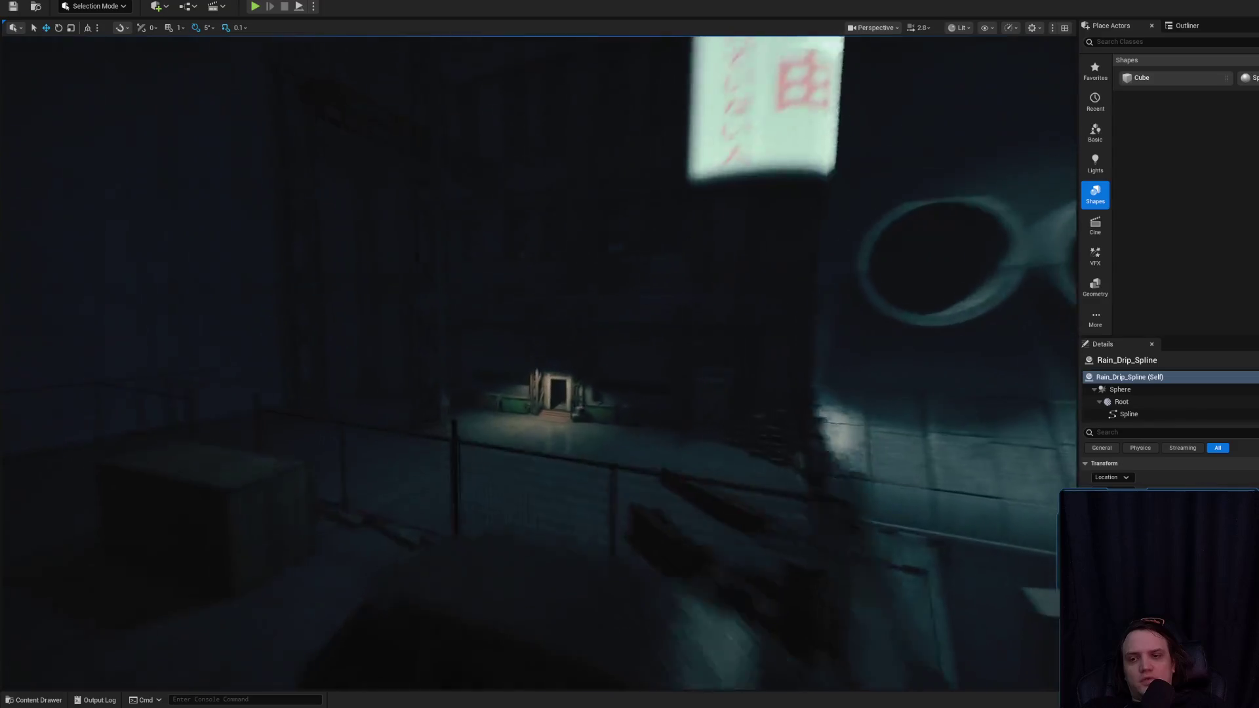
pyautogui.scroll(-2, 537, 360)
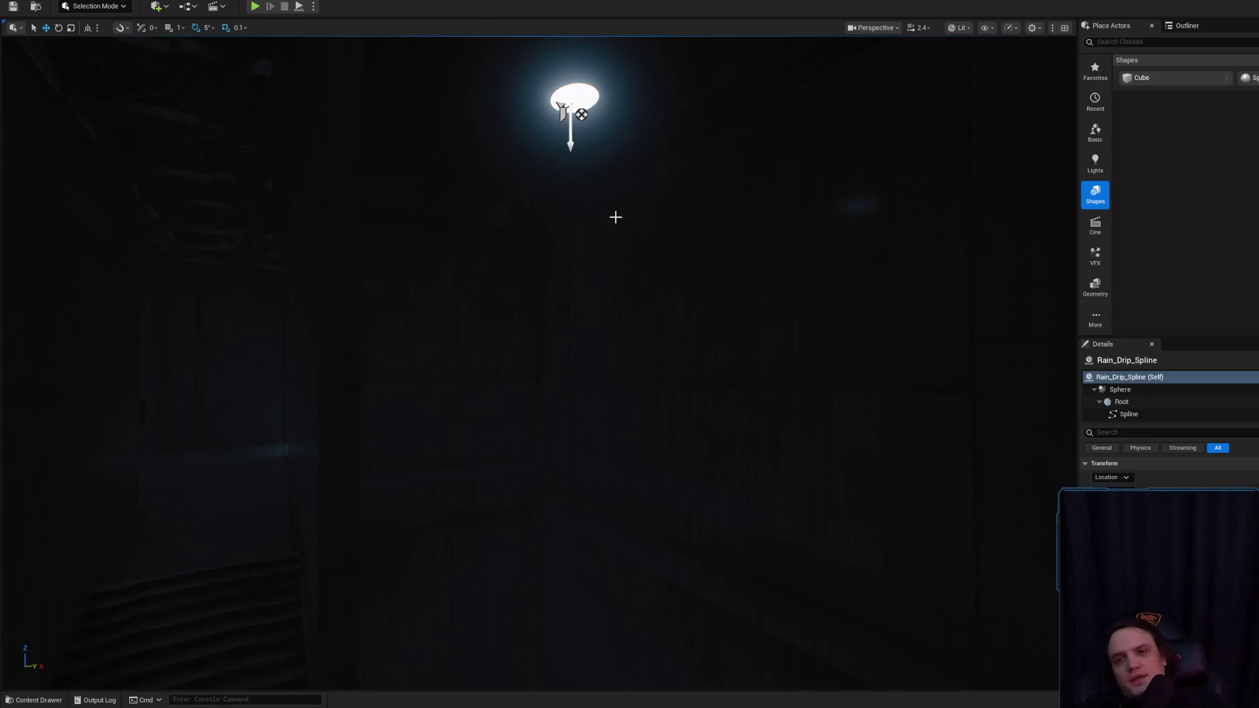
# - Select SpotLight7 above the deep square stairwell
pyautogui.click(568, 111)
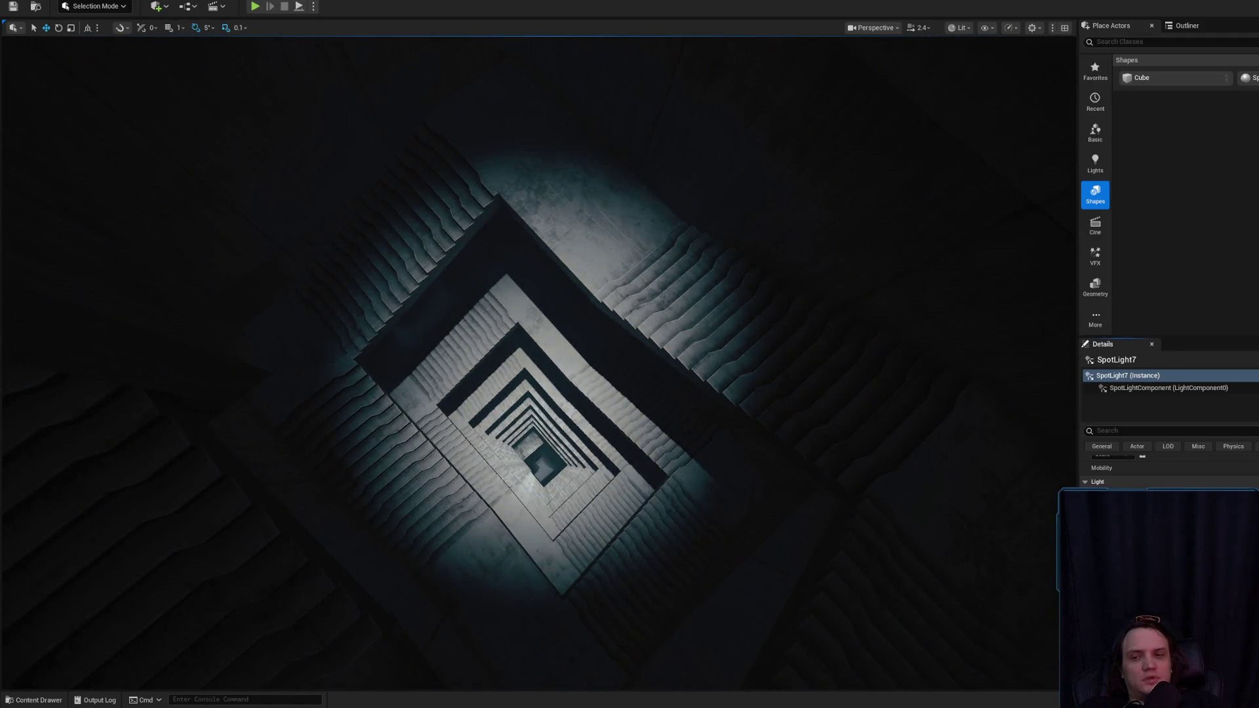
# - Look down and descend the lit stairwell, viewing the other stair flights
pyautogui.scroll(-2, 525, 360)
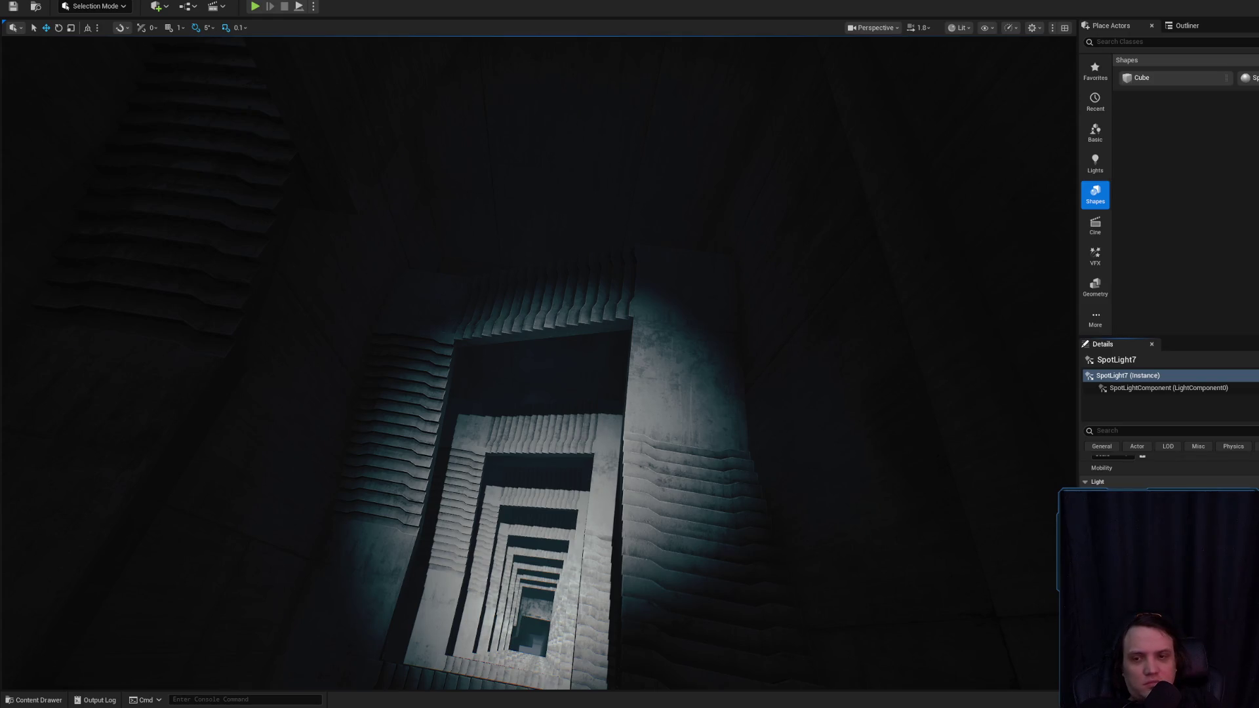
pyautogui.moveTo(915, 596)
pyautogui.mouseDown()
pyautogui.moveTo(916, 577)
pyautogui.moveTo(915, 596)
pyautogui.mouseUp()
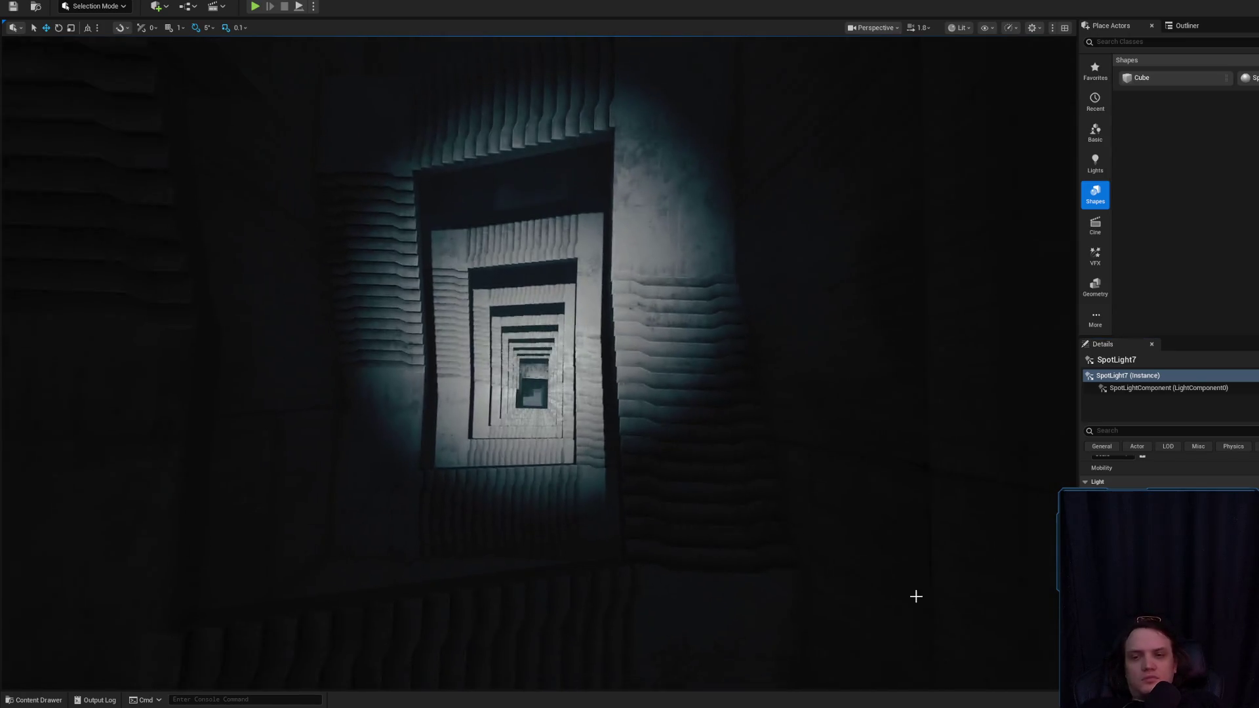
pyautogui.moveTo(733, 453)
pyautogui.mouseDown()
pyautogui.moveTo(787, 458)
pyautogui.moveTo(733, 454)
pyautogui.mouseUp()
pyautogui.moveTo(1022, 458); pyautogui.dragTo(1022, 458)
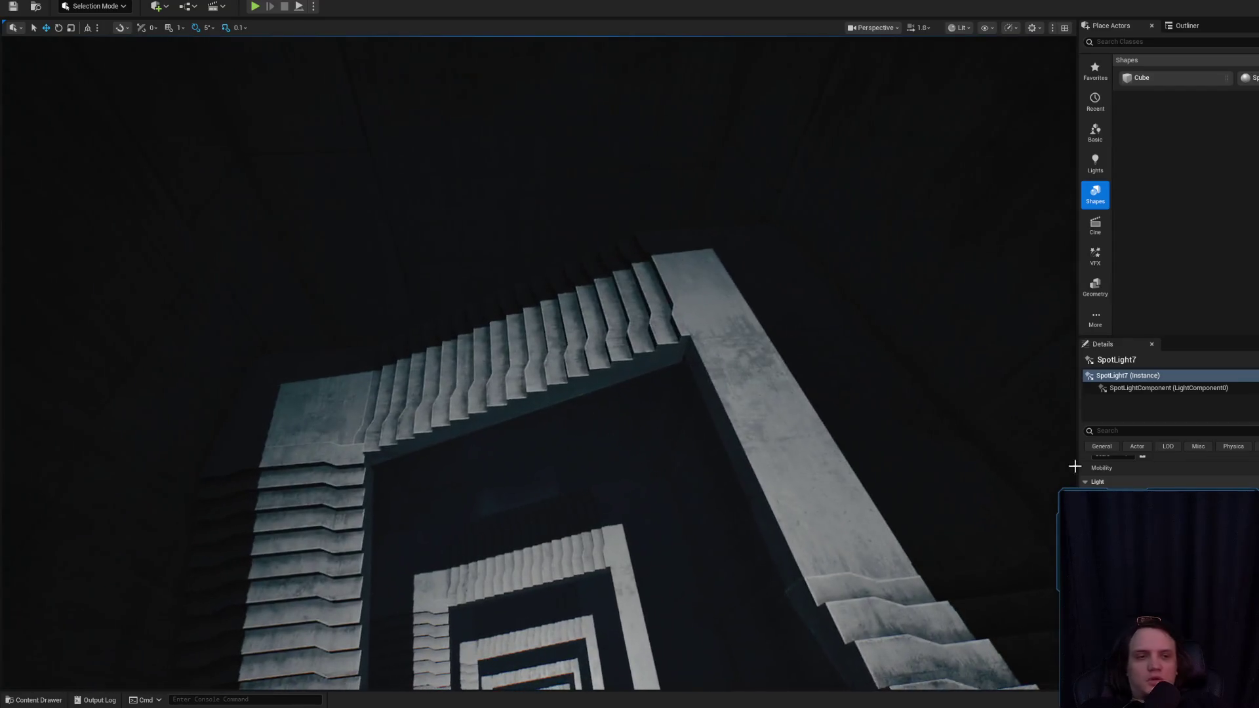
pyautogui.moveTo(537, 361); pyautogui.dragTo(537, 360)
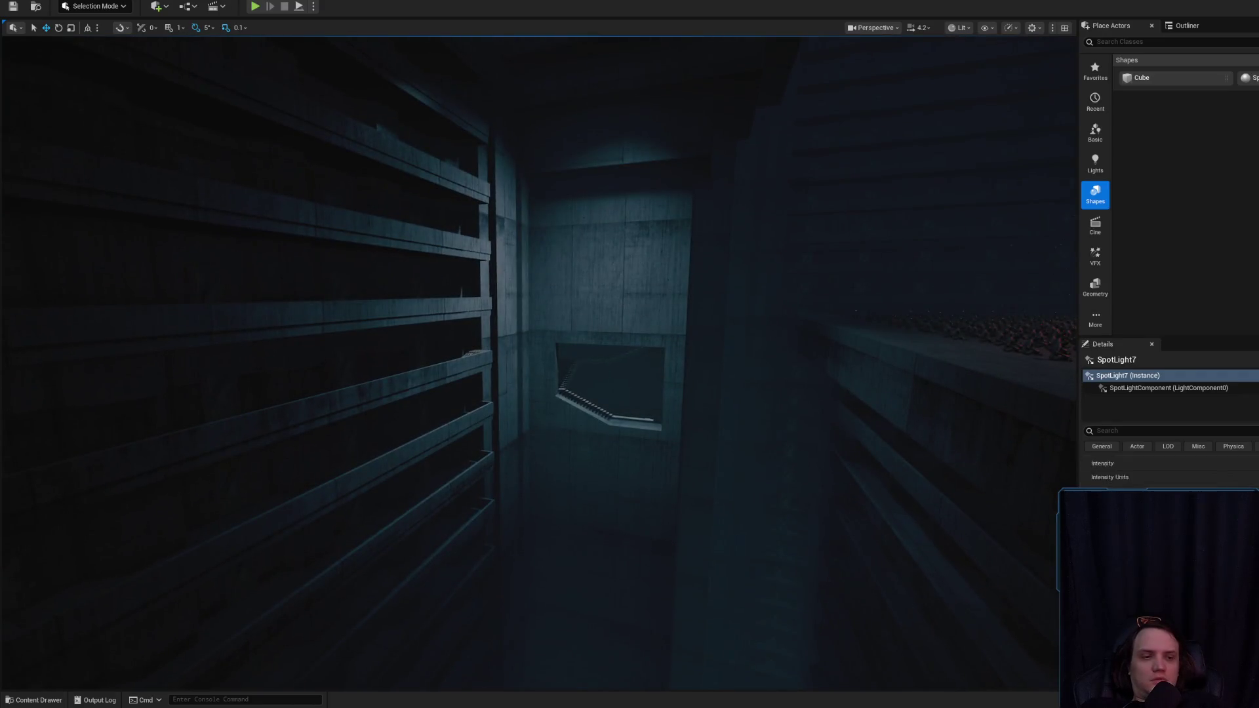
# - Fly along the dark corridor to the stairwell and select the SM_Spot_Light17 fixture
pyautogui.moveTo(538, 361); pyautogui.dragTo(538, 360)
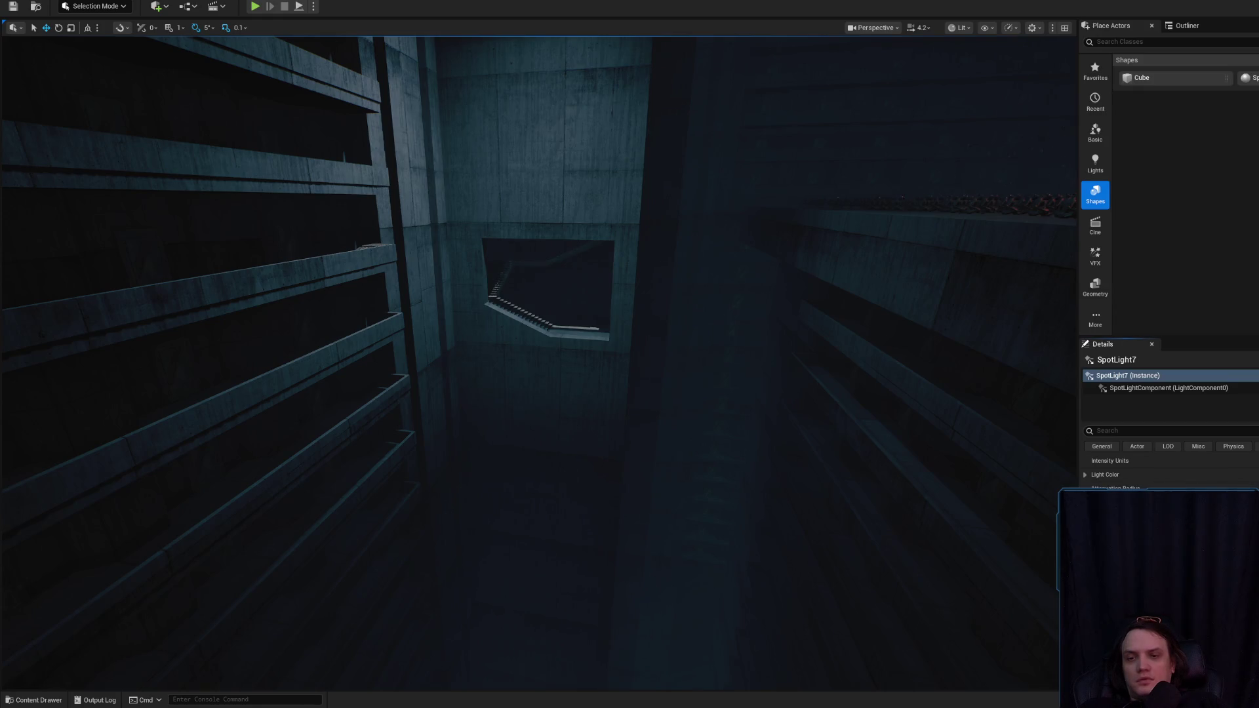
pyautogui.moveTo(789, 457); pyautogui.dragTo(789, 457)
pyautogui.moveTo(721, 428)
pyautogui.mouseDown()
pyautogui.moveTo(664, 440)
pyautogui.moveTo(641, 418)
pyautogui.moveTo(614, 426)
pyautogui.mouseUp()
pyautogui.click(477, 228)
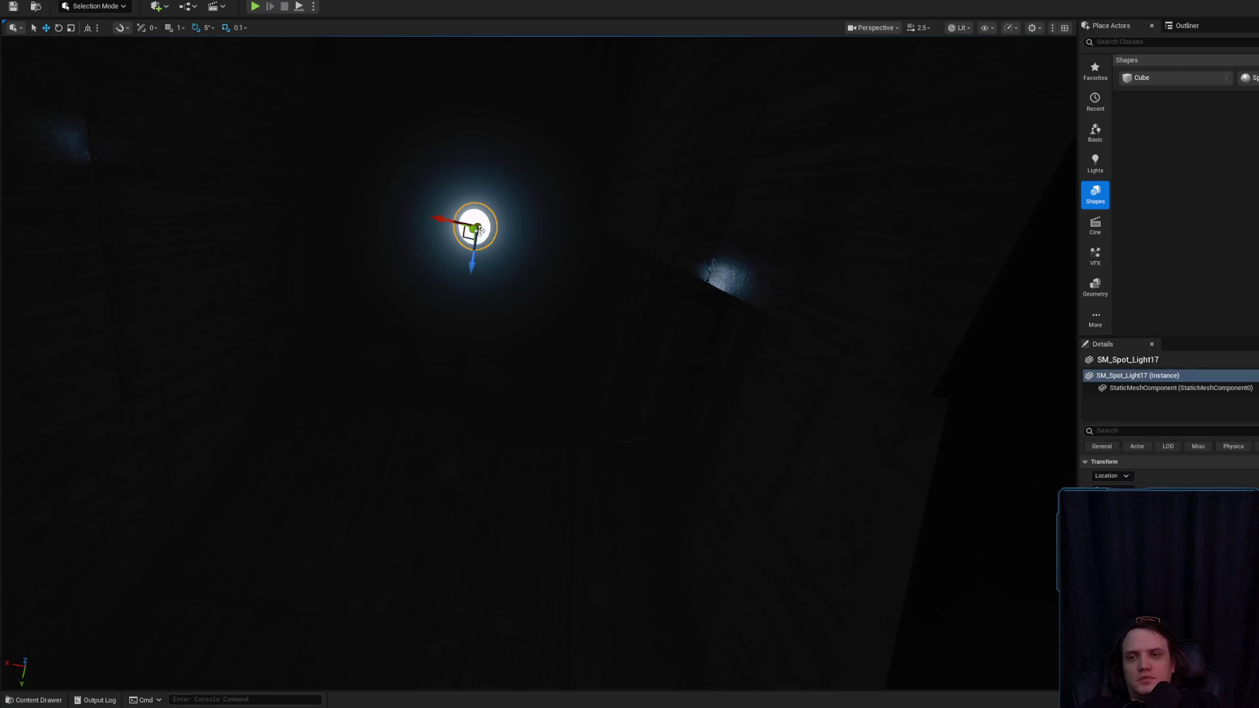
# - Delete SM_Spot_Light17, undo the deletion to restore it, and deselect it
pyautogui.press('Delete')
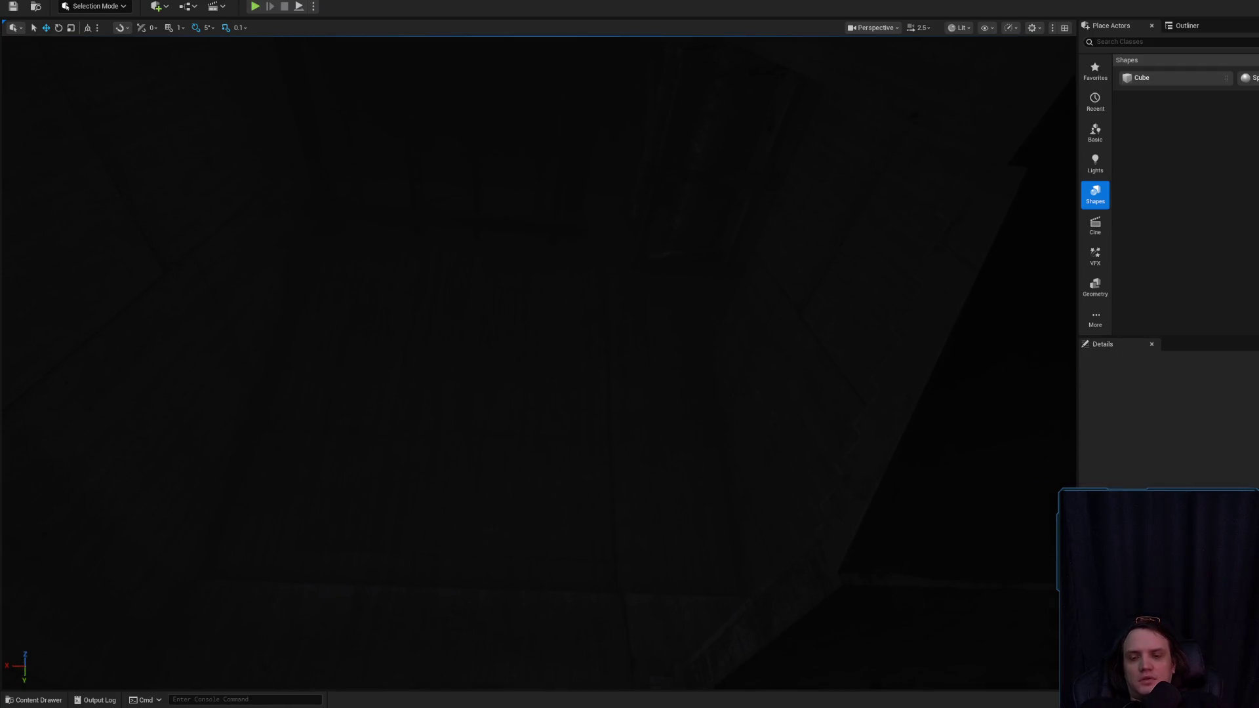
pyautogui.hotkey('ctrl', 'z')
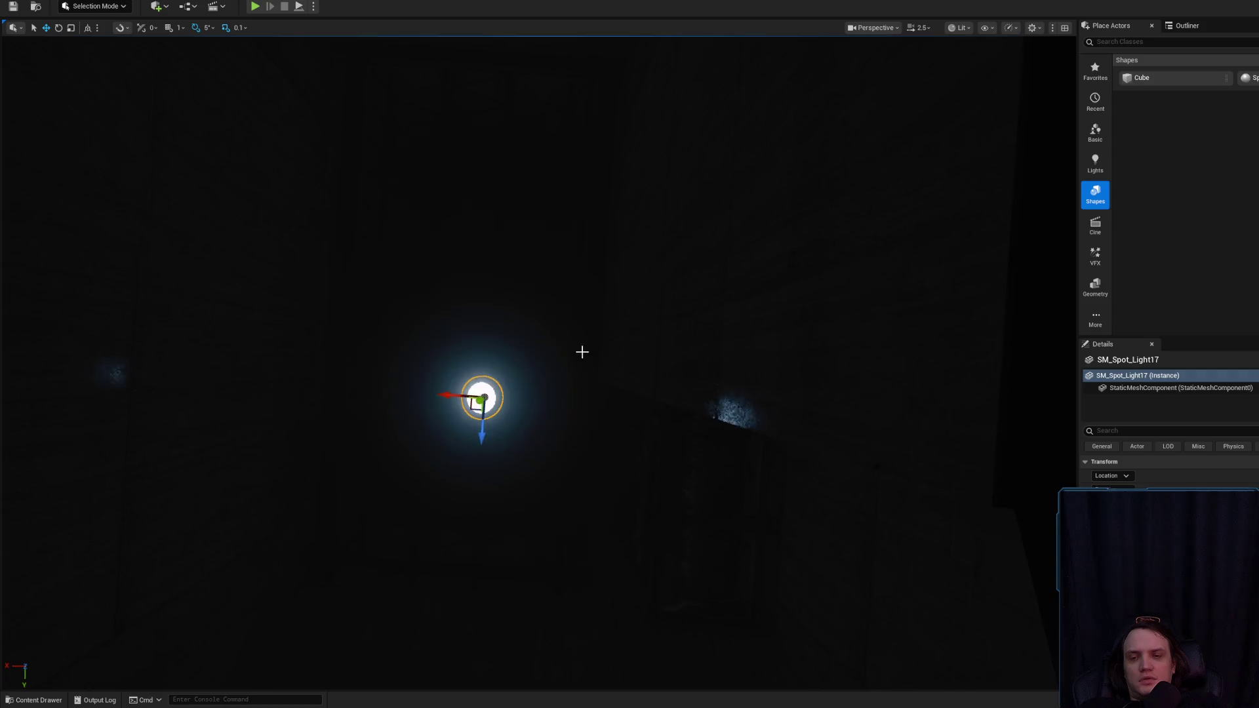
pyautogui.press('Escape')
# - Select SpotLight7 and fly into its cone to view the stair geometry
pyautogui.click(484, 307)
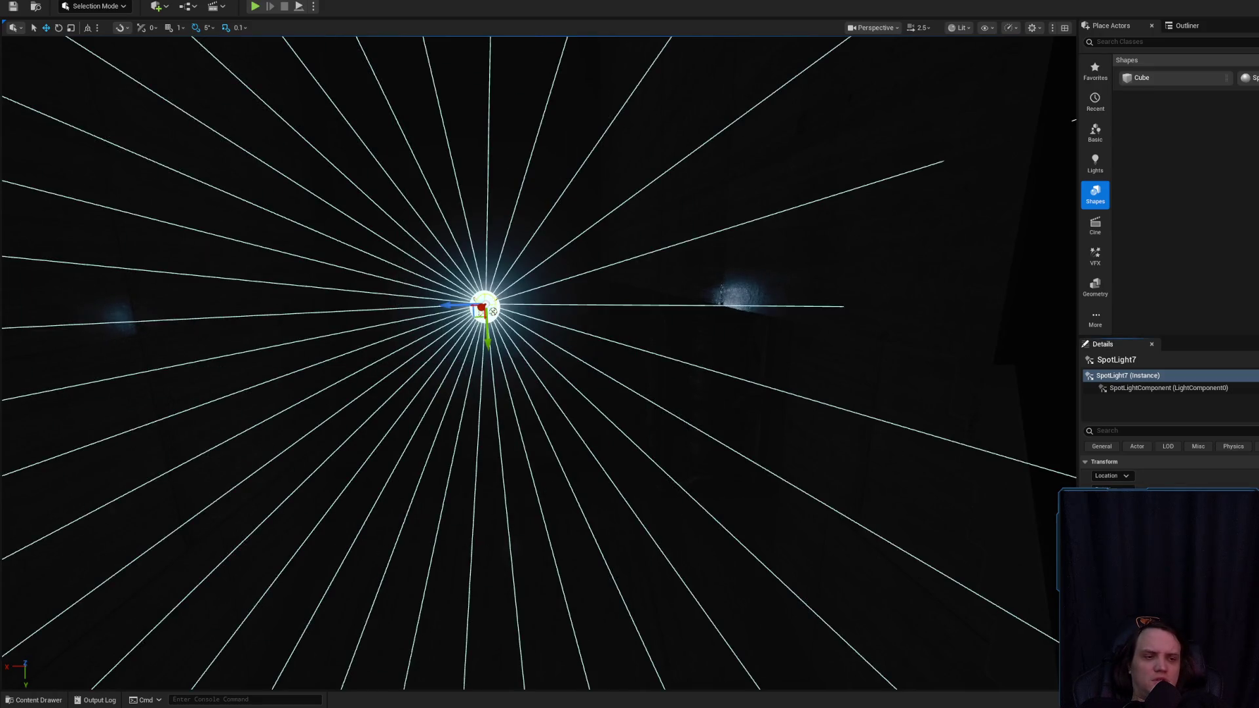
pyautogui.scroll(-3, 484, 307)
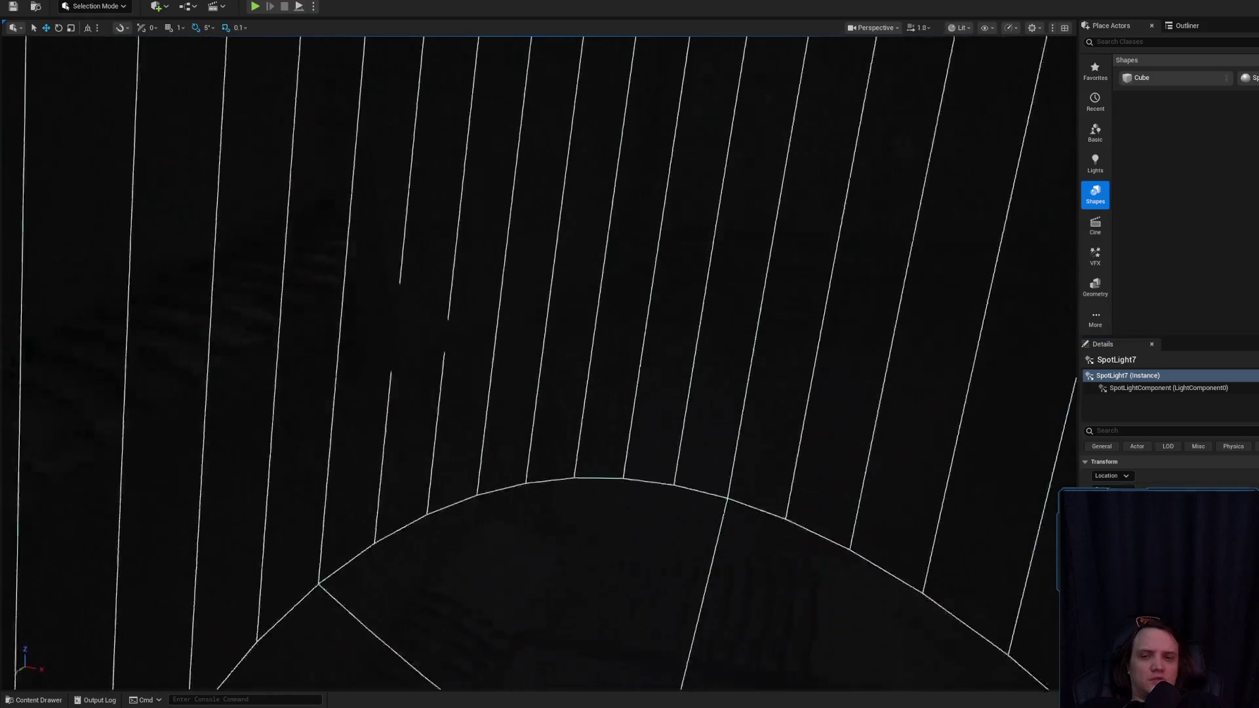
pyautogui.press('w')
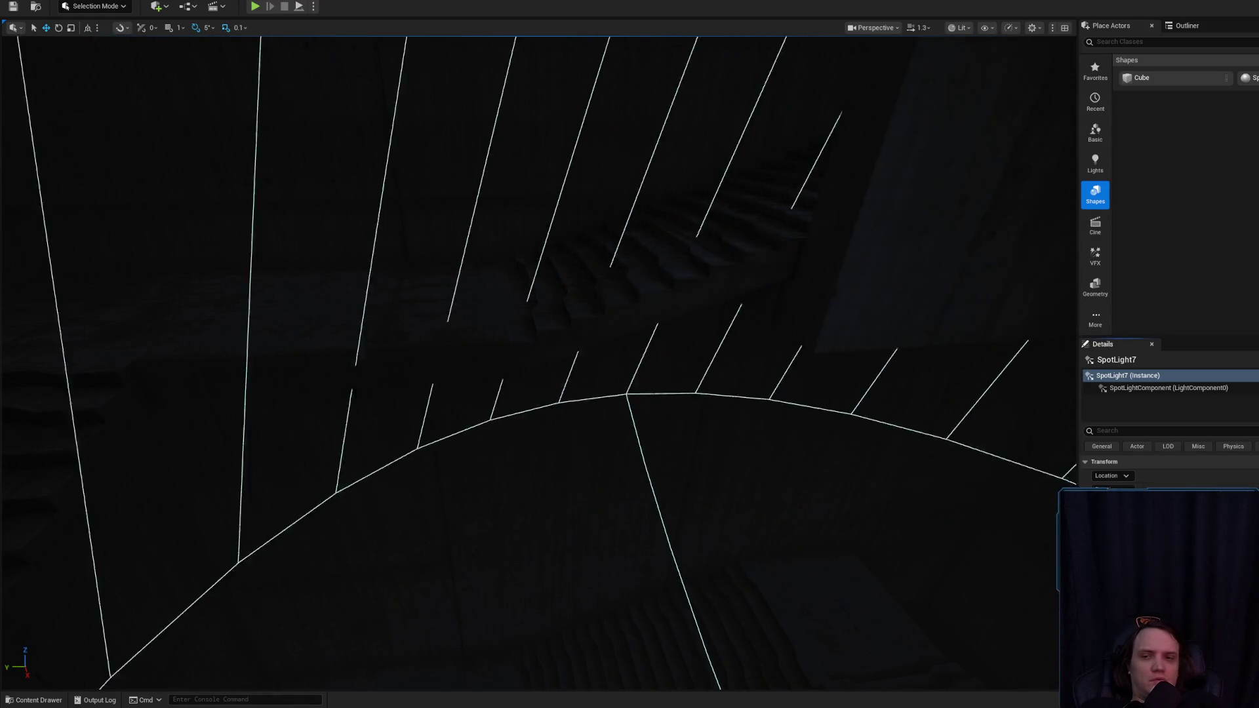
pyautogui.scroll(-2, 538, 361)
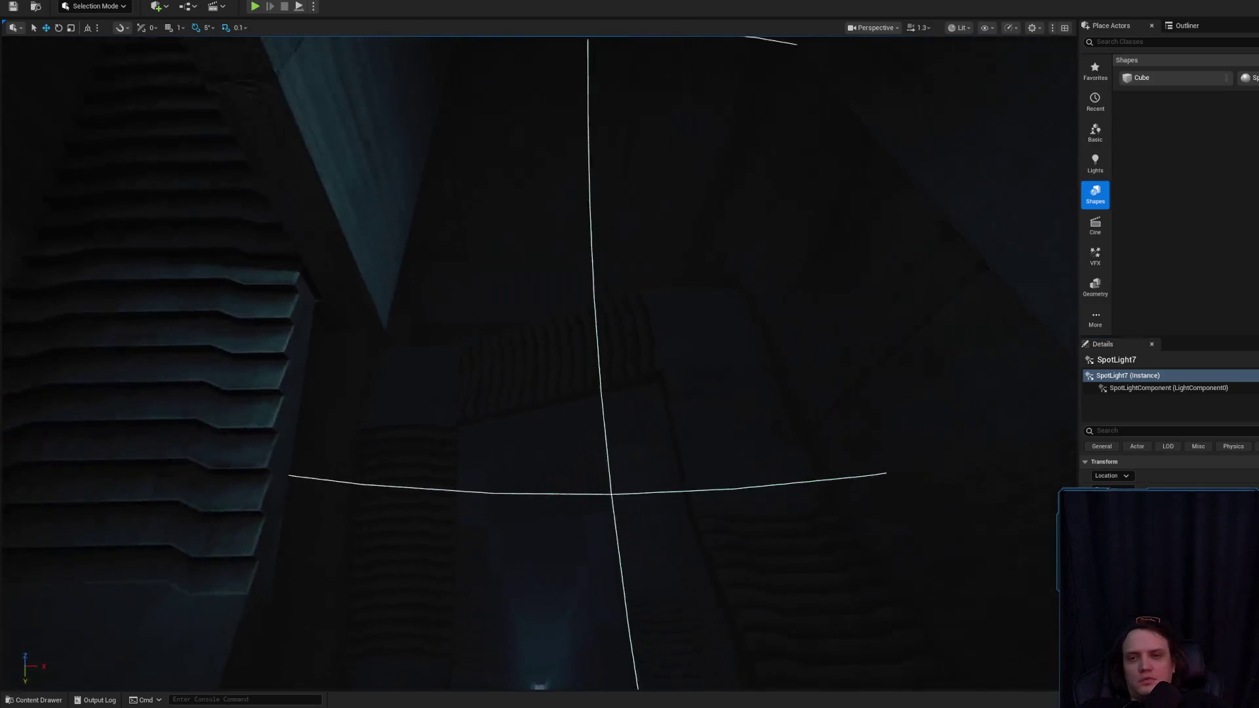
pyautogui.moveTo(1002, 464); pyautogui.dragTo(1002, 464)
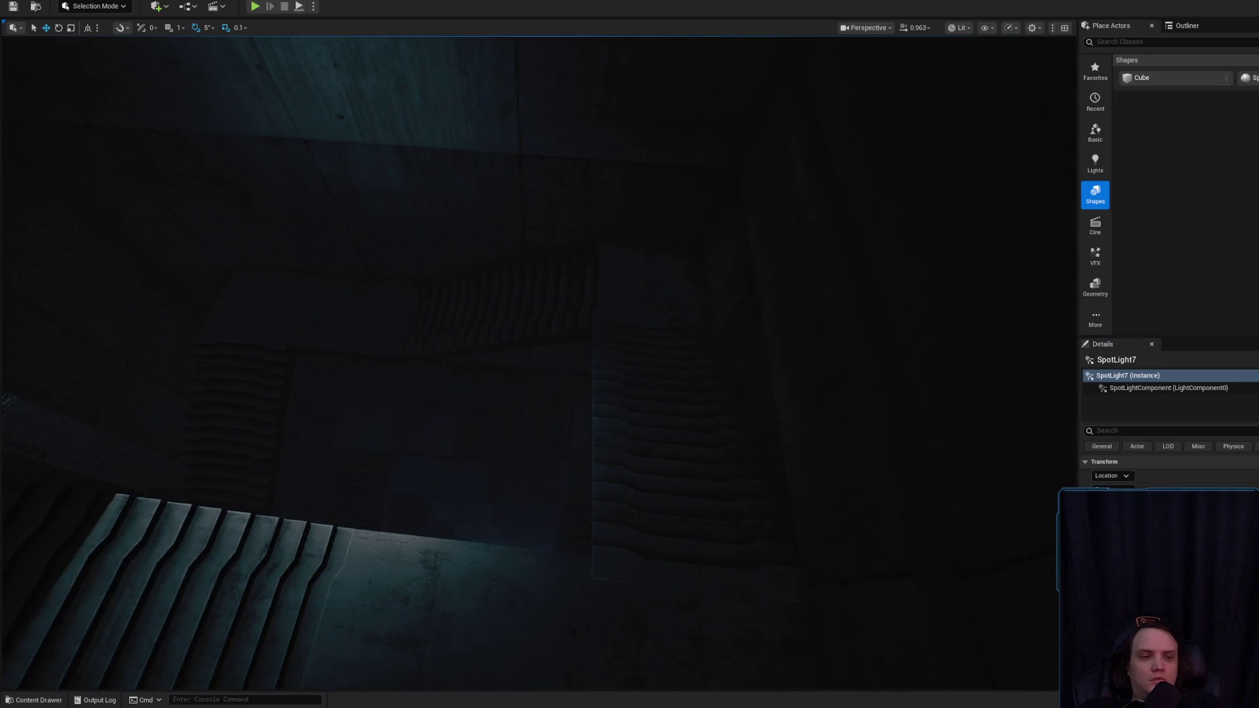